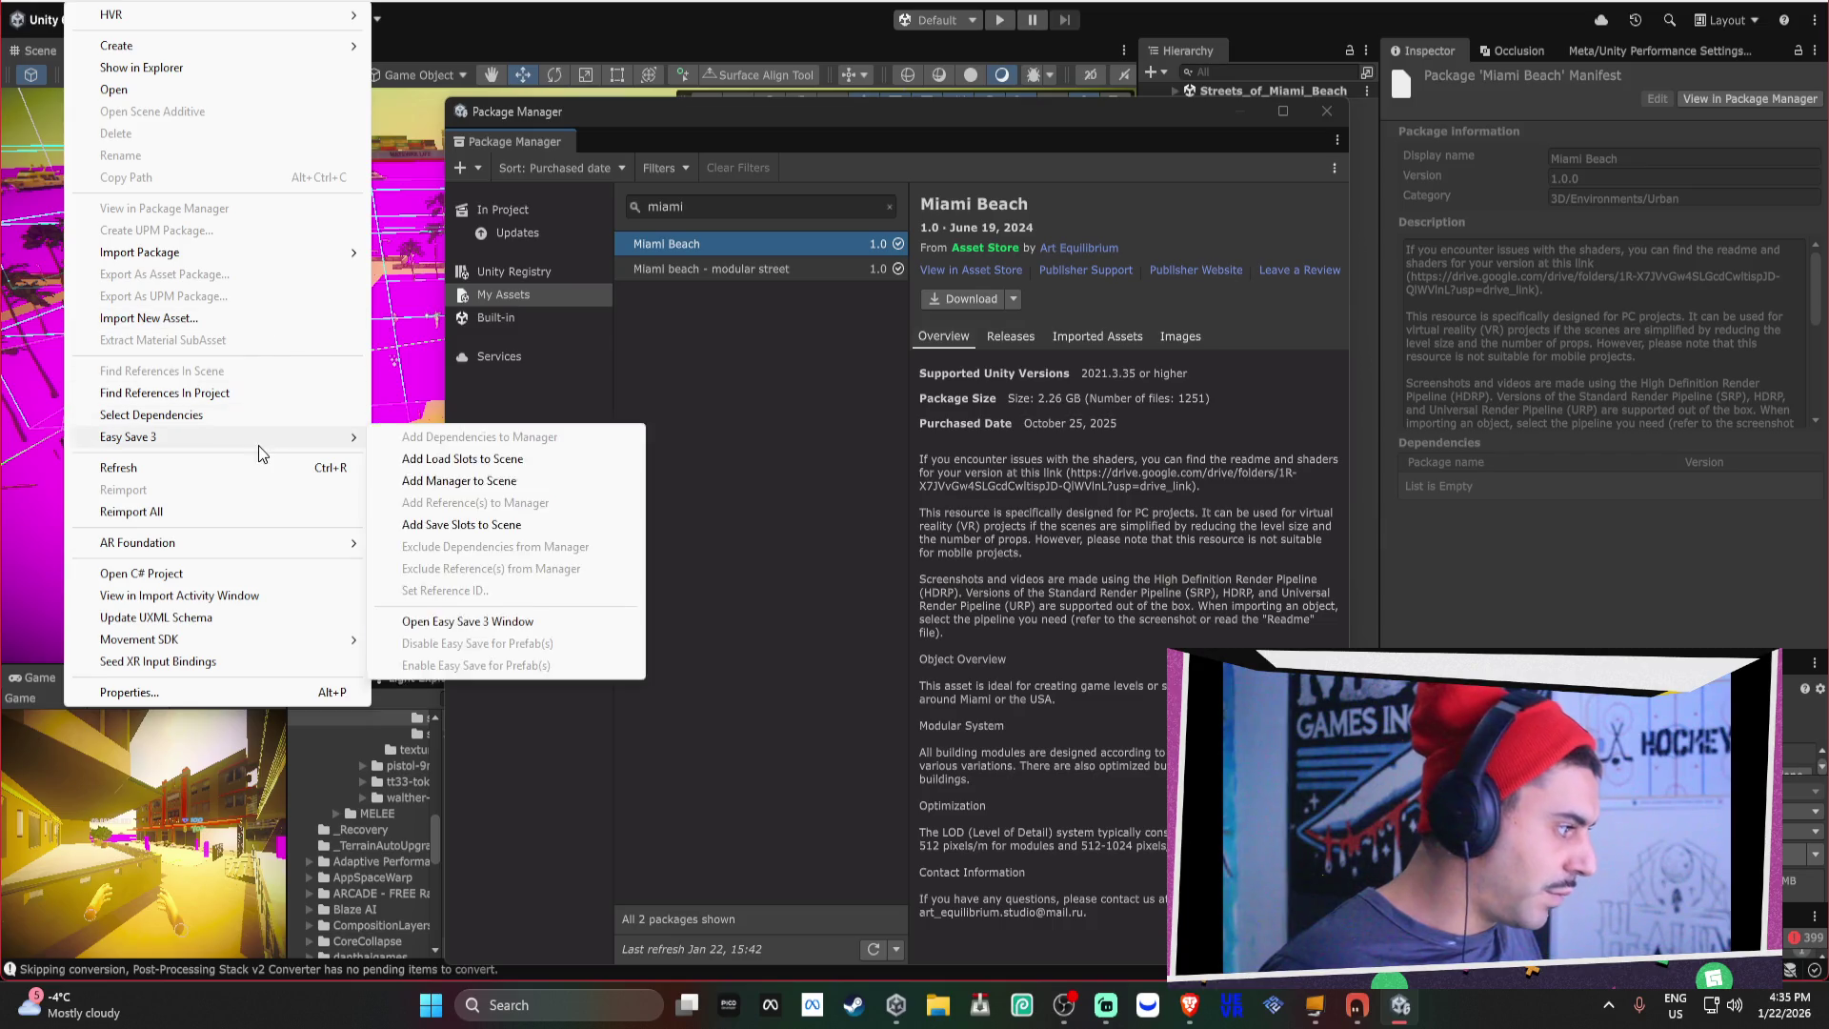
# Import Miami Beach.unitypackage as a custom package from D:/Asset Store-5.x/Art Equilibrium/3D ModelsEnvironmentsUrban.
pyautogui.click(448, 251)
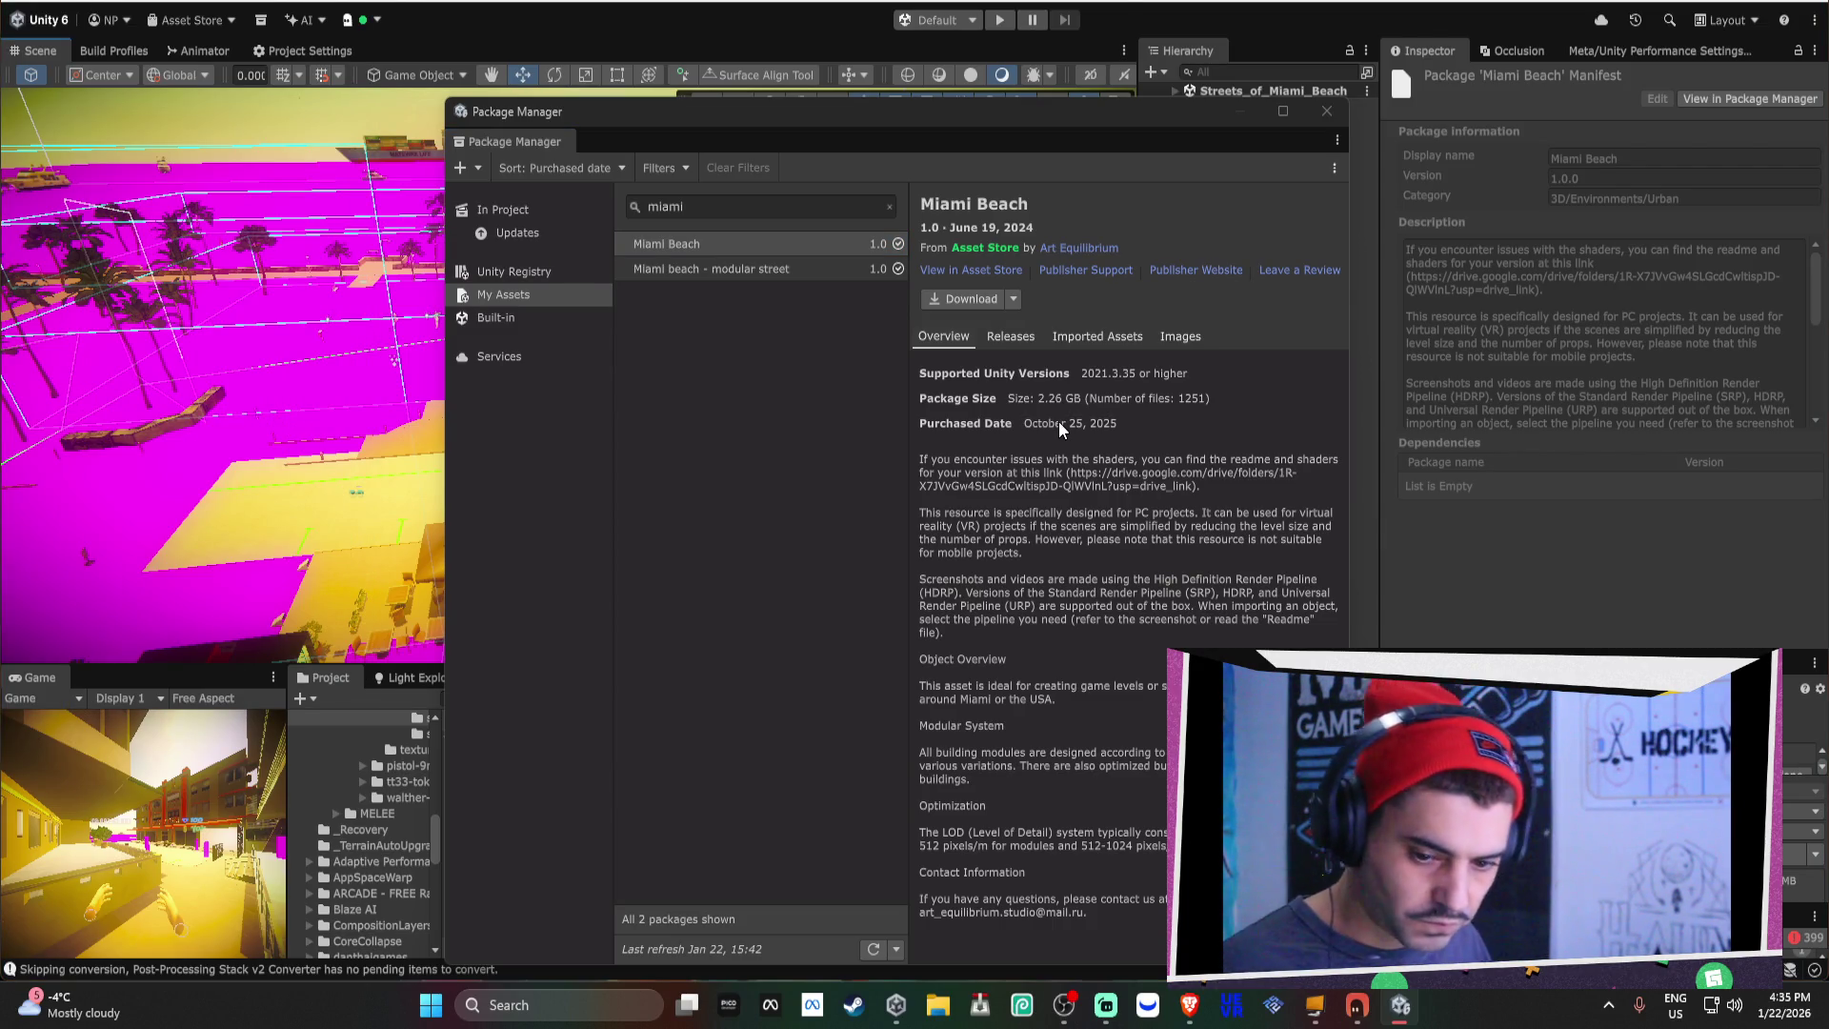
pyautogui.scroll(-2, 127, 407)
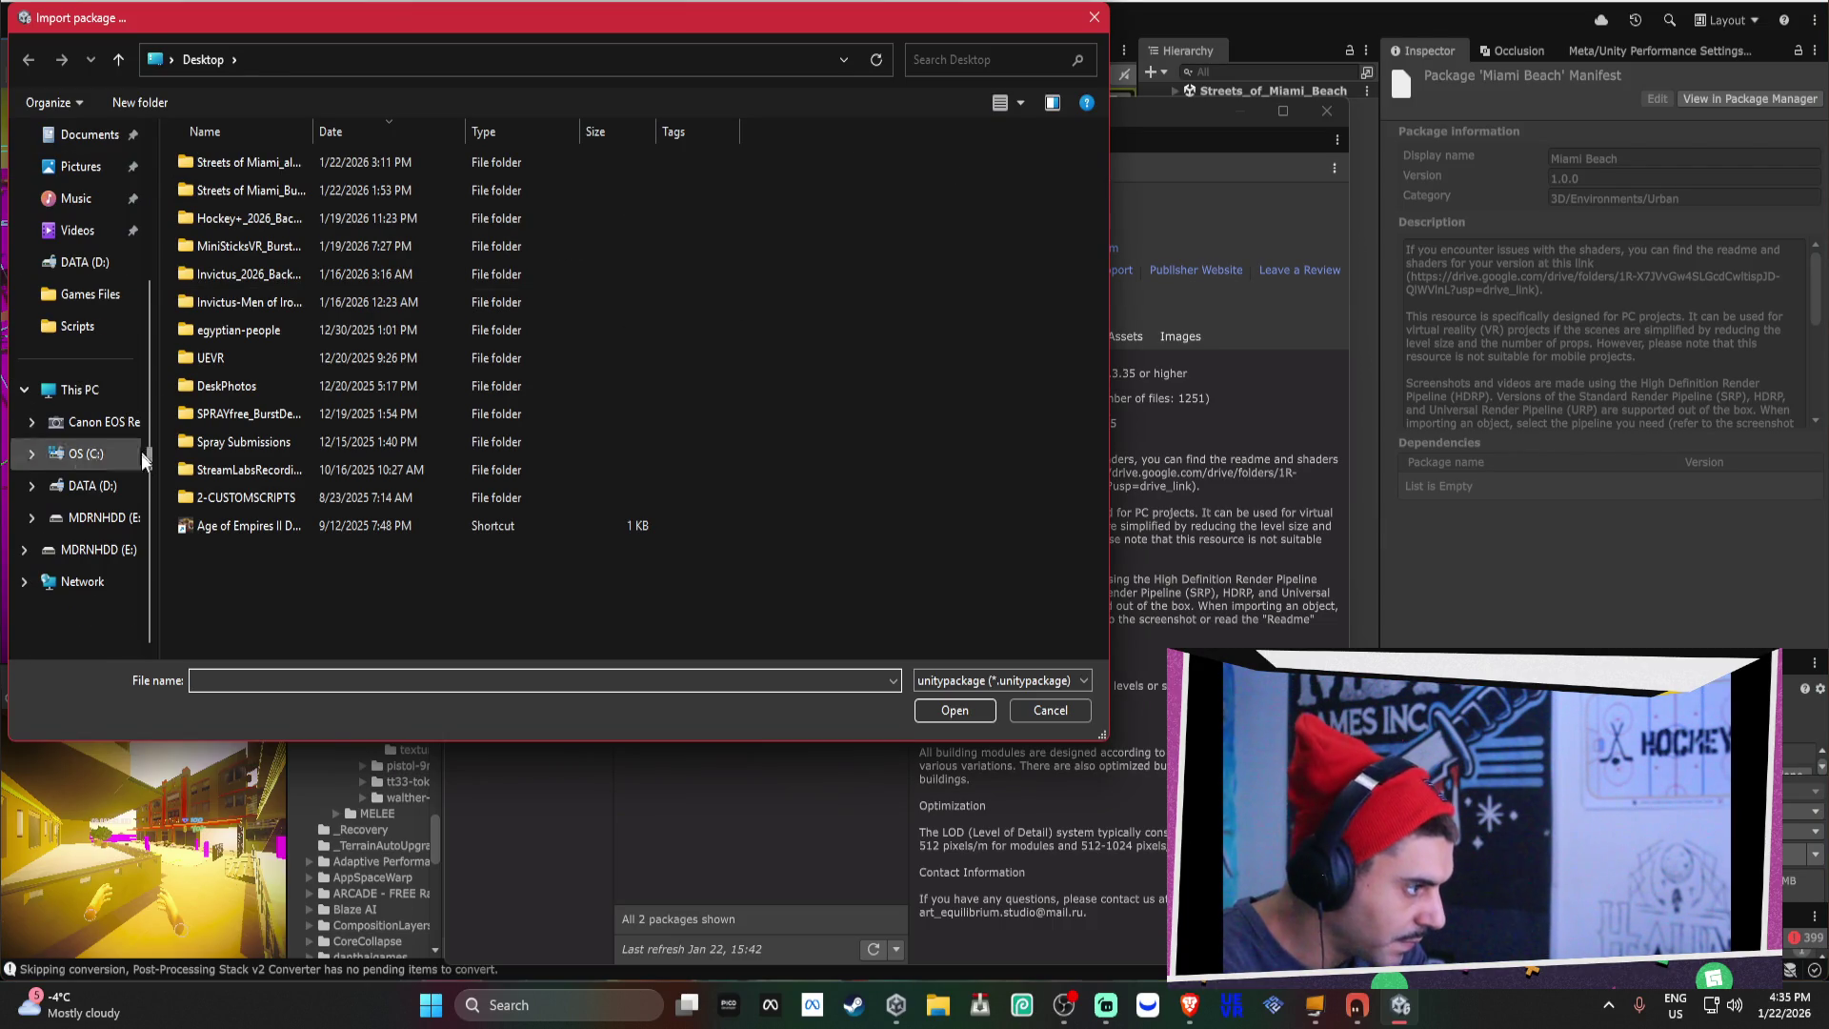
pyautogui.click(91, 484)
pyautogui.doubleClick(237, 189)
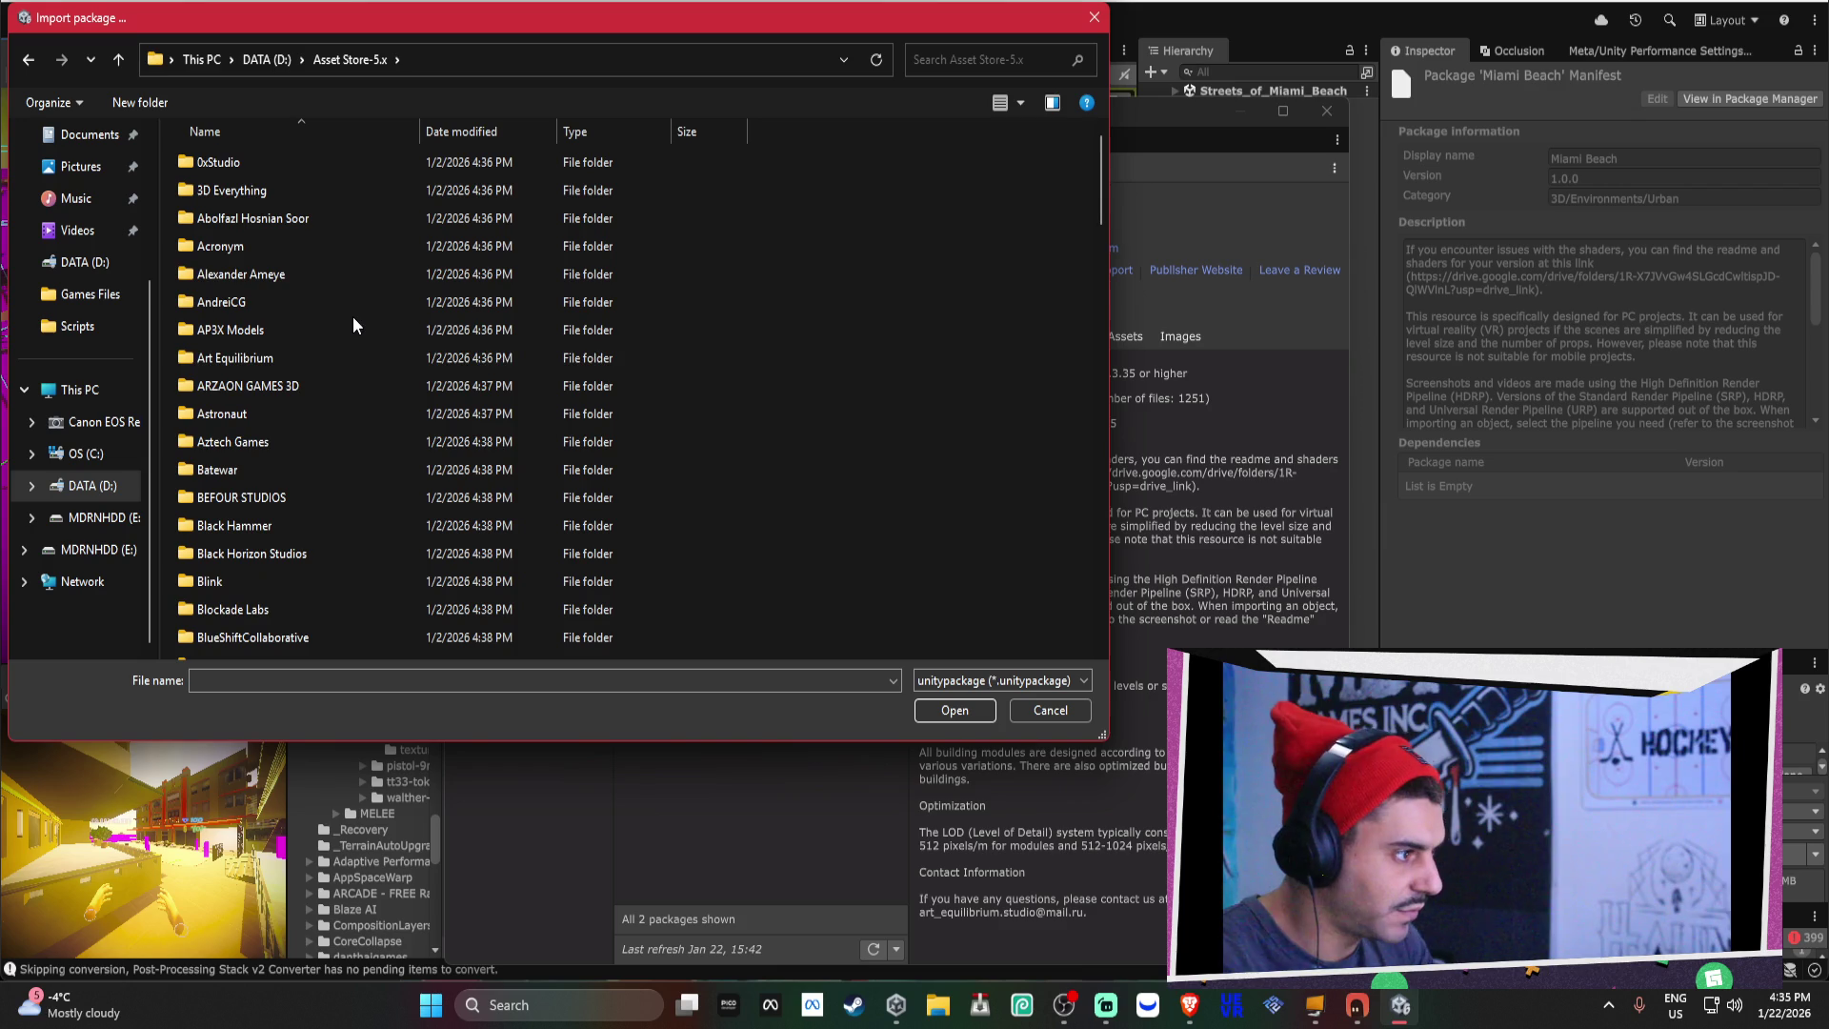
pyautogui.moveTo(787, 21)
pyautogui.mouseDown()
pyautogui.moveTo(638, 564)
pyautogui.moveTo(947, 145)
pyautogui.moveTo(943, 76)
pyautogui.mouseUp()
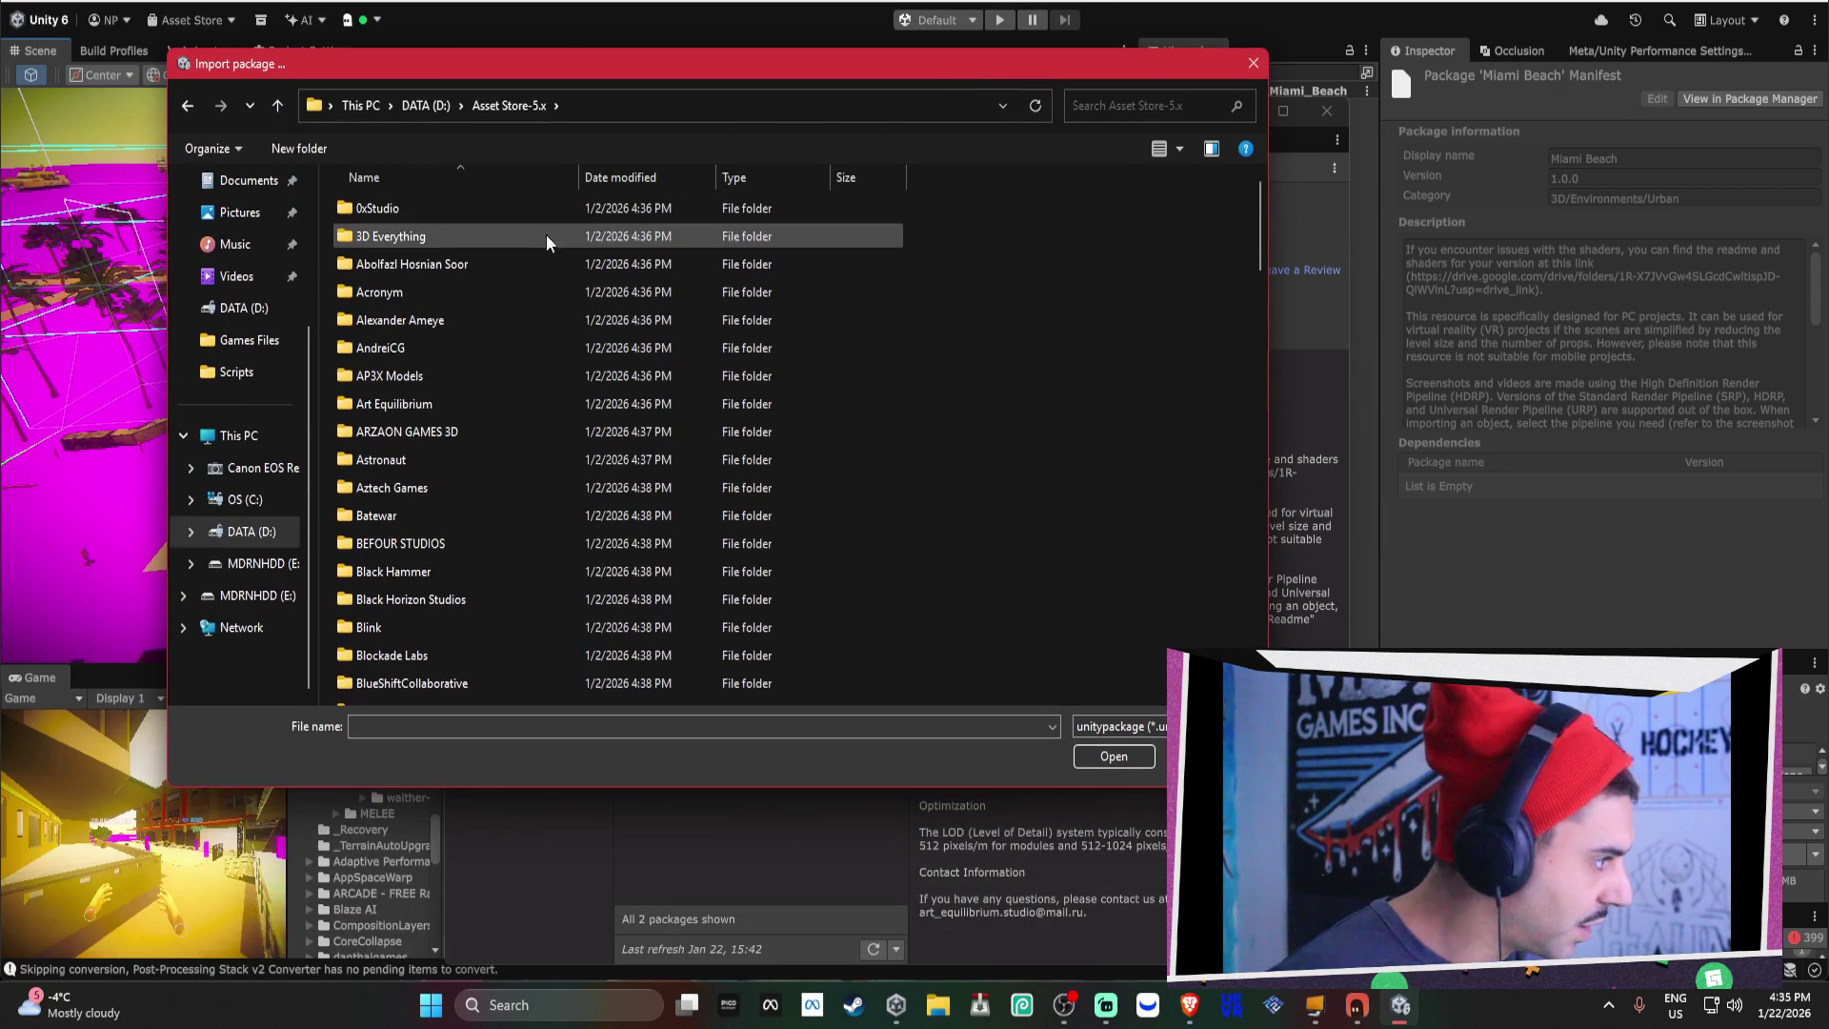
pyautogui.doubleClick(425, 401)
pyautogui.doubleClick(424, 209)
pyautogui.click(431, 211)
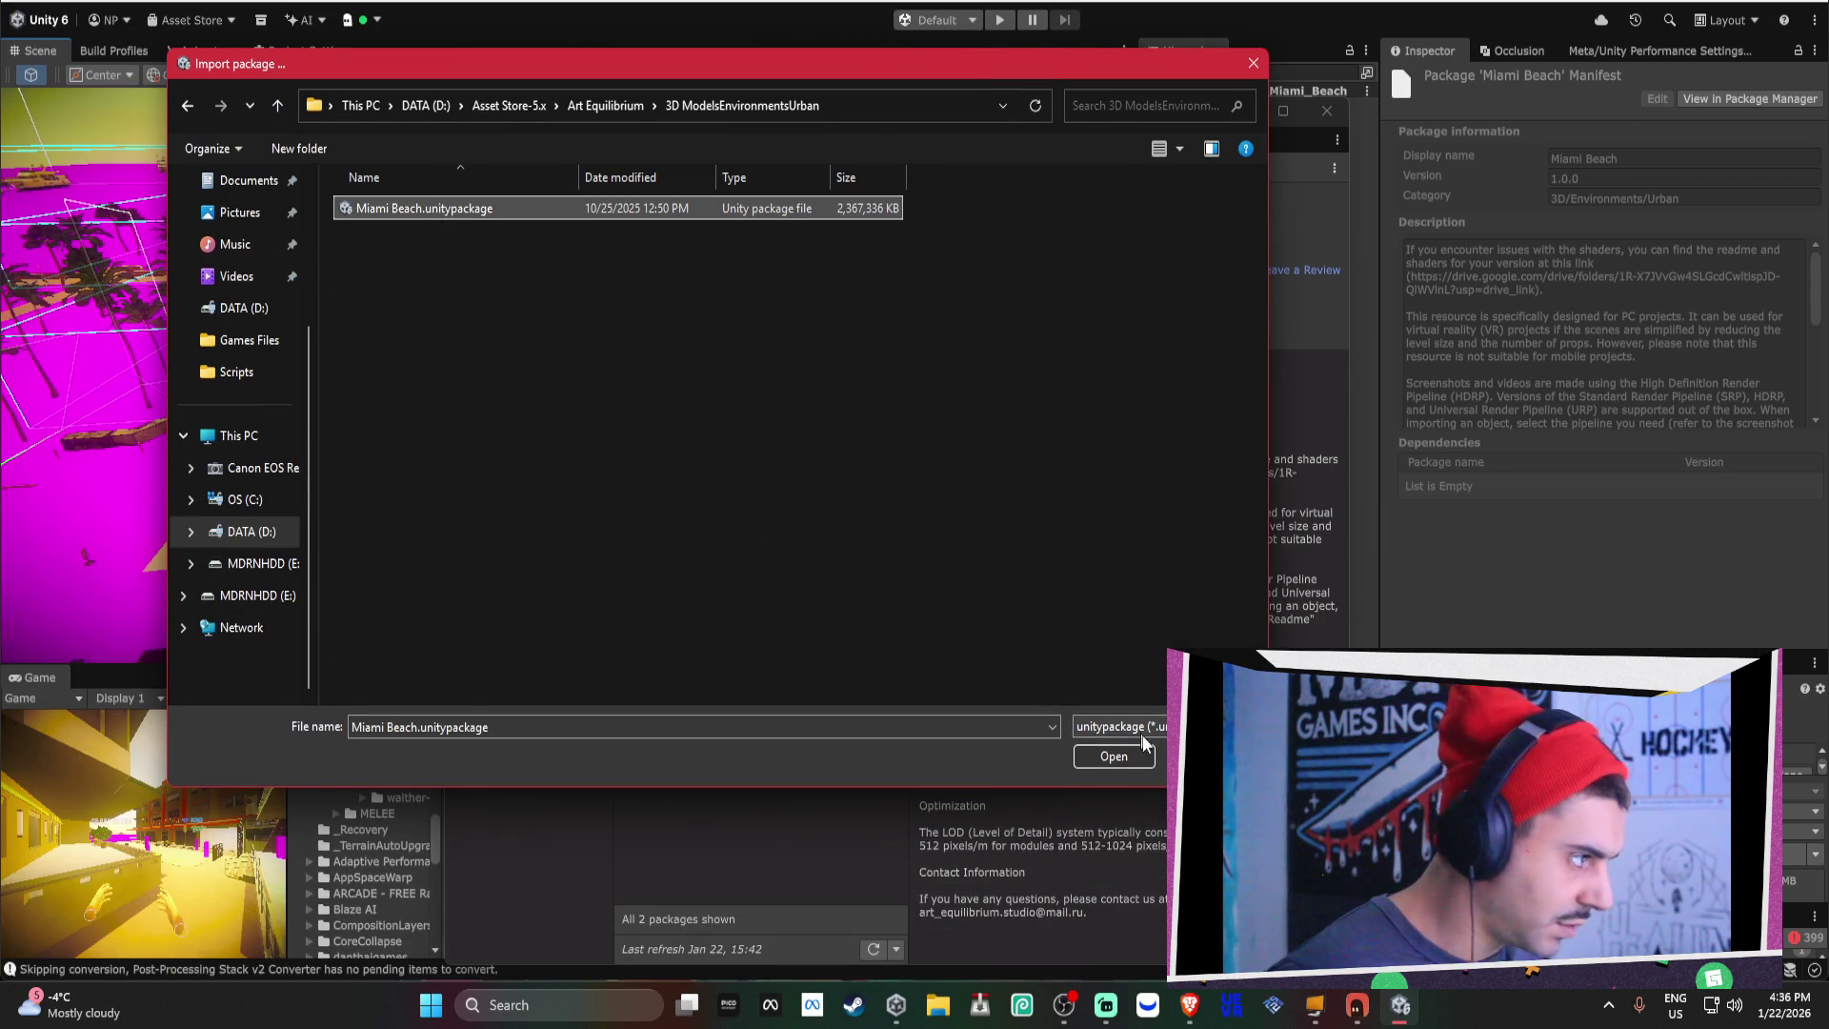
pyautogui.click(1148, 754)
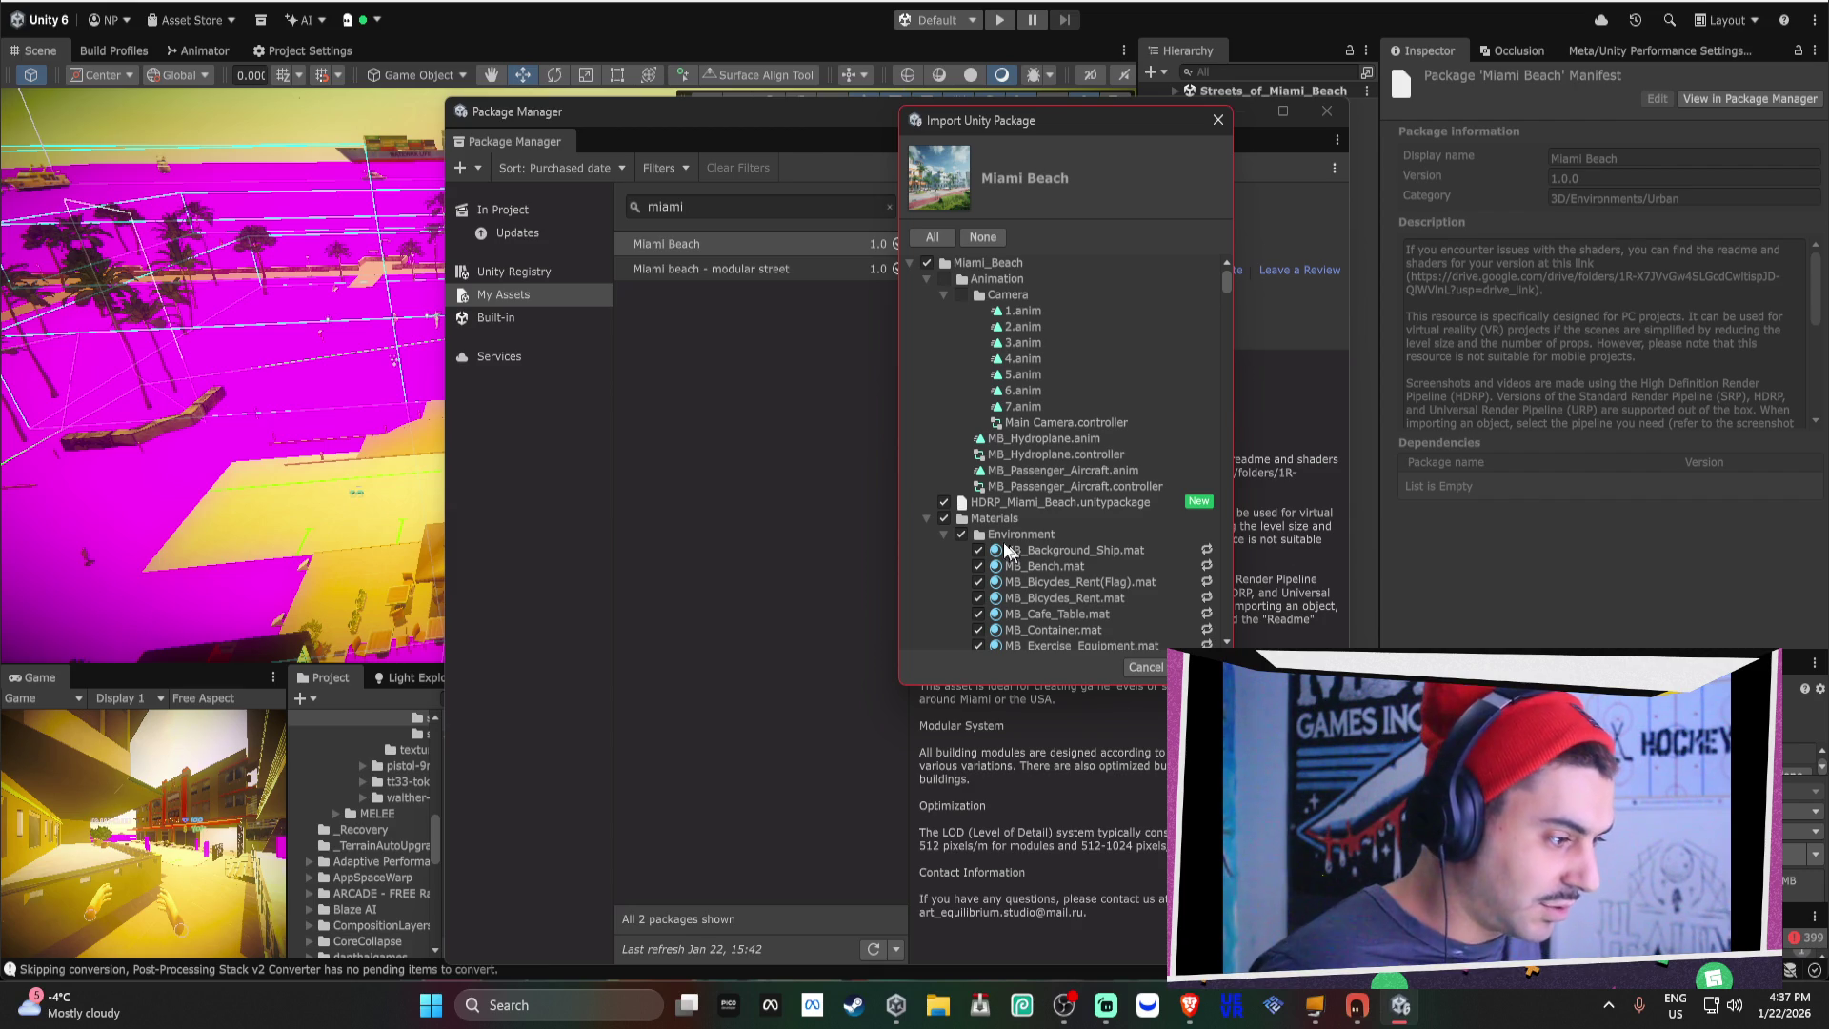
# Uncheck the Environment and Optimized_Building prefab folders in the package contents.
pyautogui.scroll(-15, 970, 334)
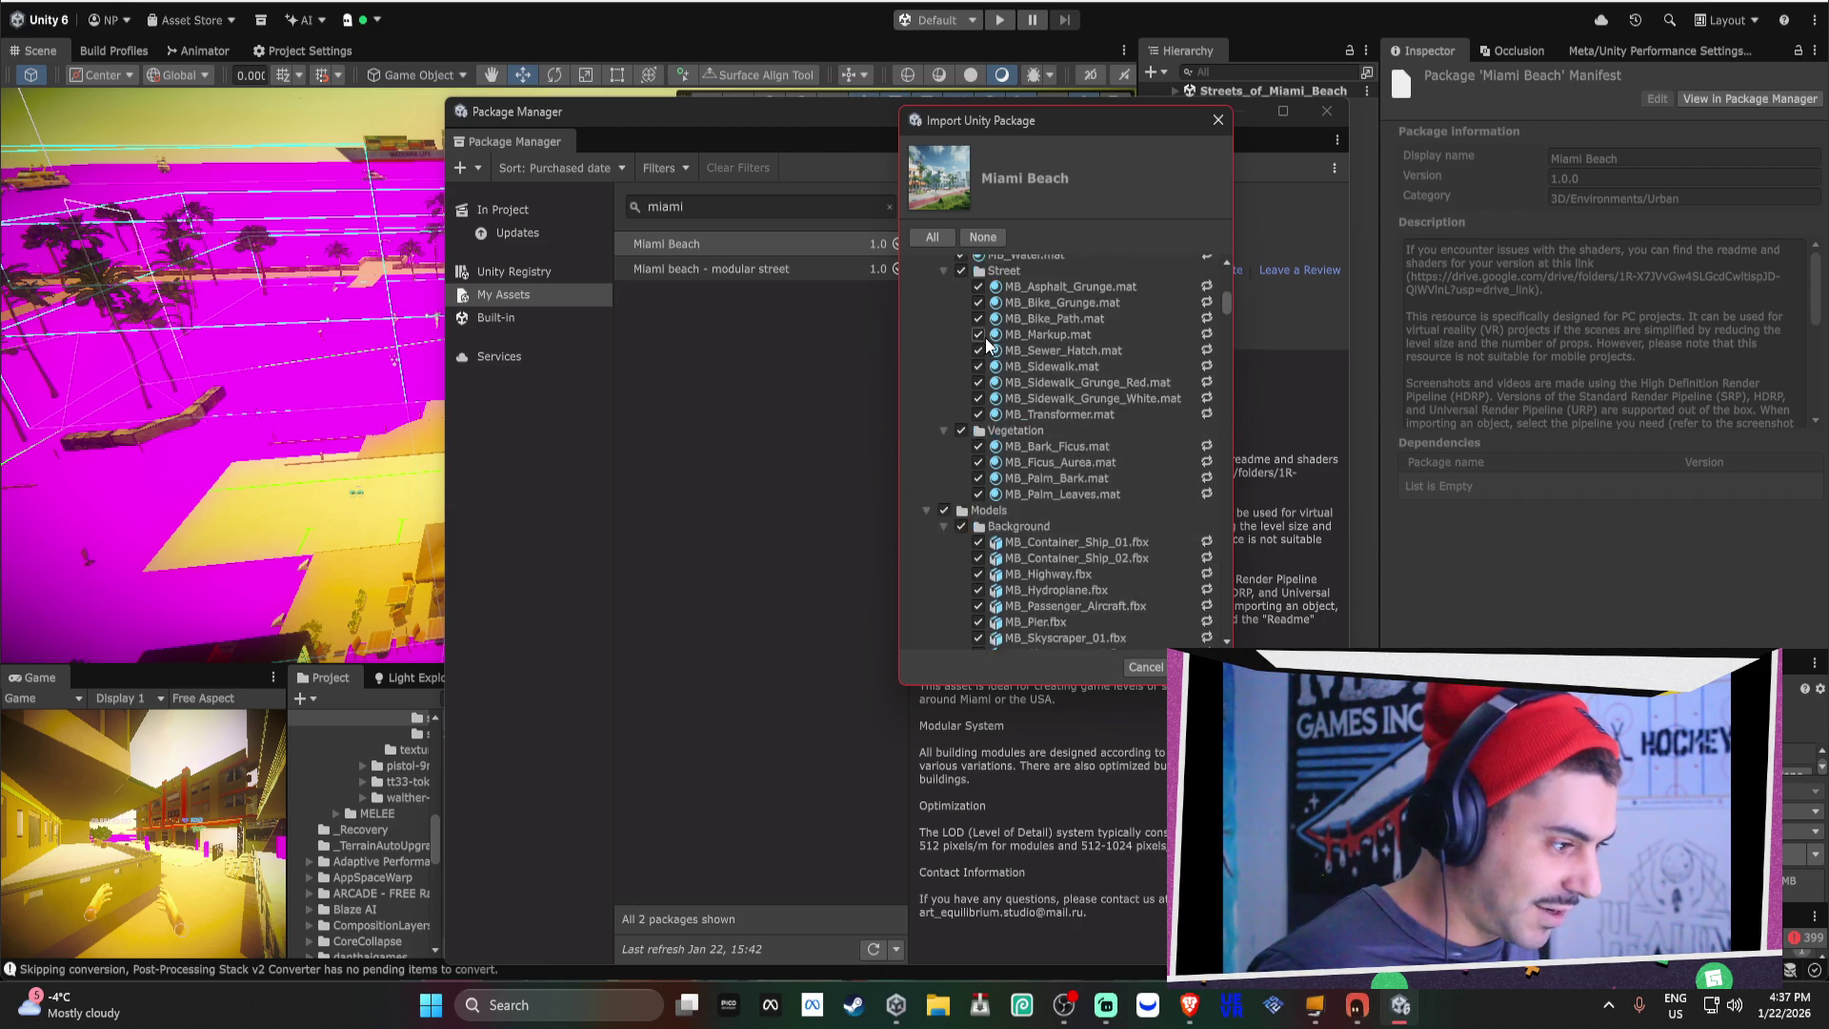
pyautogui.scroll(-20, 1041, 391)
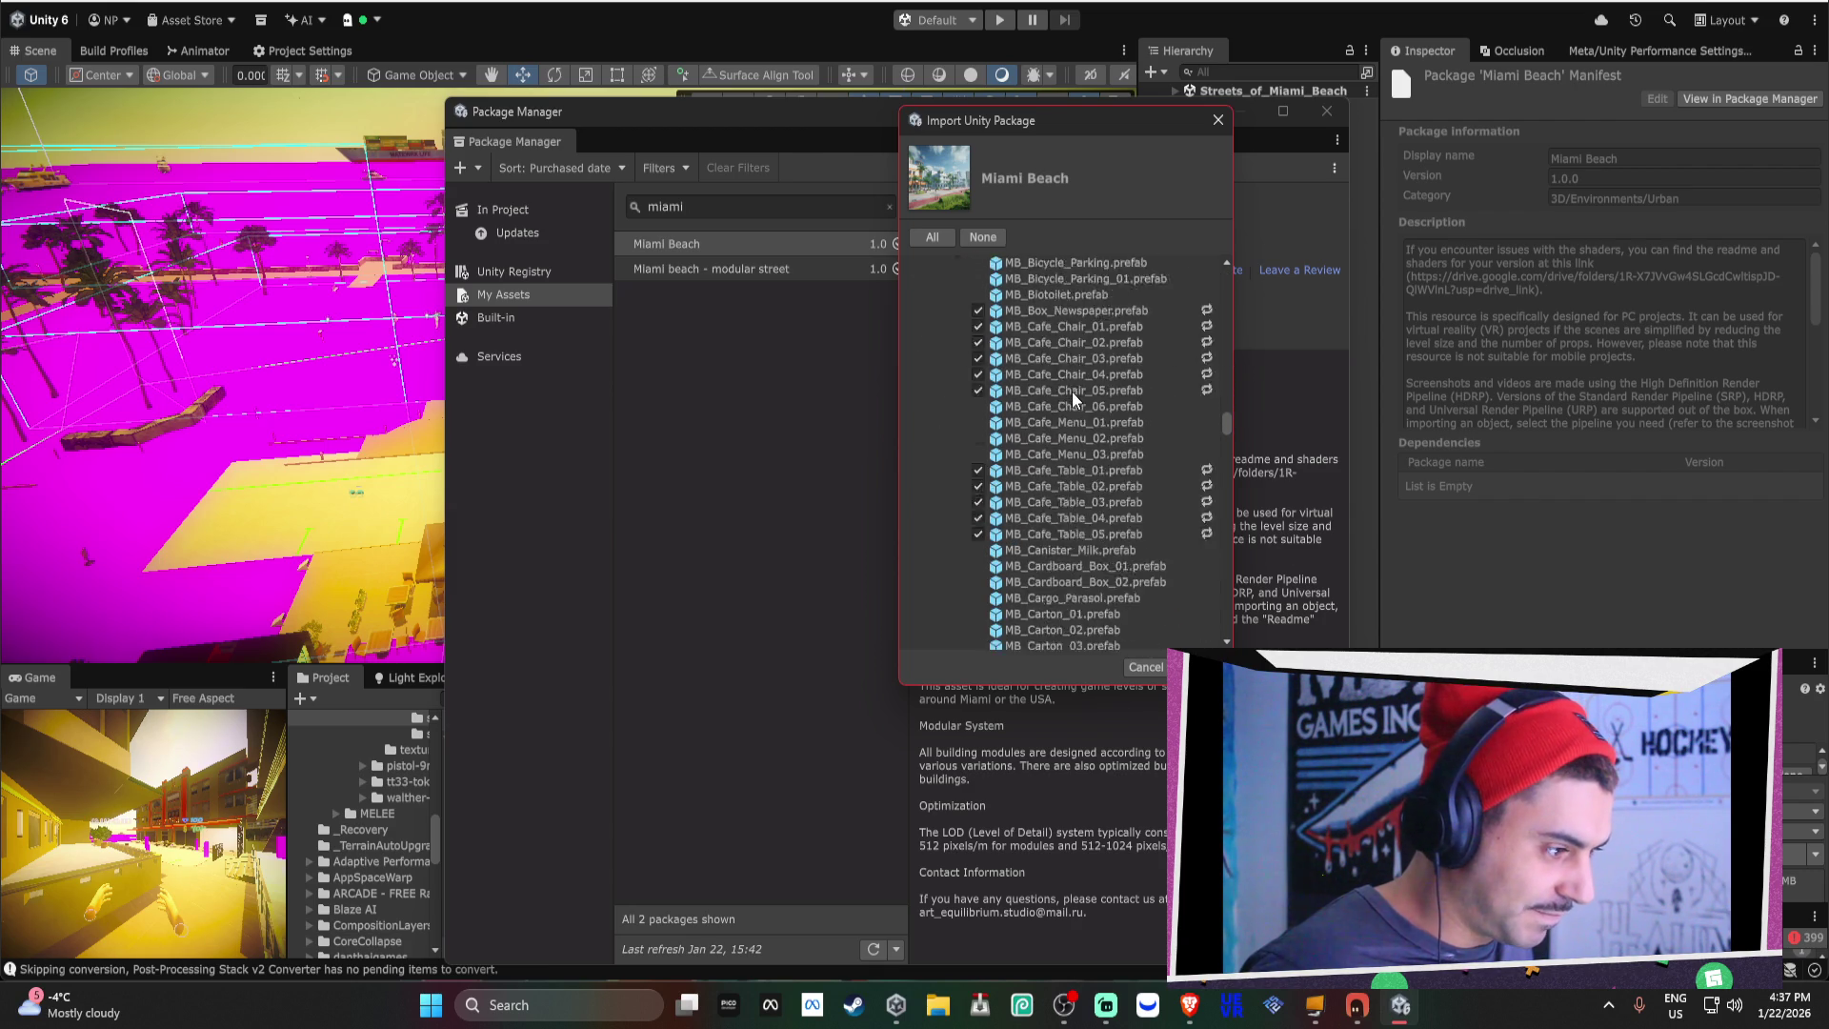
pyautogui.scroll(5, 1071, 390)
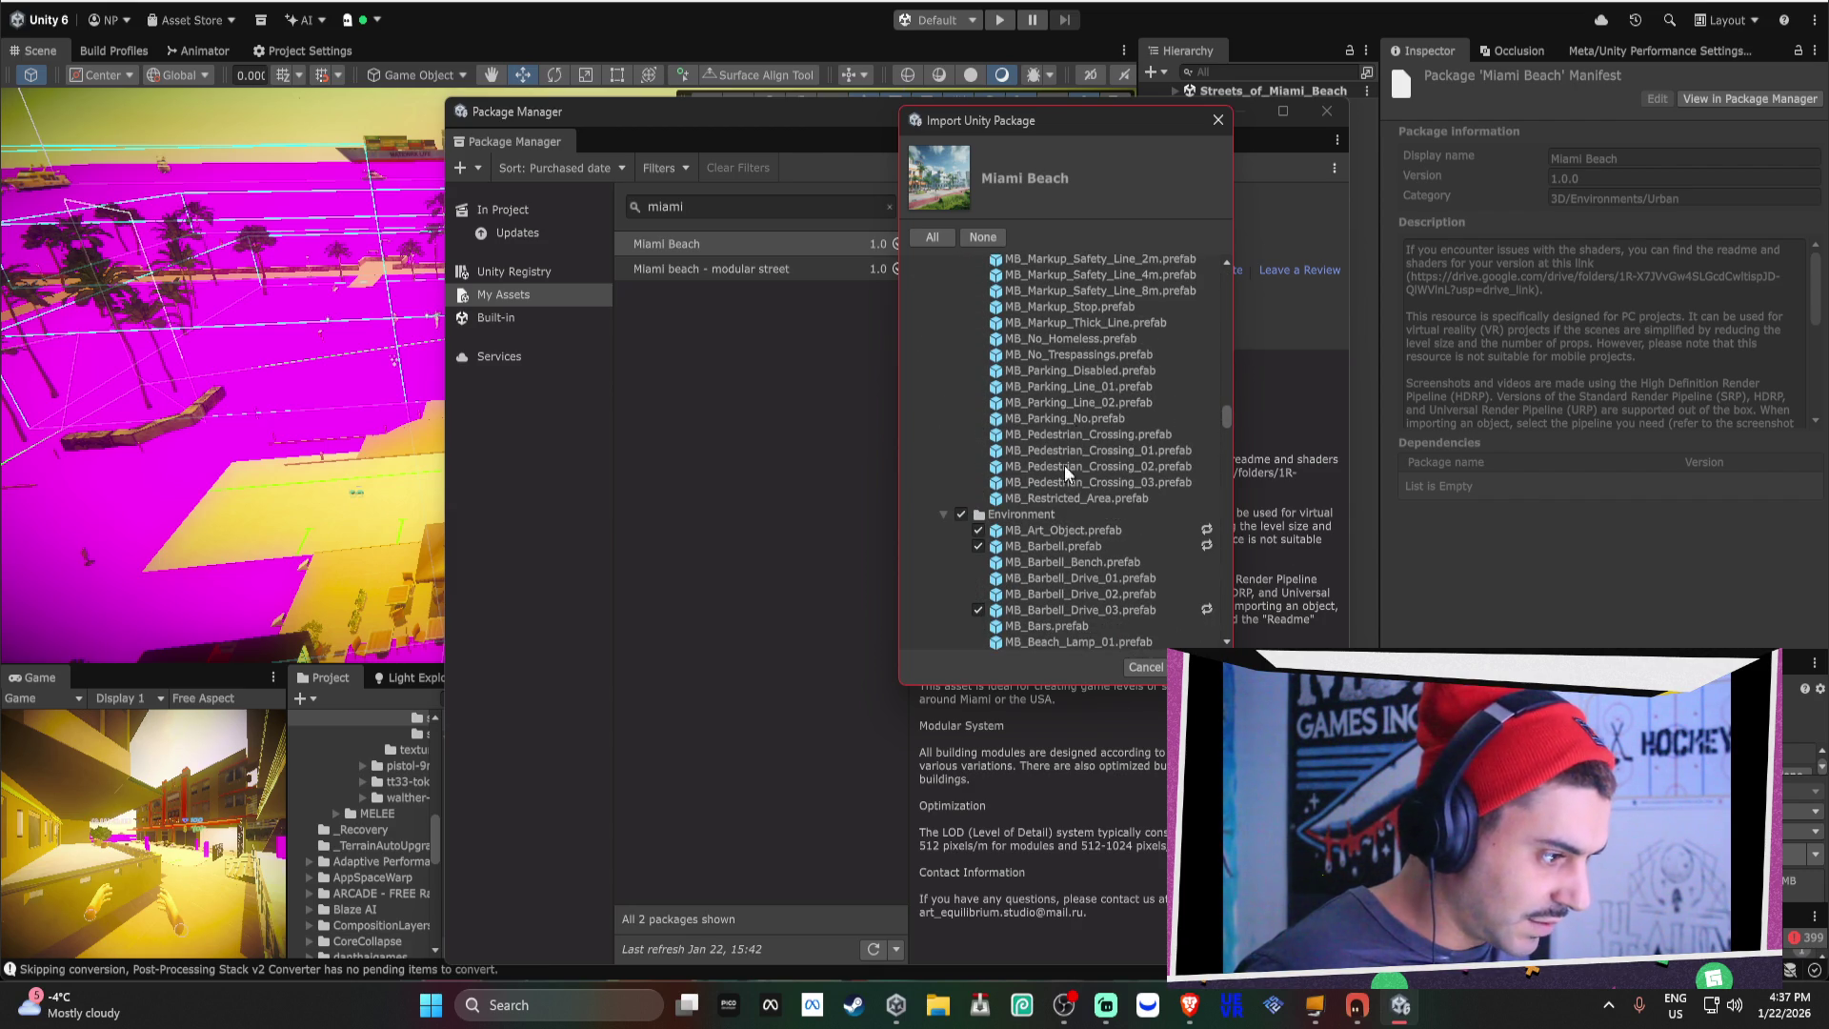
pyautogui.scroll(-3, 999, 500)
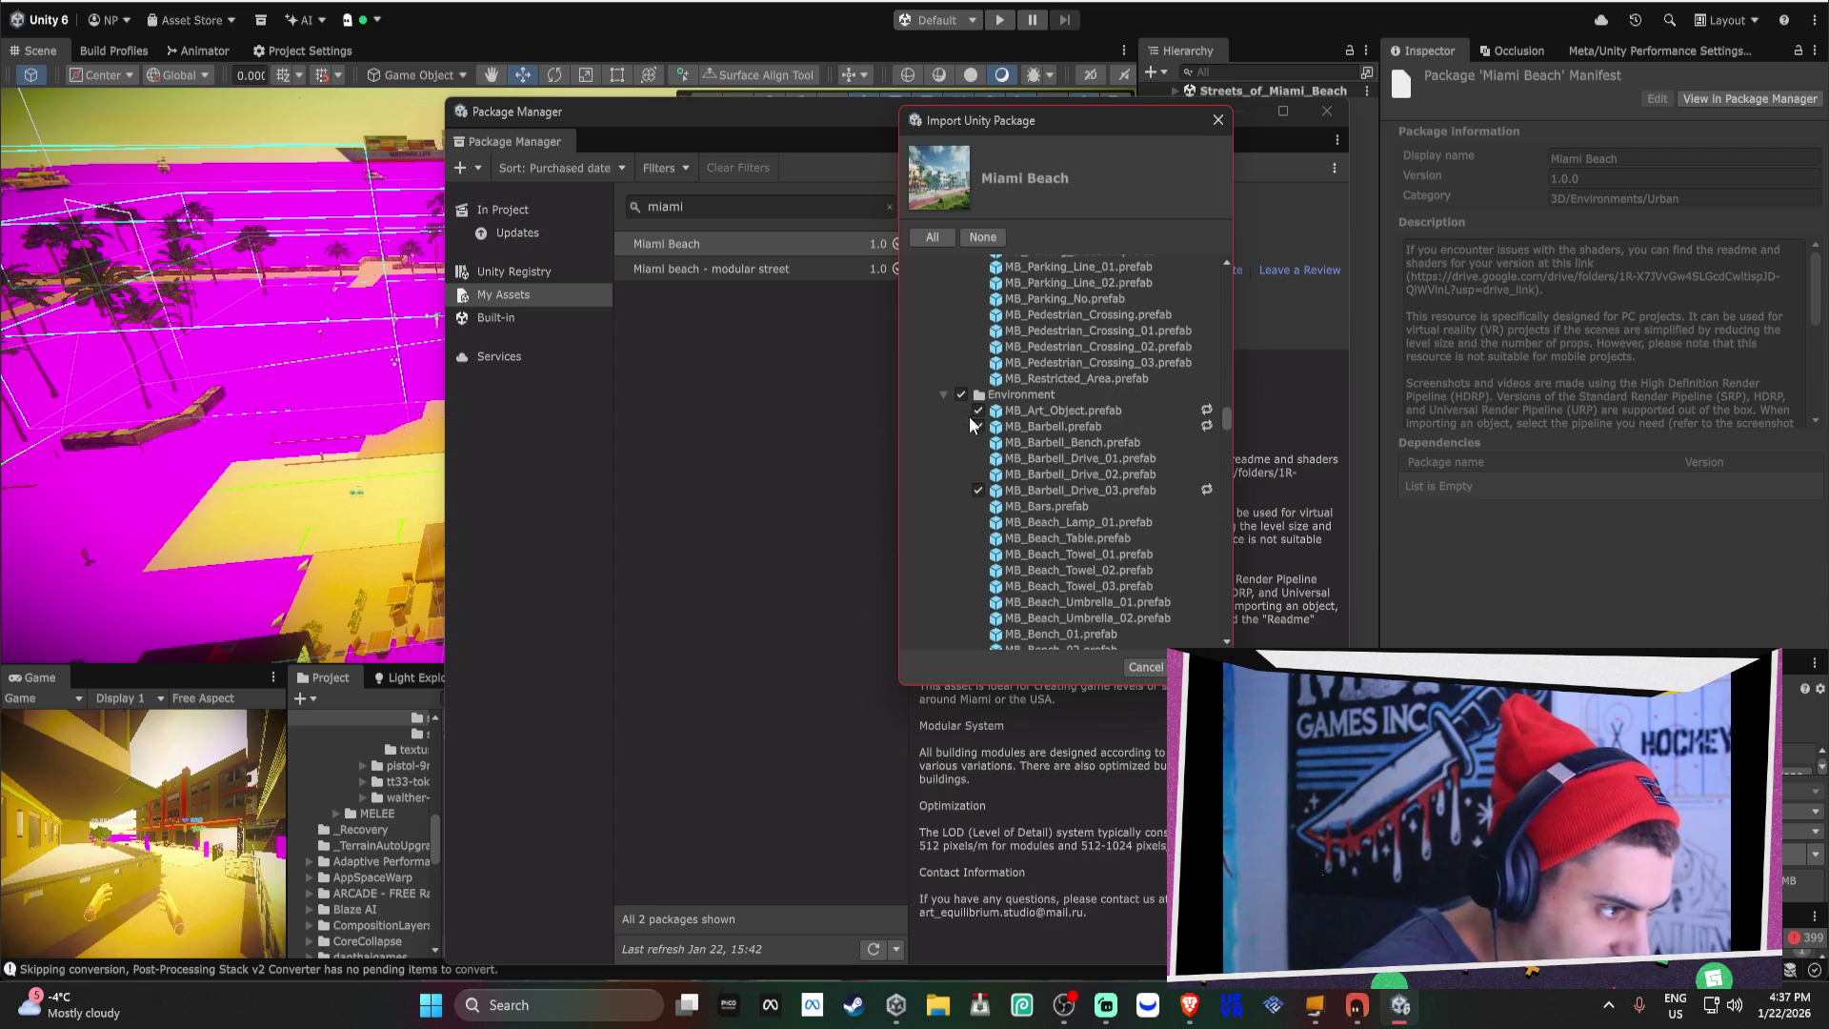
pyautogui.click(959, 395)
pyautogui.click(942, 394)
pyautogui.click(944, 410)
pyautogui.click(959, 448)
pyautogui.scroll(-4, 970, 357)
pyautogui.click(943, 263)
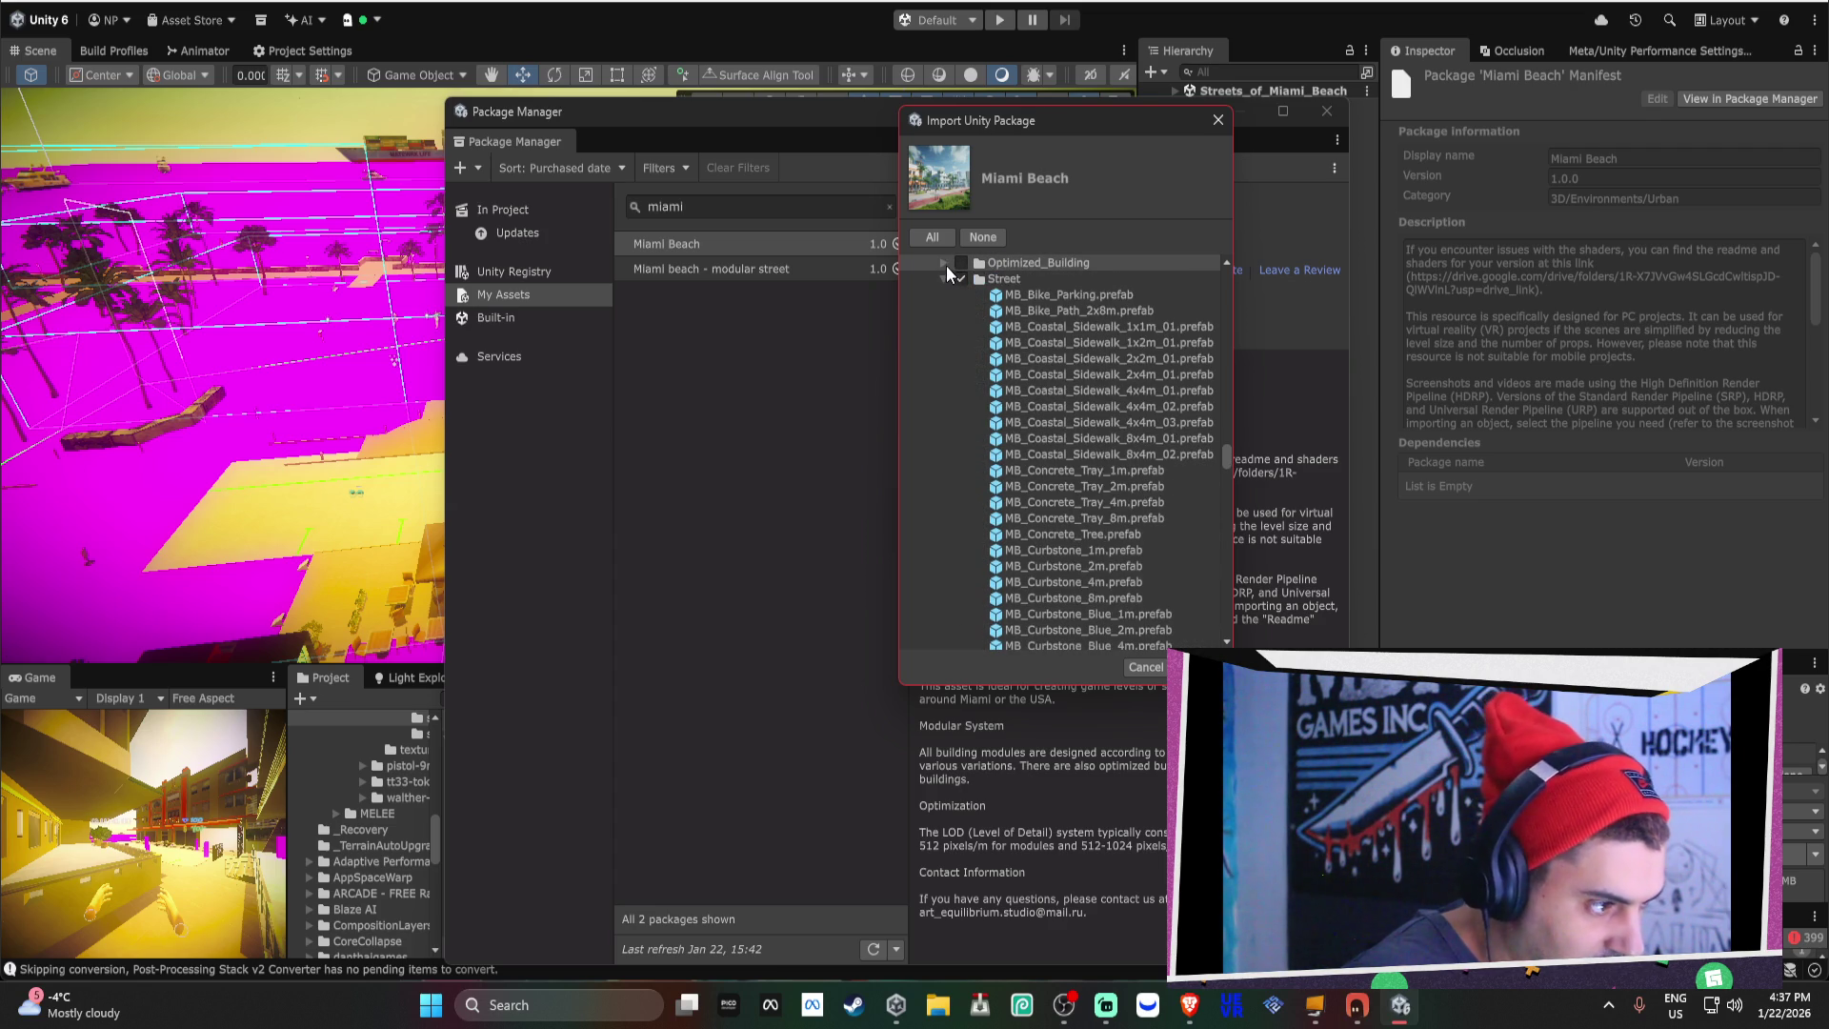
# Uncheck the Street and Vegetation prefabs and both MB_Miami_Beach Day and Evening scenes.
pyautogui.click(959, 278)
pyautogui.click(941, 277)
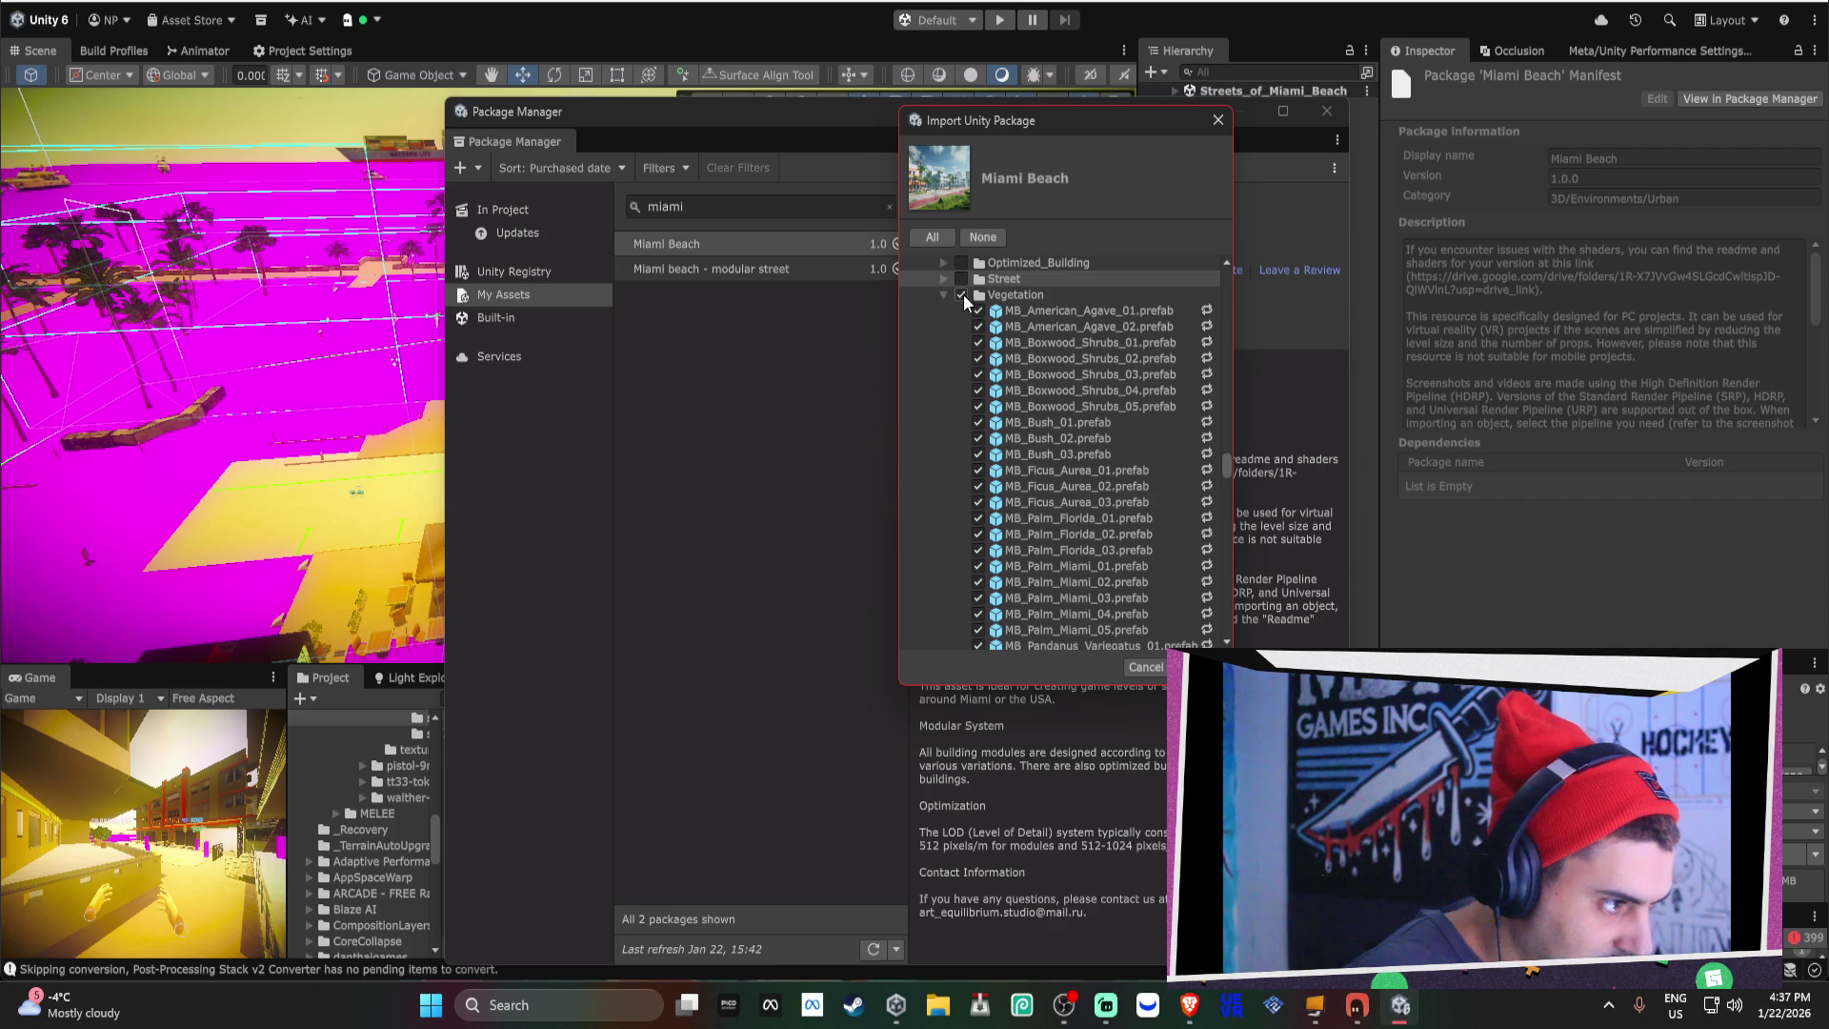
pyautogui.click(960, 295)
pyautogui.click(944, 294)
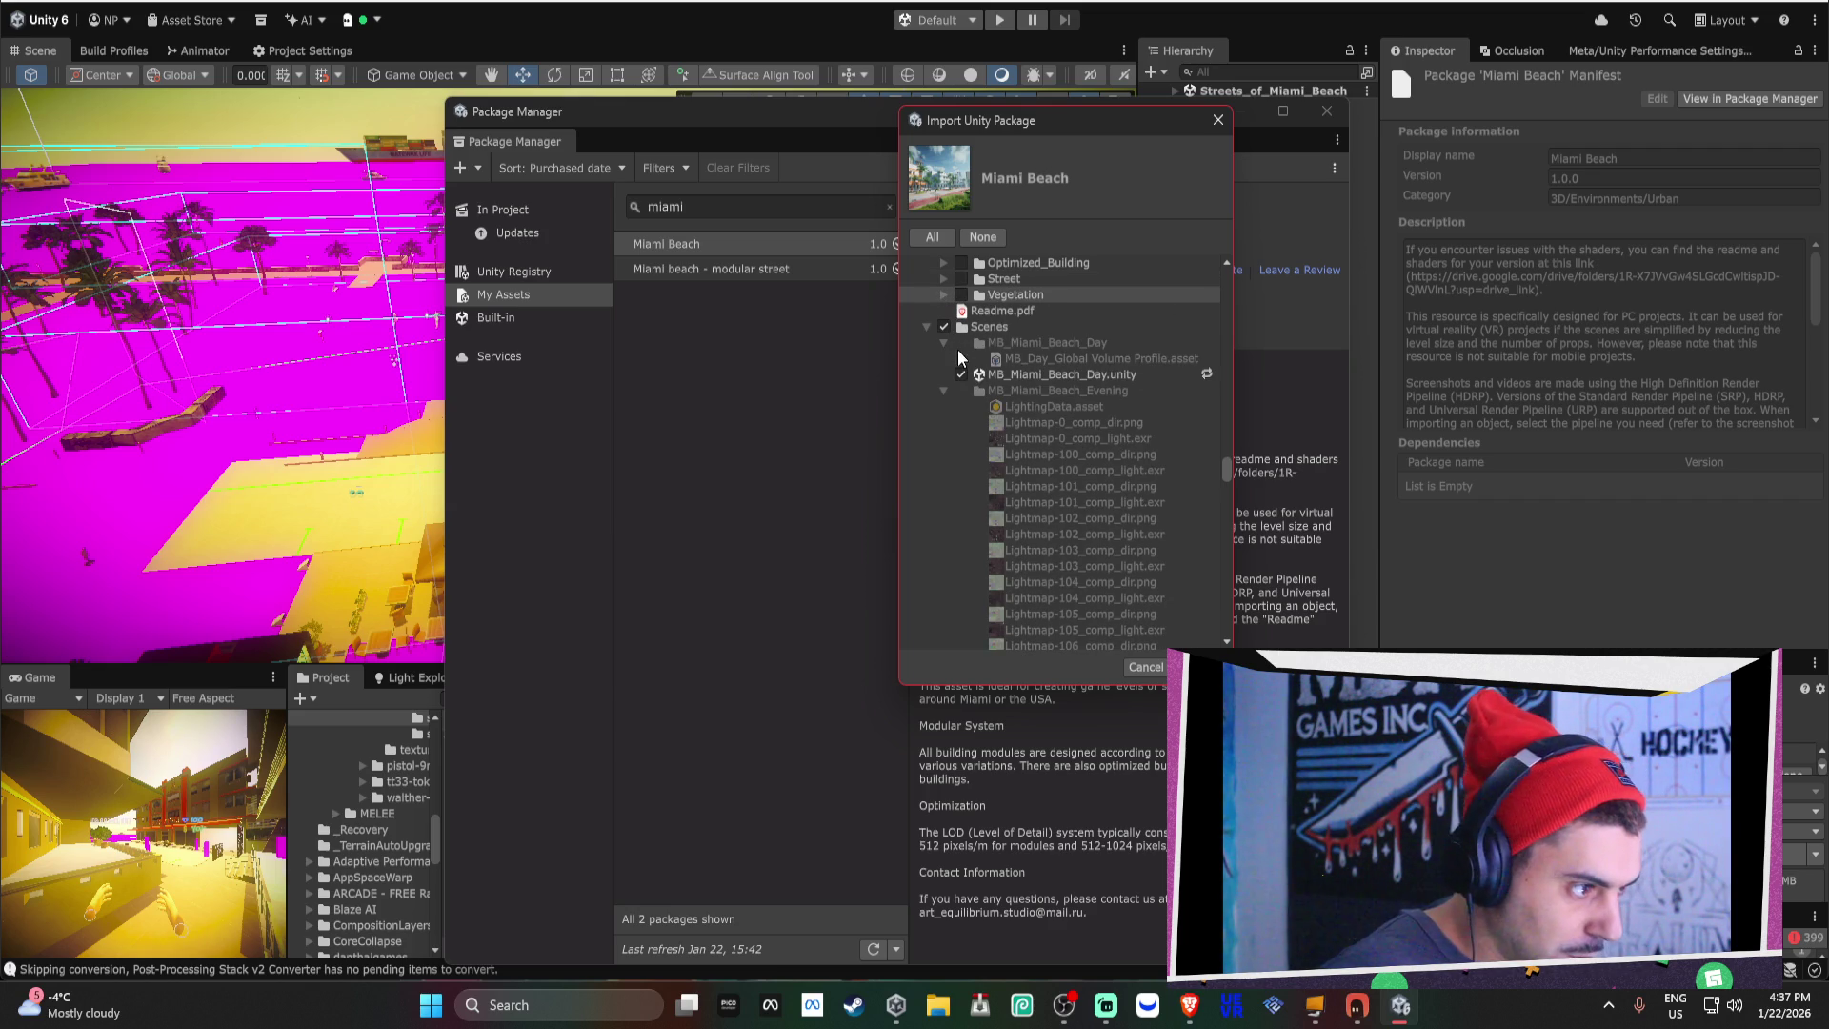
pyautogui.click(943, 391)
pyautogui.click(960, 375)
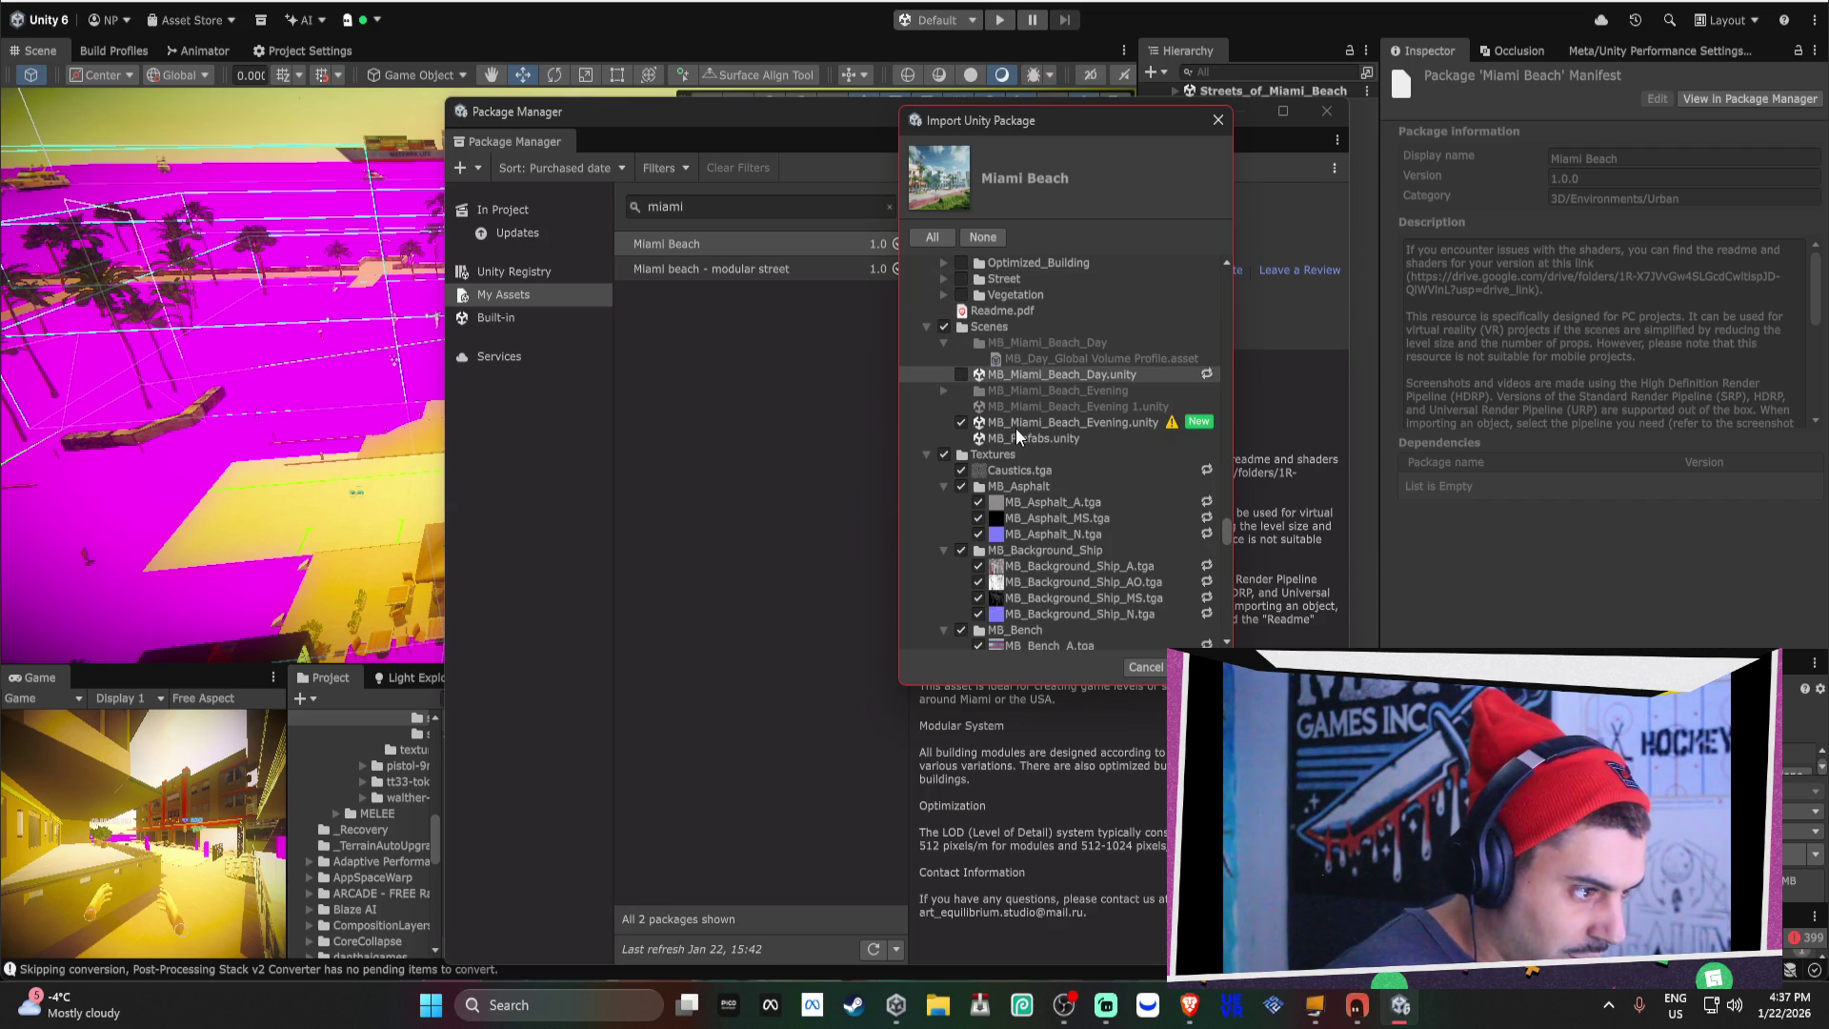
pyautogui.click(960, 422)
# Exclude the VFX and Textures folders, then import the remaining contents.
pyautogui.scroll(-3, 1045, 424)
pyautogui.scroll(-2, 1045, 424)
pyautogui.scroll(-3, 976, 376)
pyautogui.scroll(5, 976, 377)
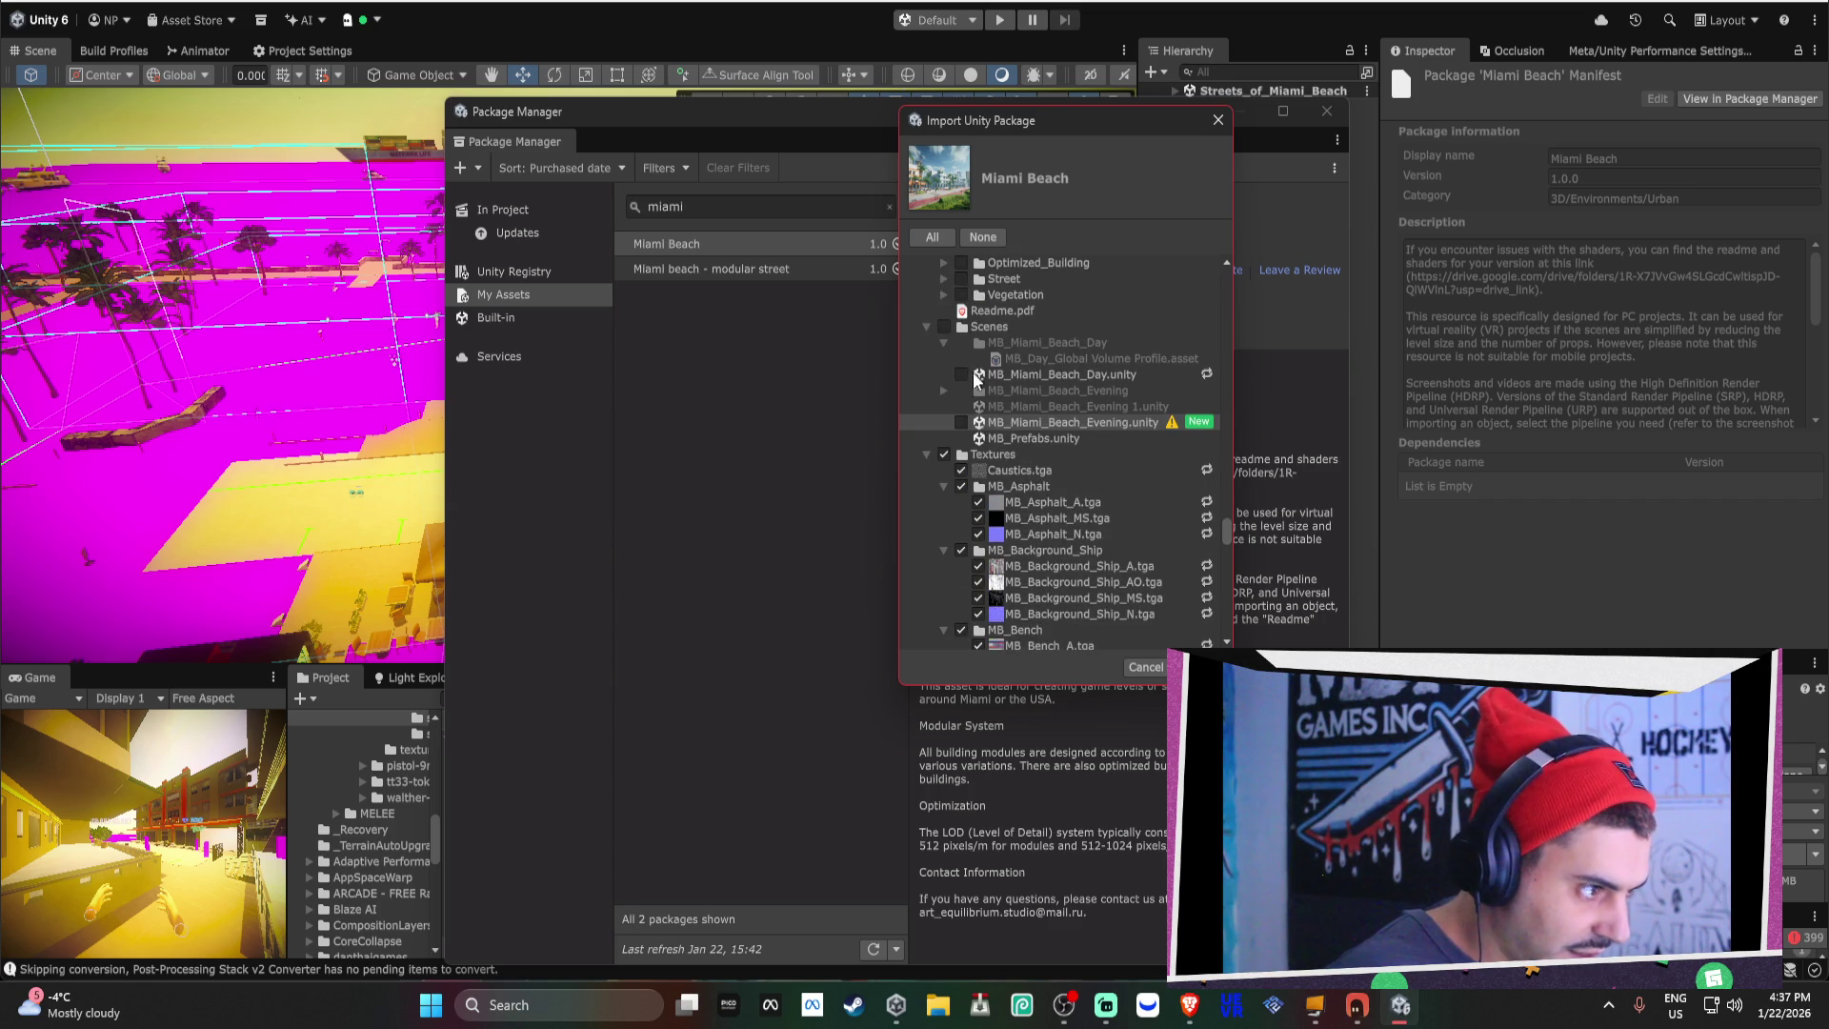
pyautogui.scroll(-15, 1055, 420)
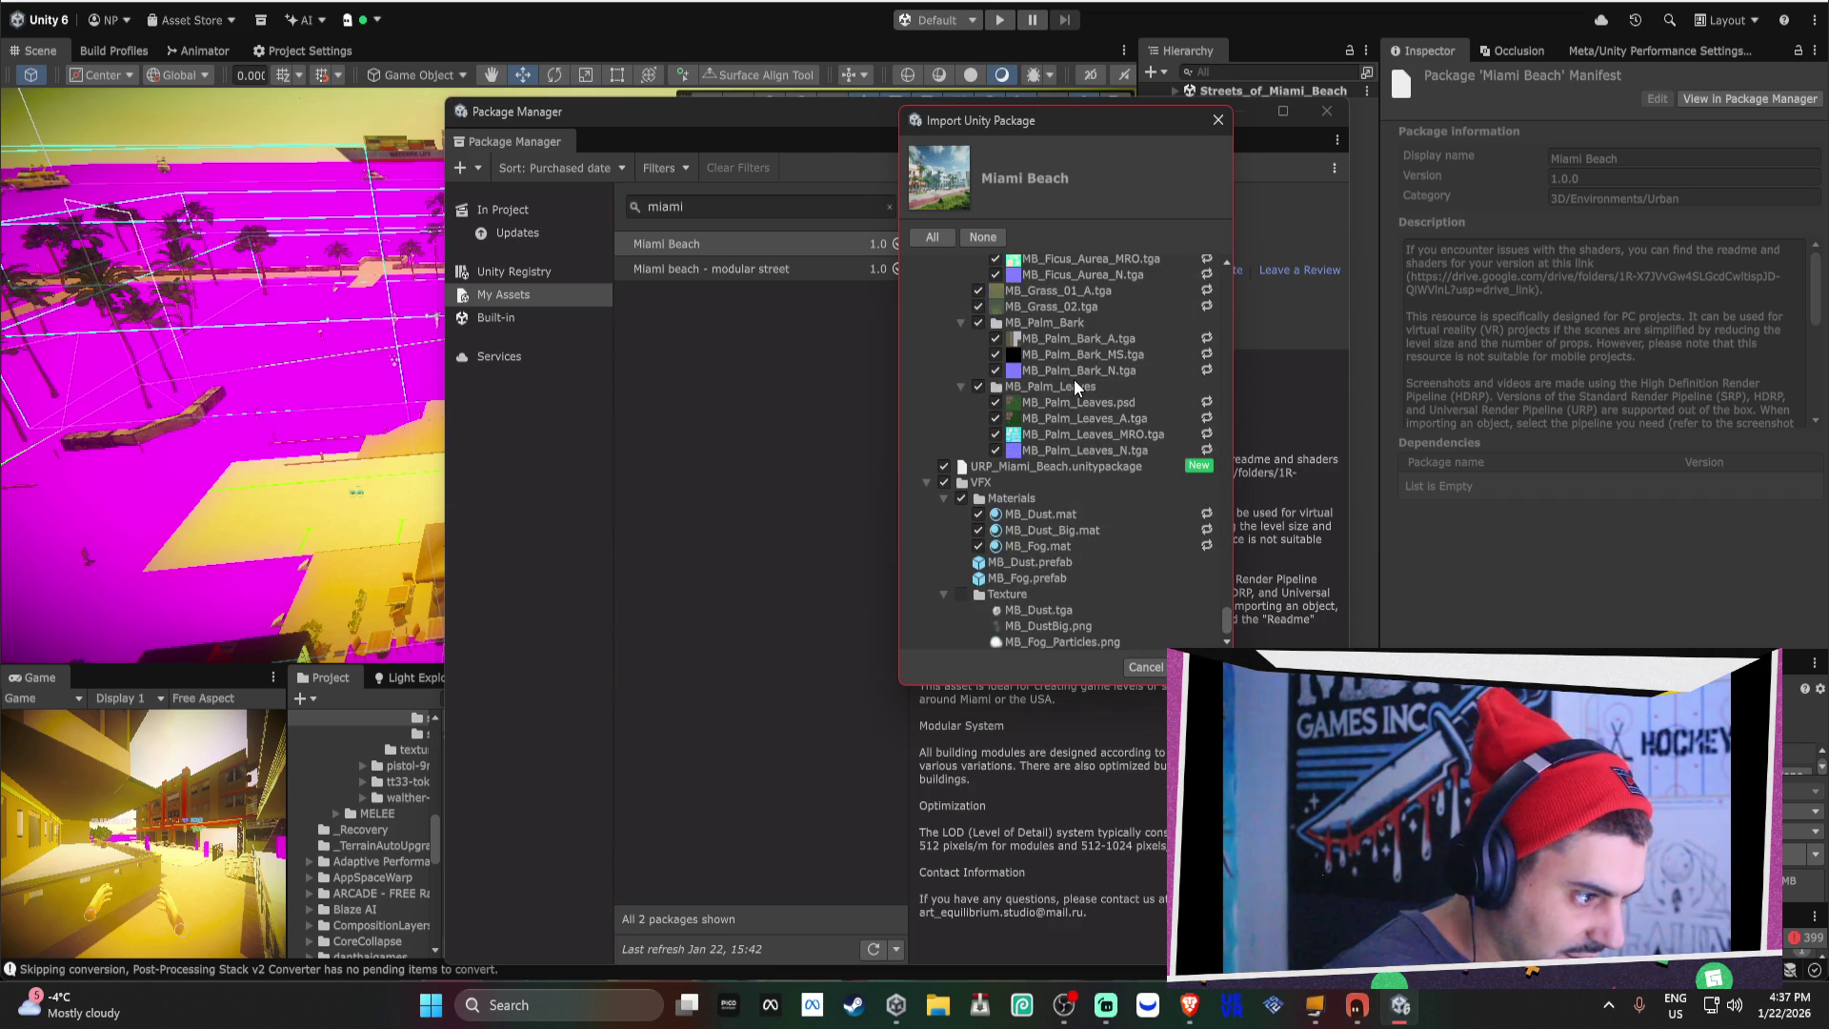
pyautogui.click(945, 482)
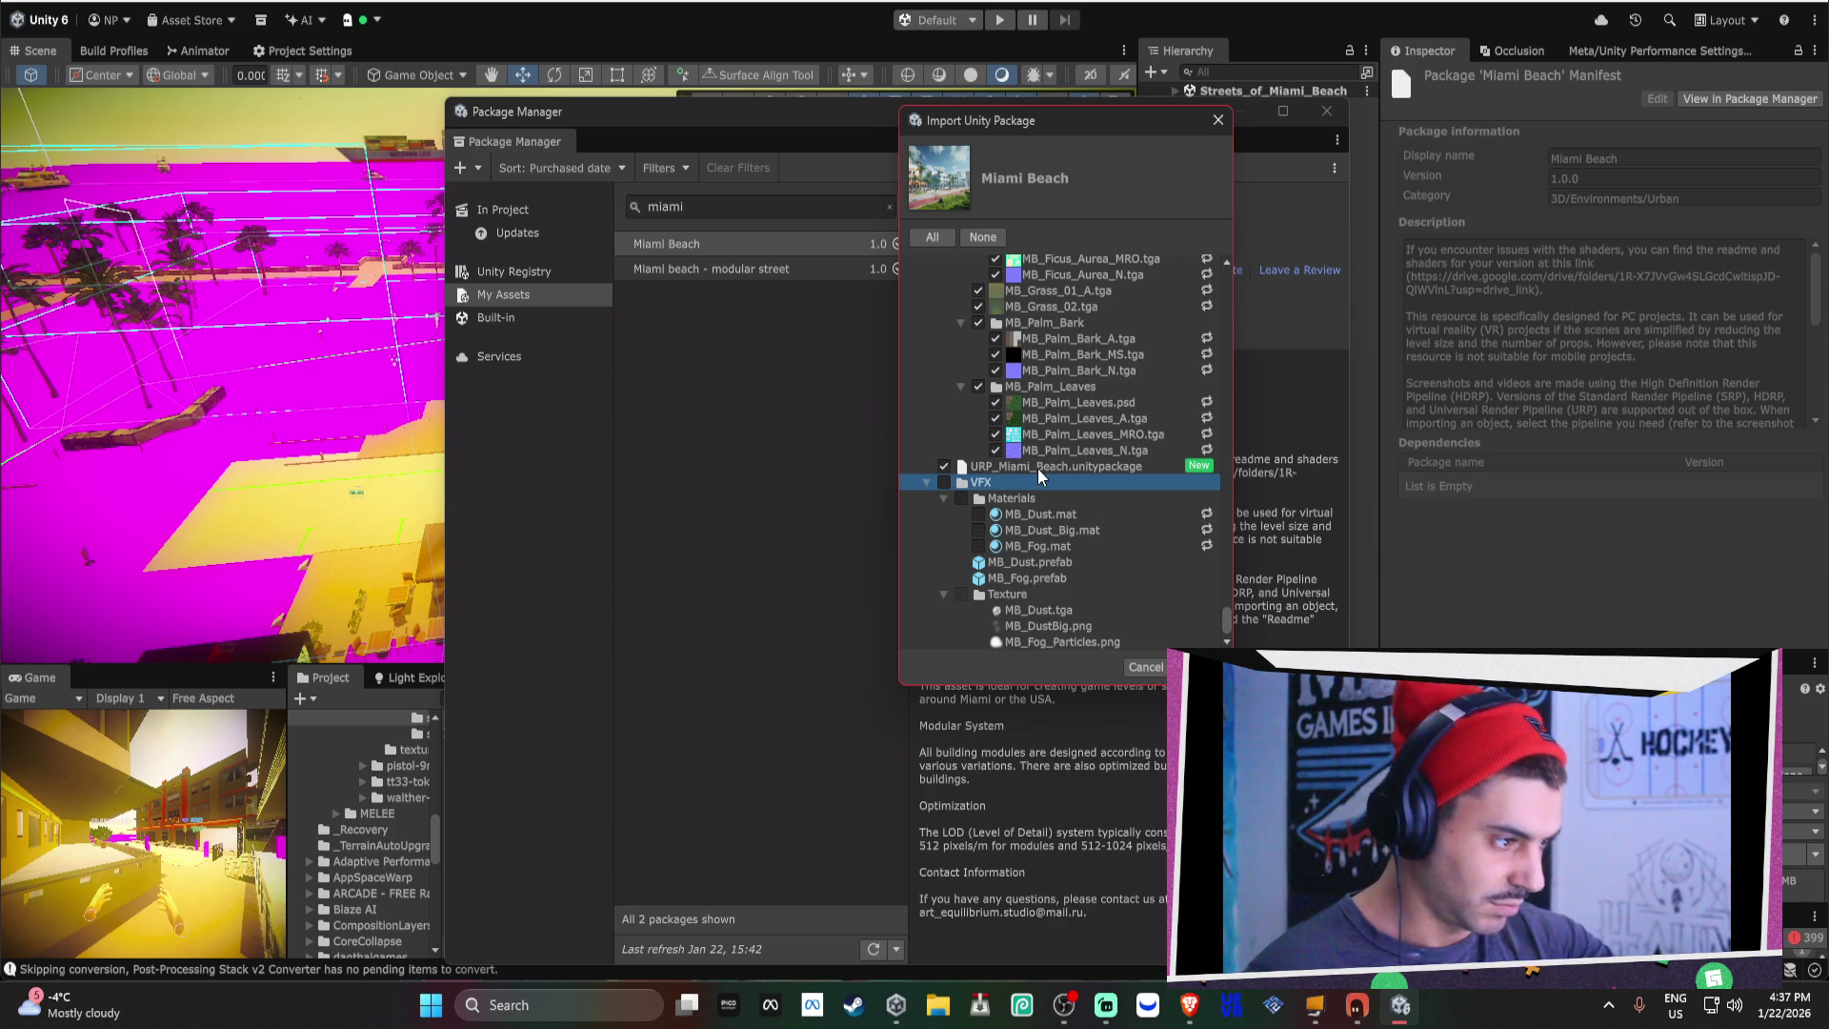
pyautogui.scroll(10, 1037, 467)
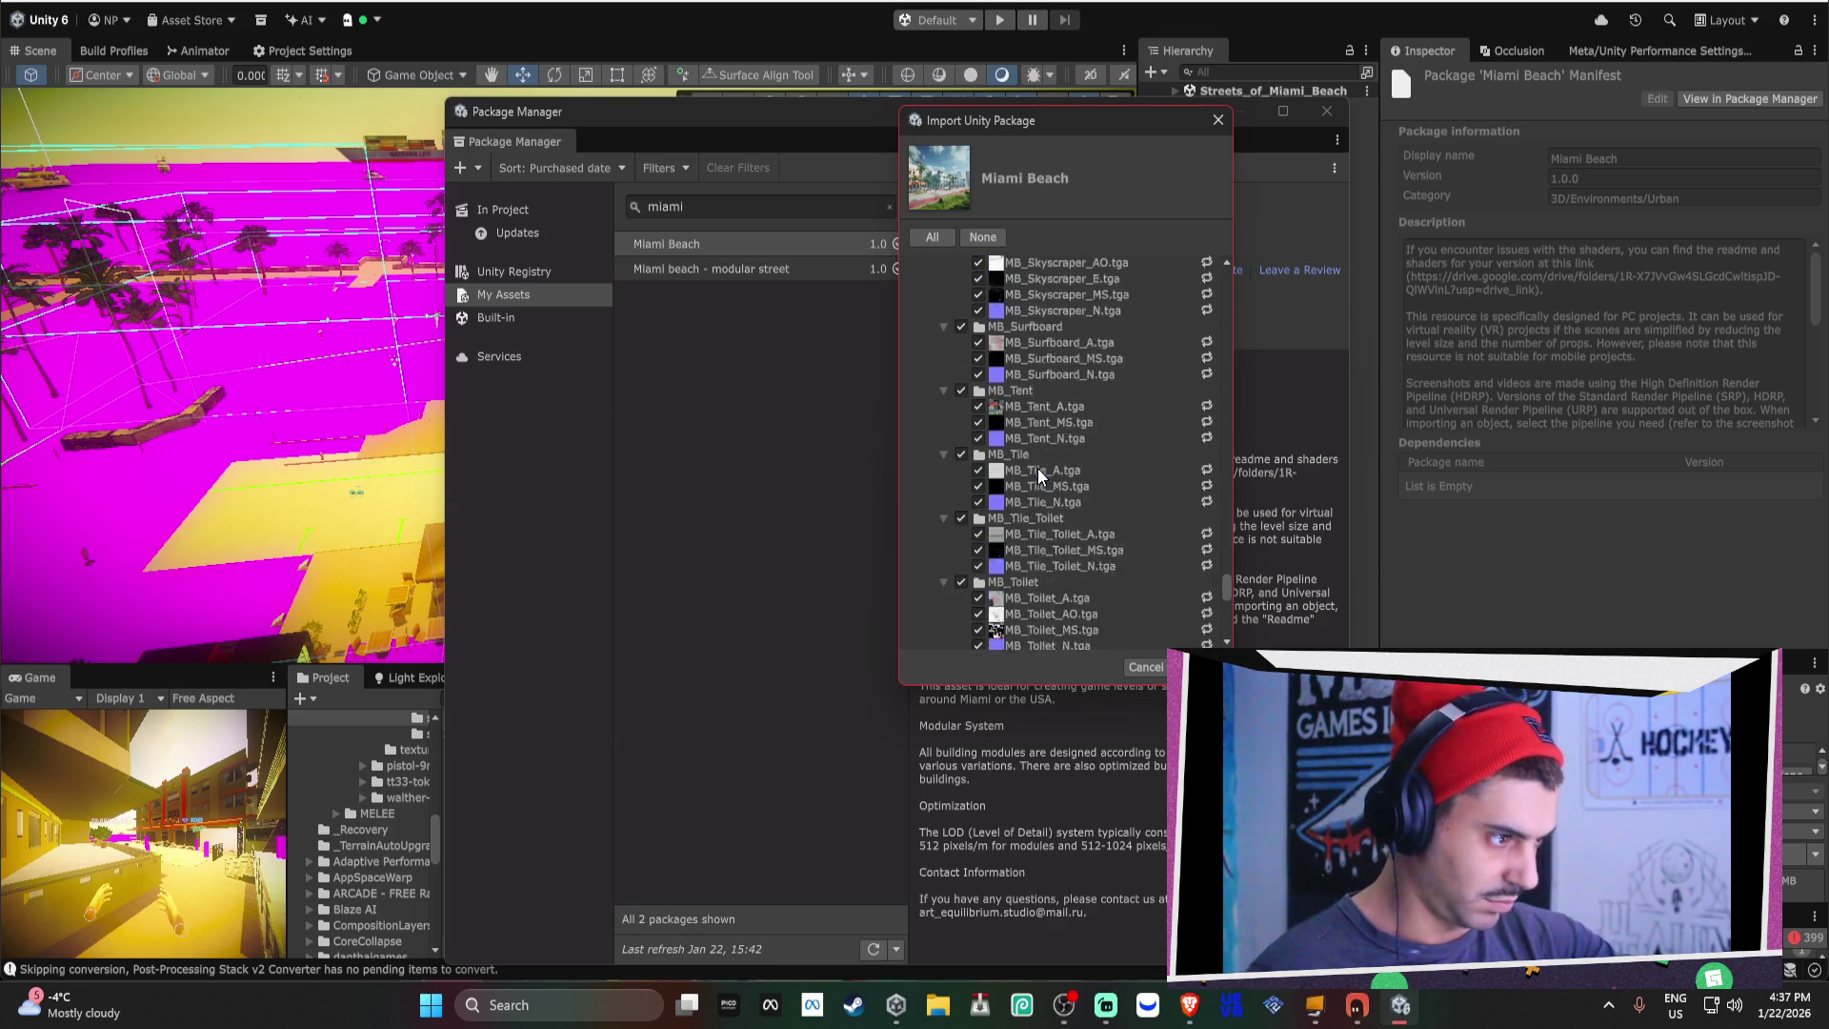
pyautogui.scroll(10, 1037, 467)
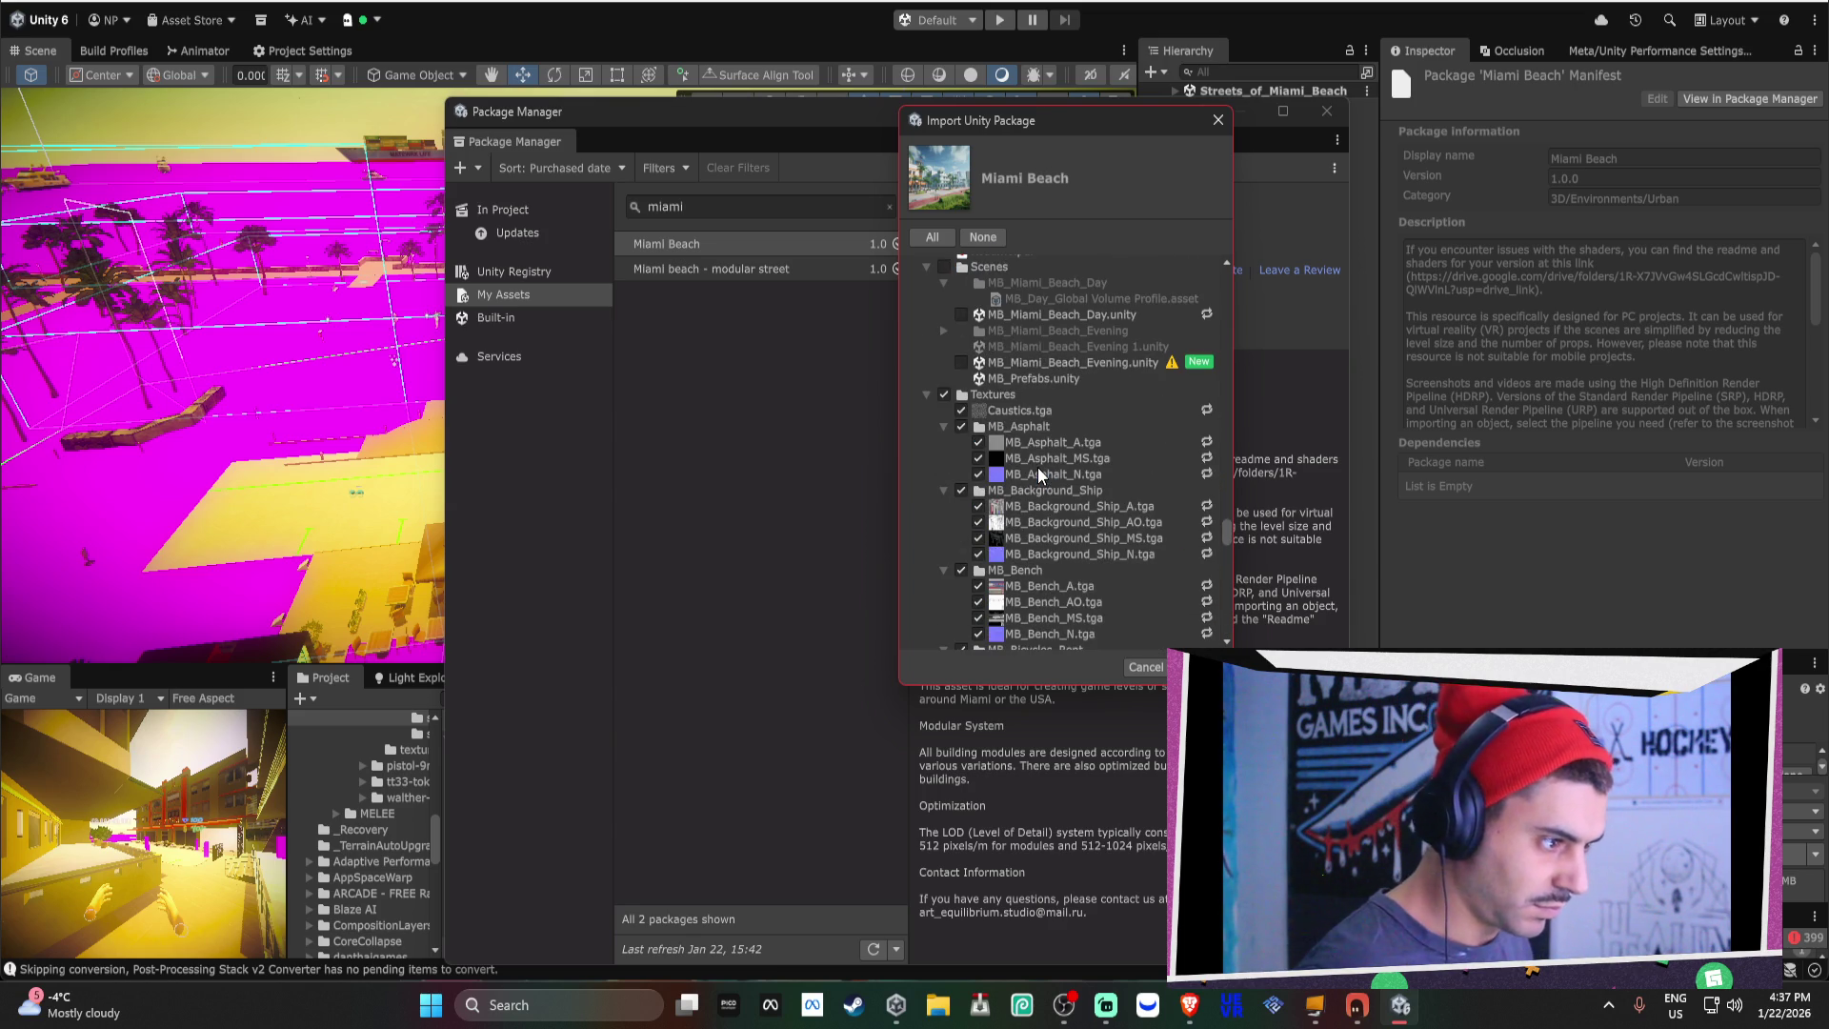
pyautogui.click(944, 394)
pyautogui.scroll(-3, 1031, 398)
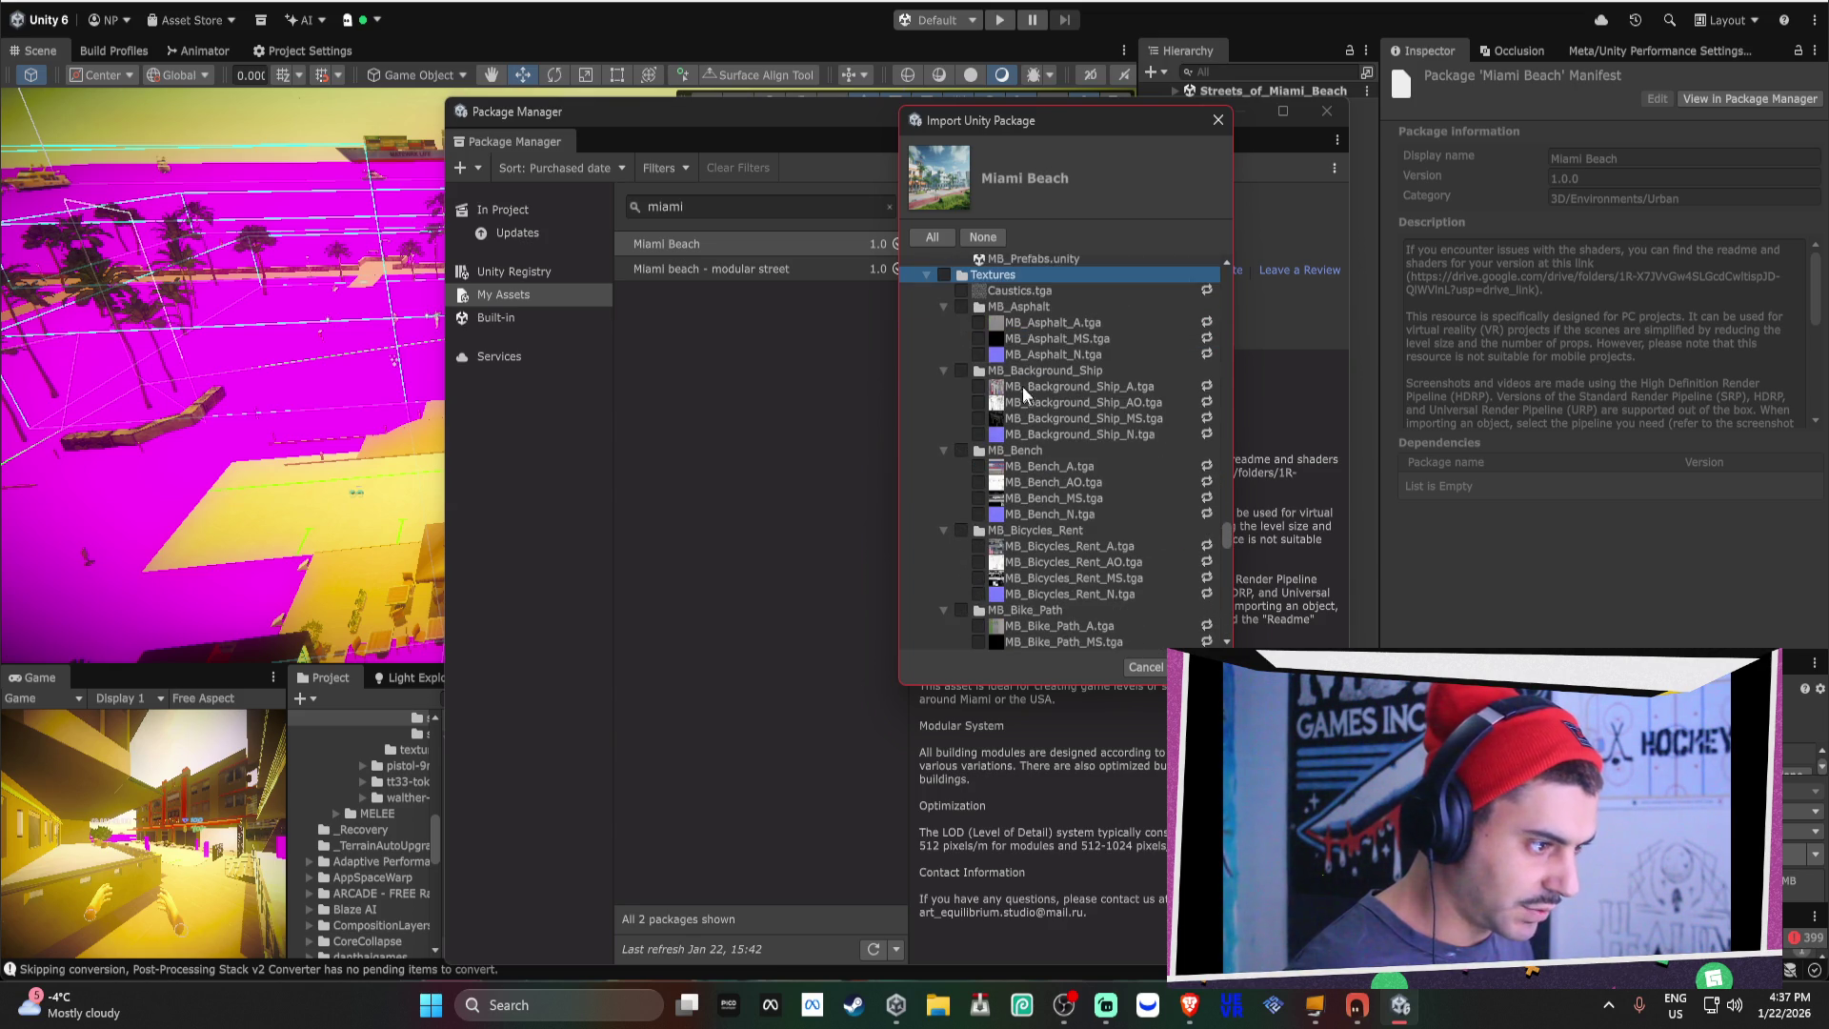
pyautogui.click(928, 278)
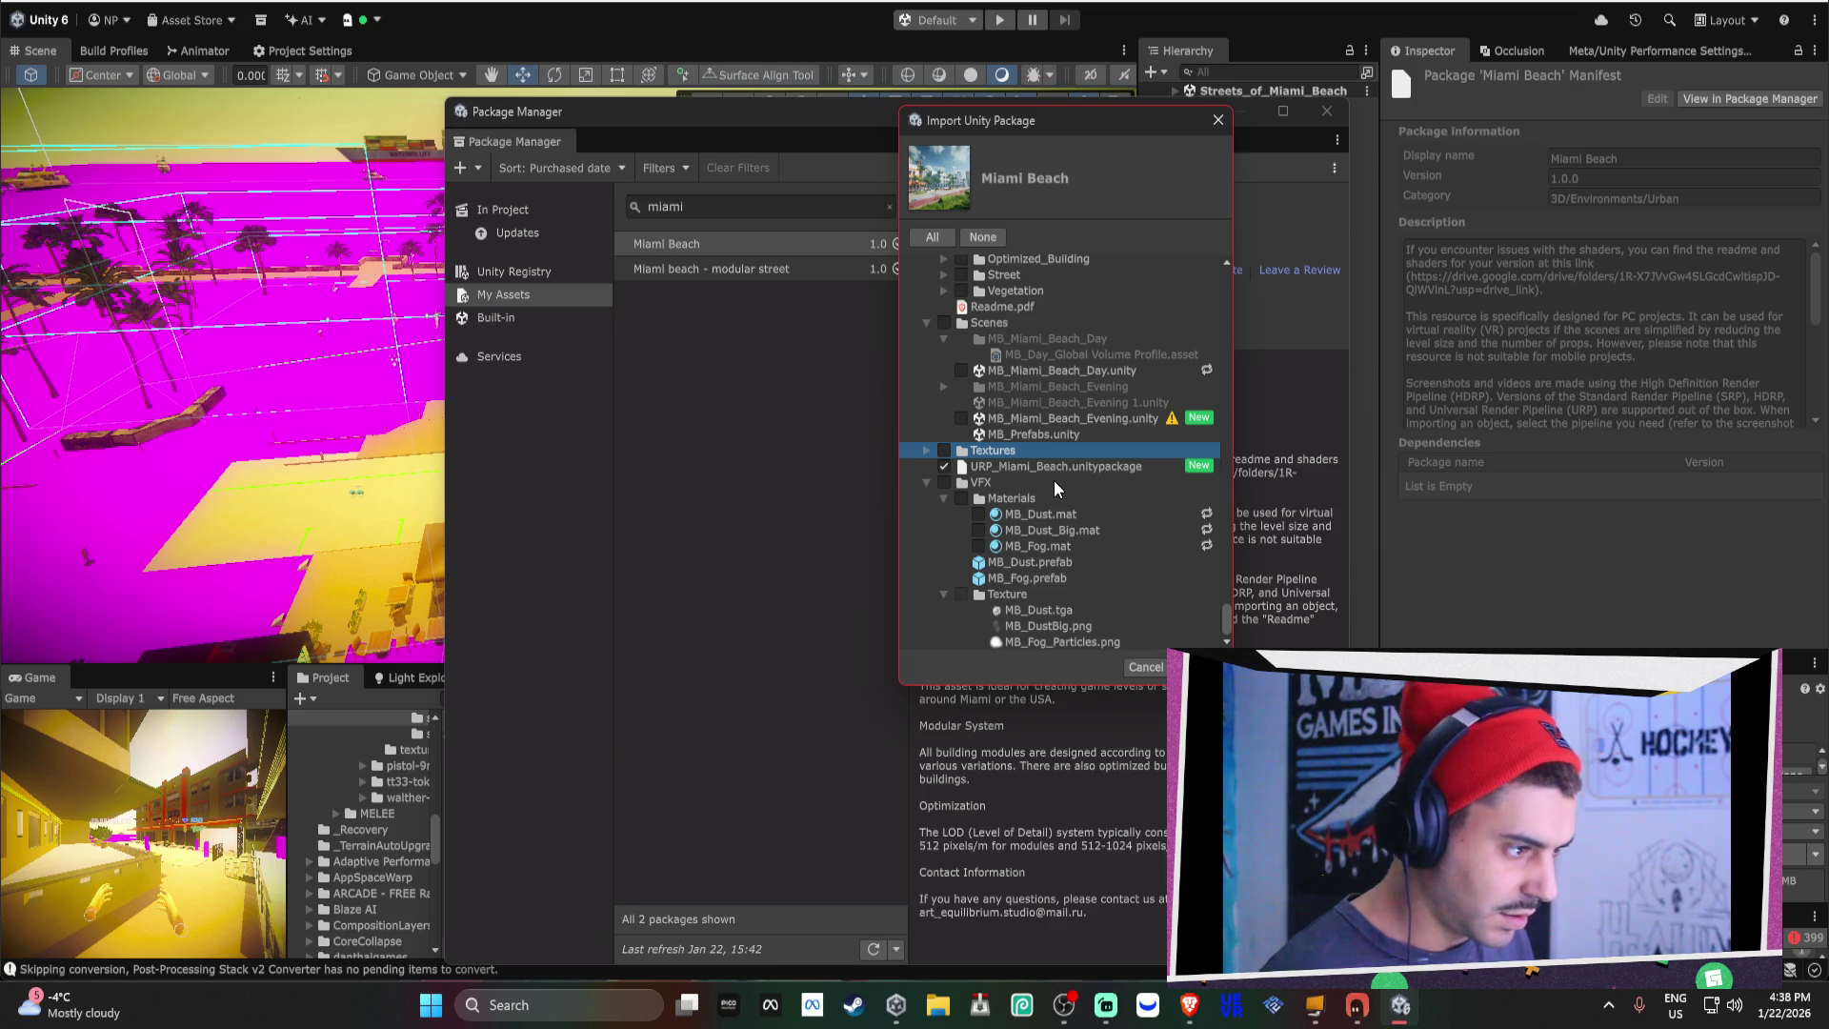
pyautogui.click(1198, 667)
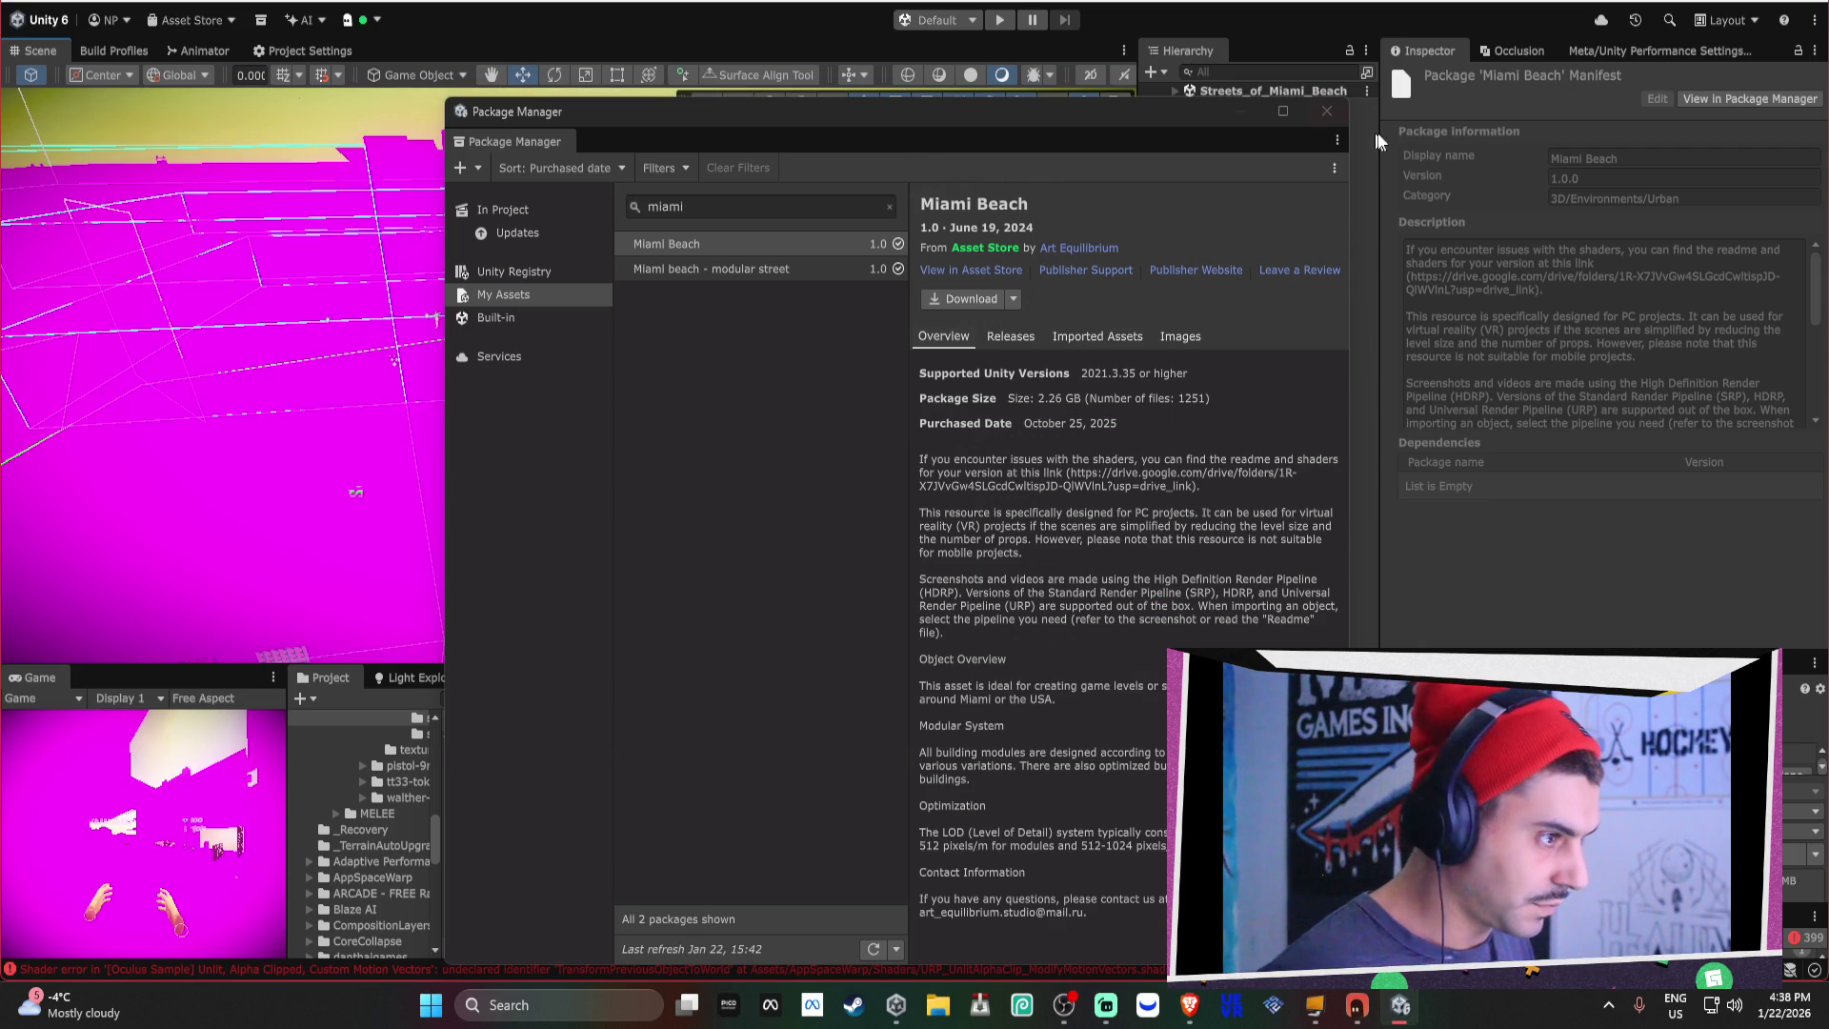
# Close the Package Manager and browse the Miami beach - modular street Resources folders.
pyautogui.click(1327, 112)
pyautogui.scroll(-3, 966, 848)
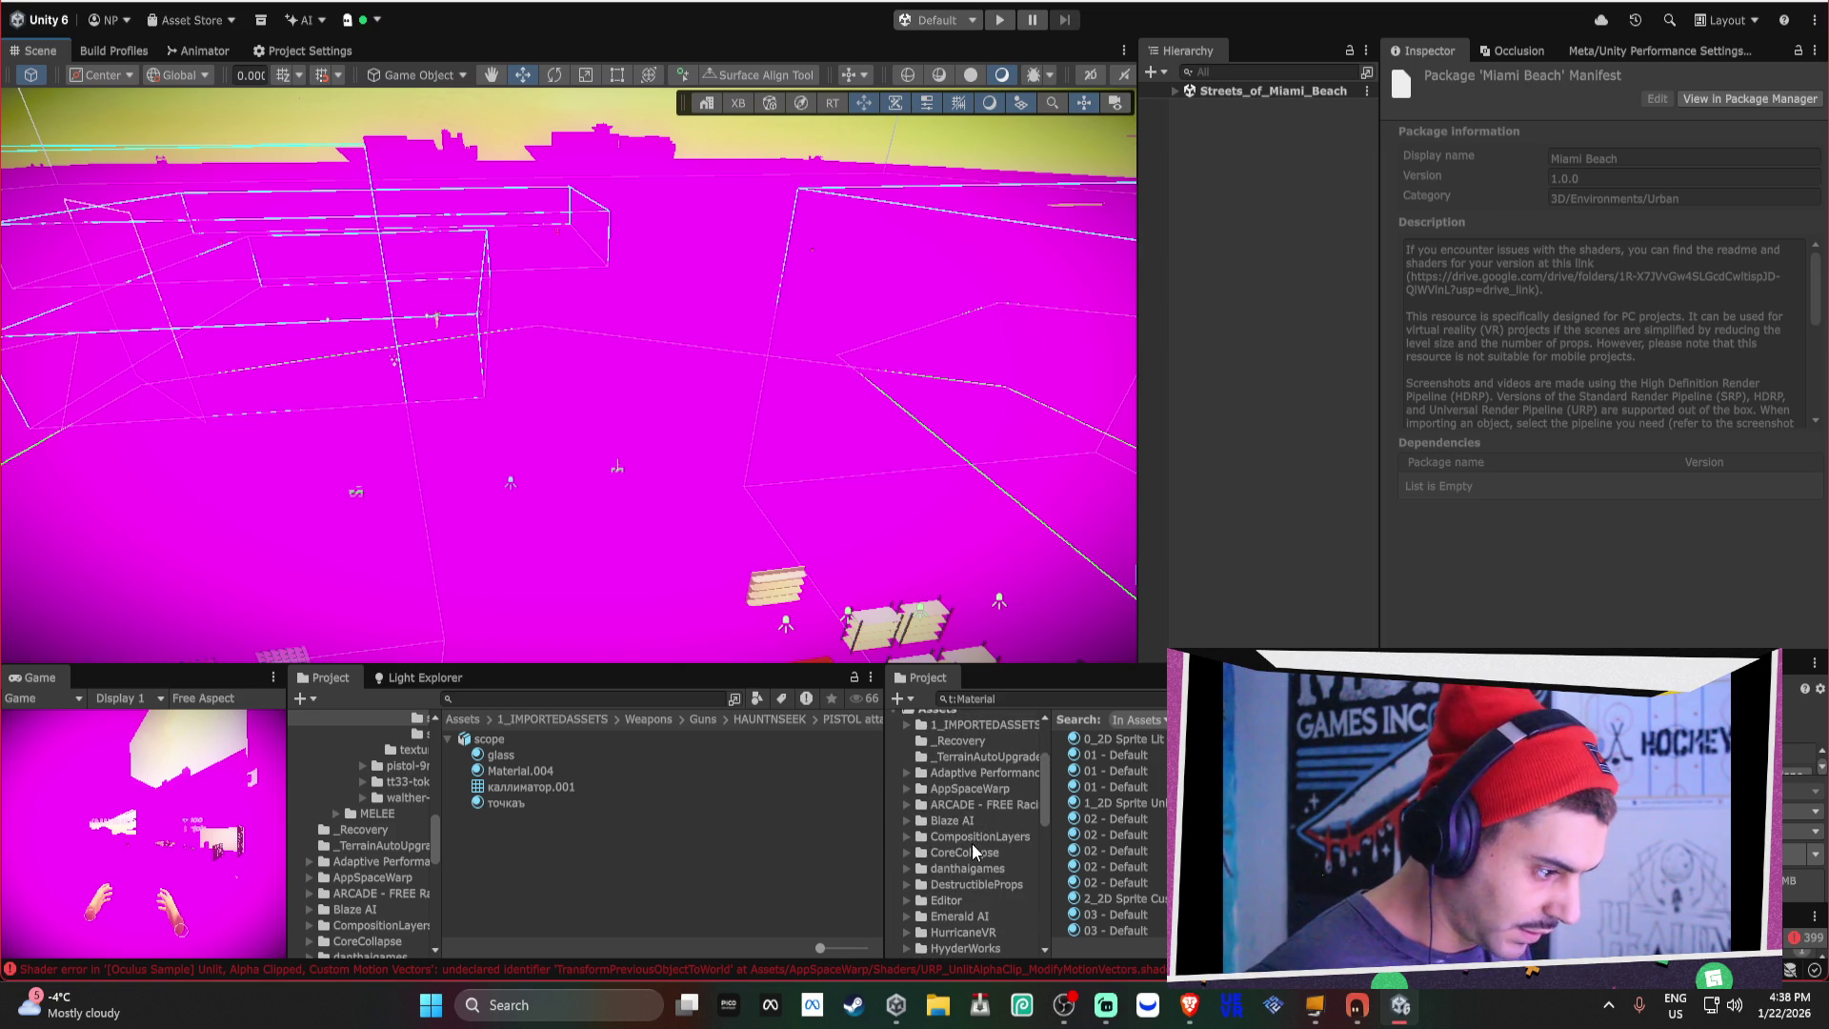
pyautogui.scroll(-2, 974, 850)
pyautogui.click(993, 892)
pyautogui.scroll(-2, 991, 869)
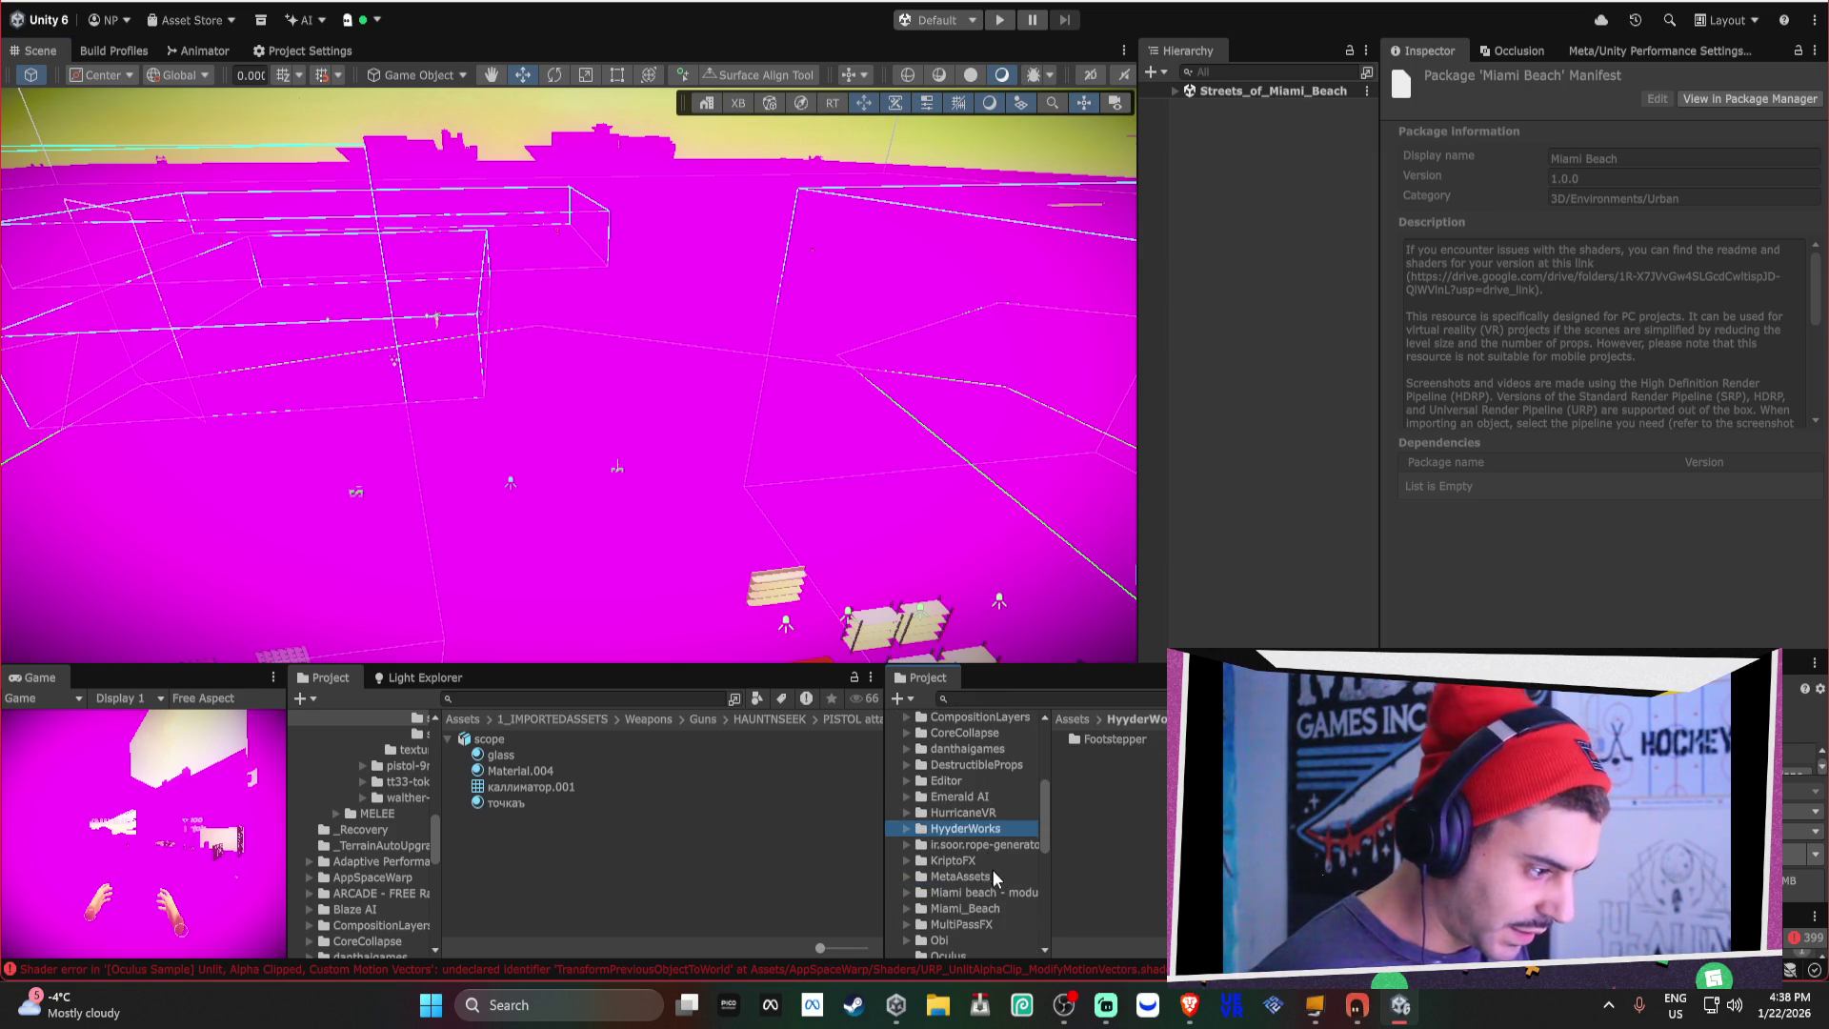
pyautogui.click(992, 874)
pyautogui.click(999, 889)
pyautogui.click(1110, 742)
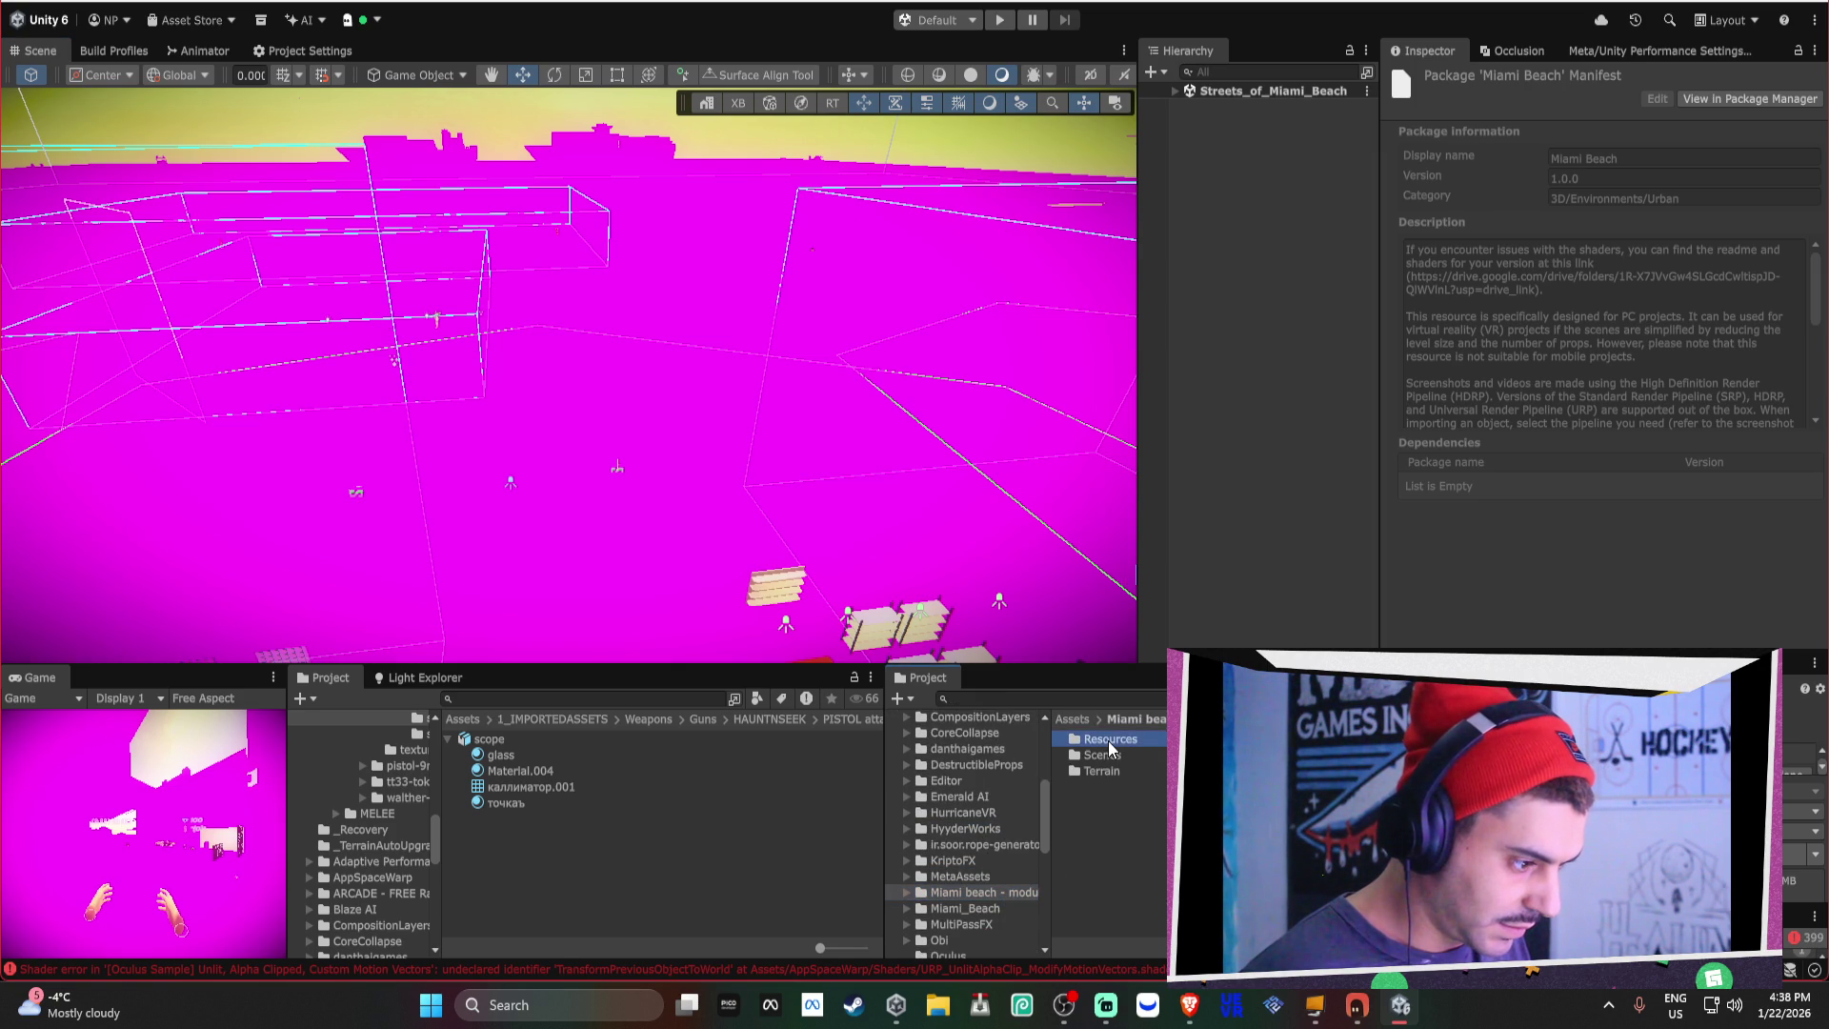
pyautogui.doubleClick(1111, 749)
pyautogui.click(1107, 755)
# Open Assets/Miami_Beach and start importing URP_Miami_Beach.unitypackage.
pyautogui.click(1012, 910)
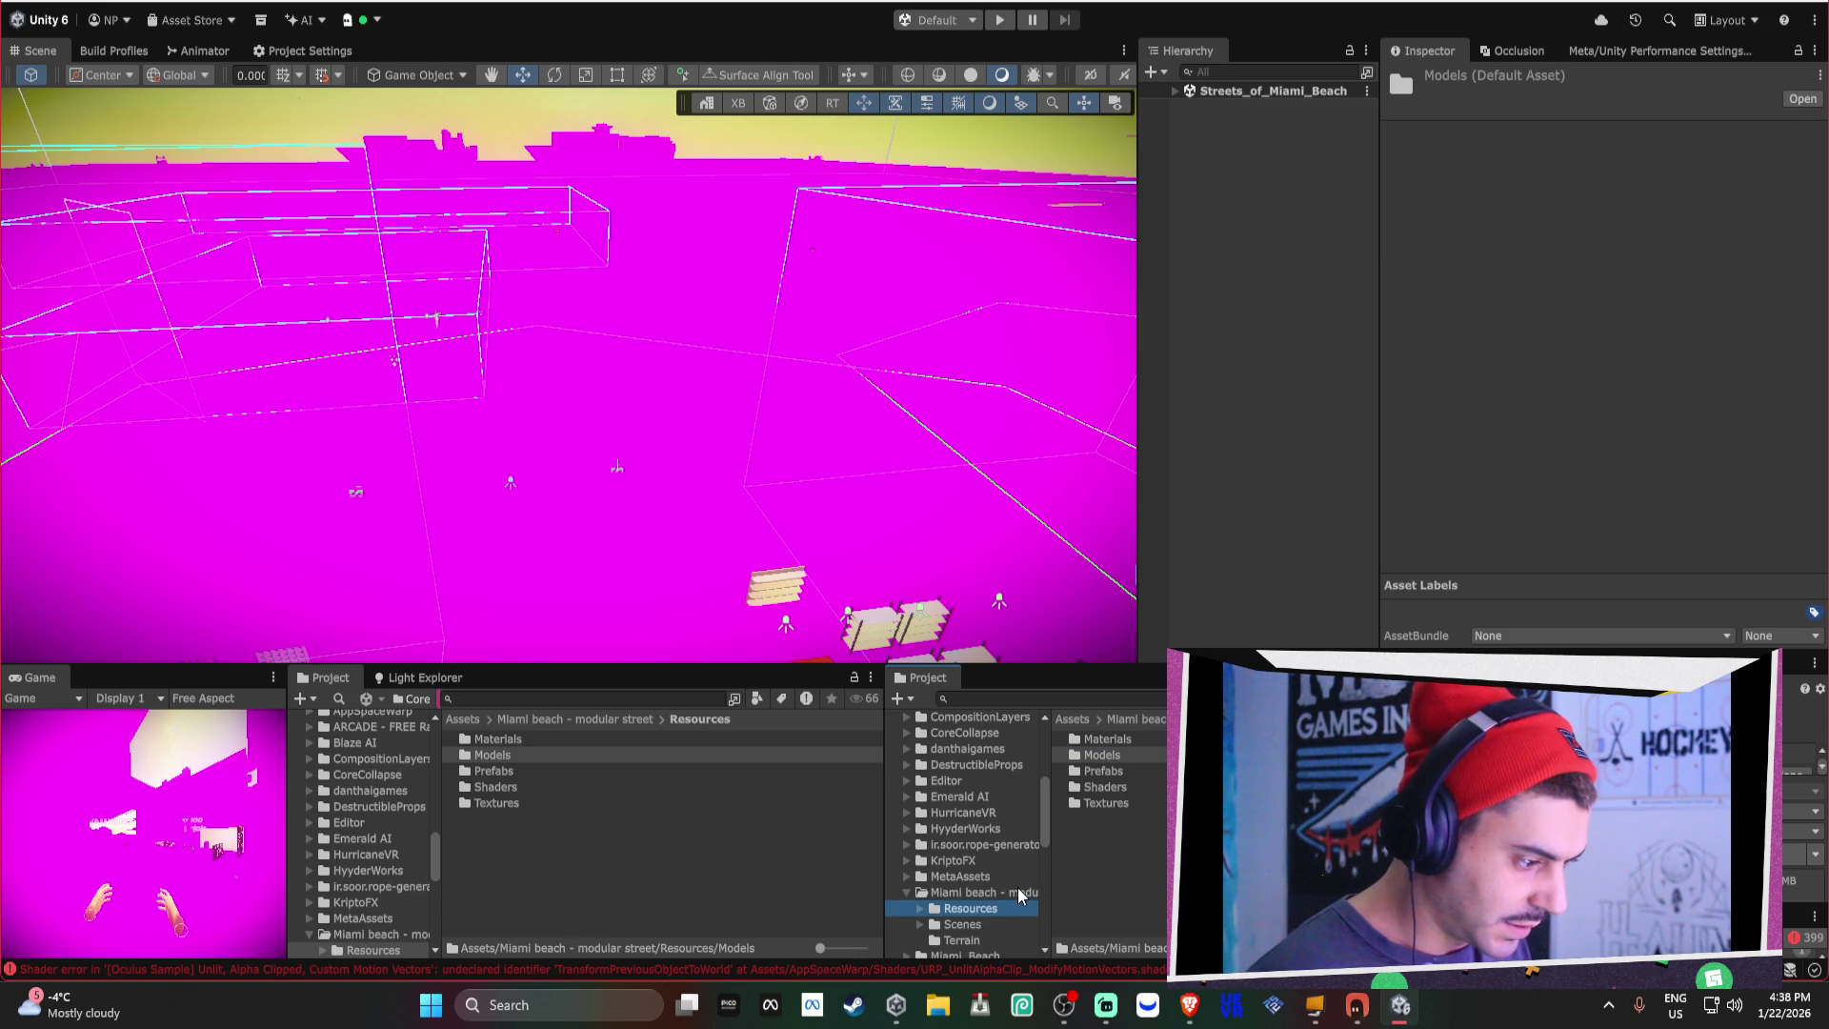
pyautogui.click(1019, 893)
pyautogui.scroll(-2, 1011, 900)
pyautogui.click(995, 896)
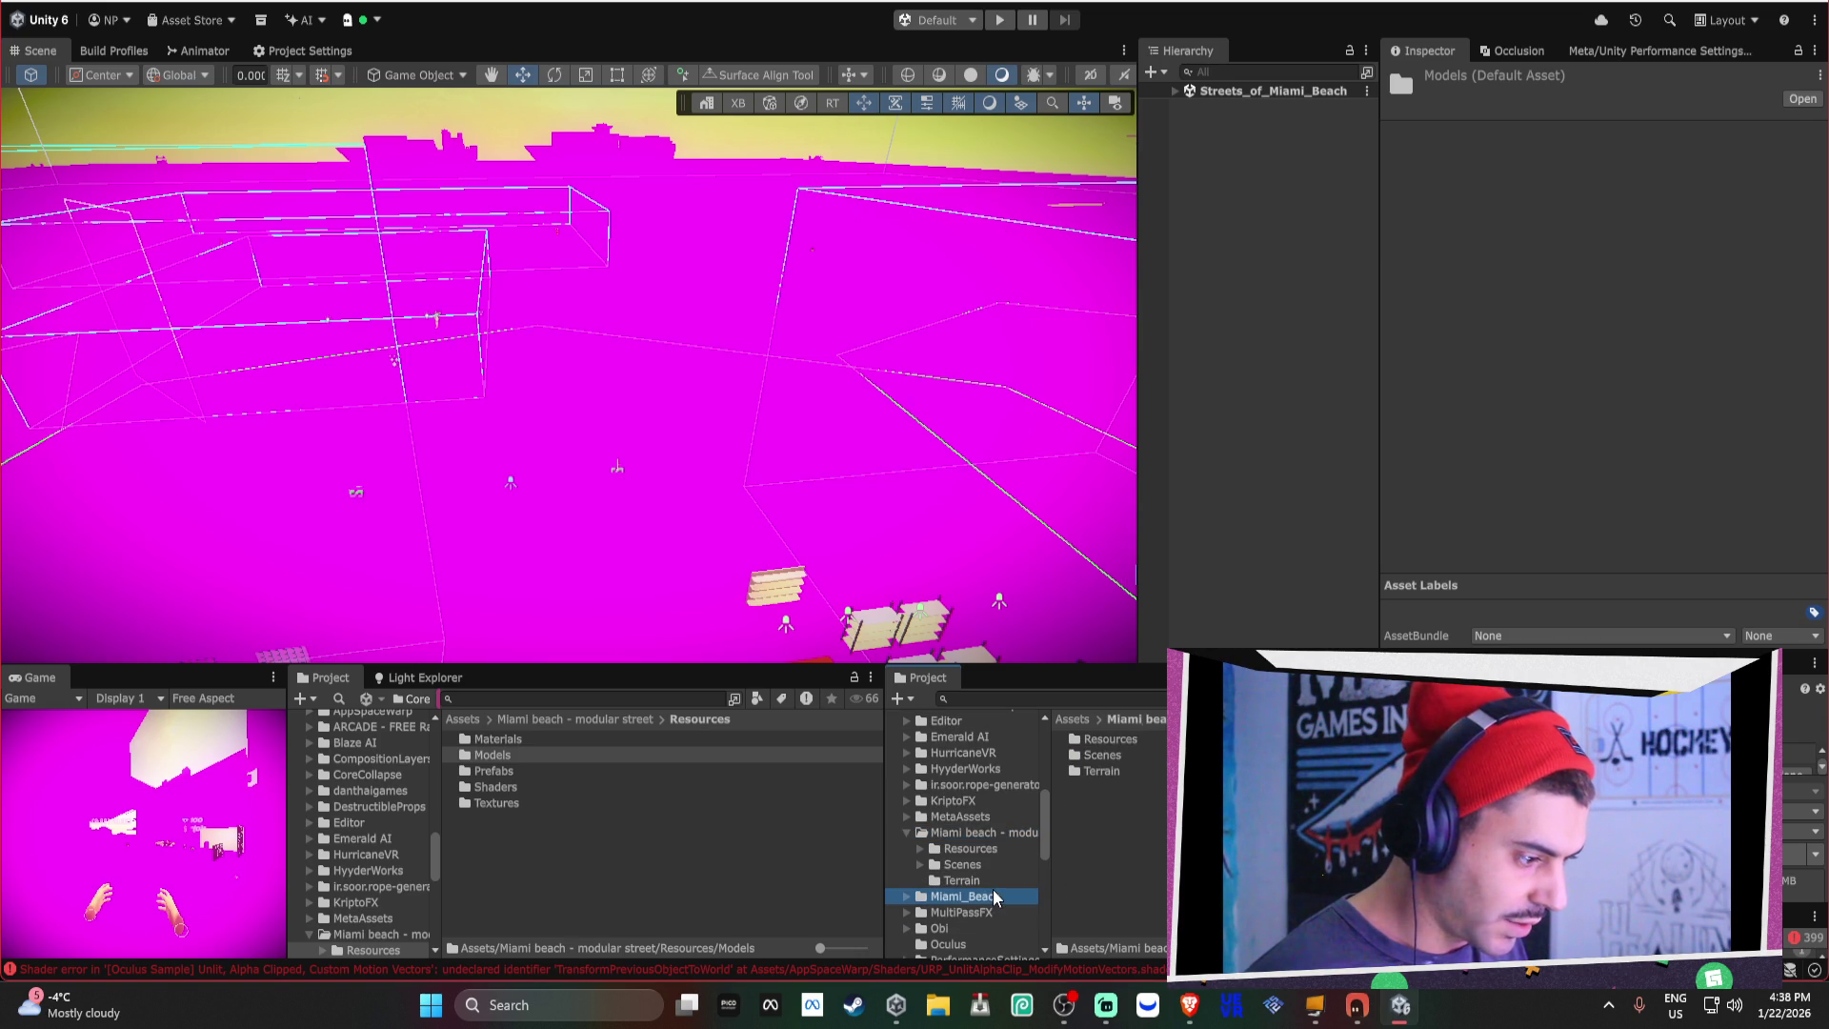
pyautogui.click(1143, 898)
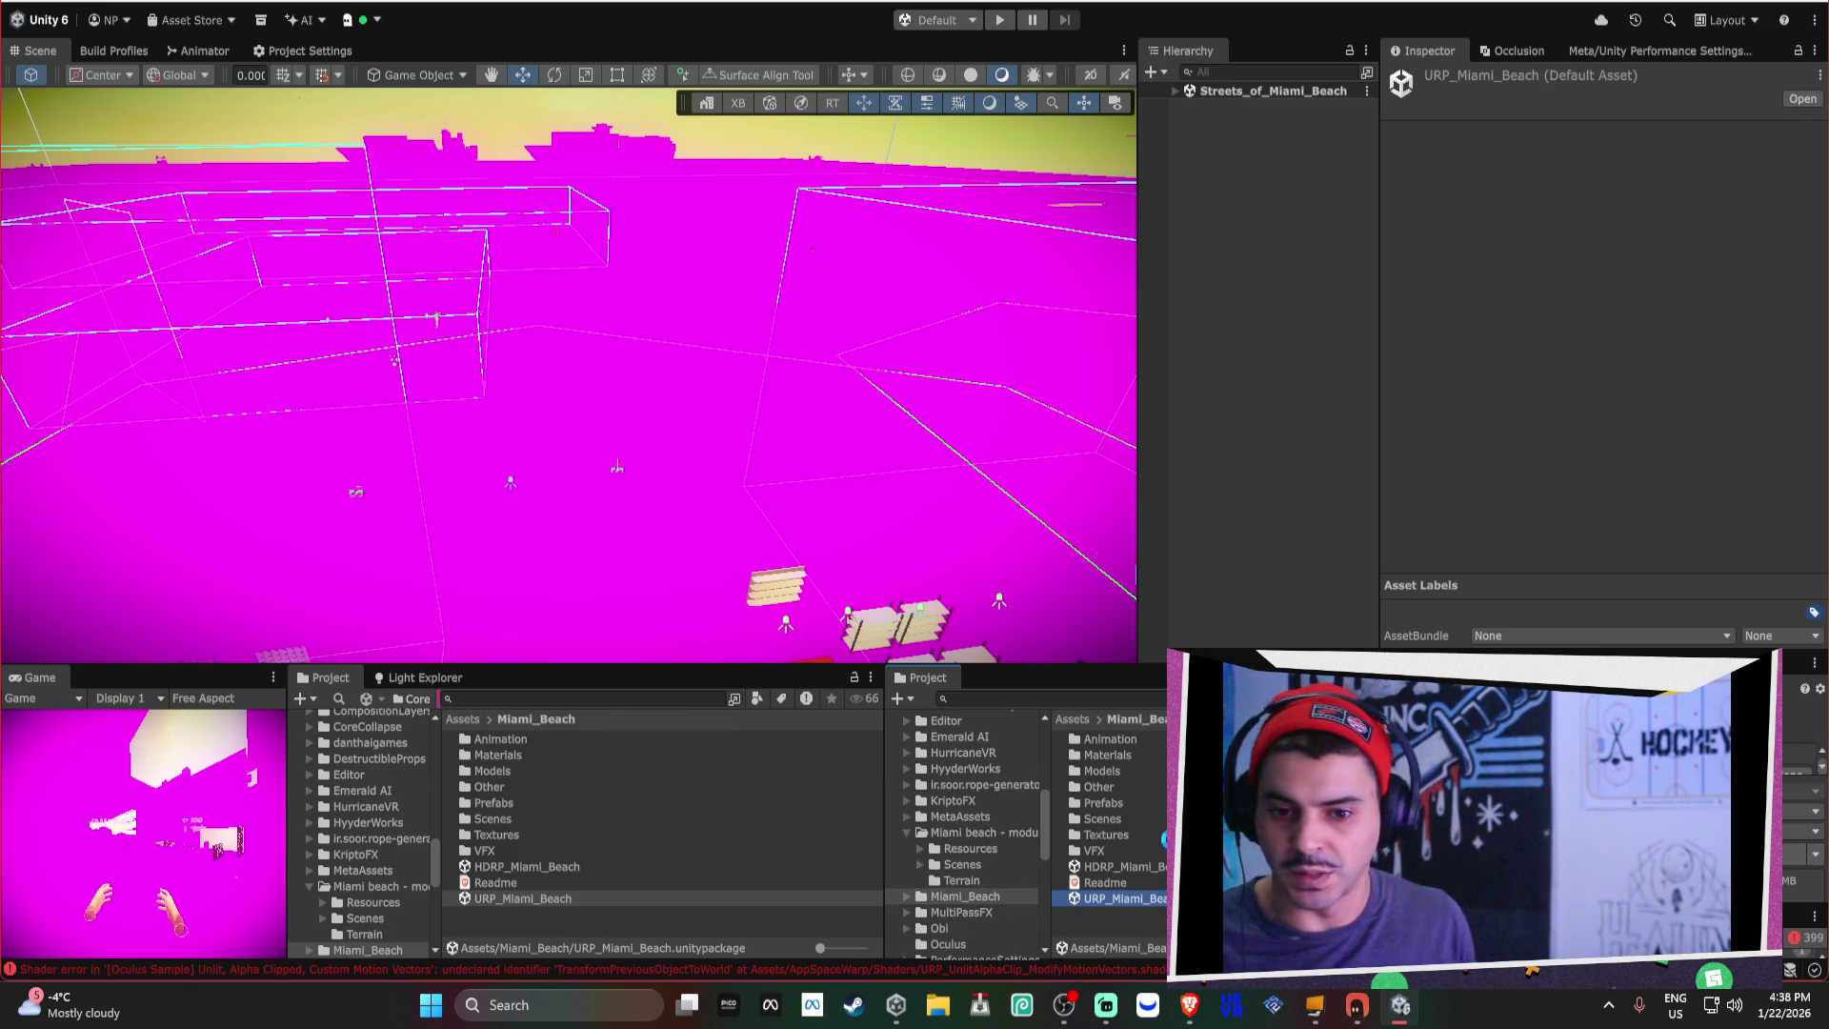
pyautogui.doubleClick(1119, 898)
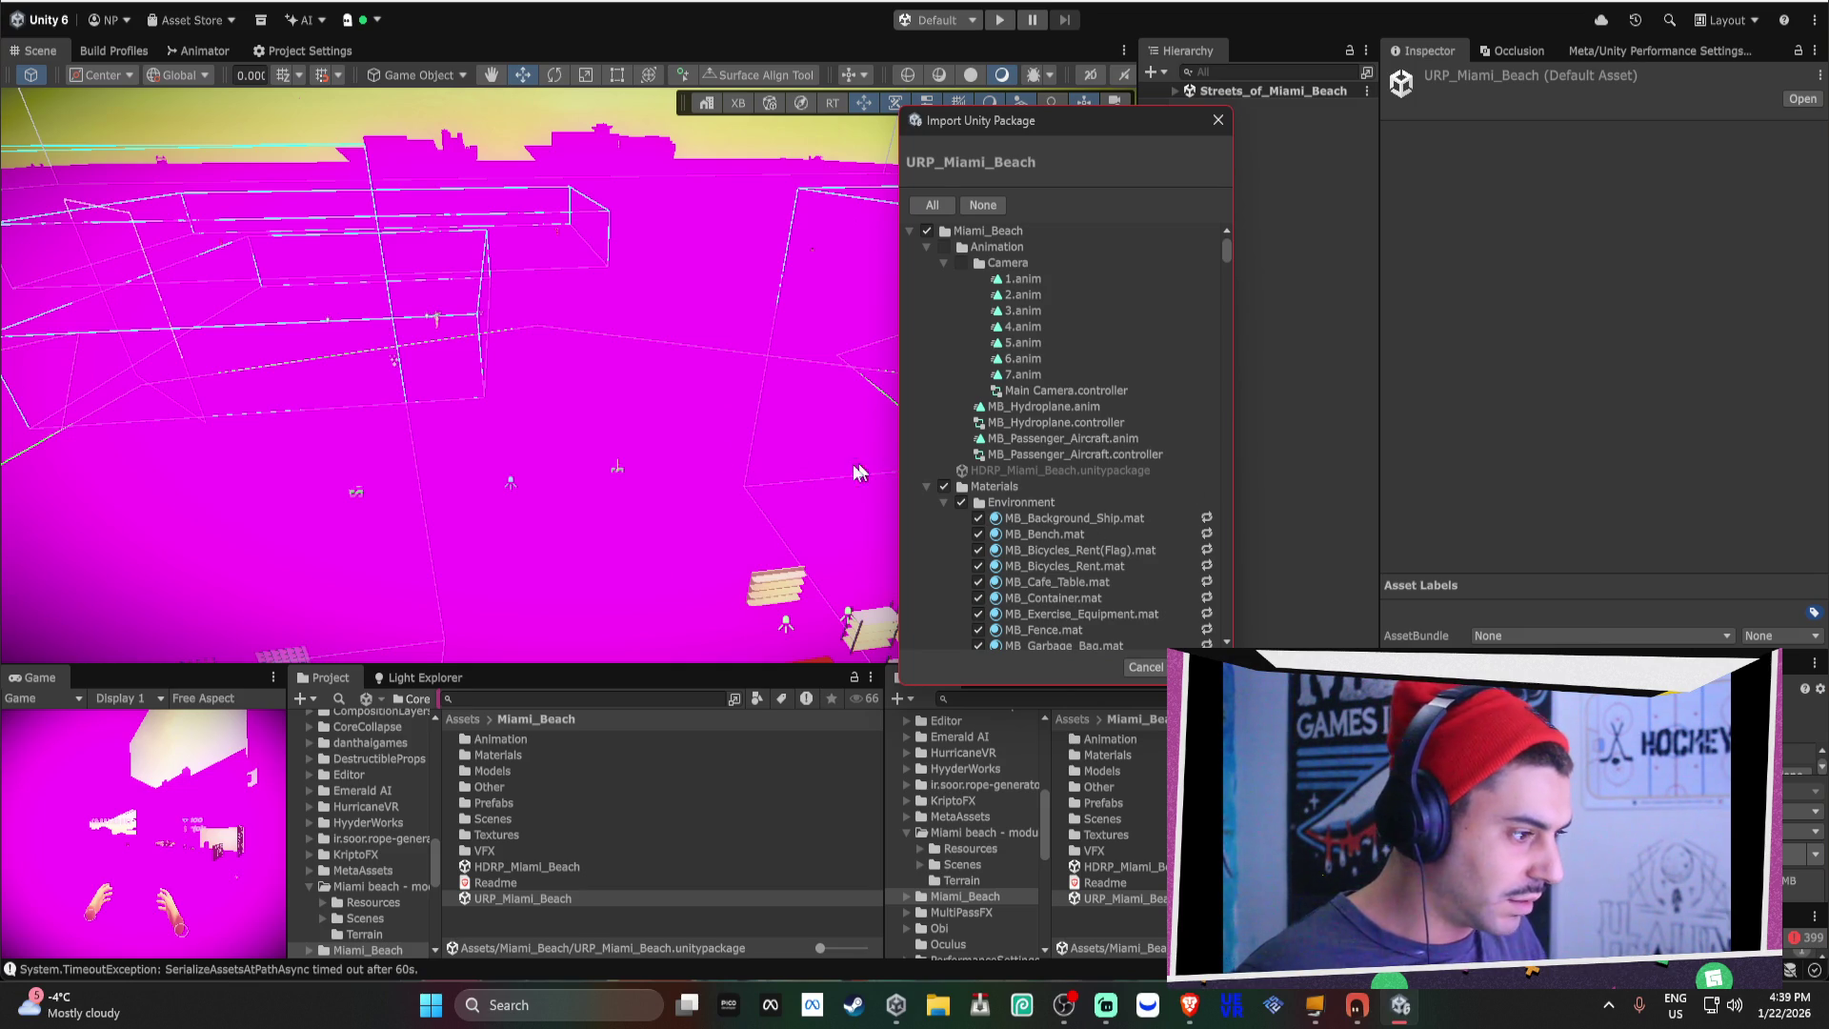
pyautogui.scroll(-5, 1106, 488)
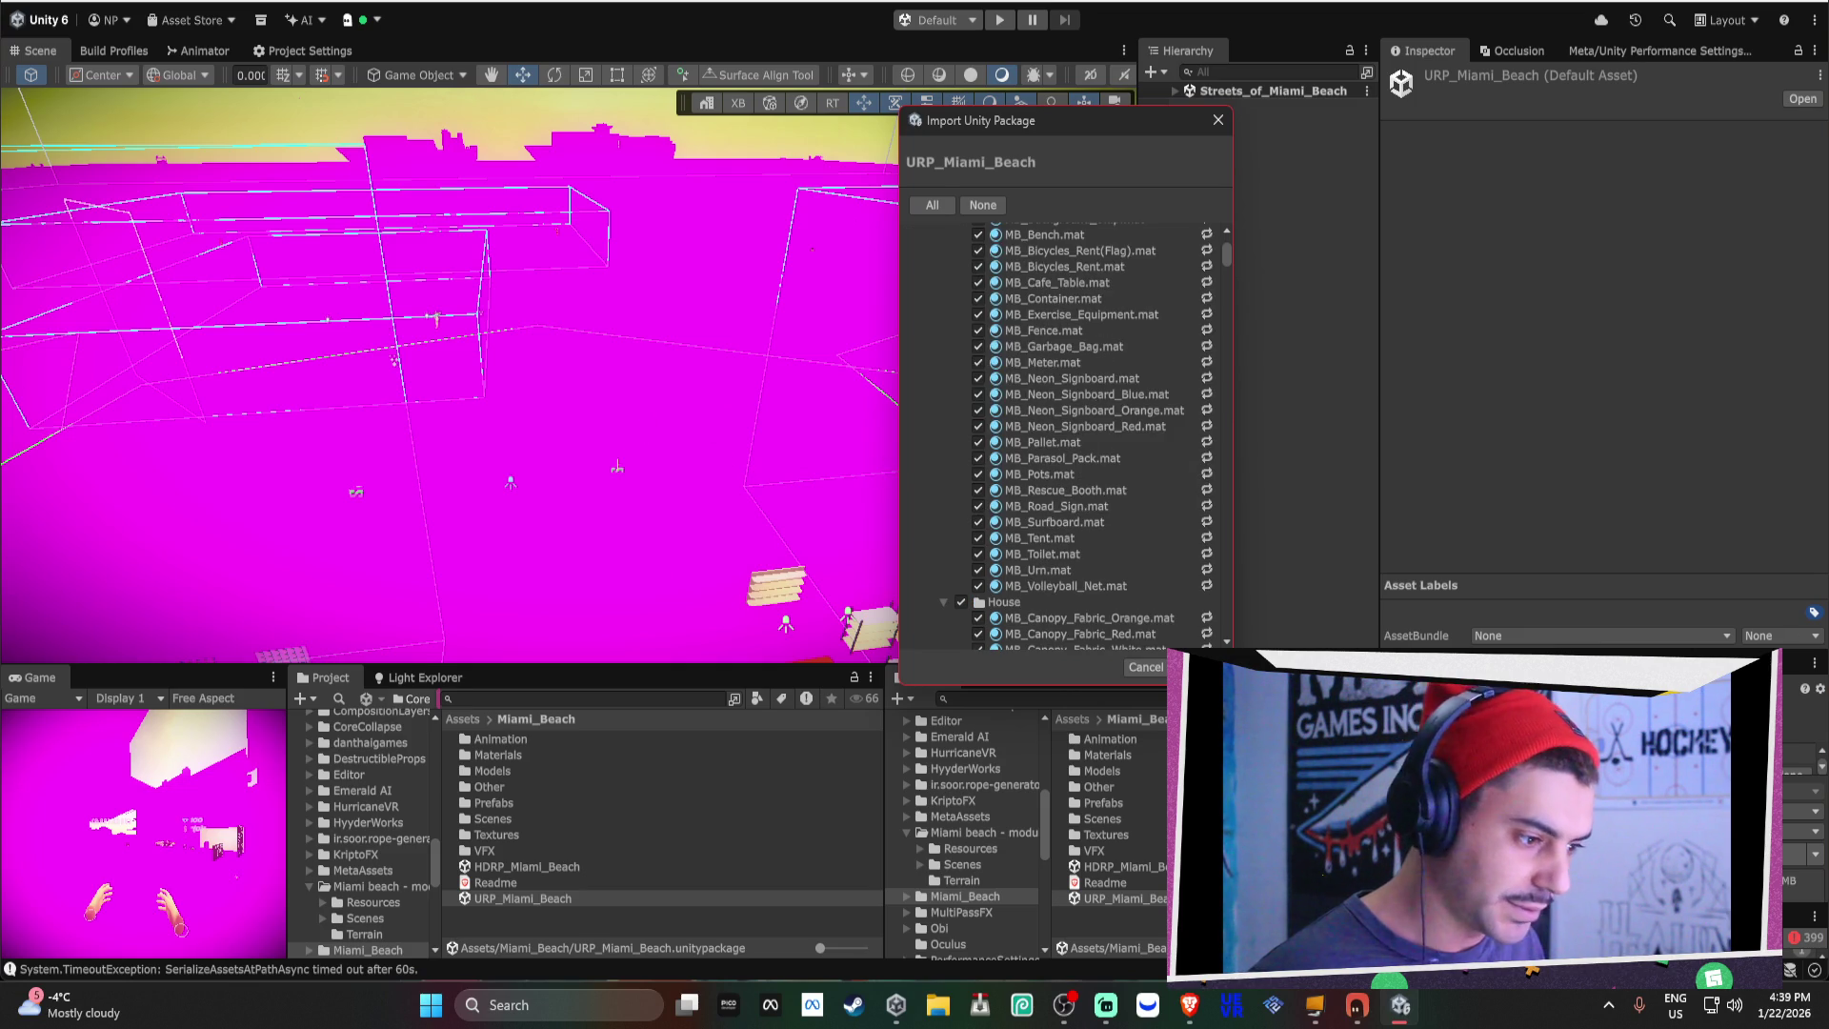
pyautogui.click(1146, 667)
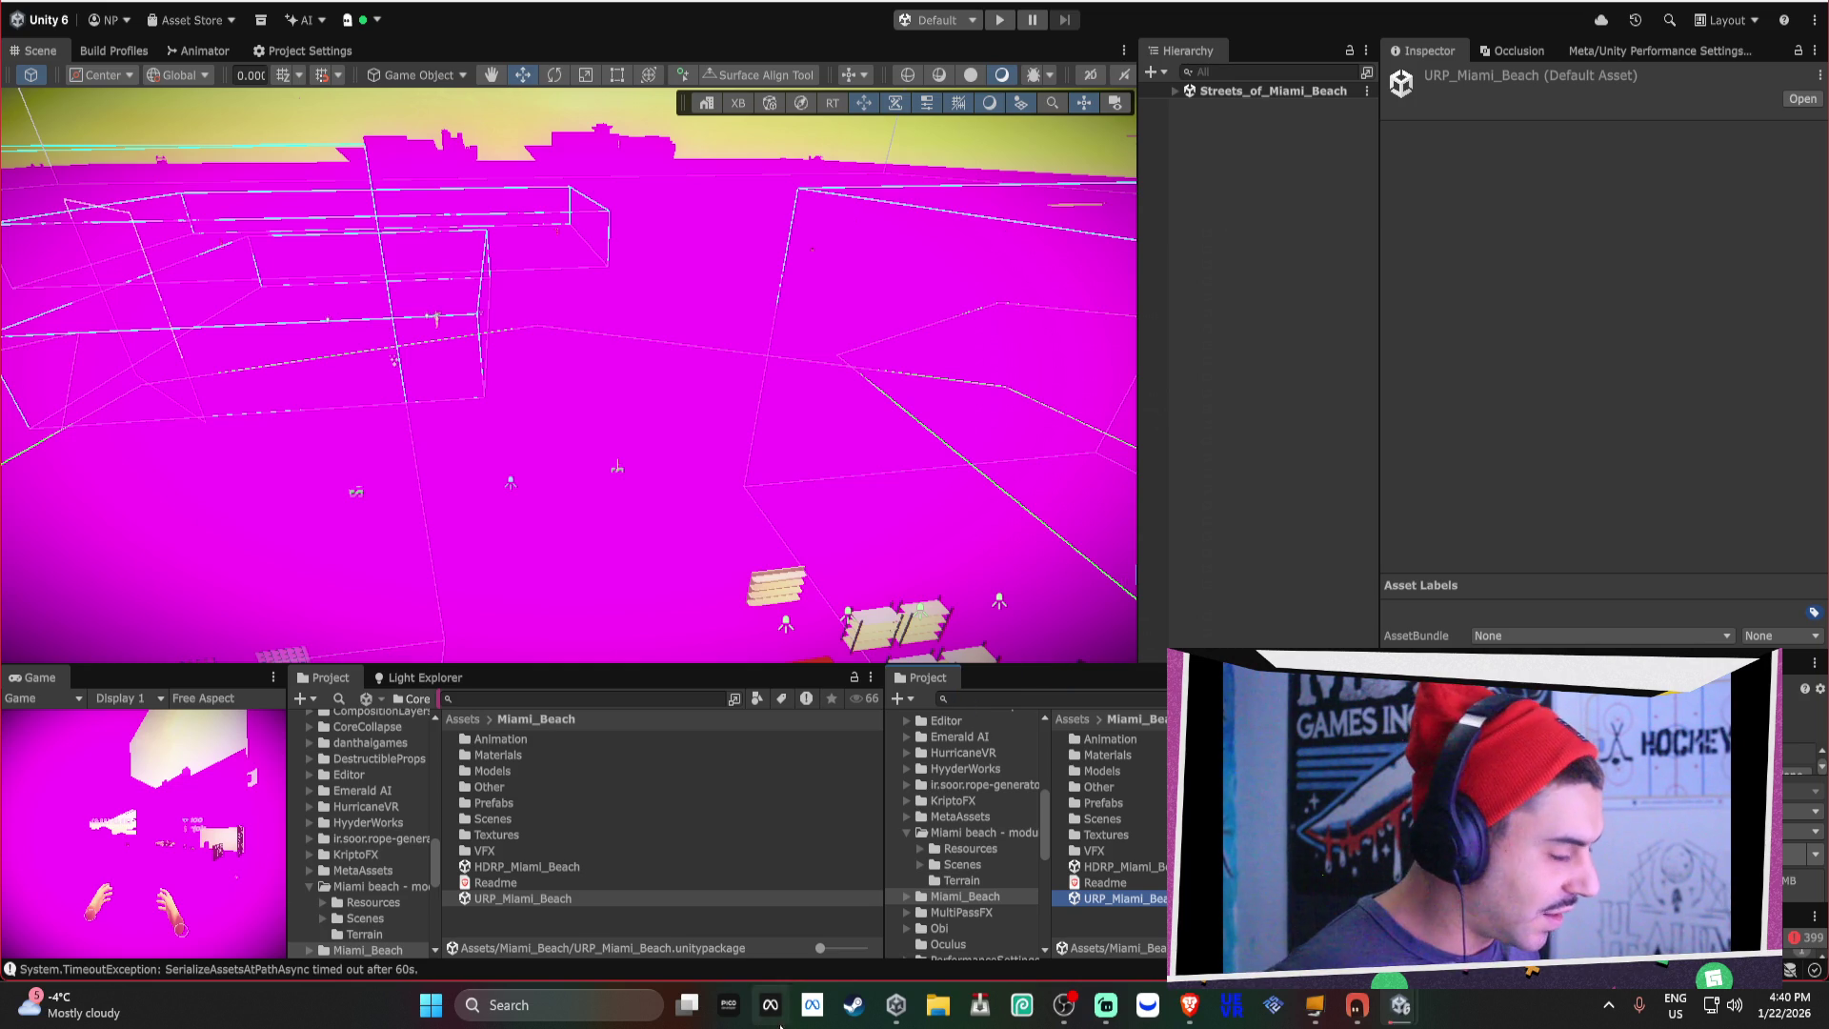
pyautogui.click(895, 1005)
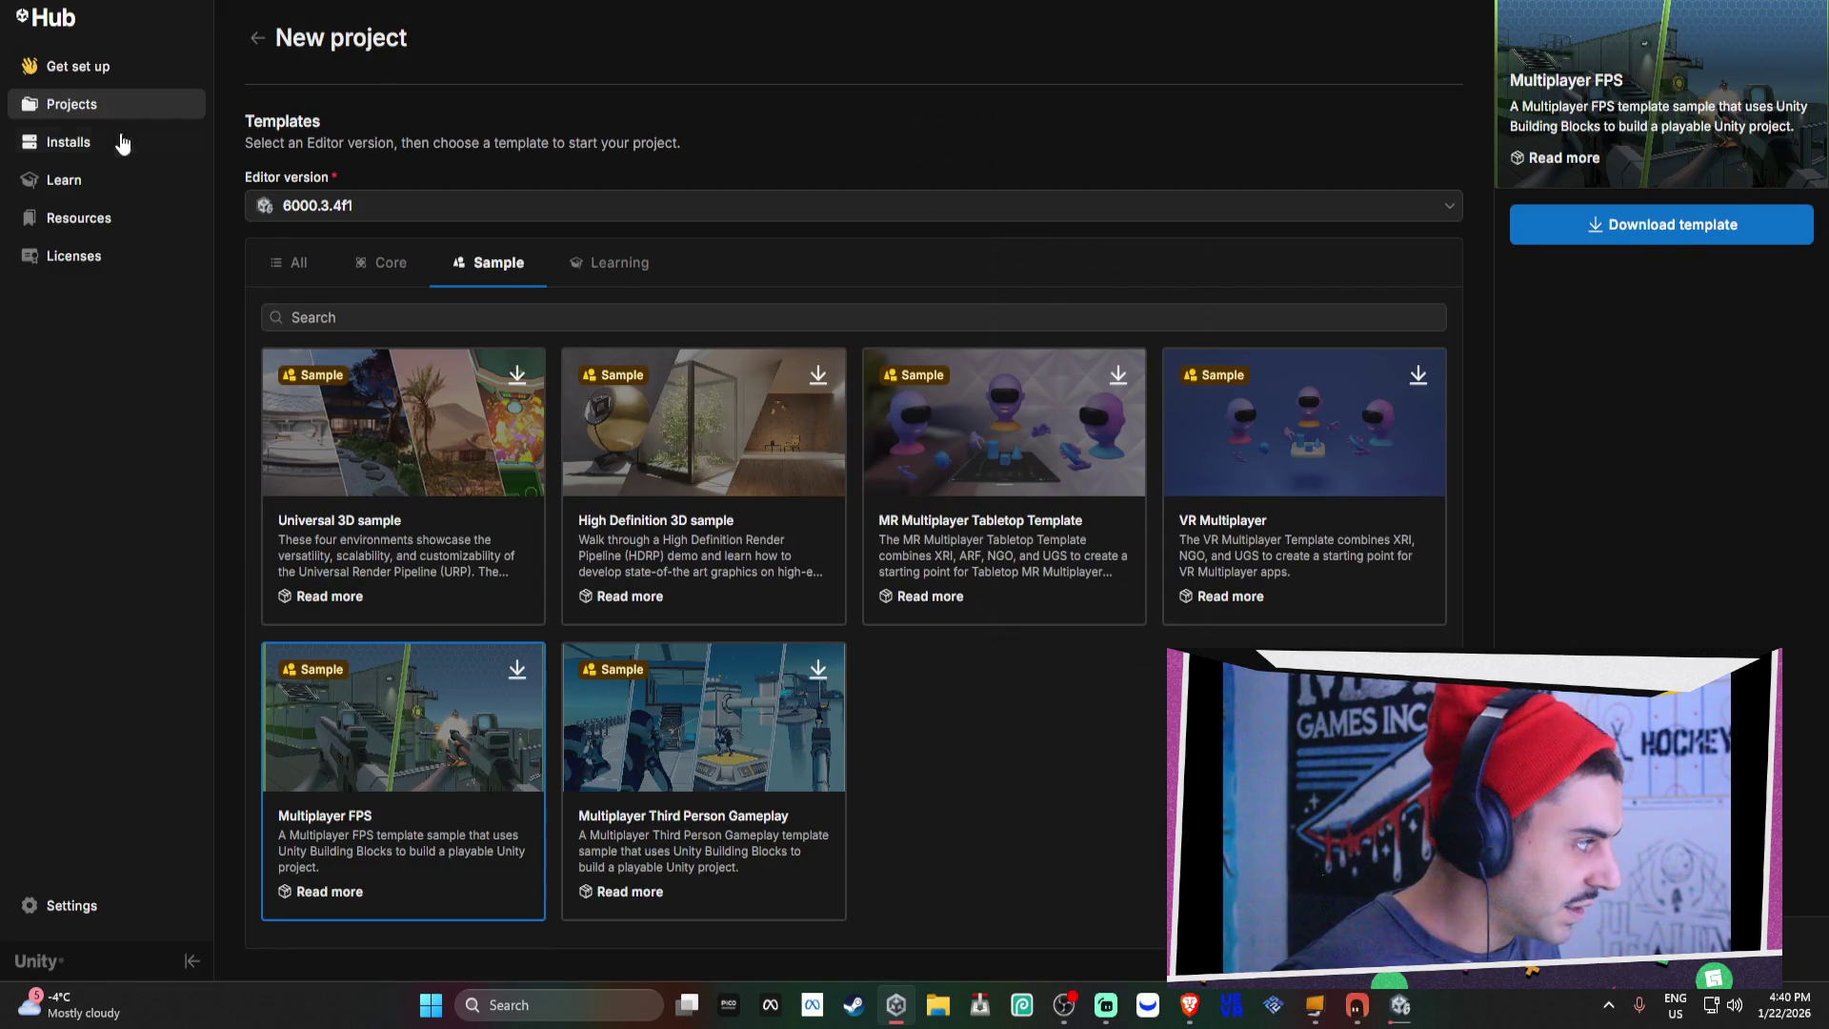
# Check Unity Hub's installed editors, then its Projects list.
pyautogui.click(122, 142)
pyautogui.click(115, 122)
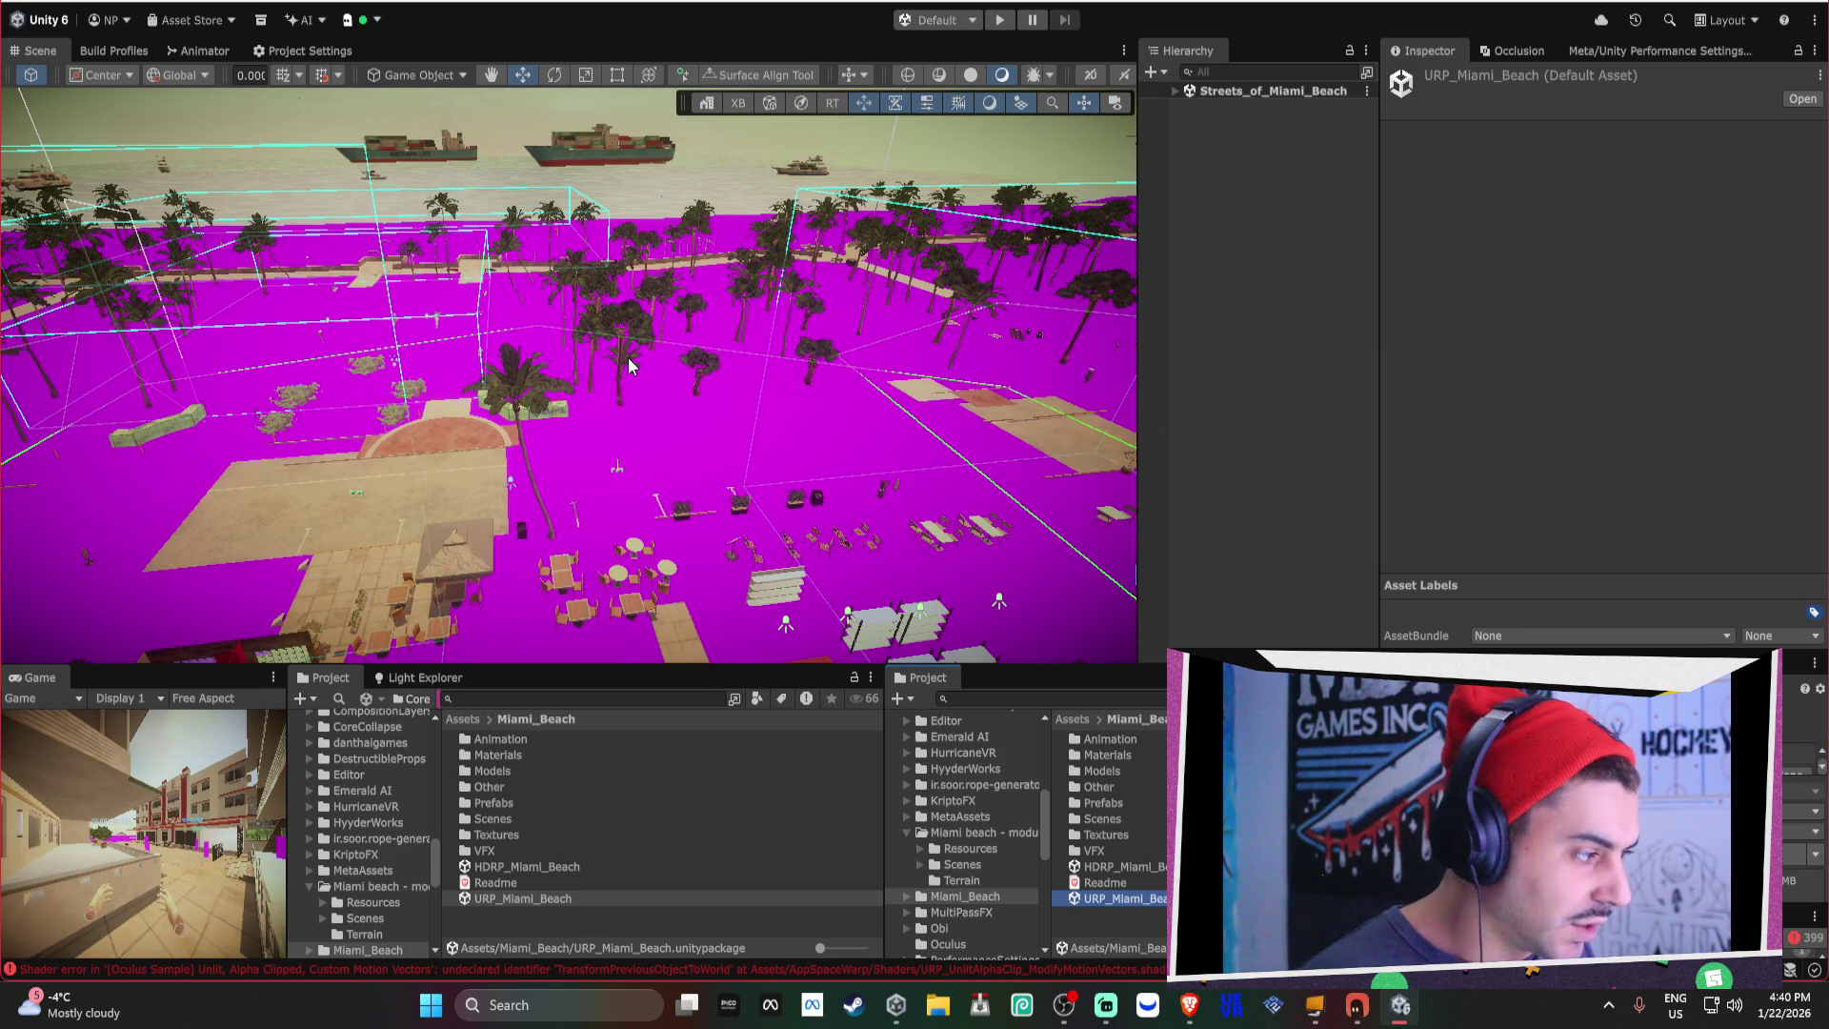
# Fly the Scene camera past the red awning plaza down to a low view by the barrel.
pyautogui.moveTo(649, 349)
pyautogui.mouseDown()
pyautogui.moveTo(900, 531)
pyautogui.moveTo(983, 411)
pyautogui.moveTo(827, 407)
pyautogui.mouseUp()
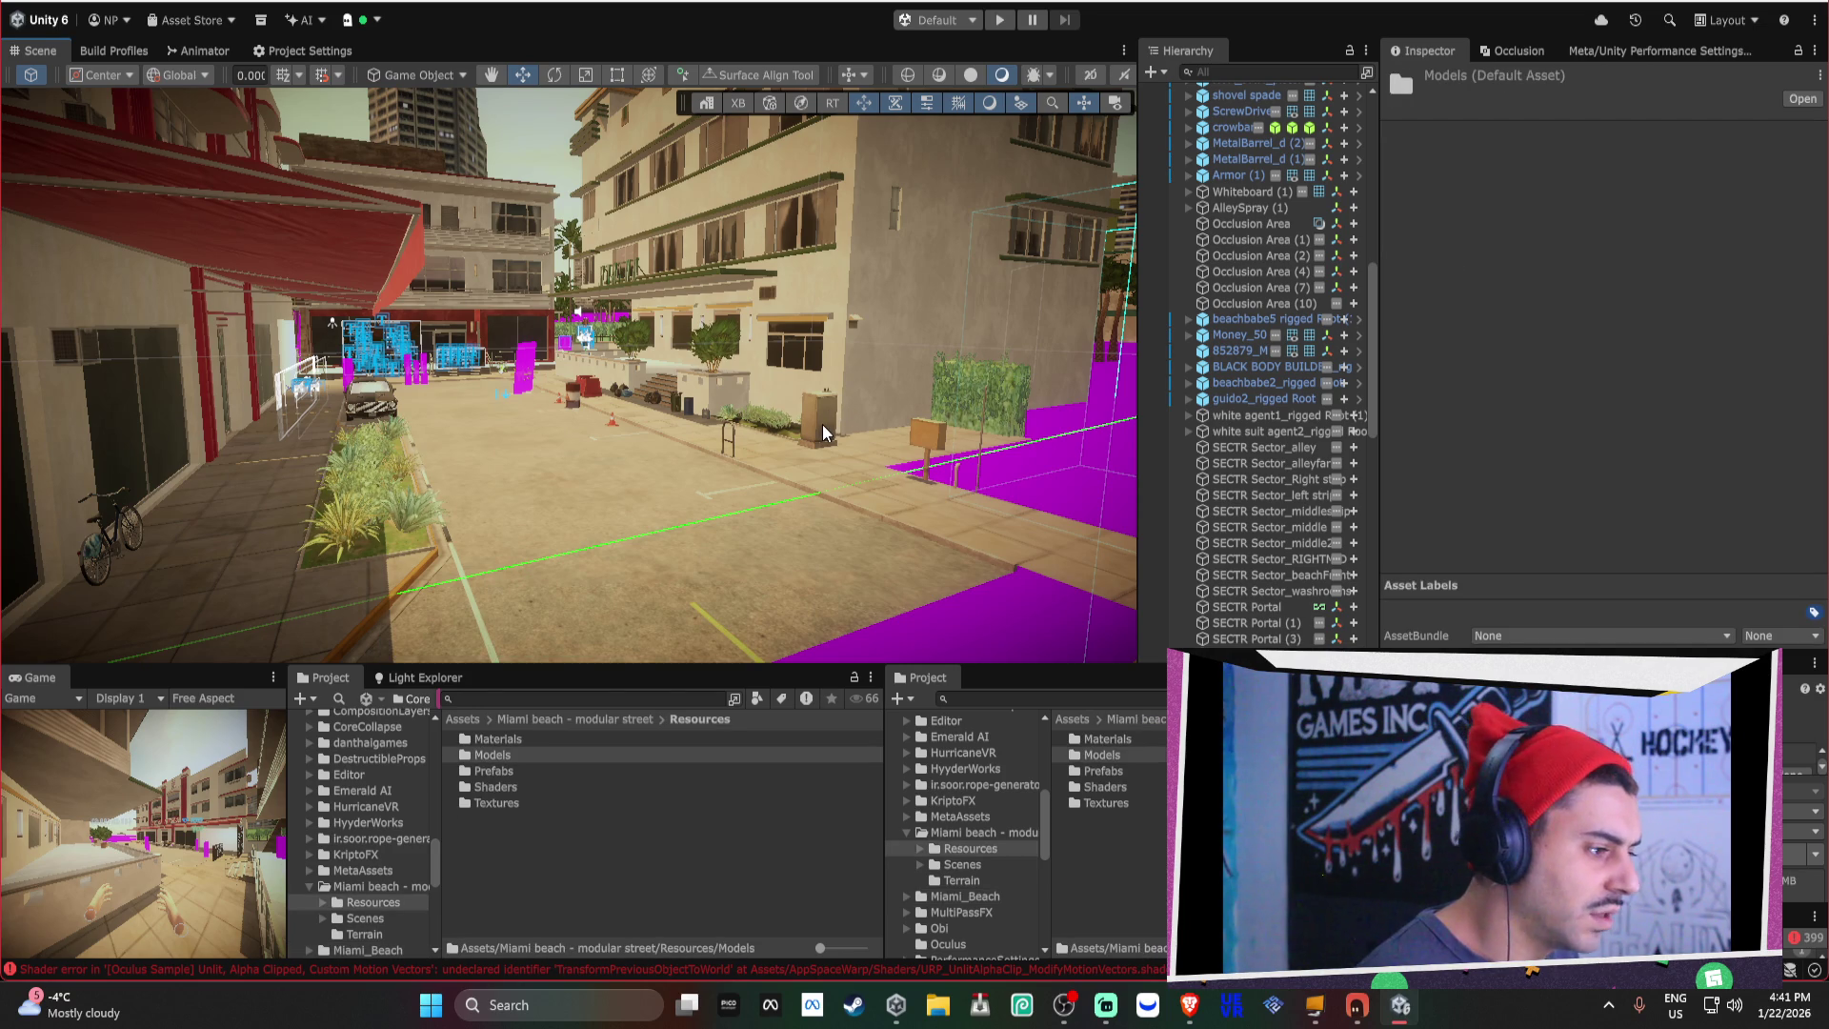
pyautogui.moveTo(824, 434)
pyautogui.mouseDown()
pyautogui.moveTo(546, 328)
pyautogui.moveTo(535, 262)
pyautogui.moveTo(462, 530)
pyautogui.moveTo(421, 523)
pyautogui.moveTo(938, 428)
pyautogui.mouseUp()
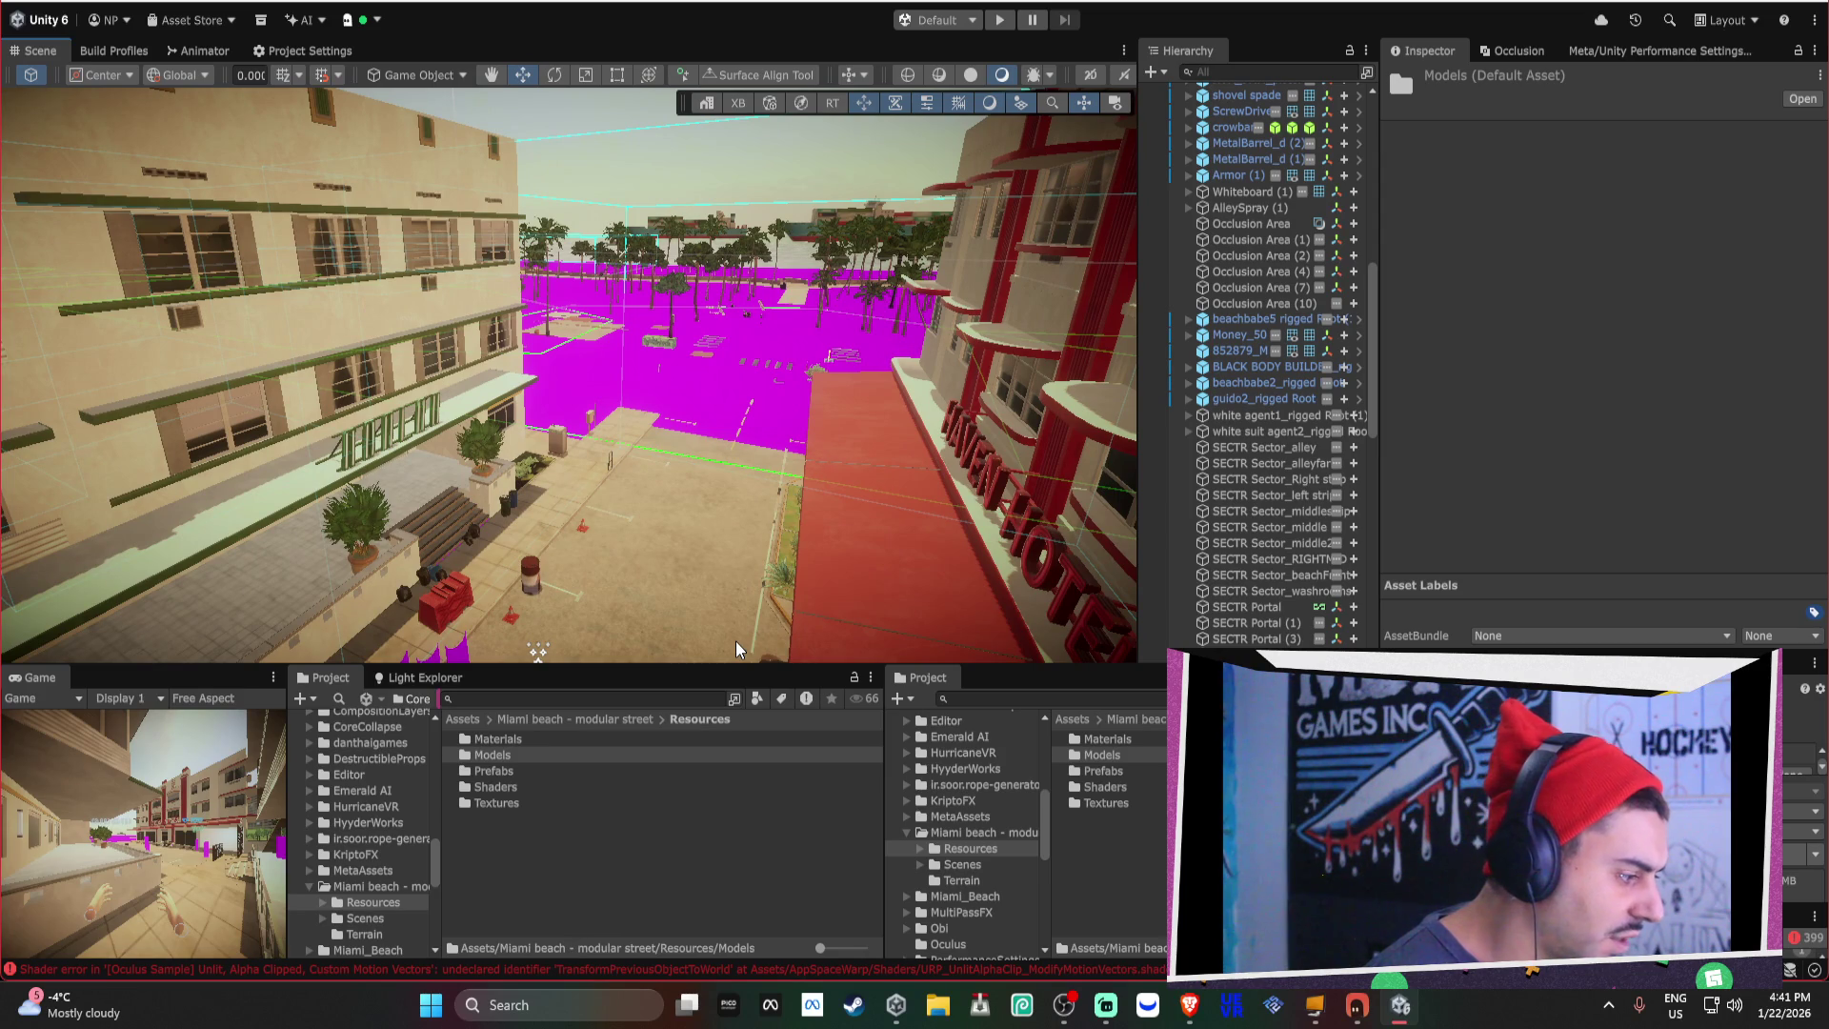
pyautogui.moveTo(735, 642)
pyautogui.mouseDown()
pyautogui.moveTo(671, 498)
pyautogui.moveTo(940, 410)
pyautogui.moveTo(306, 453)
pyautogui.moveTo(523, 437)
pyautogui.moveTo(423, 406)
pyautogui.moveTo(632, 420)
pyautogui.moveTo(878, 382)
pyautogui.moveTo(839, 390)
pyautogui.mouseUp()
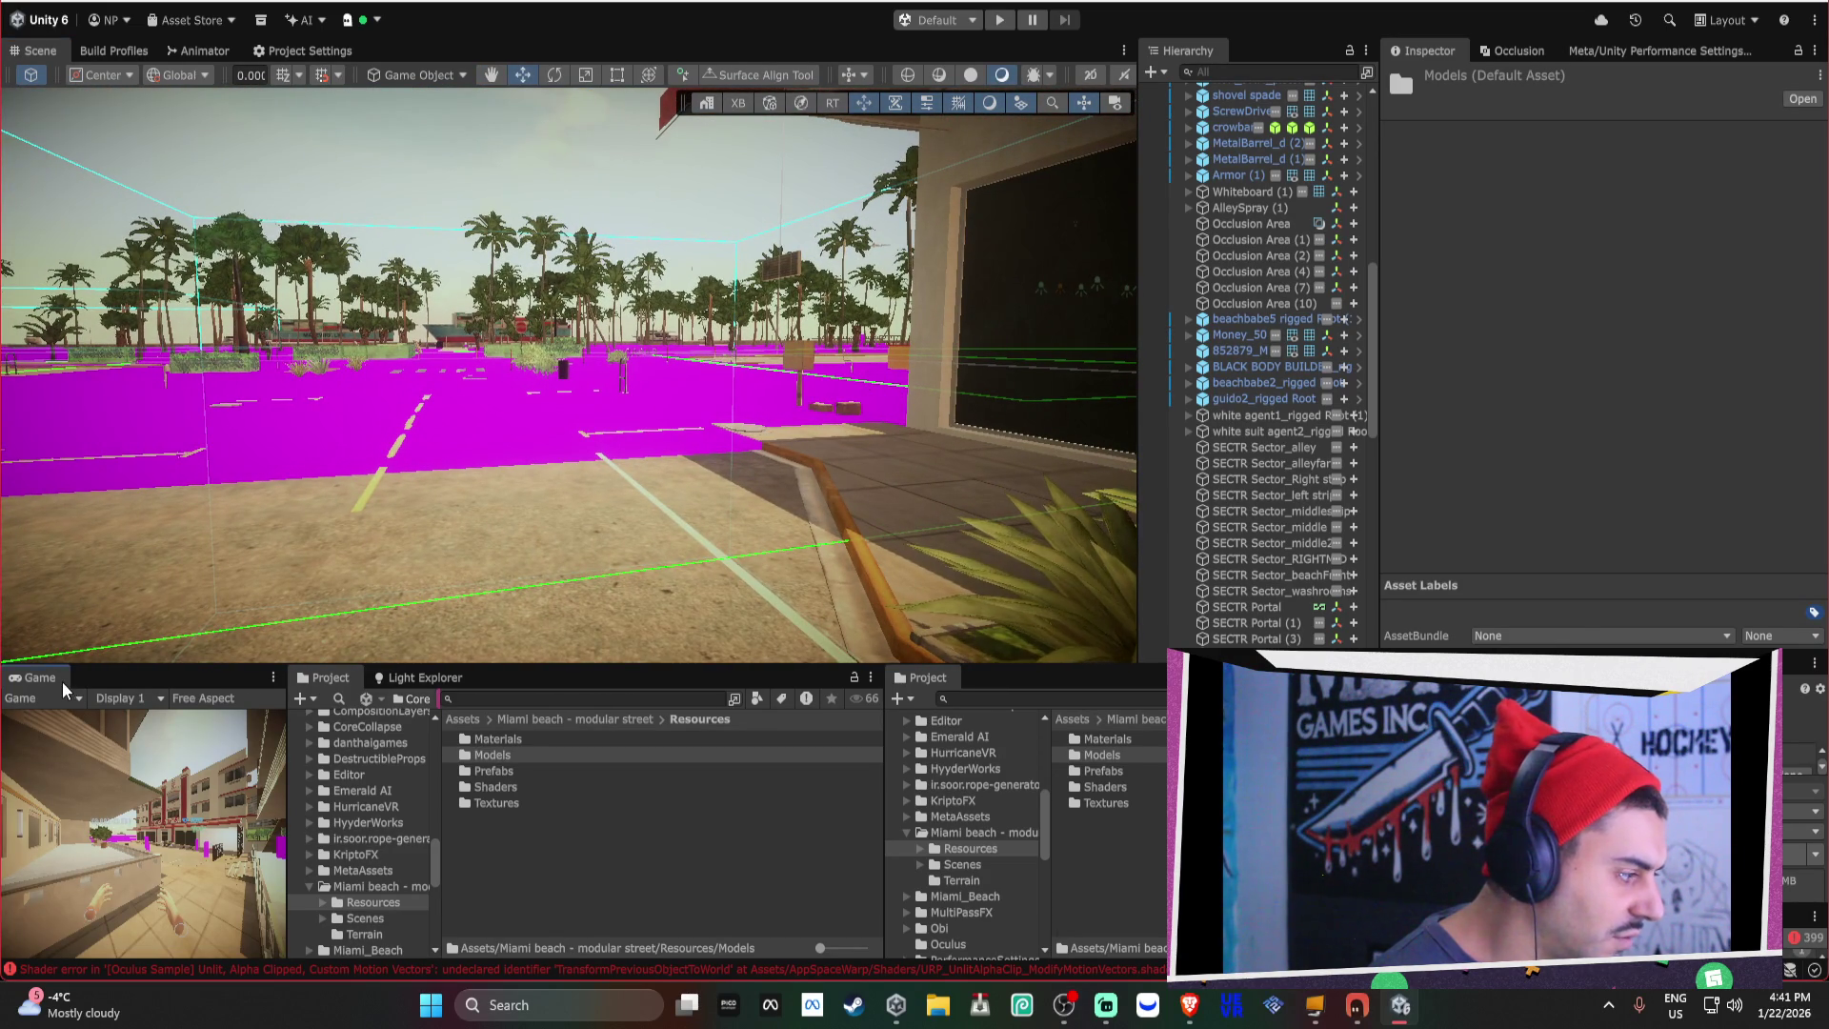
# Maximize the Game view to check the VR view, restore the layout, and open Project Settings.
pyautogui.doubleClick(61, 682)
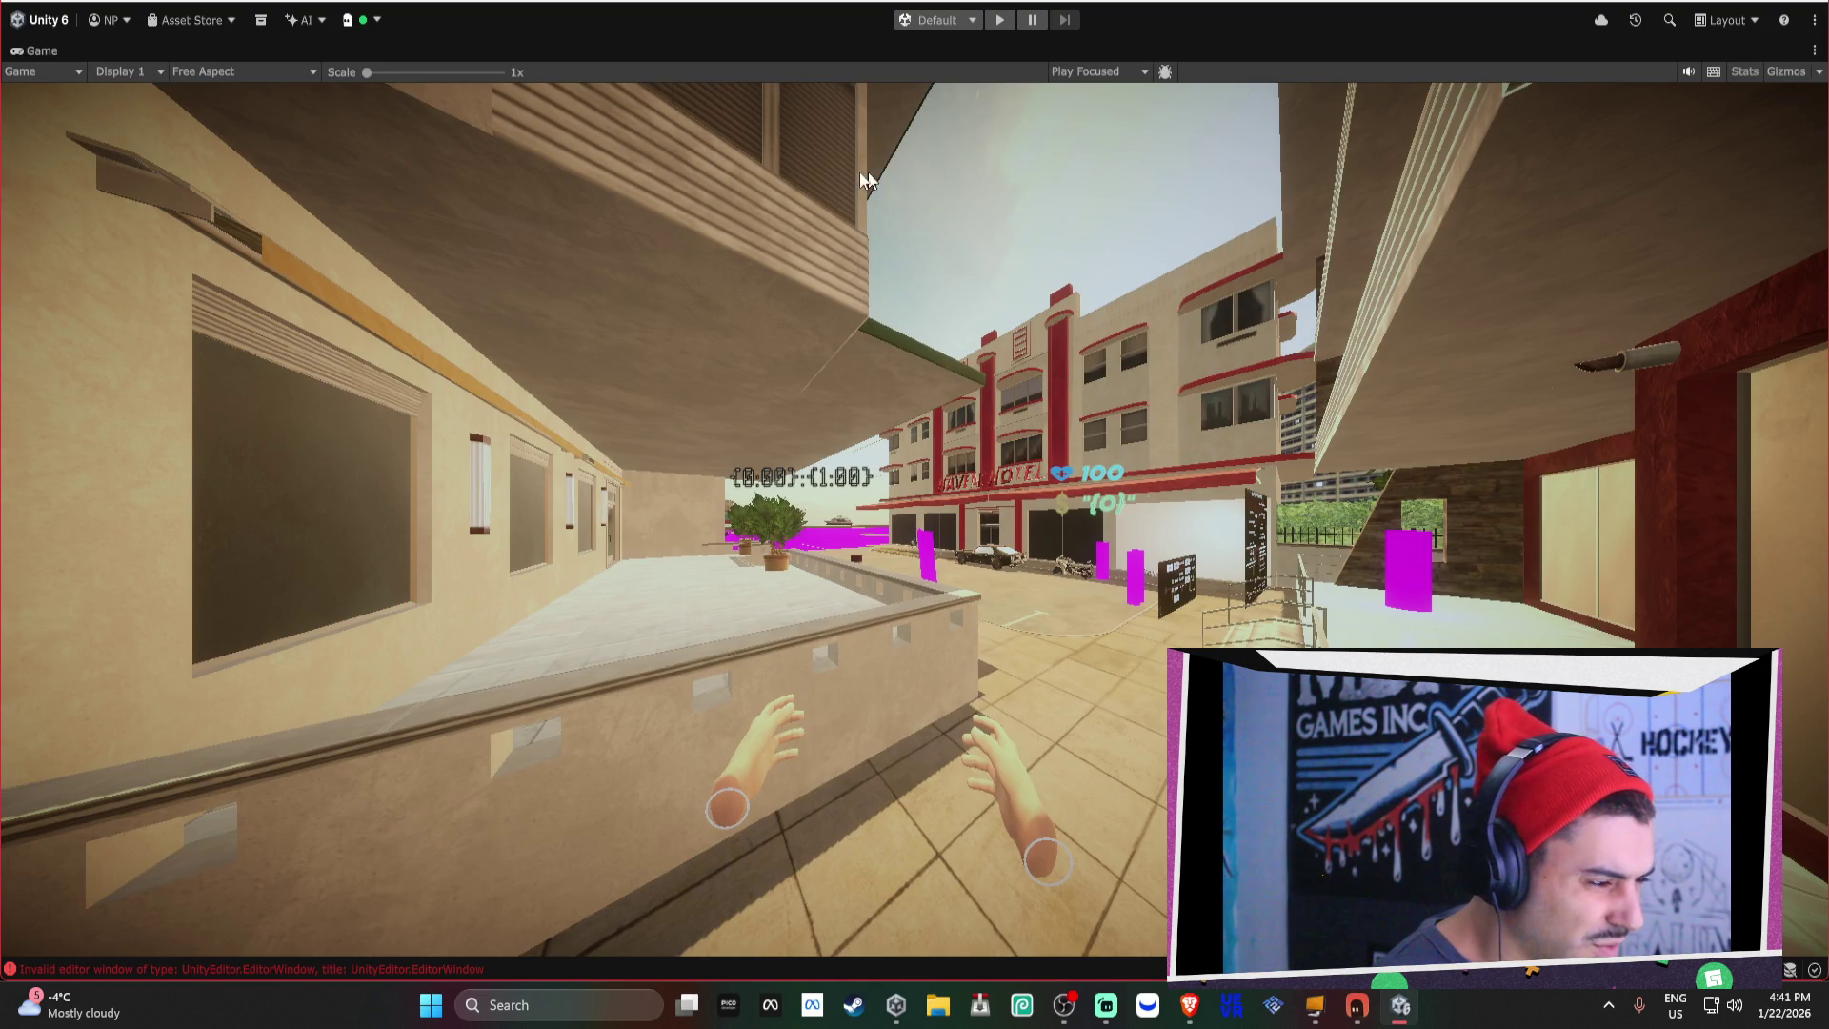
pyautogui.doubleClick(25, 53)
pyautogui.click(362, 51)
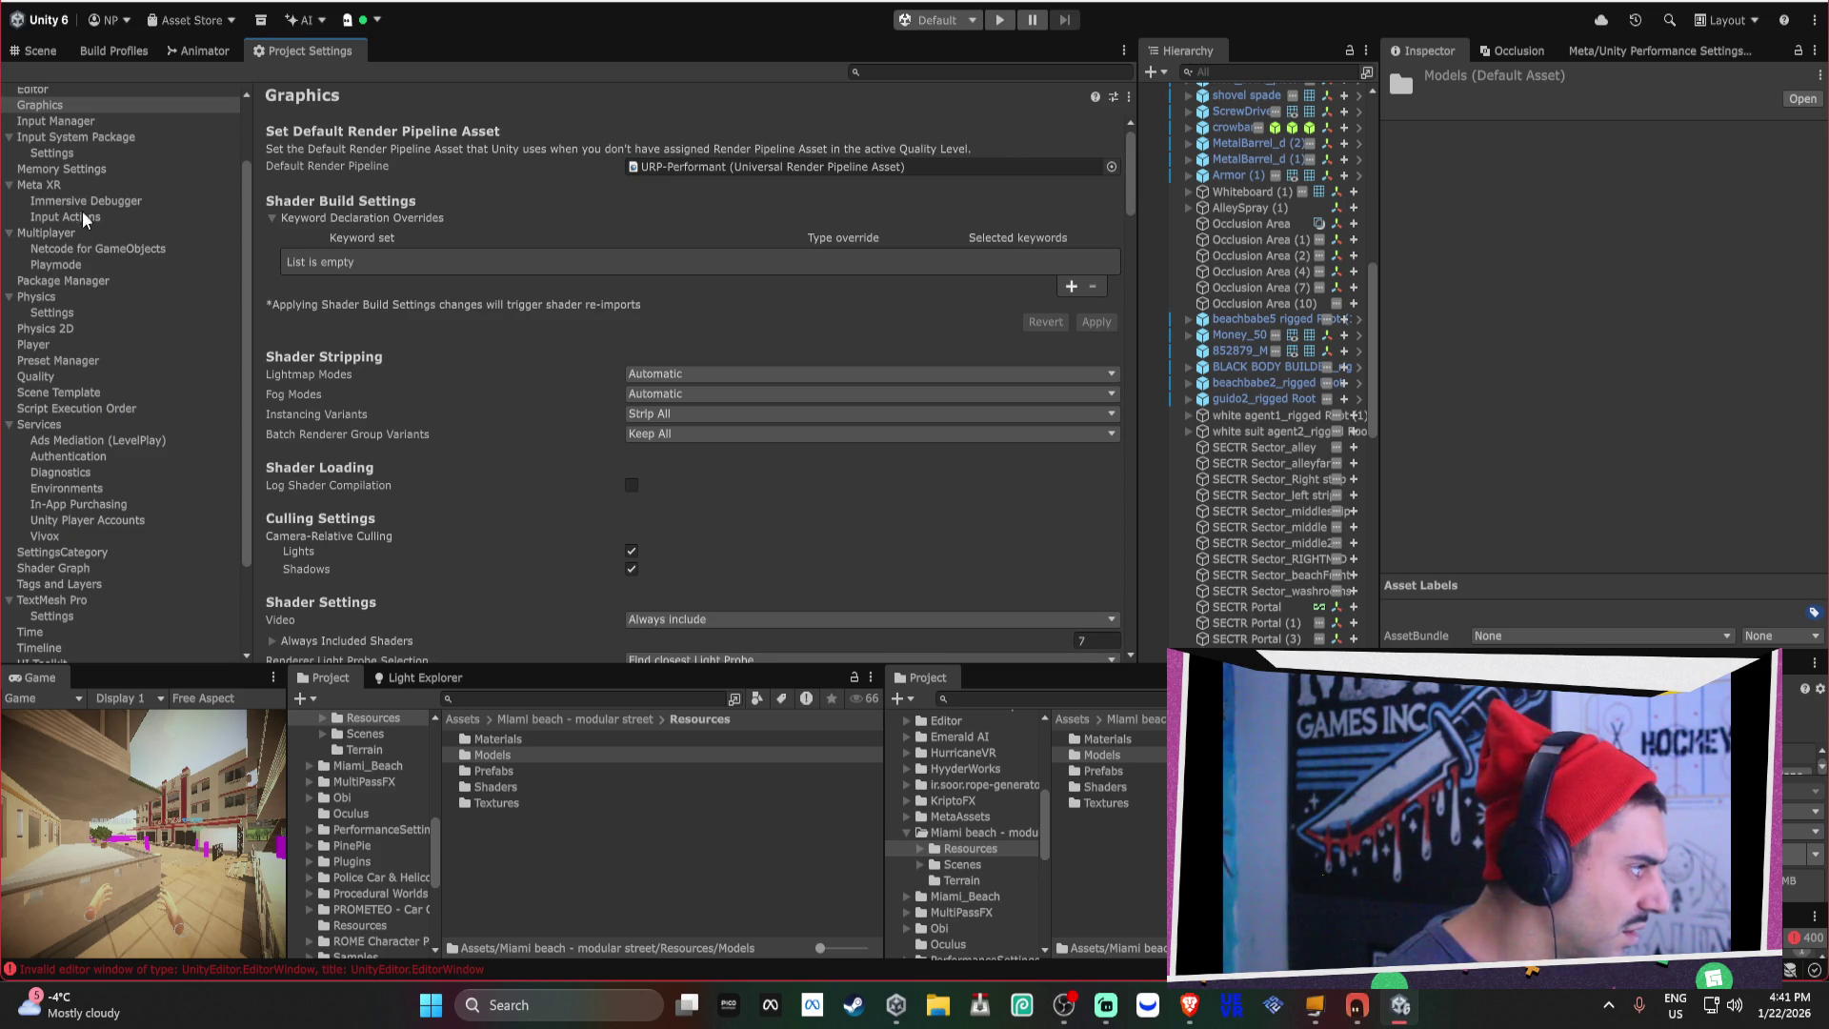
# Set the URP default volume profile to MB_Evening_Global.
pyautogui.scroll(-10, 975, 240)
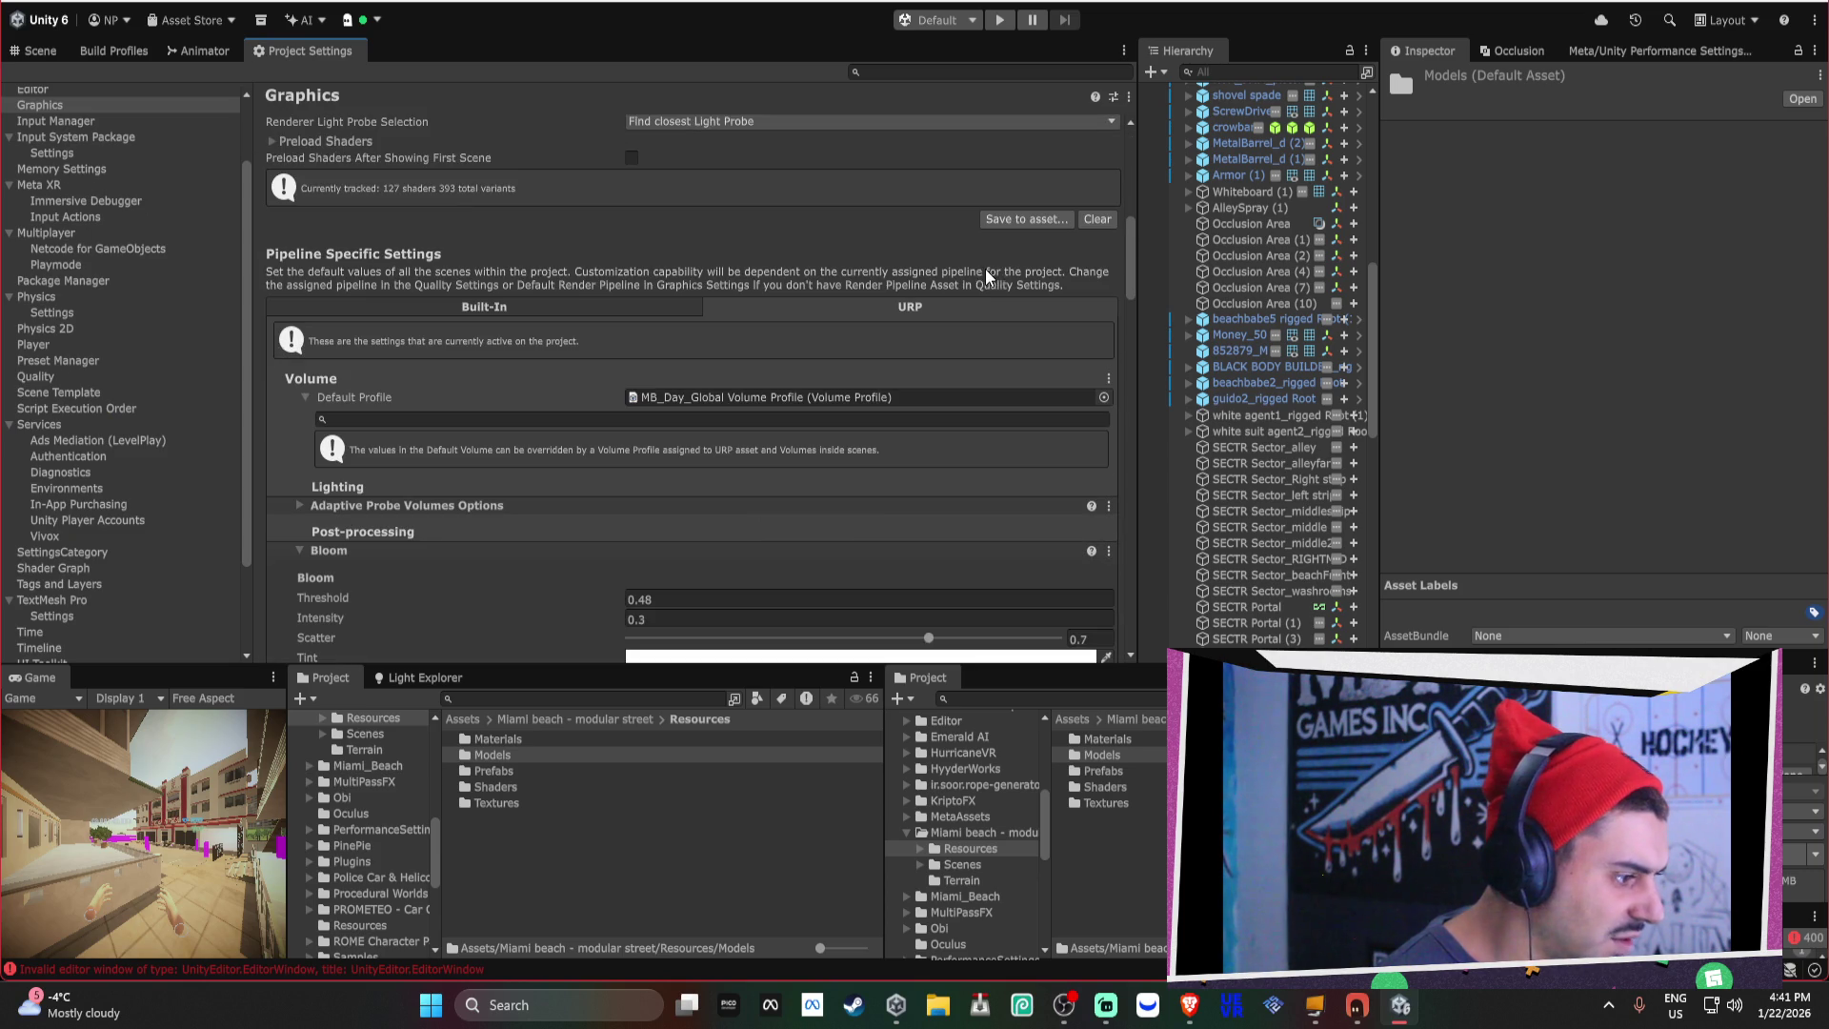
pyautogui.click(1103, 397)
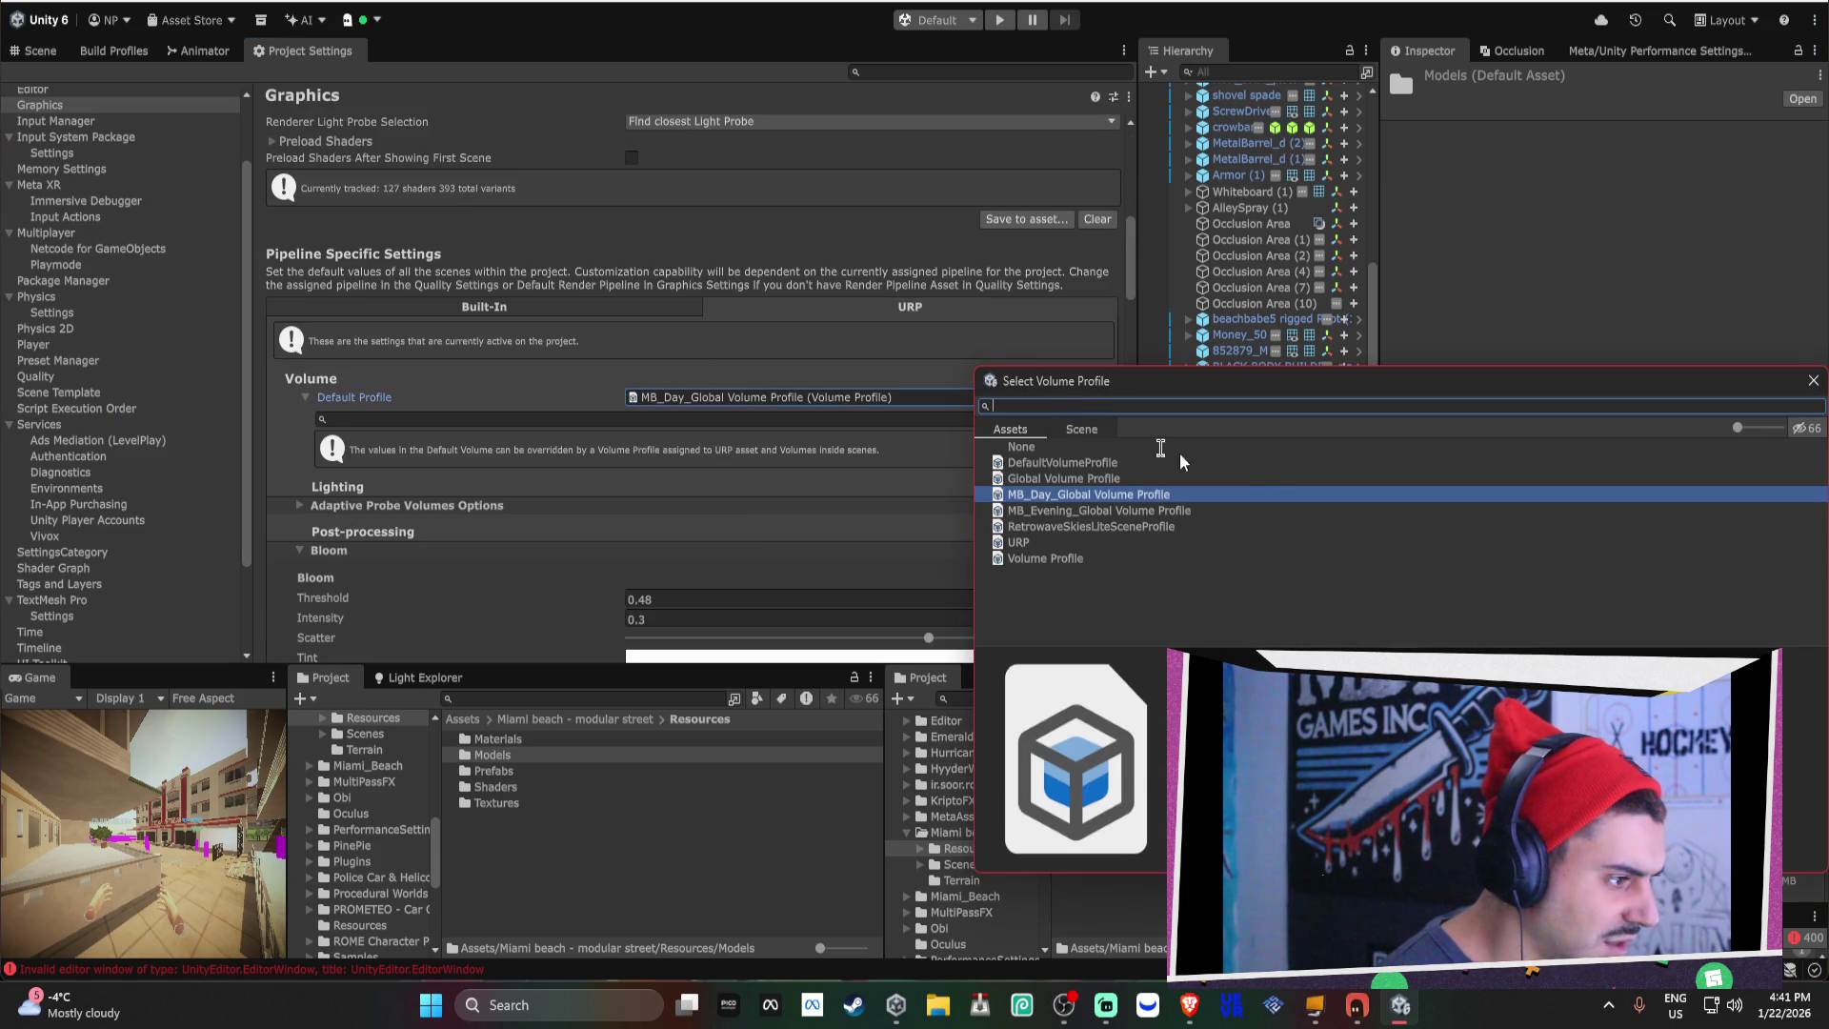
pyautogui.click(1081, 511)
pyautogui.click(1066, 512)
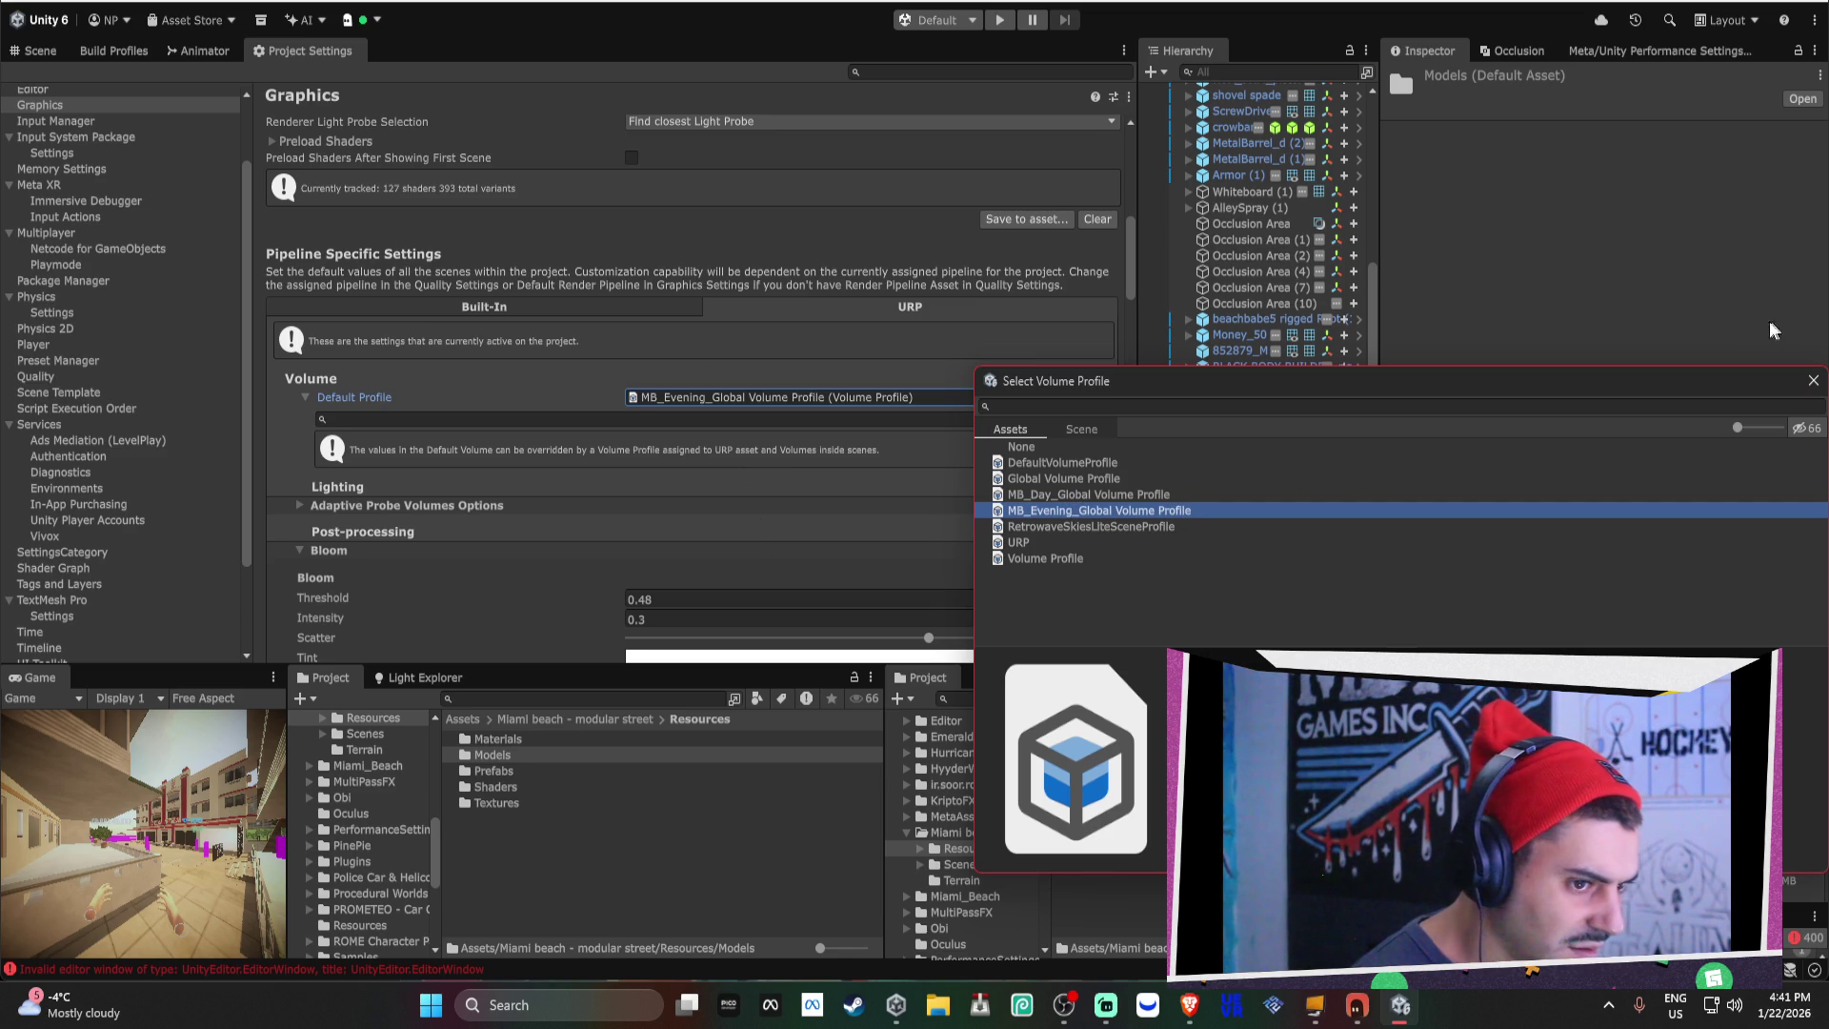
pyautogui.click(1812, 380)
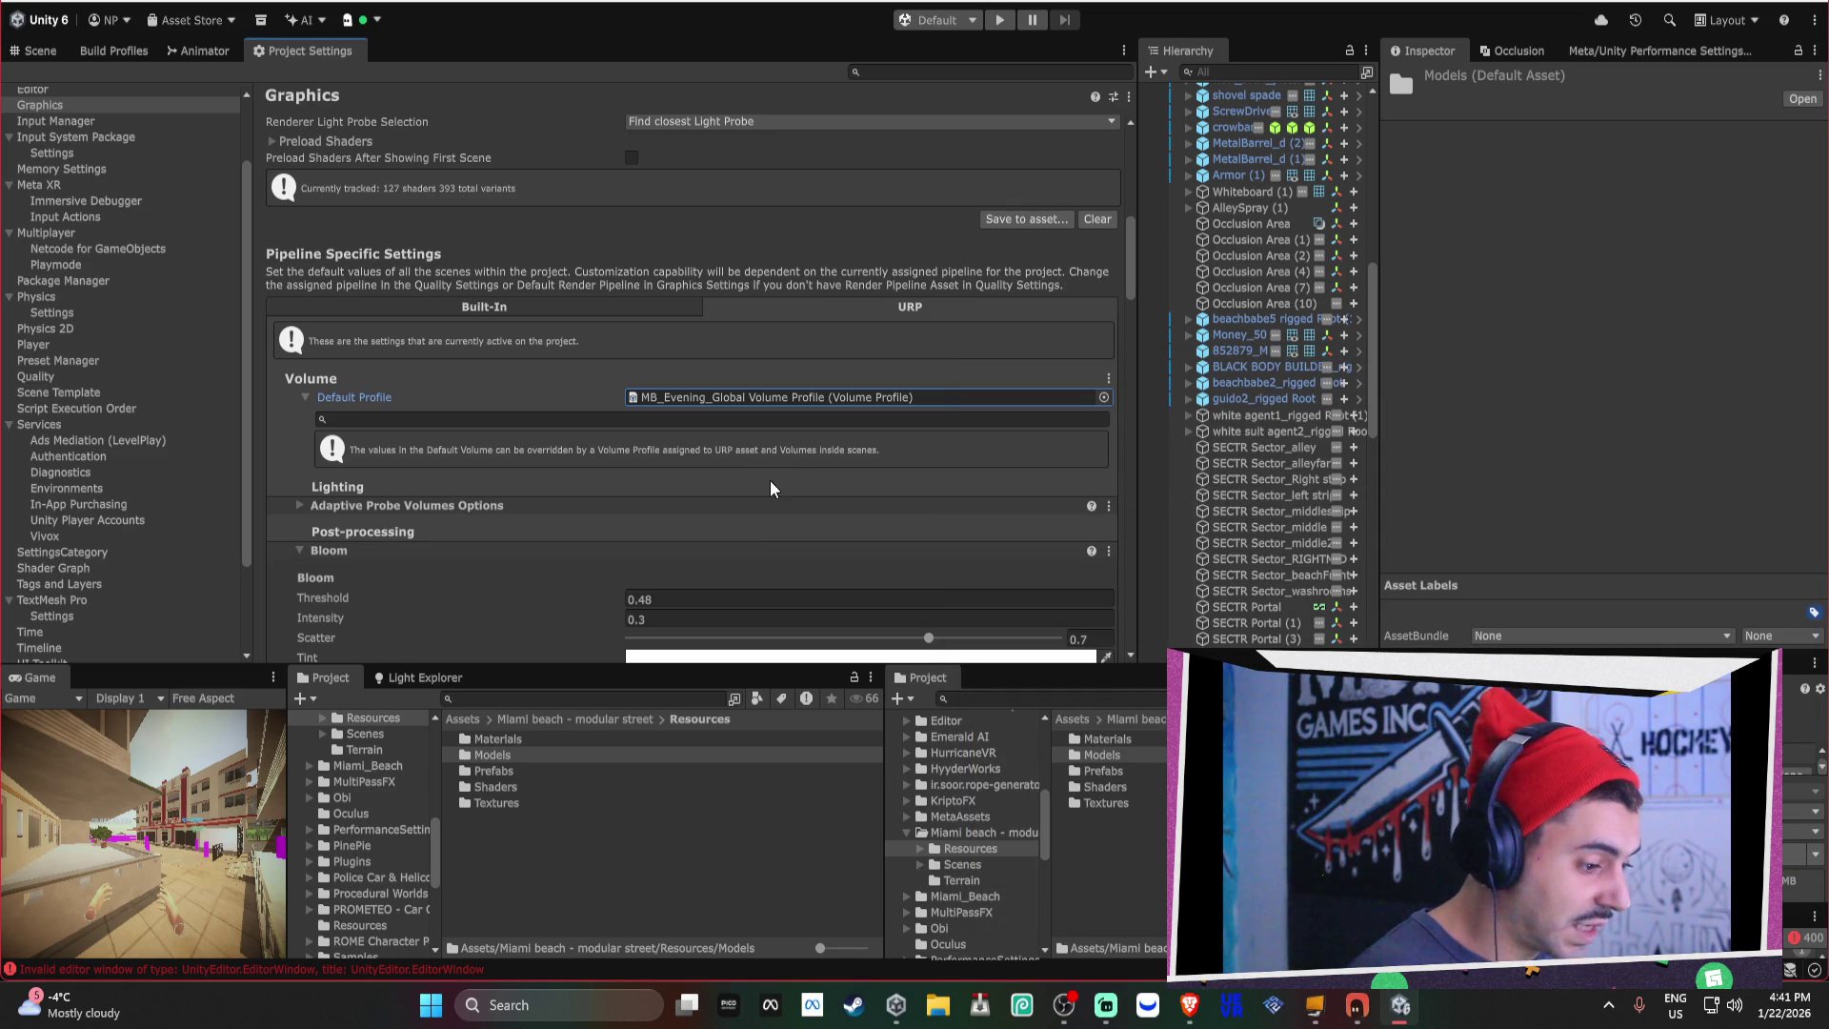
pyautogui.click(680, 2)
pyautogui.click(838, 284)
# Open Player settings and expand Publishing Settings to show the Project Keystore.
pyautogui.click(42, 358)
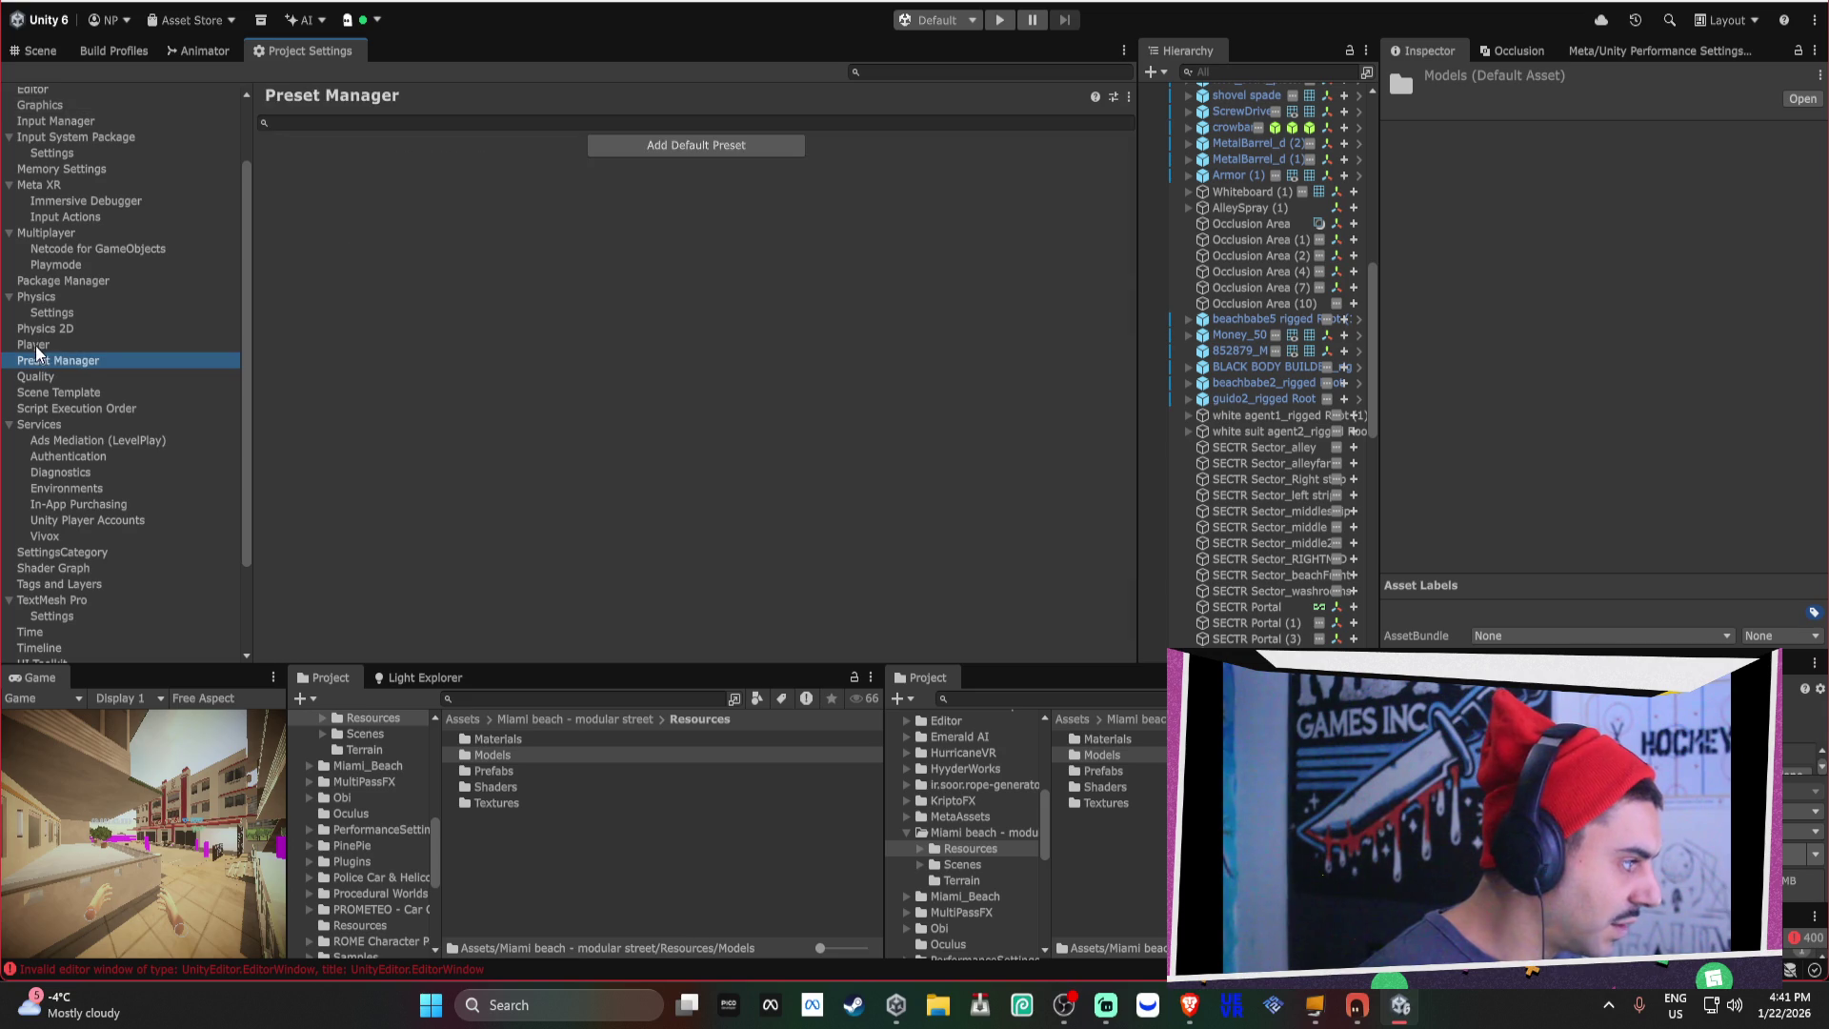
pyautogui.click(36, 345)
pyautogui.scroll(-10, 609, 329)
pyautogui.click(377, 629)
pyautogui.scroll(-10, 620, 339)
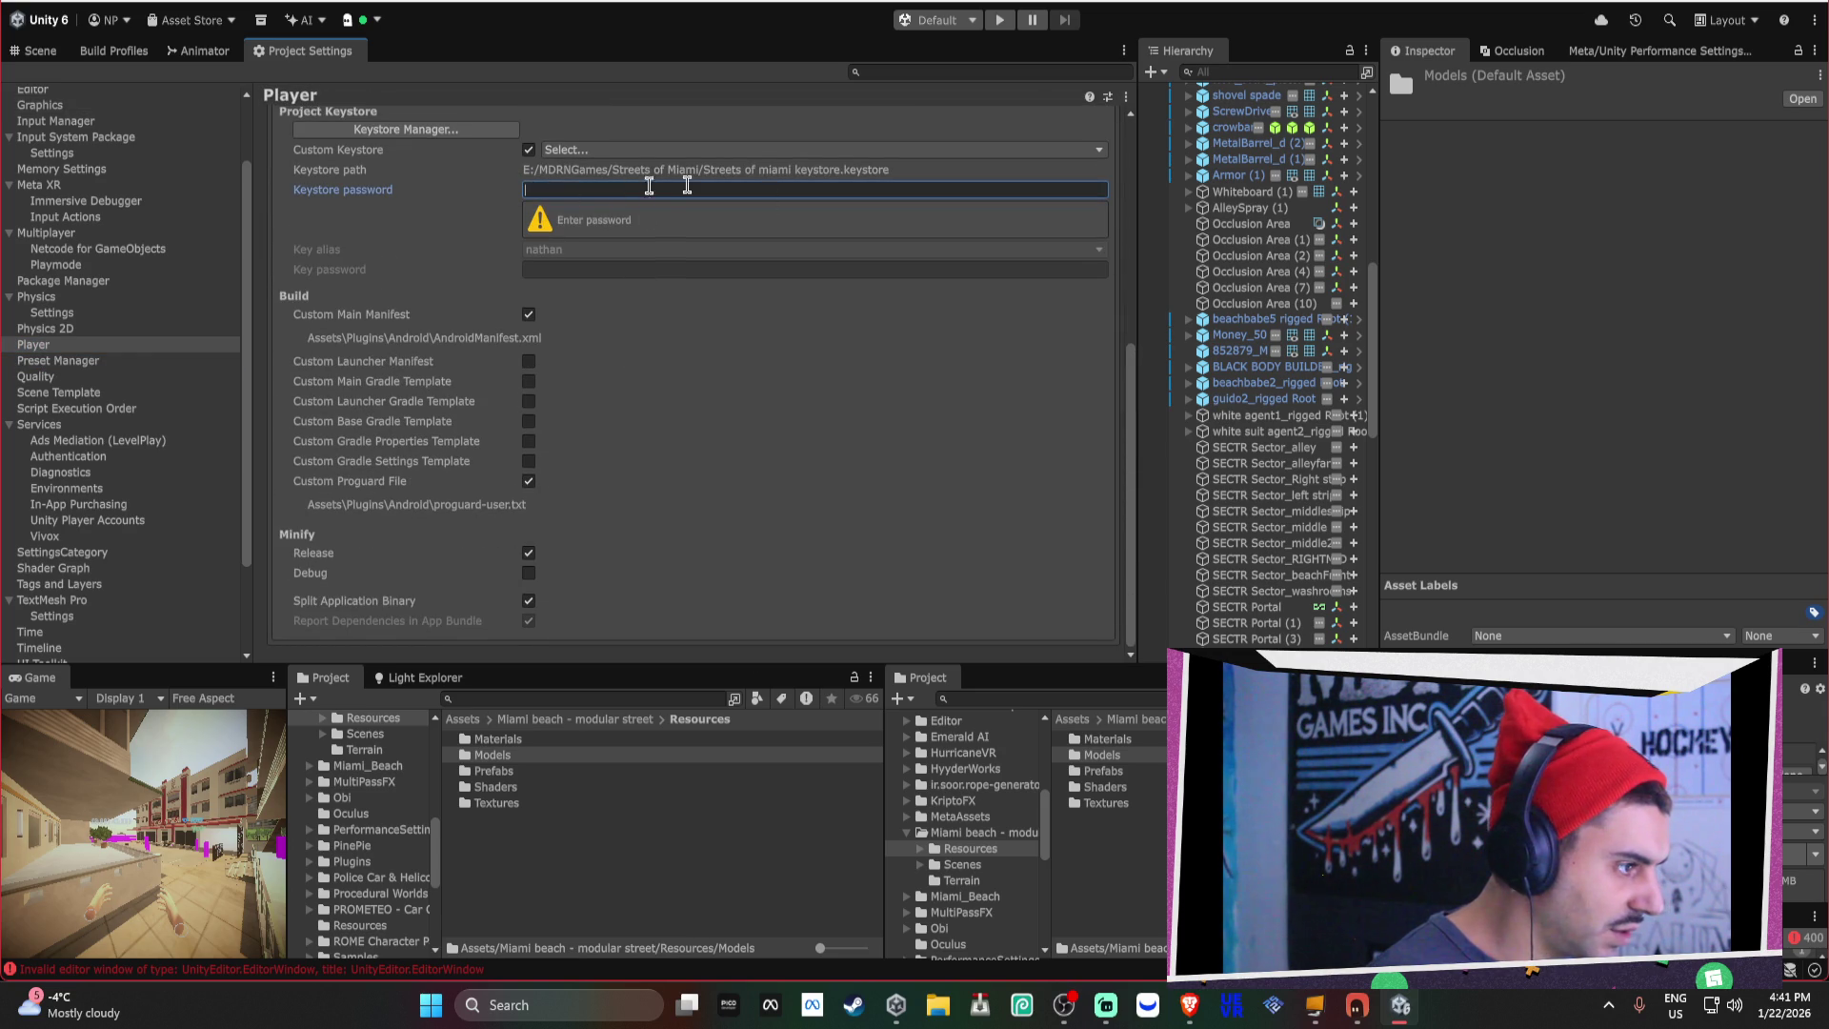
pyautogui.click(771, 1005)
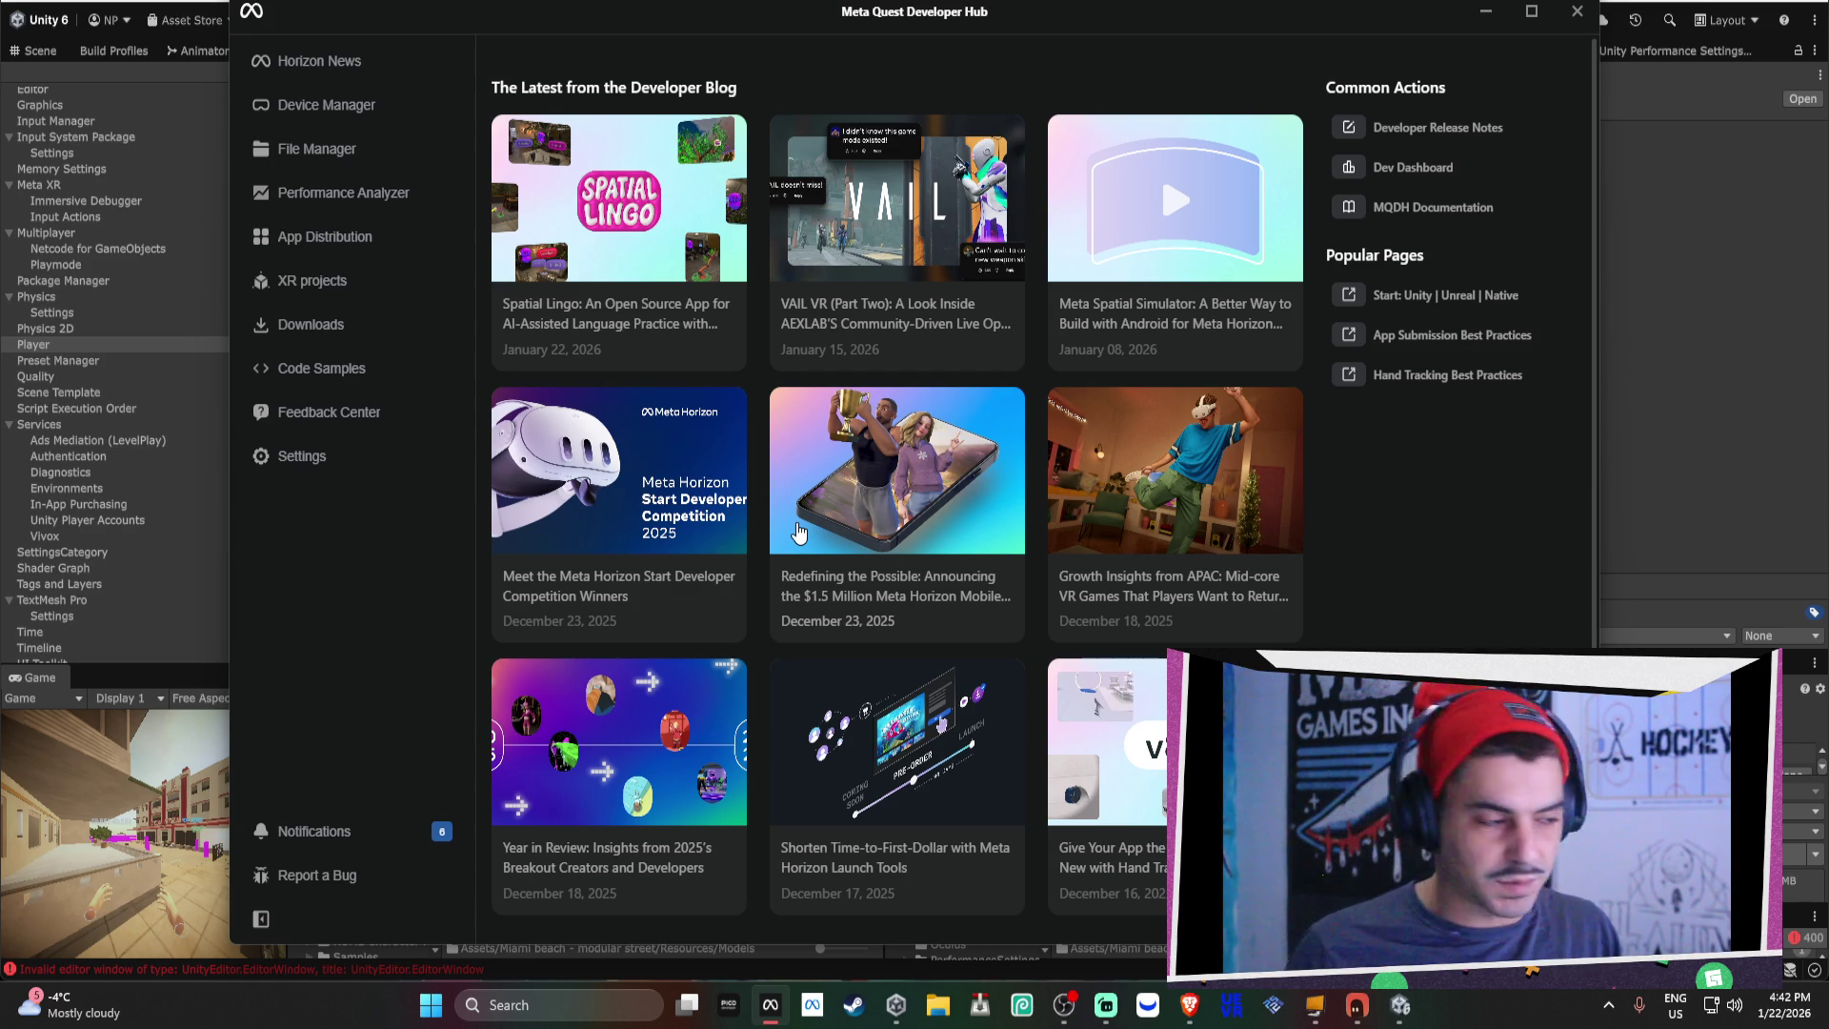
# Open App Distribution and view the Invictus: Men of Iron app page.
pyautogui.click(369, 235)
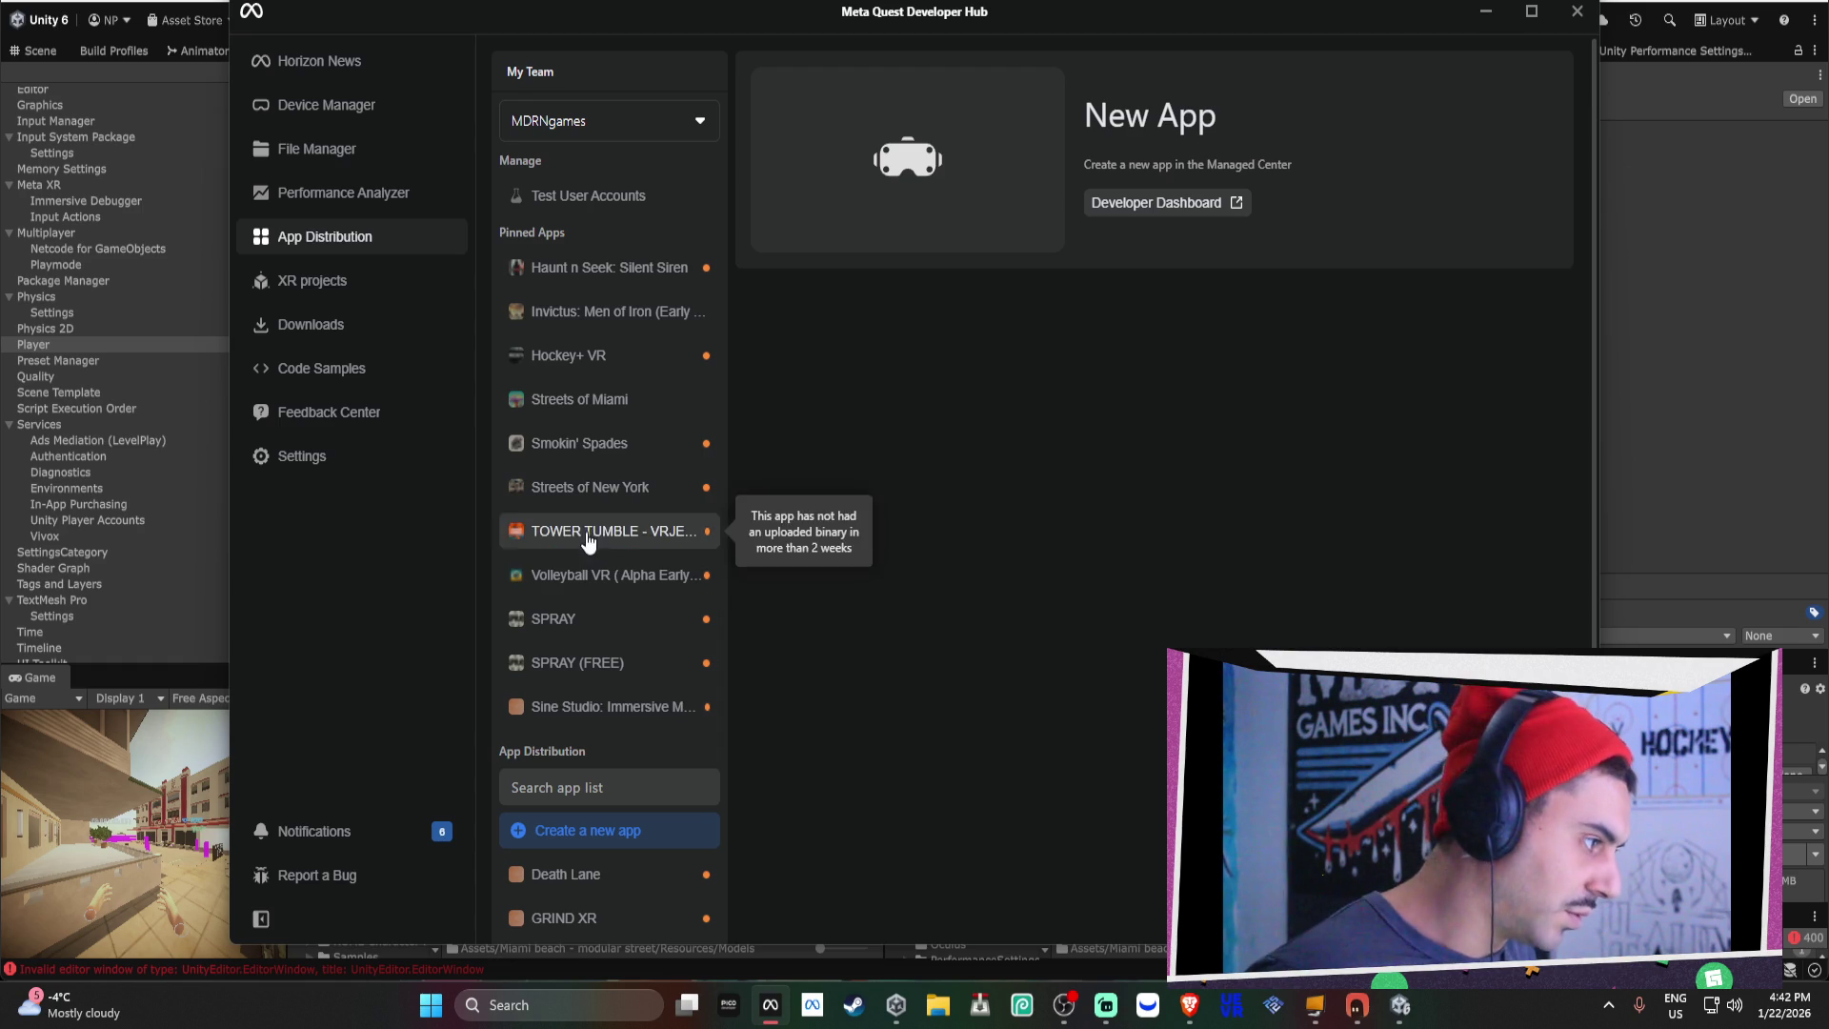
pyautogui.click(620, 314)
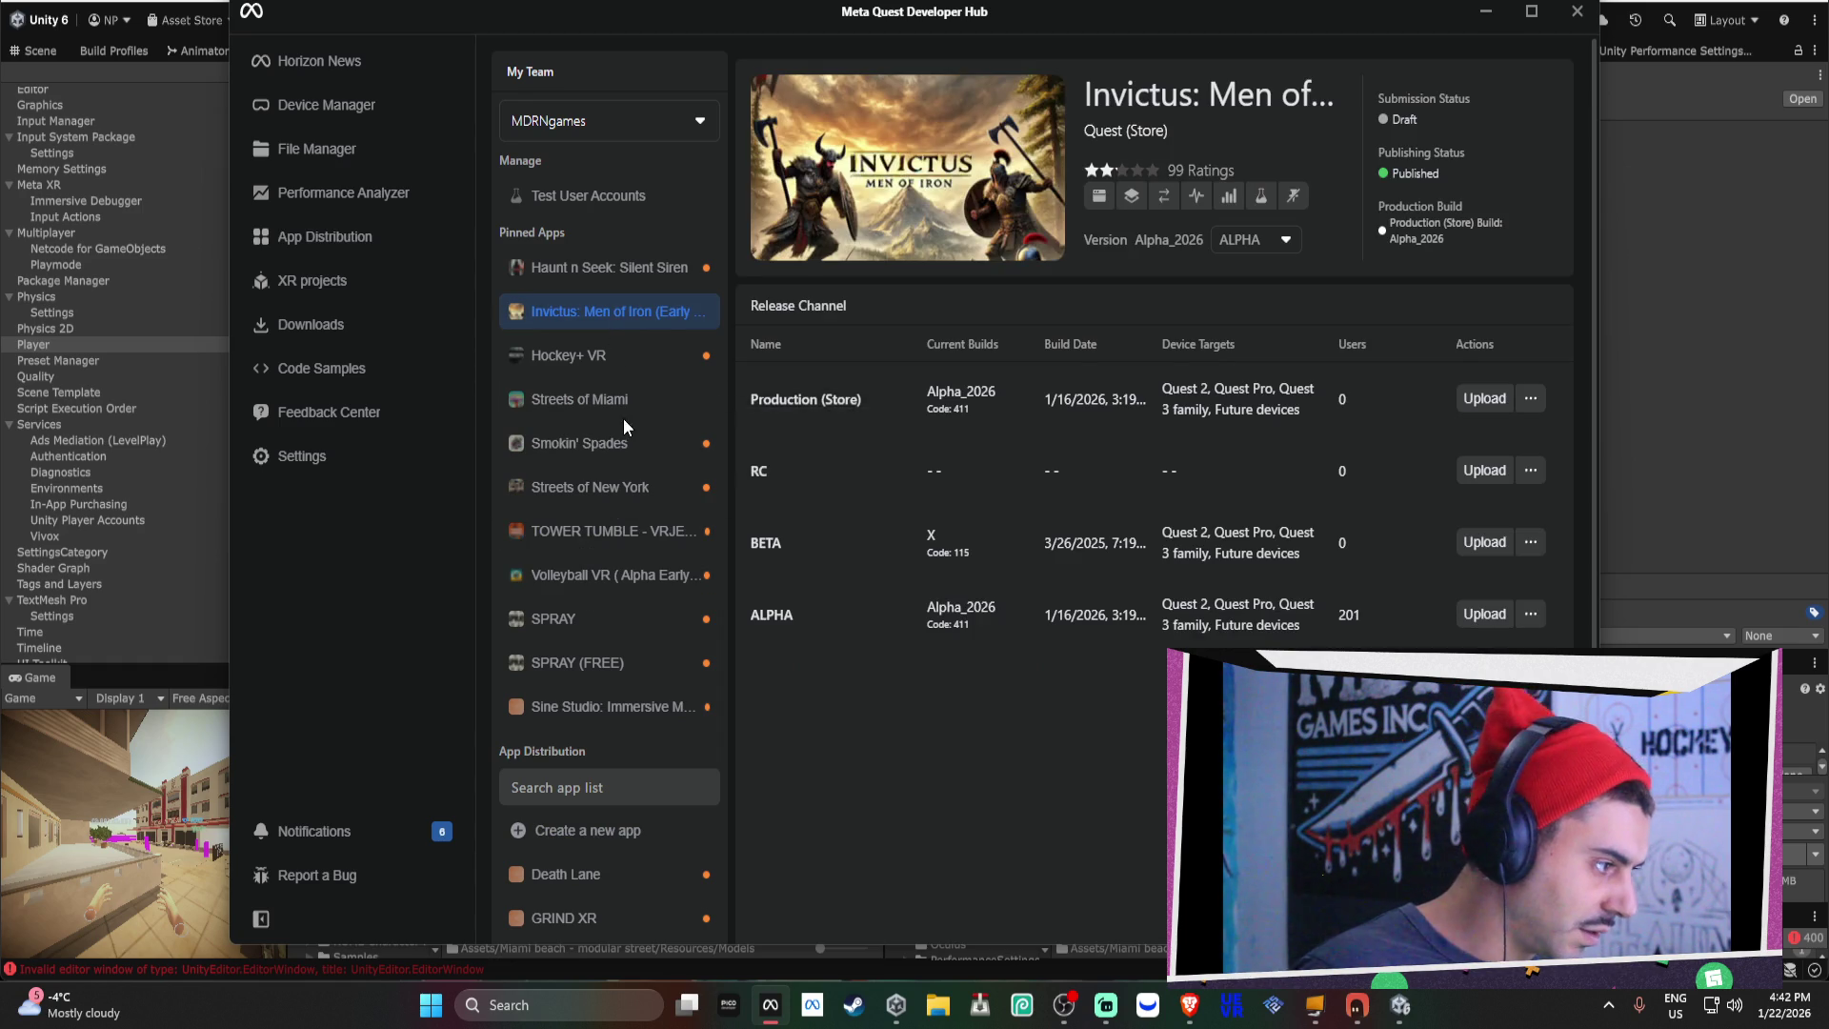
# View the Streets of Miami and Hockey+ VR release channels, then minimize the hub.
pyautogui.click(621, 402)
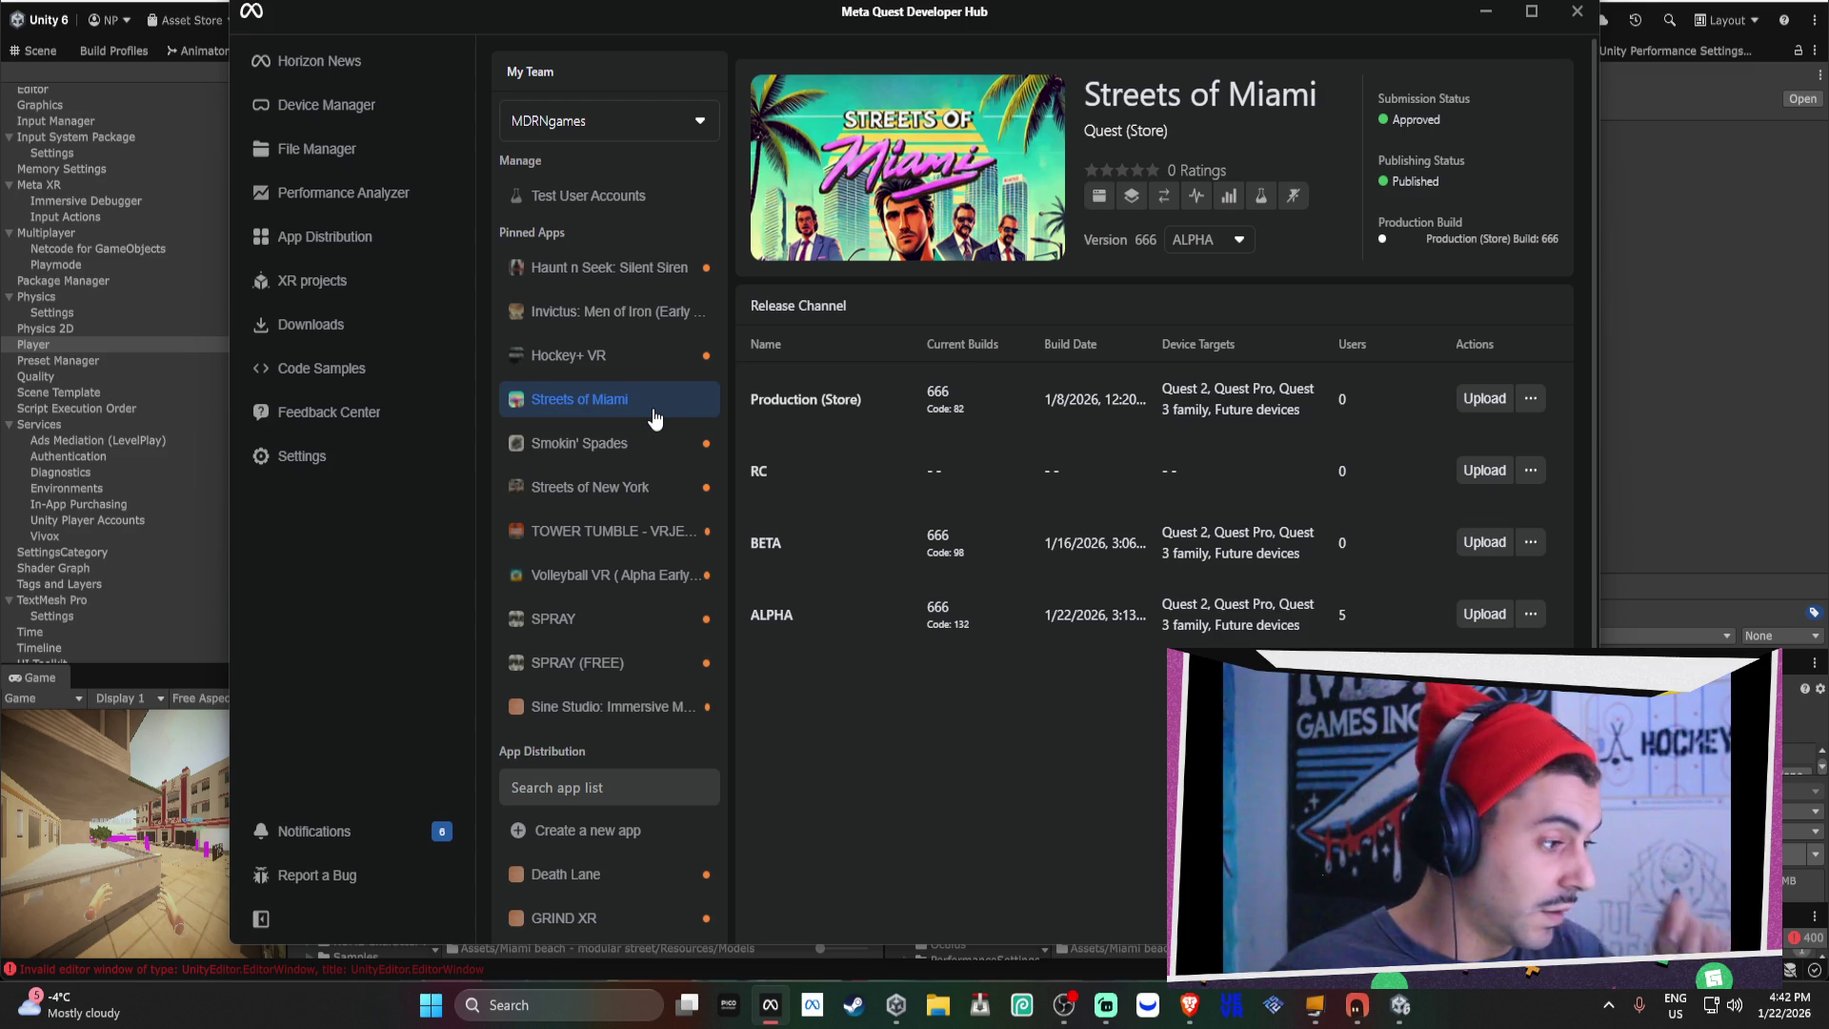
pyautogui.moveTo(698, 447)
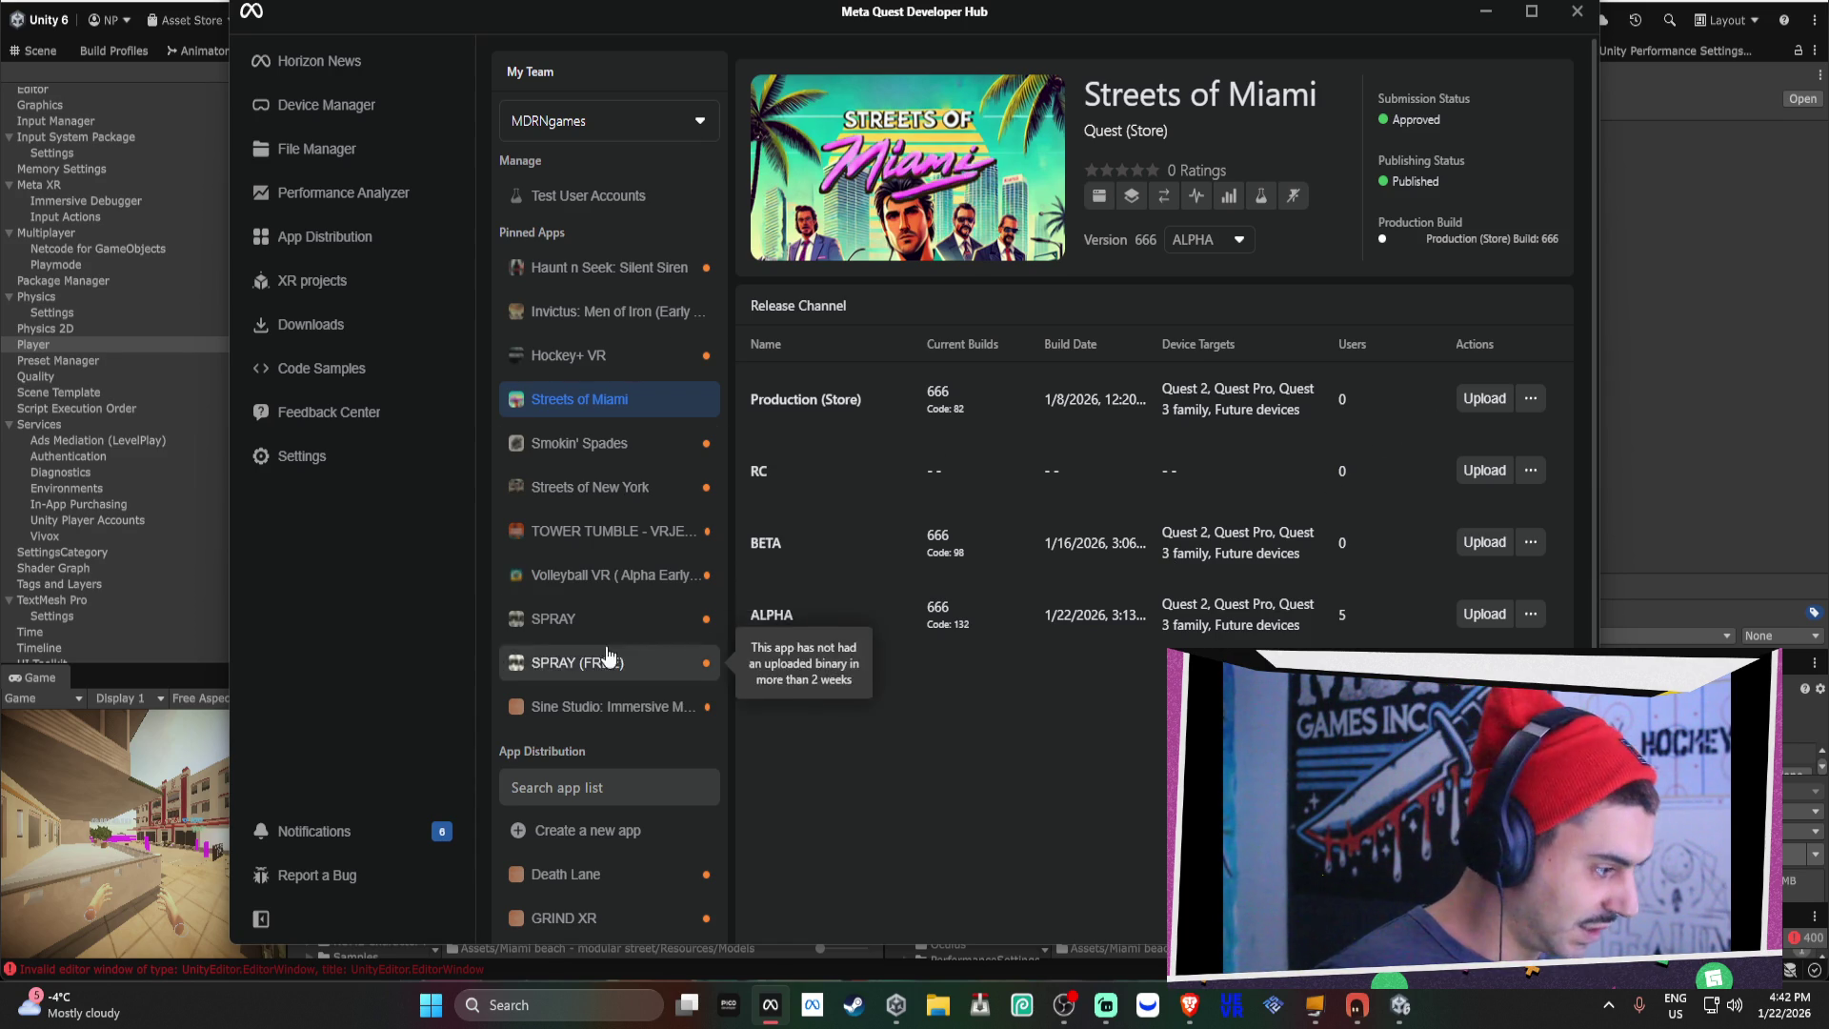
pyautogui.click(591, 356)
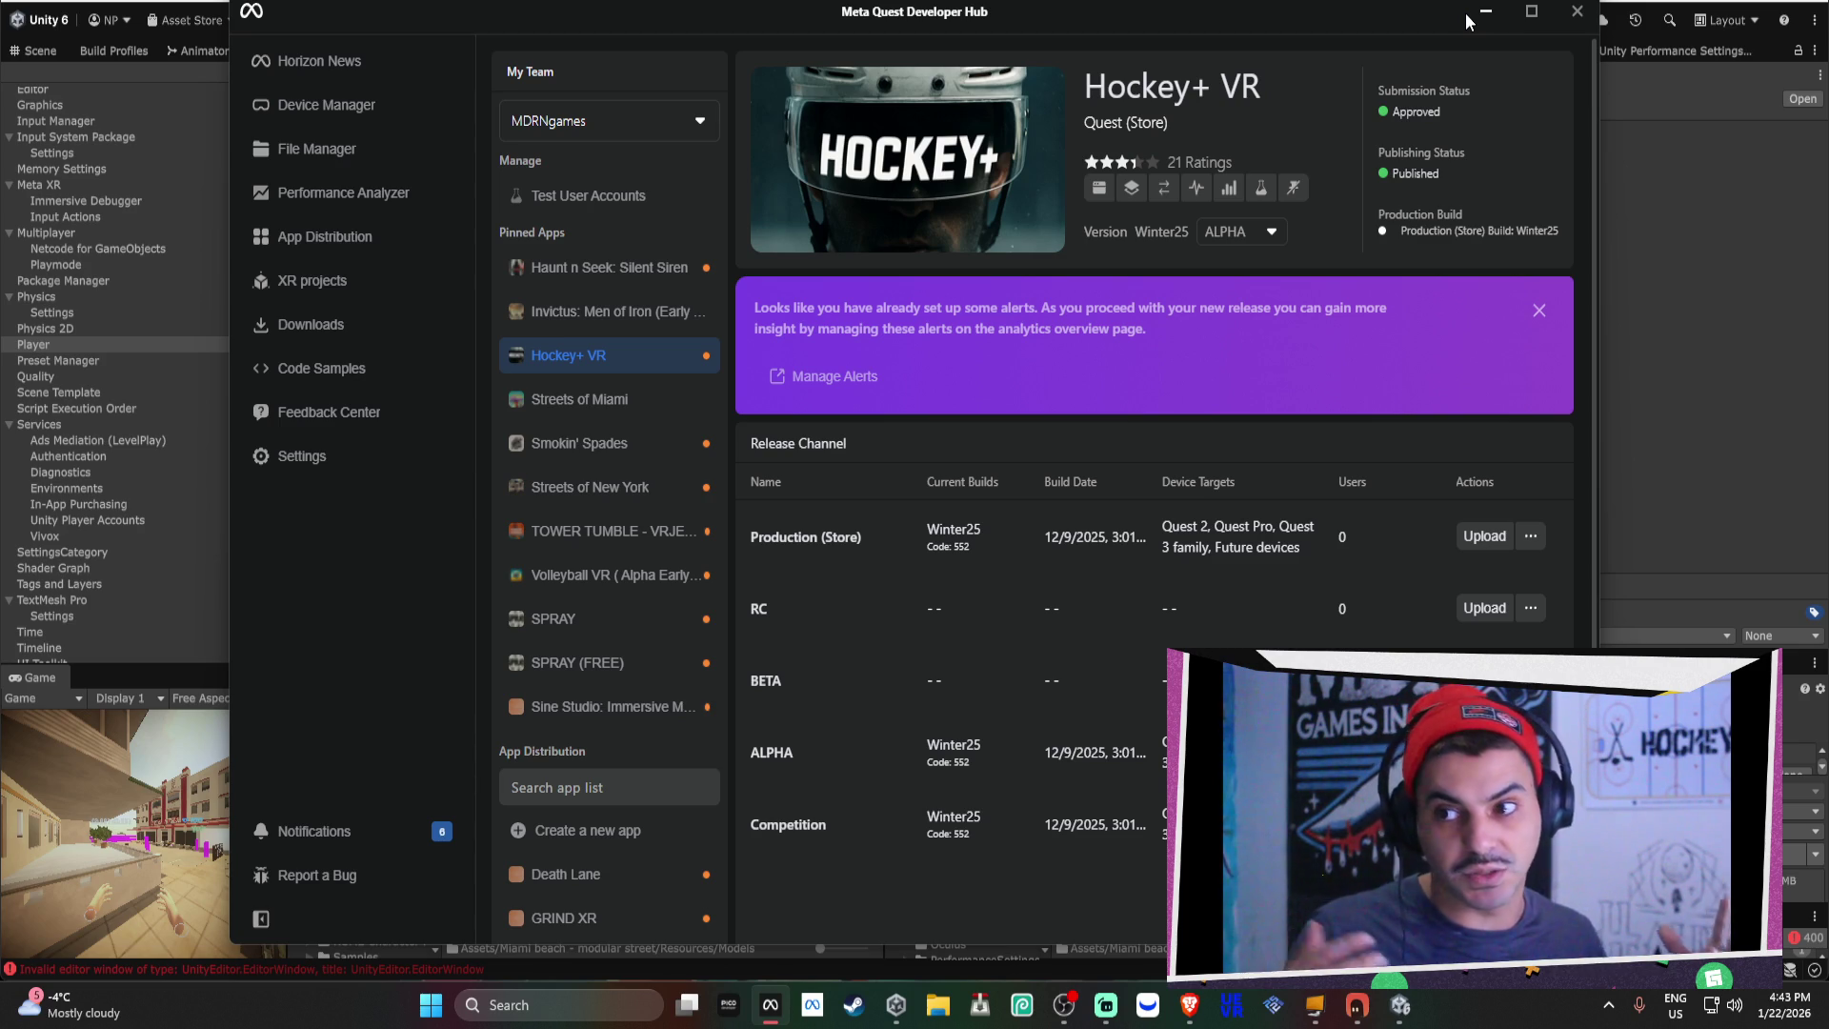
pyautogui.click(1487, 13)
# Return to the Scene view, fly onto the street and select the AK47_MAGAZINE prop.
pyautogui.scroll(3, 776, 473)
pyautogui.click(41, 55)
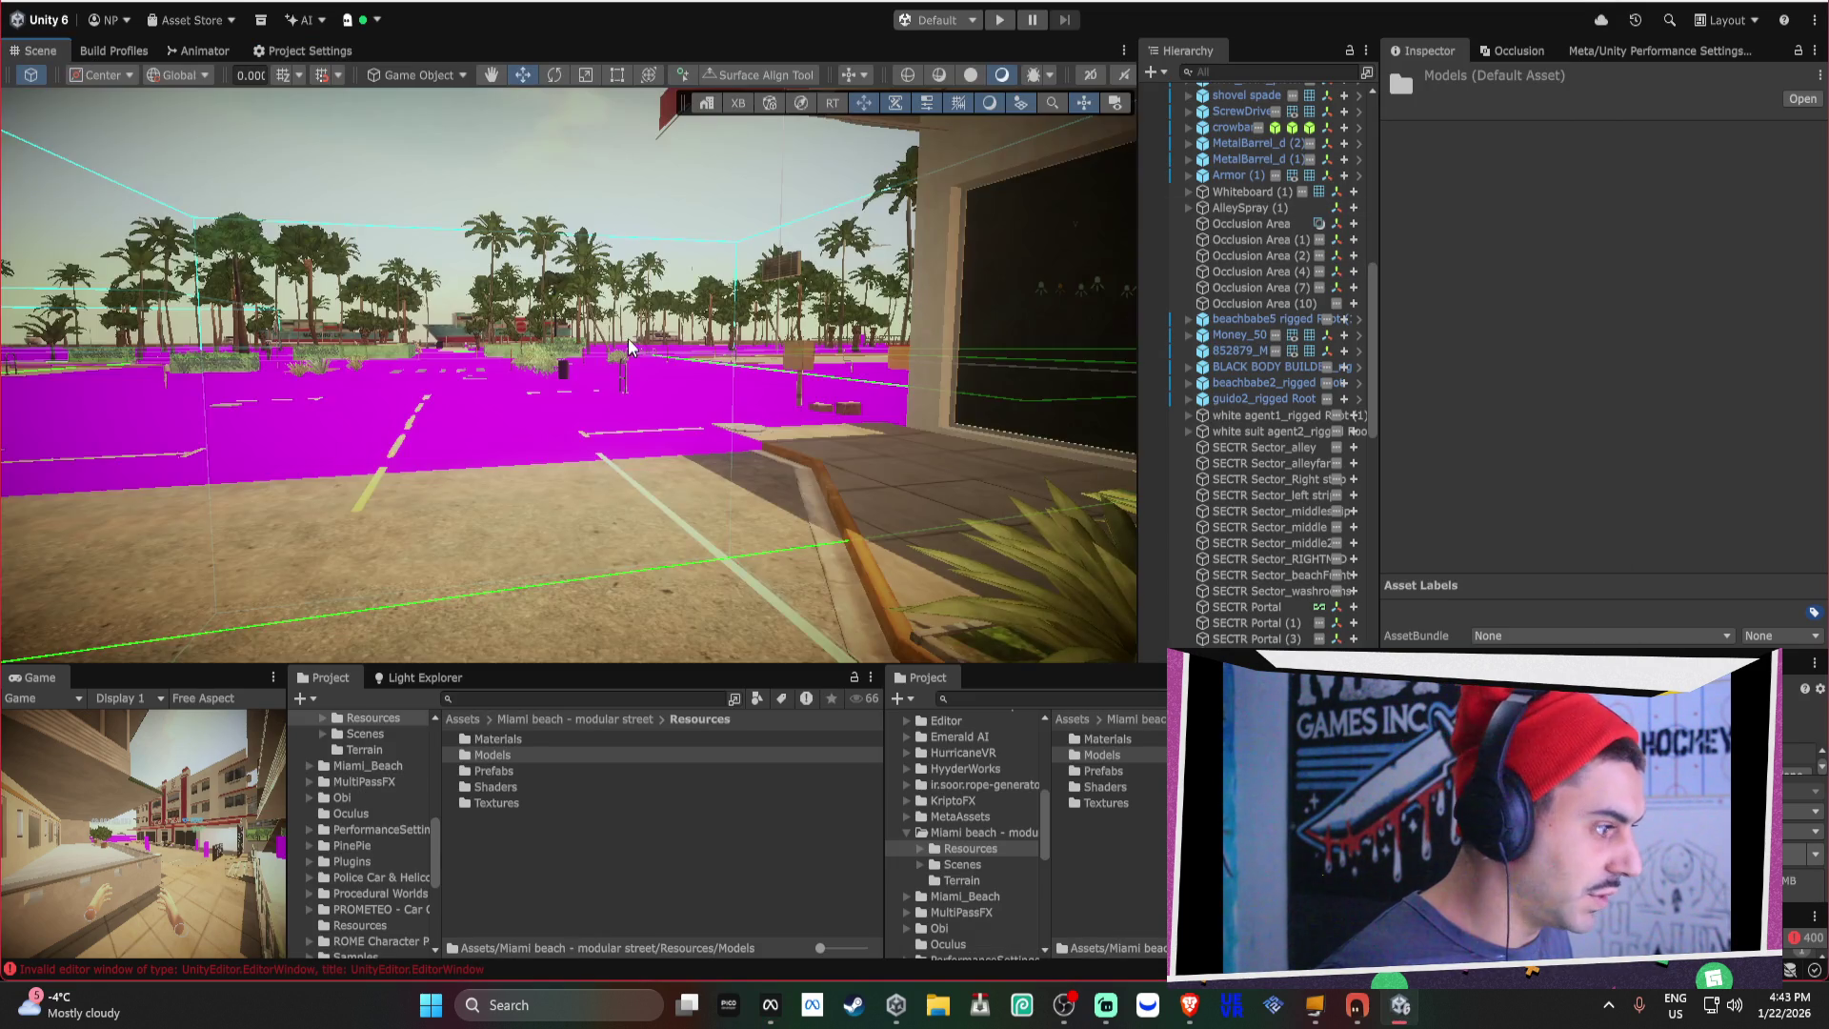
pyautogui.press('w')
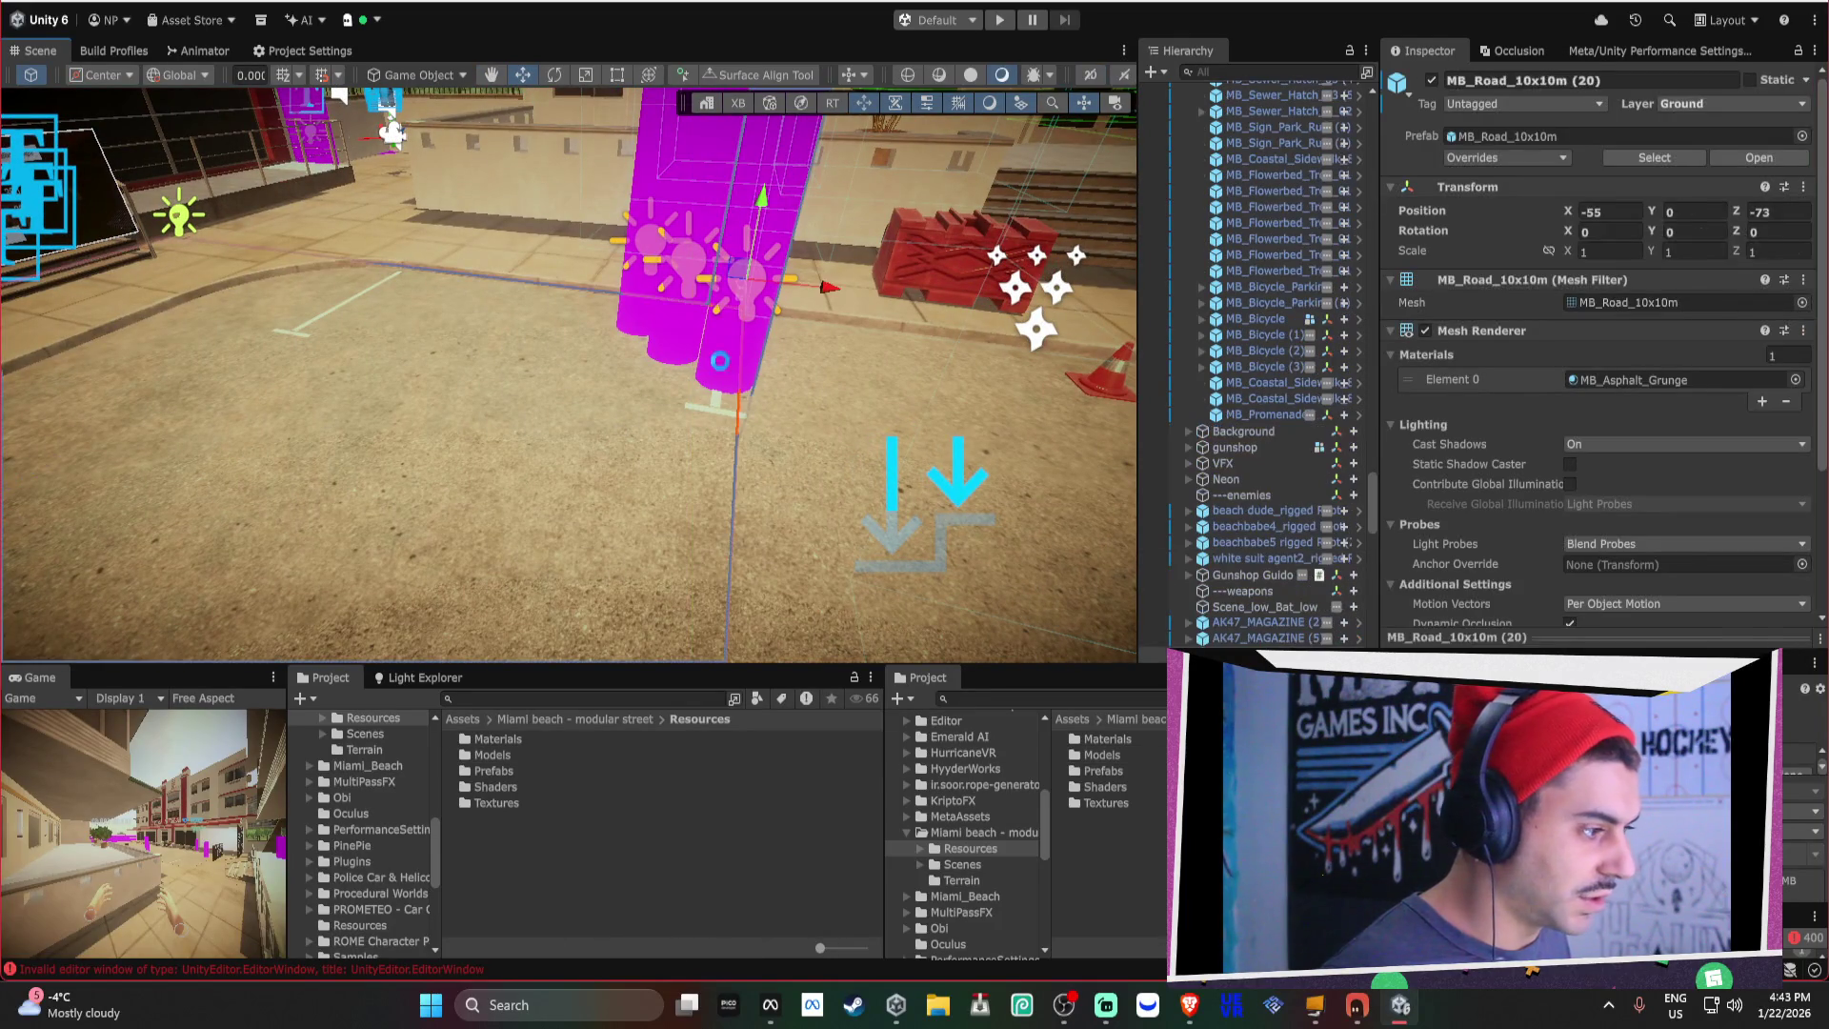
pyautogui.click(719, 360)
pyautogui.scroll(10, 402, 793)
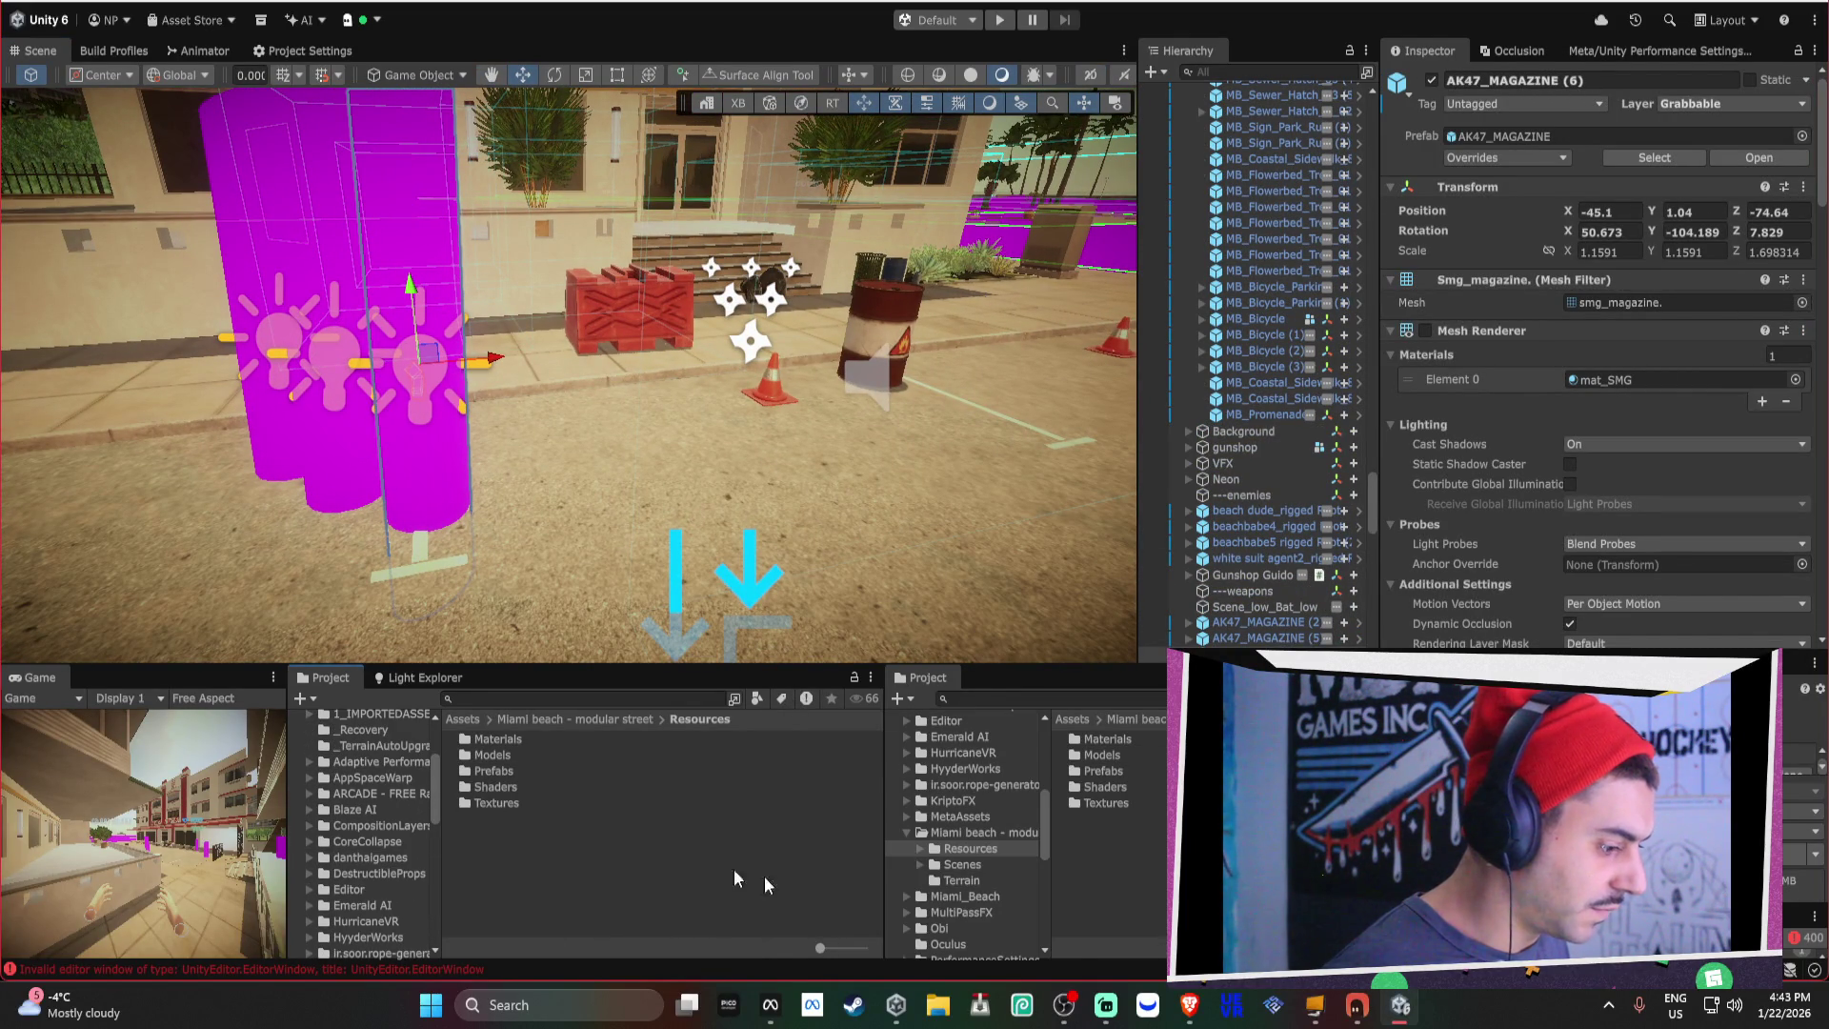
pyautogui.click(1191, 1002)
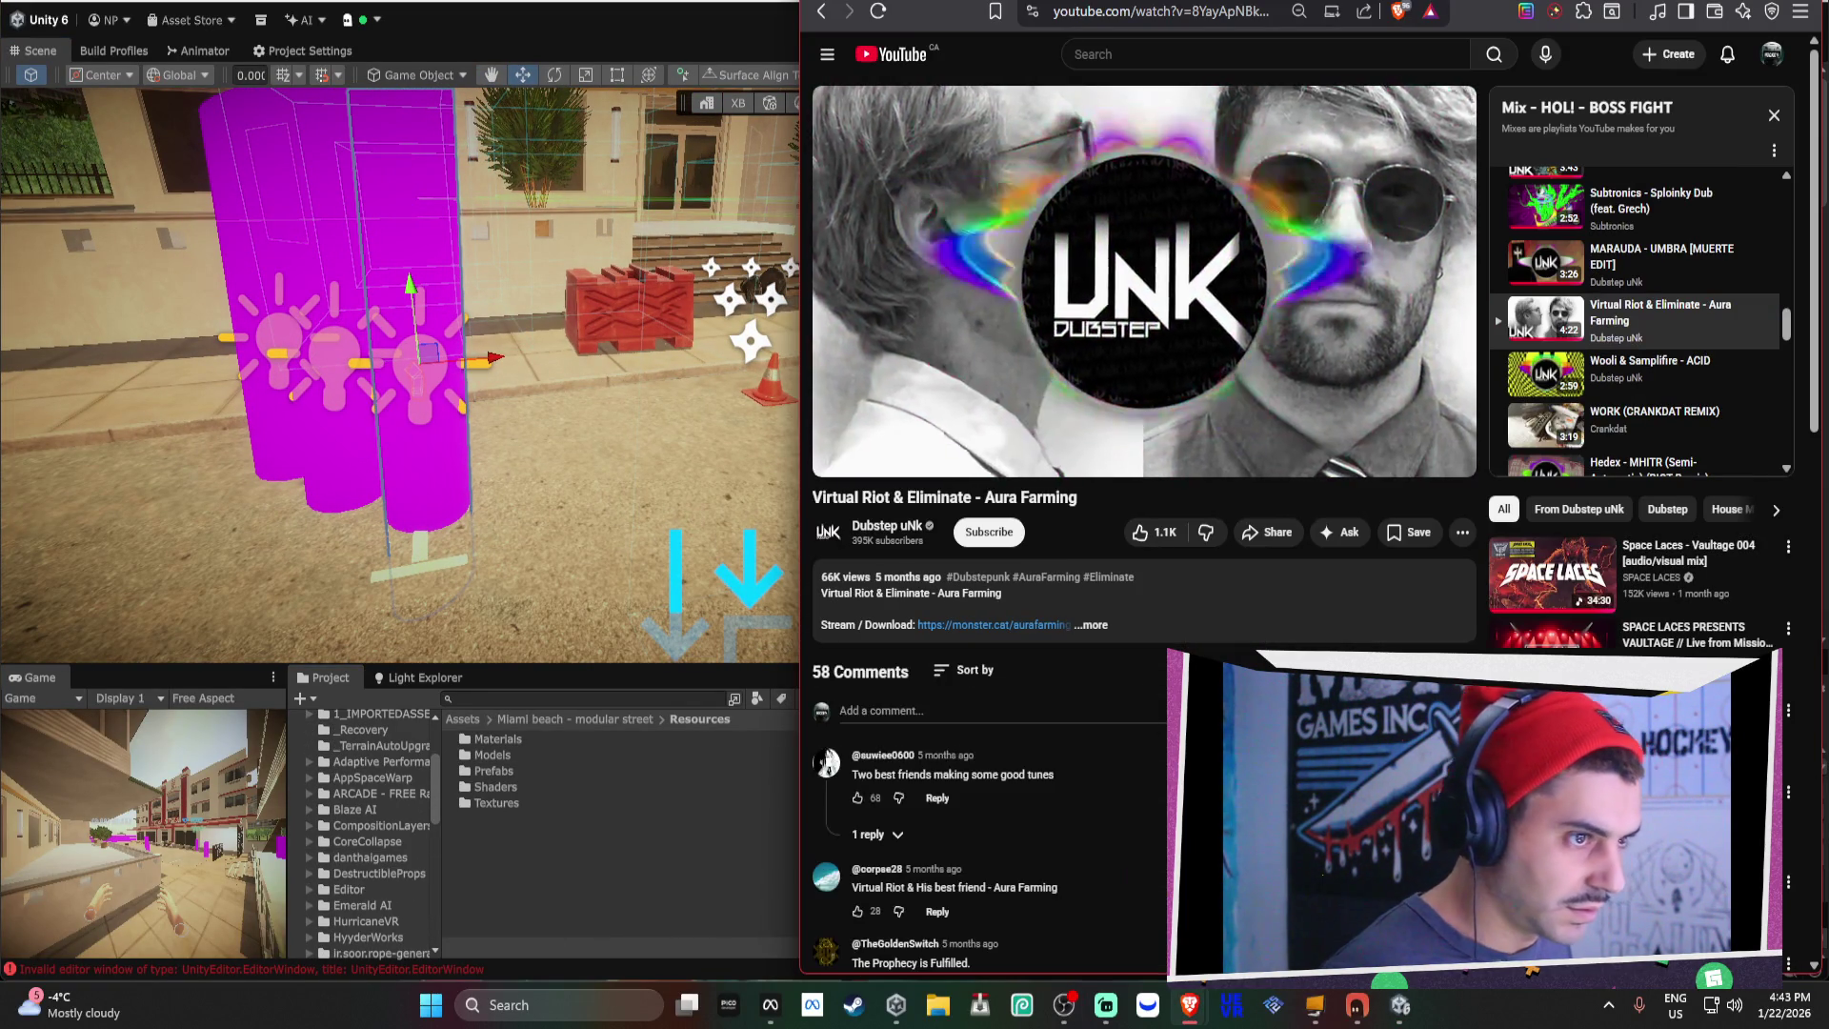
# Search 'space warp unity meta' and open Meta's Application SpaceWarp Developer Guide.
pyautogui.hotkey('ctrl', 't')
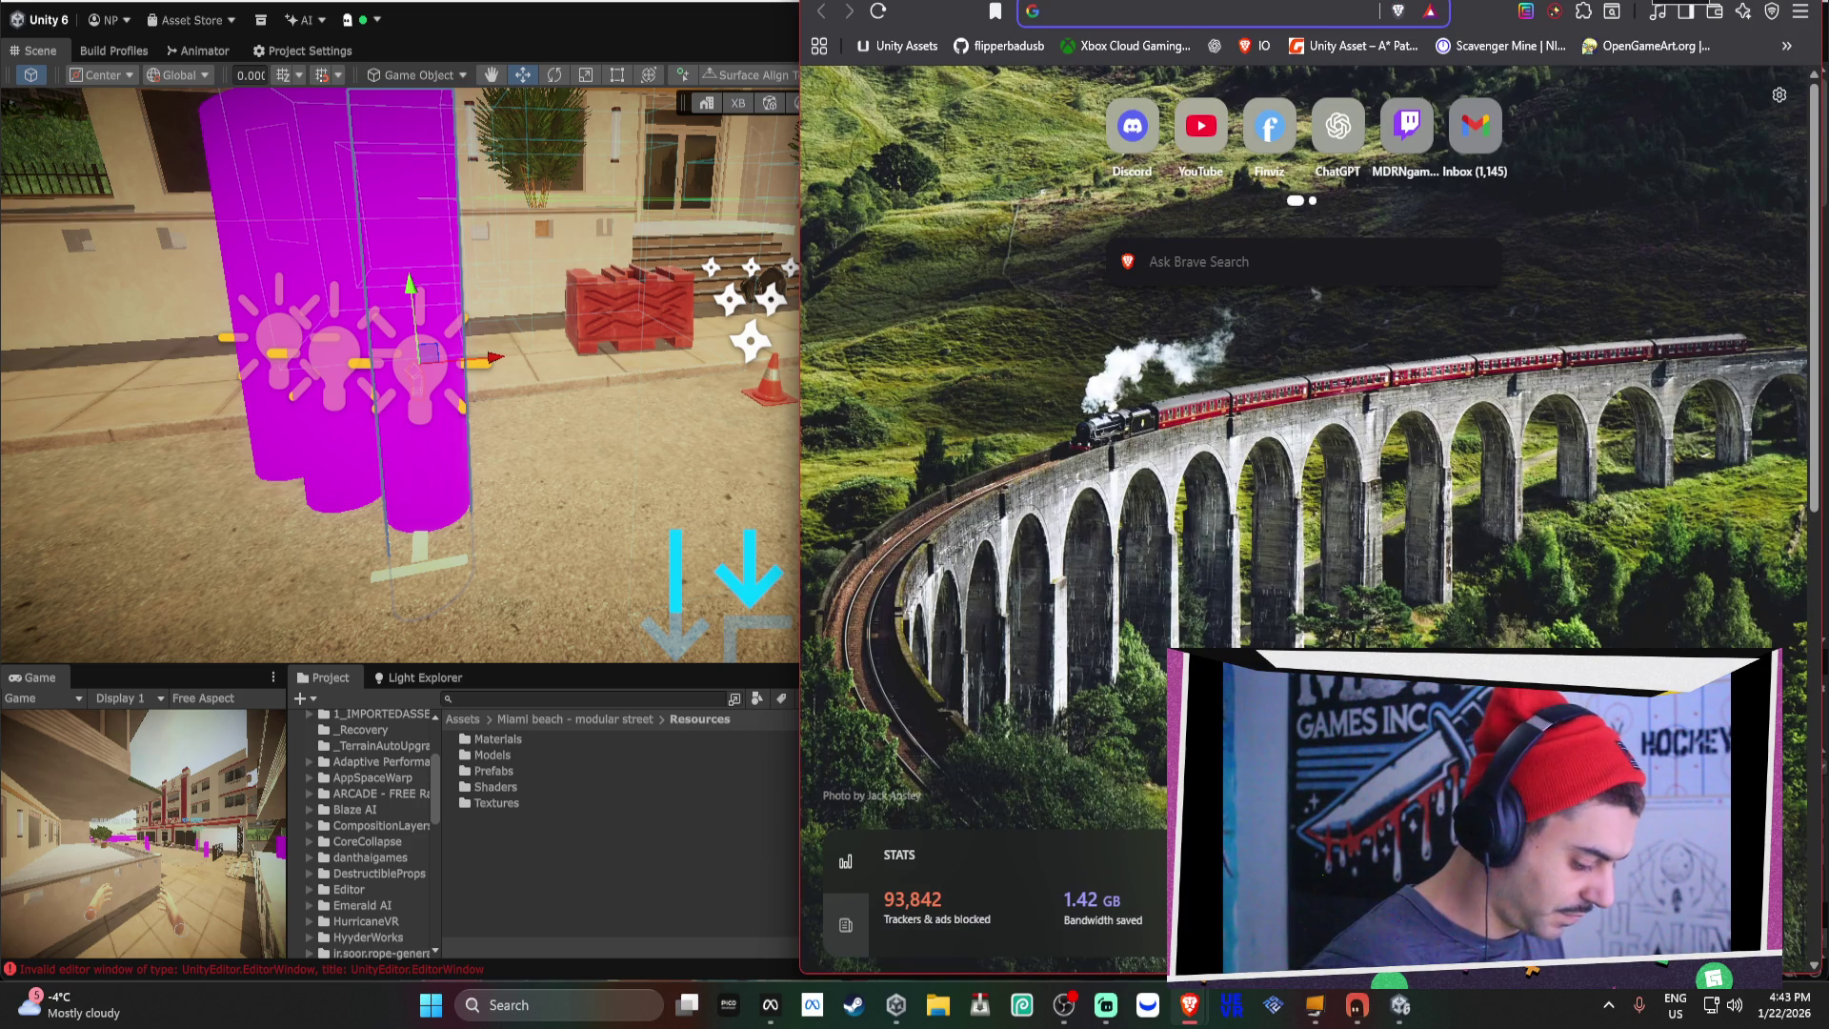
pyautogui.write('spa')
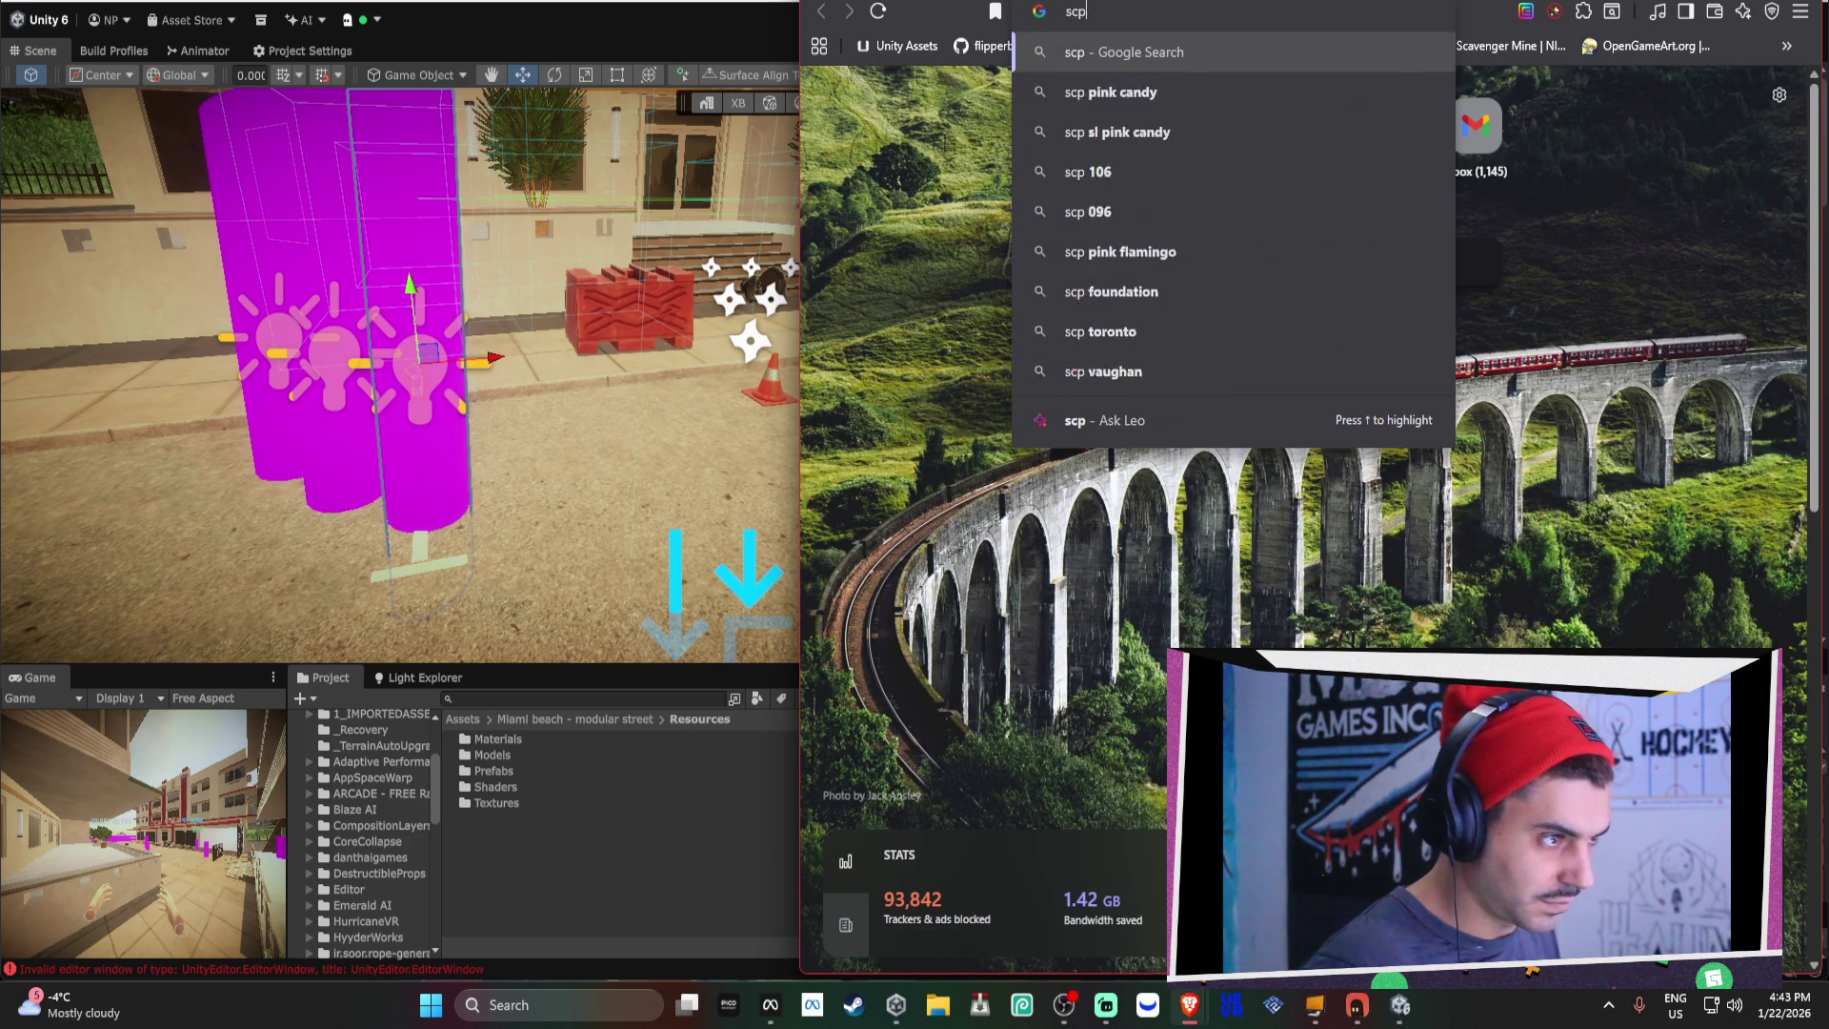
pyautogui.write('ce warp uni')
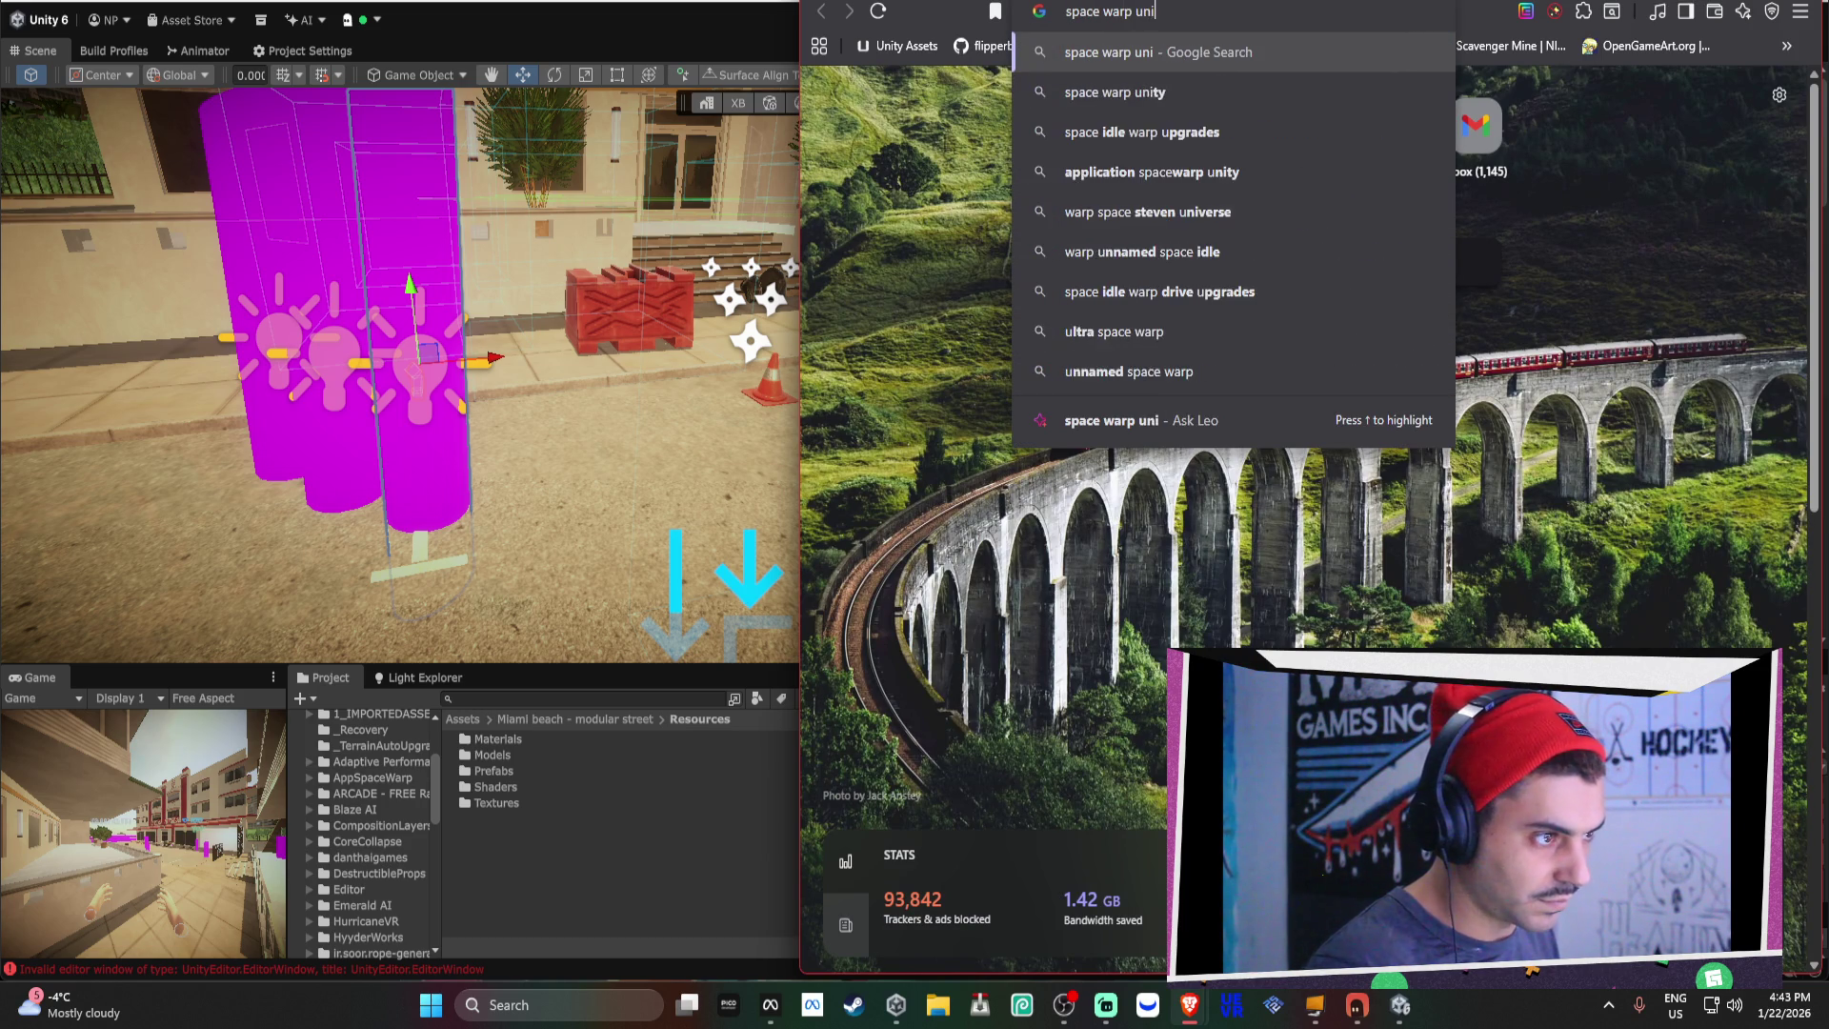
pyautogui.write('ty meta')
pyautogui.press('Return')
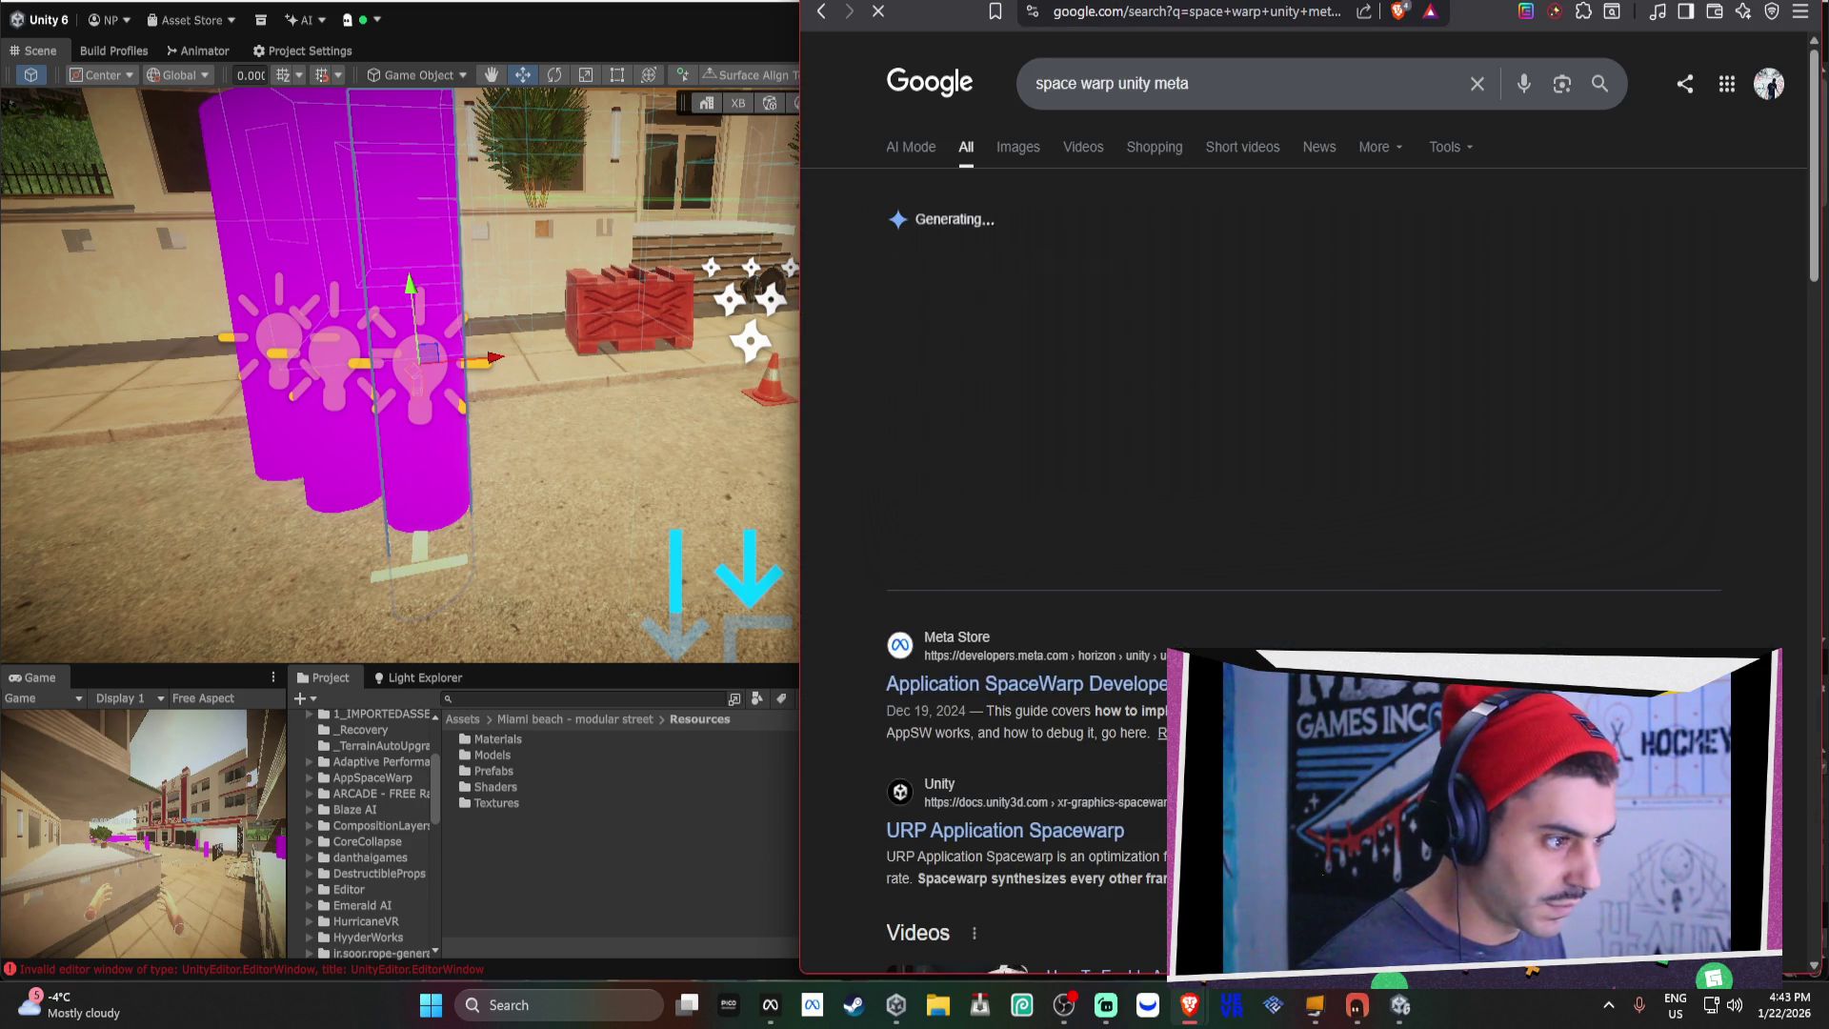
pyautogui.click(1132, 687)
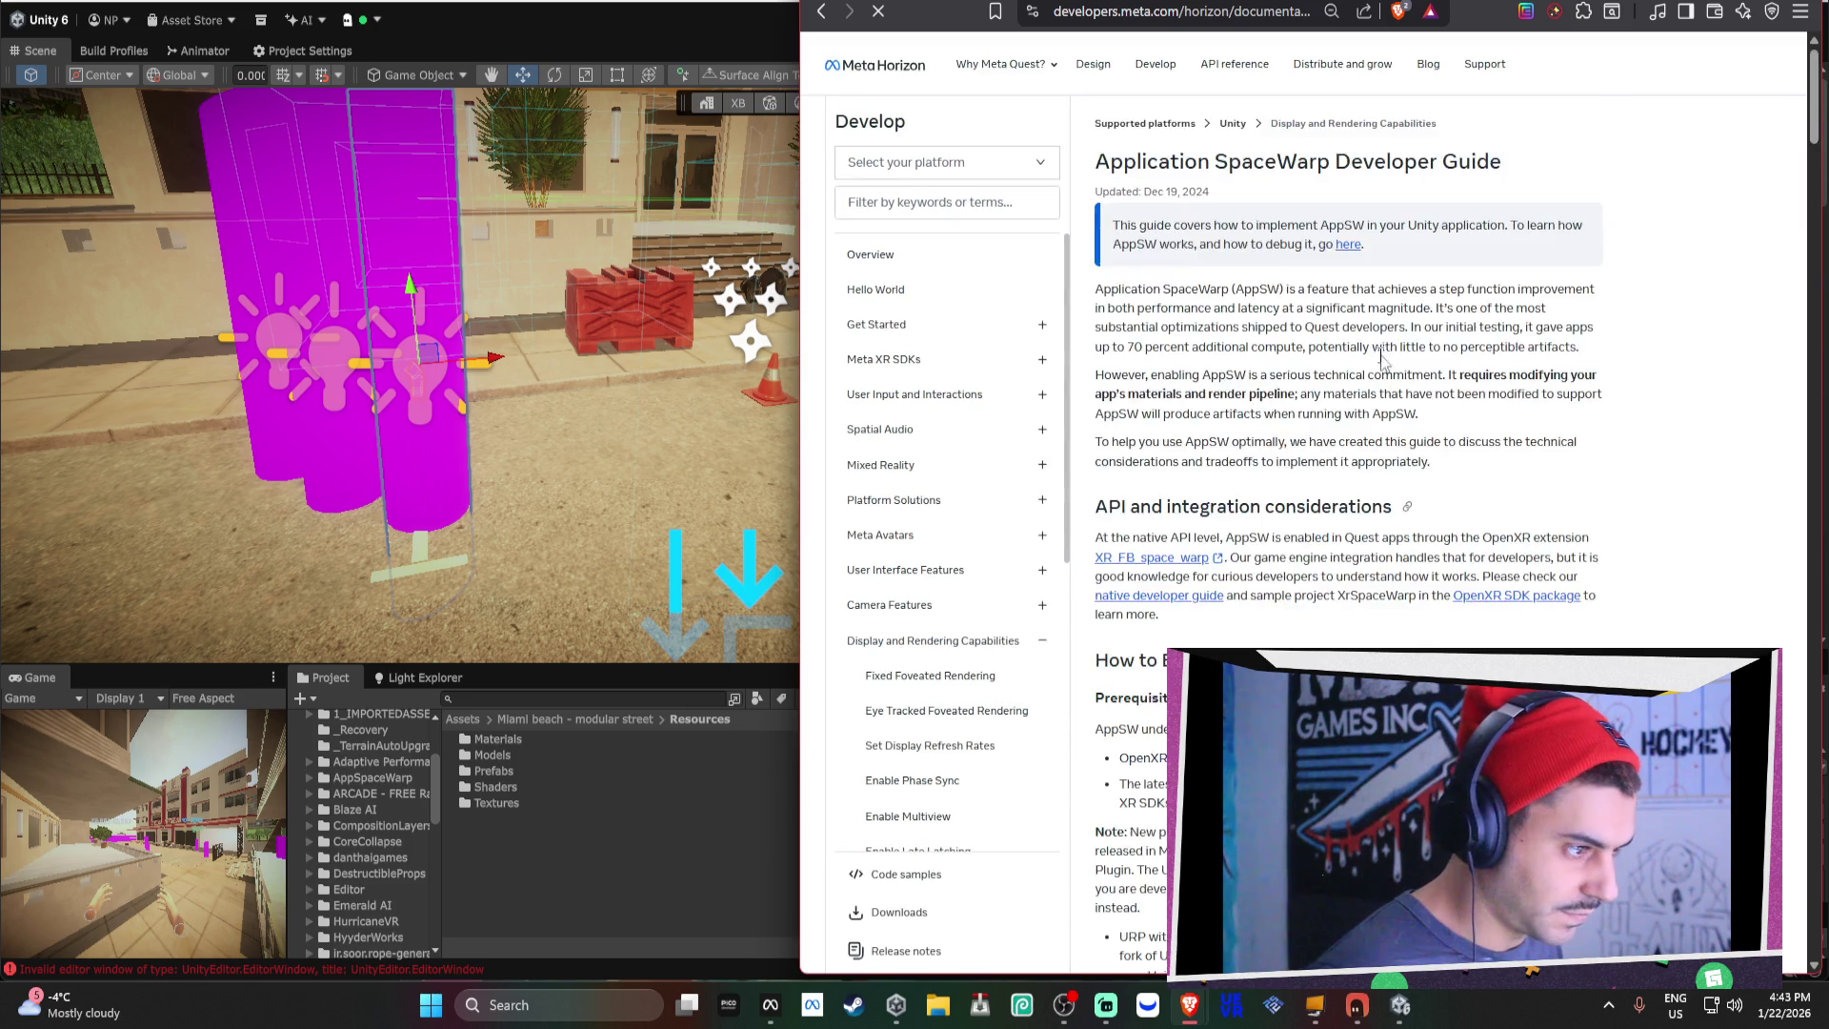
# Expand the Unity 6000.0.9+ section and select the URP fork manifest lines.
pyautogui.scroll(-5, 1432, 320)
pyautogui.click(1296, 550)
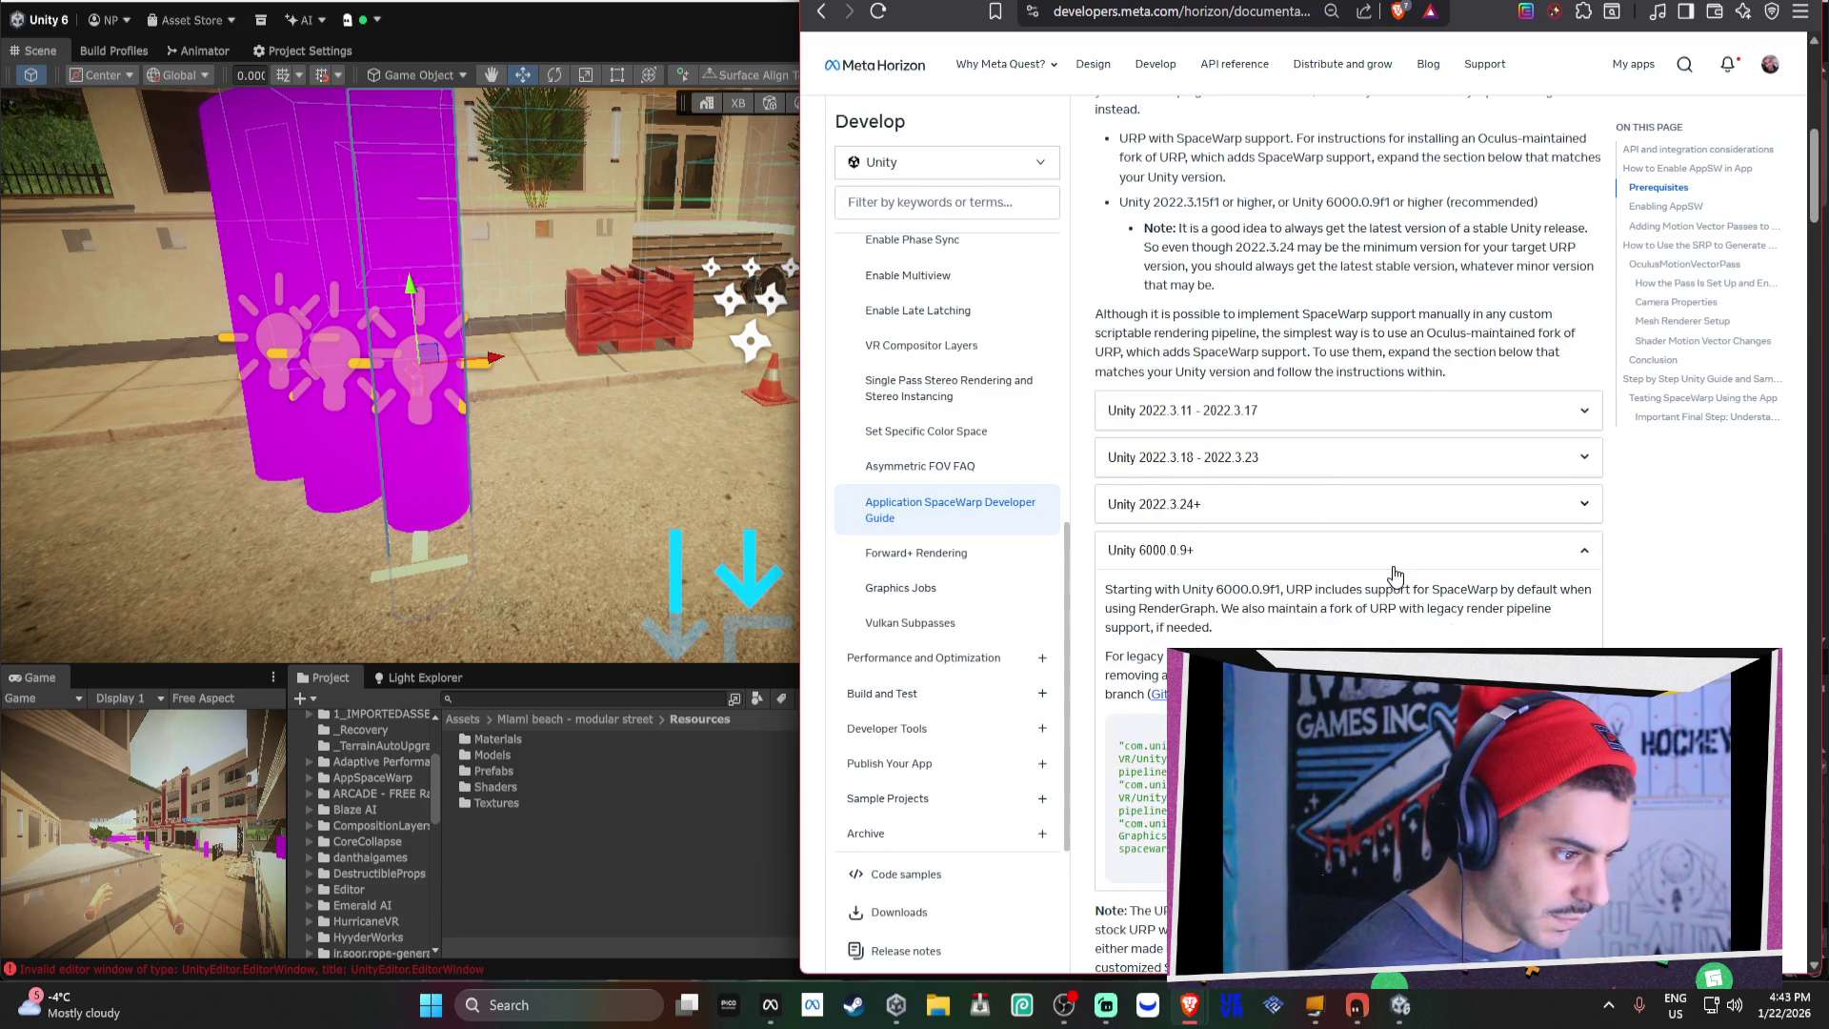
pyautogui.scroll(-3, 1391, 576)
pyautogui.moveTo(1187, 562); pyautogui.dragTo(1114, 457)
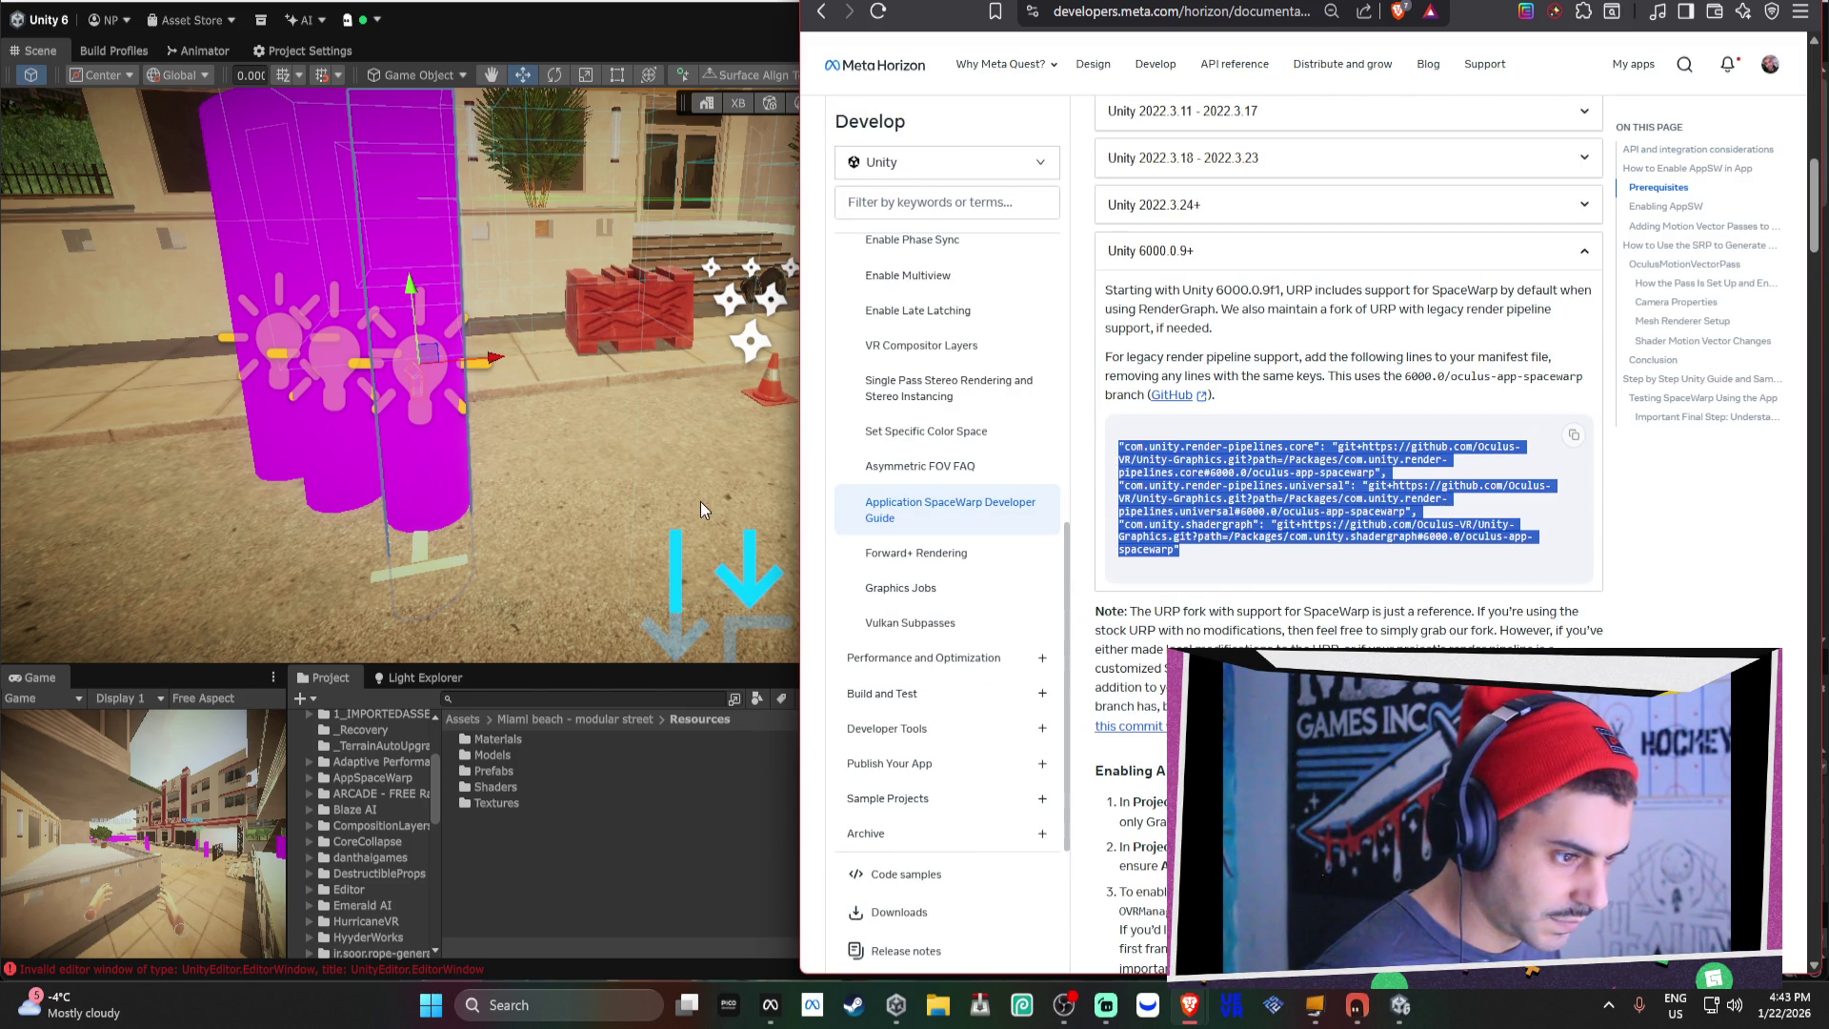
pyautogui.click(401, 865)
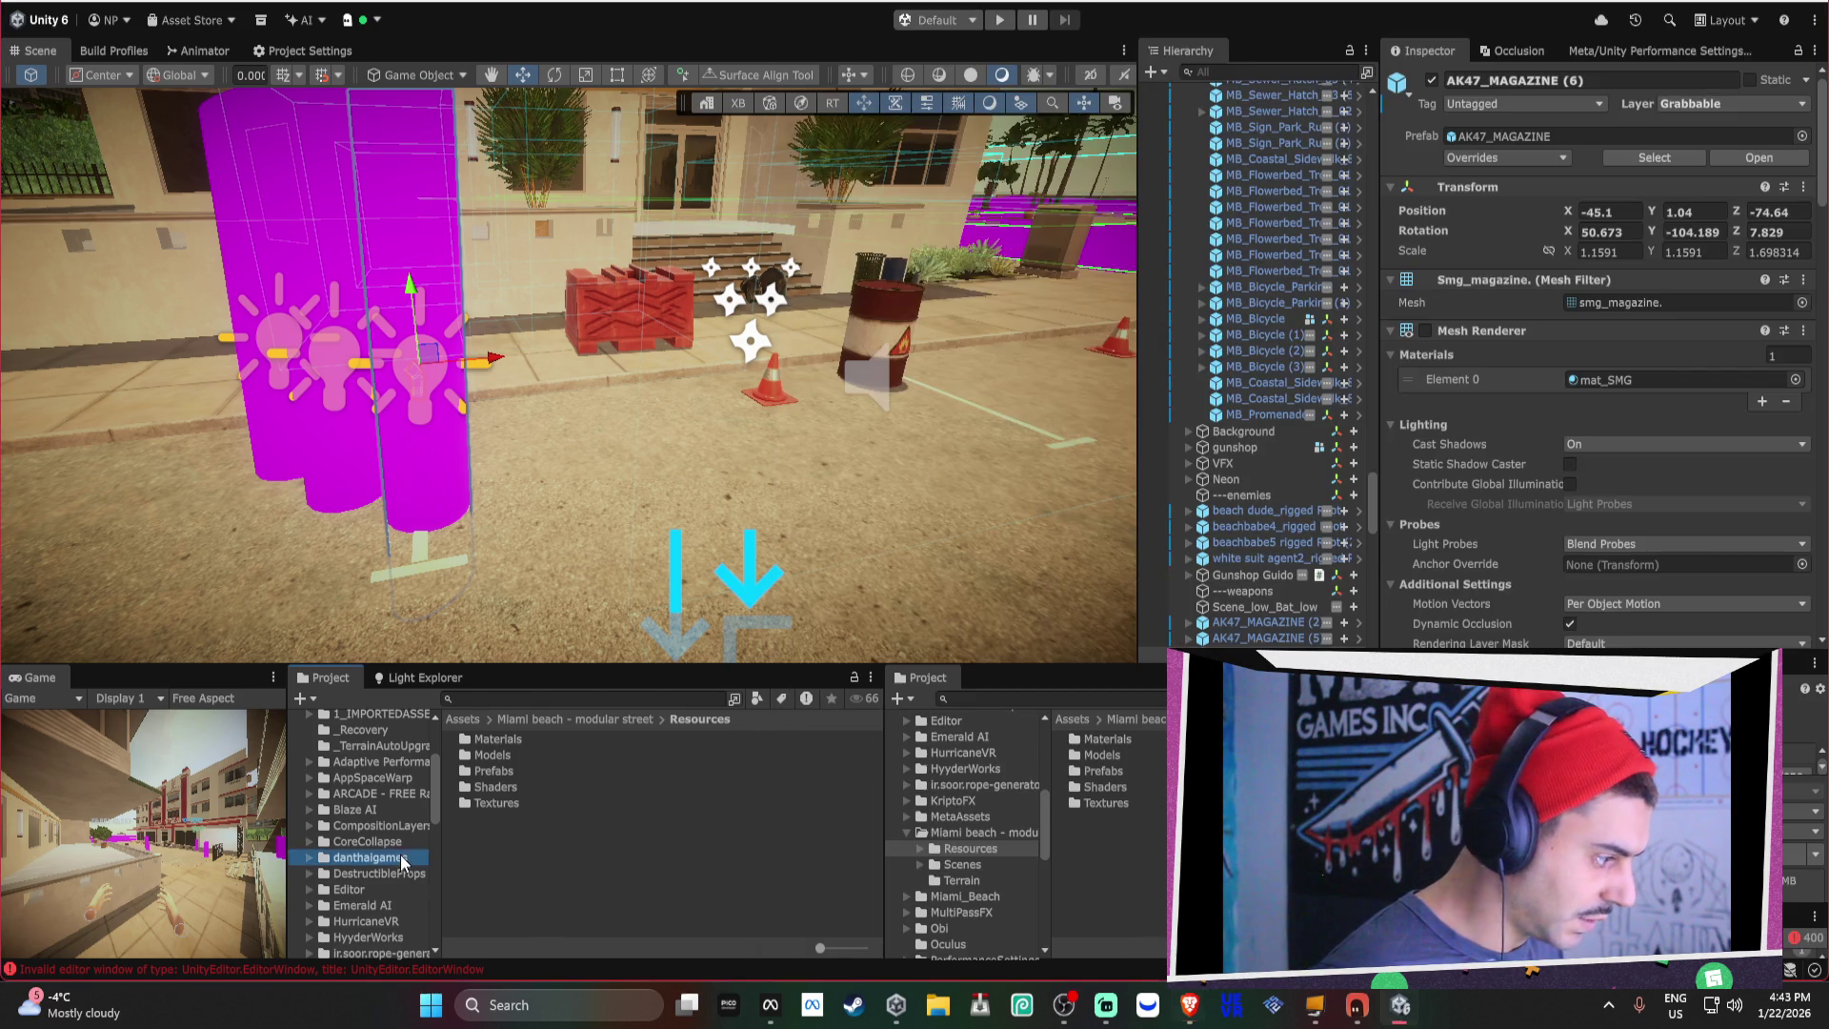
# Browse the danthaigames and 1_IMPORTEDASSETS folders, then collapse the Assets folder tree.
pyautogui.click(401, 865)
pyautogui.scroll(3, 407, 848)
pyautogui.click(333, 839)
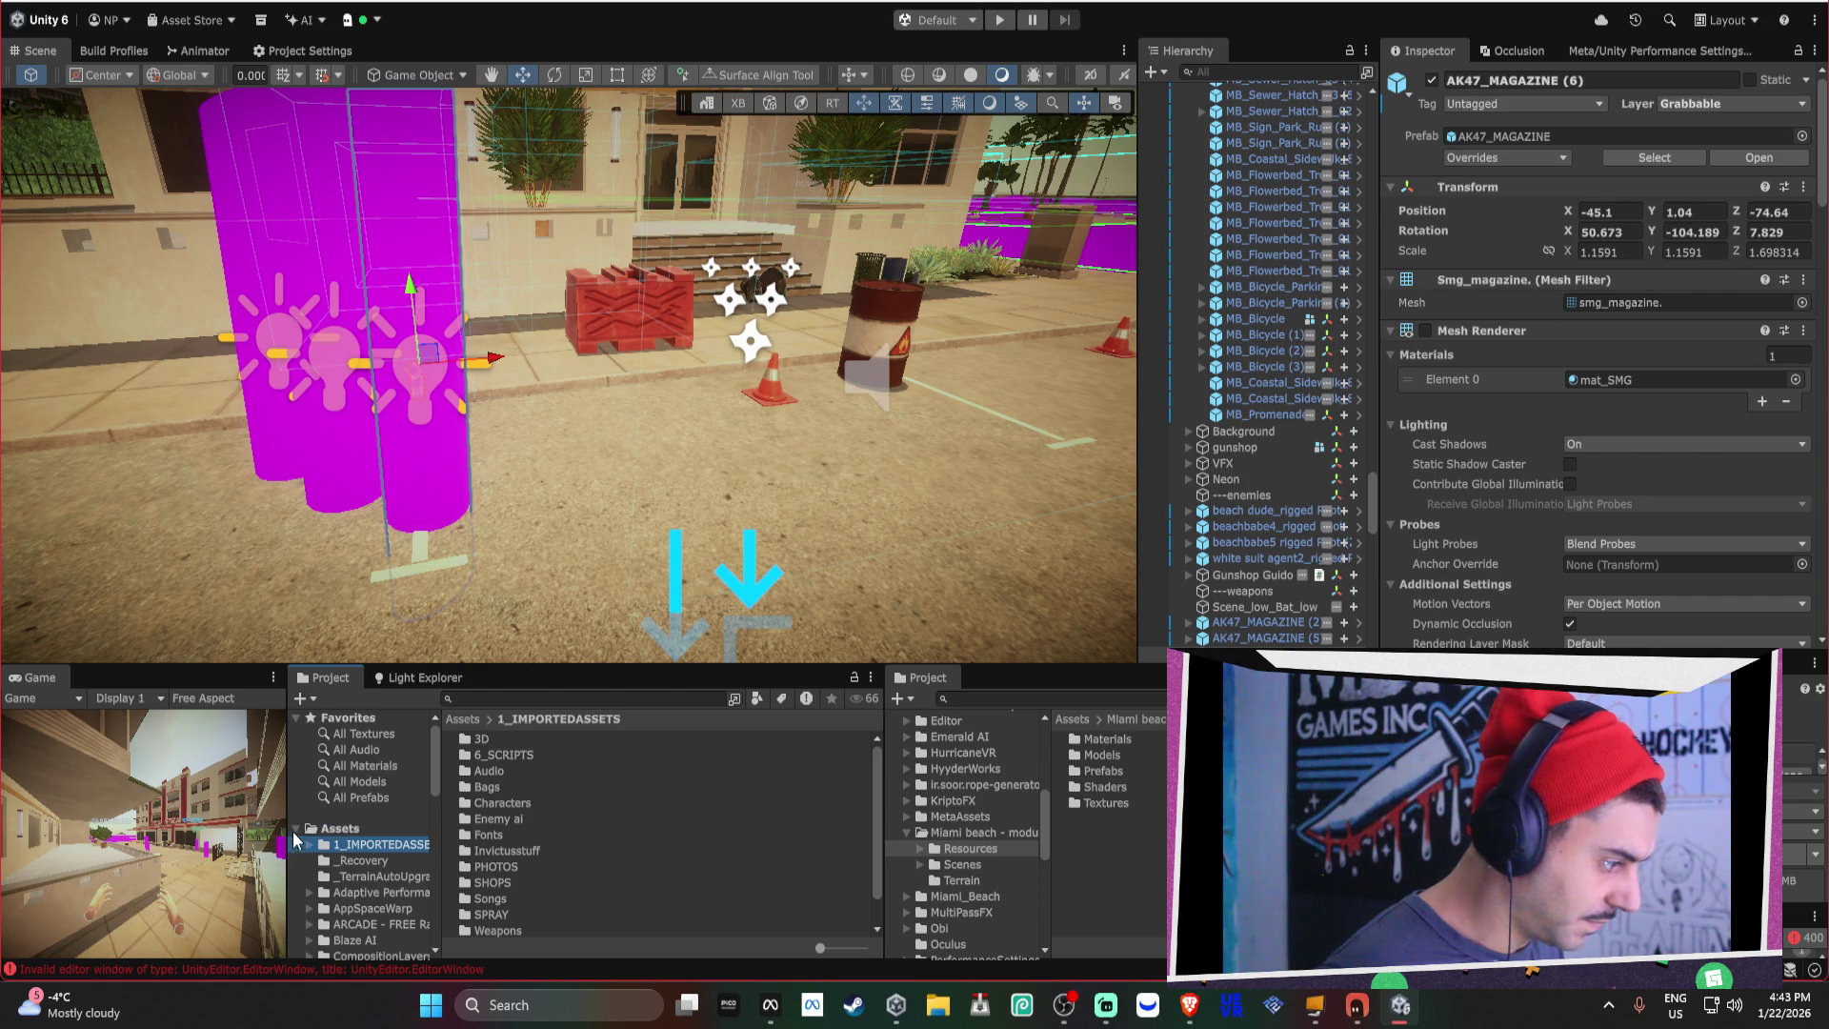
pyautogui.click(295, 828)
# Inspect the magenta cylinder's TransparentCylinder_Dispenser material shader choices without changing the shader.
pyautogui.click(432, 484)
pyautogui.scroll(5, 1581, 324)
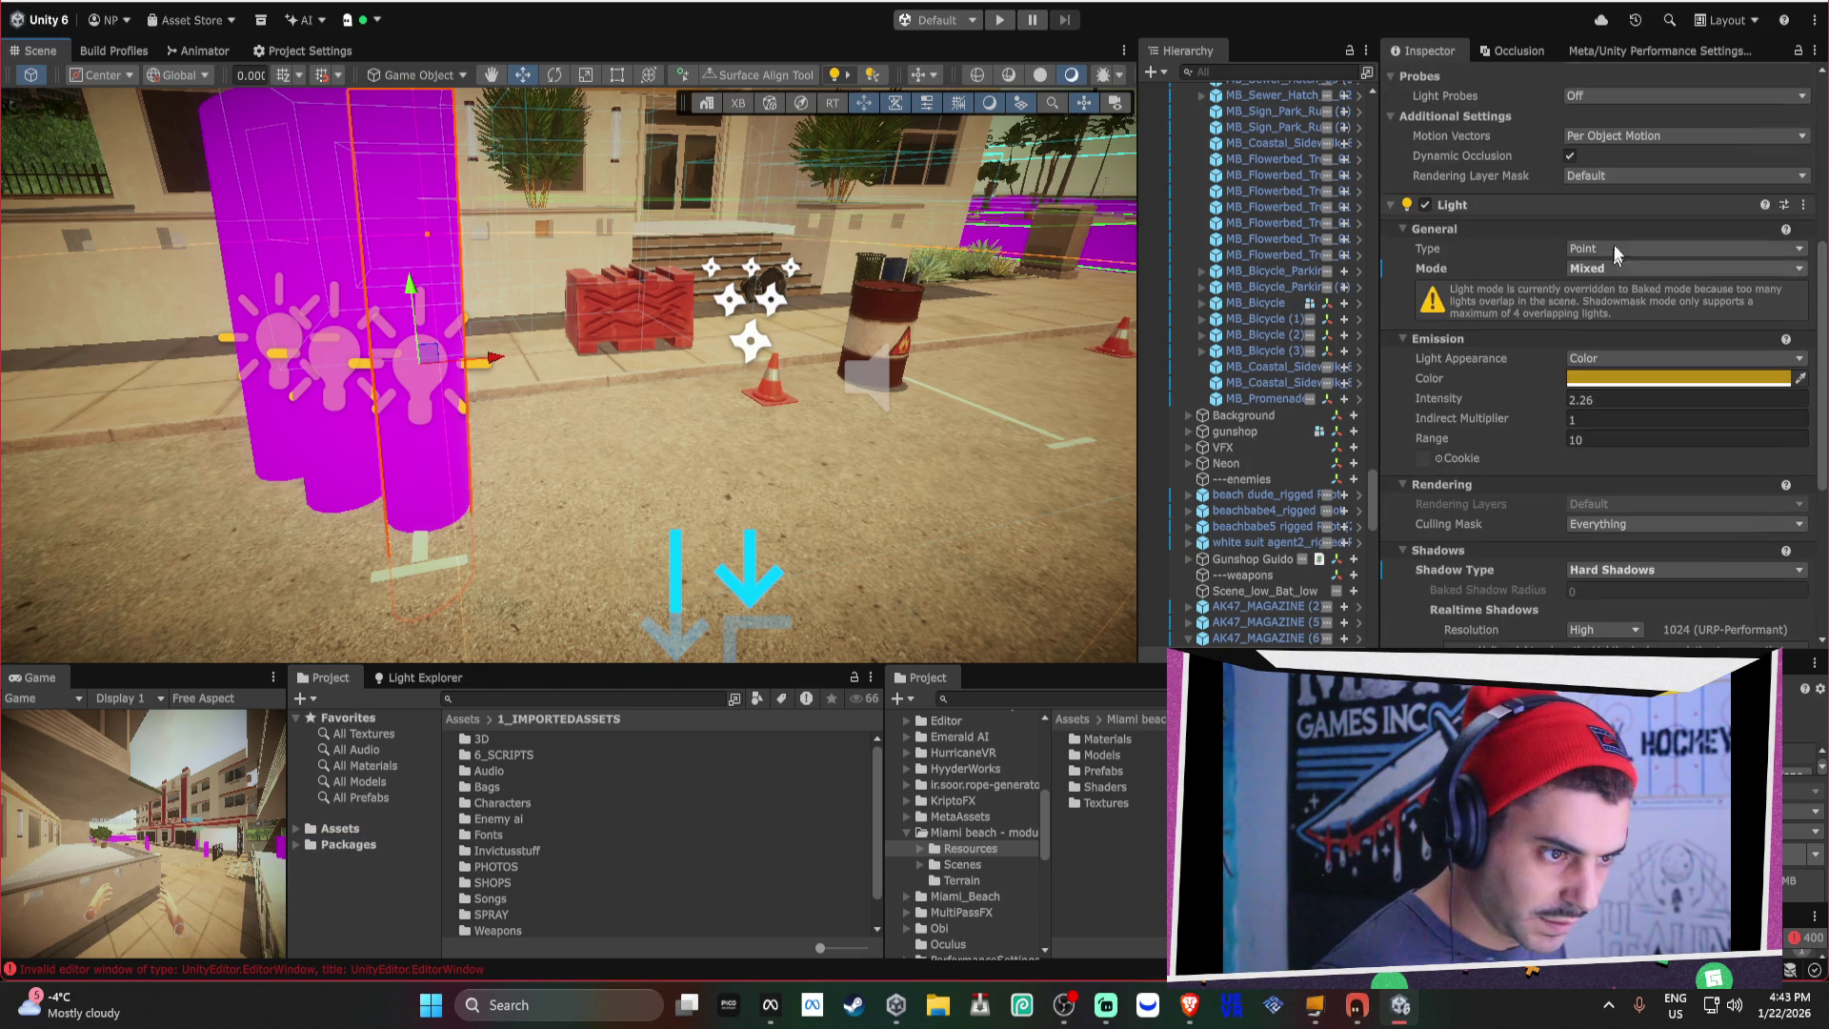
pyautogui.click(1627, 114)
pyautogui.scroll(-5, 1551, 259)
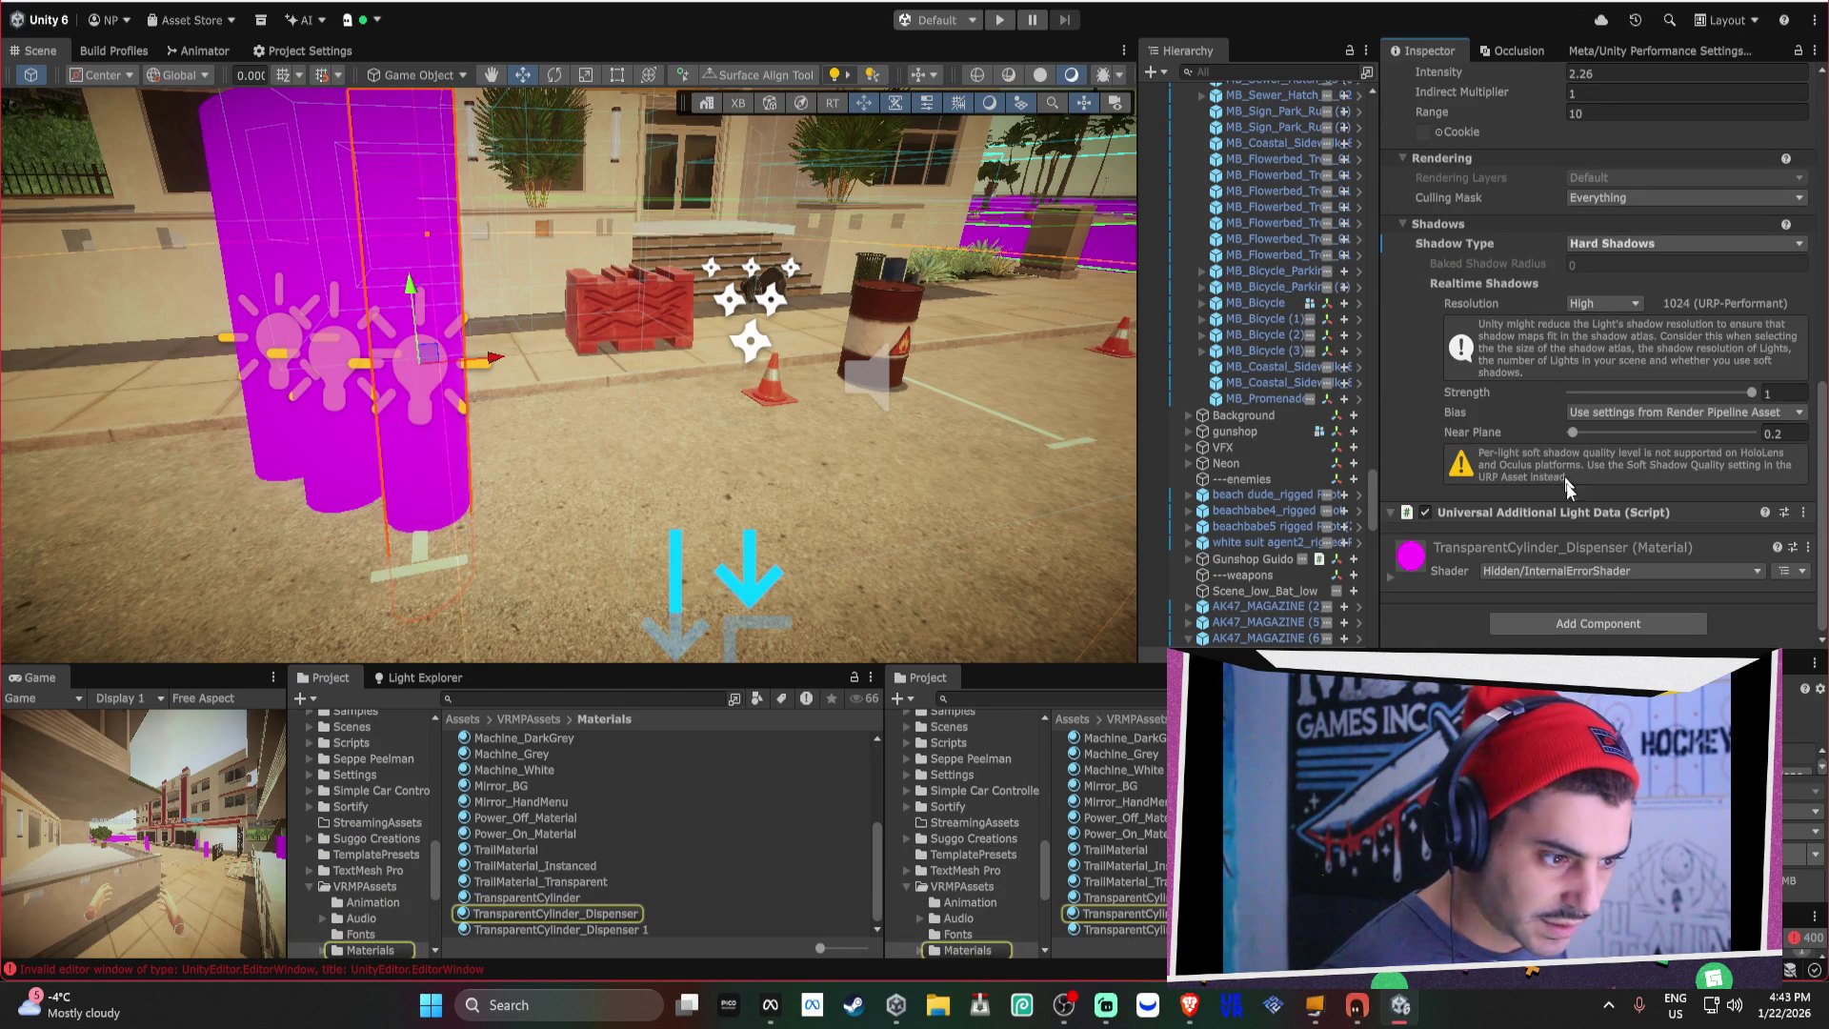
pyautogui.click(1573, 577)
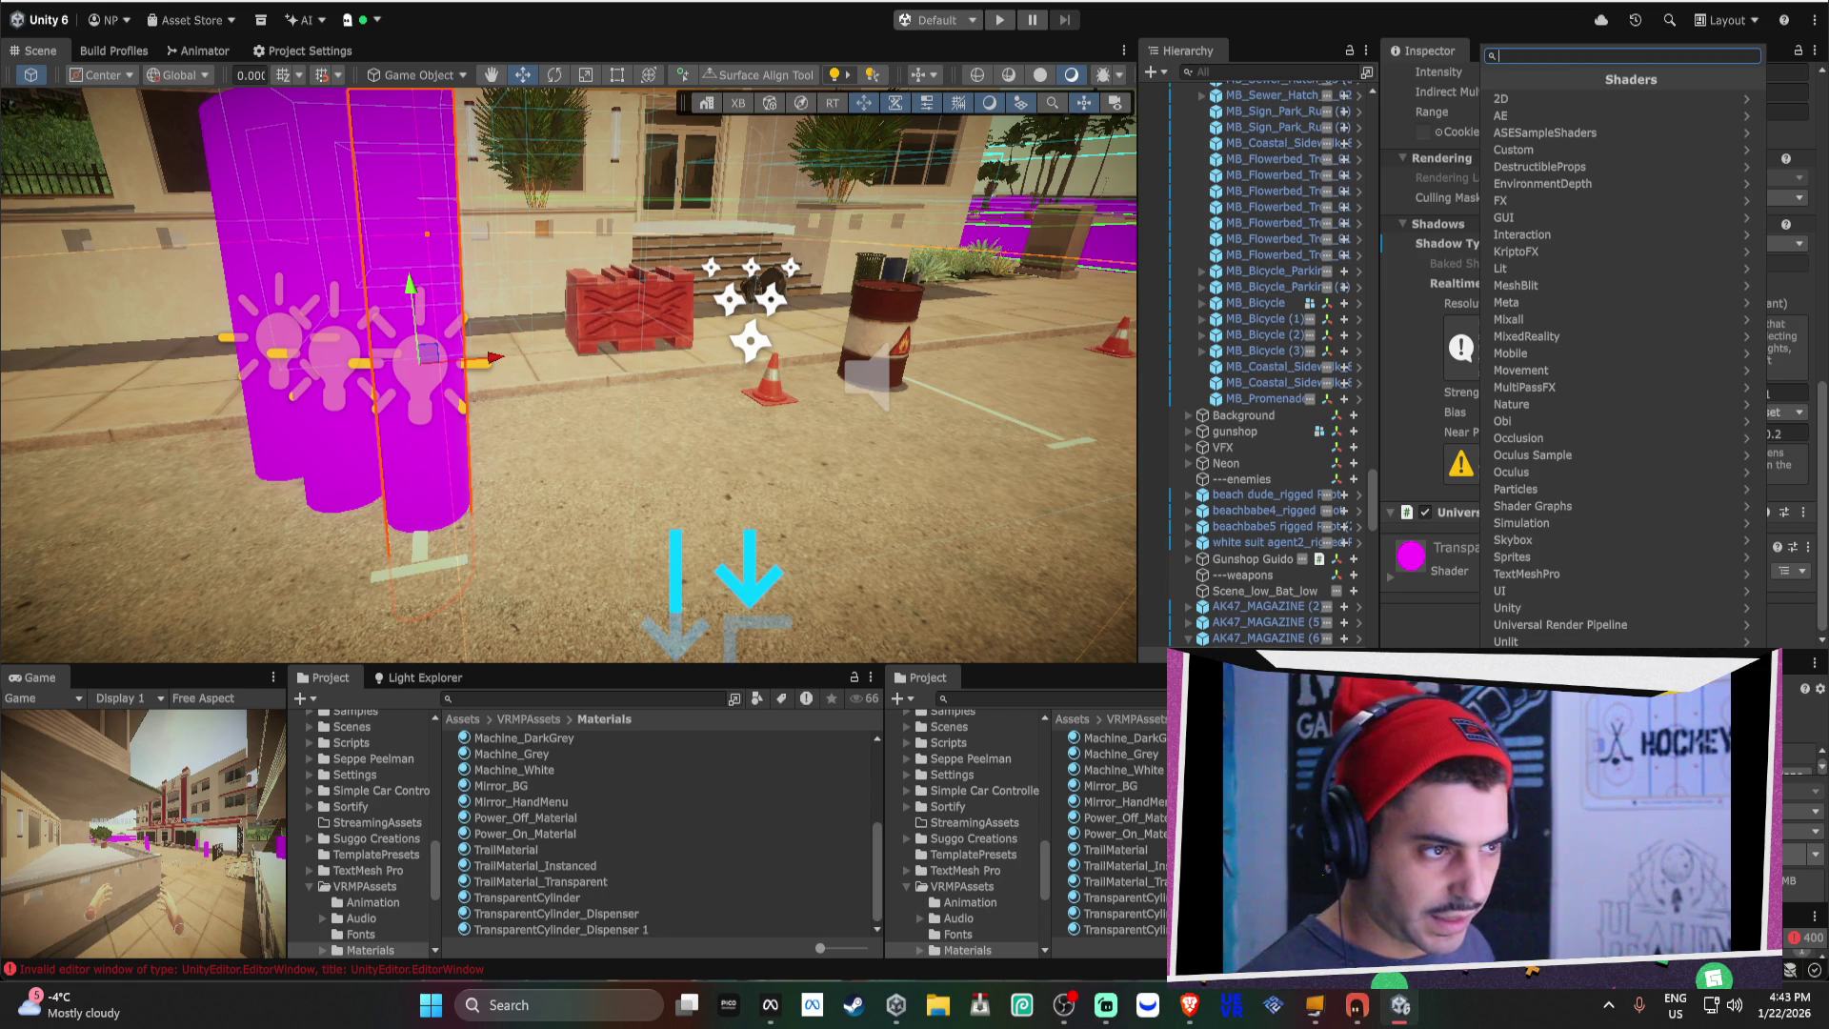
pyautogui.click(686, 591)
# Select the road piece and show the Assets folder in File Explorer.
pyautogui.click(667, 529)
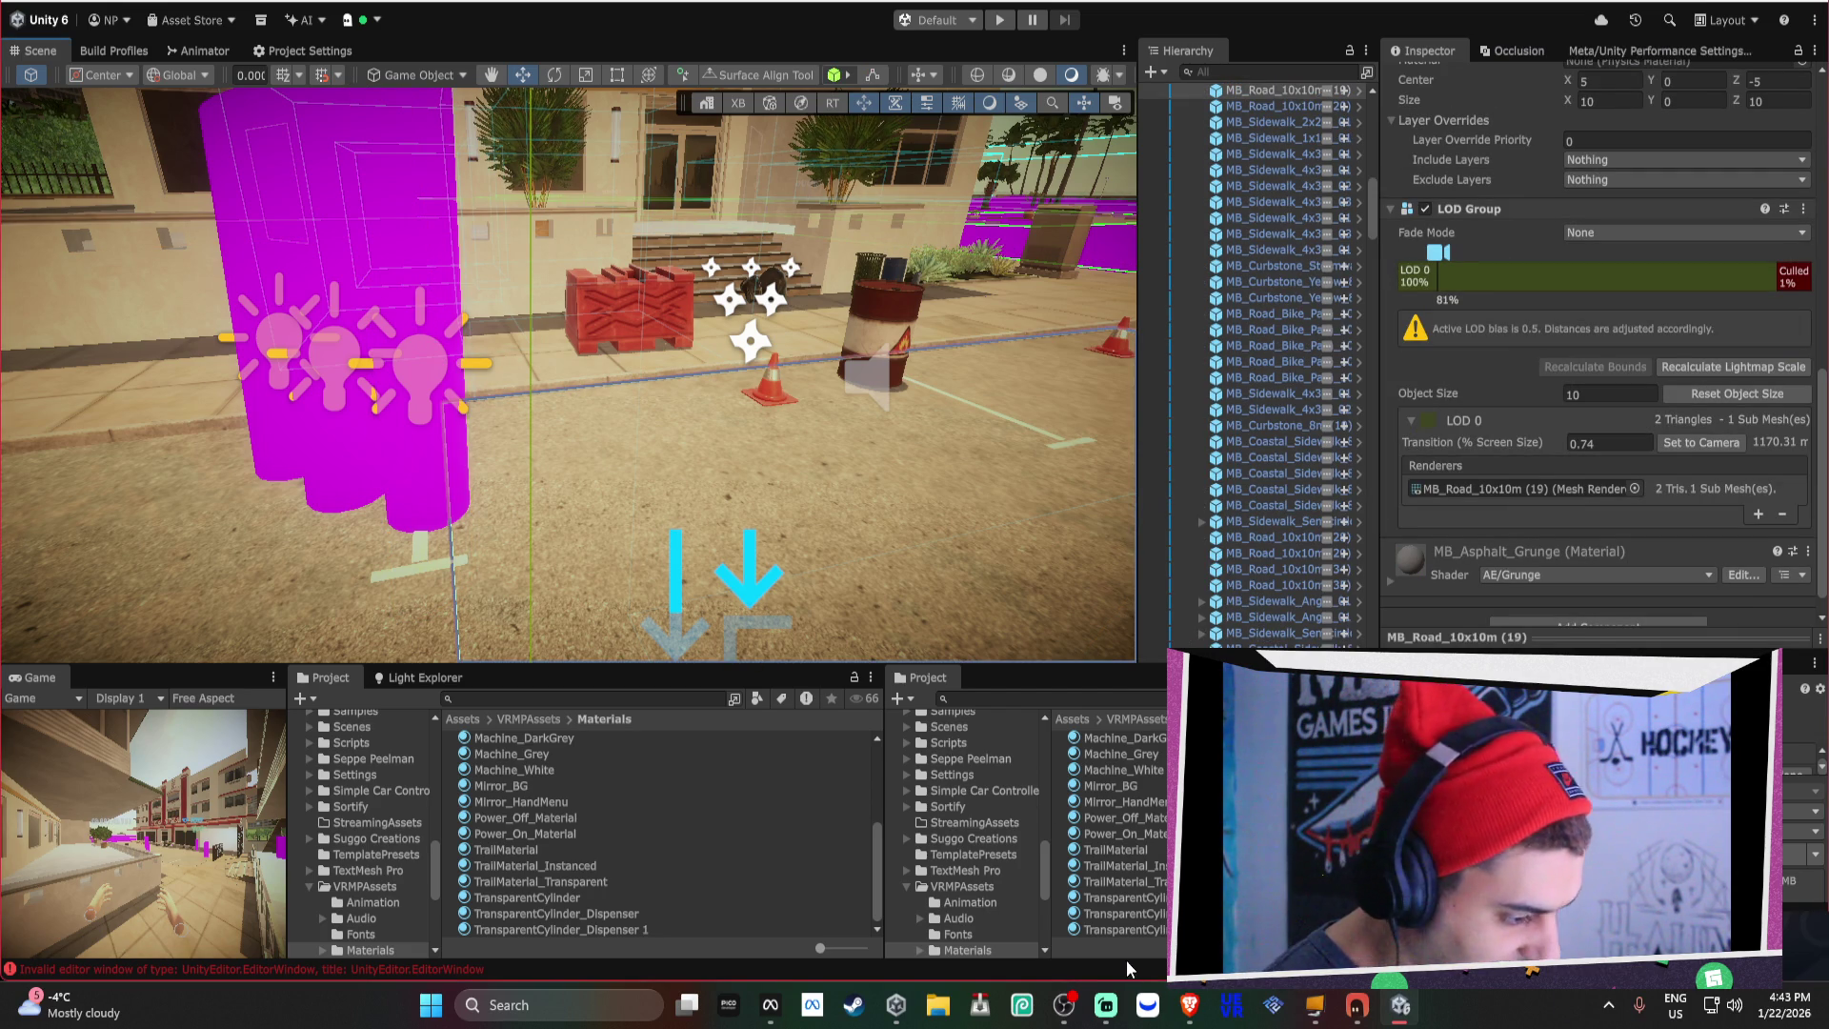
pyautogui.scroll(10, 368, 827)
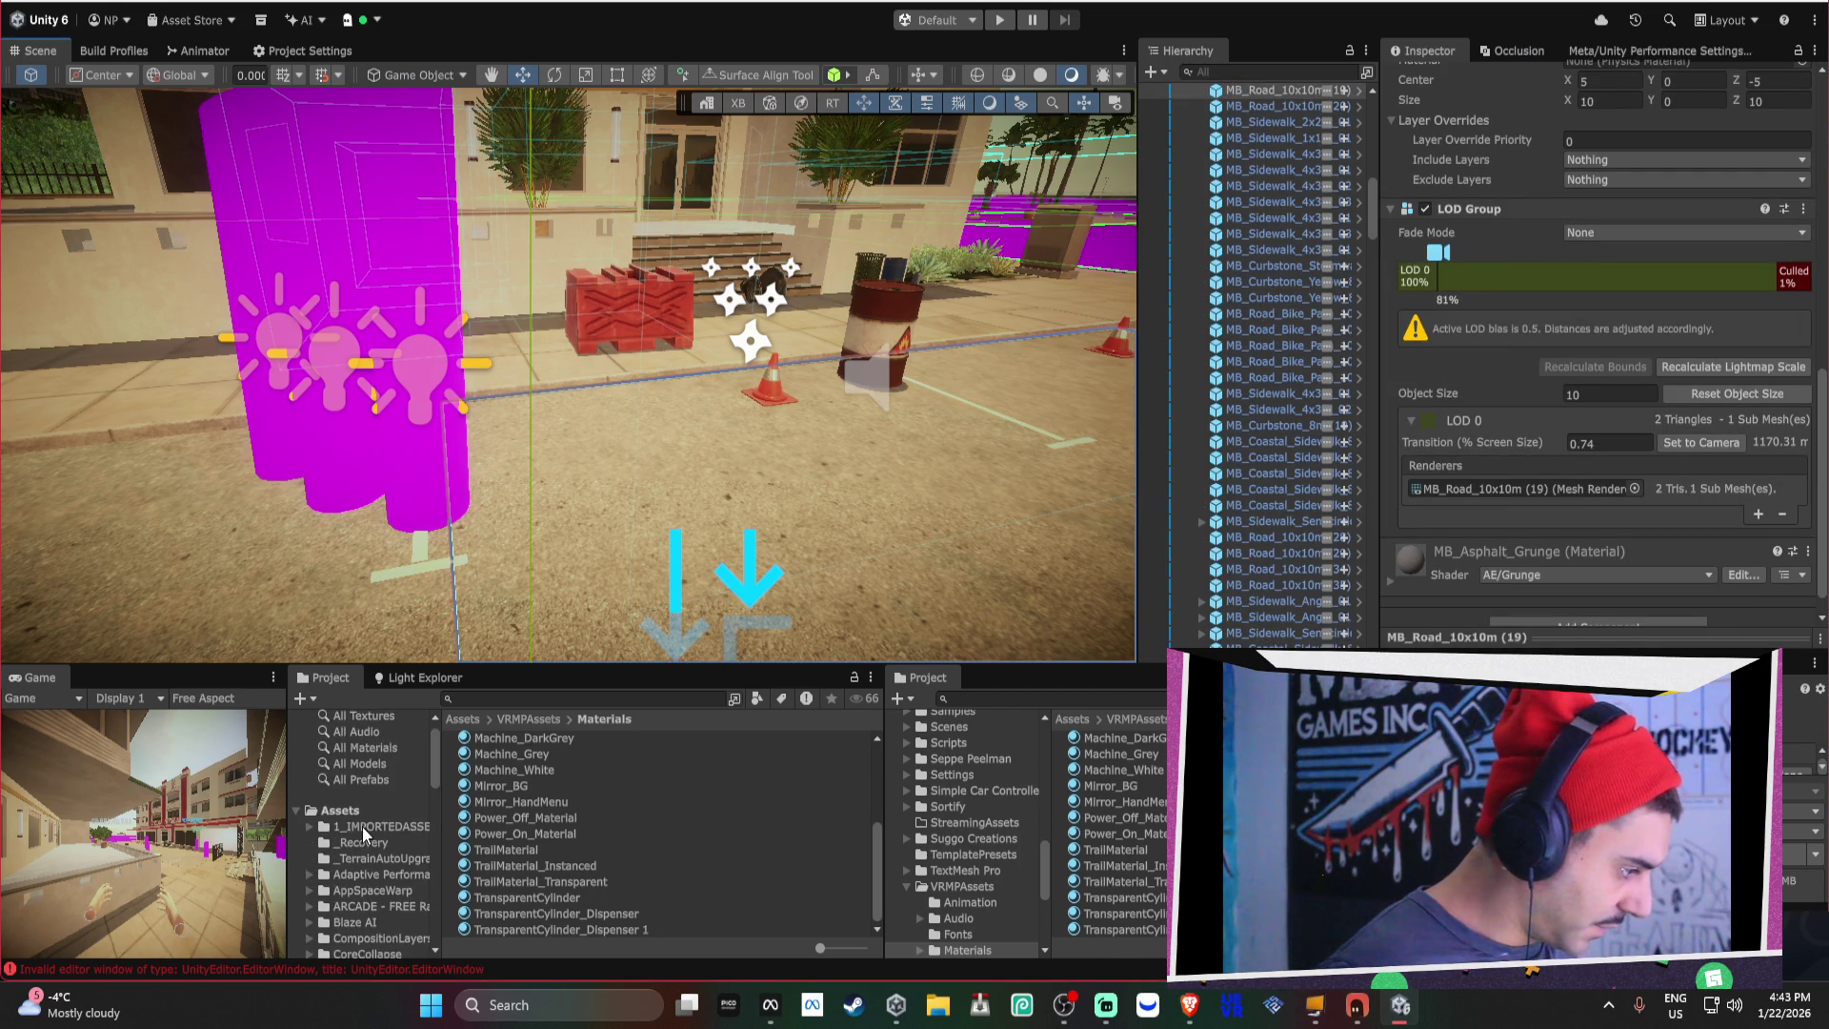
pyautogui.rightClick(341, 807)
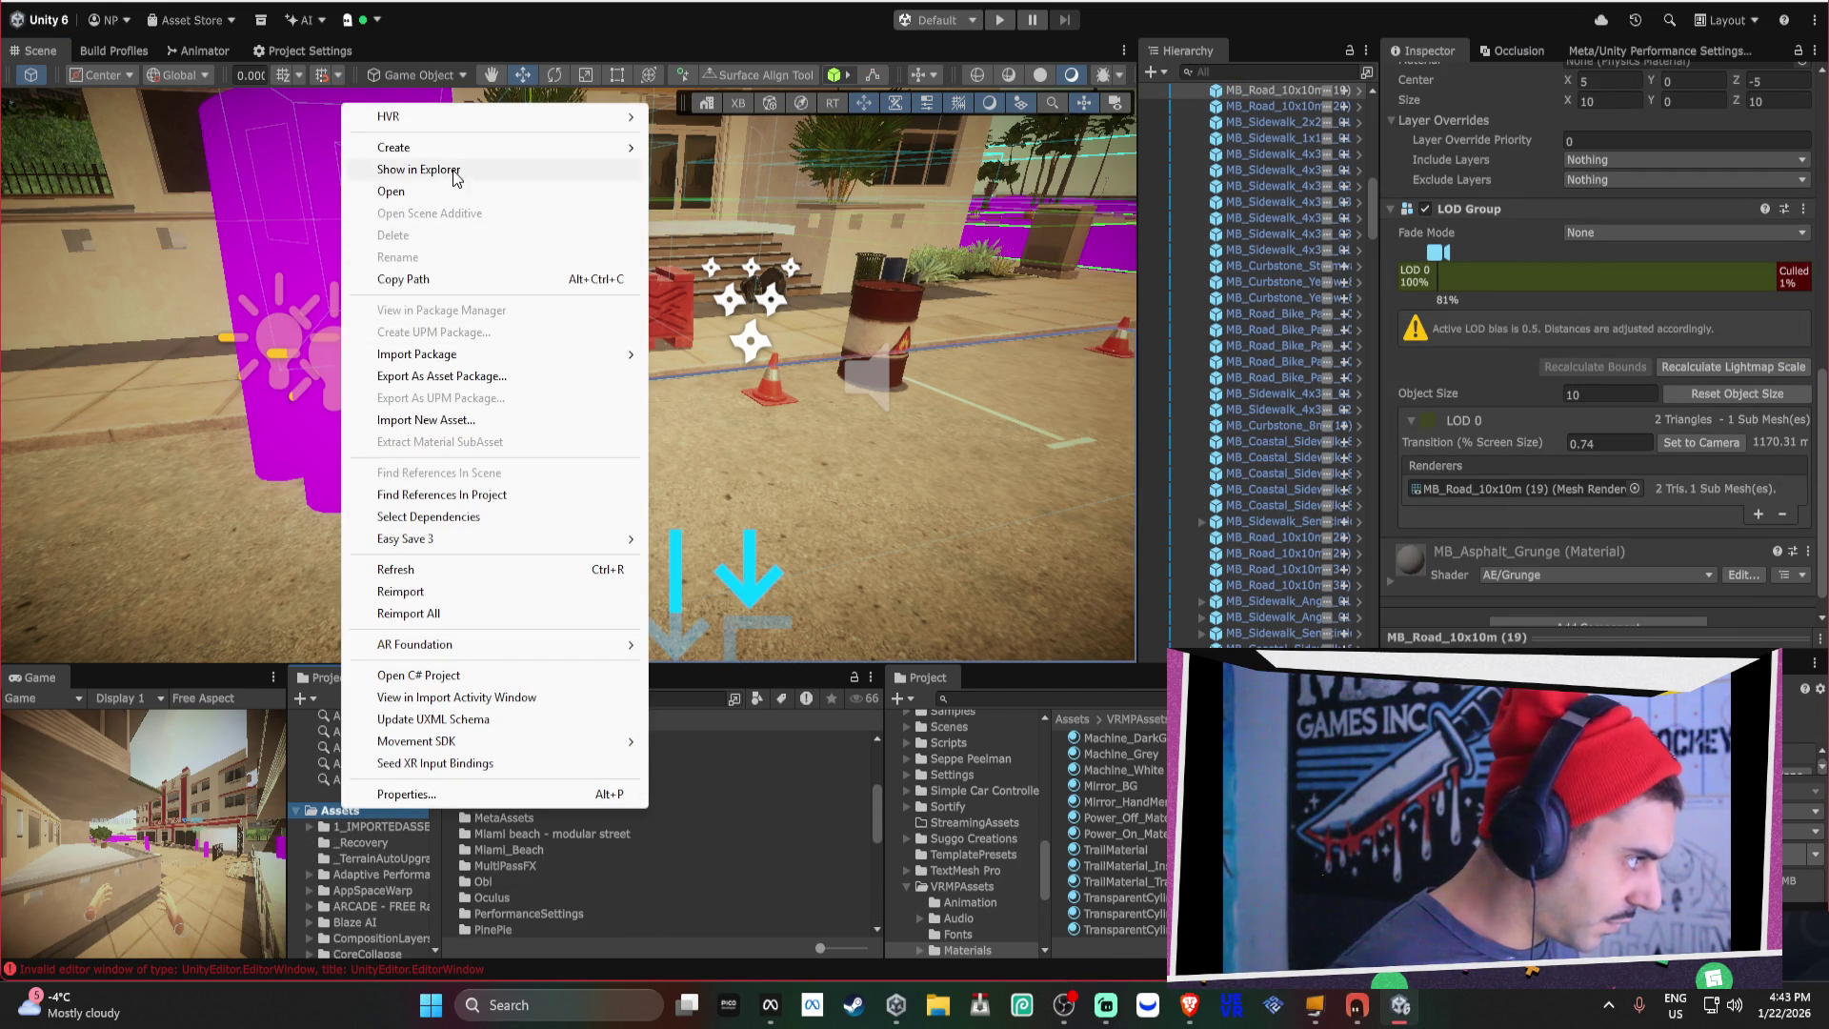
pyautogui.click(461, 169)
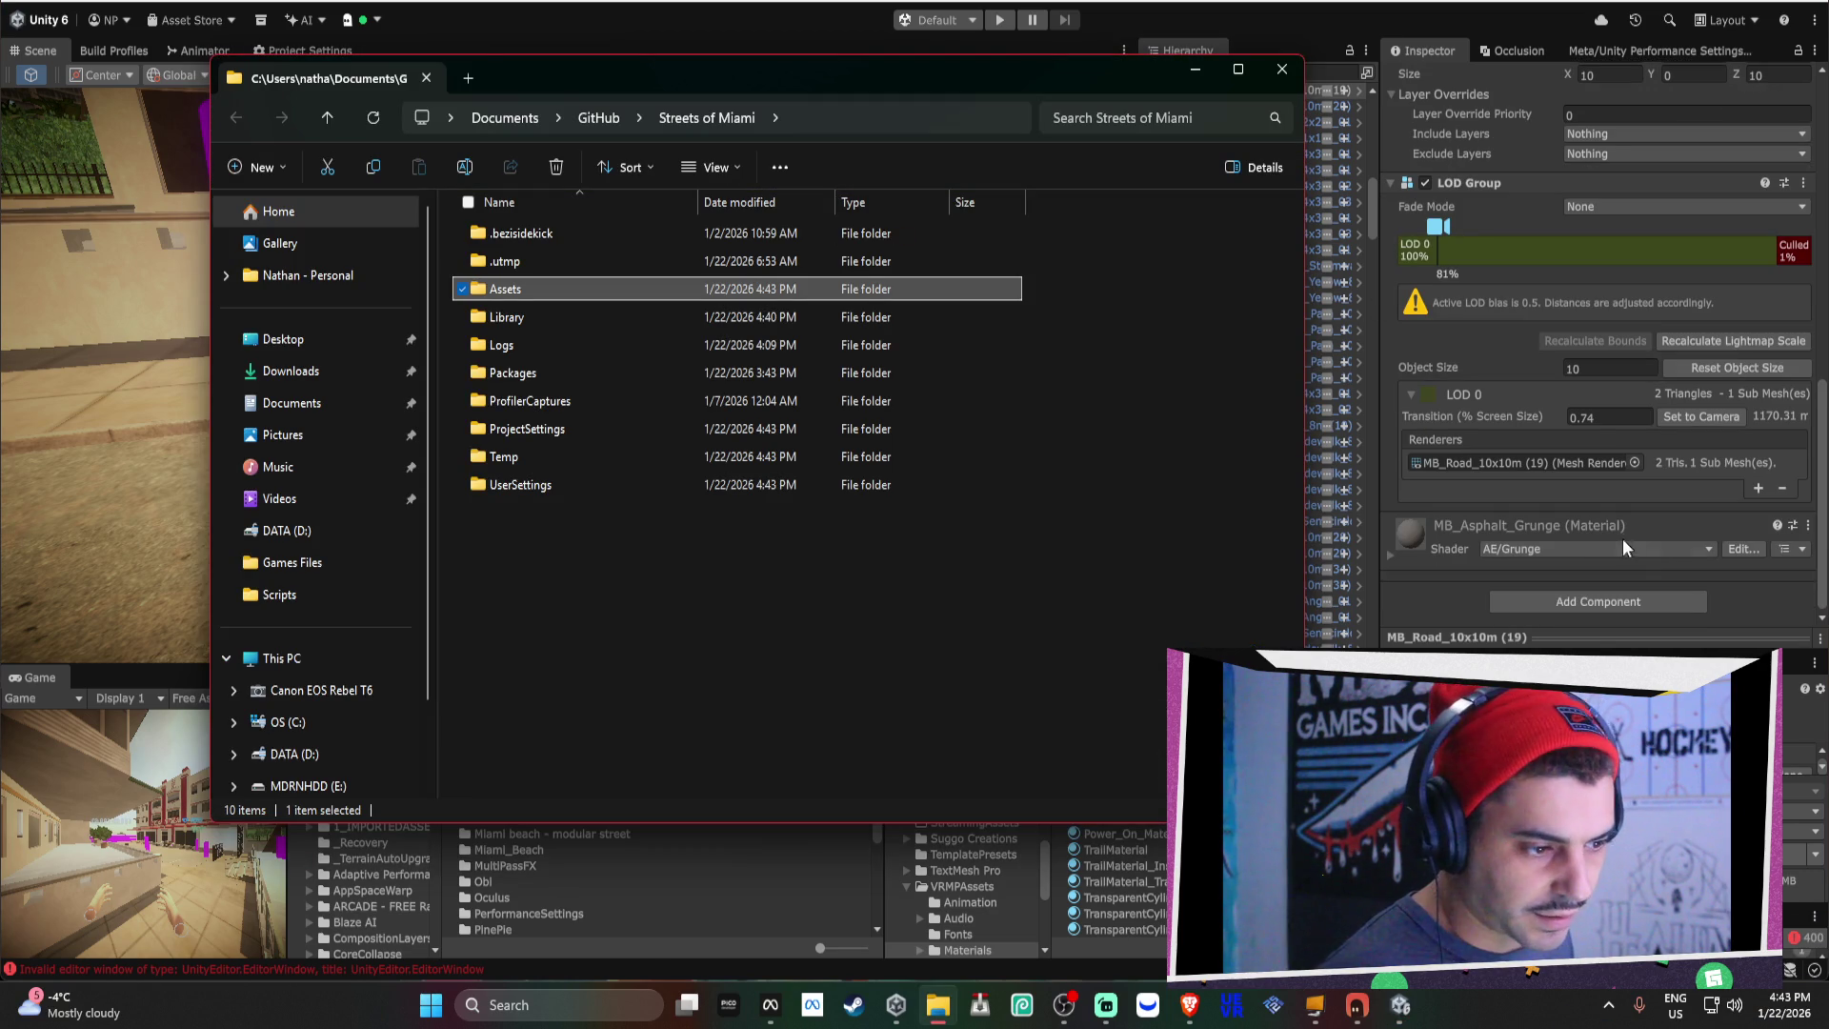
# Back in Unity, expand the road's MB_Asphalt_Grunge material to list its surface inputs.
pyautogui.click(1394, 554)
pyautogui.scroll(-3, 1419, 558)
pyautogui.scroll(-3, 1491, 493)
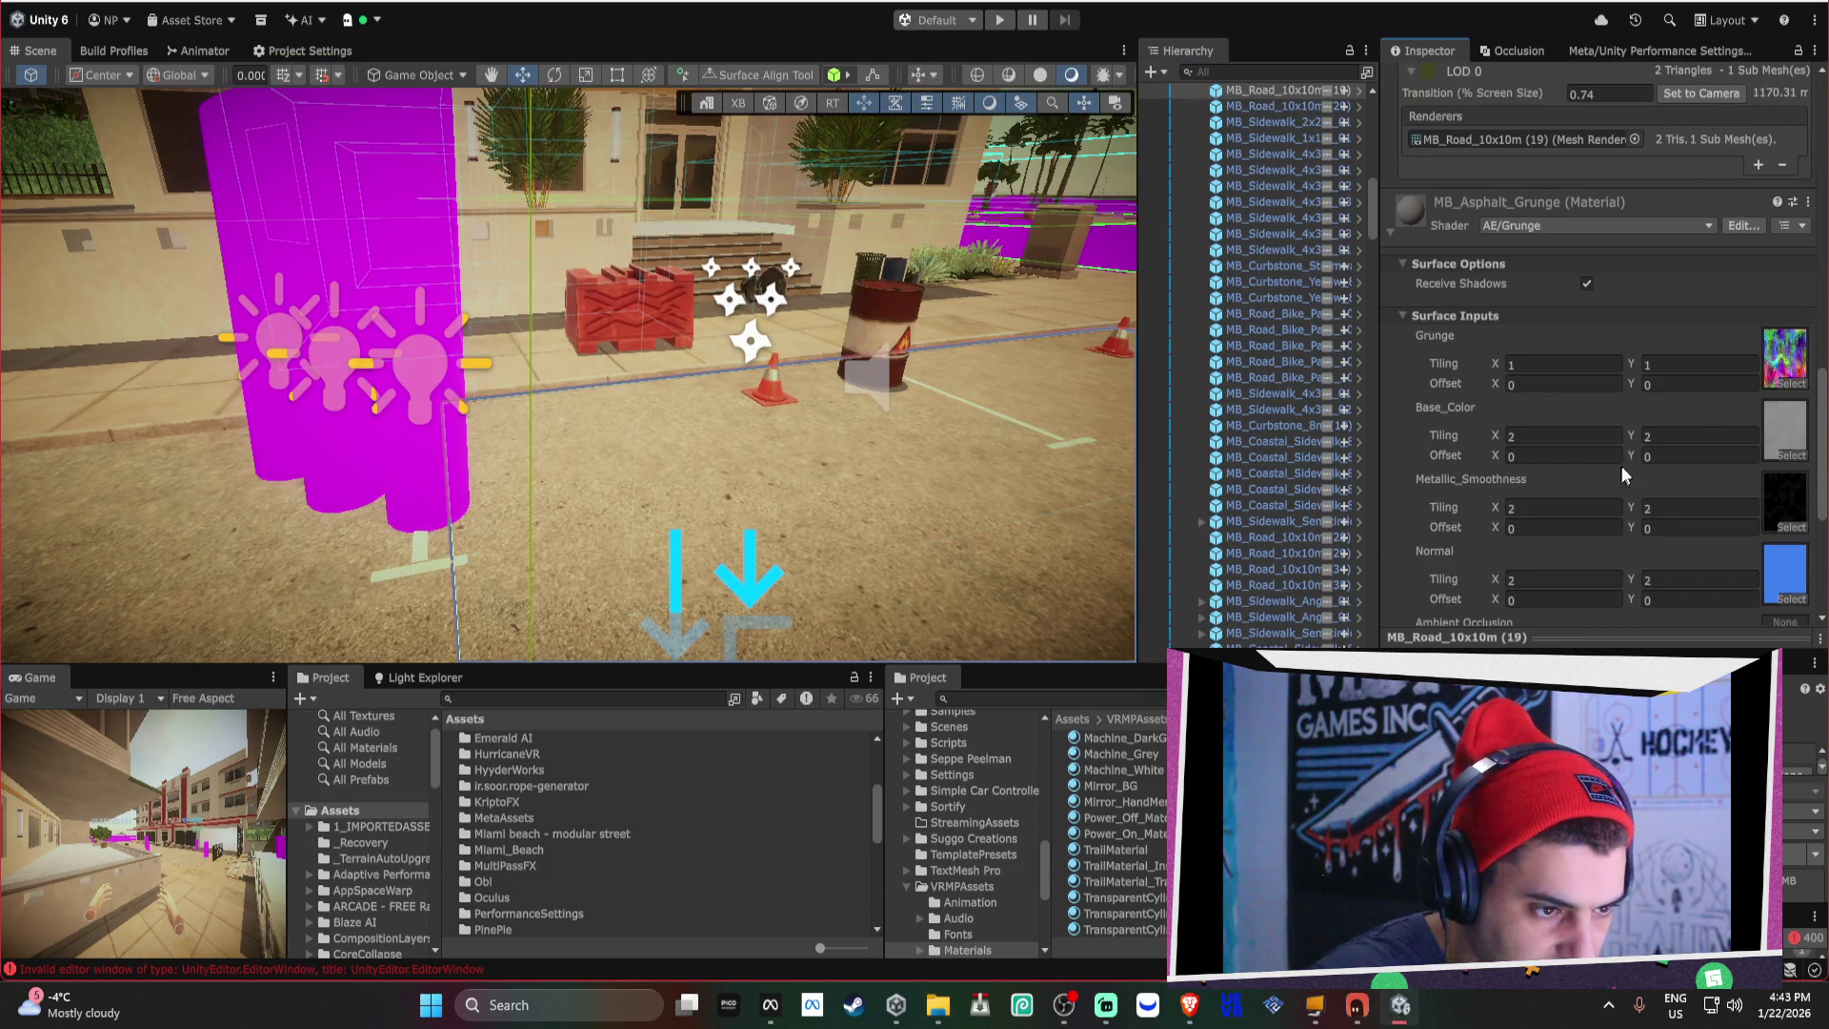
pyautogui.click(1532, 231)
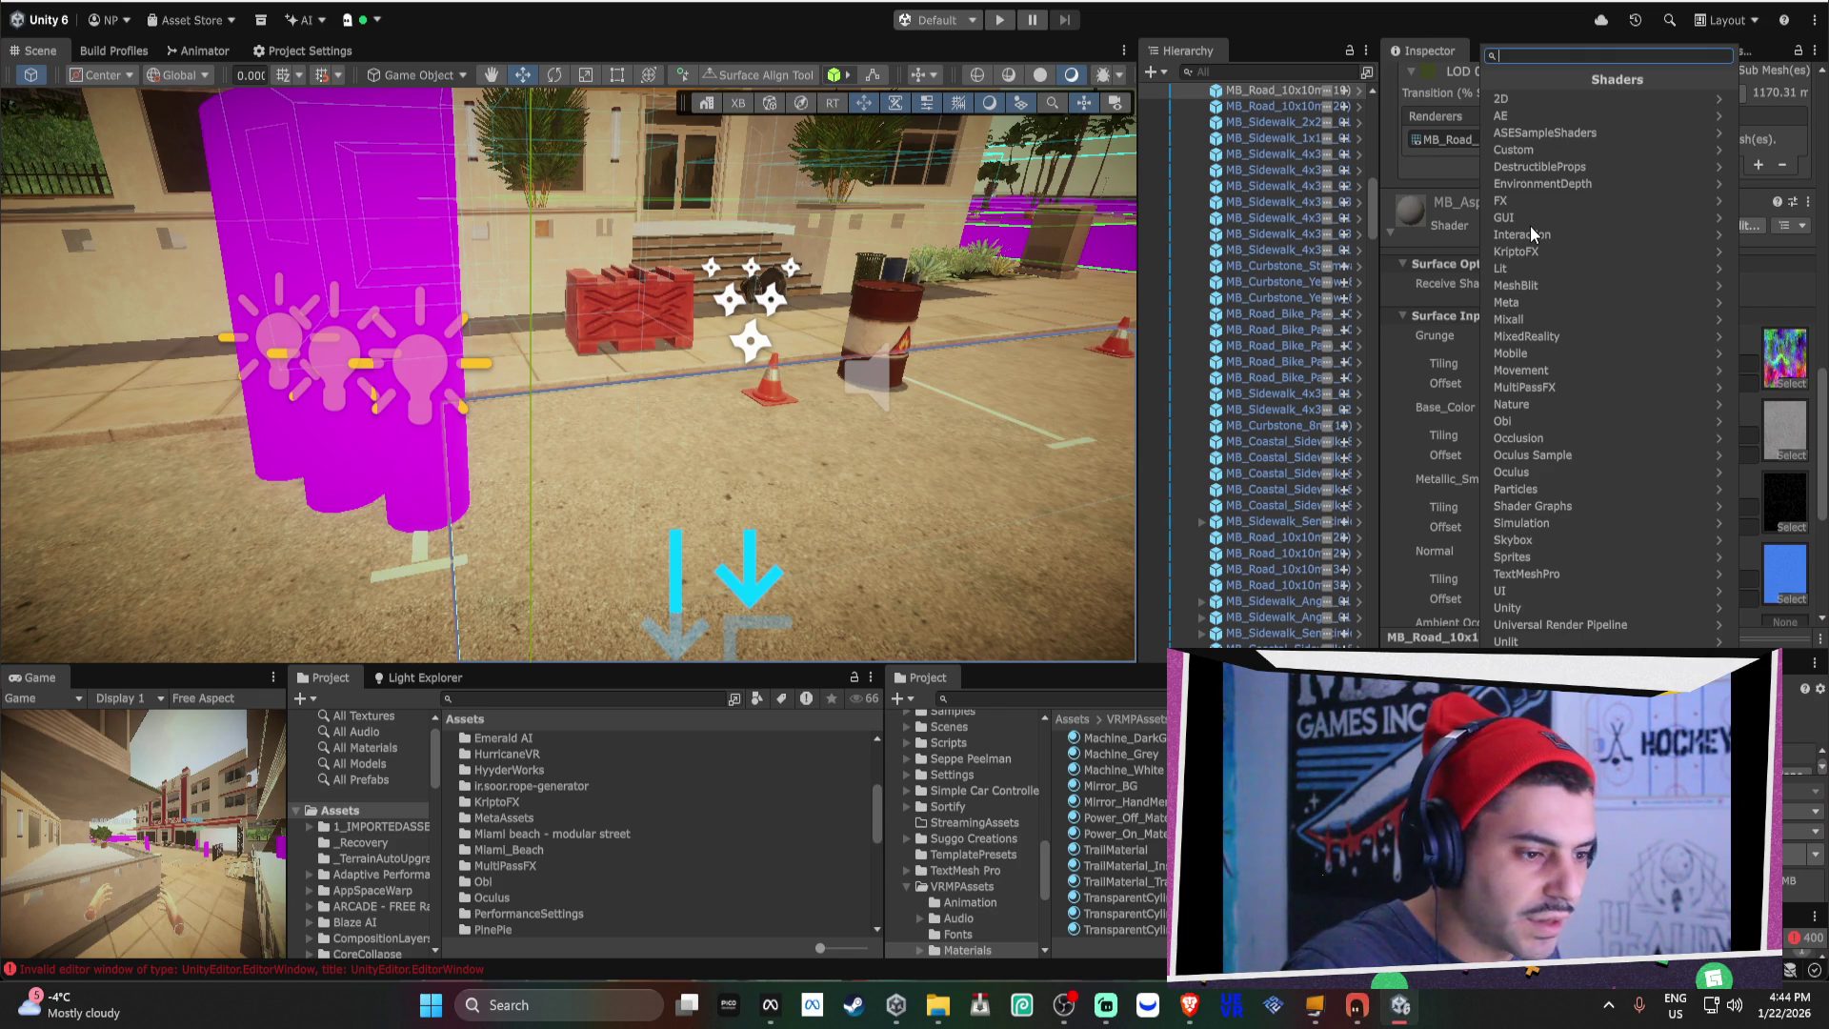
pyautogui.click(1543, 624)
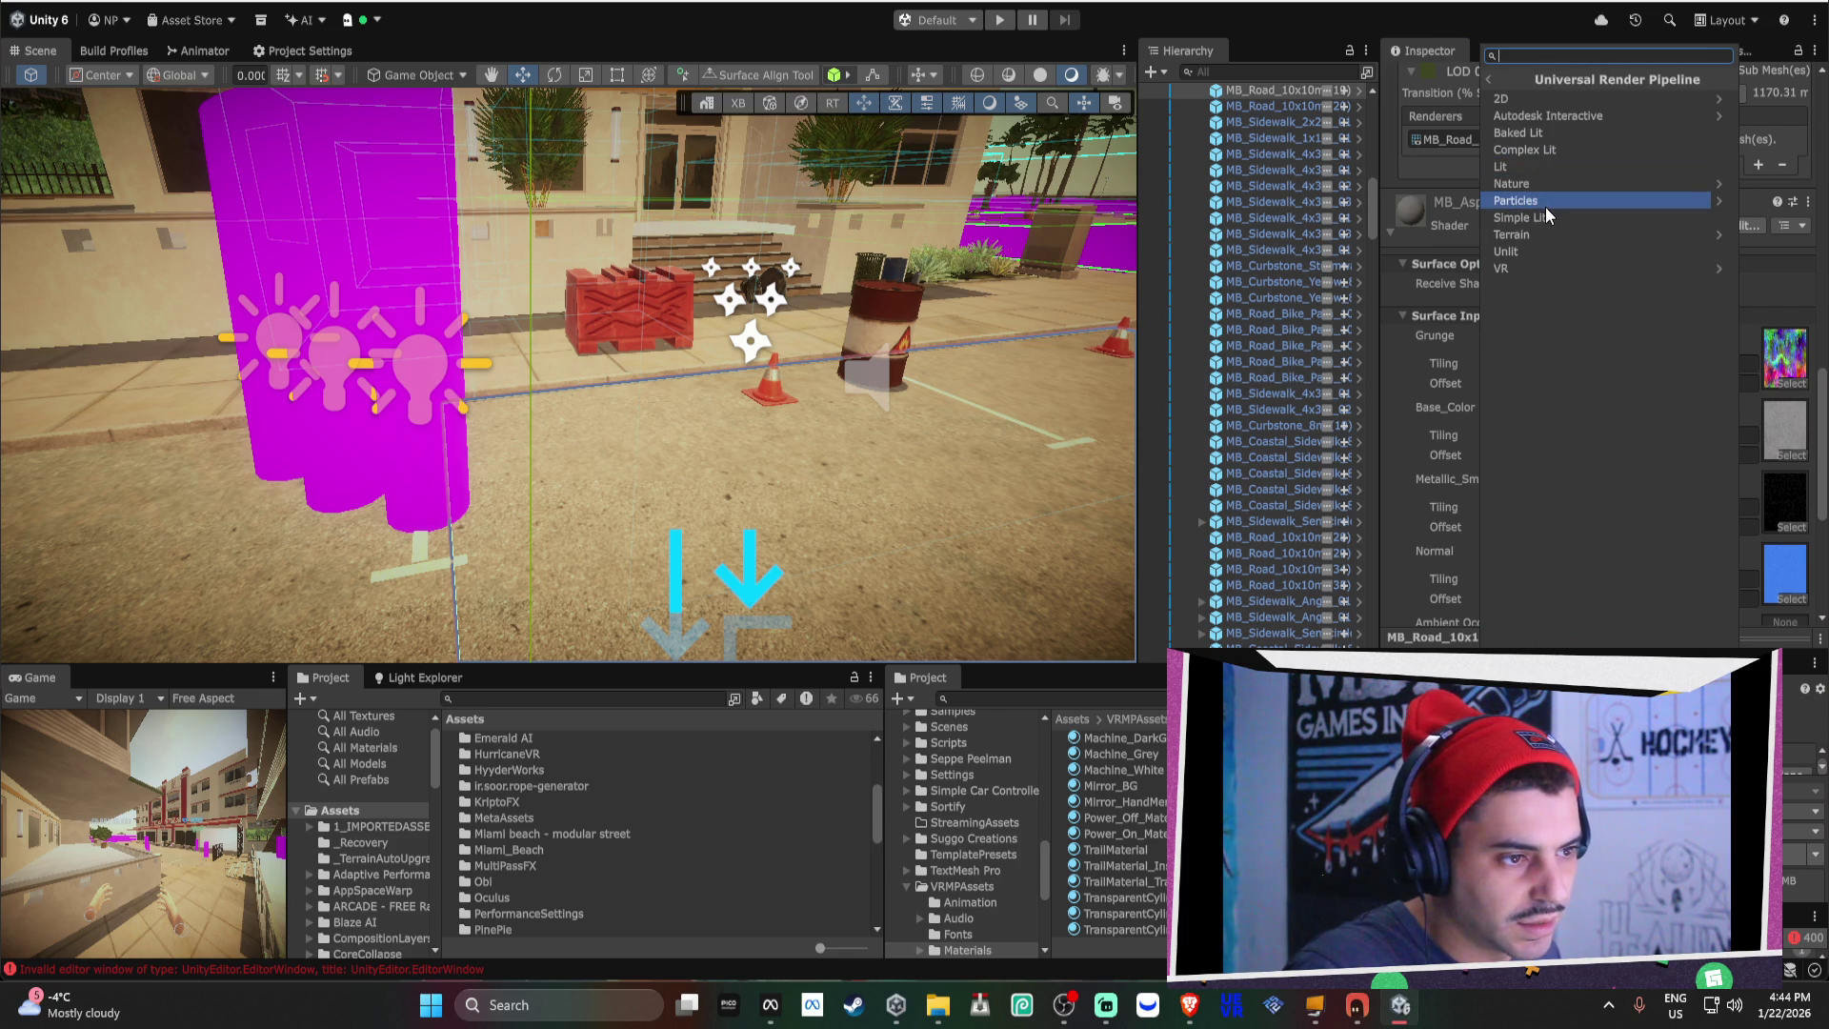
pyautogui.click(1545, 212)
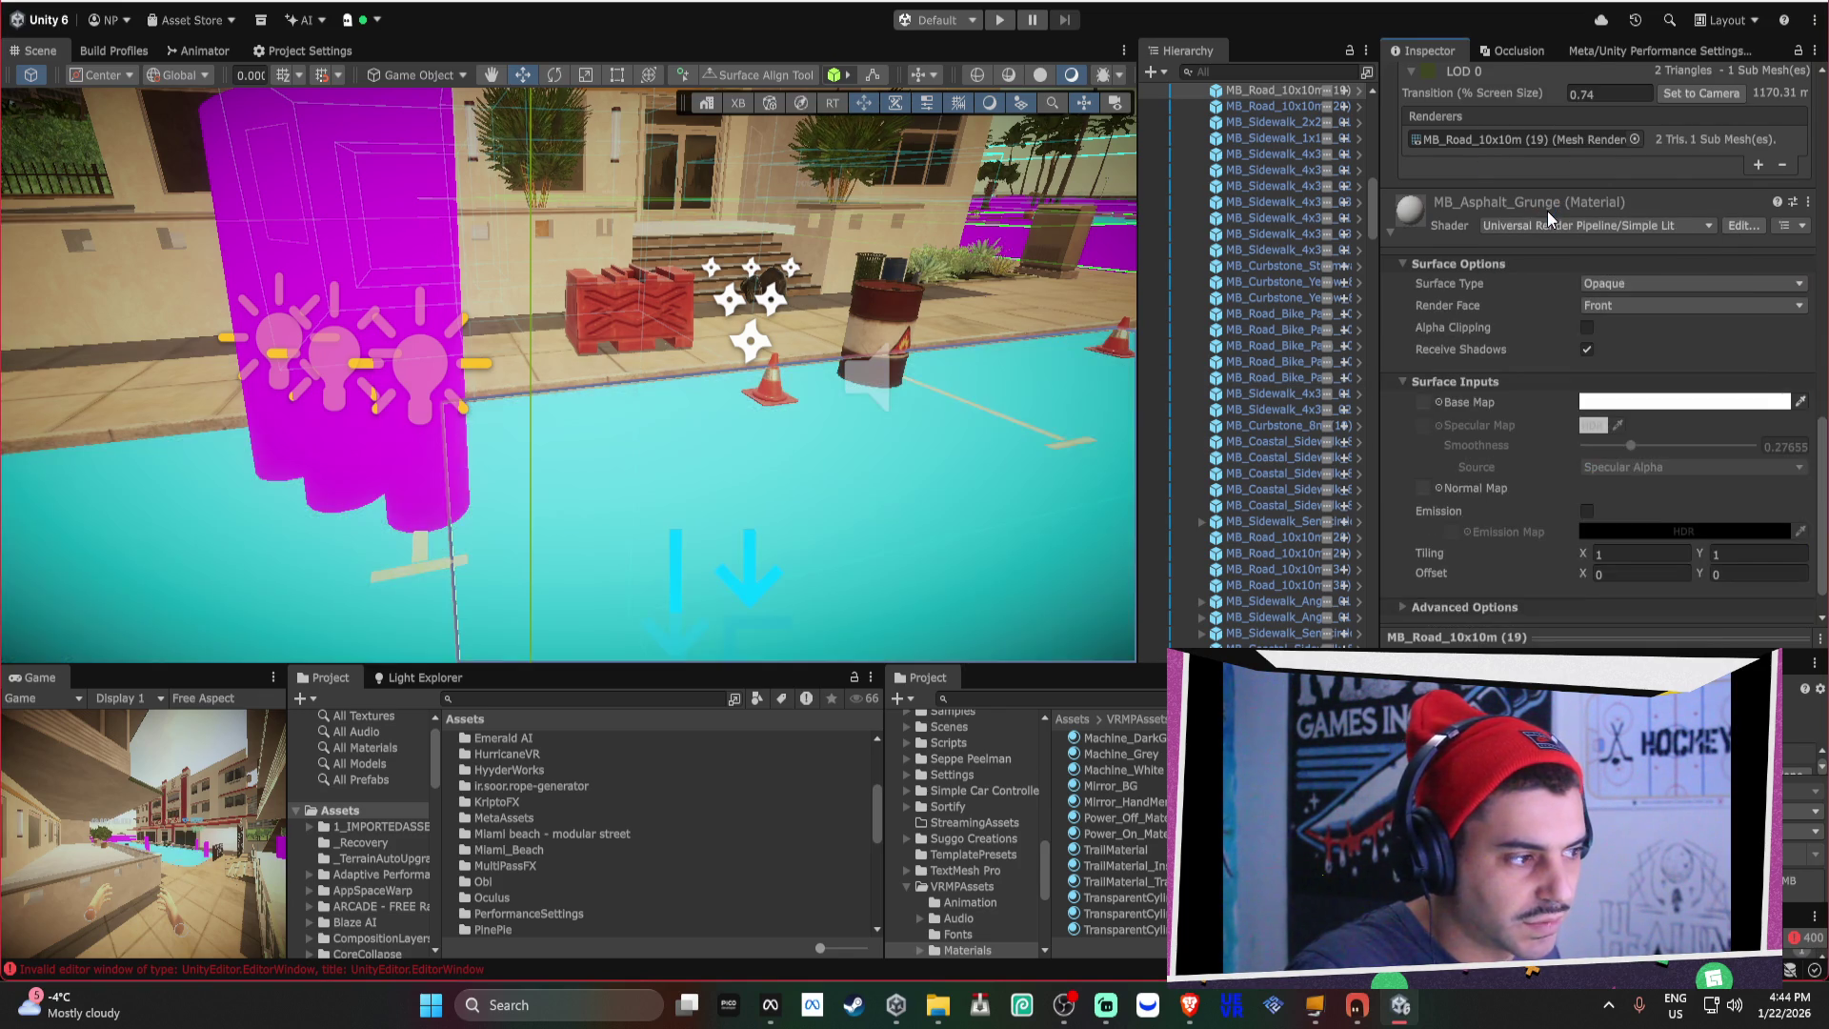
pyautogui.press('w')
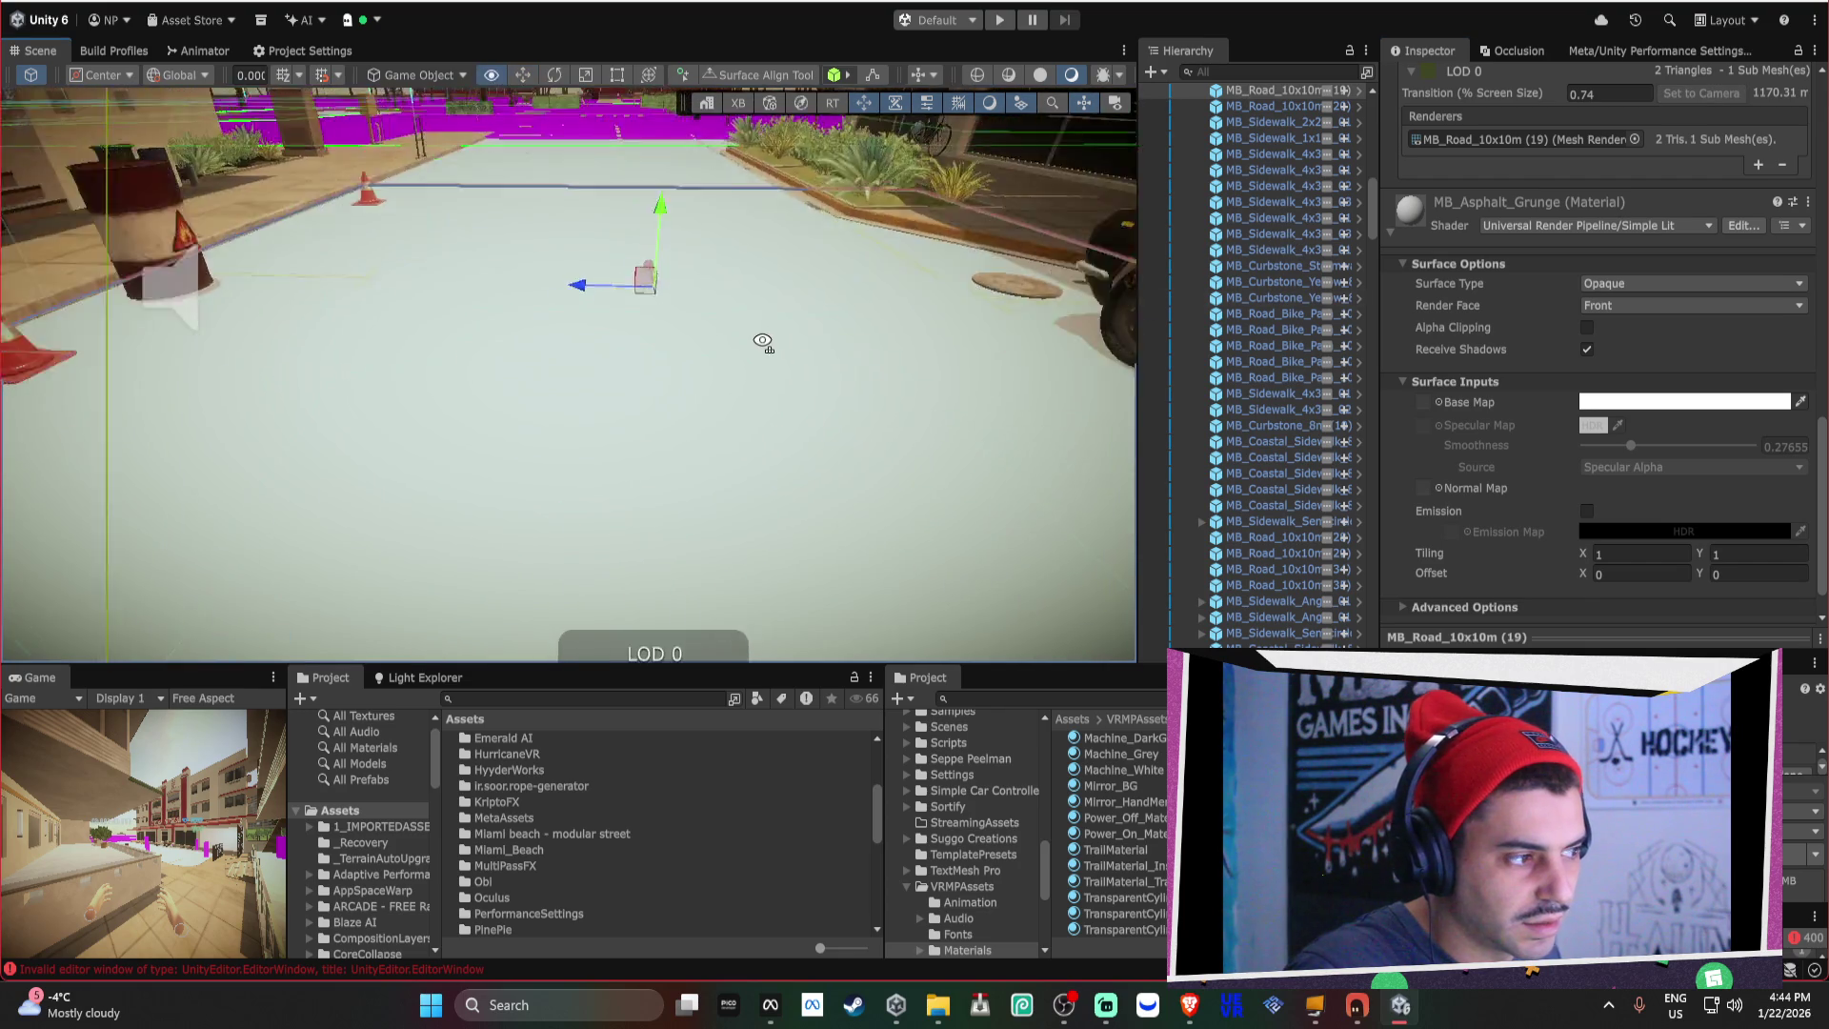
pyautogui.moveTo(761, 340); pyautogui.dragTo(922, 390)
pyautogui.hotkey('ctrl', 'z')
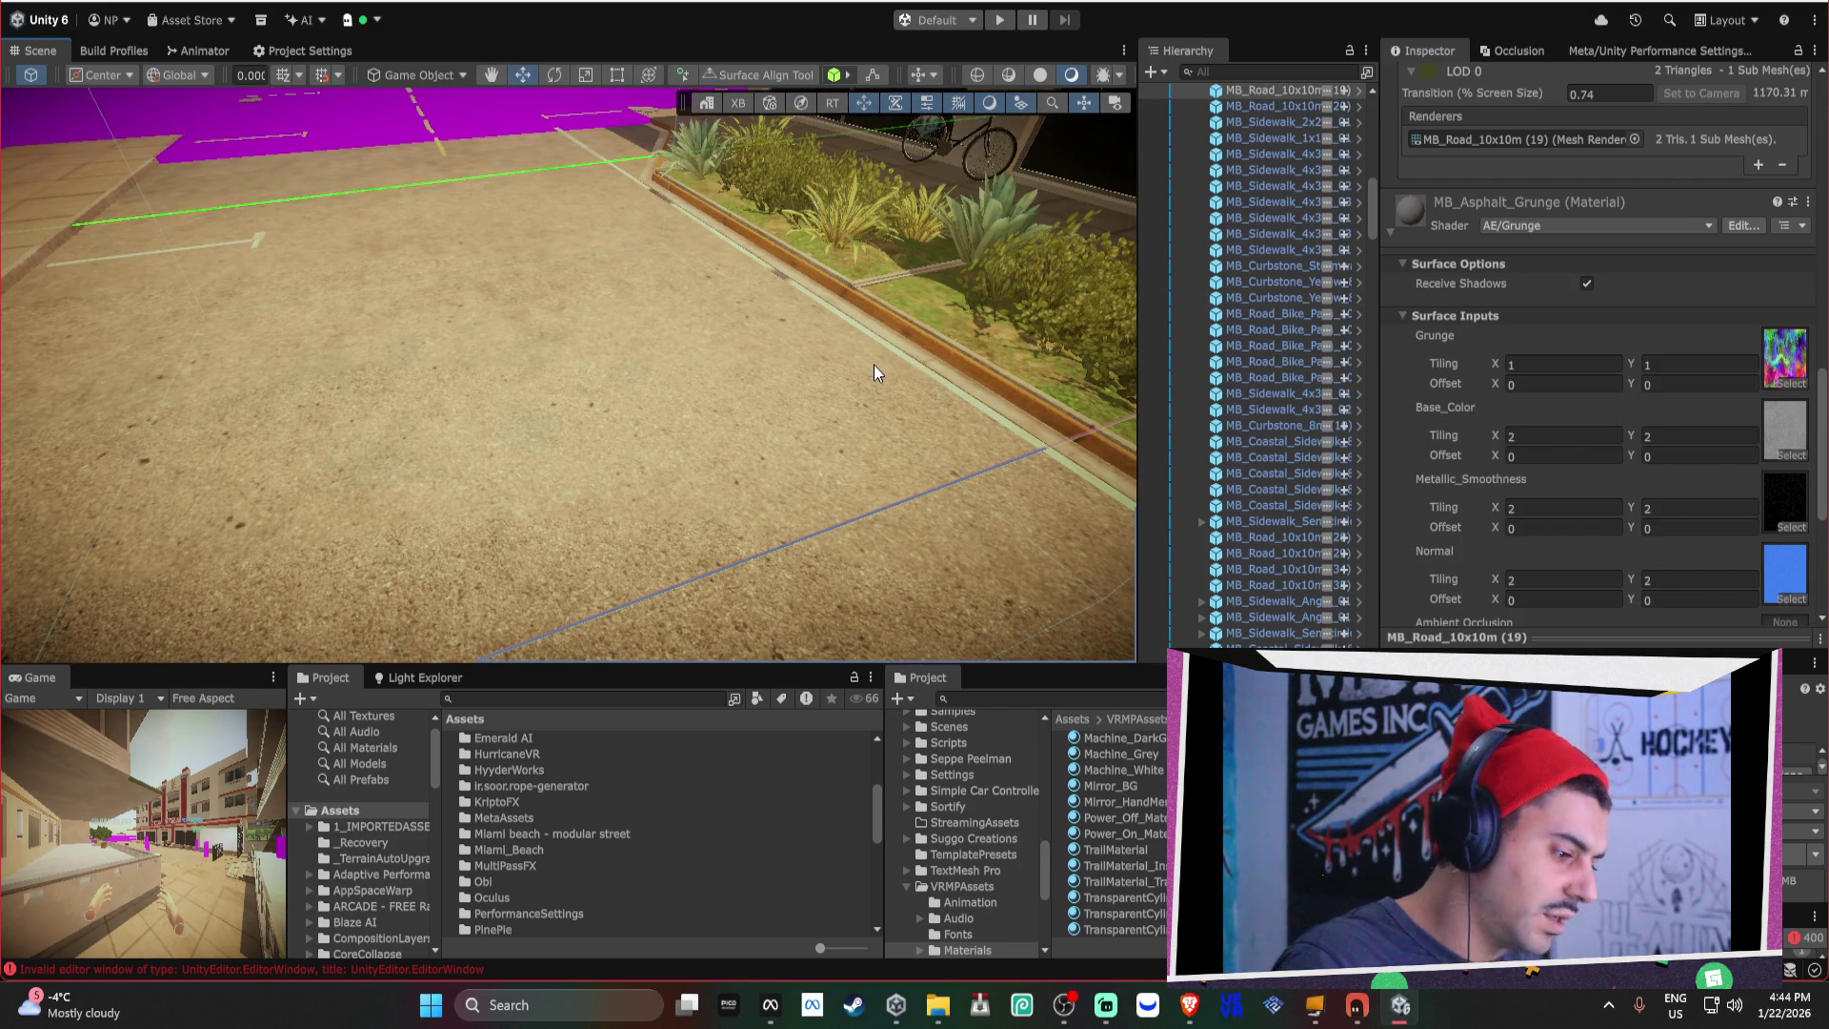
pyautogui.moveTo(872, 363)
pyautogui.mouseDown()
pyautogui.moveTo(457, 278)
pyautogui.moveTo(250, 303)
pyautogui.moveTo(739, 376)
pyautogui.moveTo(791, 355)
pyautogui.moveTo(707, 354)
pyautogui.moveTo(748, 569)
pyautogui.moveTo(895, 476)
pyautogui.moveTo(862, 286)
pyautogui.moveTo(448, 219)
pyautogui.moveTo(594, 290)
pyautogui.moveTo(1133, 314)
pyautogui.moveTo(900, 242)
pyautogui.moveTo(870, 257)
pyautogui.mouseUp()
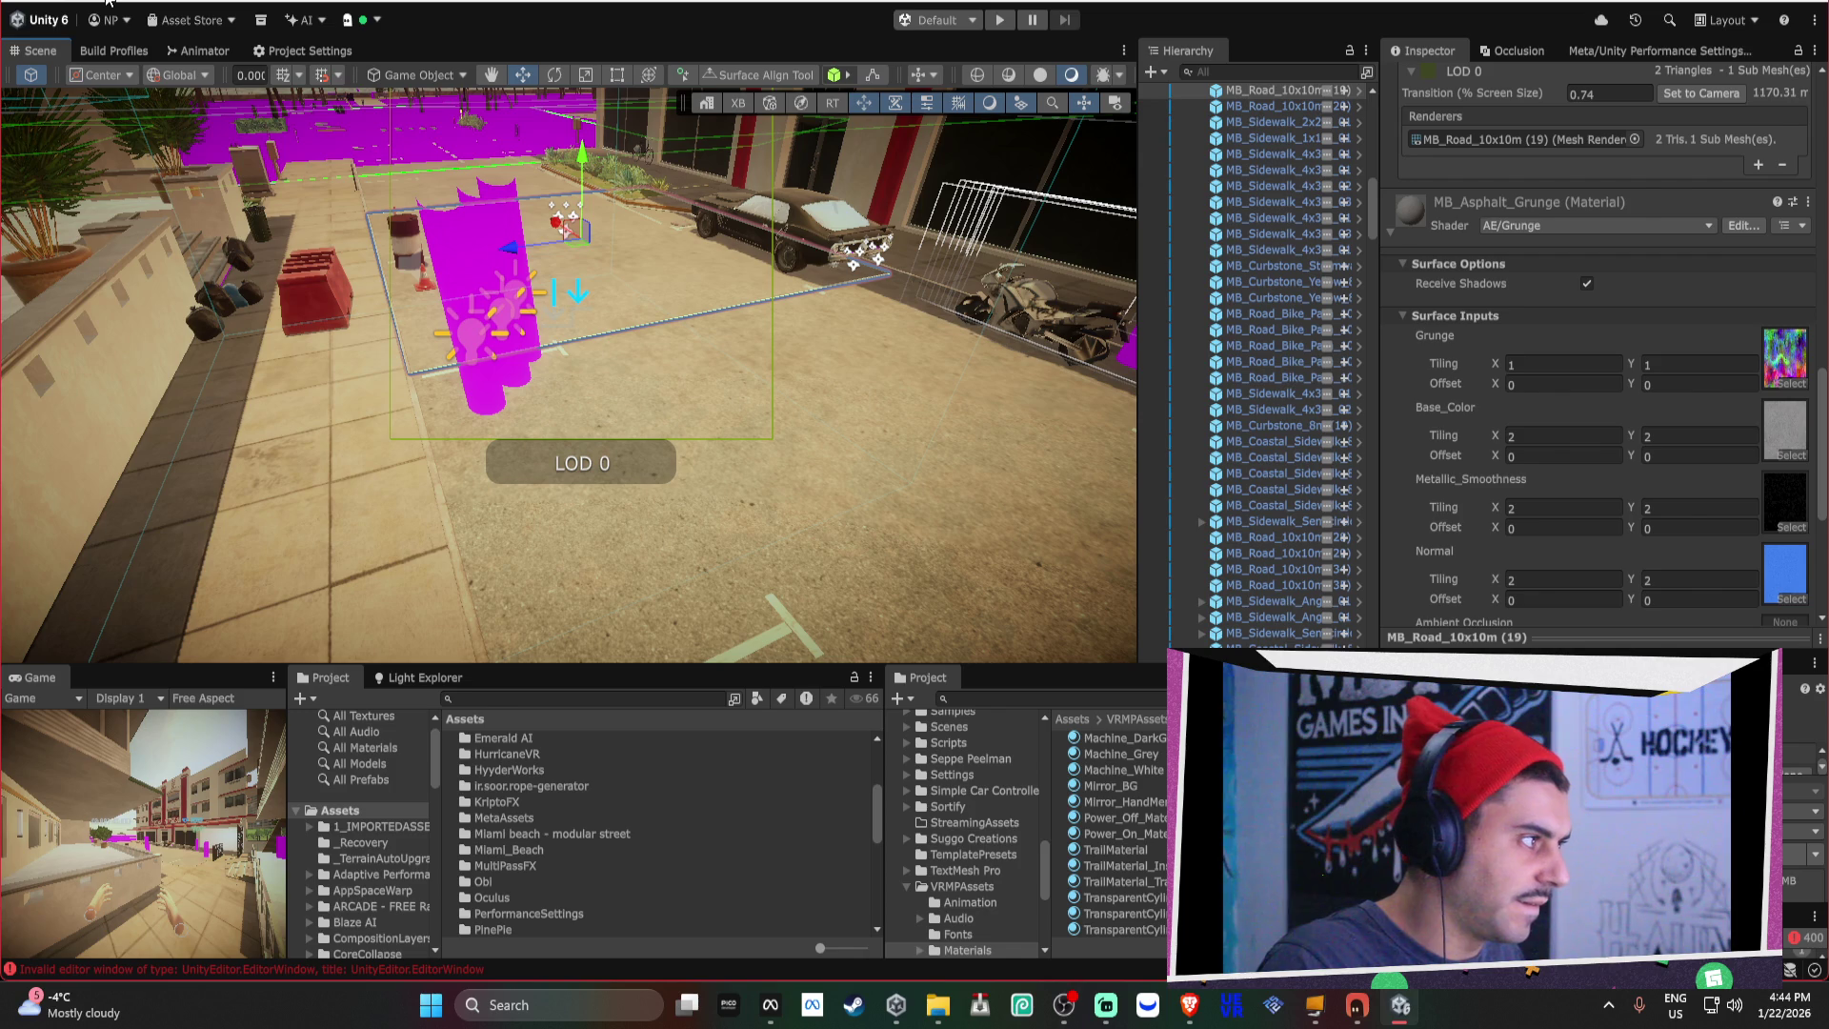
# Check the Assets and Services menus, open the Assets folder's actions, then bring up File Explorer.
pyautogui.click(105, 0)
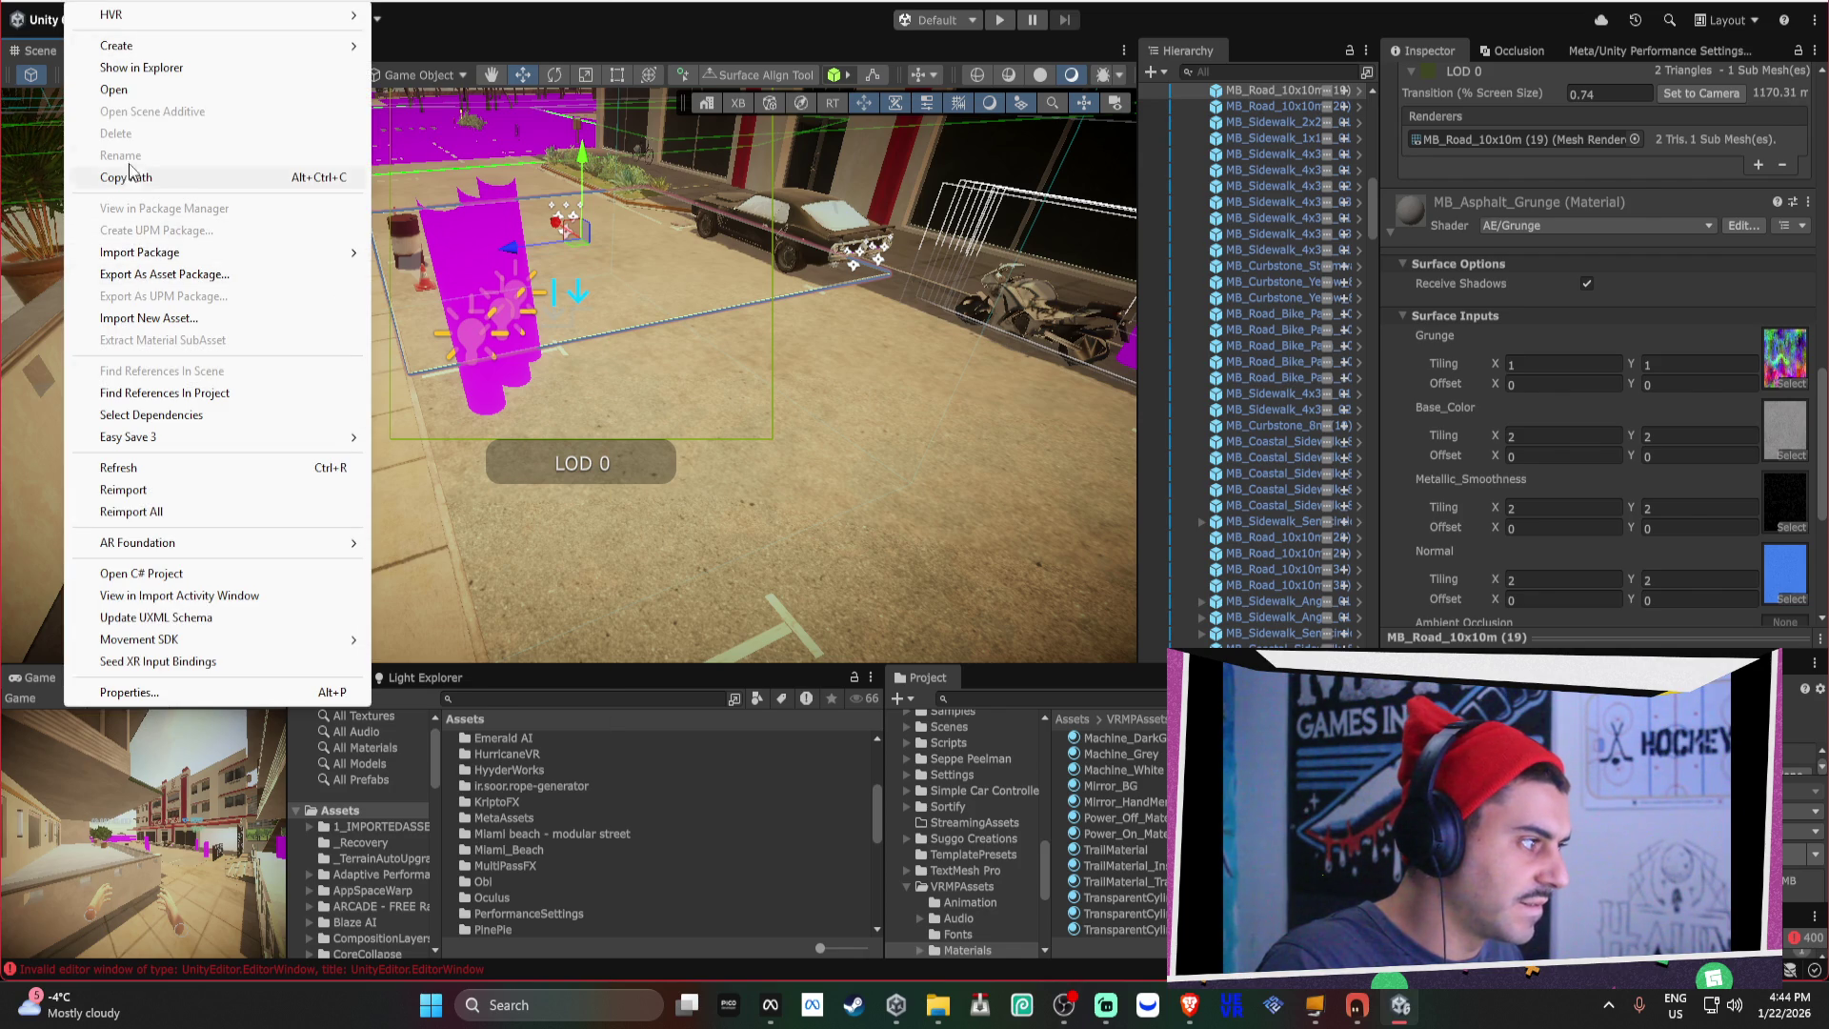
pyautogui.moveTo(134, 0)
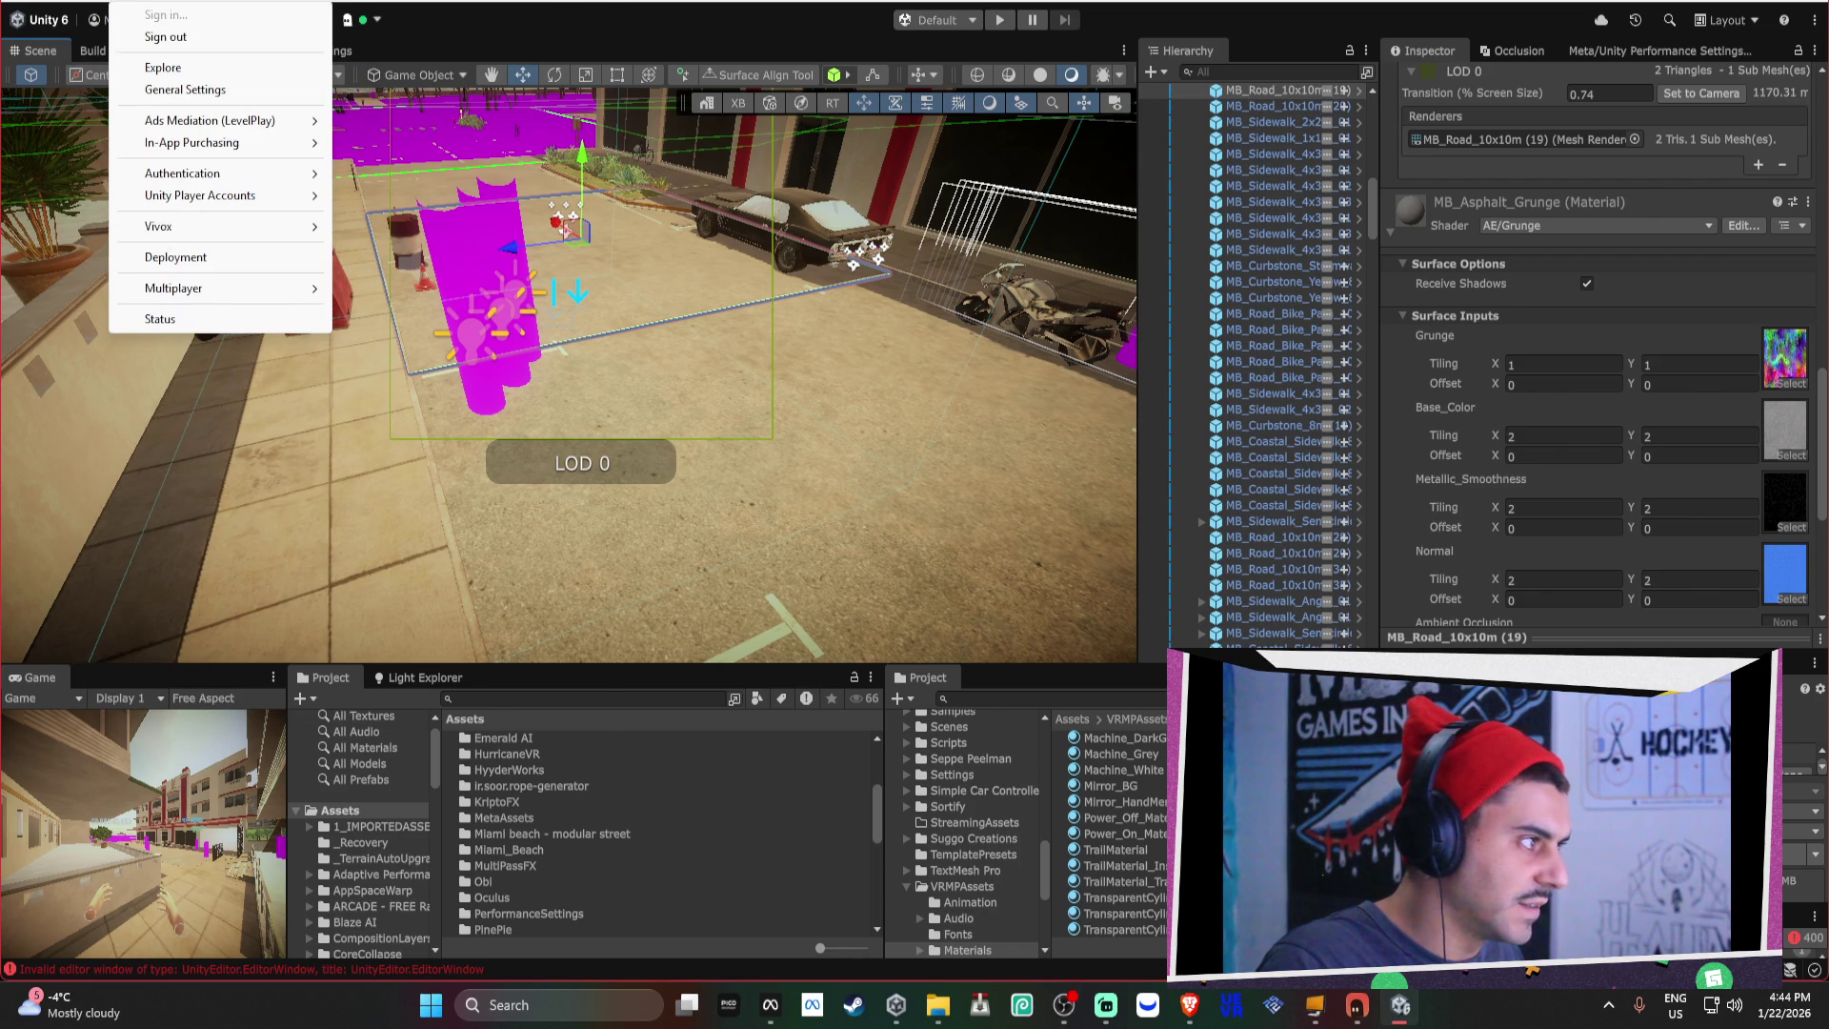
pyautogui.moveTo(76, 4)
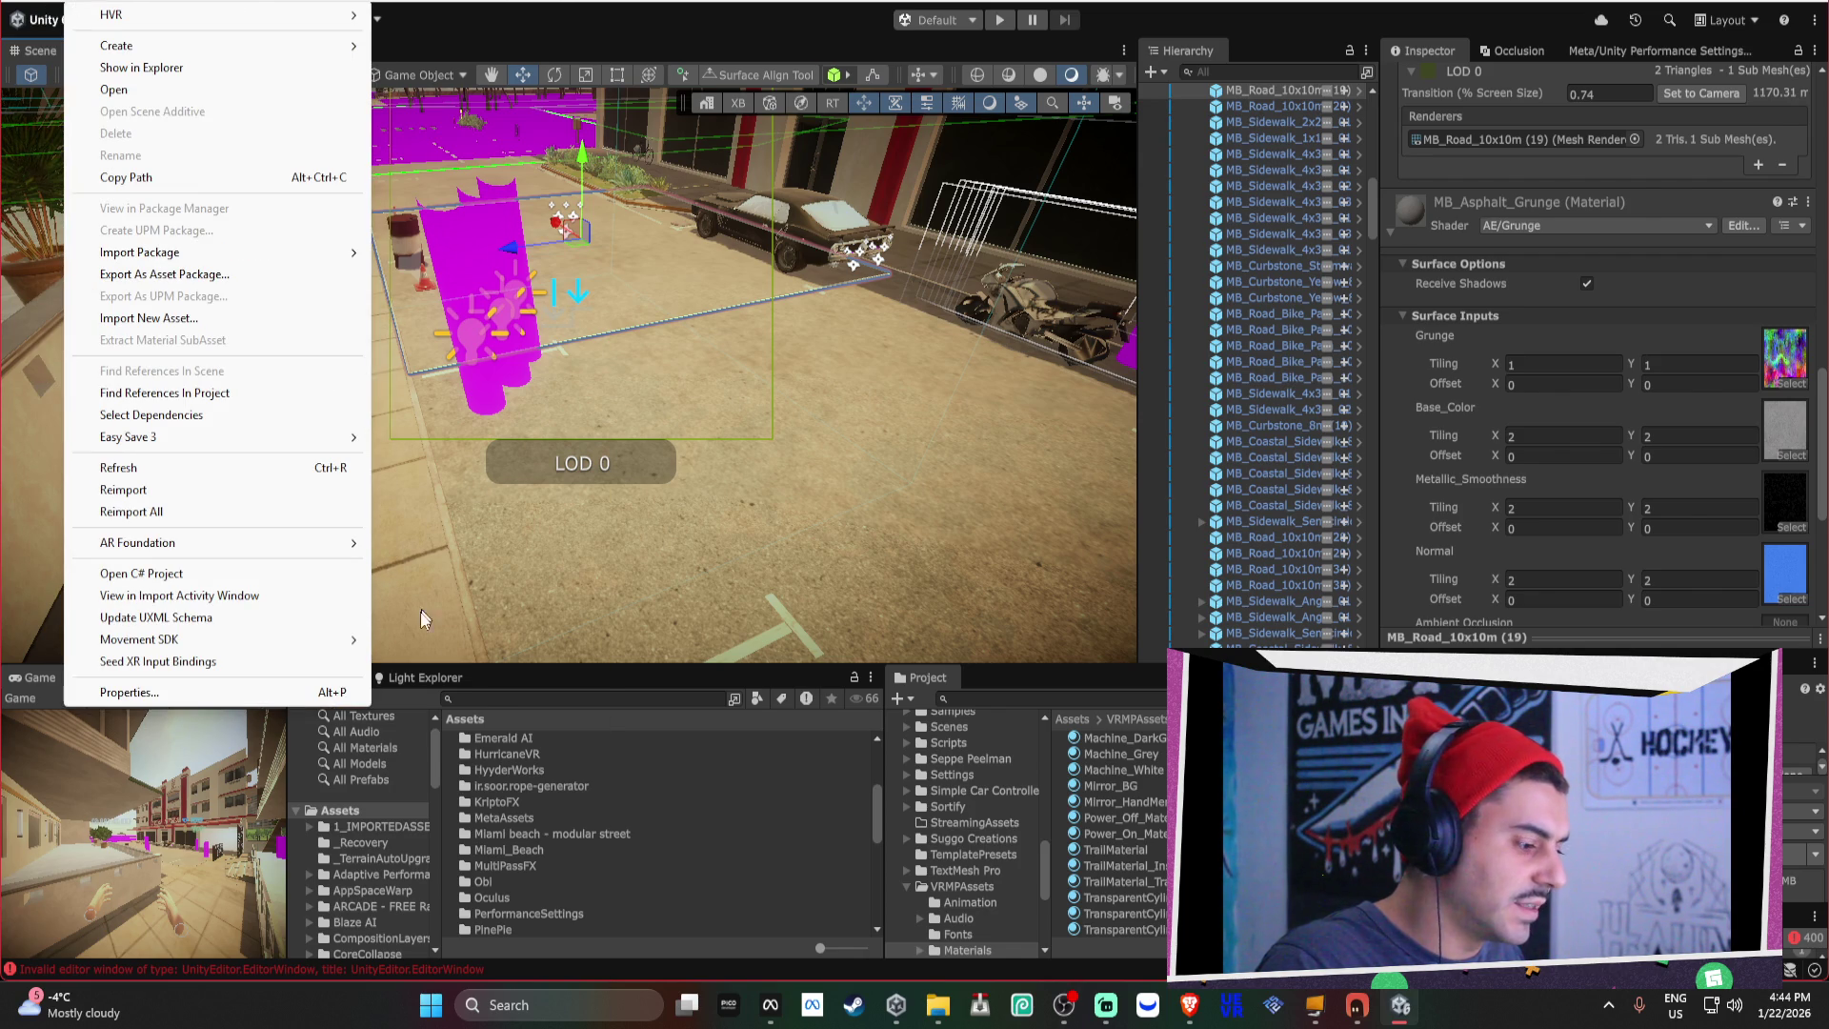
pyautogui.click(350, 815)
pyautogui.rightClick(350, 814)
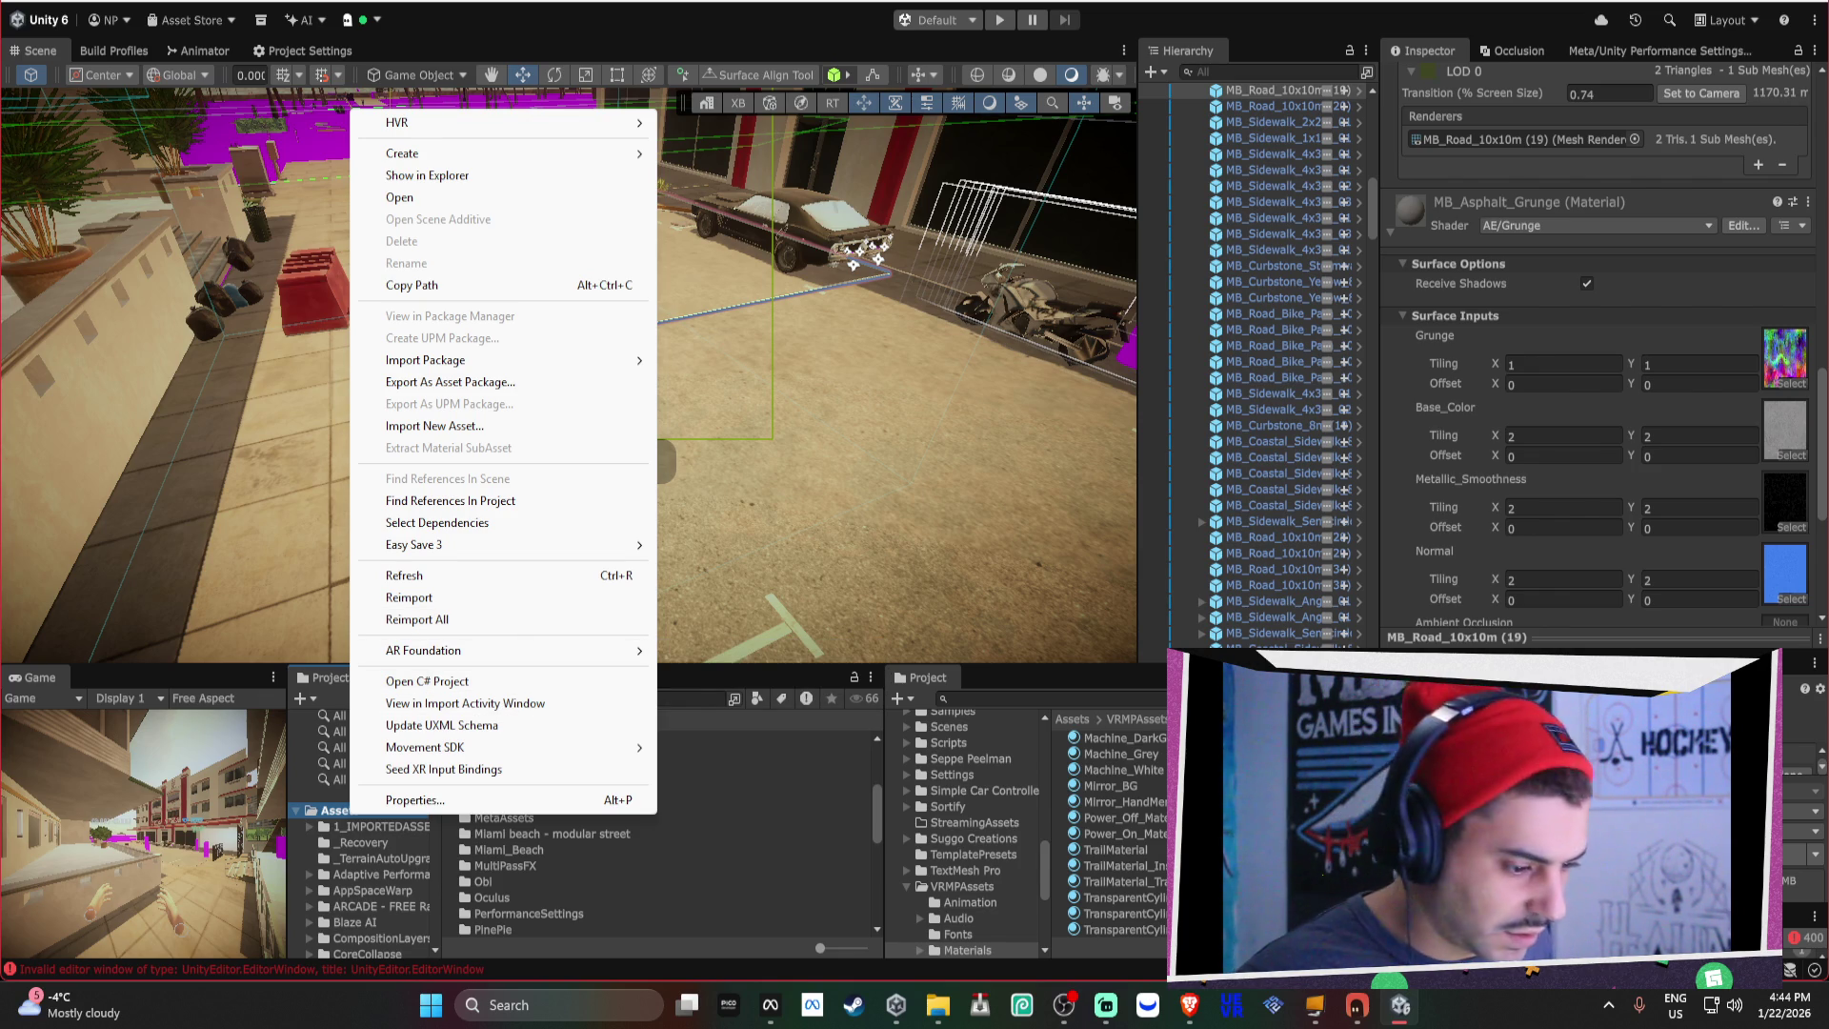
pyautogui.click(1404, 1004)
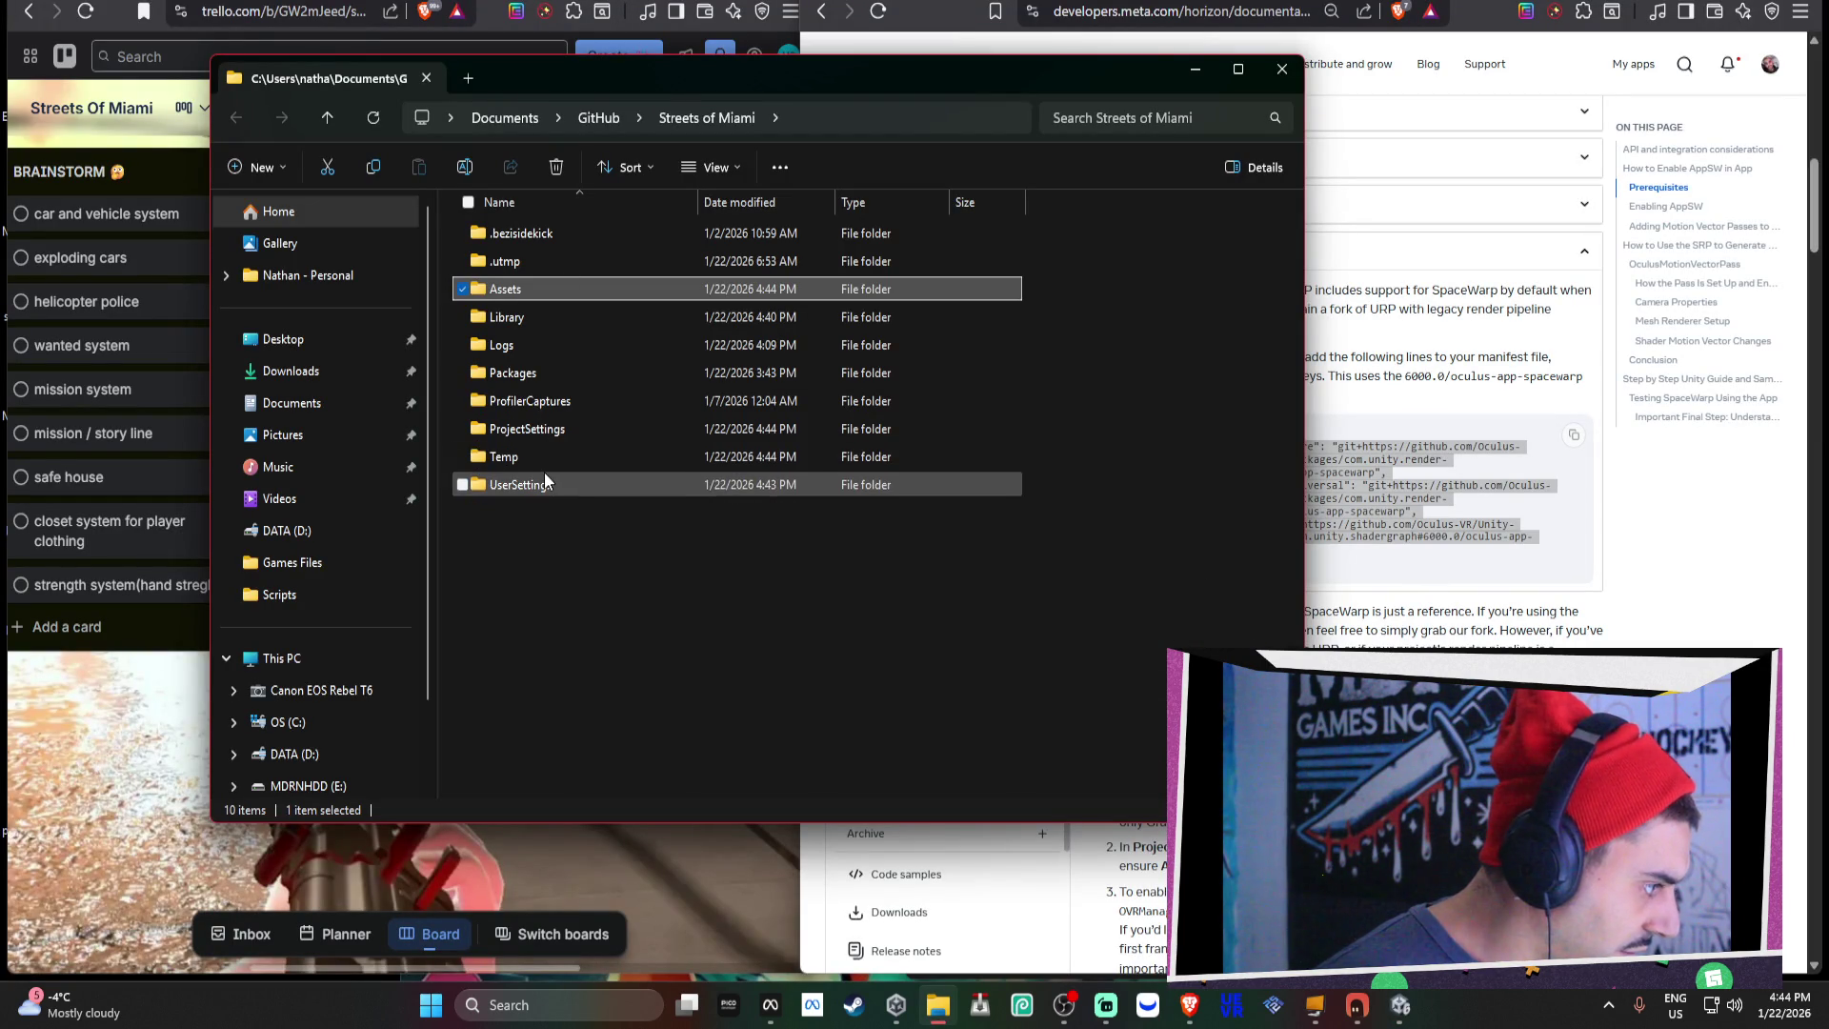
# In the Packages folder, open manifest.json with Notepad.
pyautogui.doubleClick(552, 368)
pyautogui.click(539, 261)
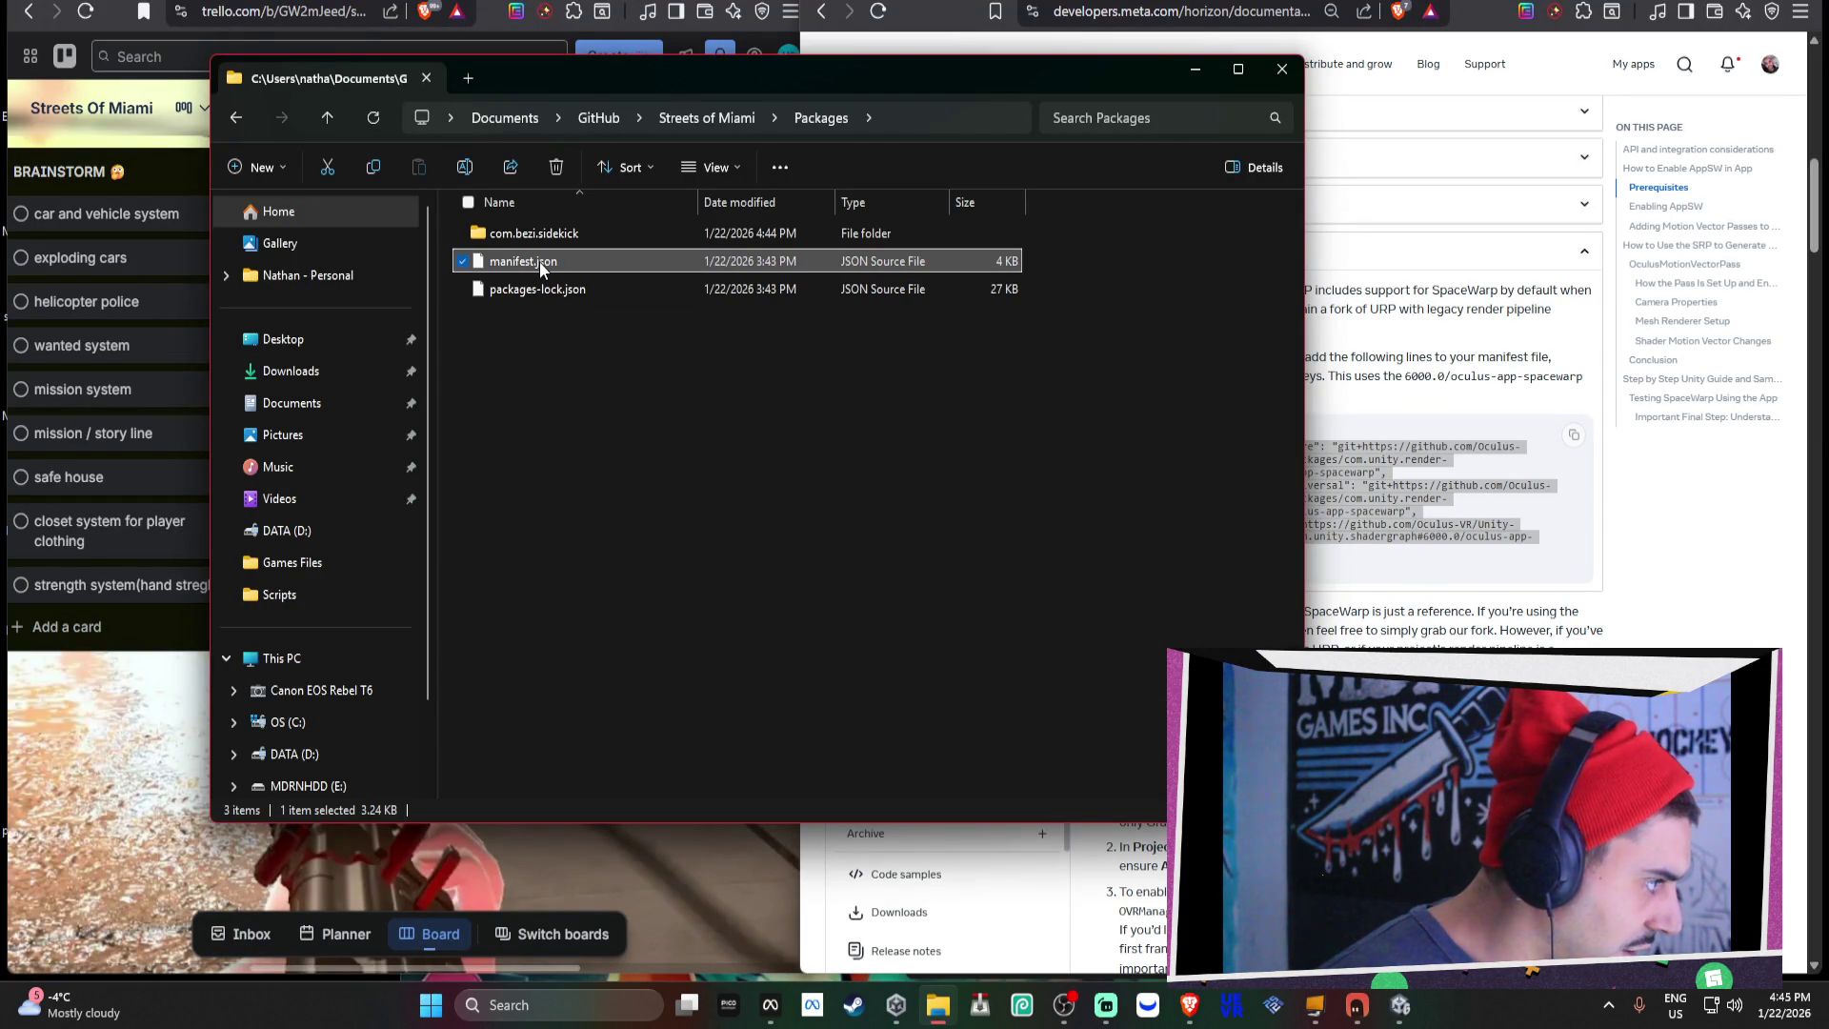
pyautogui.rightClick(539, 261)
pyautogui.moveTo(676, 369)
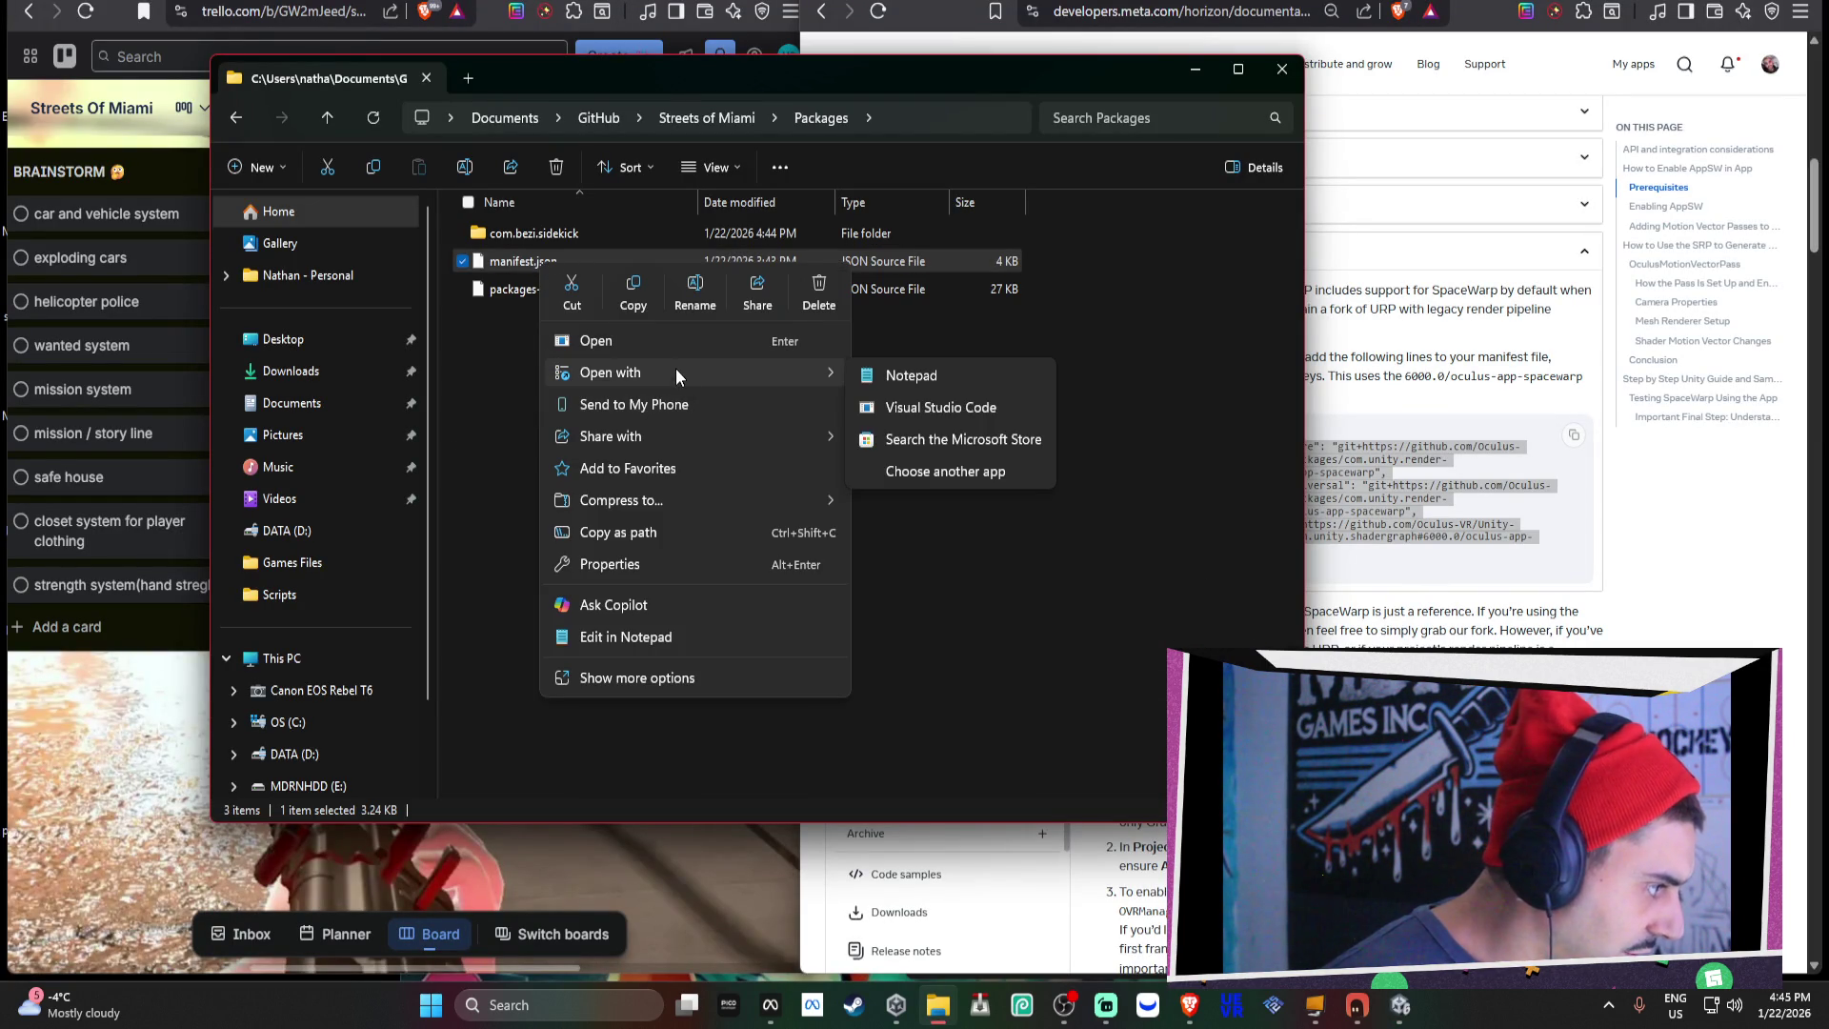
pyautogui.click(905, 375)
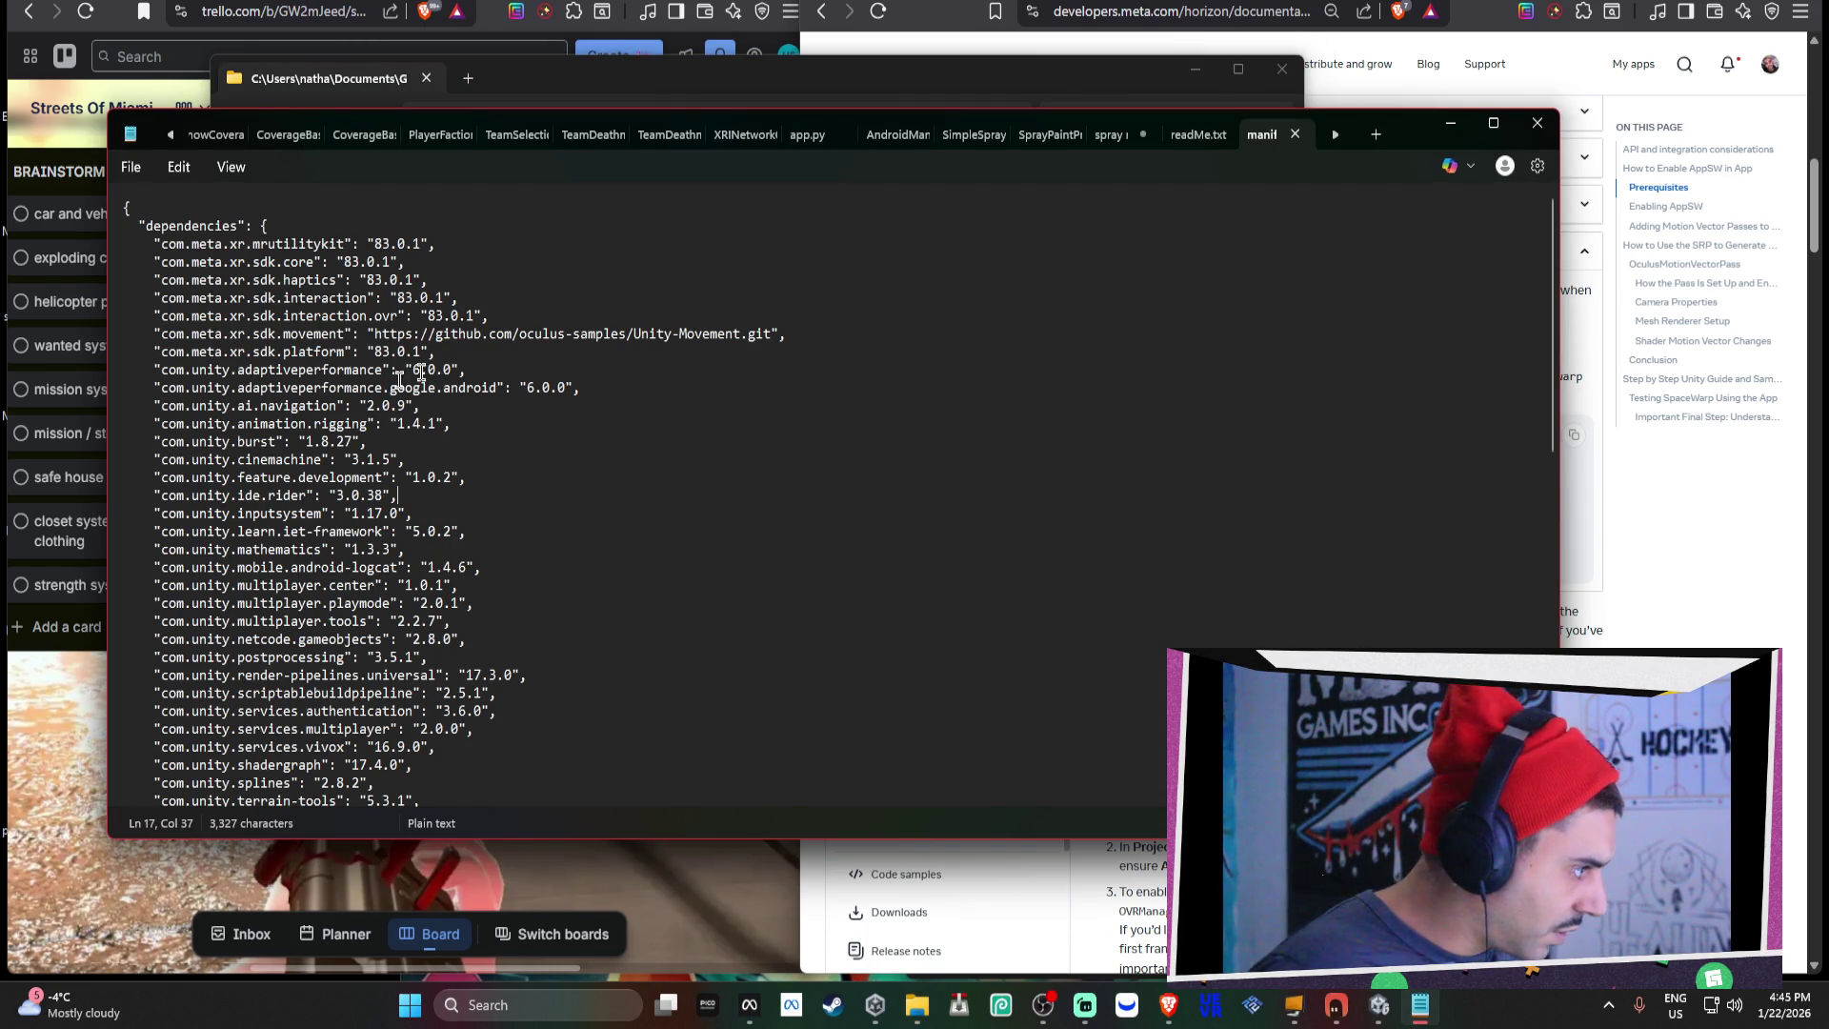
# Replace the render-pipelines.universal line with the three git+https SpaceWarp dependency lines.
pyautogui.click(304, 370)
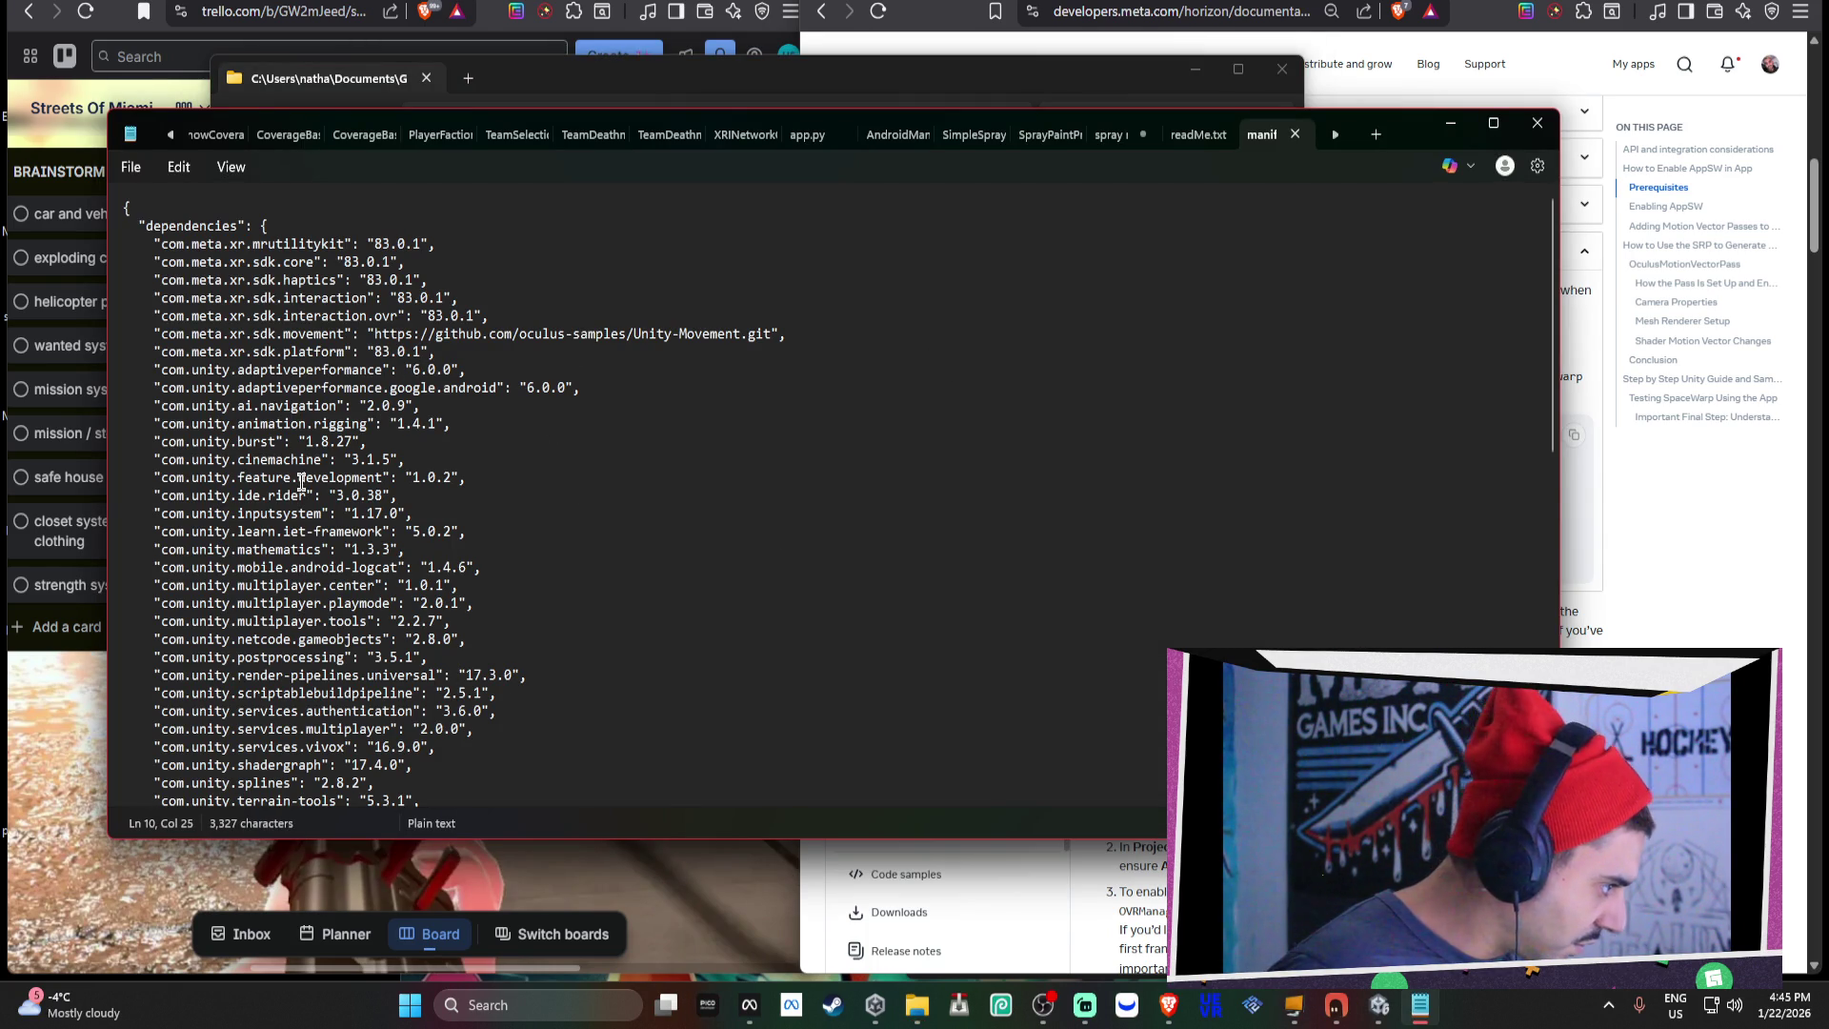
pyautogui.scroll(-2, 302, 481)
pyautogui.click(304, 569)
pyautogui.moveTo(541, 551); pyautogui.dragTo(323, 552)
pyautogui.click(147, 551)
pyautogui.hotkey('shift', 'End')
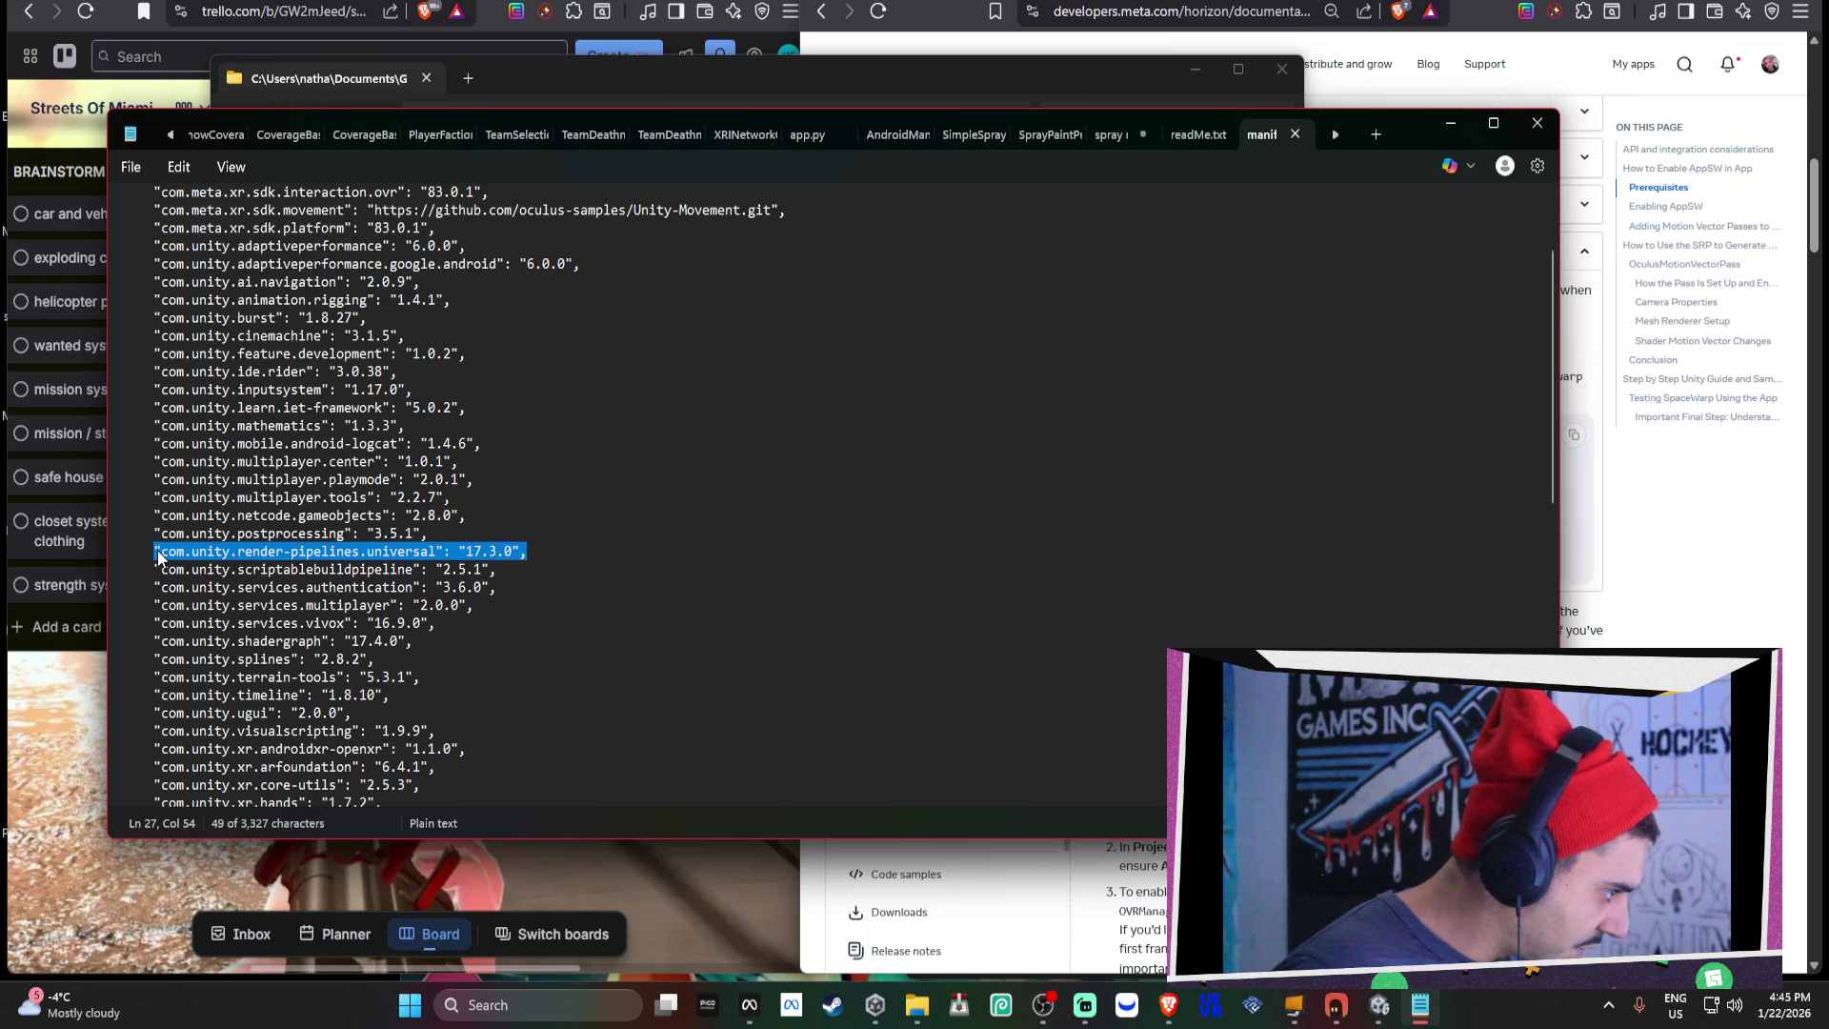
pyautogui.write('"com.unity.render-pipelines.core": "git+https://github.com/Oculus-VR/Unity-Graphics.git?path=/Packages/com.unity.render-pipelines.core#6000.0/oculus-app-spacewarp", "com.unity.render-pipelines.universal": "git+https://github.com/Oculus-VR/Unity-Graphics.git?path=/Packages/com.unity.render-pipelines.universal#6000.0/oculus-app-spacewarp", "com.unity.shadergraph": "git+https://github.com/Oculus-VR/Unity-Graphics.git?path=/Packages/com.unity.shadergraph#6000.0/oculus-app-spacewarp"')
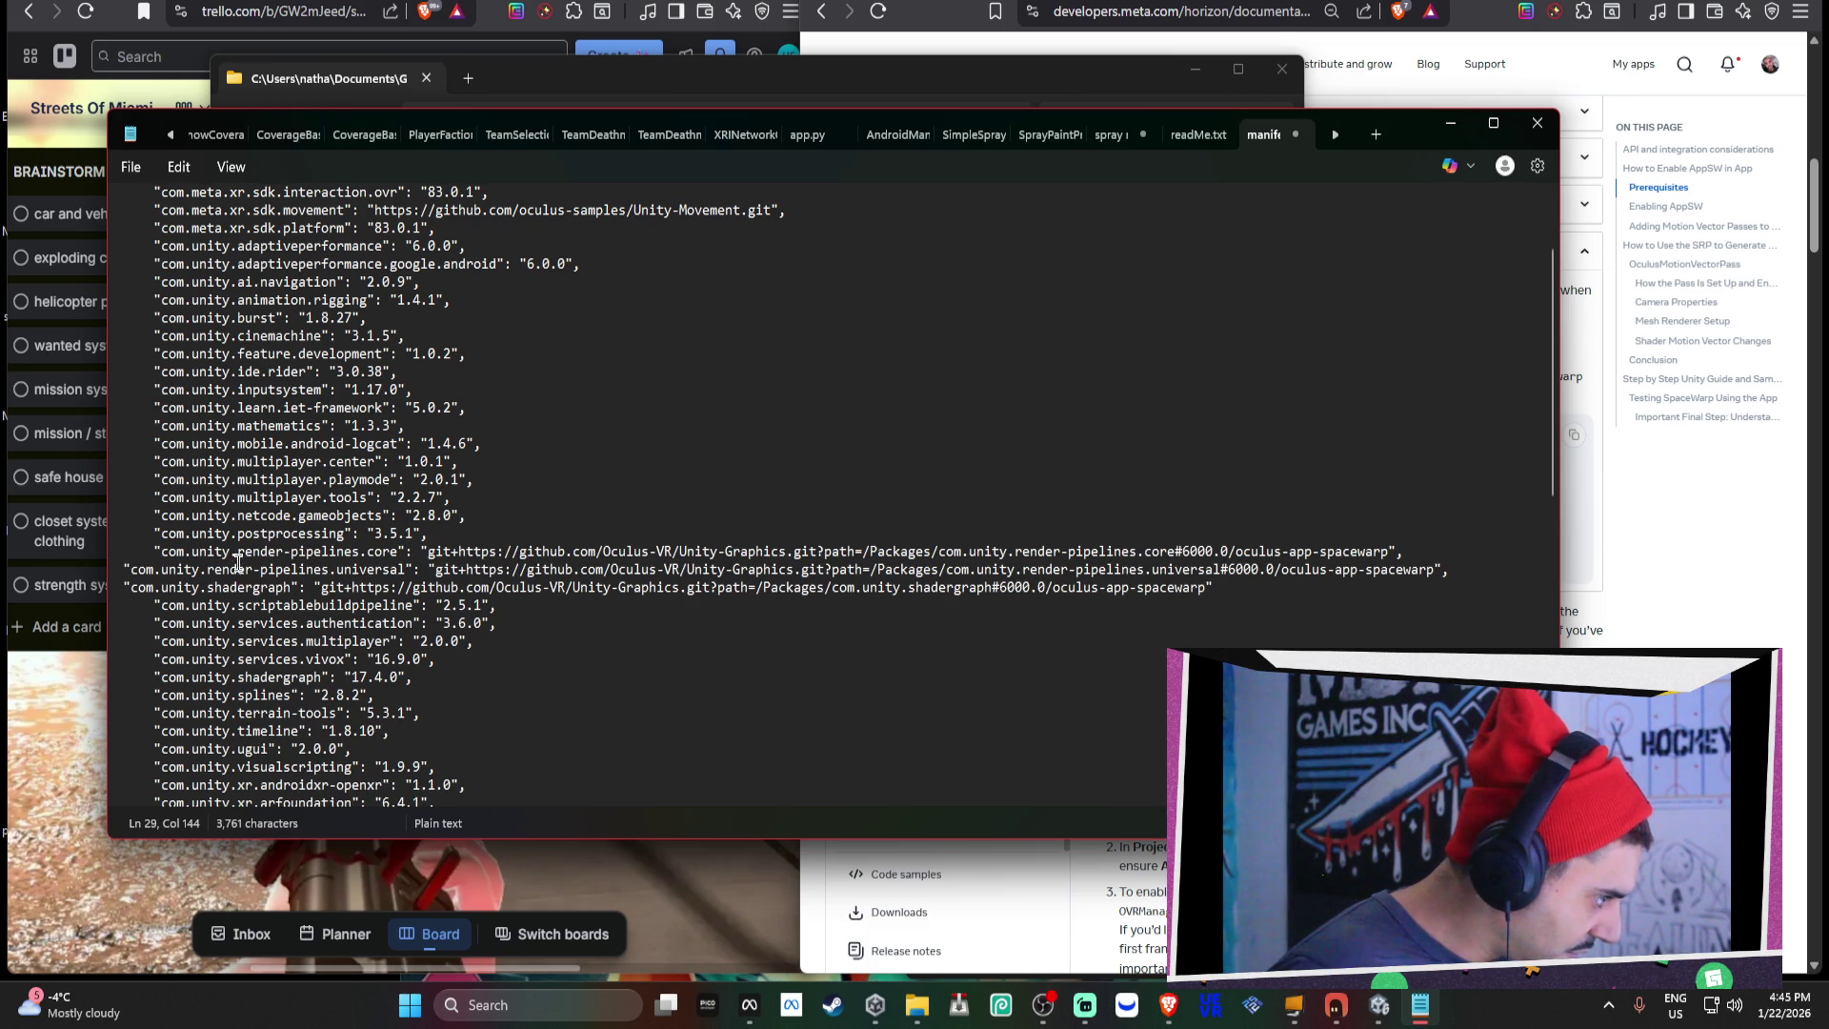
# Delete the old duplicate shadergraph 17.4.0 entry from the manifest.
pyautogui.scroll(-2, 531, 587)
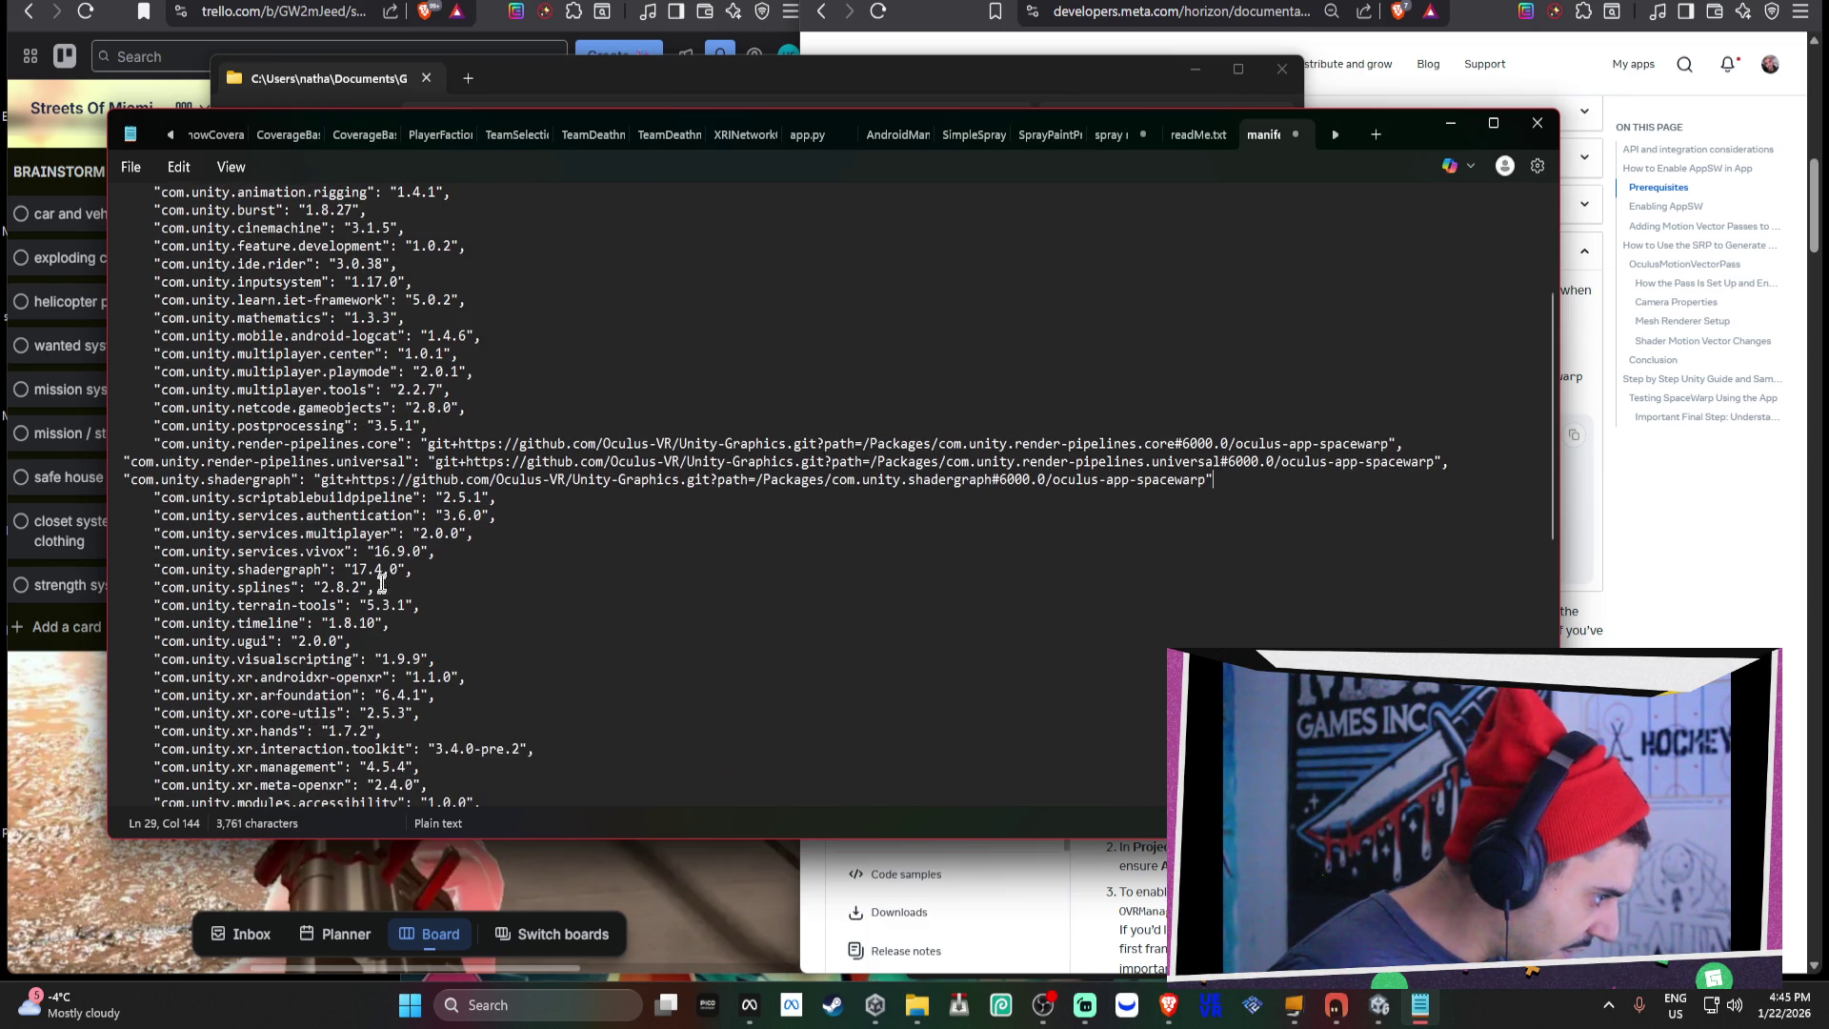
pyautogui.click(131, 569)
pyautogui.hotkey('shift', 'End')
pyautogui.press('BackSpace')
pyautogui.press('BackSpace')
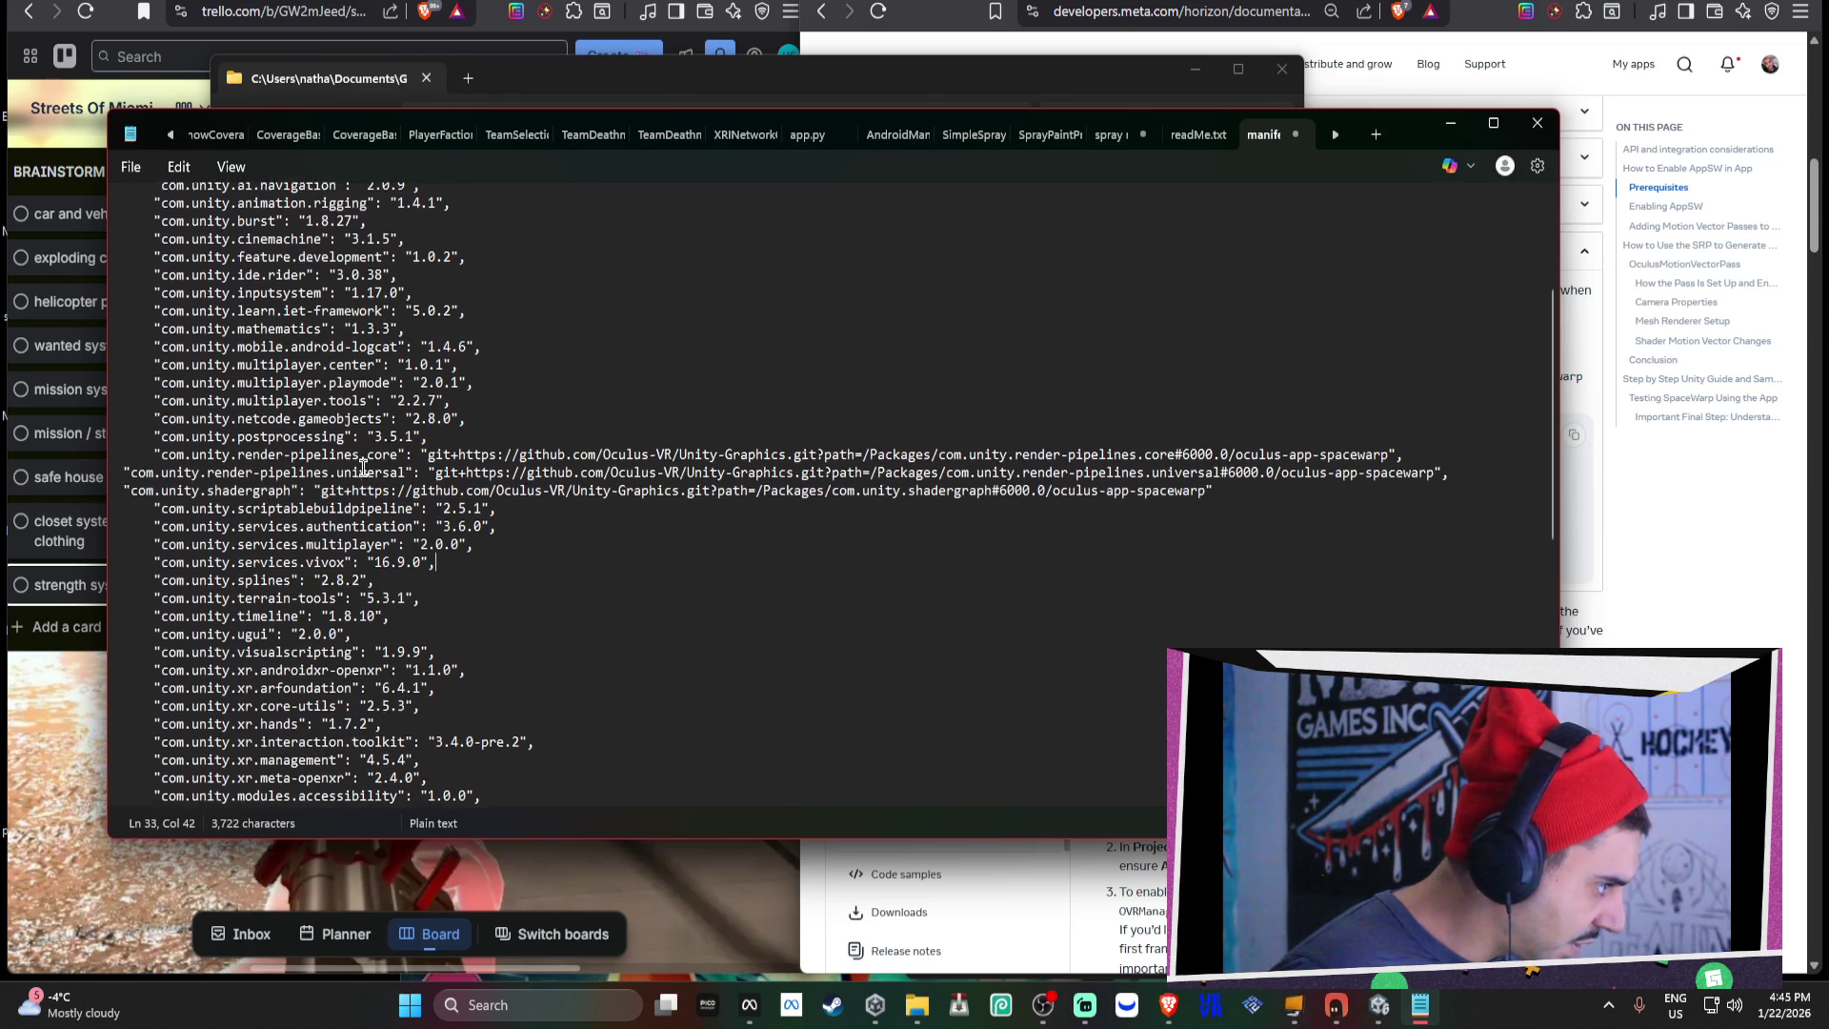
pyautogui.scroll(1, 371, 476)
pyautogui.scroll(4, 355, 516)
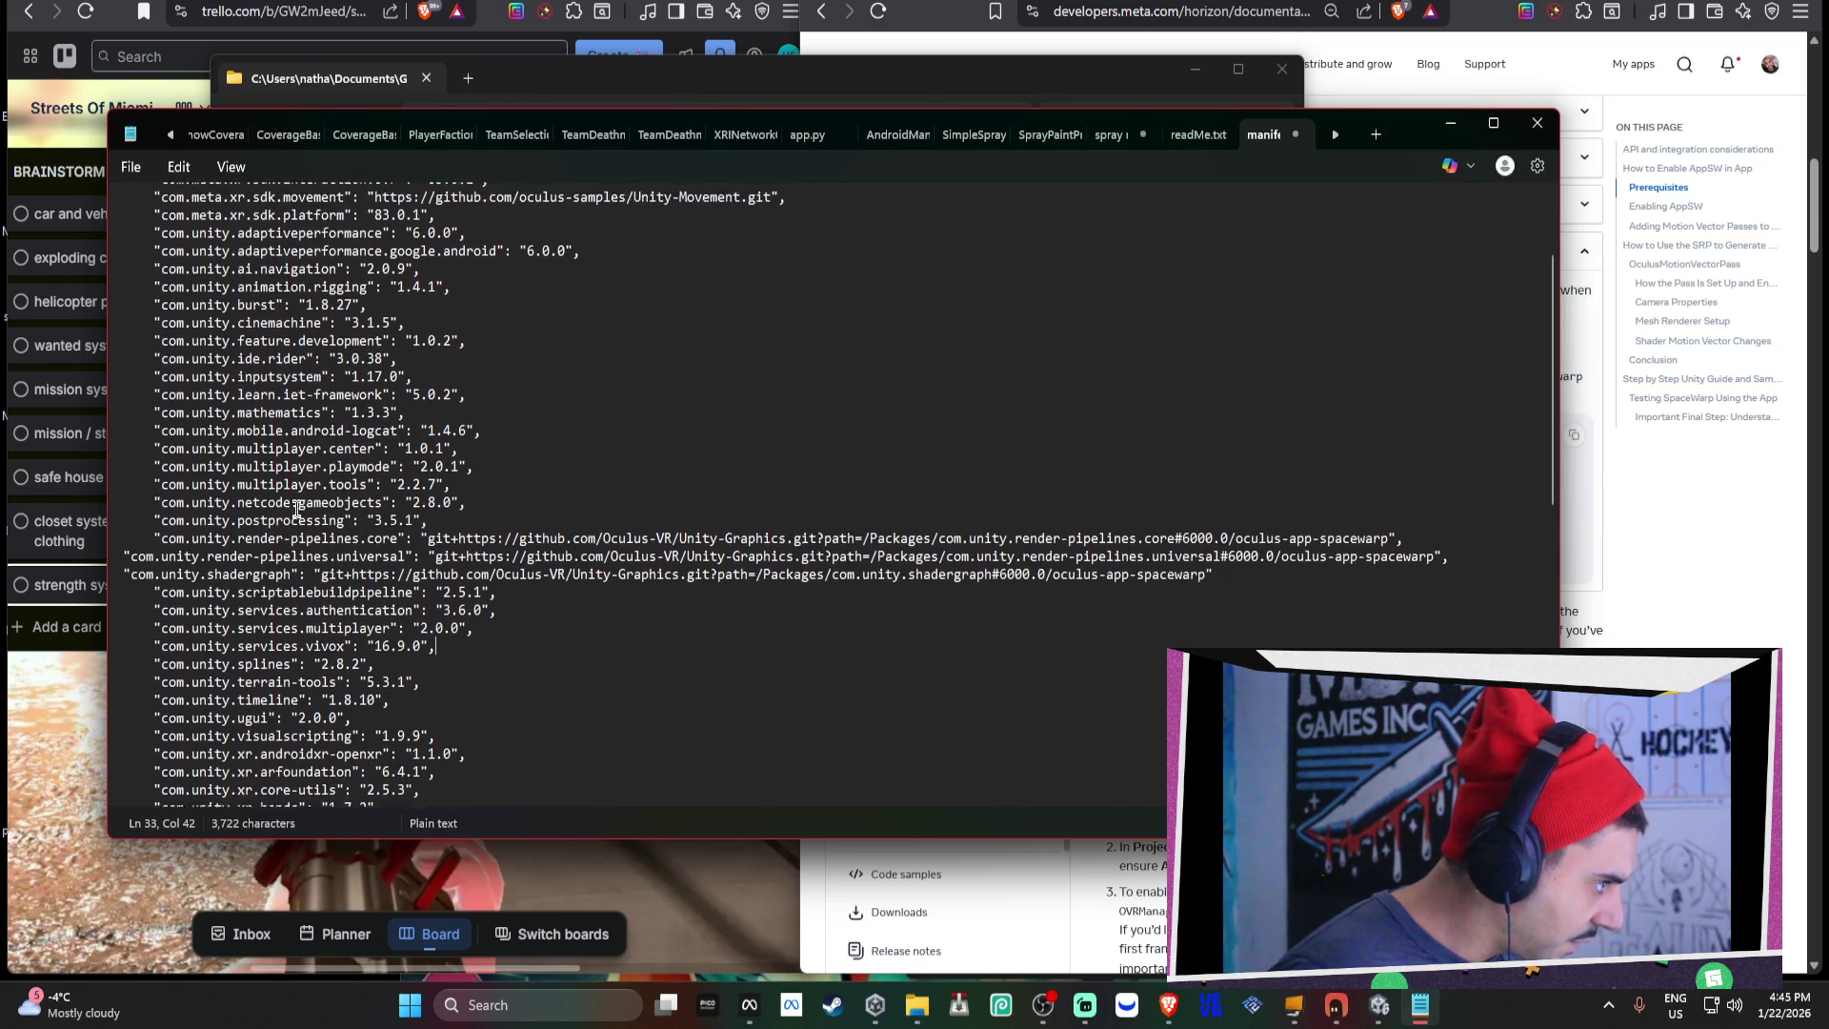
pyautogui.click(1368, 1007)
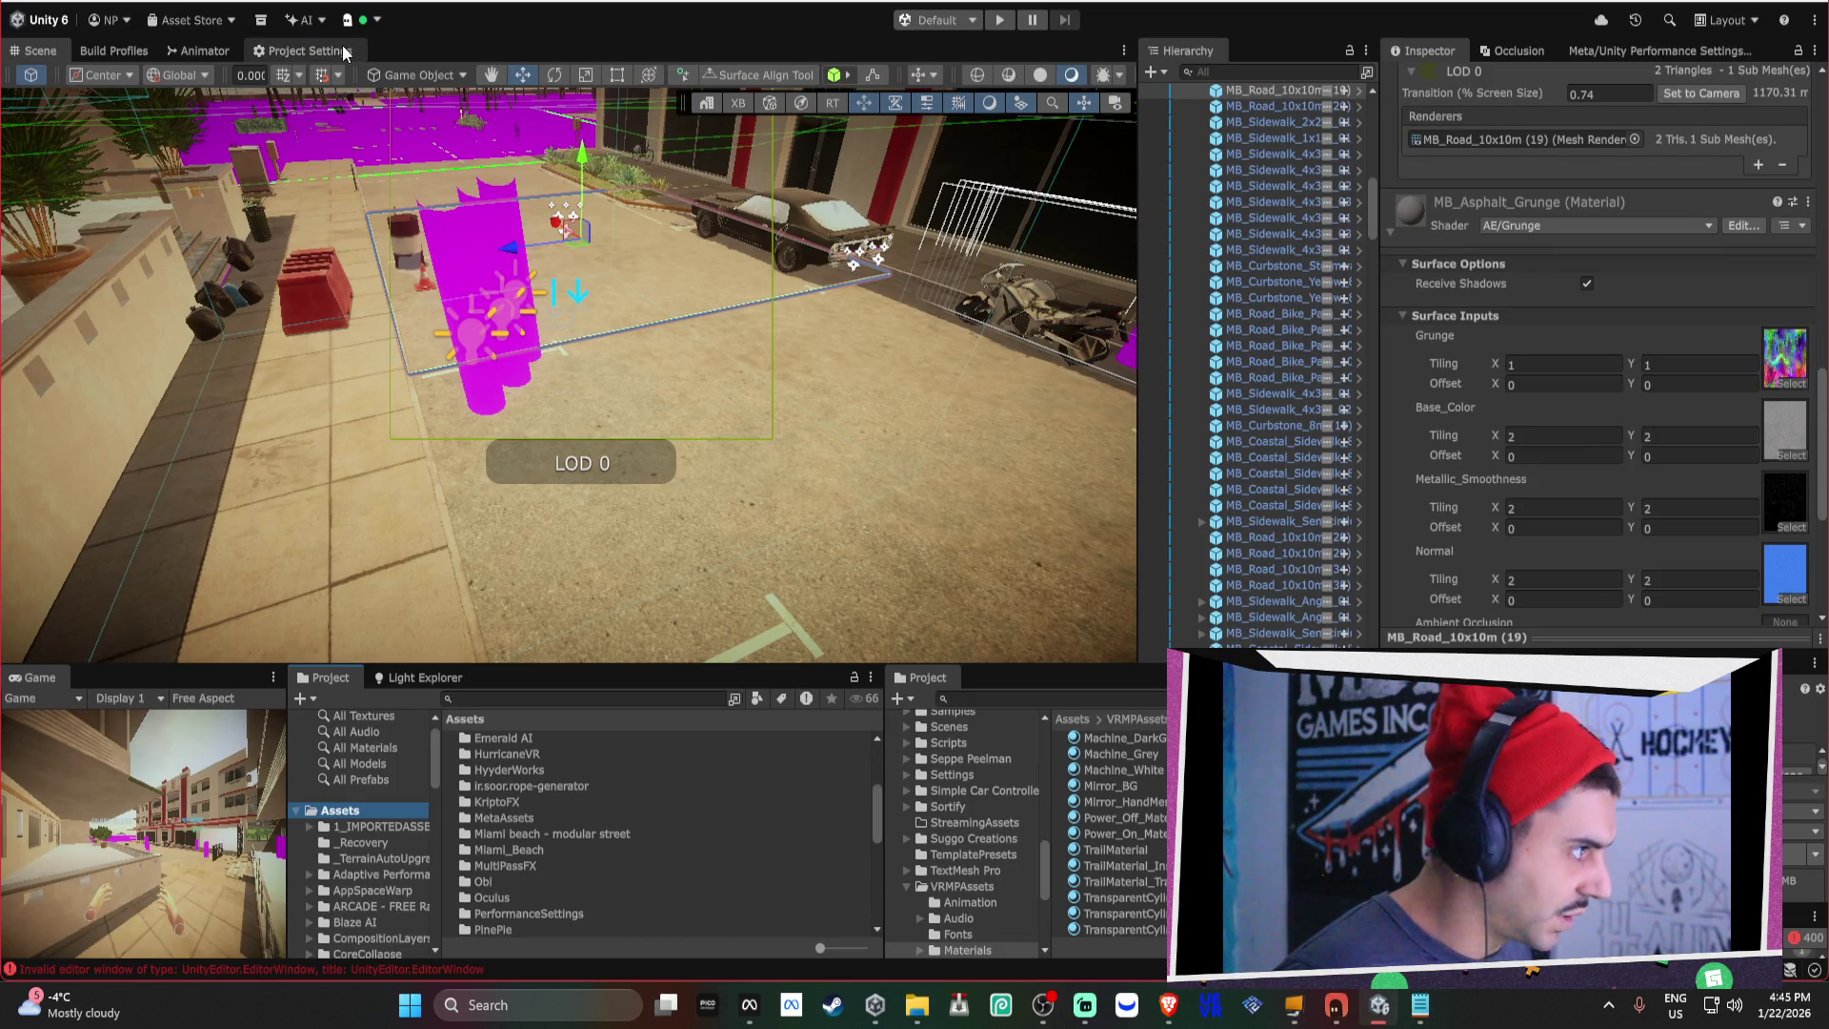
# In Package Manager's Unity Registry, search 'core' to view Scriptable Render Pipeline Core 17.3.0, then close it.
pyautogui.click(688, 19)
pyautogui.moveTo(799, 465)
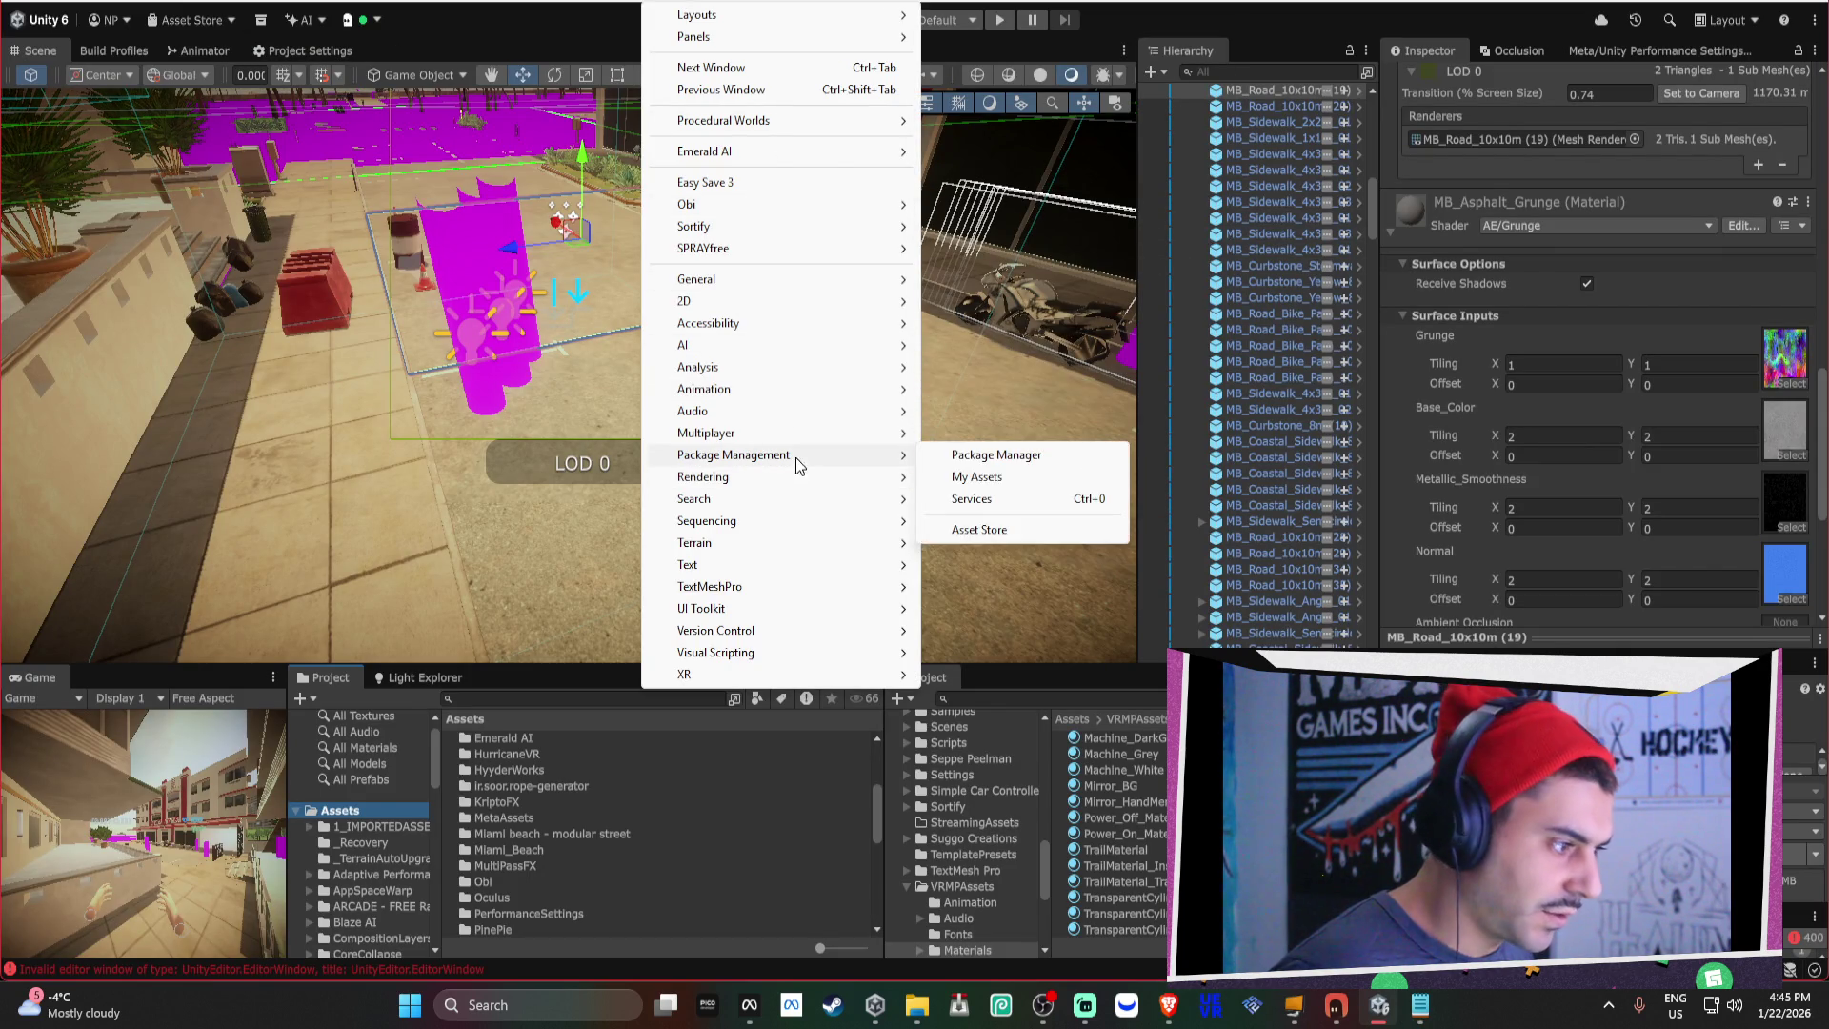
pyautogui.click(995, 455)
pyautogui.click(577, 212)
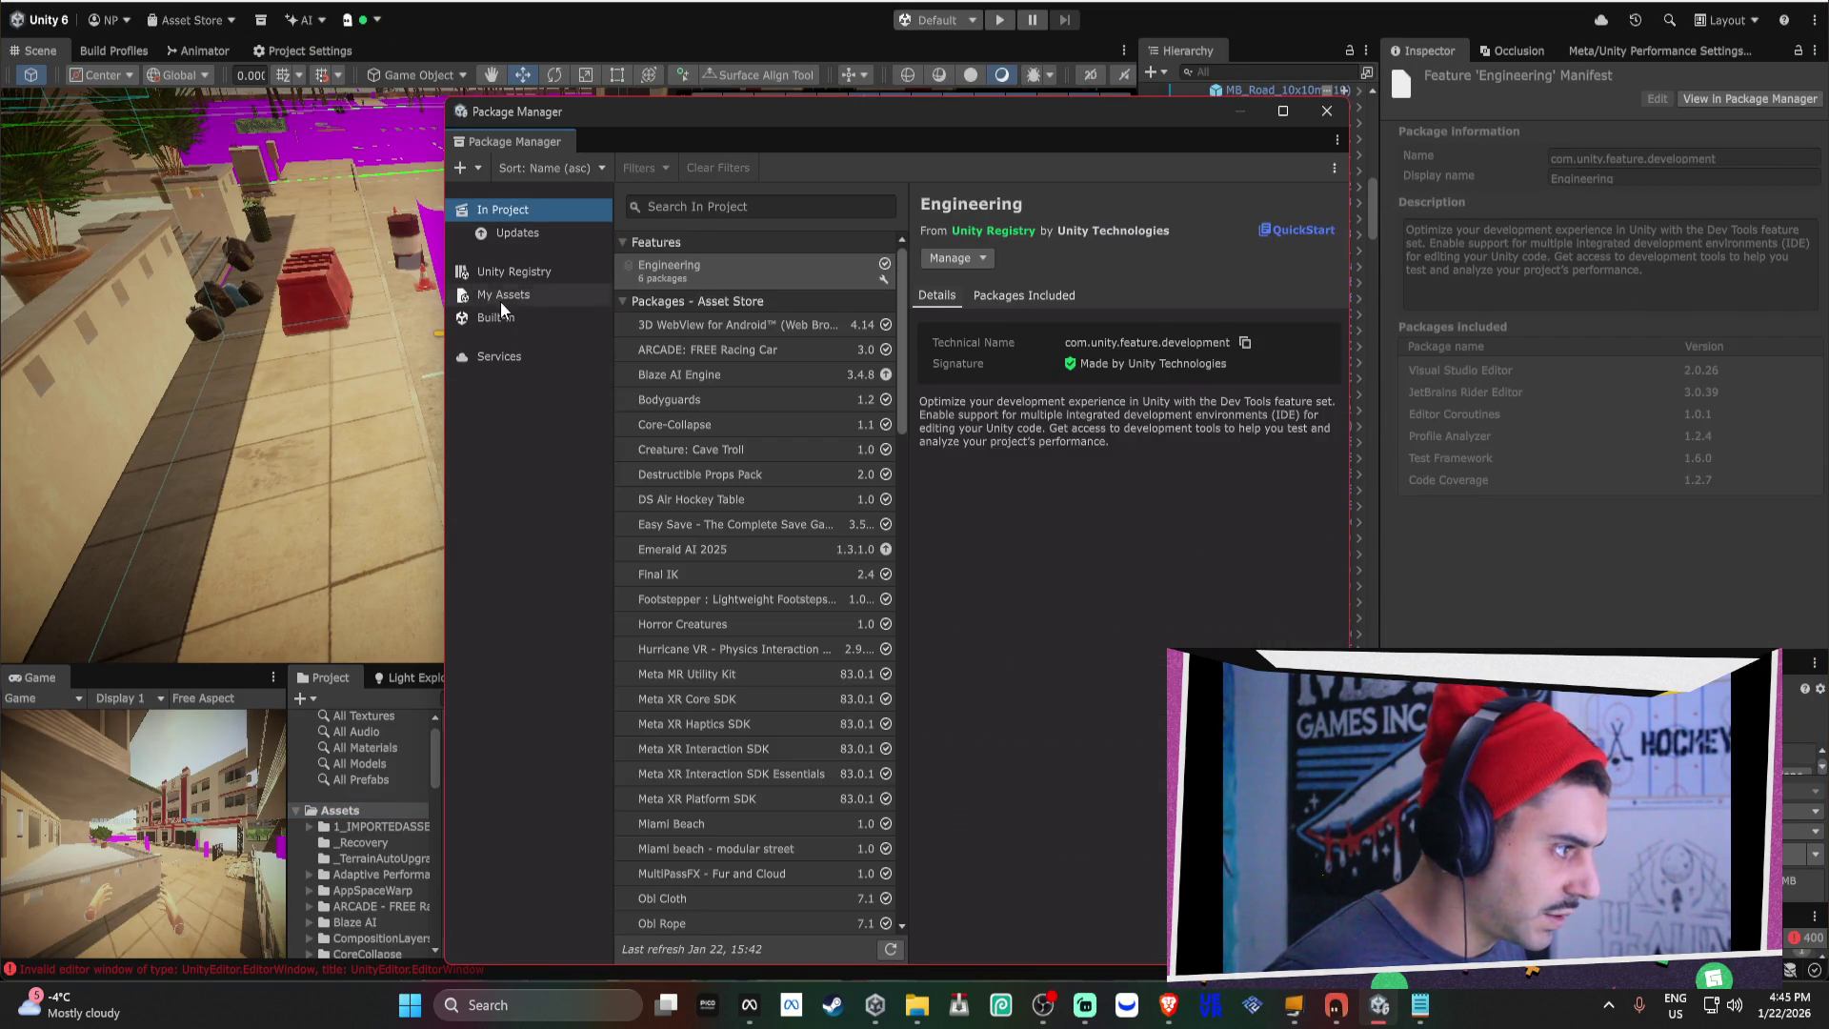
pyautogui.click(520, 273)
pyautogui.click(721, 206)
pyautogui.write('core')
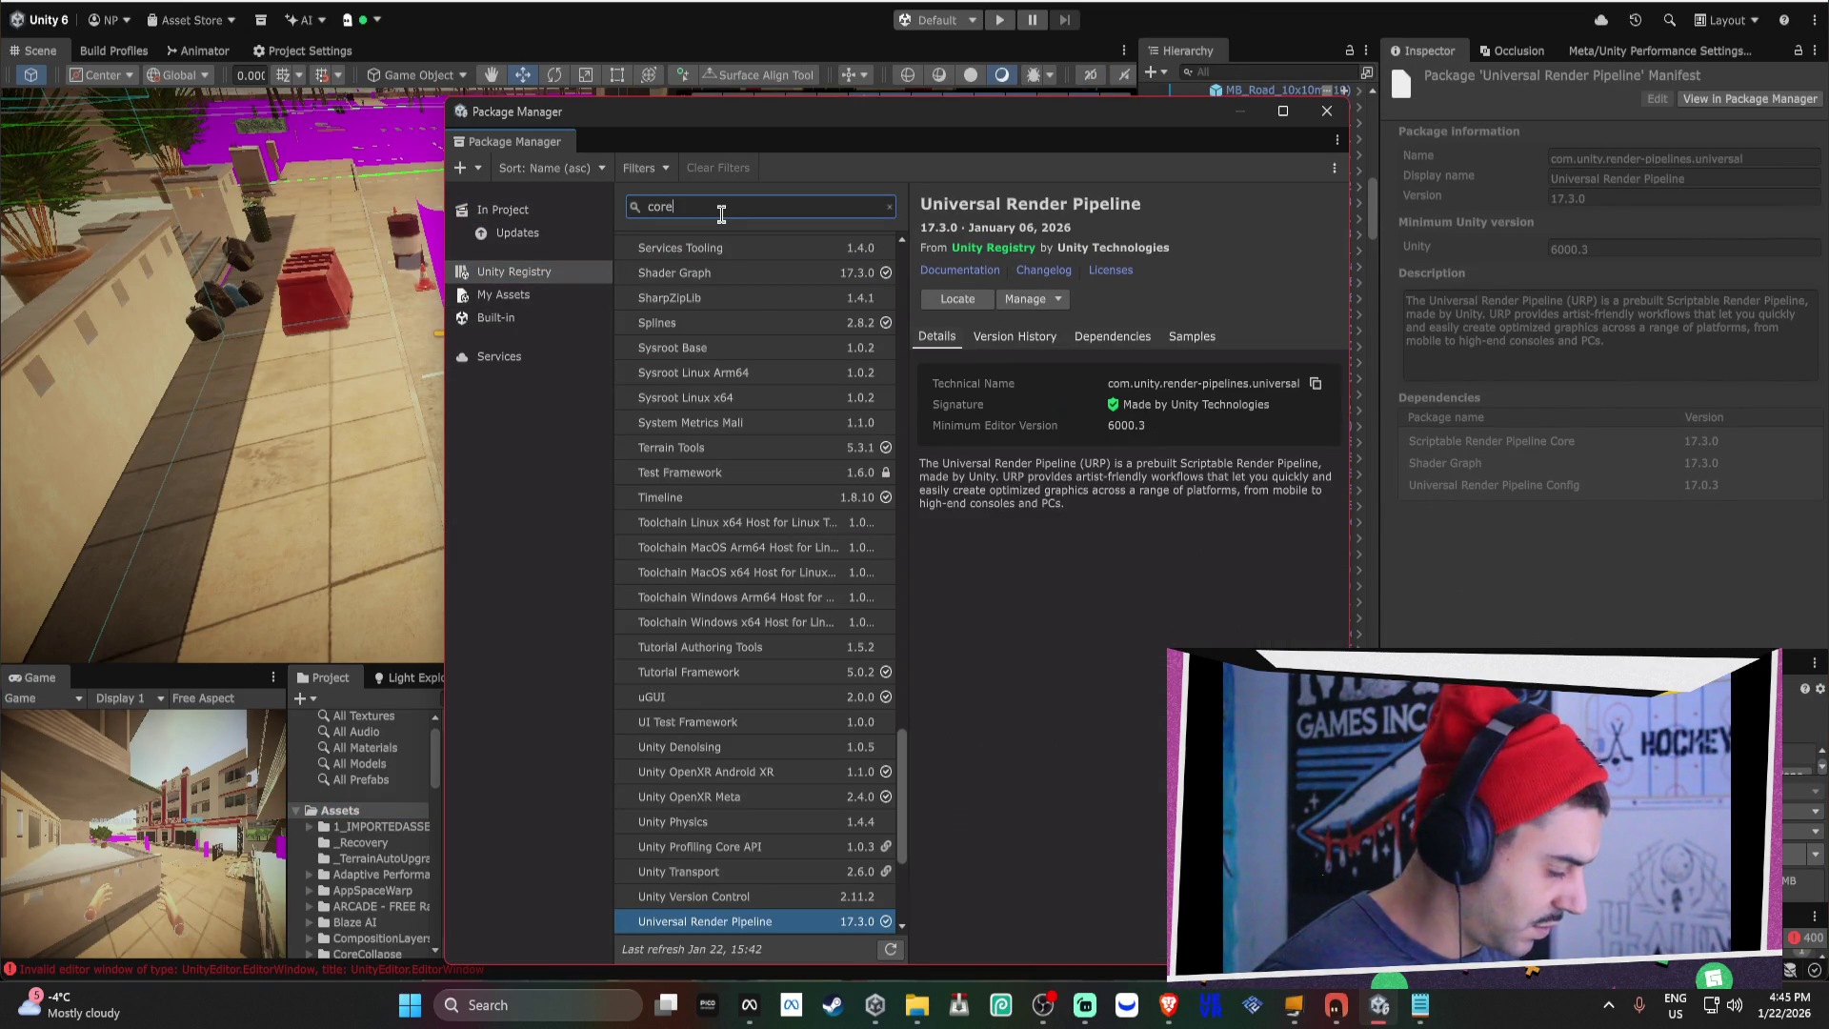
pyautogui.click(721, 291)
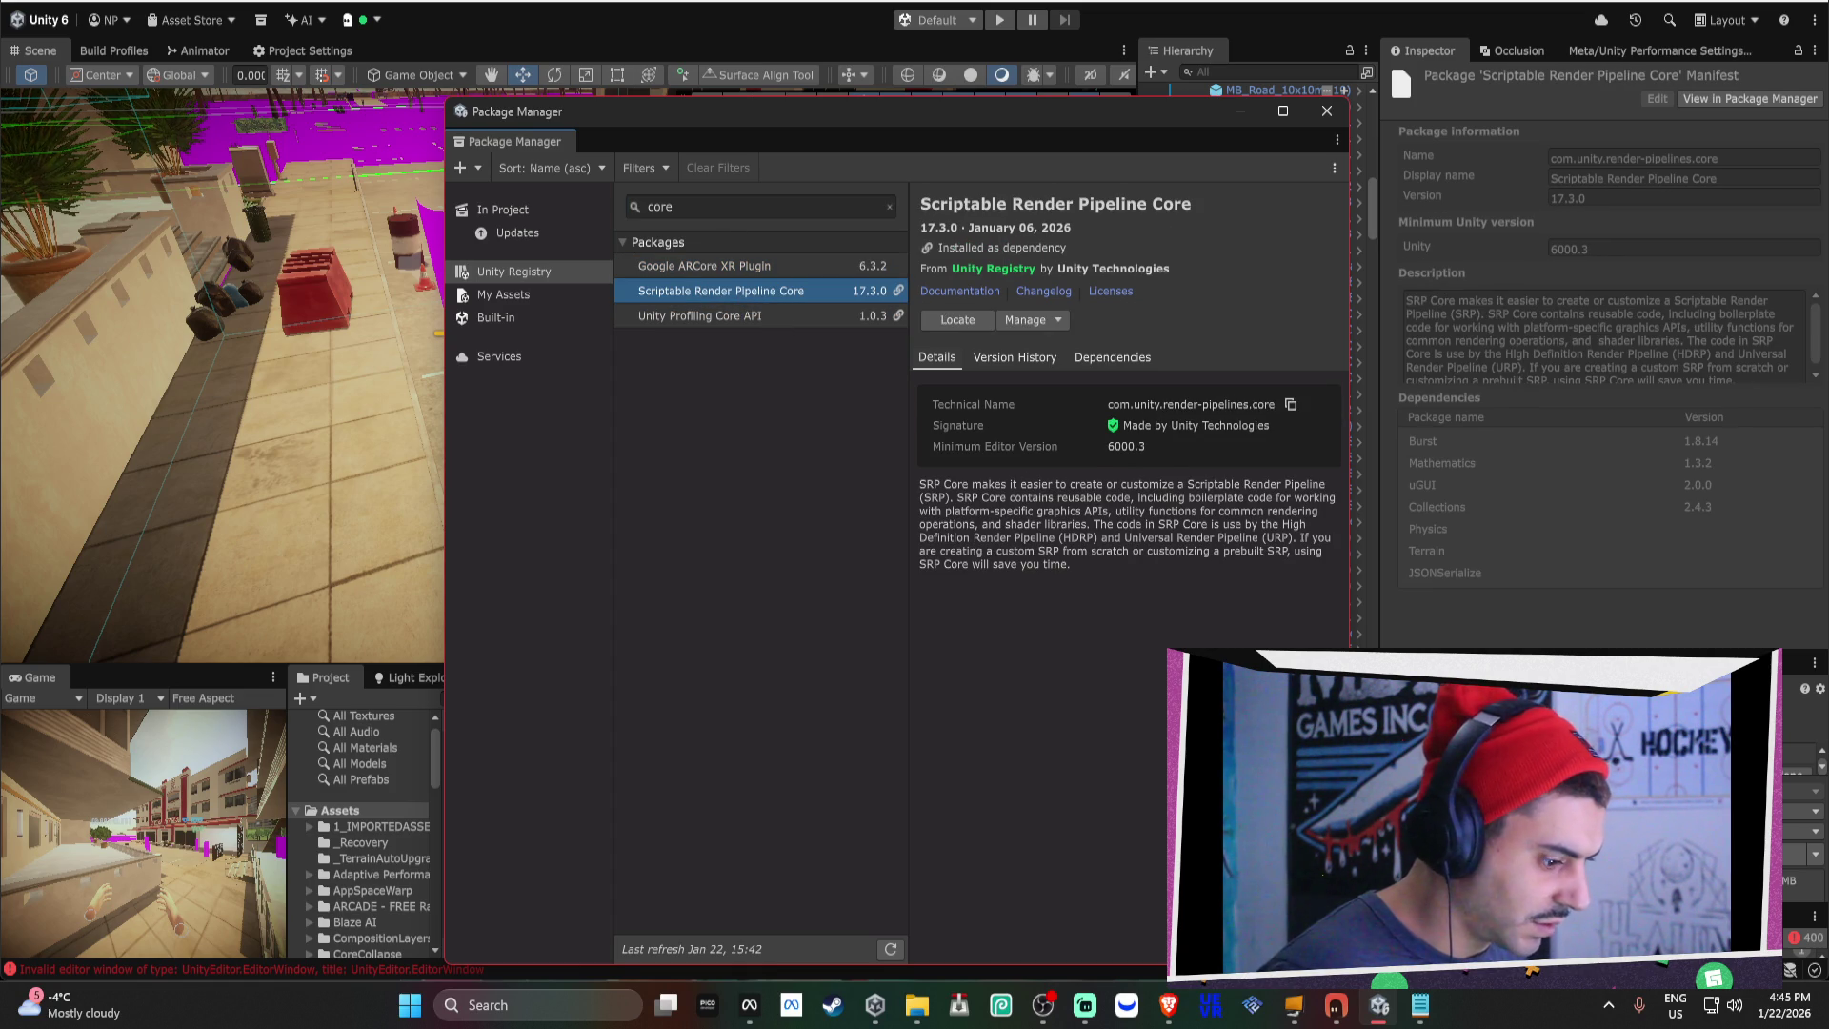
pyautogui.click(1423, 1008)
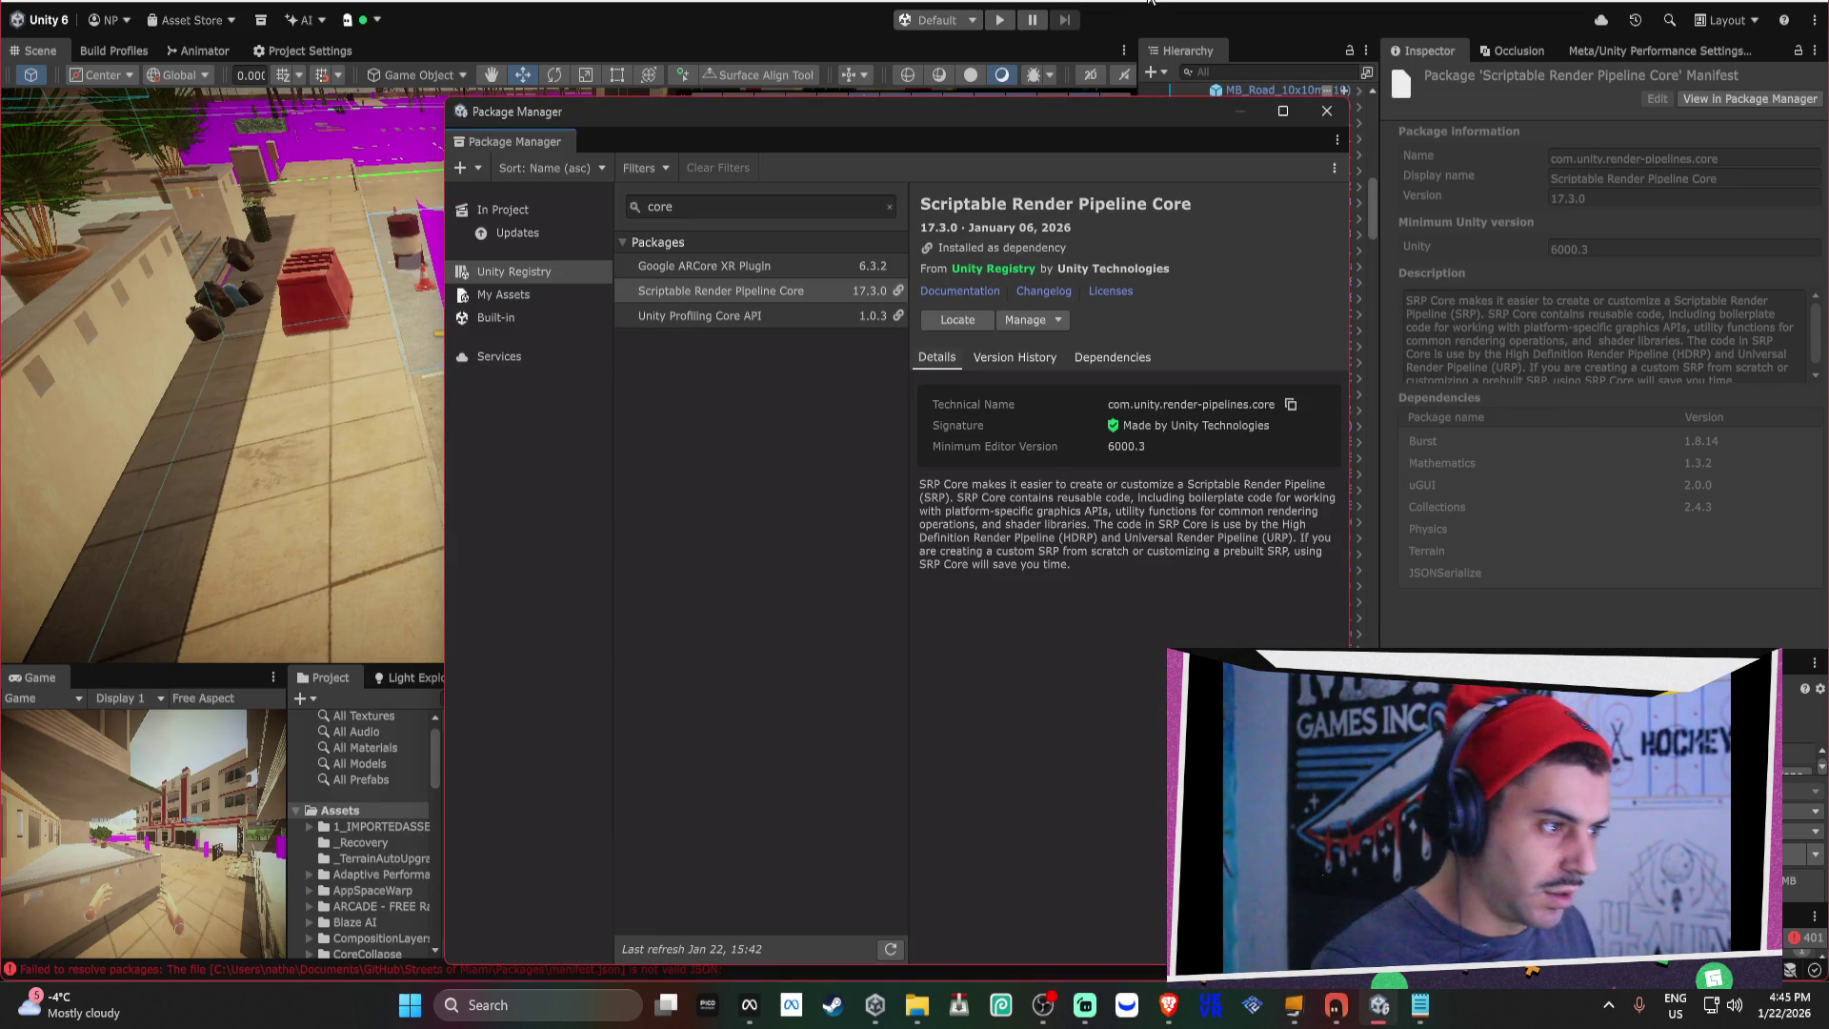
pyautogui.click(1327, 110)
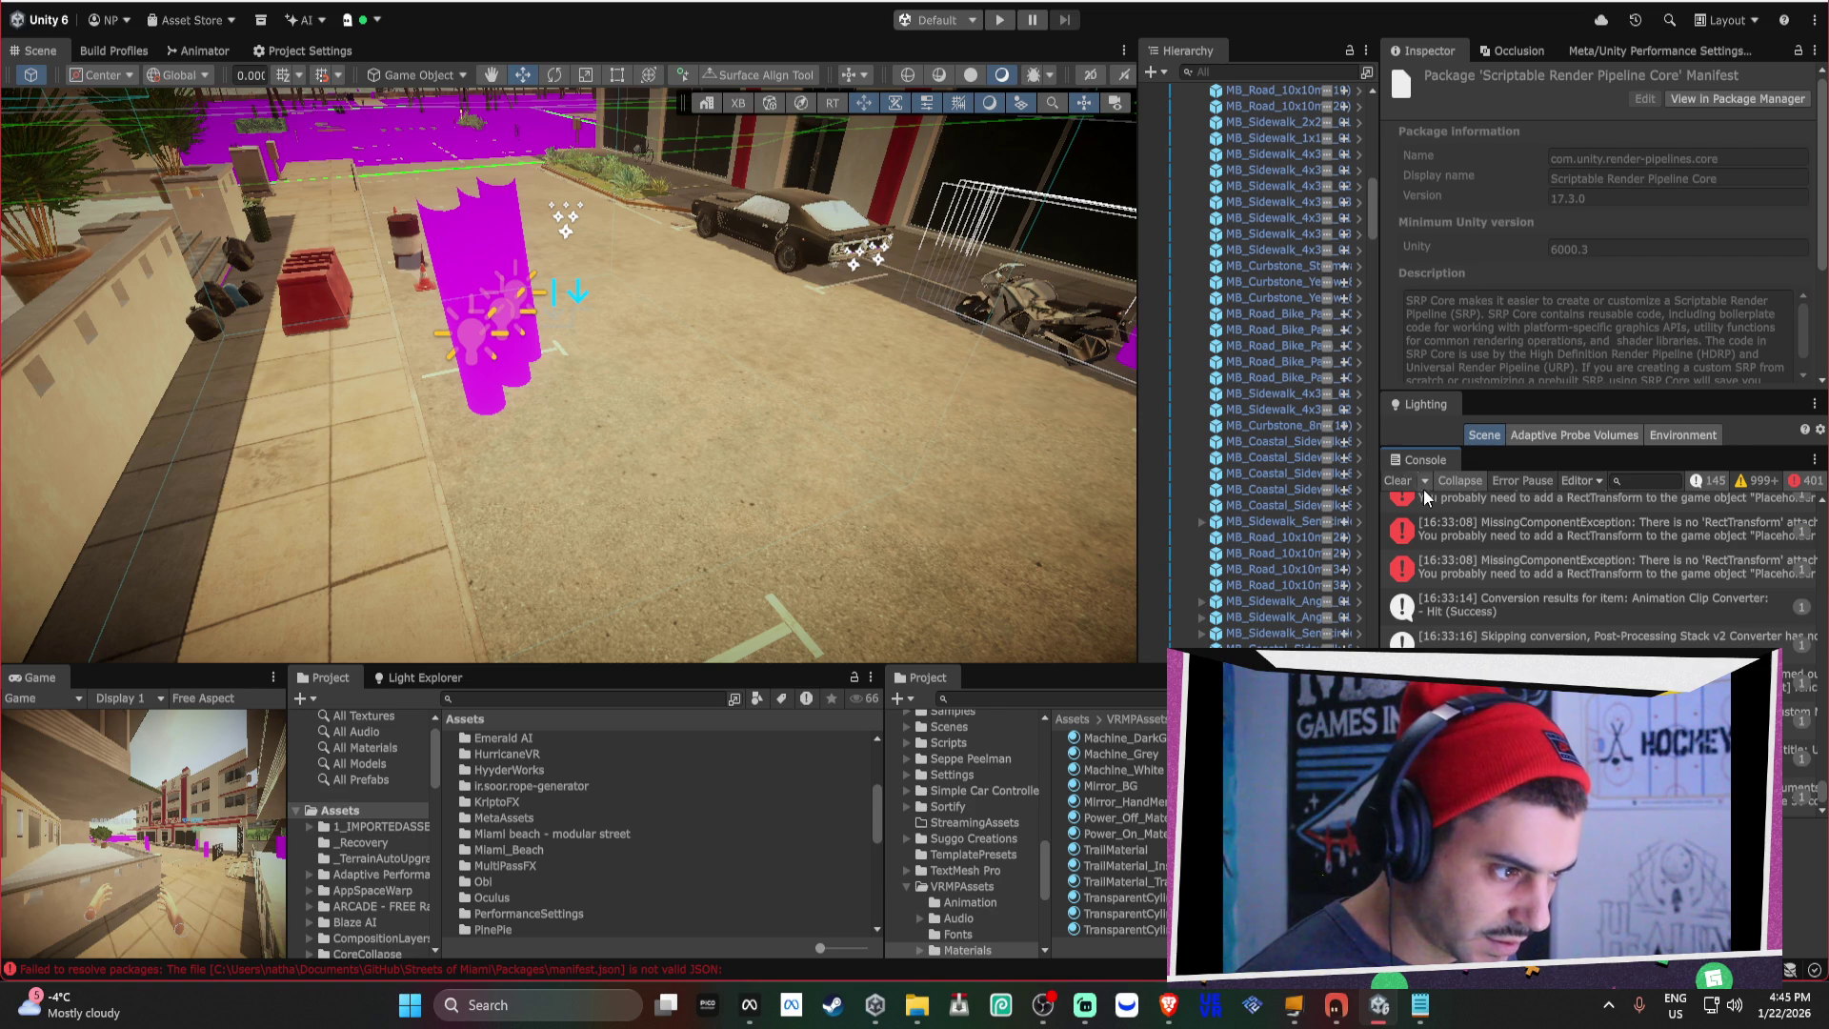
# Clear the Console messages, select all of manifest.json's text in Notepad, then return to Unity.
pyautogui.click(1414, 482)
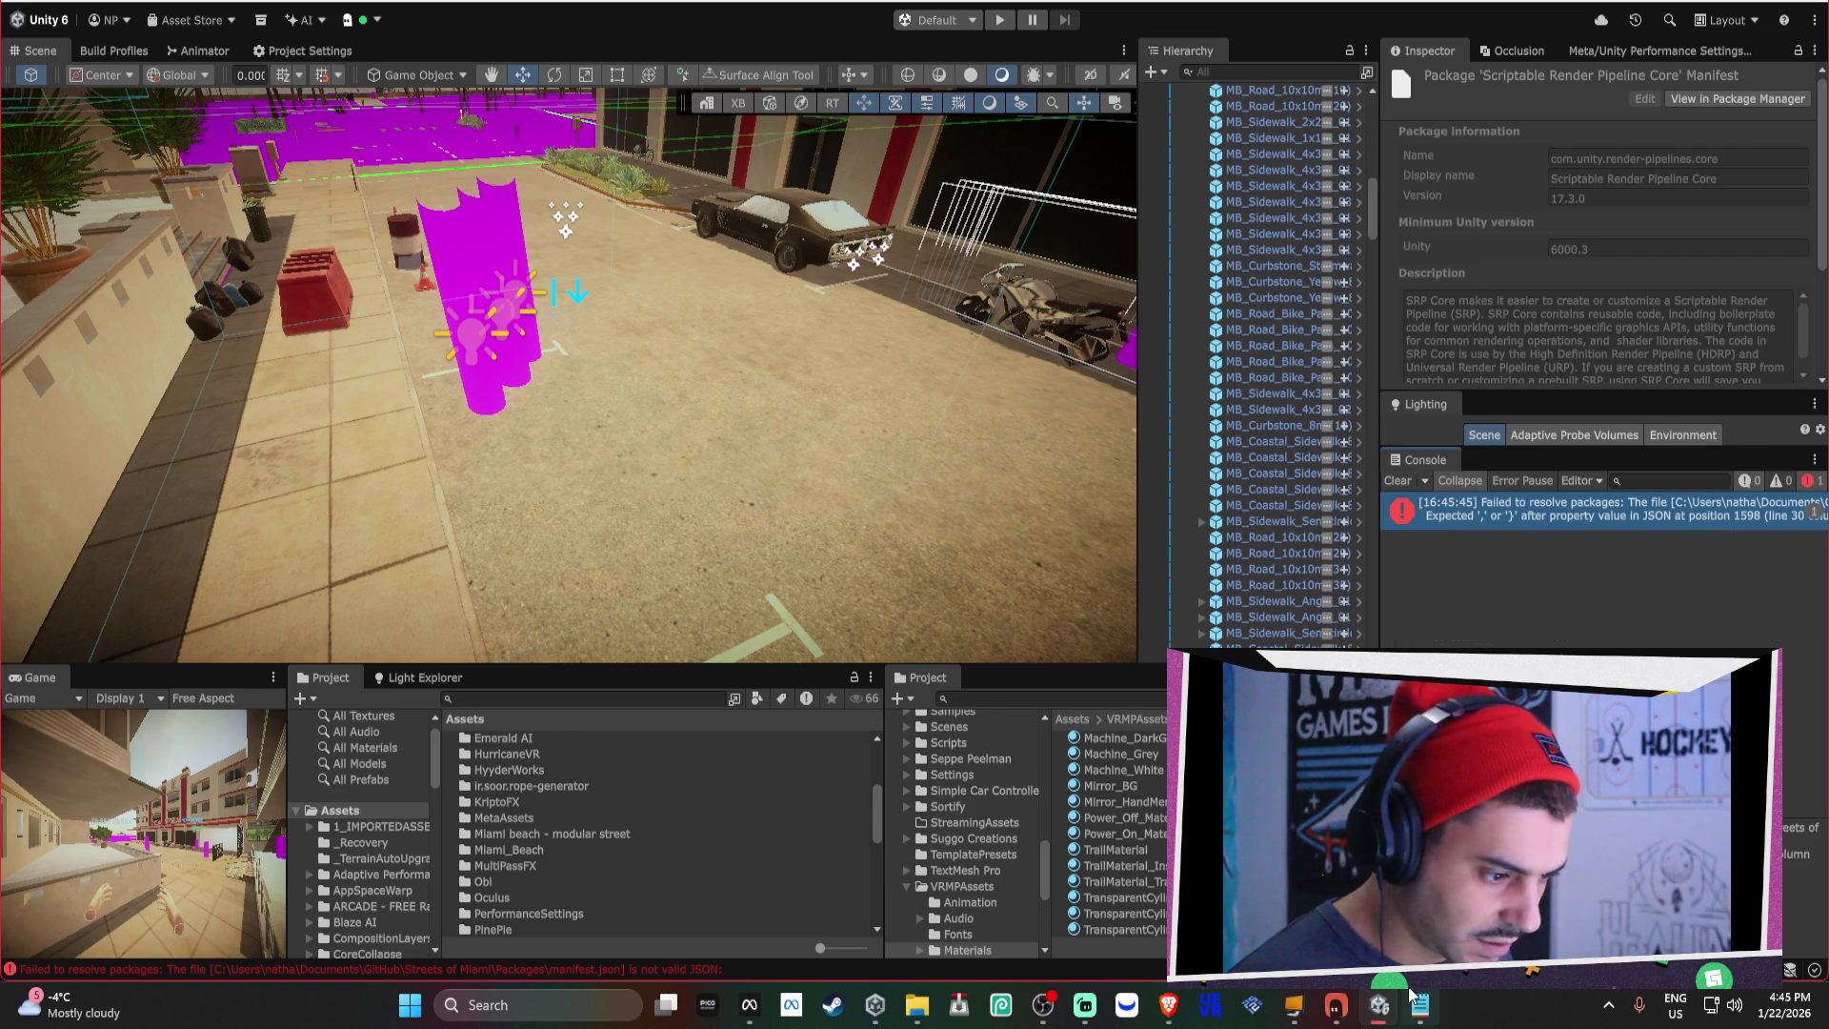
pyautogui.click(1413, 998)
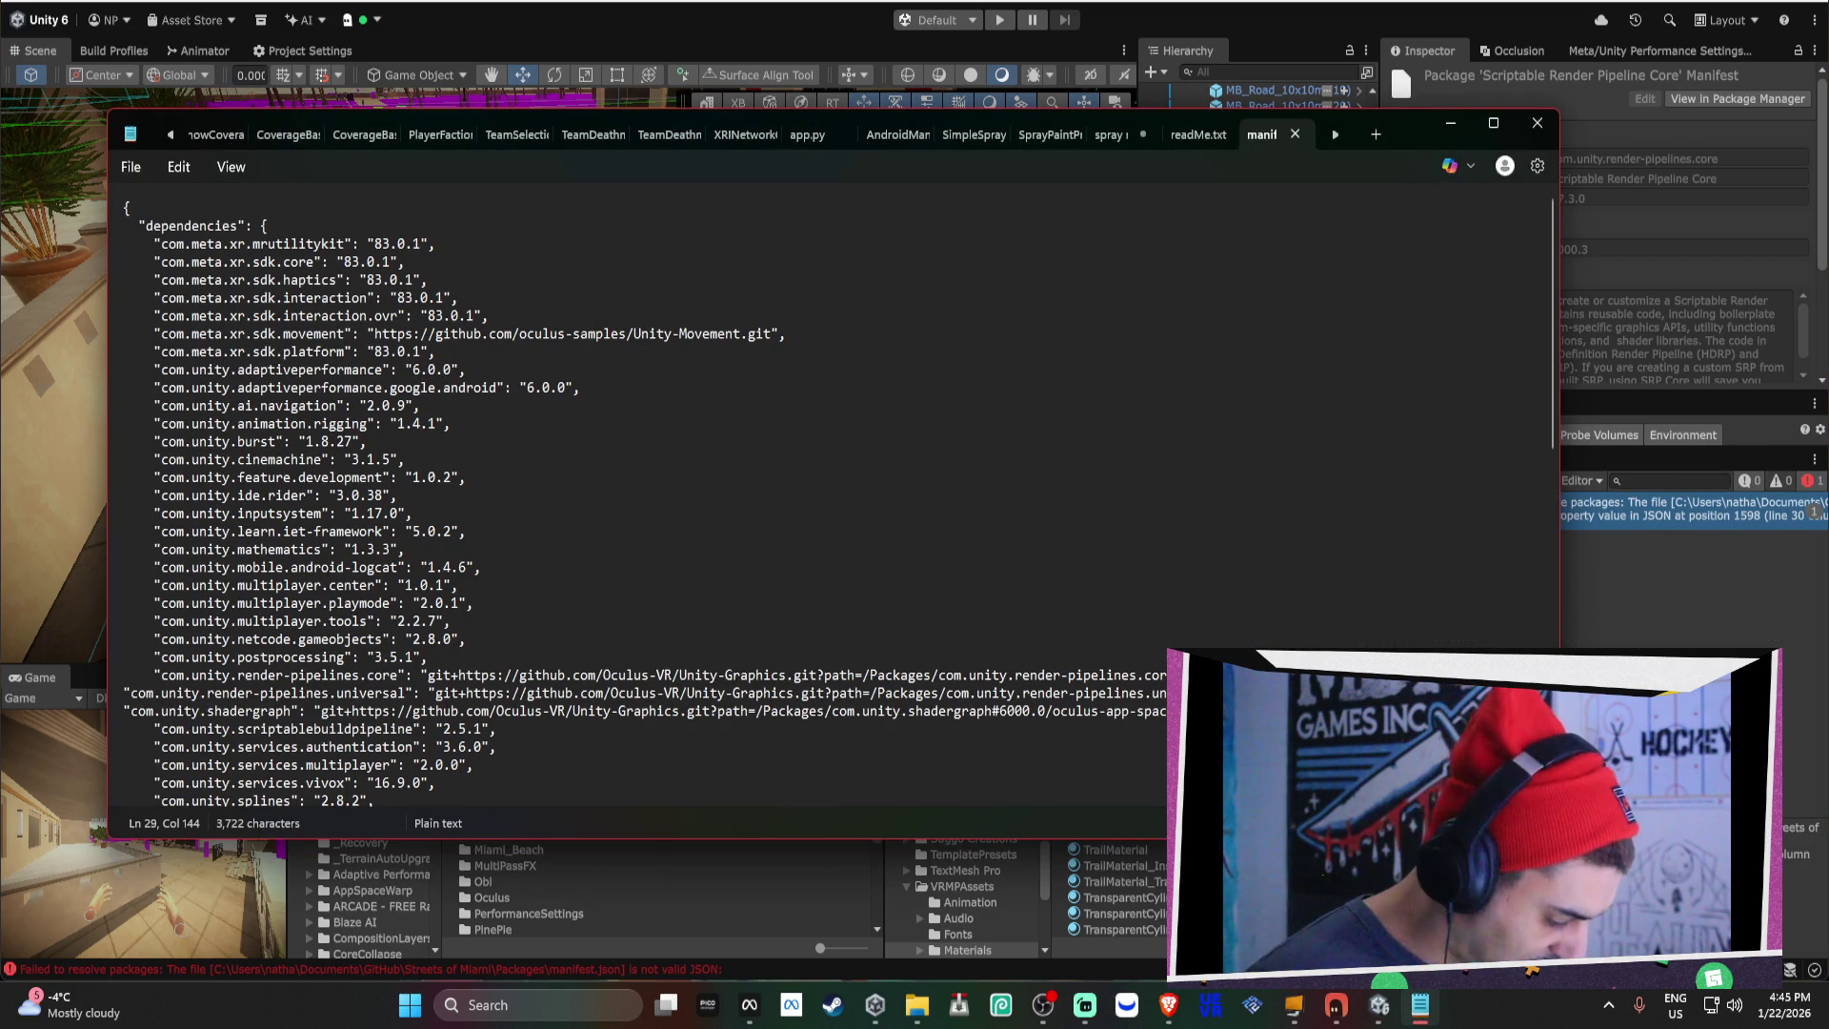
pyautogui.hotkey('ctrl', 'a')
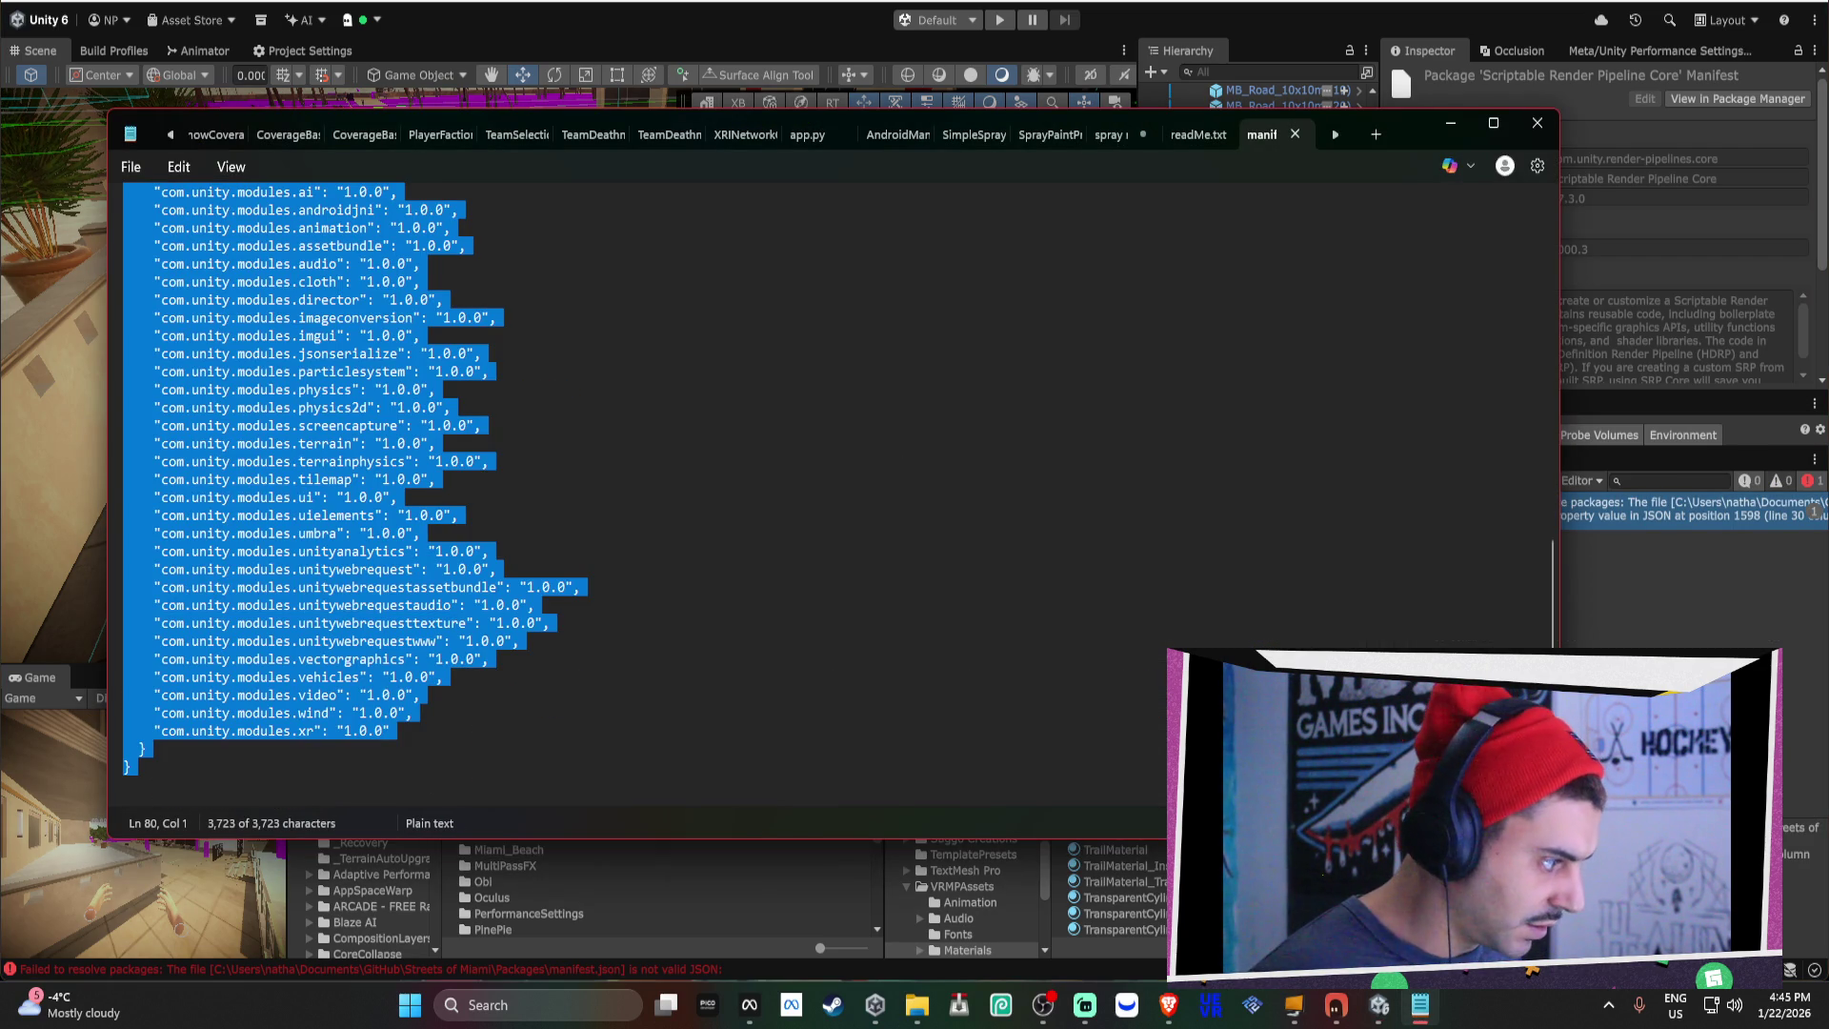
pyautogui.scroll(15, 1253, 621)
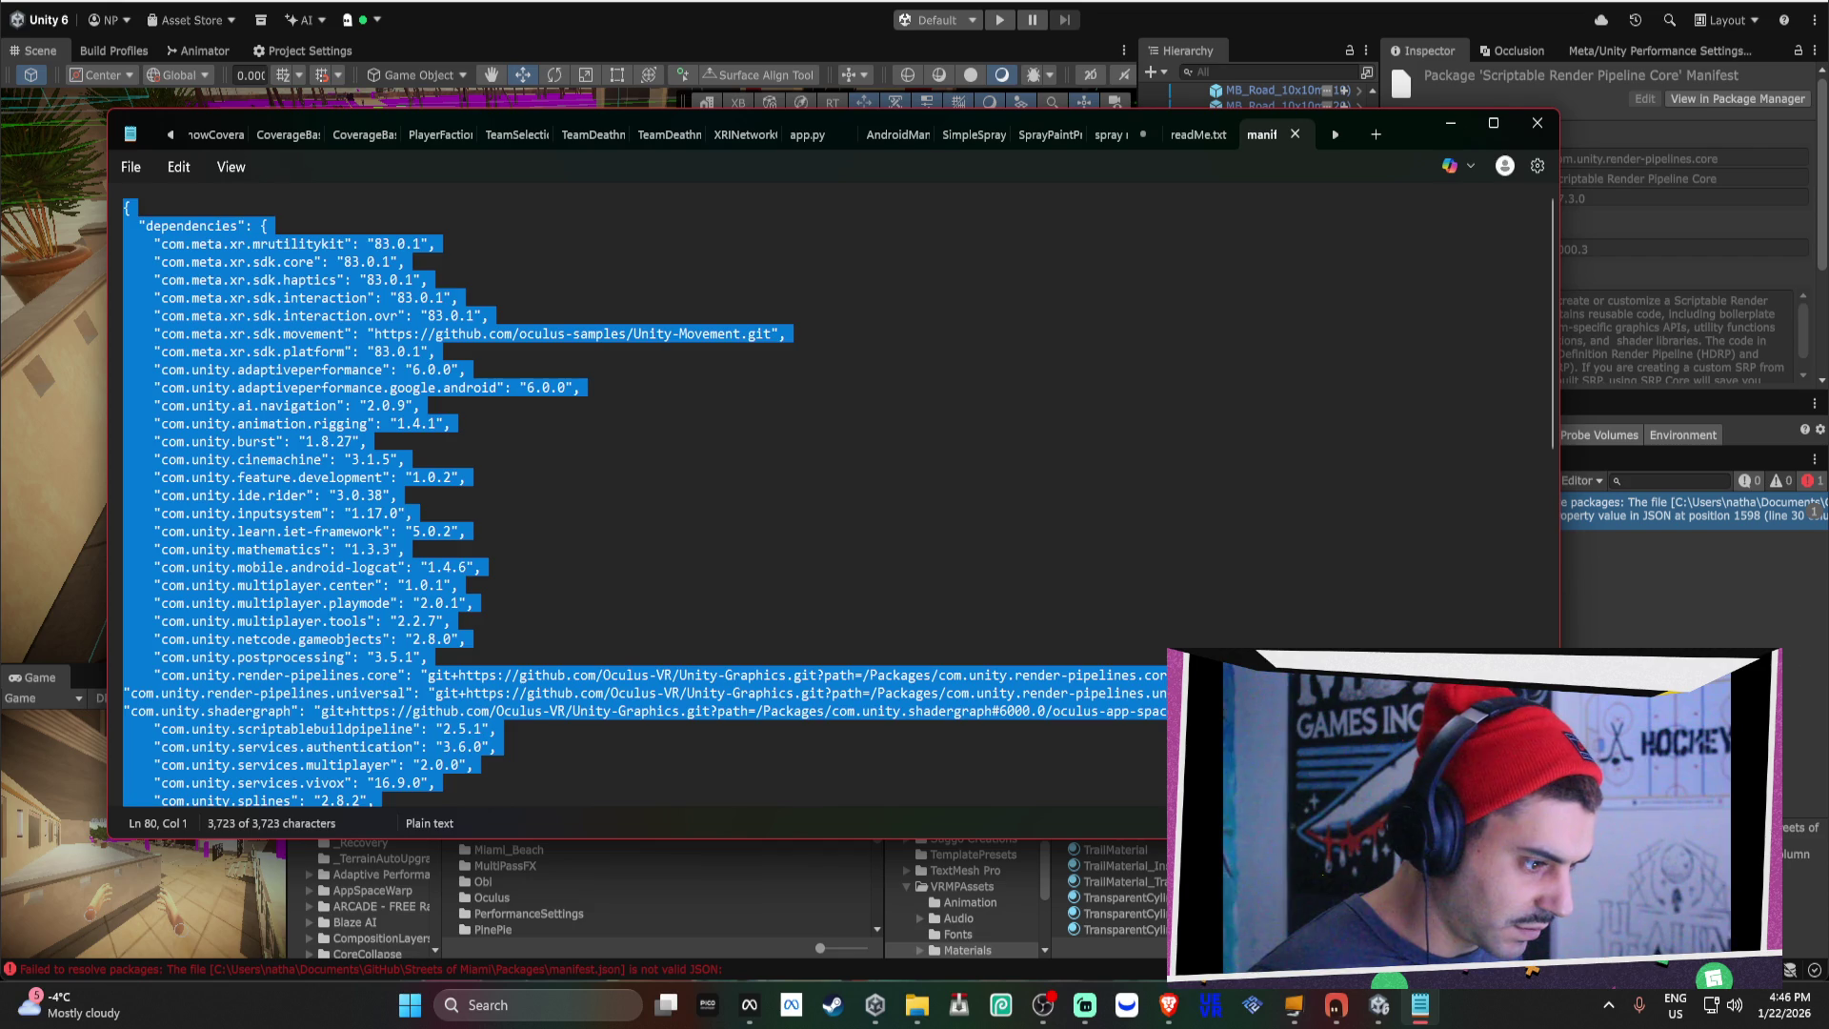
pyautogui.click(1784, 664)
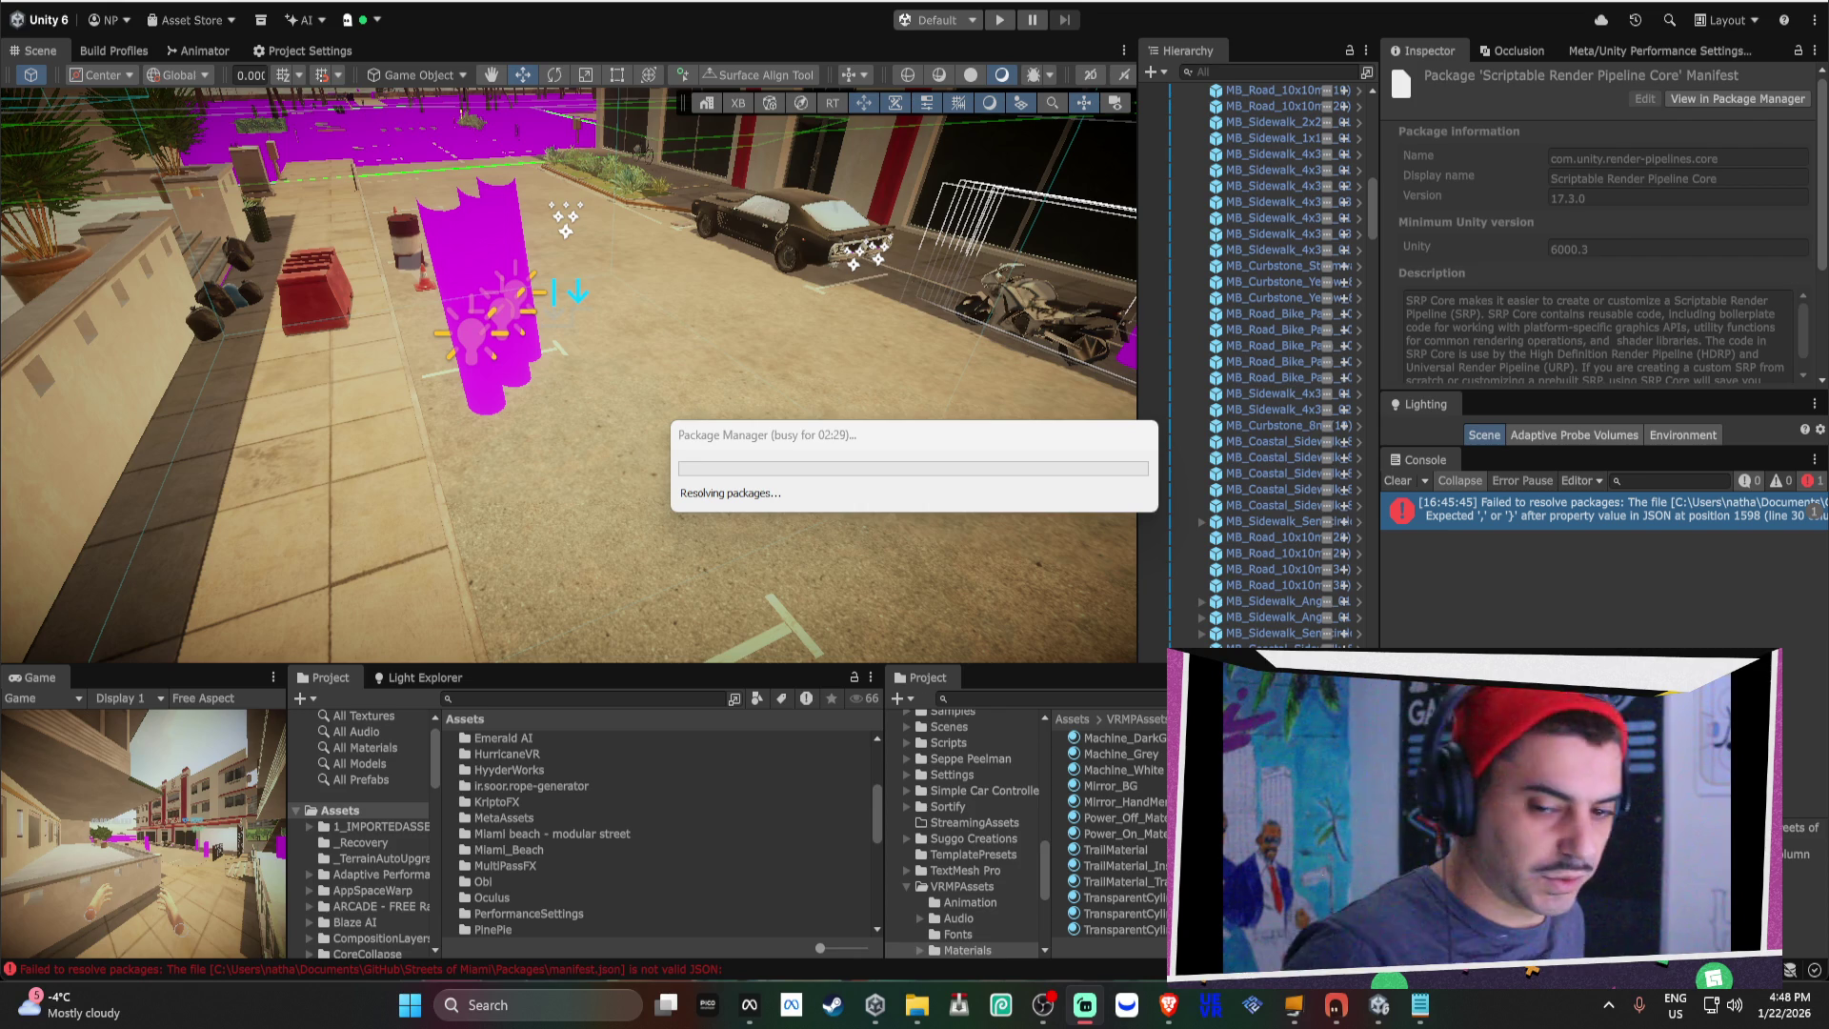
# Wait for Unity to finish resolving packages, then bring up the SpaceWarp docs in the browser.
pyautogui.click(1168, 1002)
# Bring the Trello board forward and switch the other window to the GTA IV missions wiki.
pyautogui.click(1168, 1002)
pyautogui.click(1095, 952)
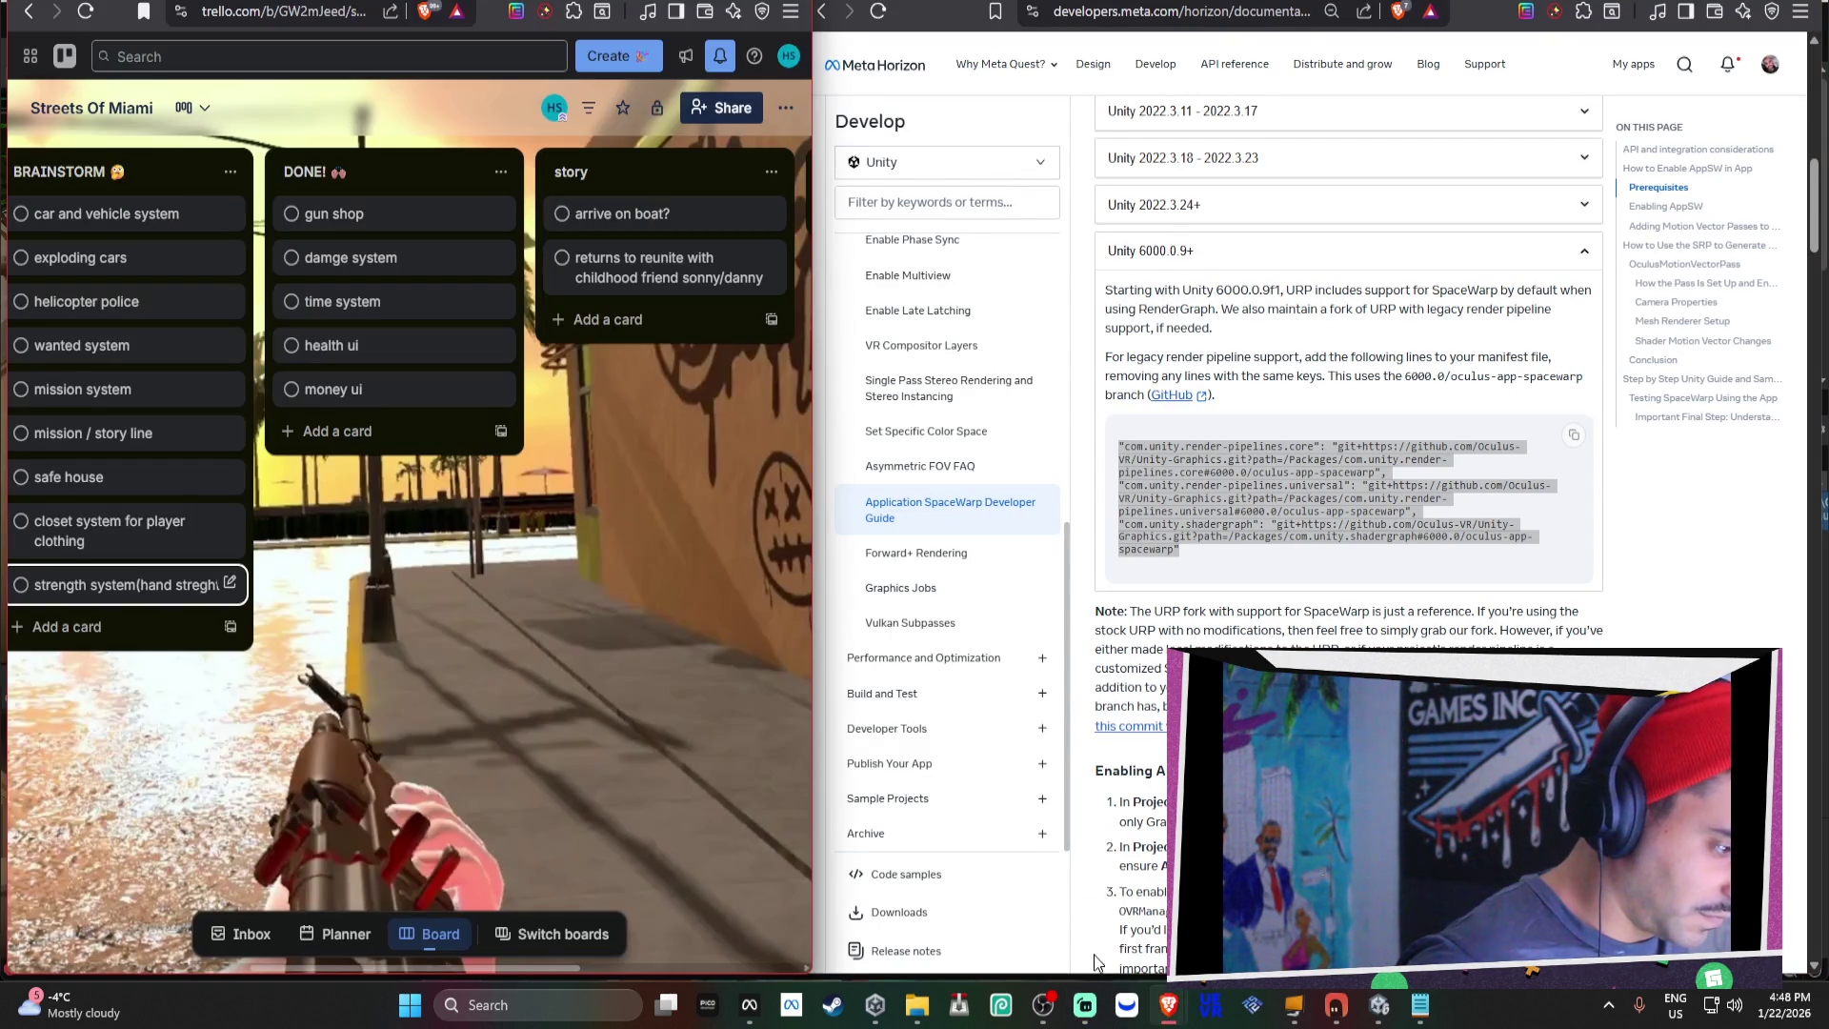
pyautogui.hotkey('alt', 'Tab')
pyautogui.scroll(3, 1437, 510)
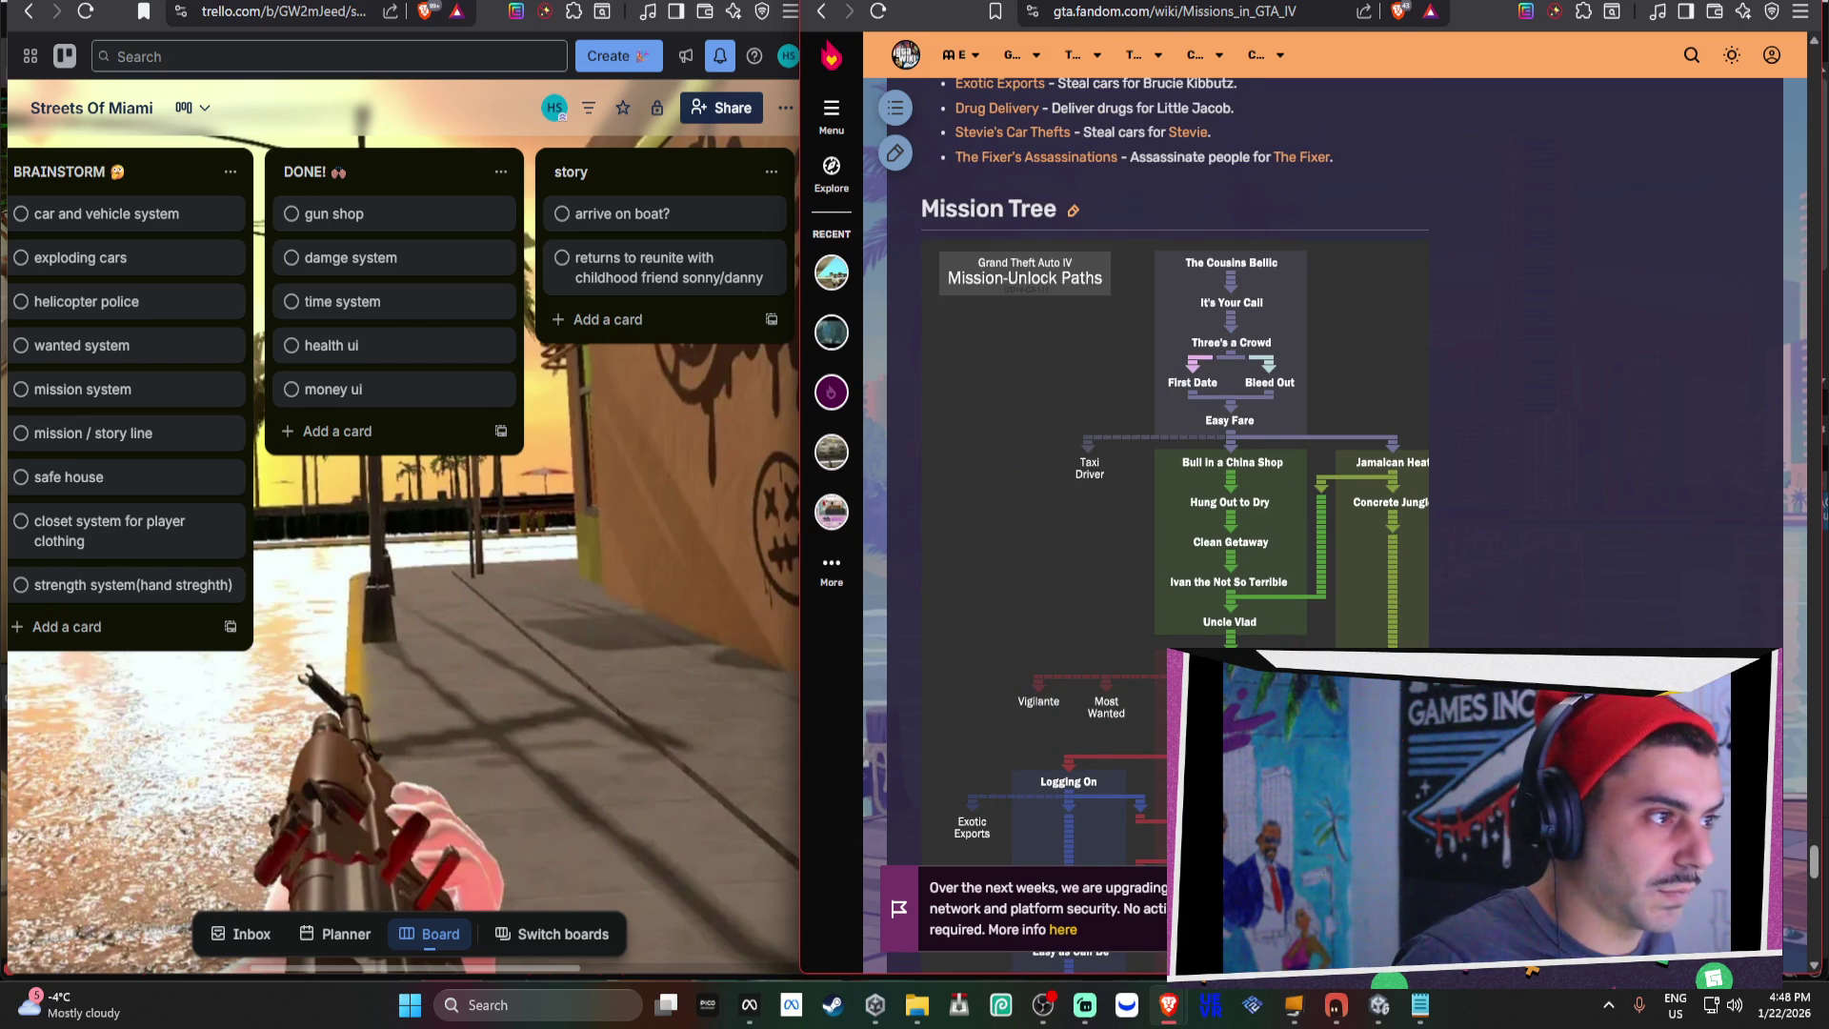
pyautogui.hotkey('alt', 'Left')
pyautogui.hotkey('alt', 'Right')
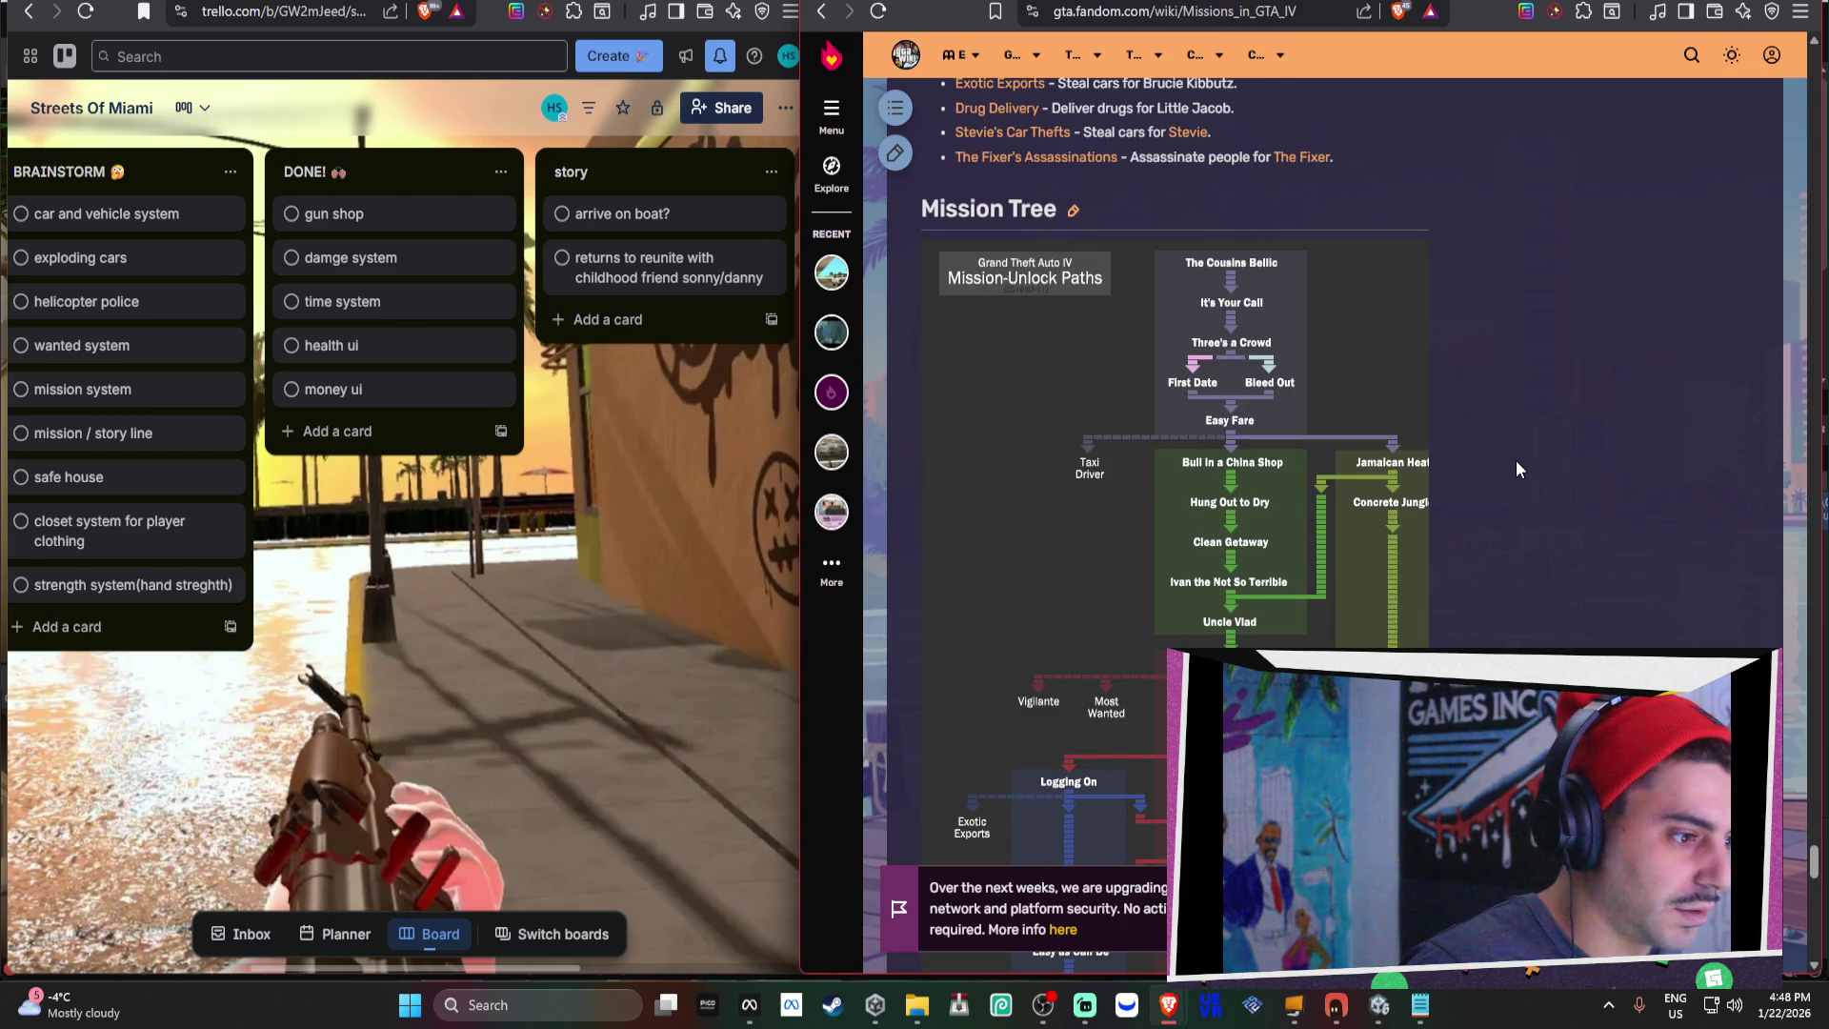
pyautogui.hscroll(3, 661, 471)
pyautogui.hscroll(-3, 661, 471)
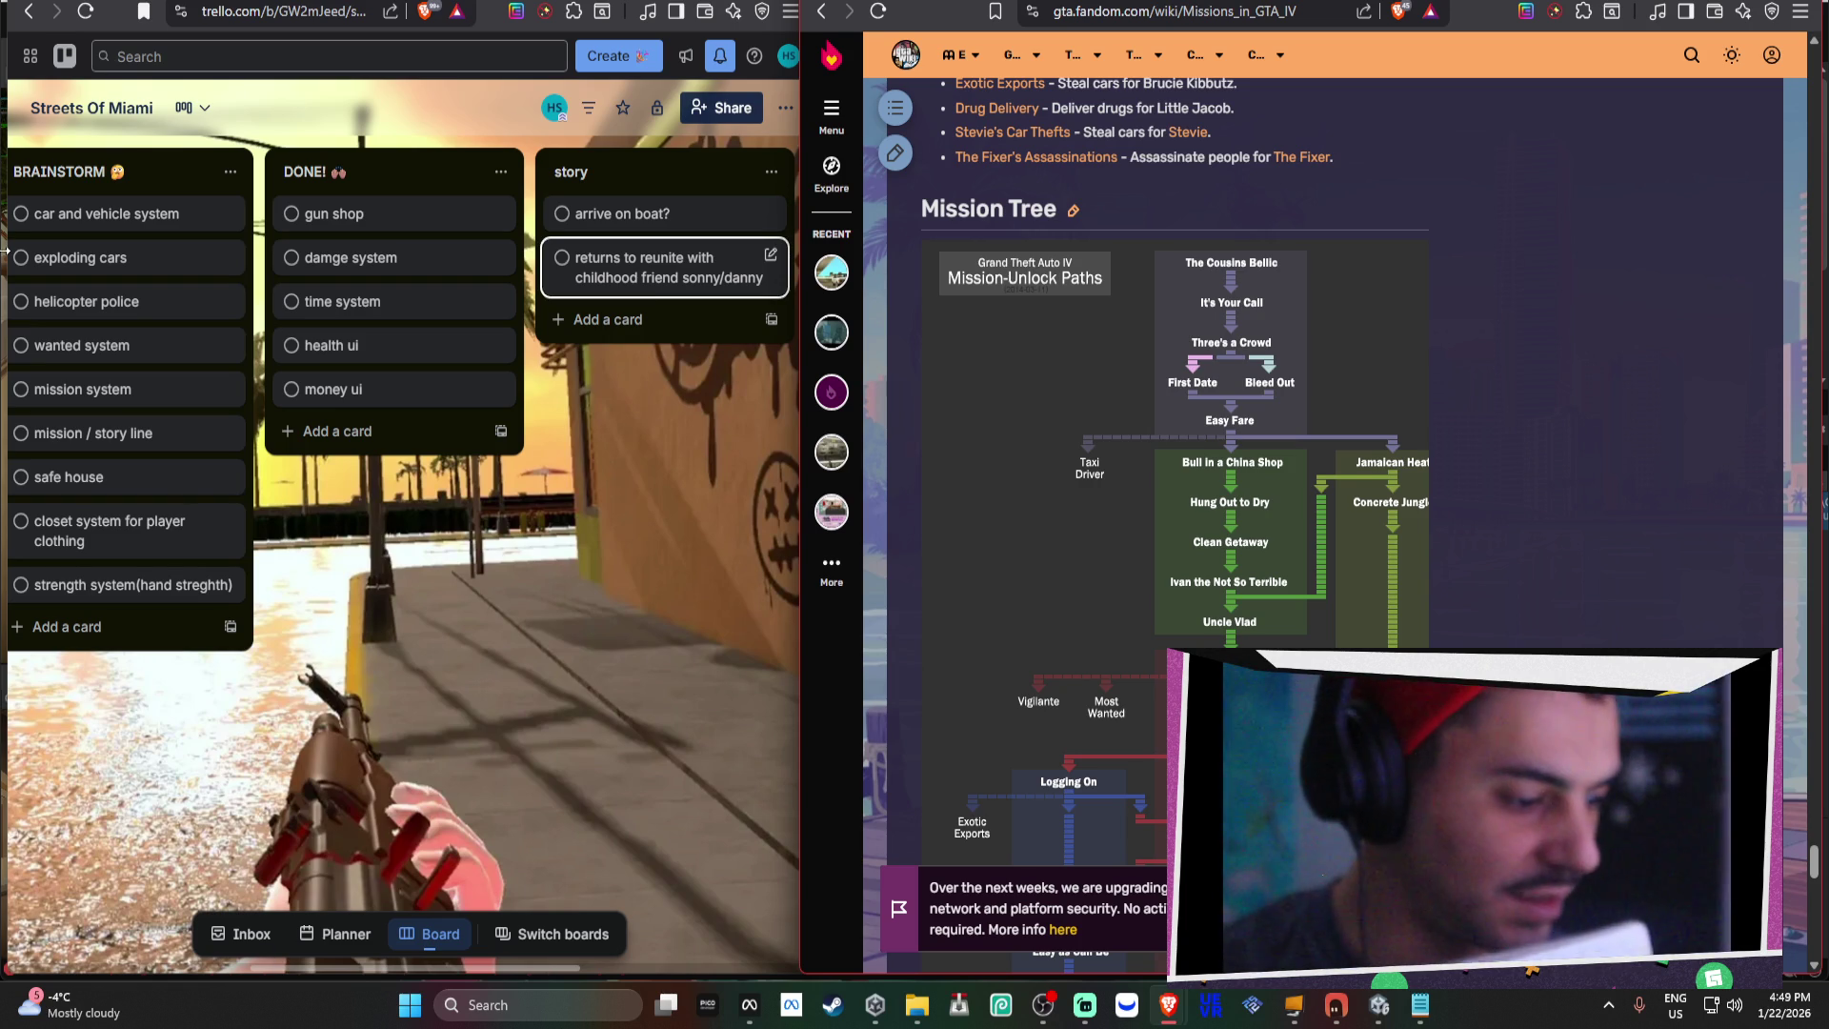
pyautogui.click(1381, 1009)
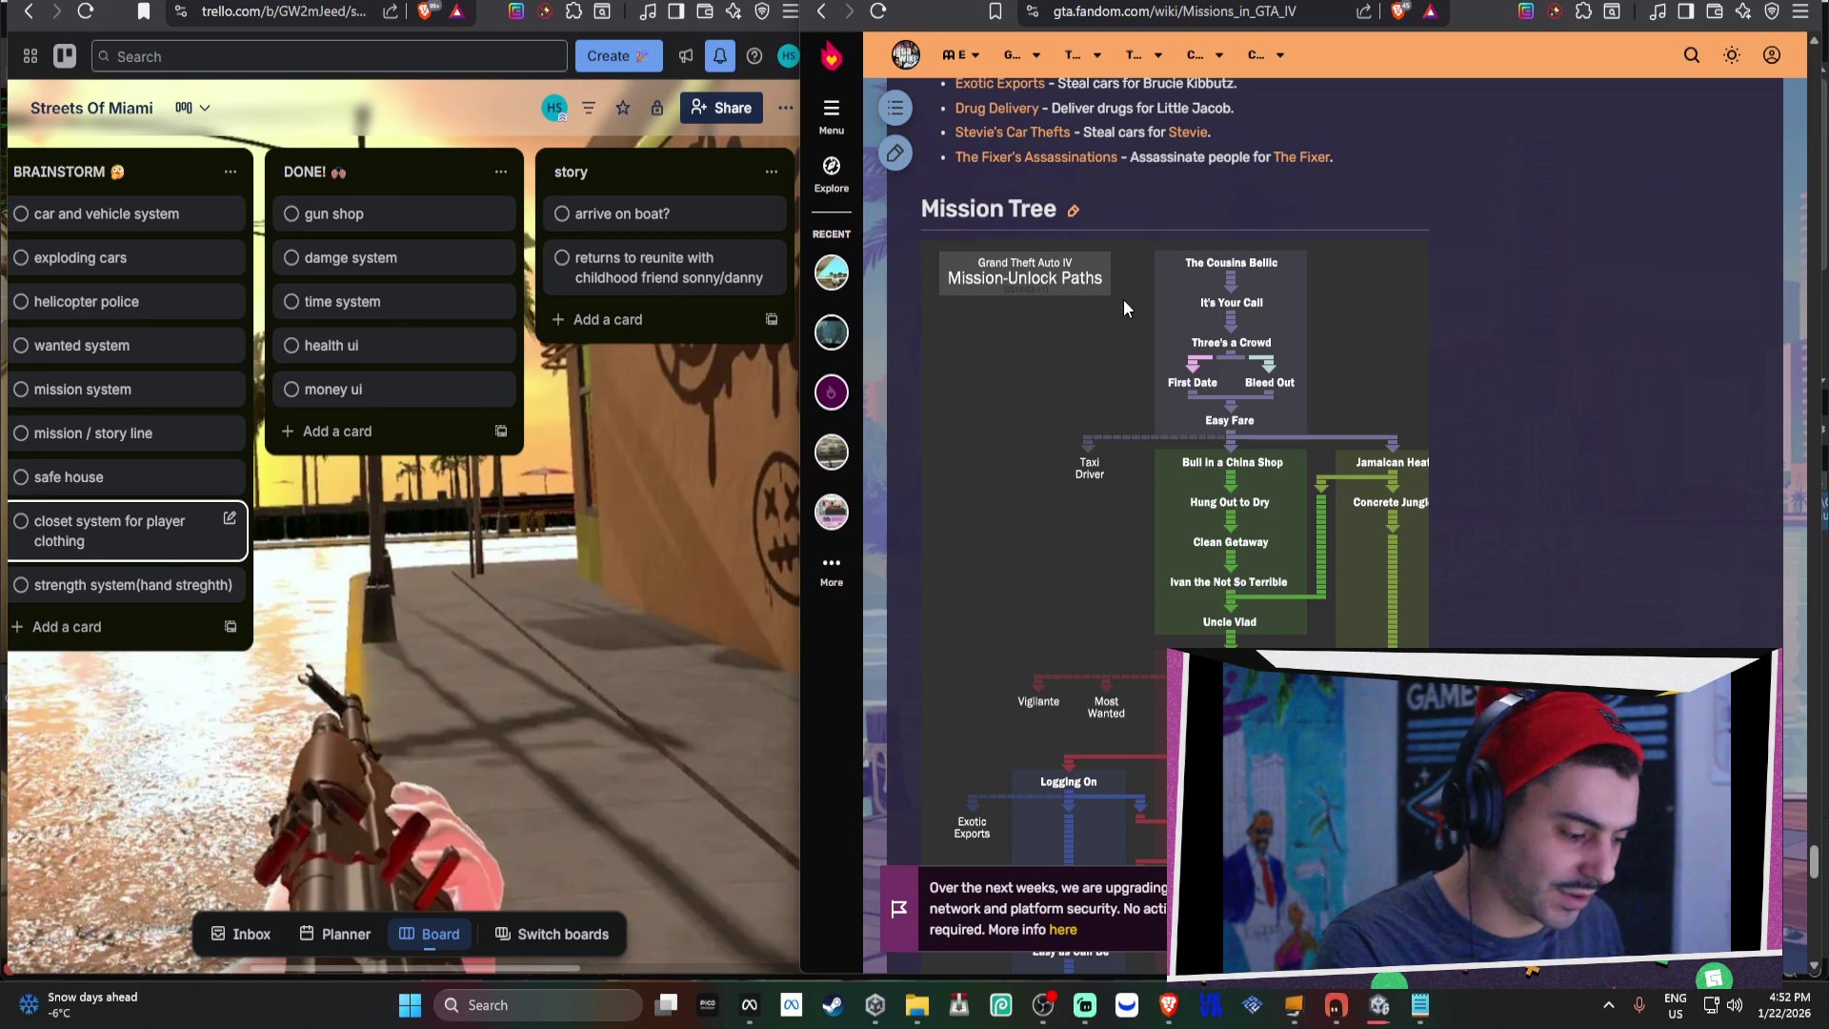
# Scroll the Trello board sideways to the empty missions list, then switch to the ChatGPT project tab.
pyautogui.scroll(-2, 1328, 344)
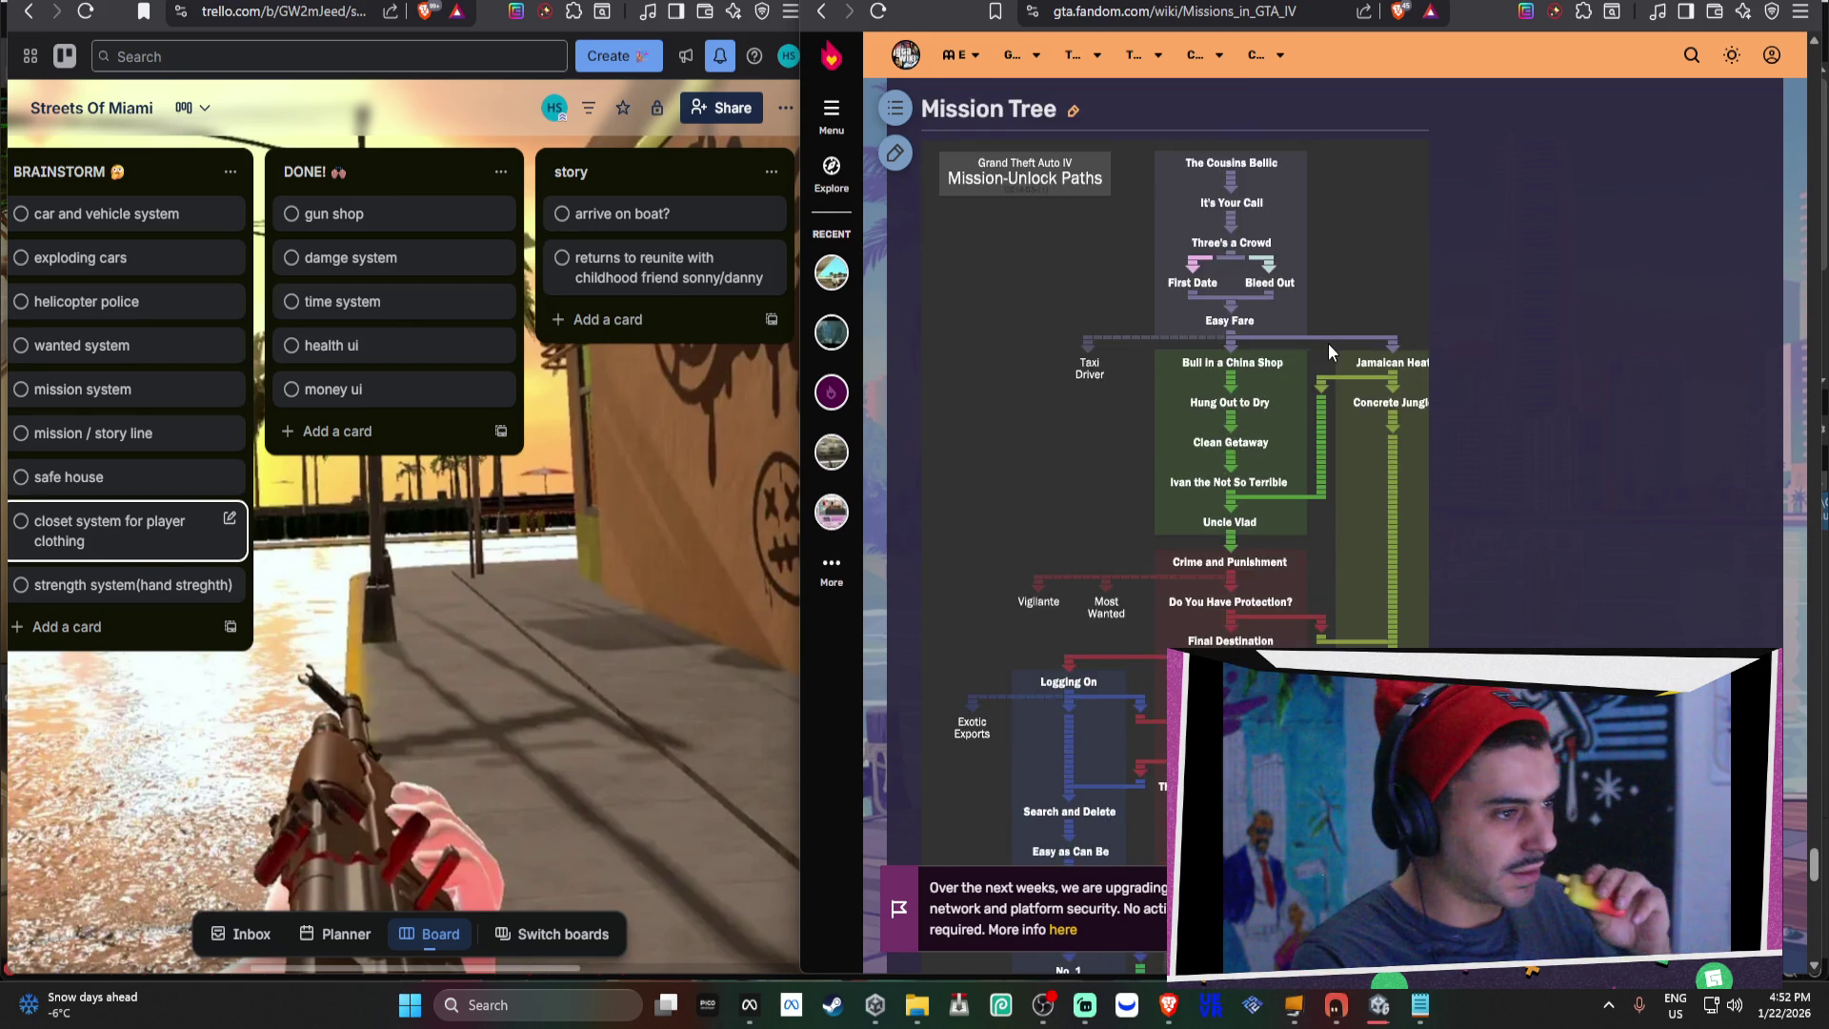
pyautogui.scroll(4, 1327, 343)
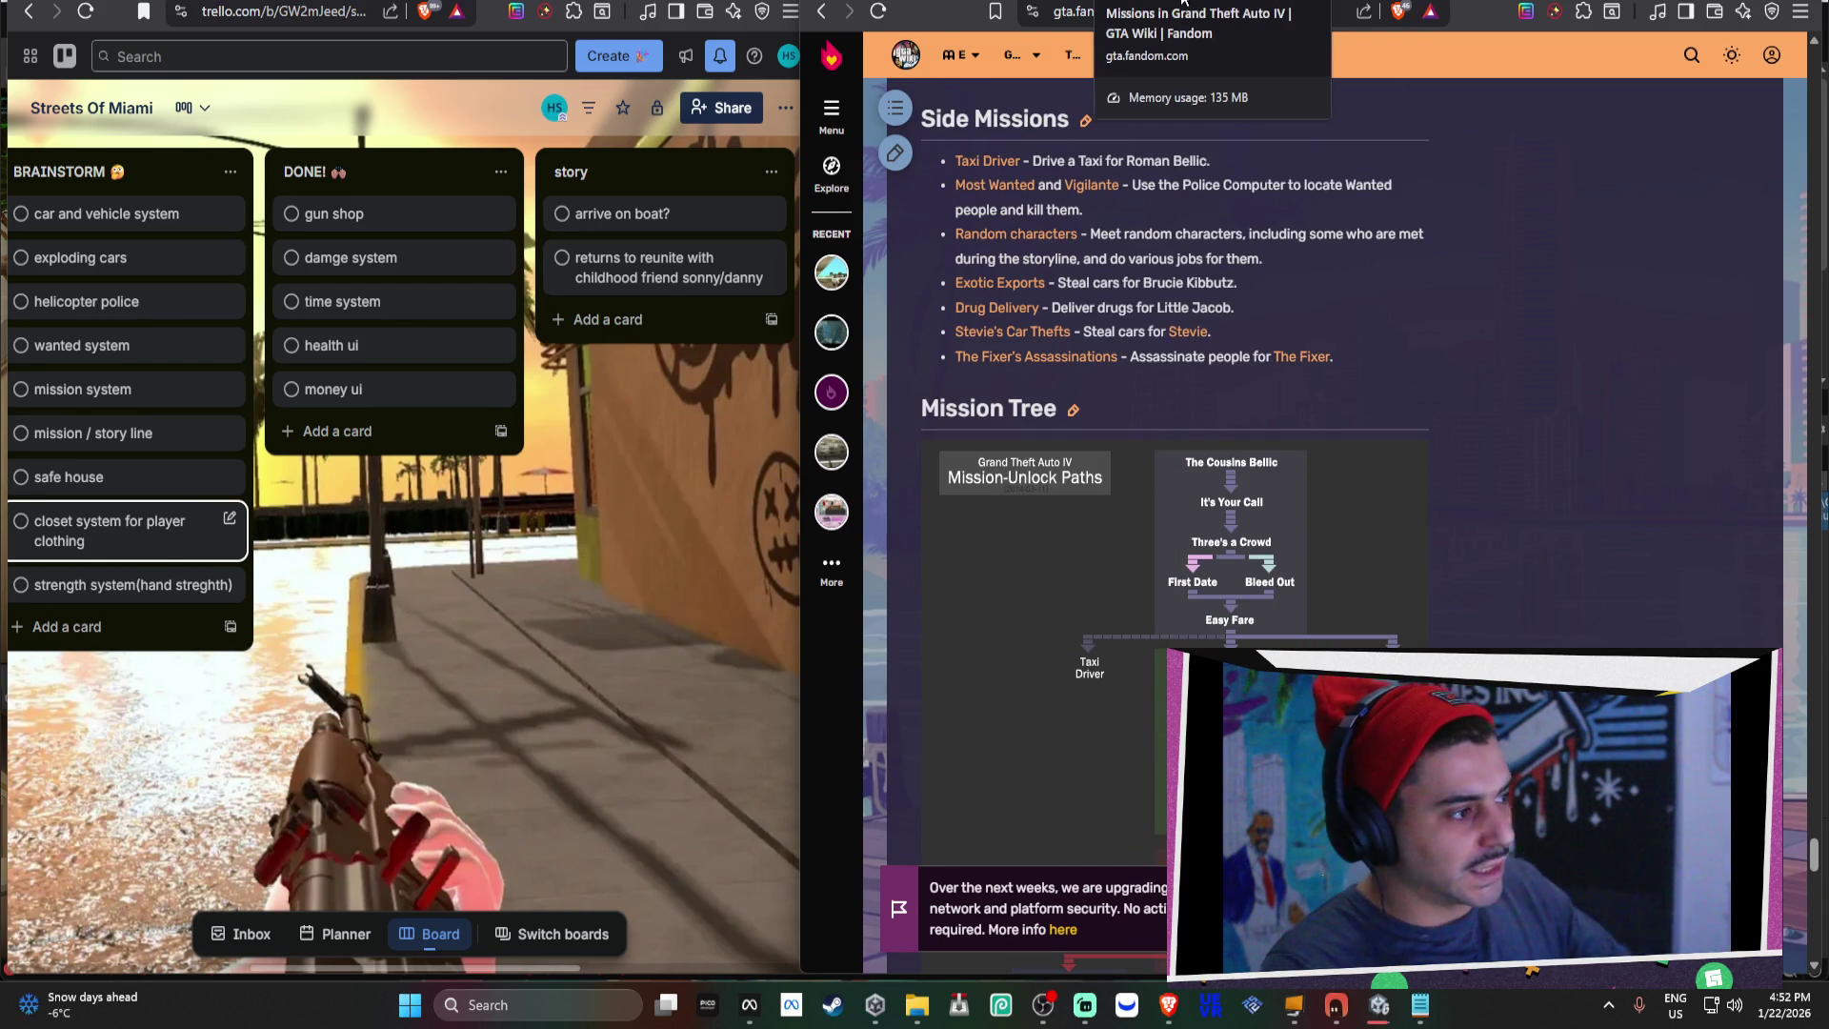
pyautogui.hscroll(3, 644, 442)
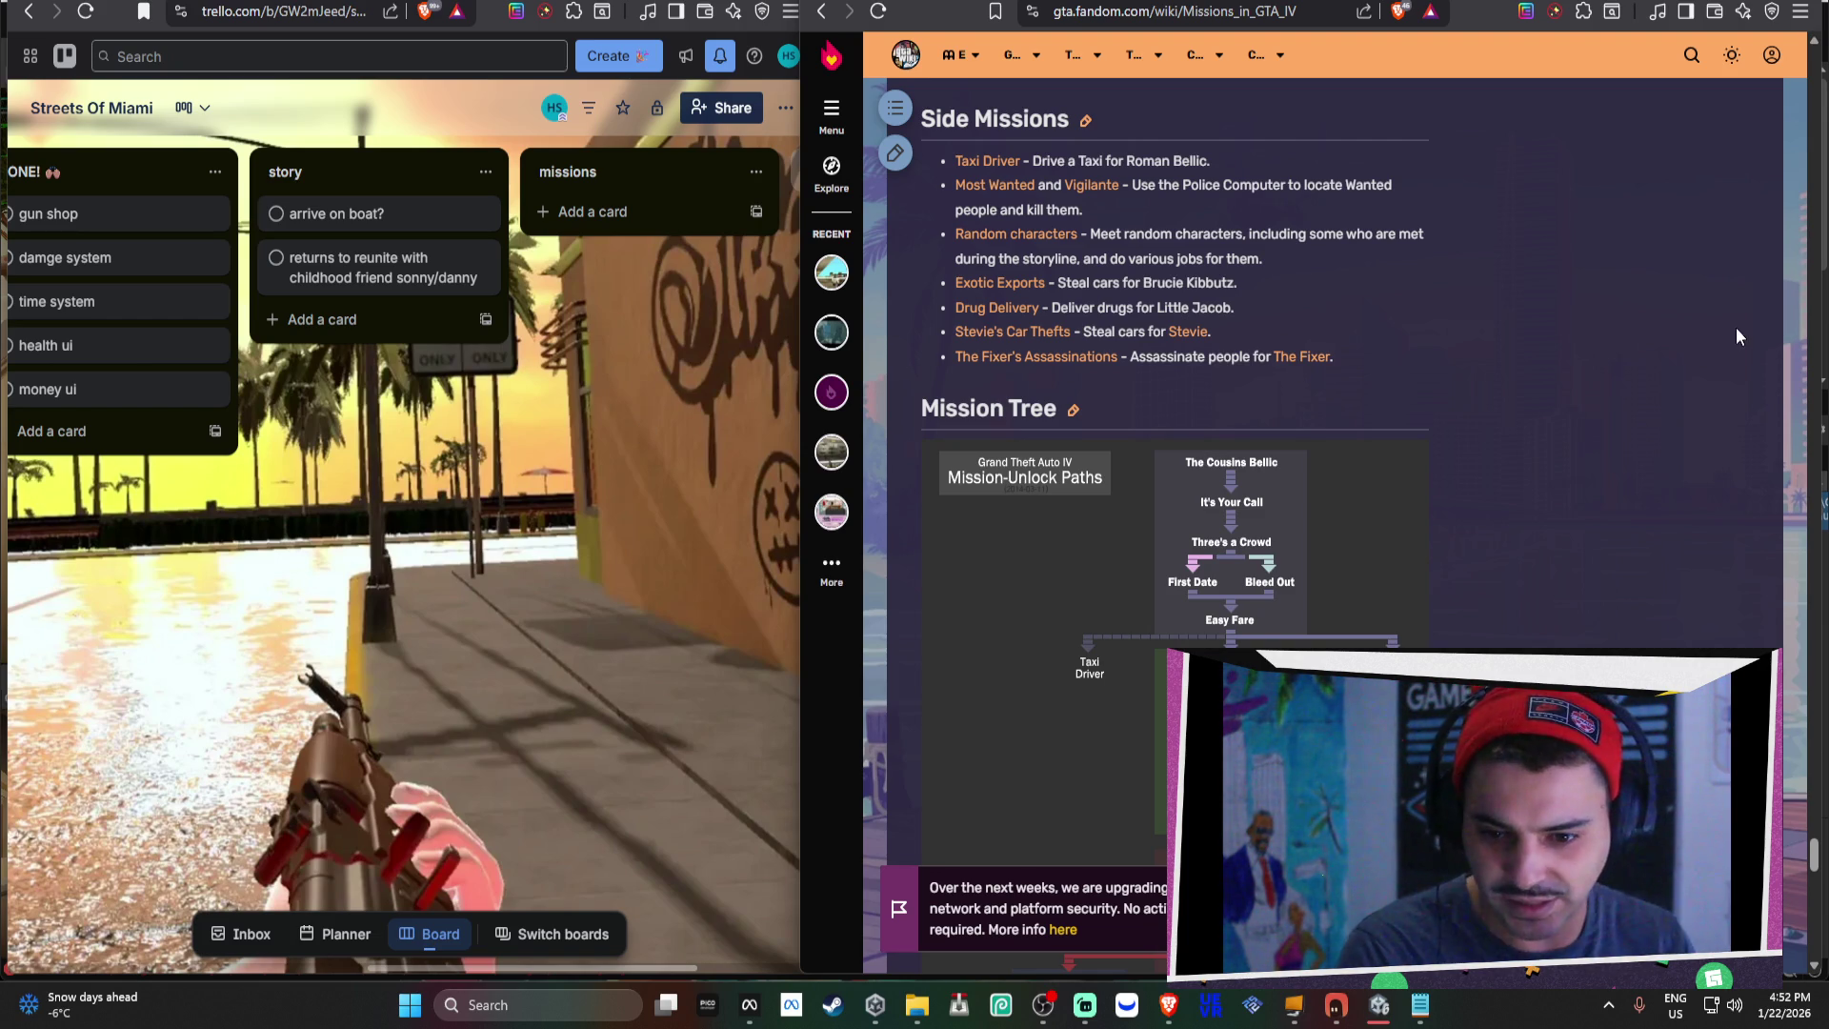
pyautogui.hotkey('ctrl', 'Tab')
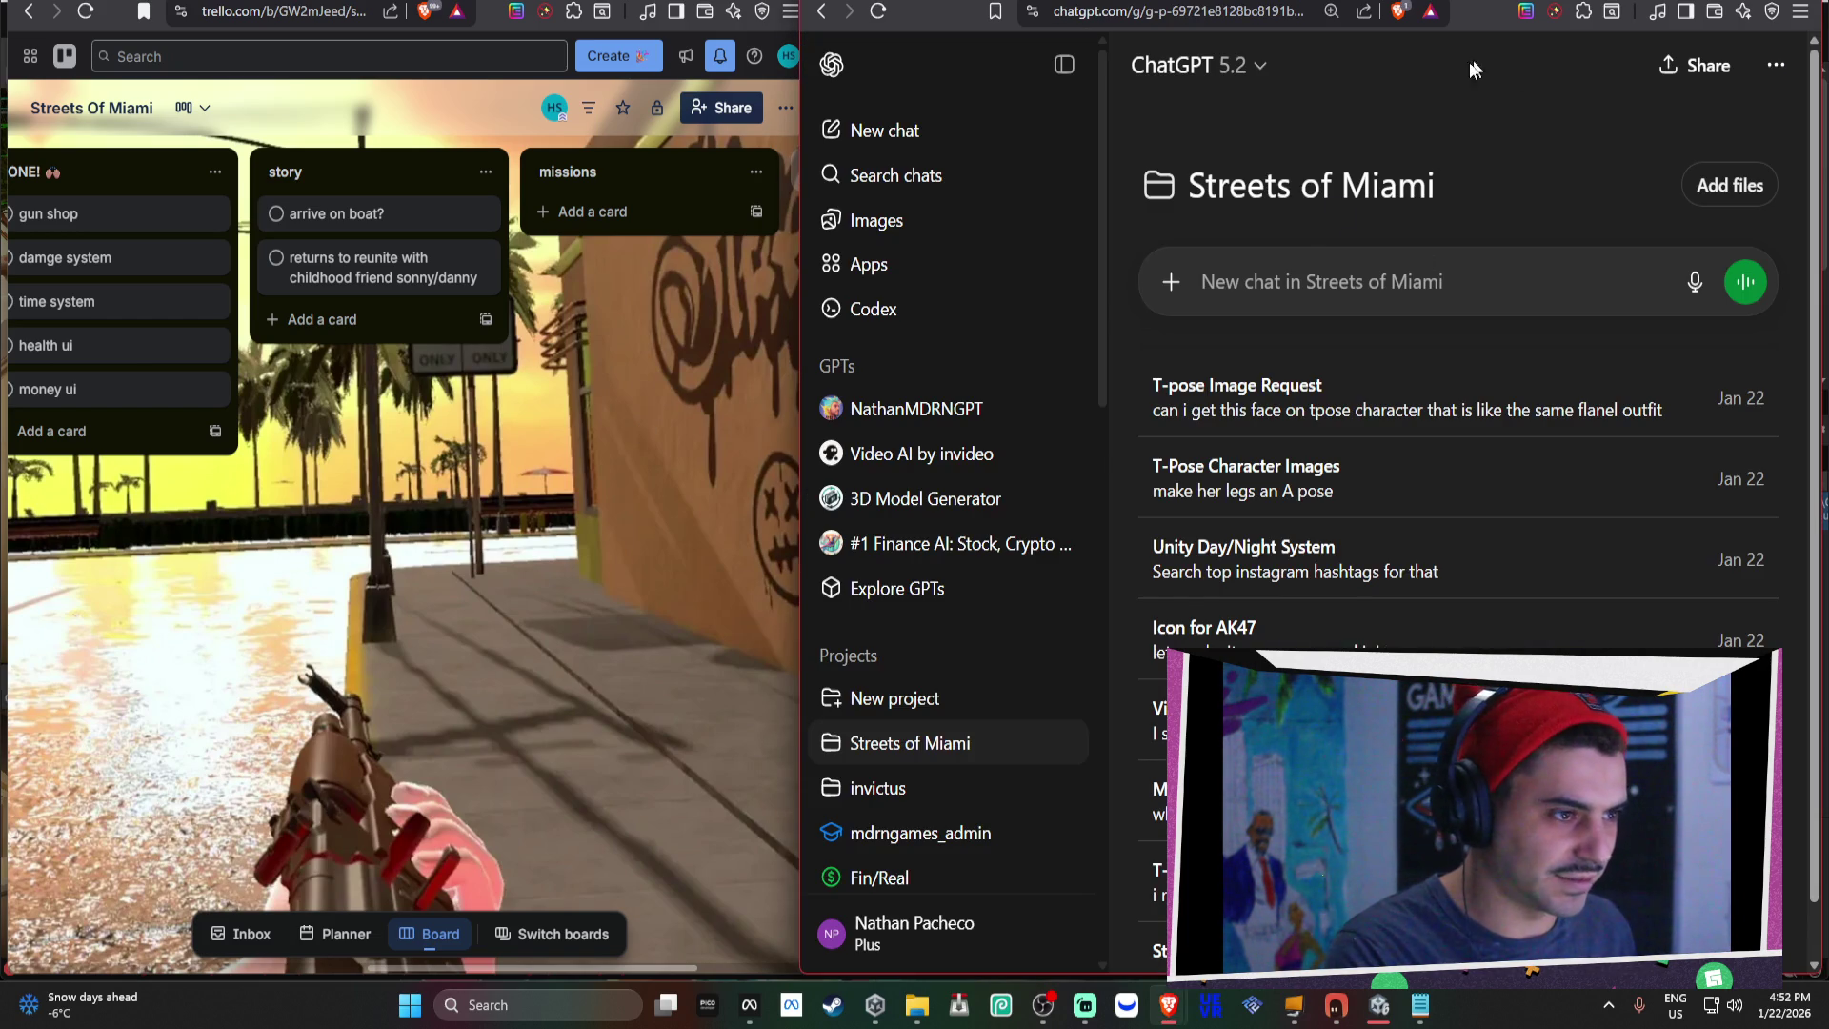
# Look through the T-pose and visuals-review chats, then return to the Streets of Miami project page.
pyautogui.click(1272, 408)
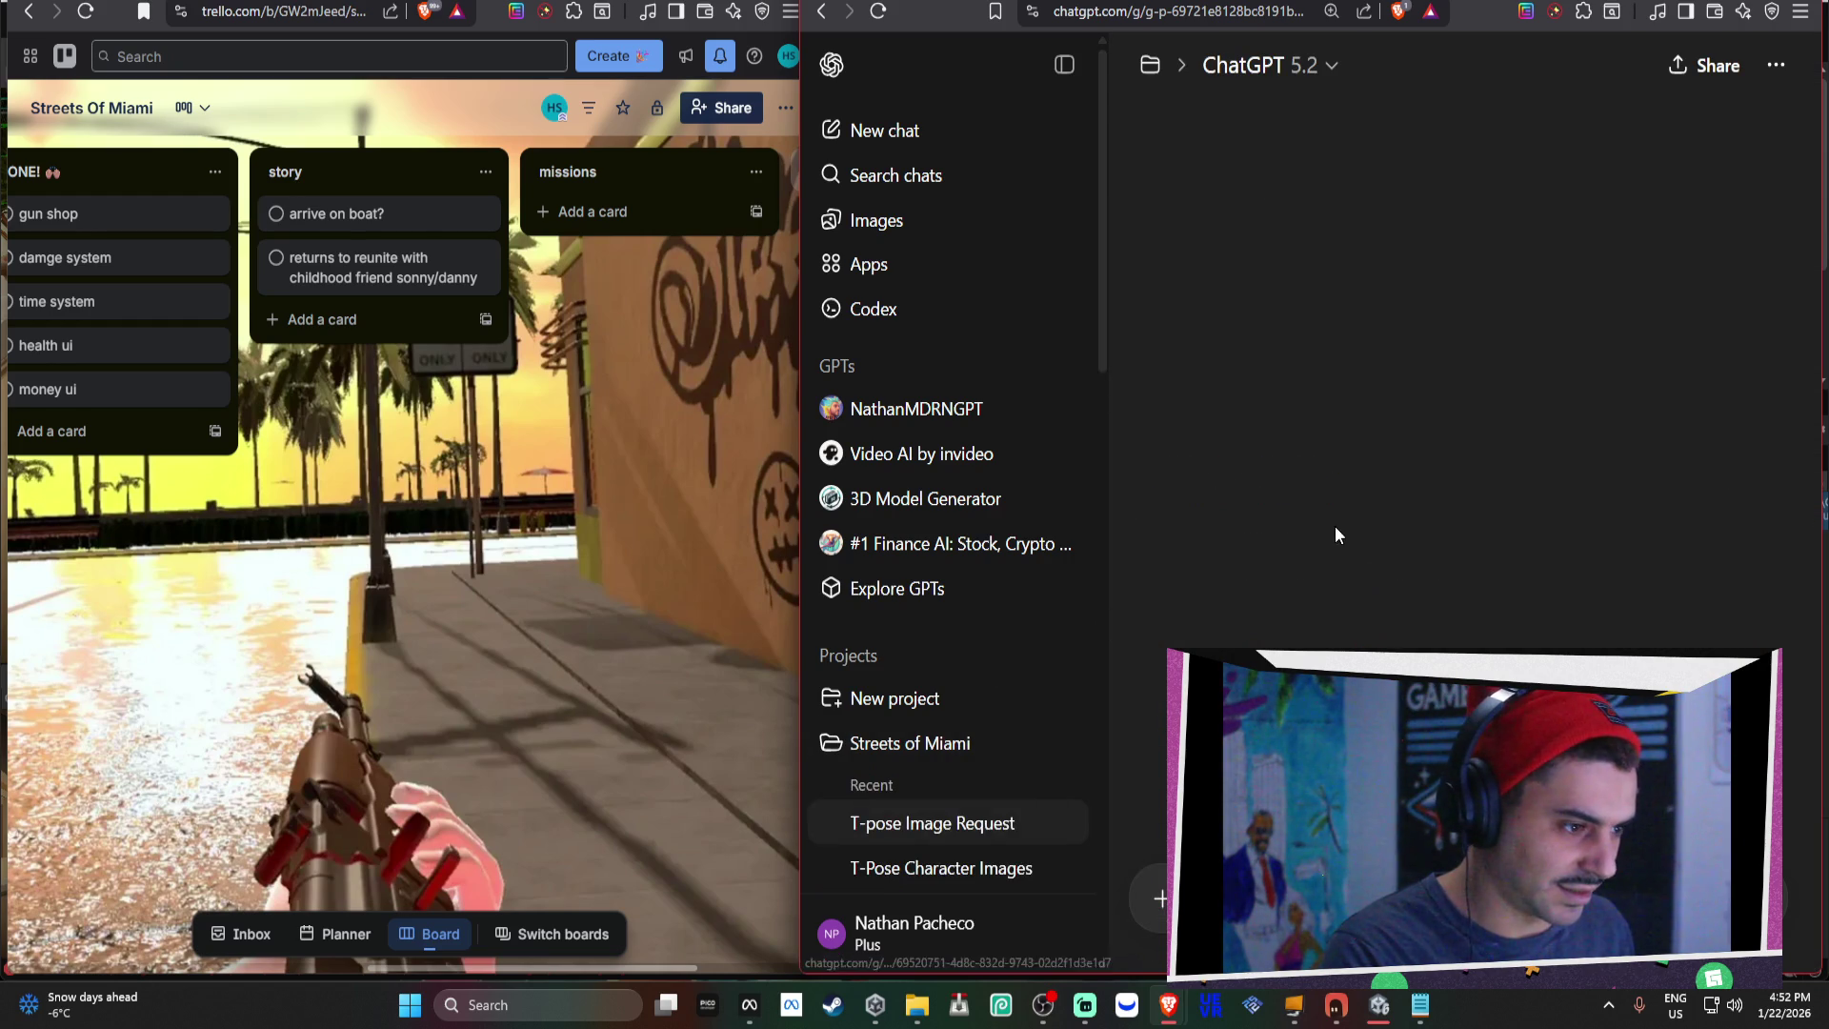
pyautogui.scroll(-4, 1029, 705)
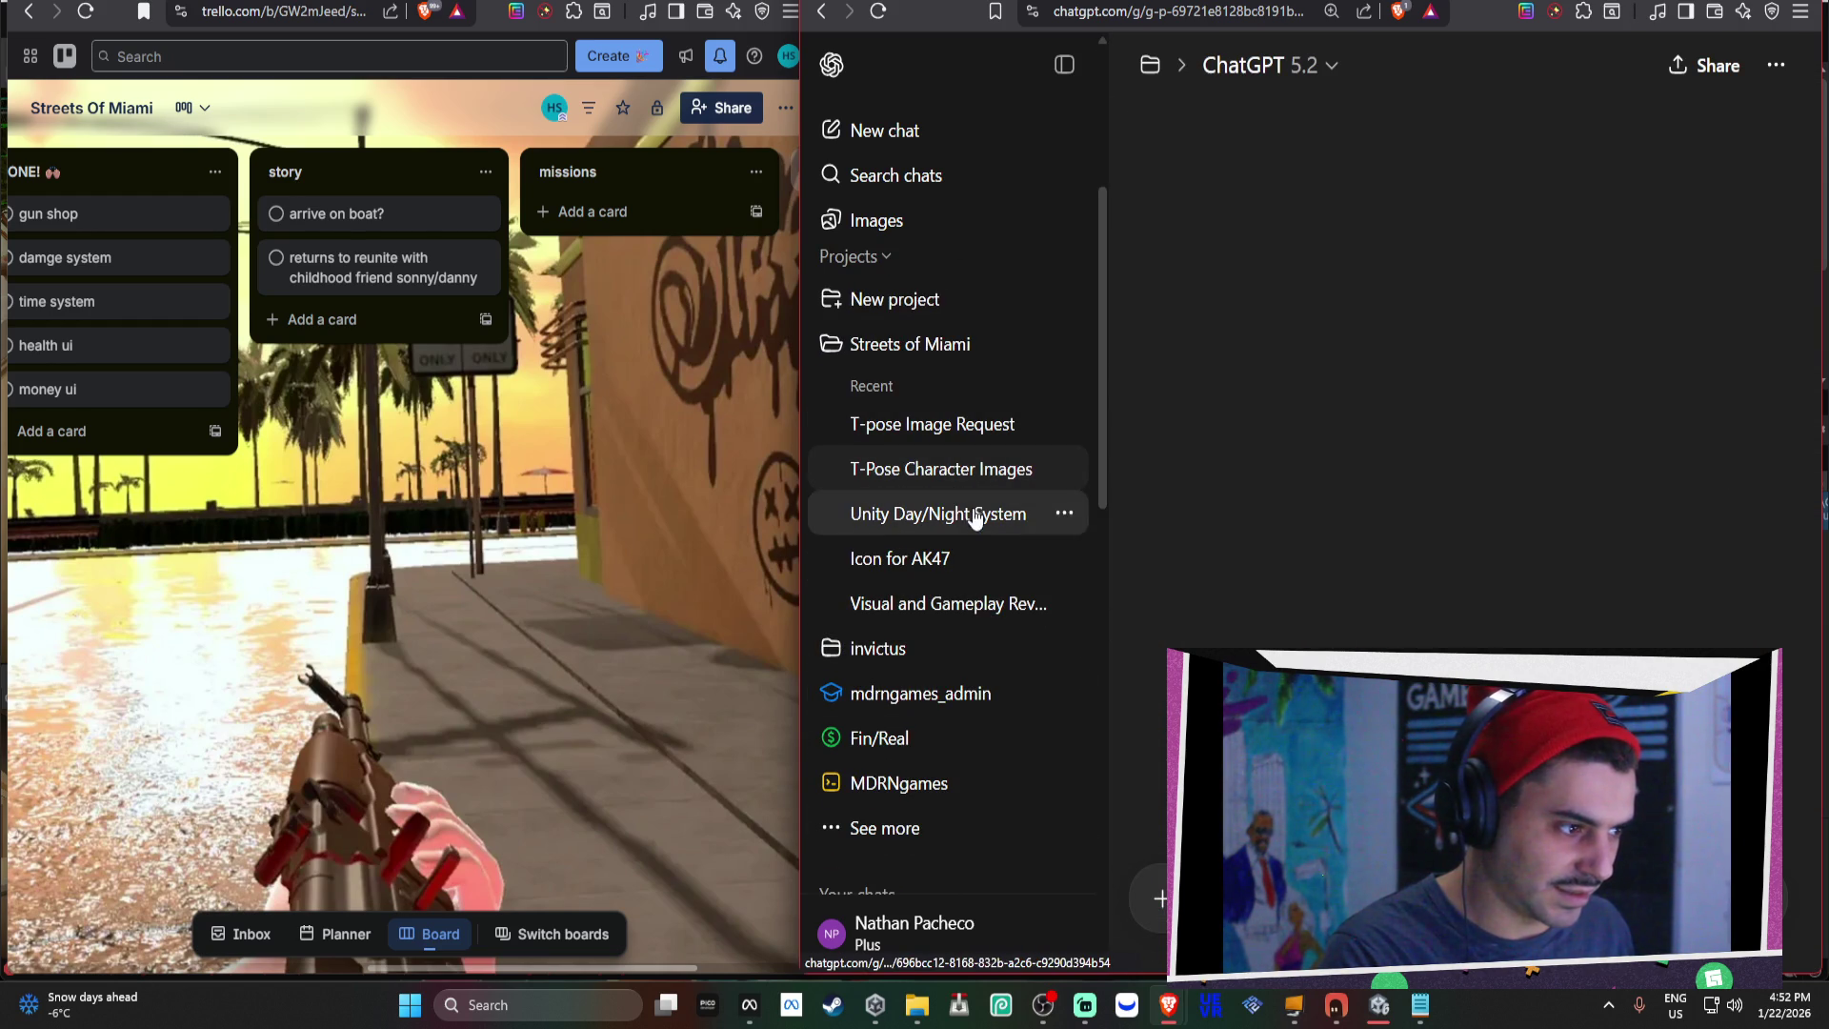
pyautogui.click(960, 602)
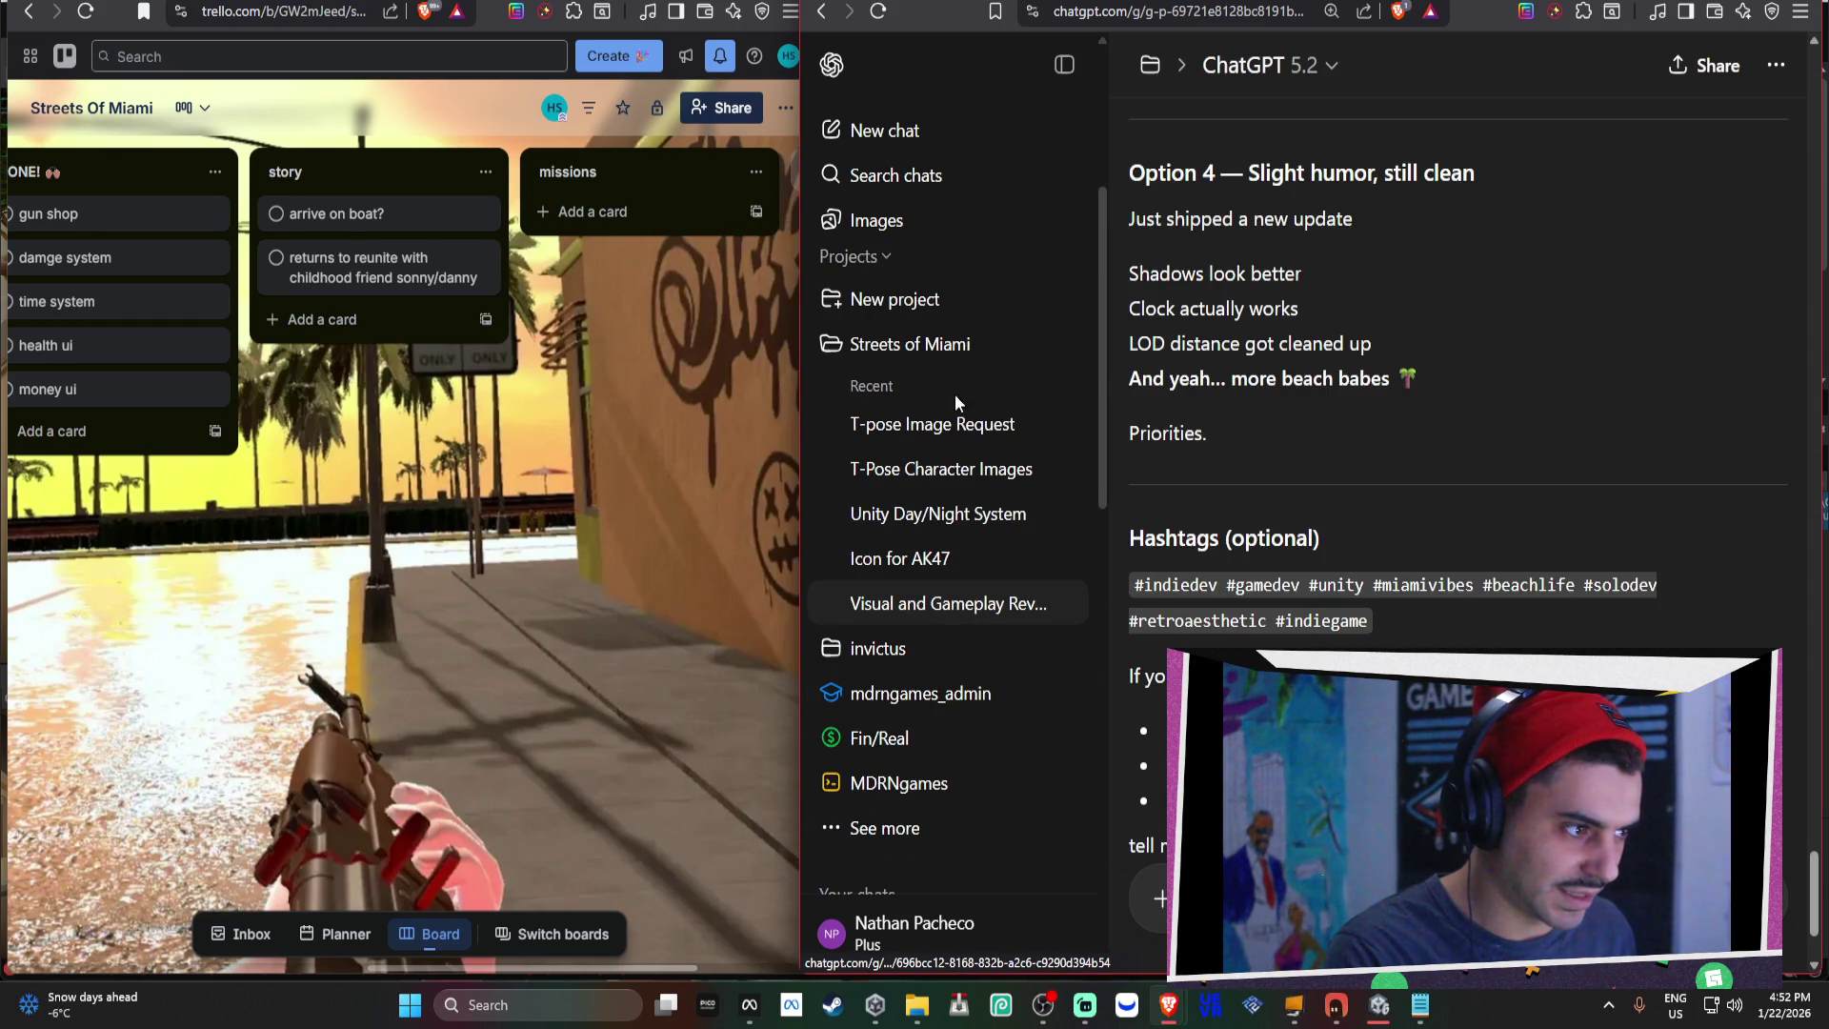
pyautogui.click(909, 344)
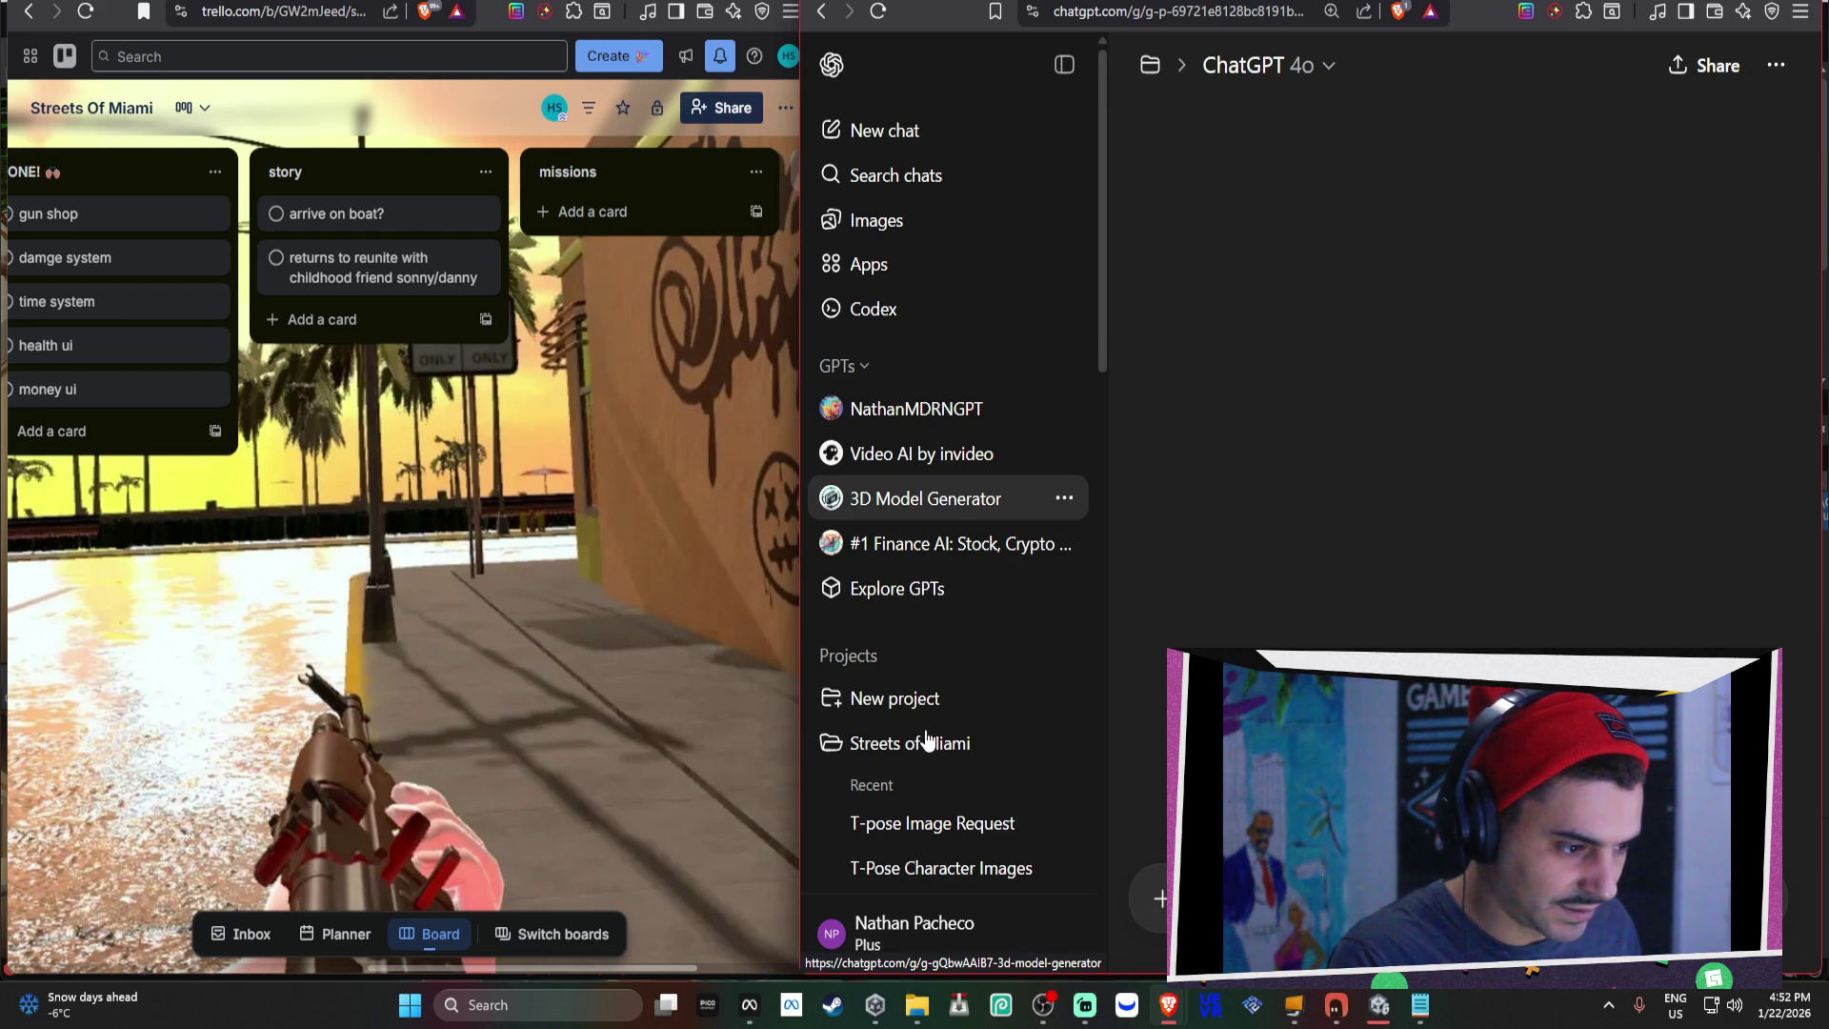
pyautogui.scroll(-3, 1019, 609)
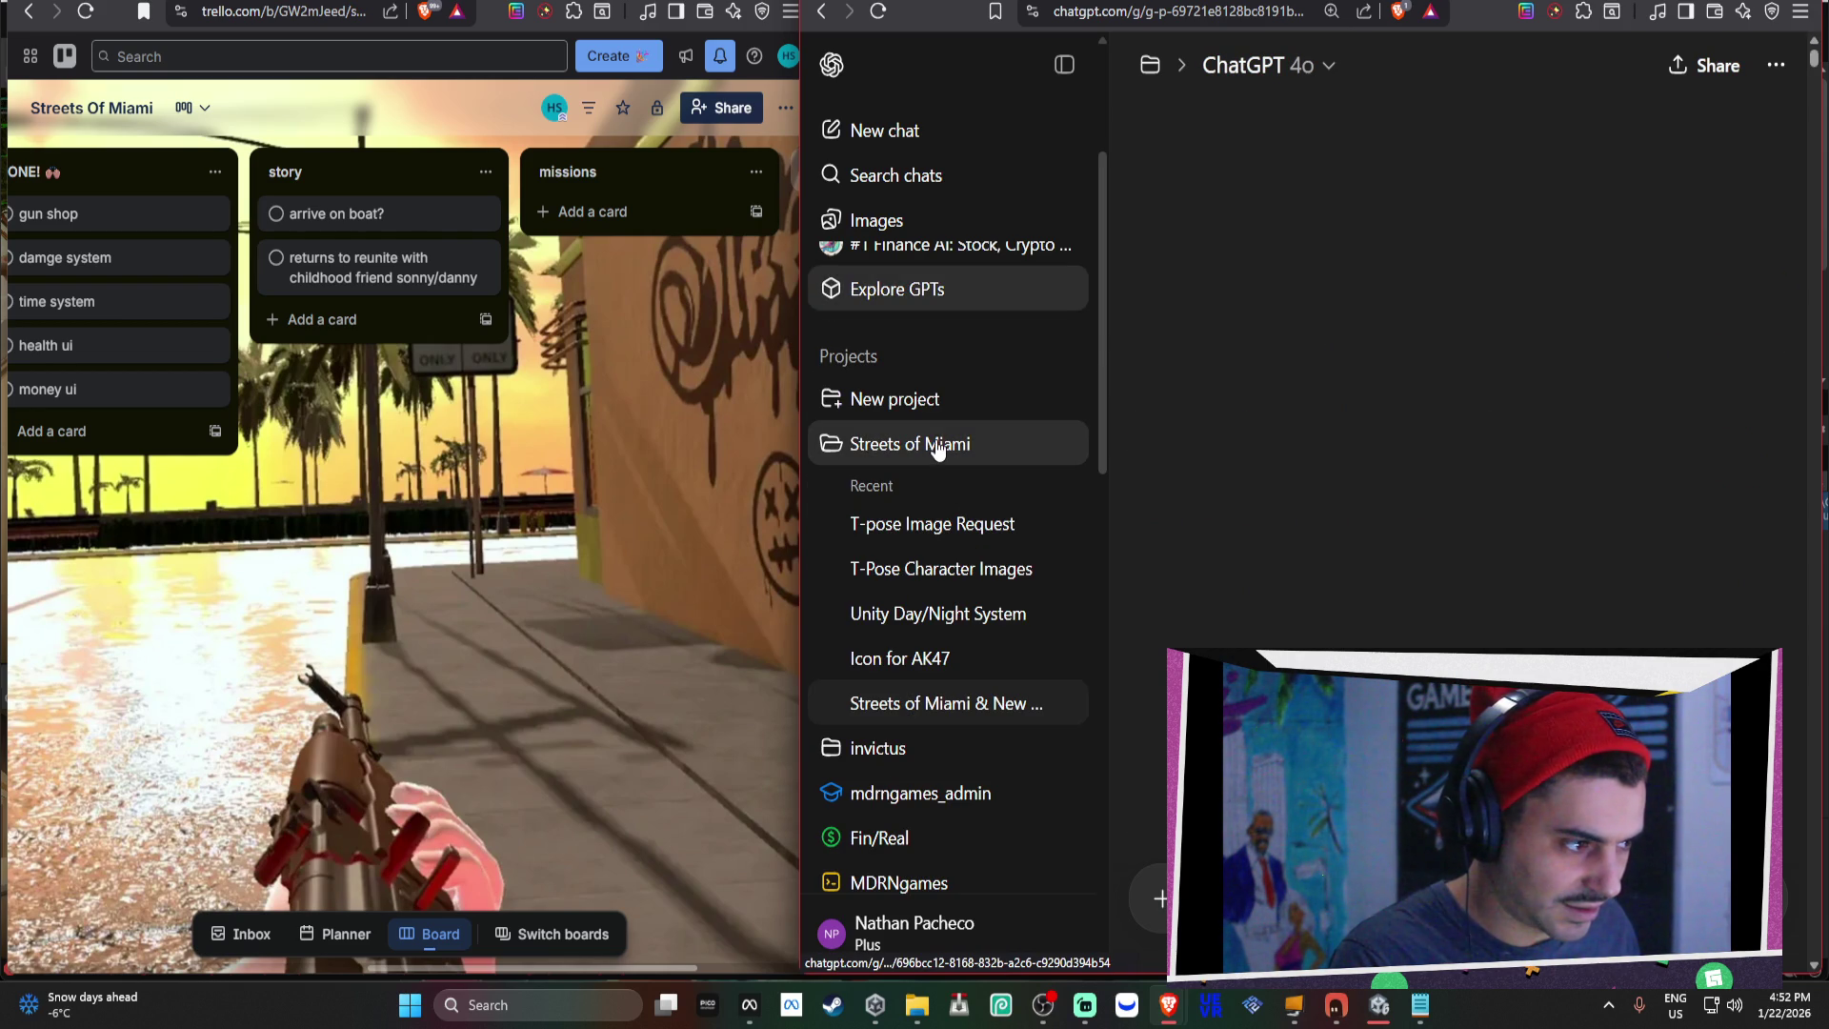
pyautogui.scroll(3, 938, 450)
pyautogui.click(910, 742)
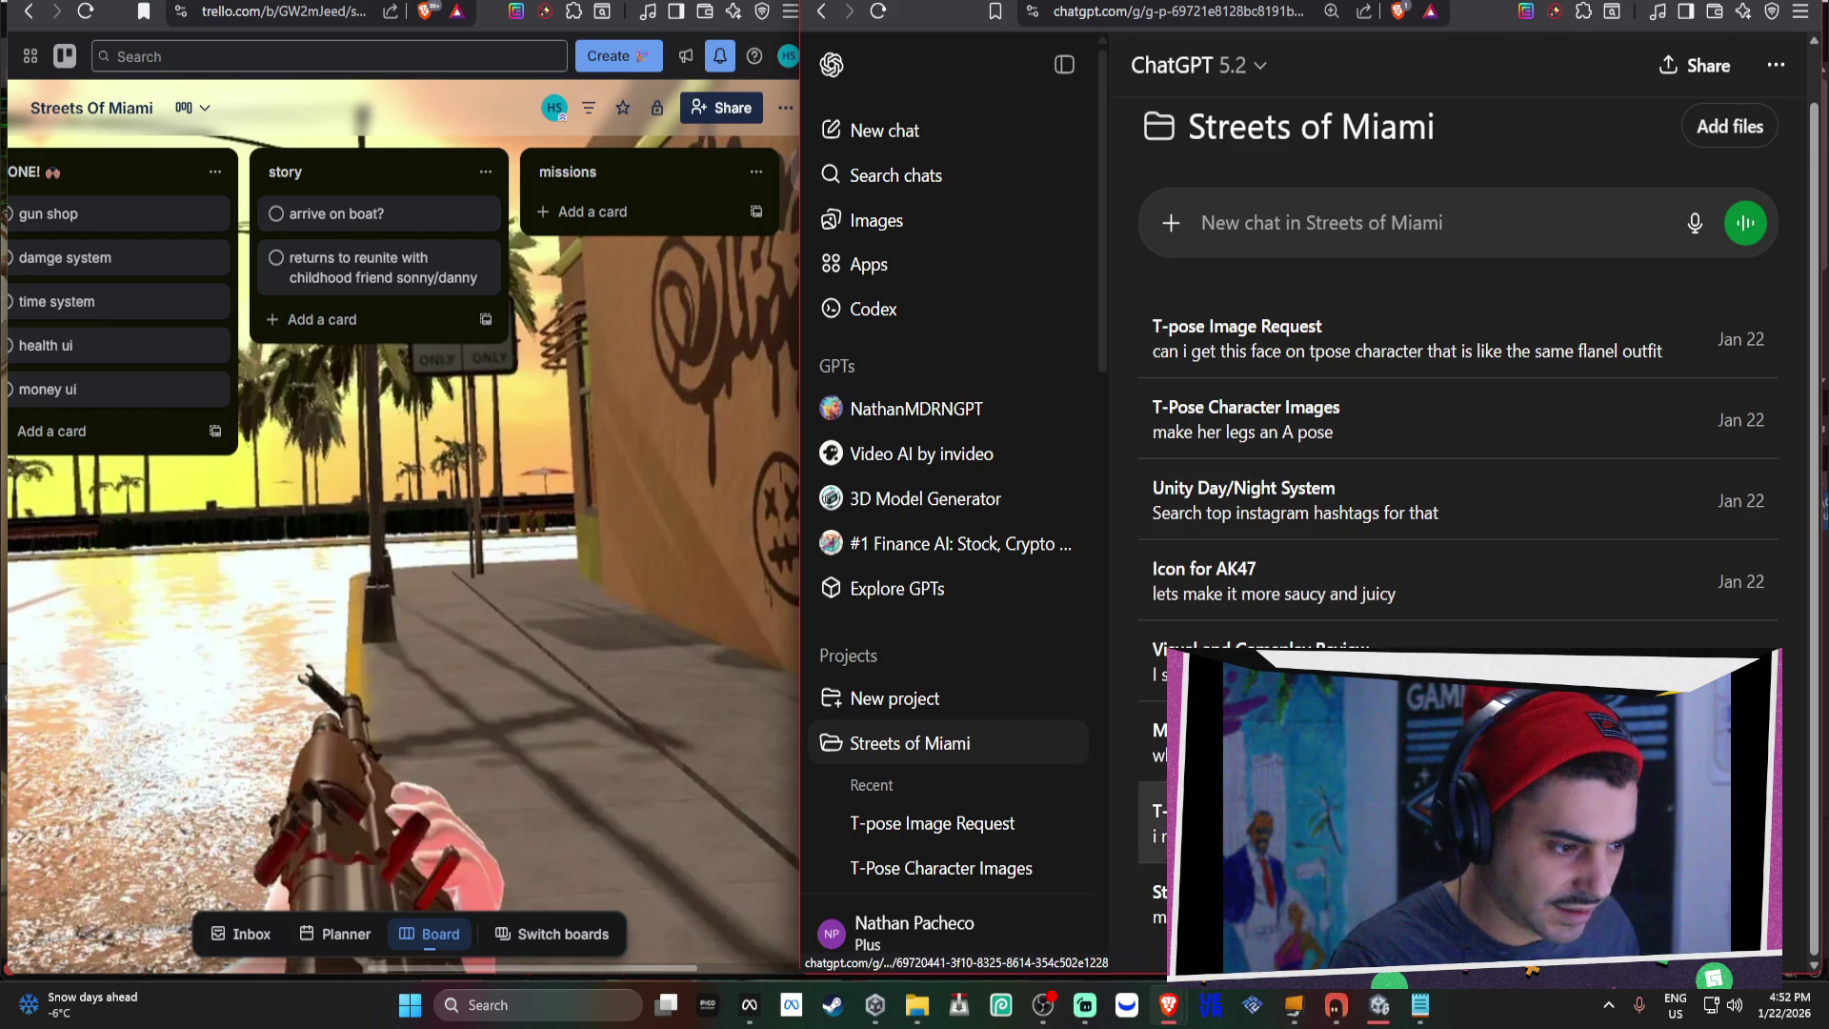
# Open the T-pose chat and scroll to the generated Reddit moderator character images.
pyautogui.click(1428, 824)
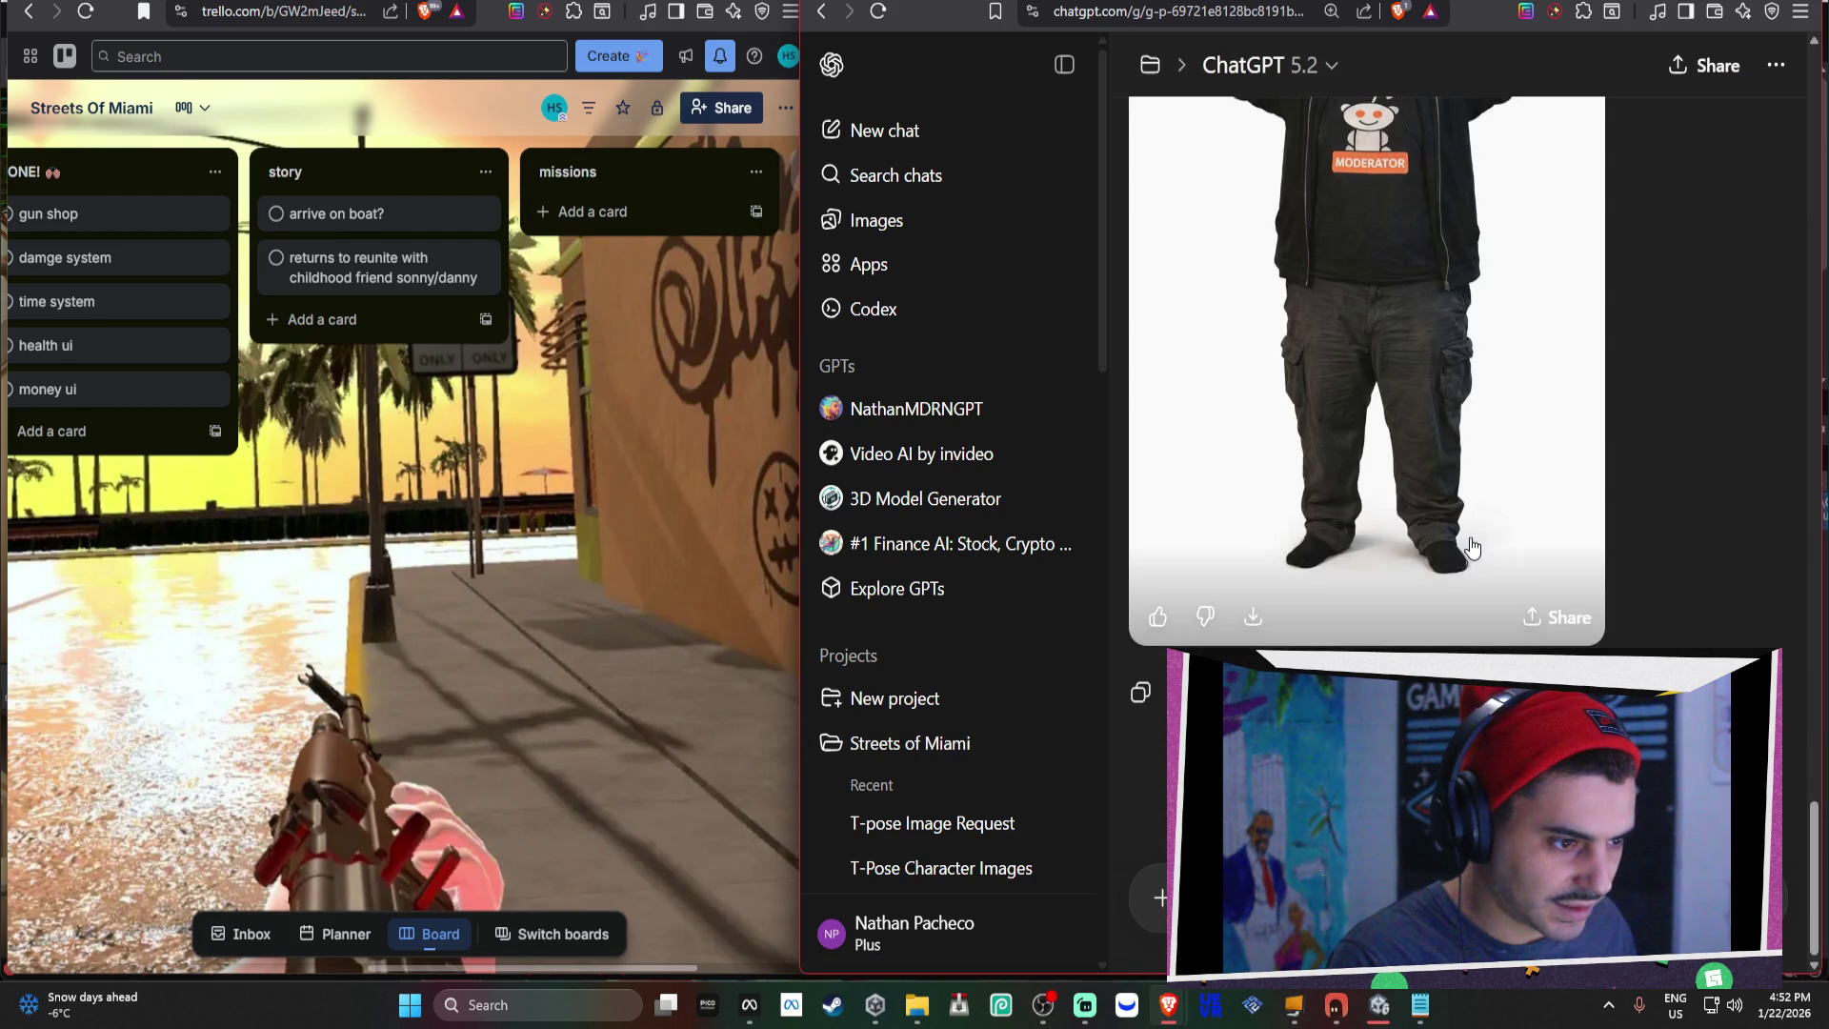
pyautogui.scroll(10, 1322, 638)
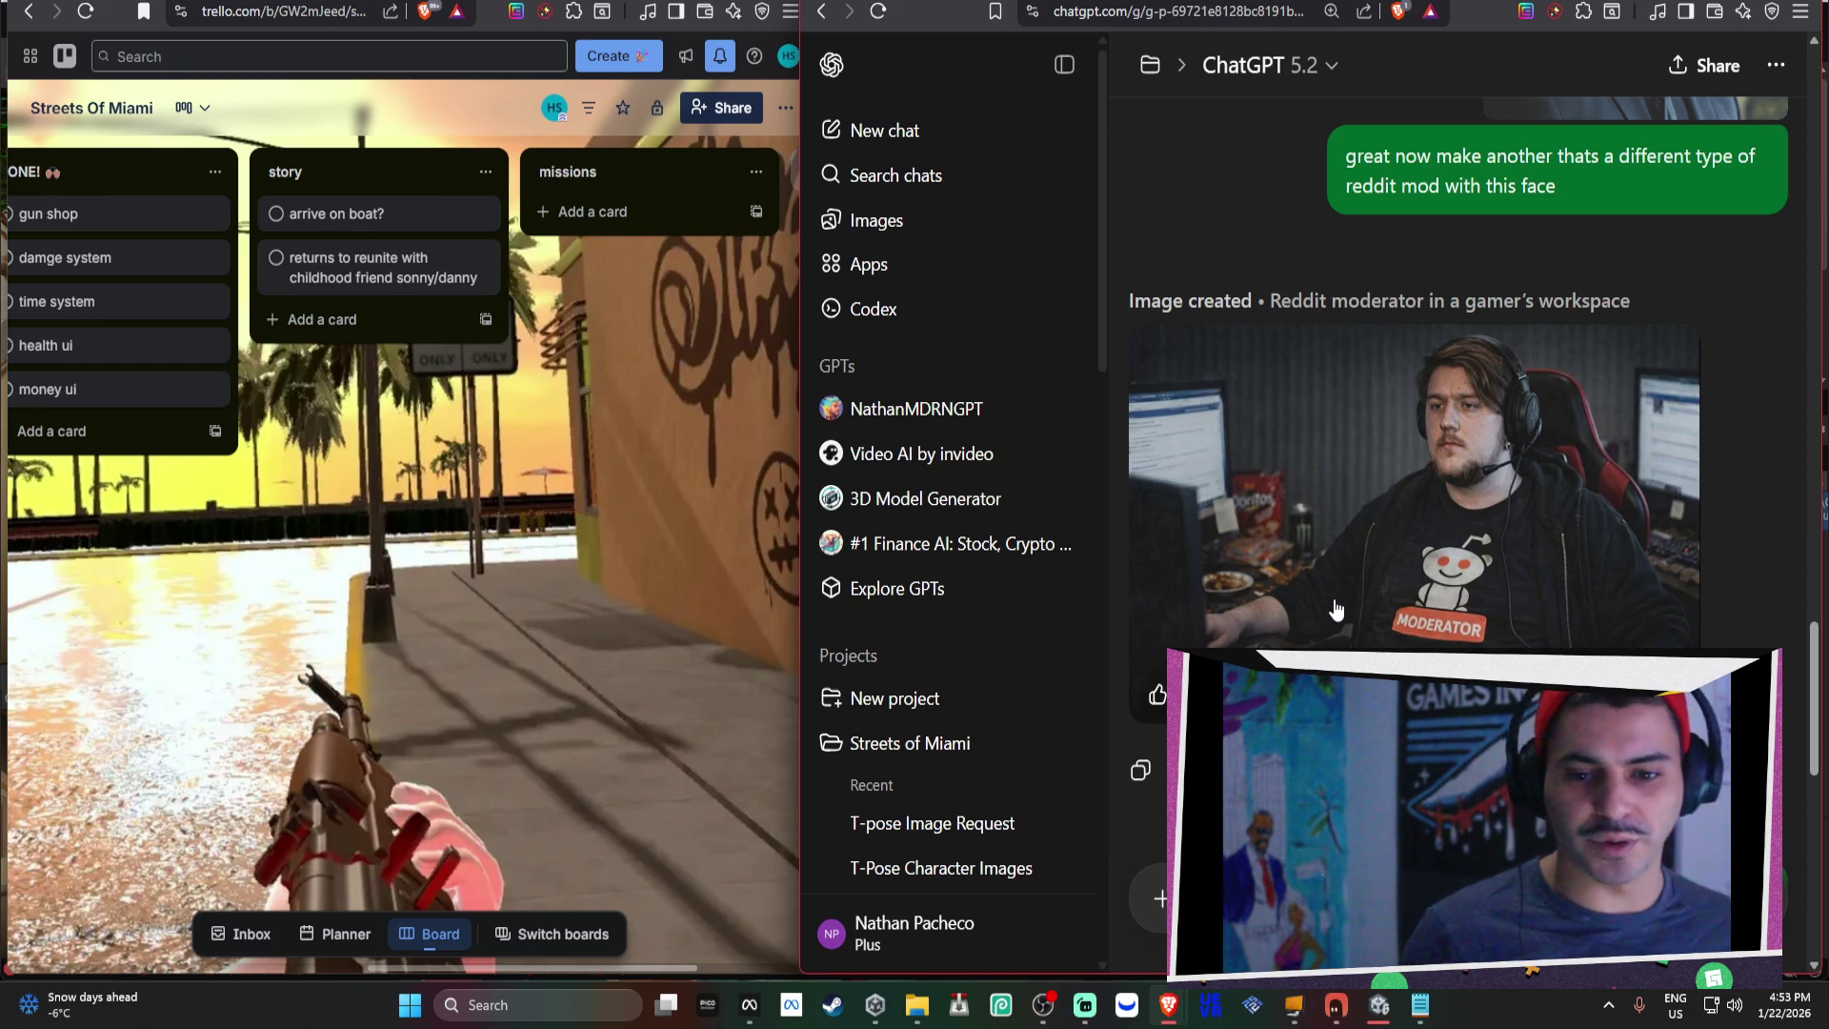
pyautogui.scroll(10, 1258, 369)
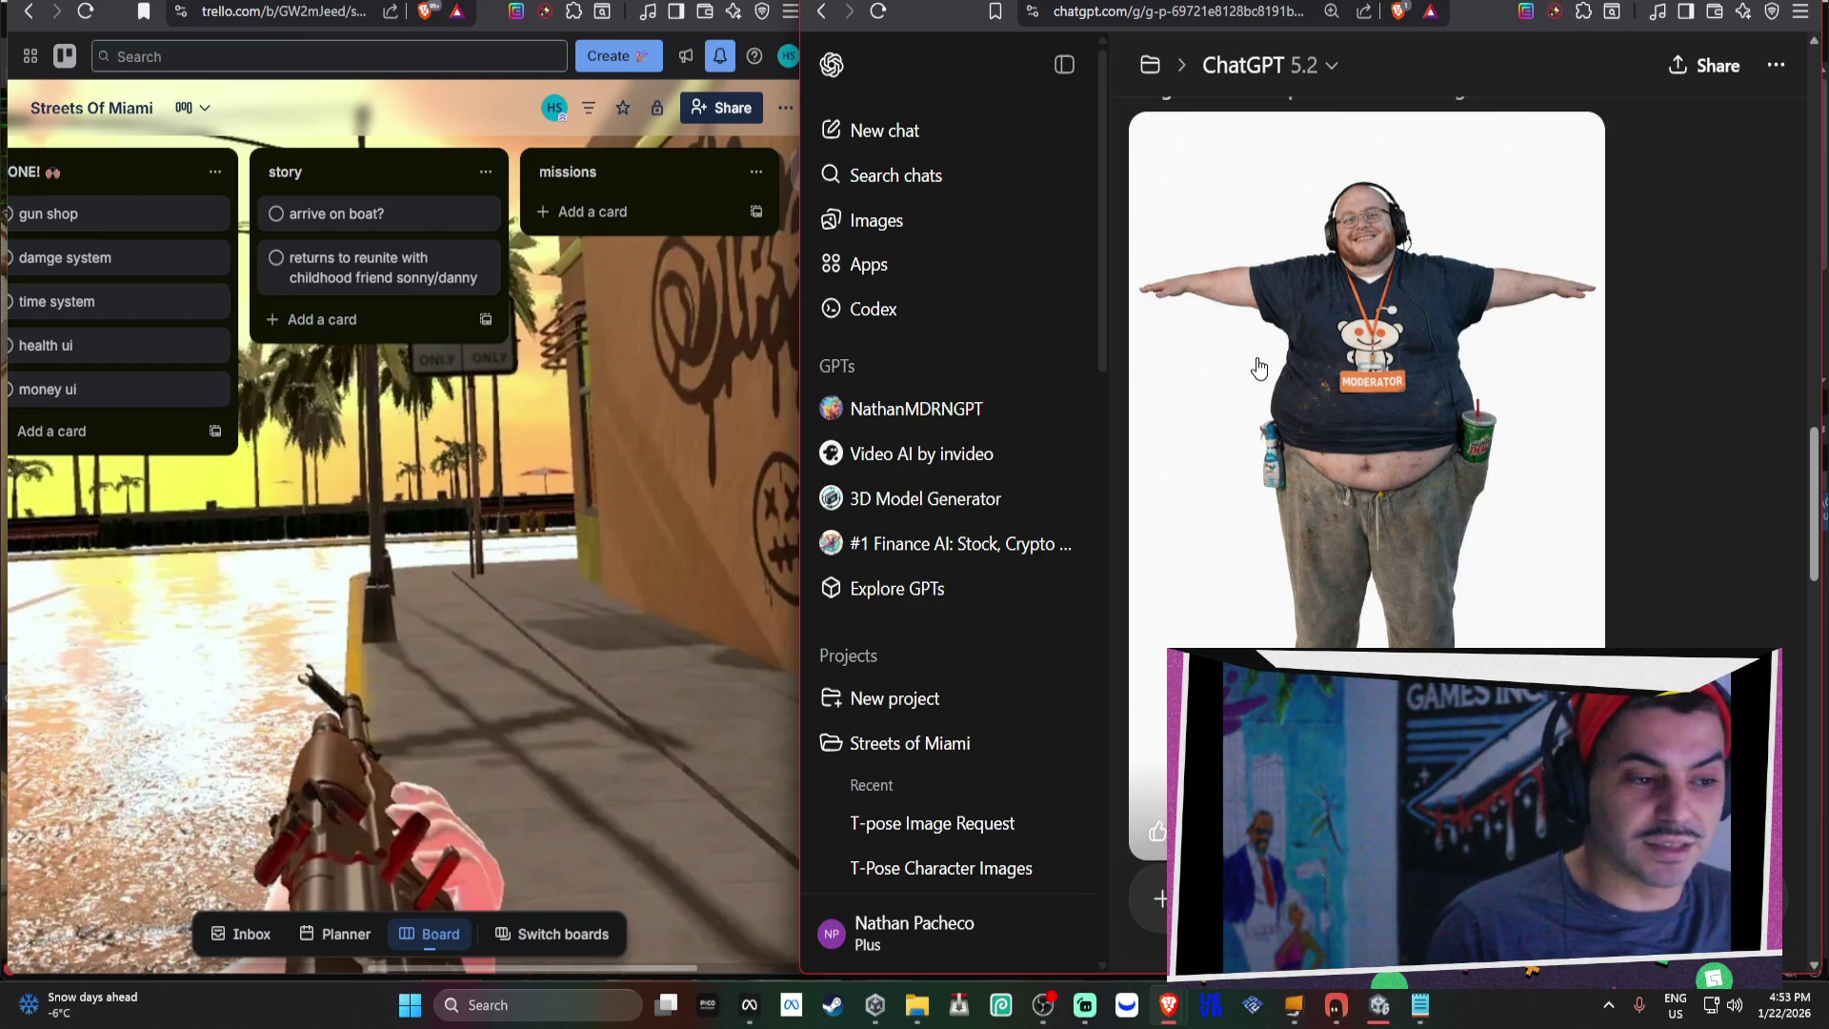
pyautogui.hotkey('ctrl', 't')
# Go to pimeyes.com and upload the moderator character image from Downloads for a face search.
pyautogui.write('pimeyes')
pyautogui.press('Return')
pyautogui.click(1177, 357)
pyautogui.scroll(-5, 1160, 355)
pyautogui.scroll(5, 1156, 356)
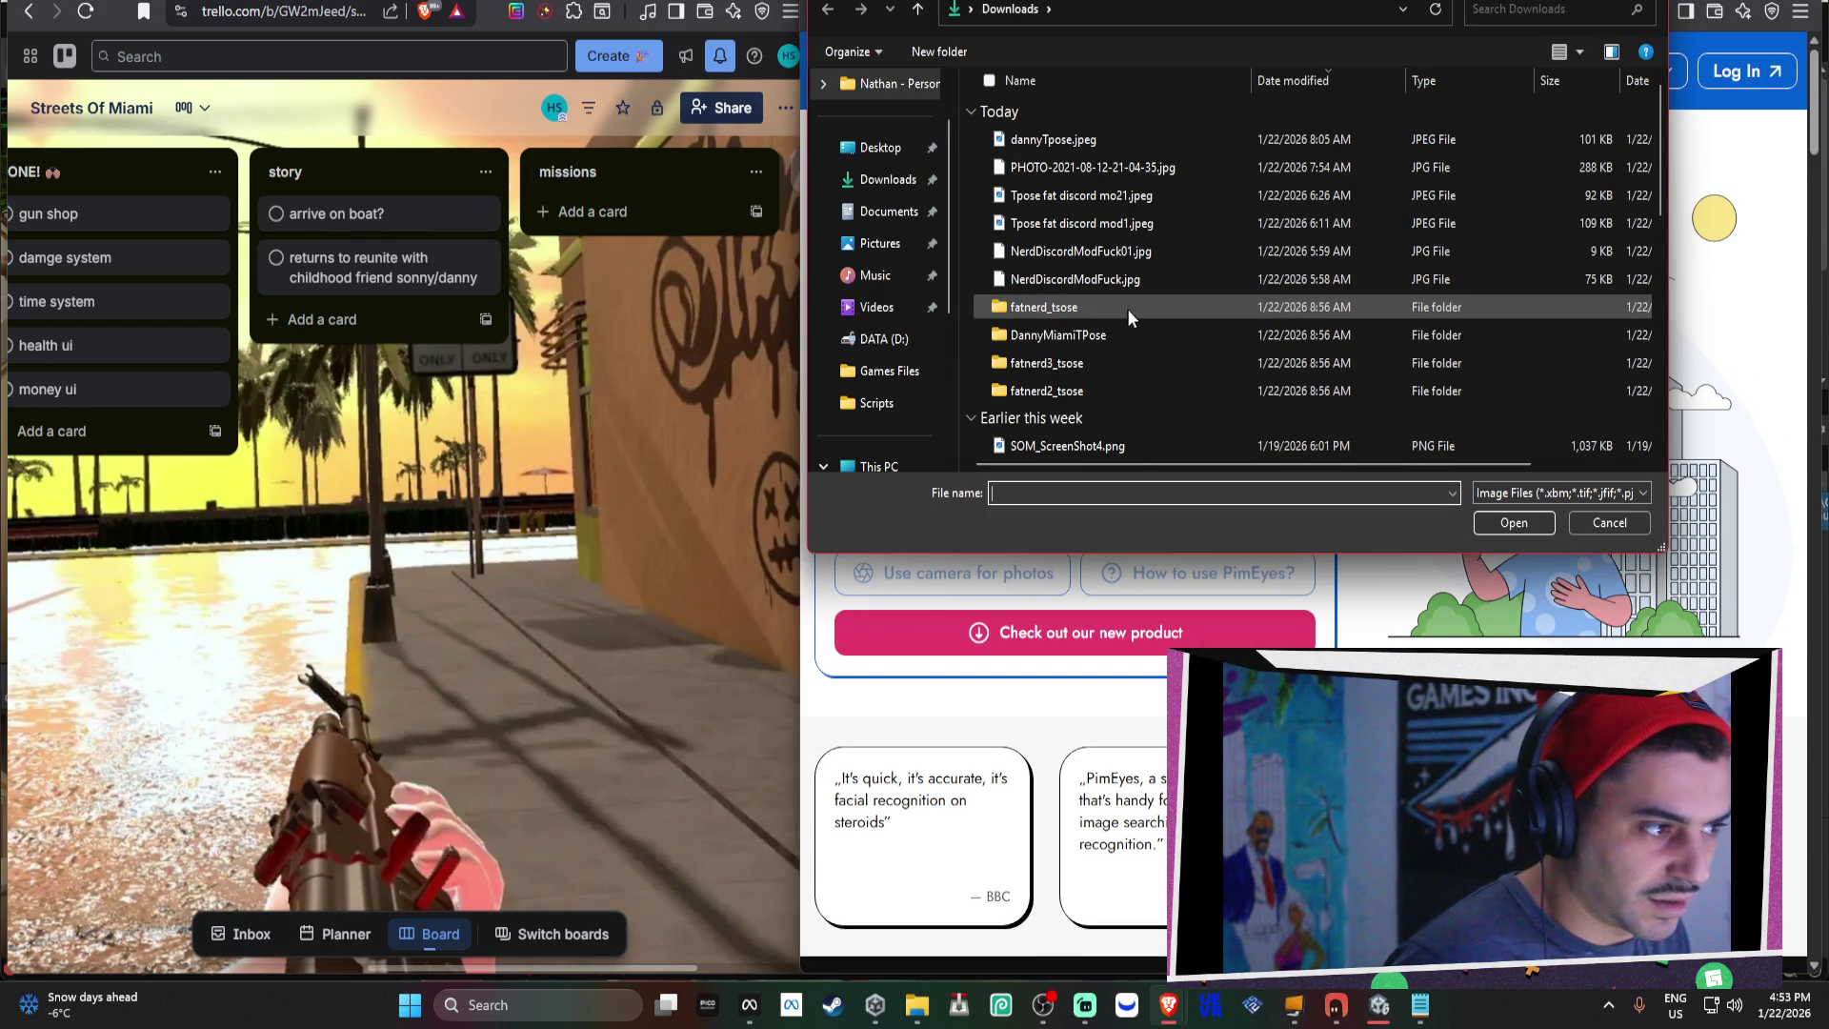
pyautogui.scroll(-3, 1163, 305)
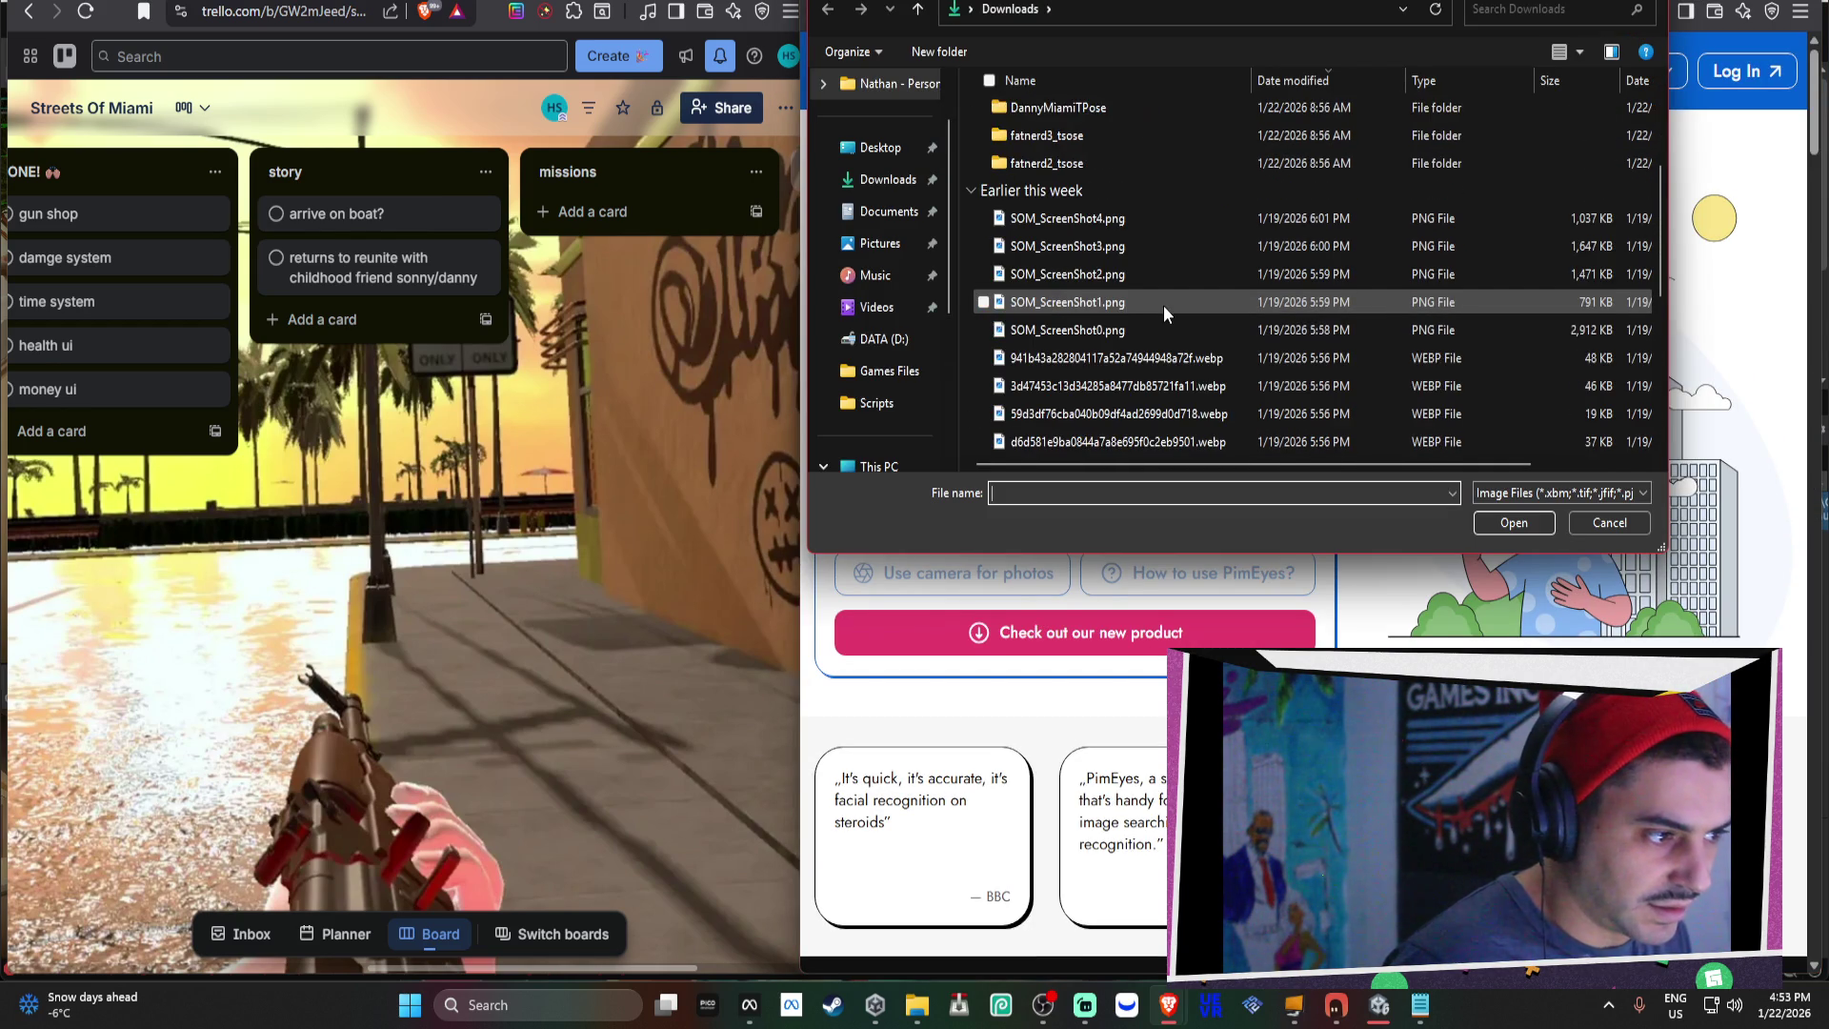
pyautogui.scroll(-4, 1169, 306)
pyautogui.scroll(4, 1162, 345)
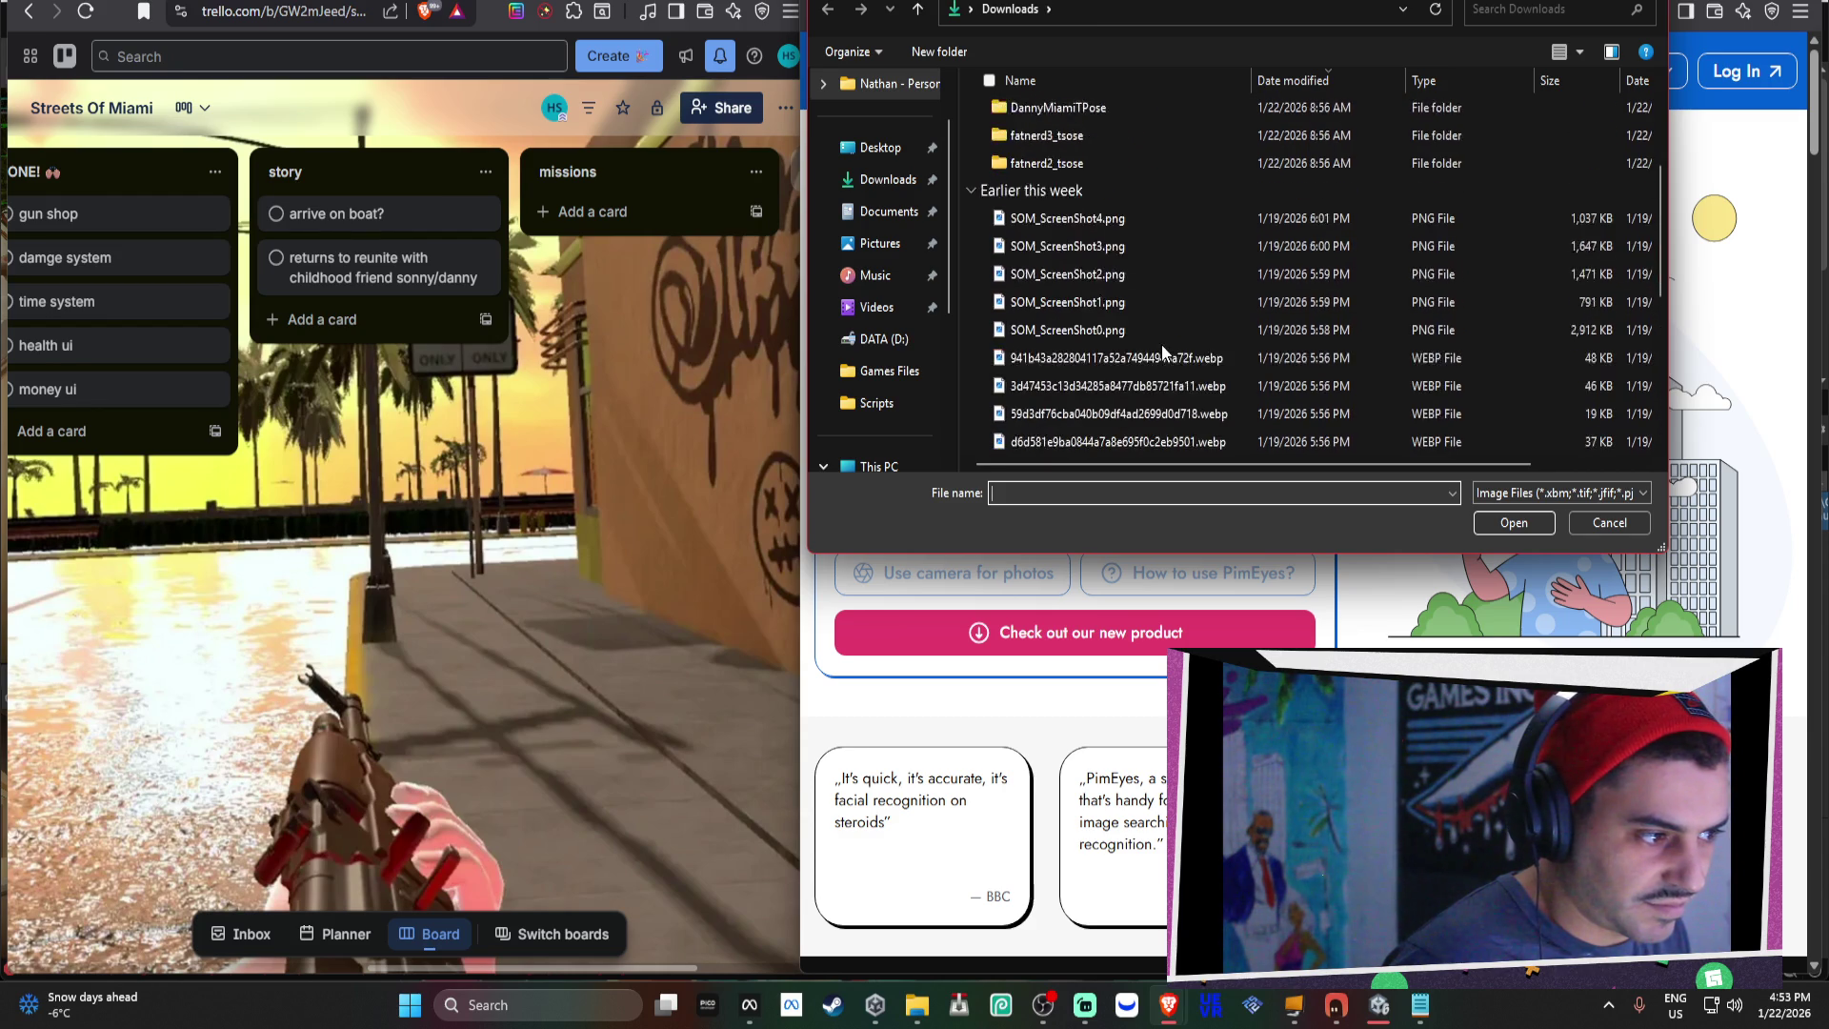
pyautogui.scroll(3, 1162, 345)
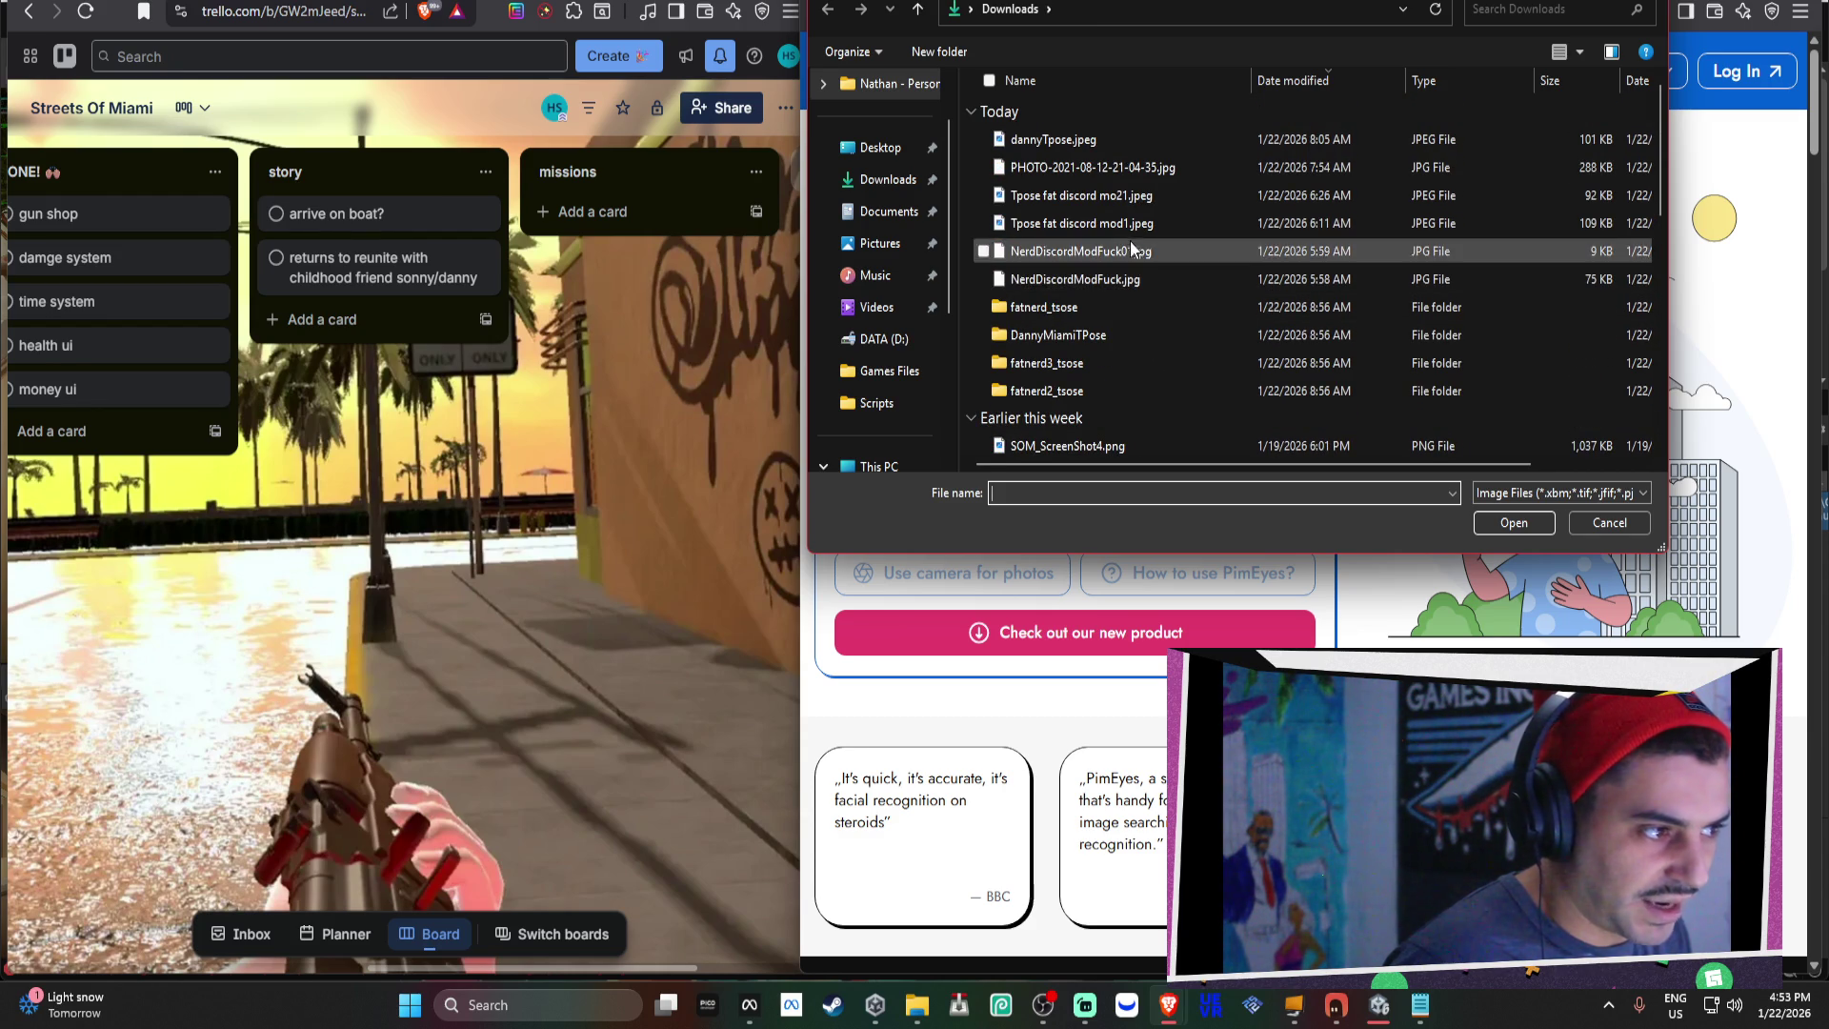
pyautogui.doubleClick(1175, 251)
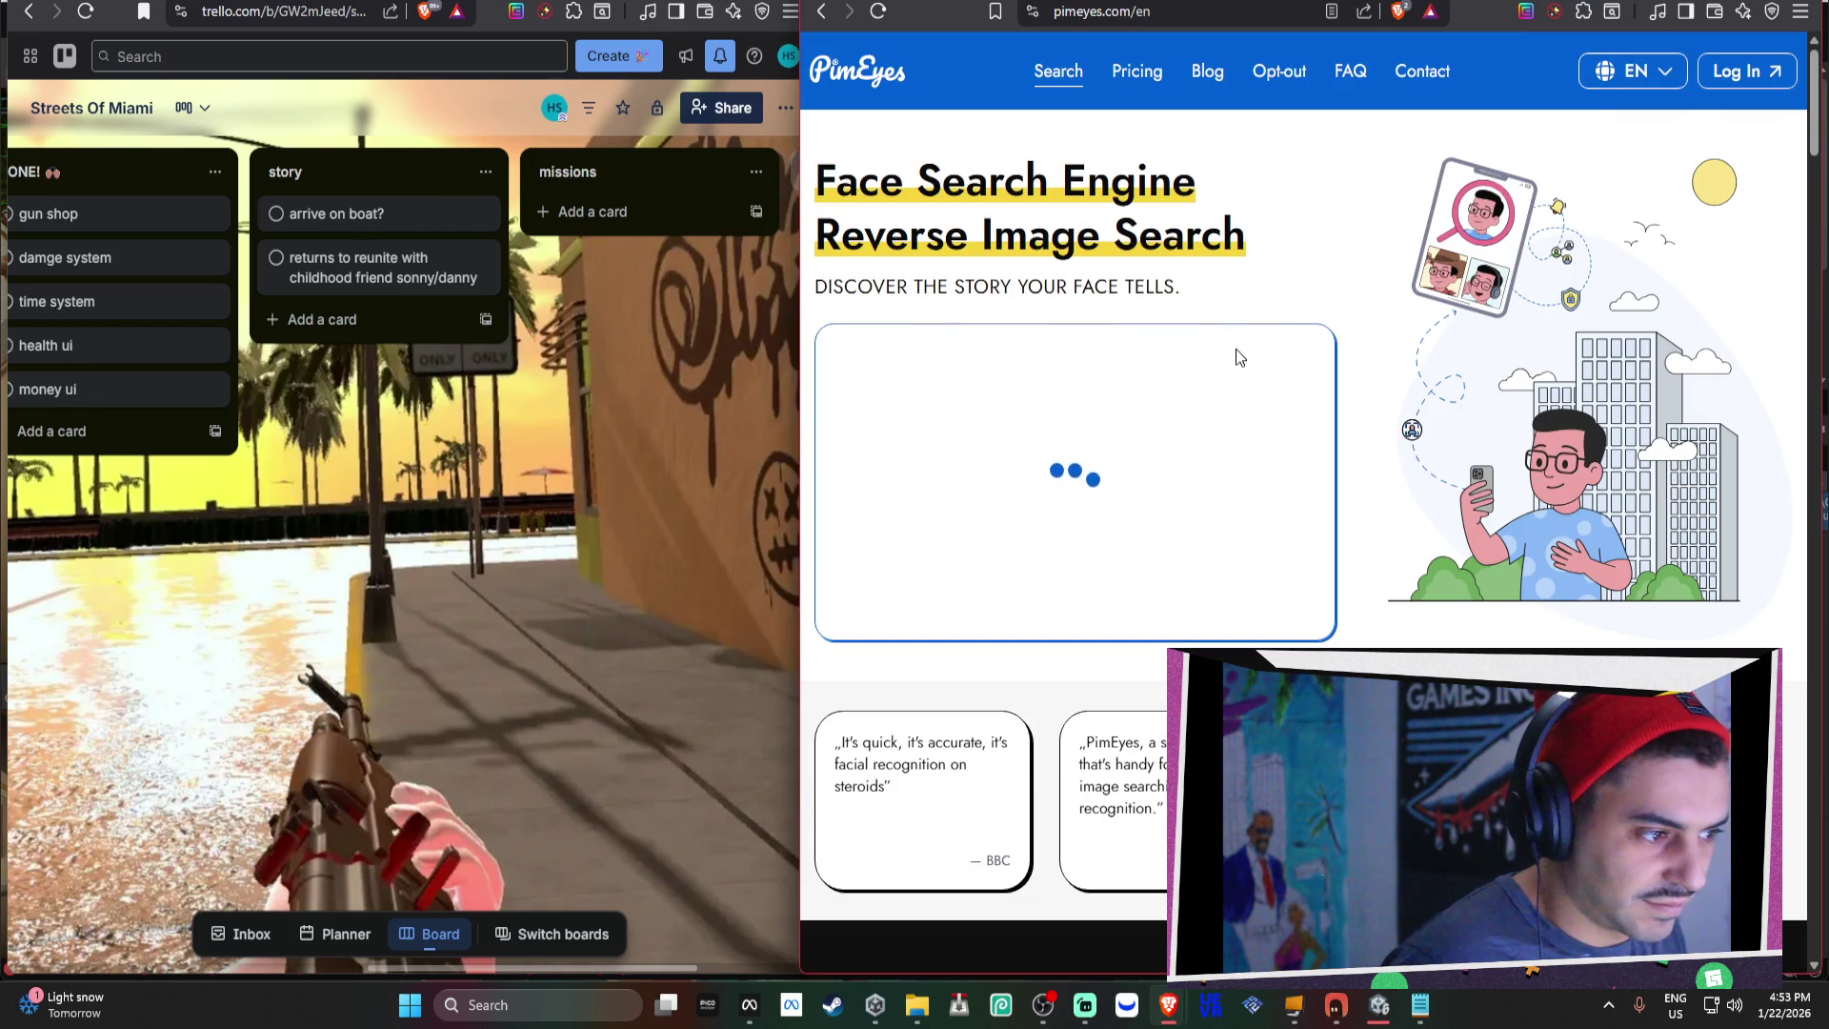
# Tick all three consent checkboxes and start the PimEyes face search.
pyautogui.click(1136, 455)
pyautogui.click(1111, 485)
pyautogui.click(1110, 522)
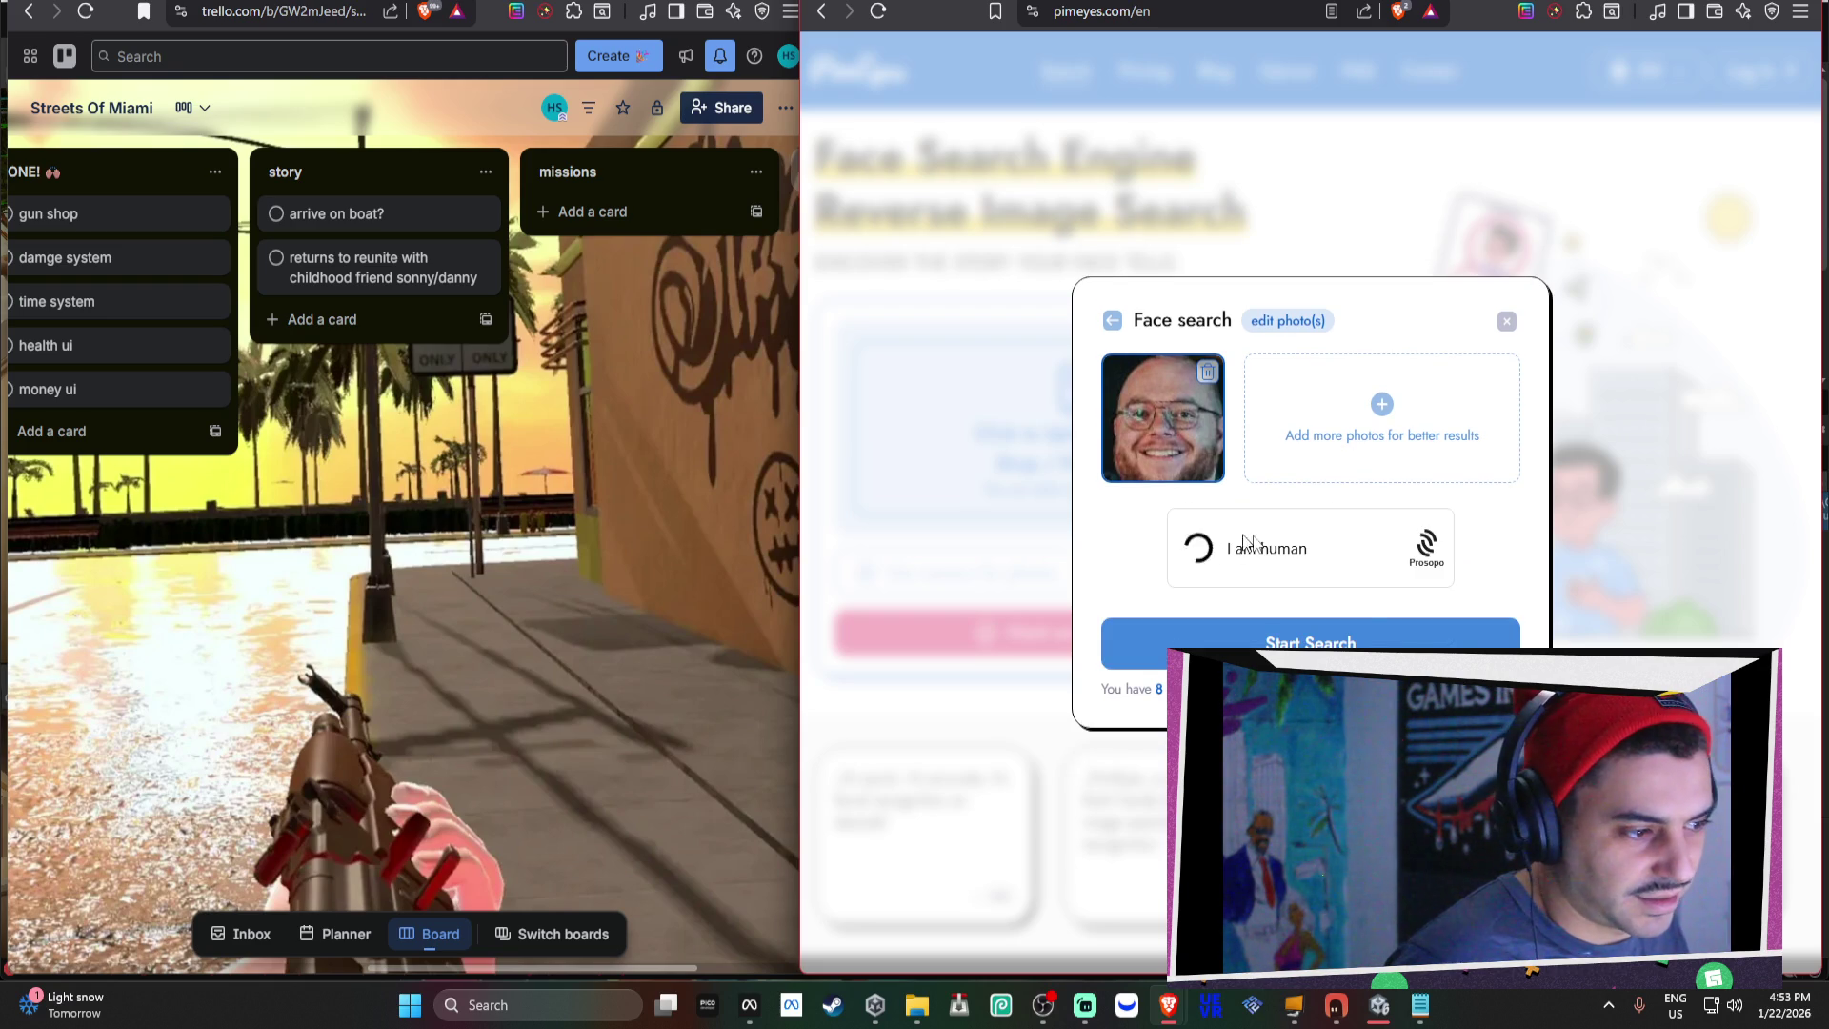
pyautogui.click(1344, 633)
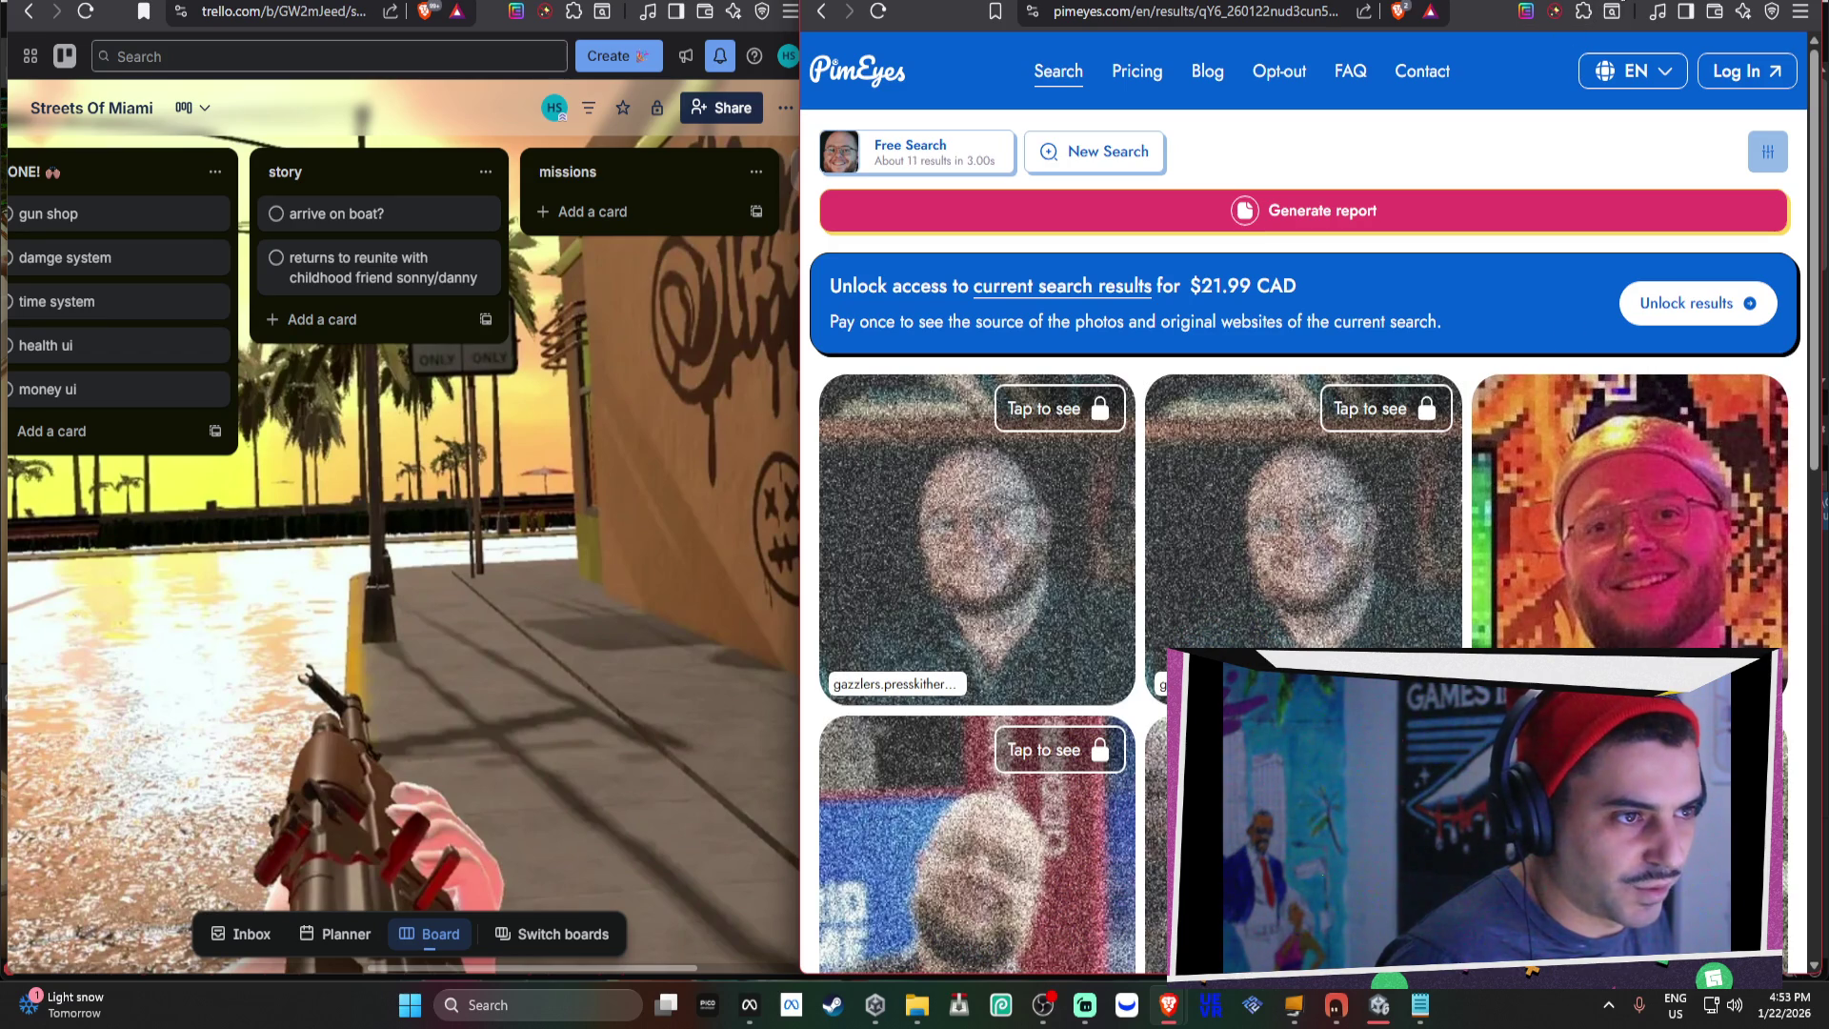
# Scroll back through the T-pose moderator images in the ChatGPT chat, then start a new browser tab.
pyautogui.hotkey('ctrl', 'Tab')
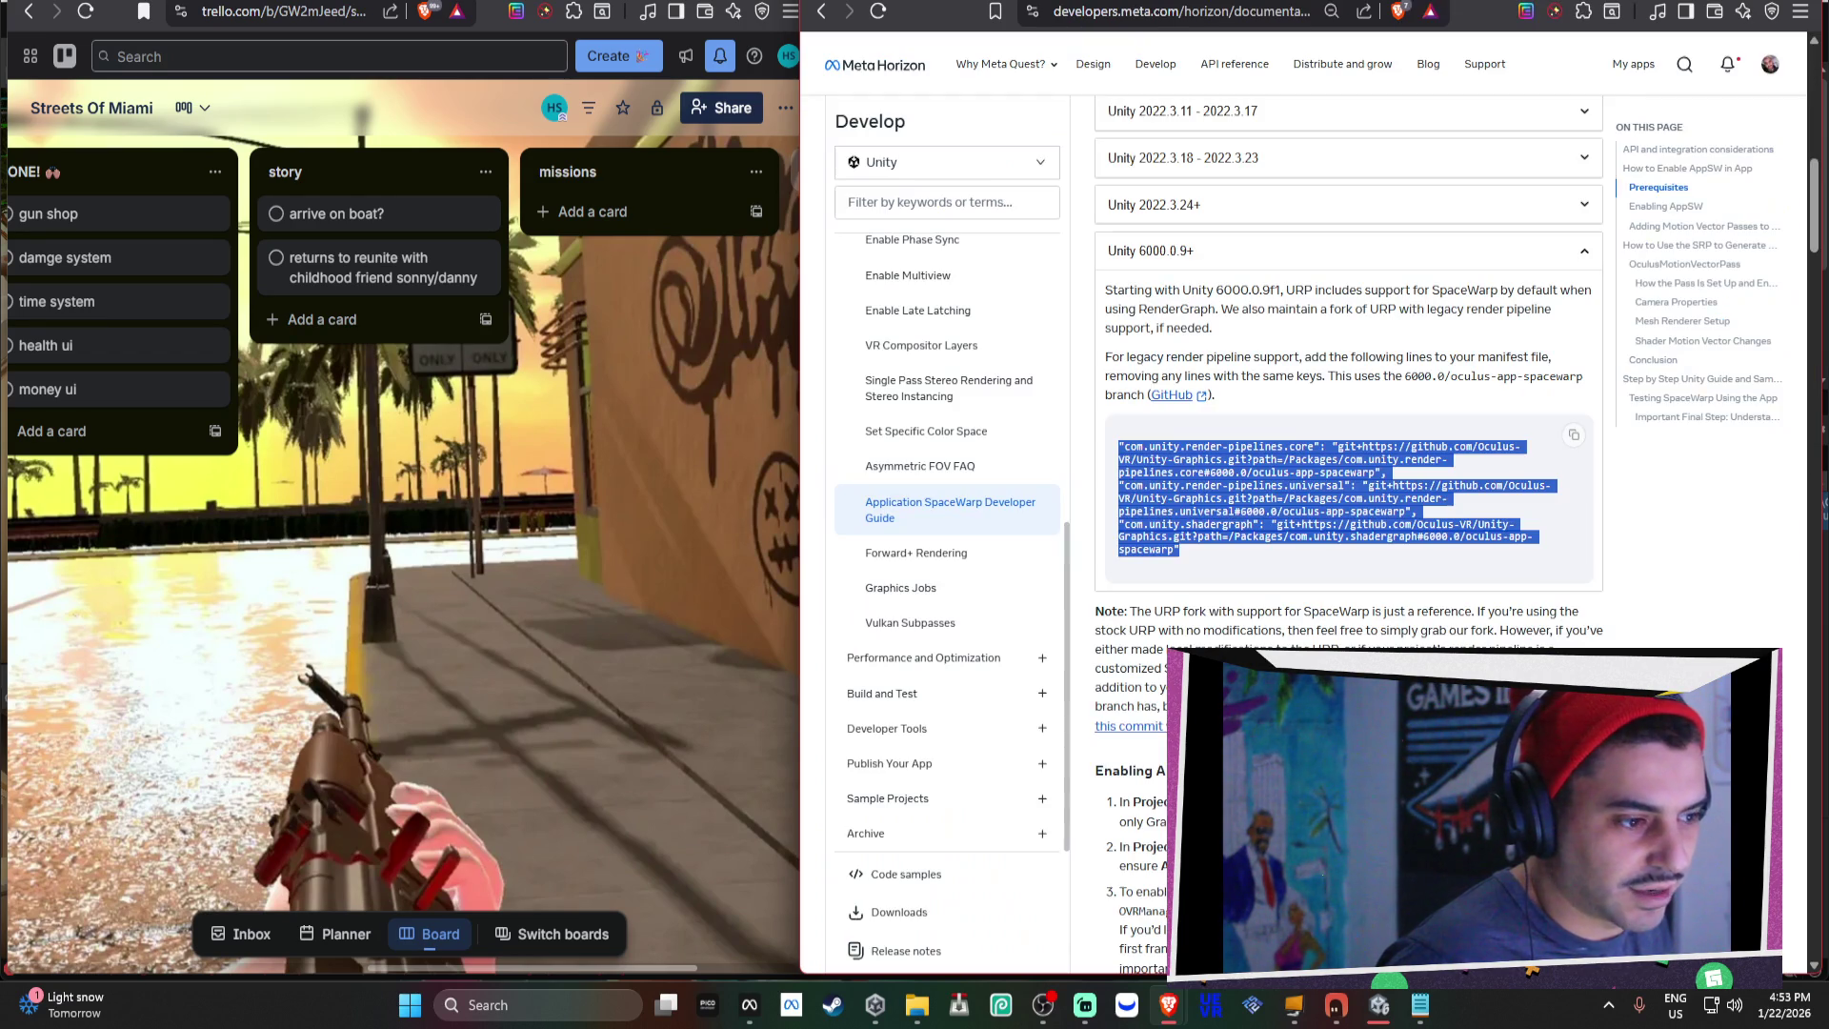
pyautogui.hotkey('ctrl', 'Tab')
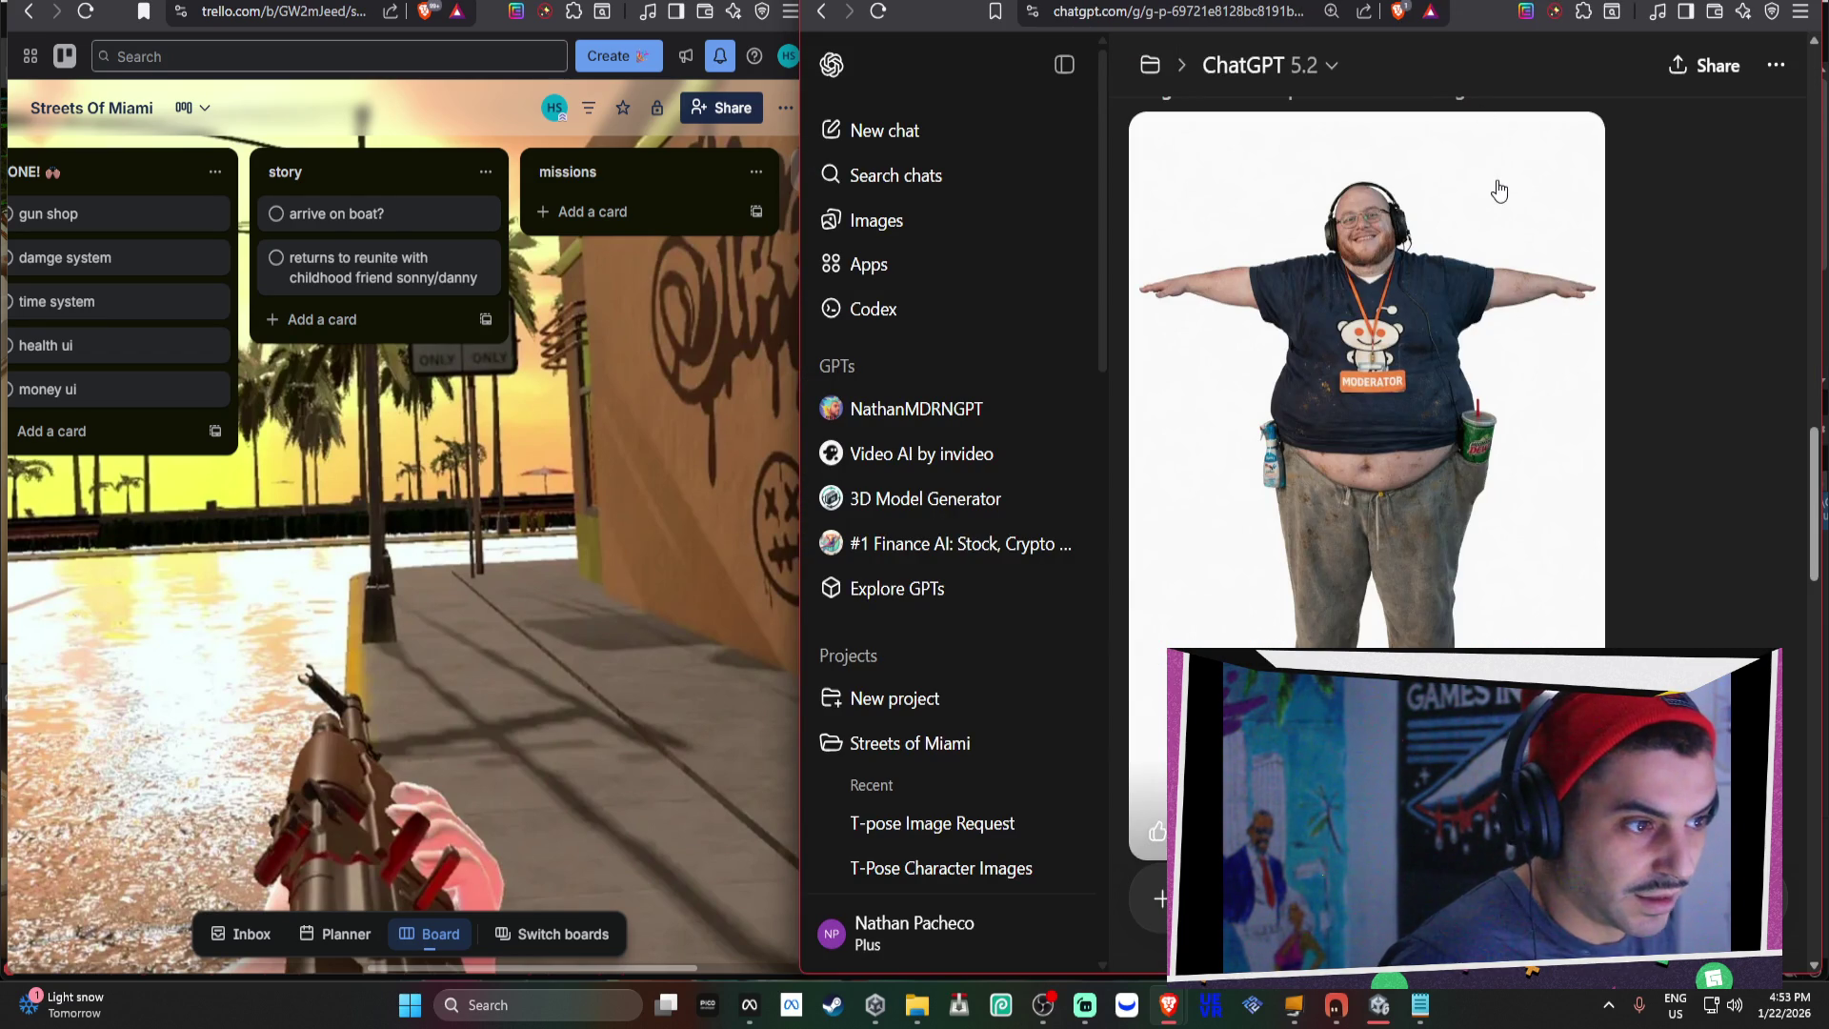
pyautogui.scroll(-20, 1418, 318)
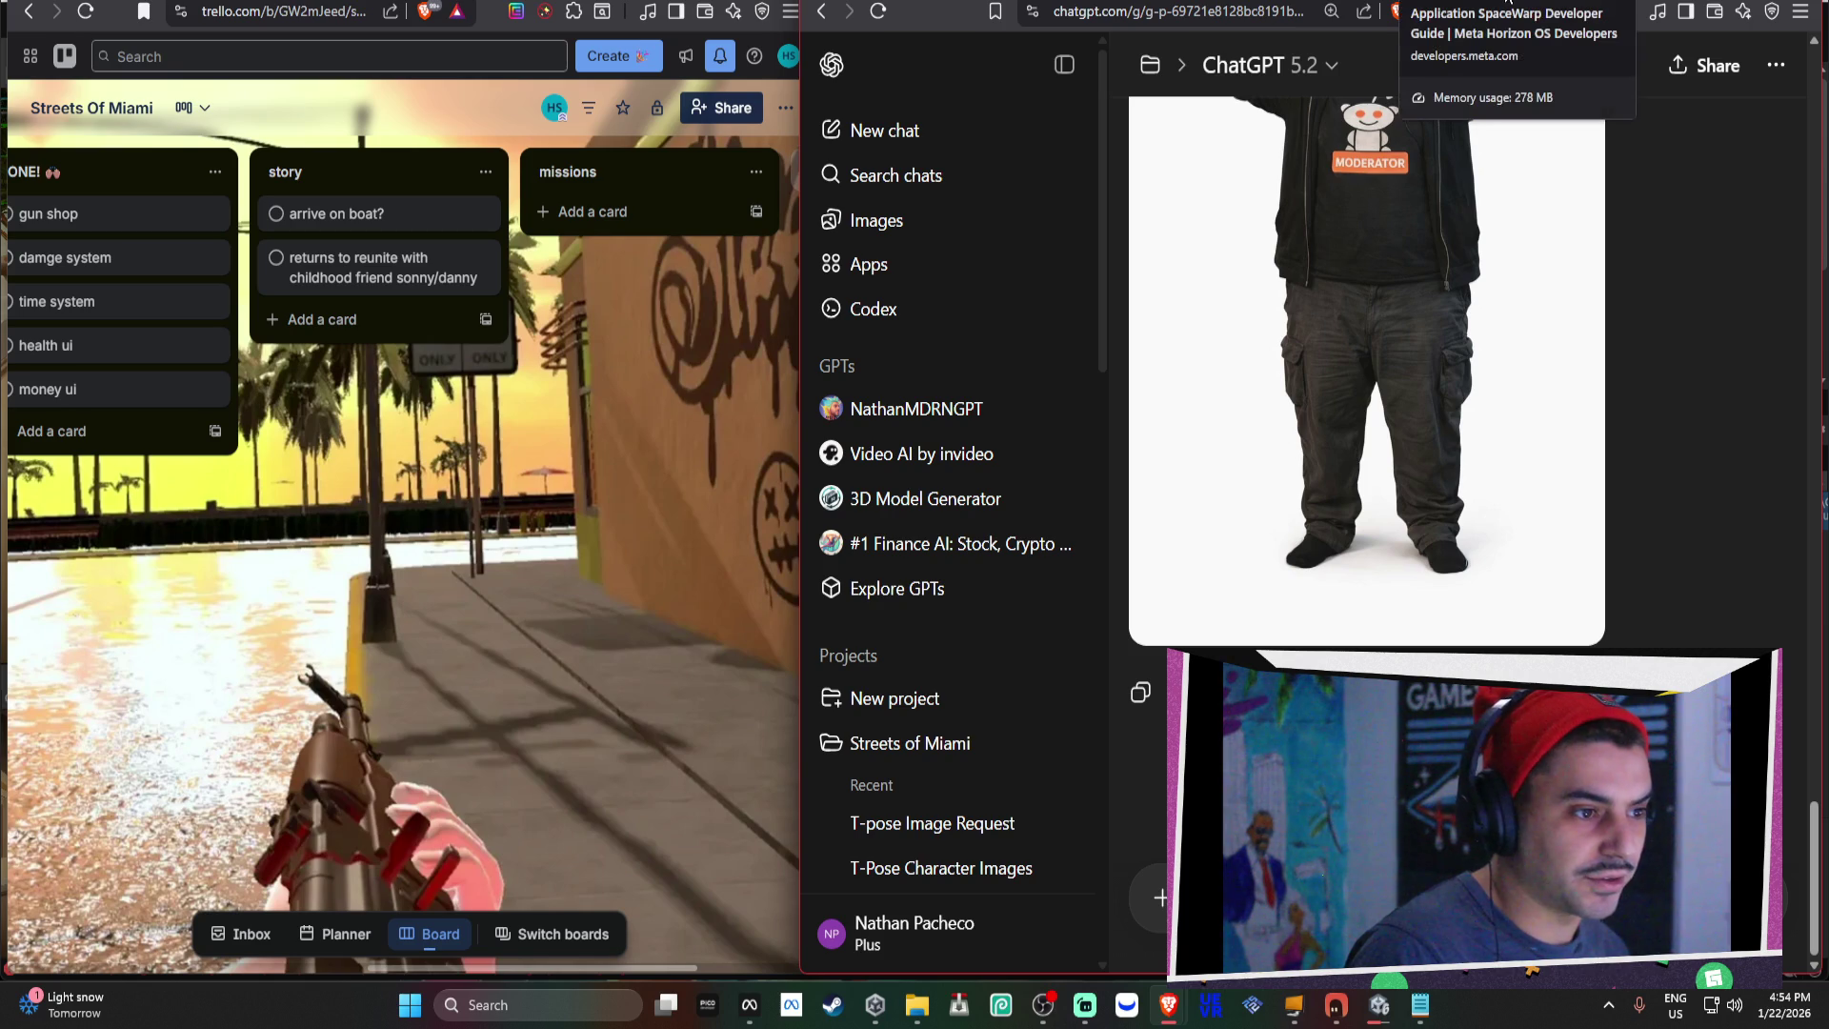
pyautogui.click(1506, 13)
pyautogui.click(1507, 4)
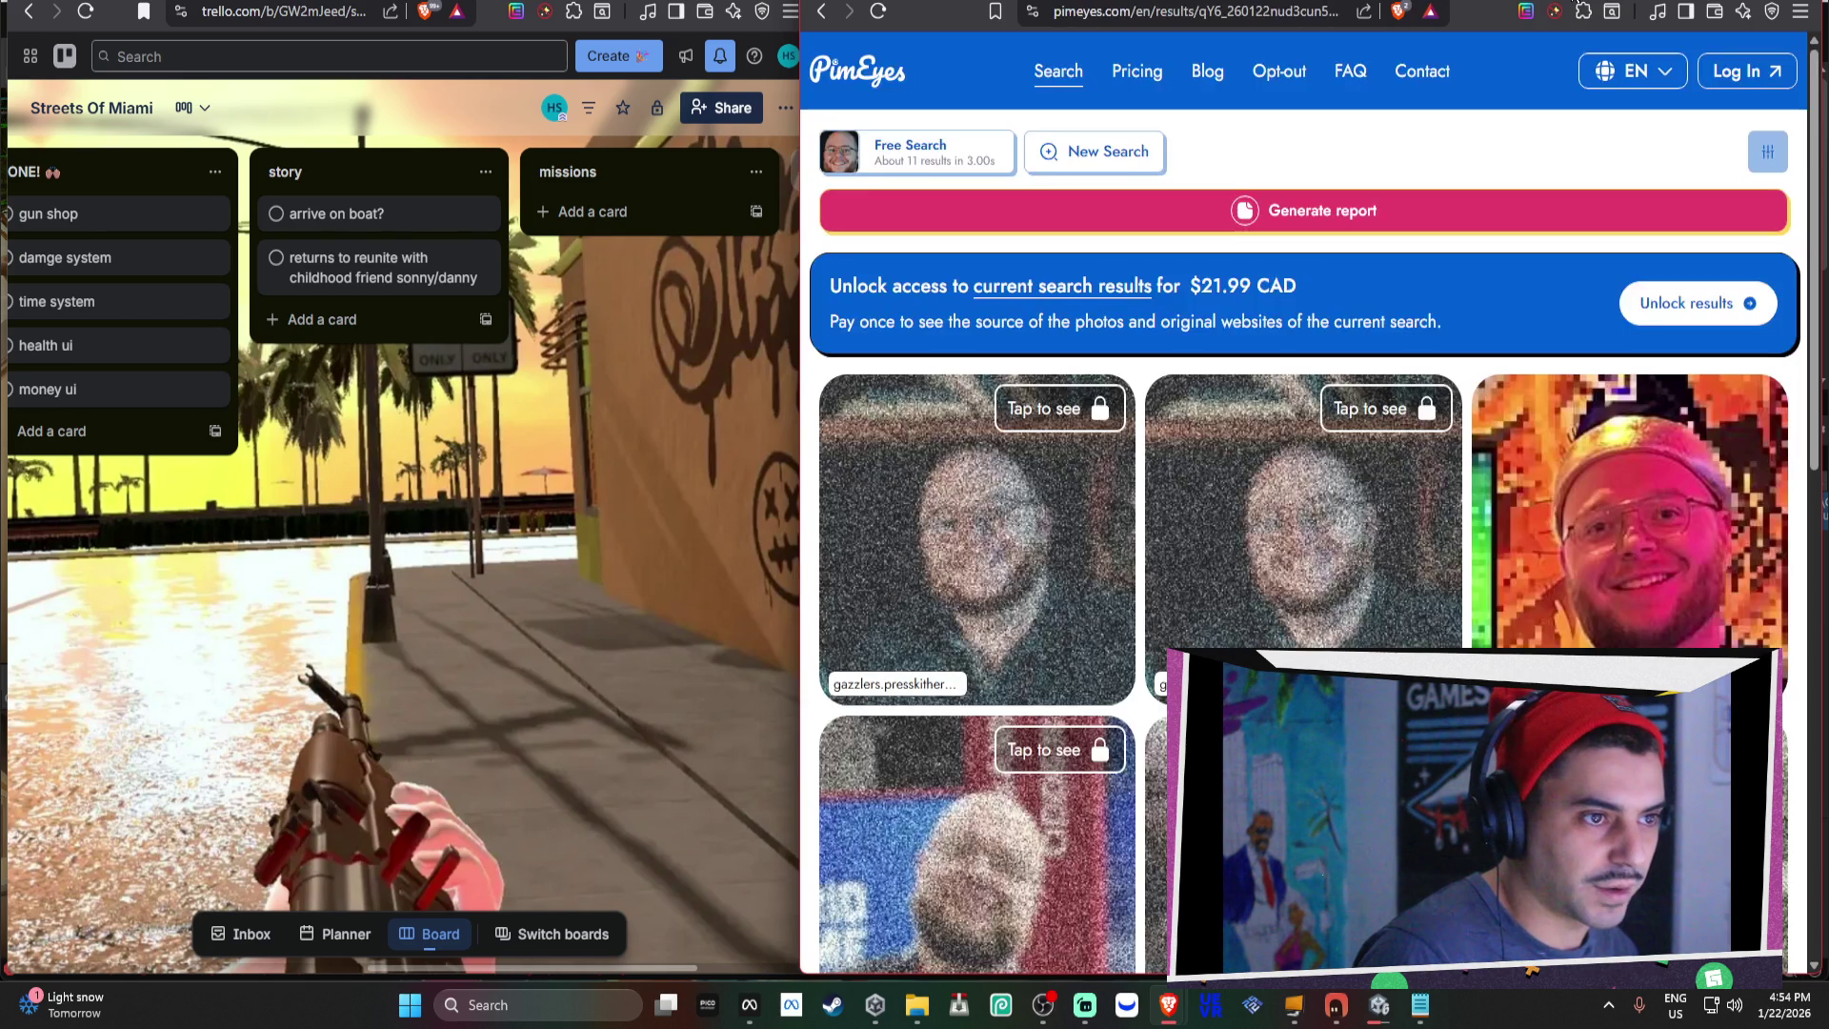
pyautogui.click(1507, 3)
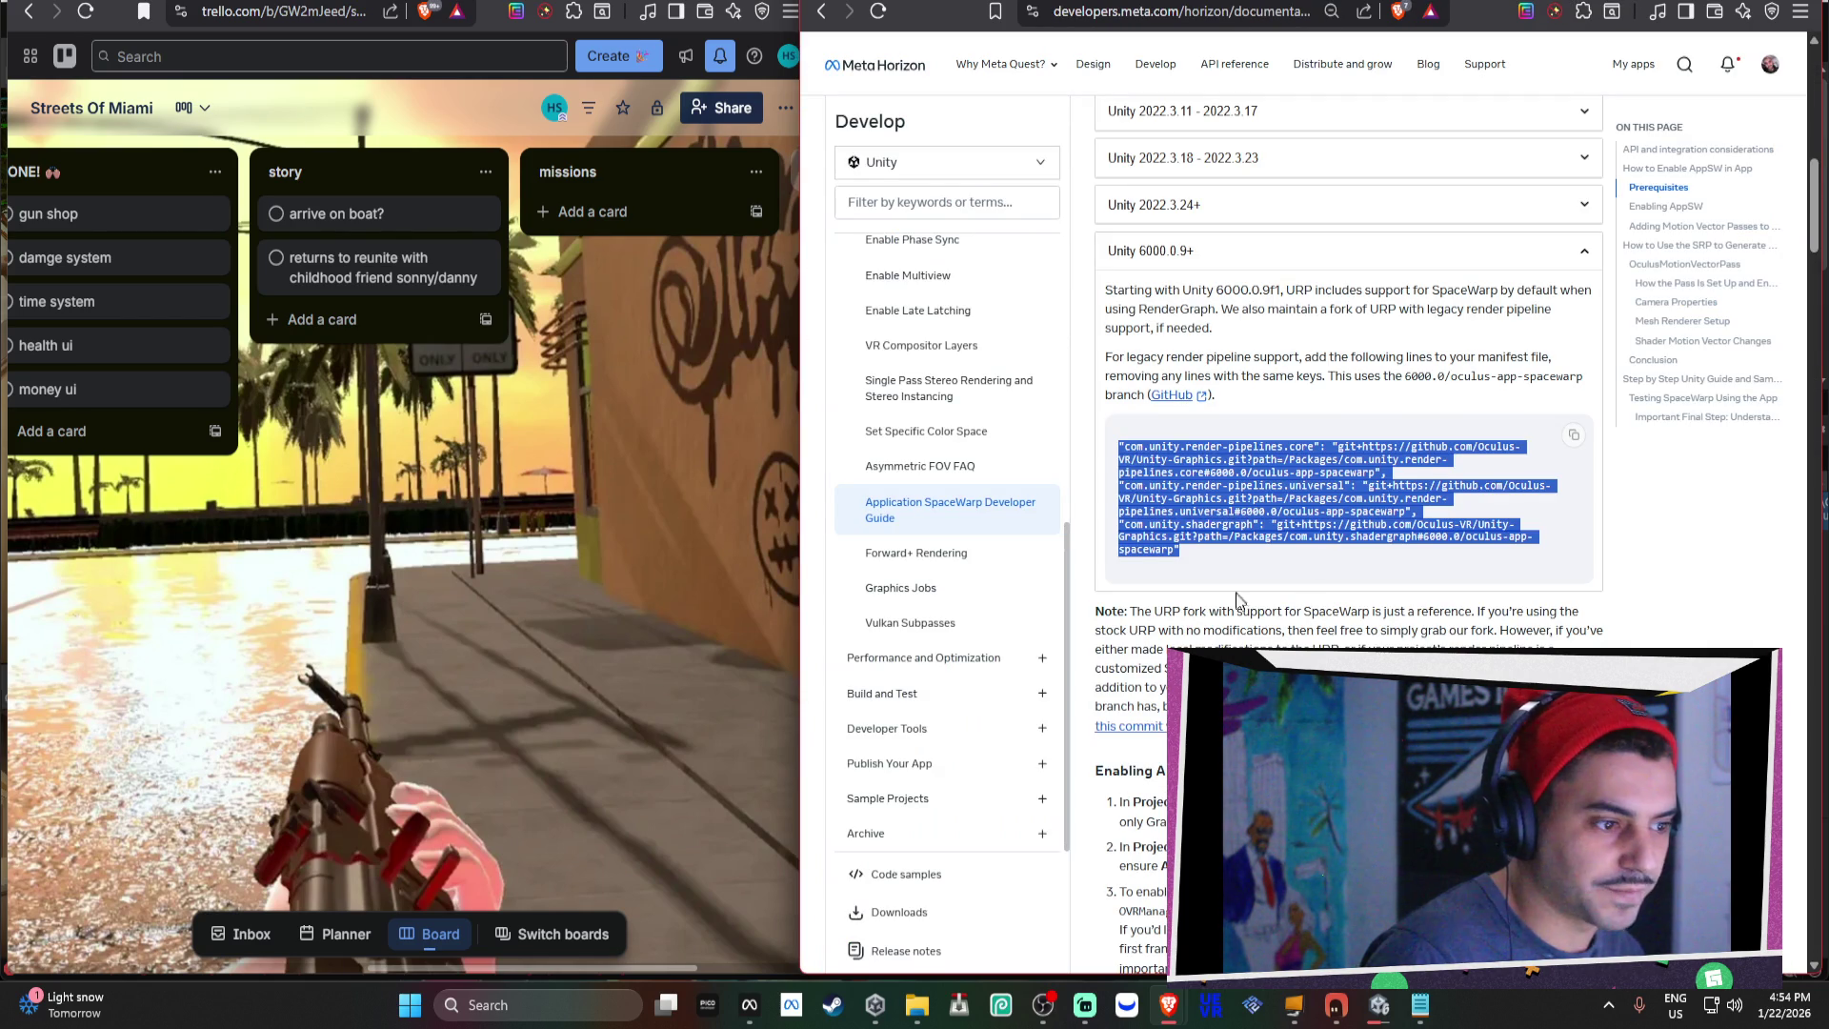
pyautogui.click(1506, 6)
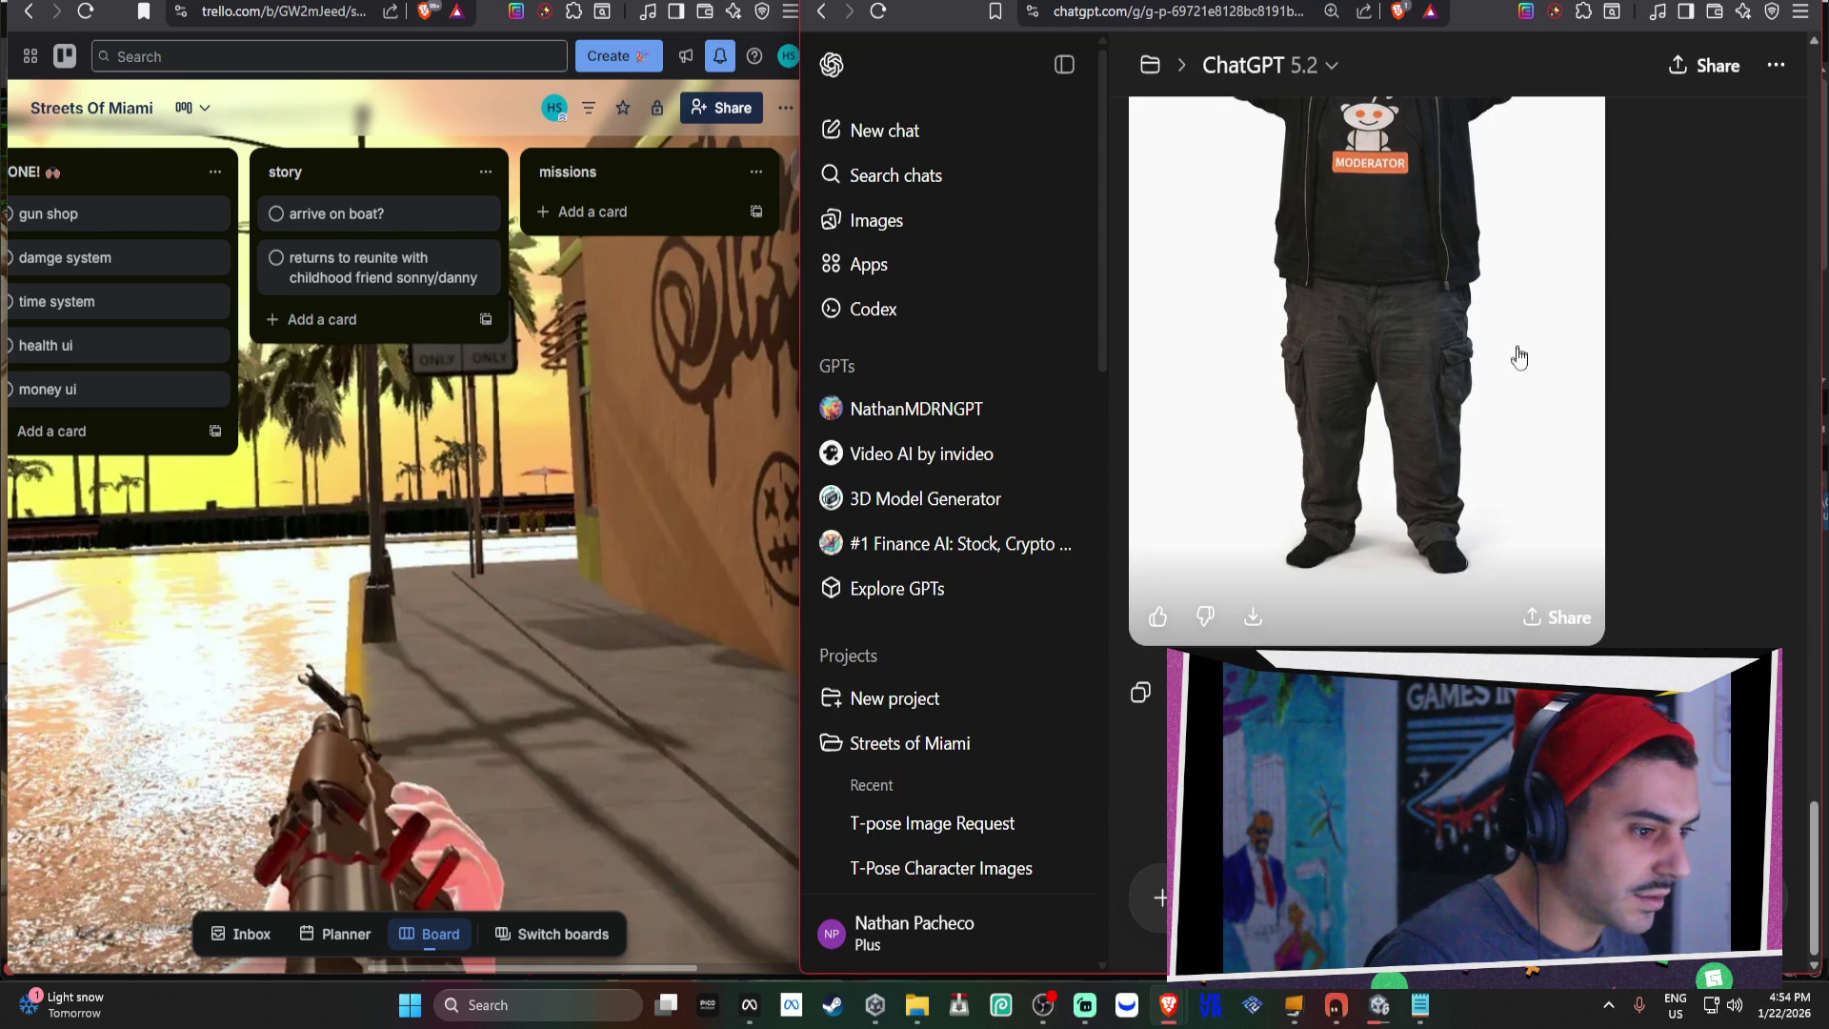
pyautogui.scroll(-3, 929, 714)
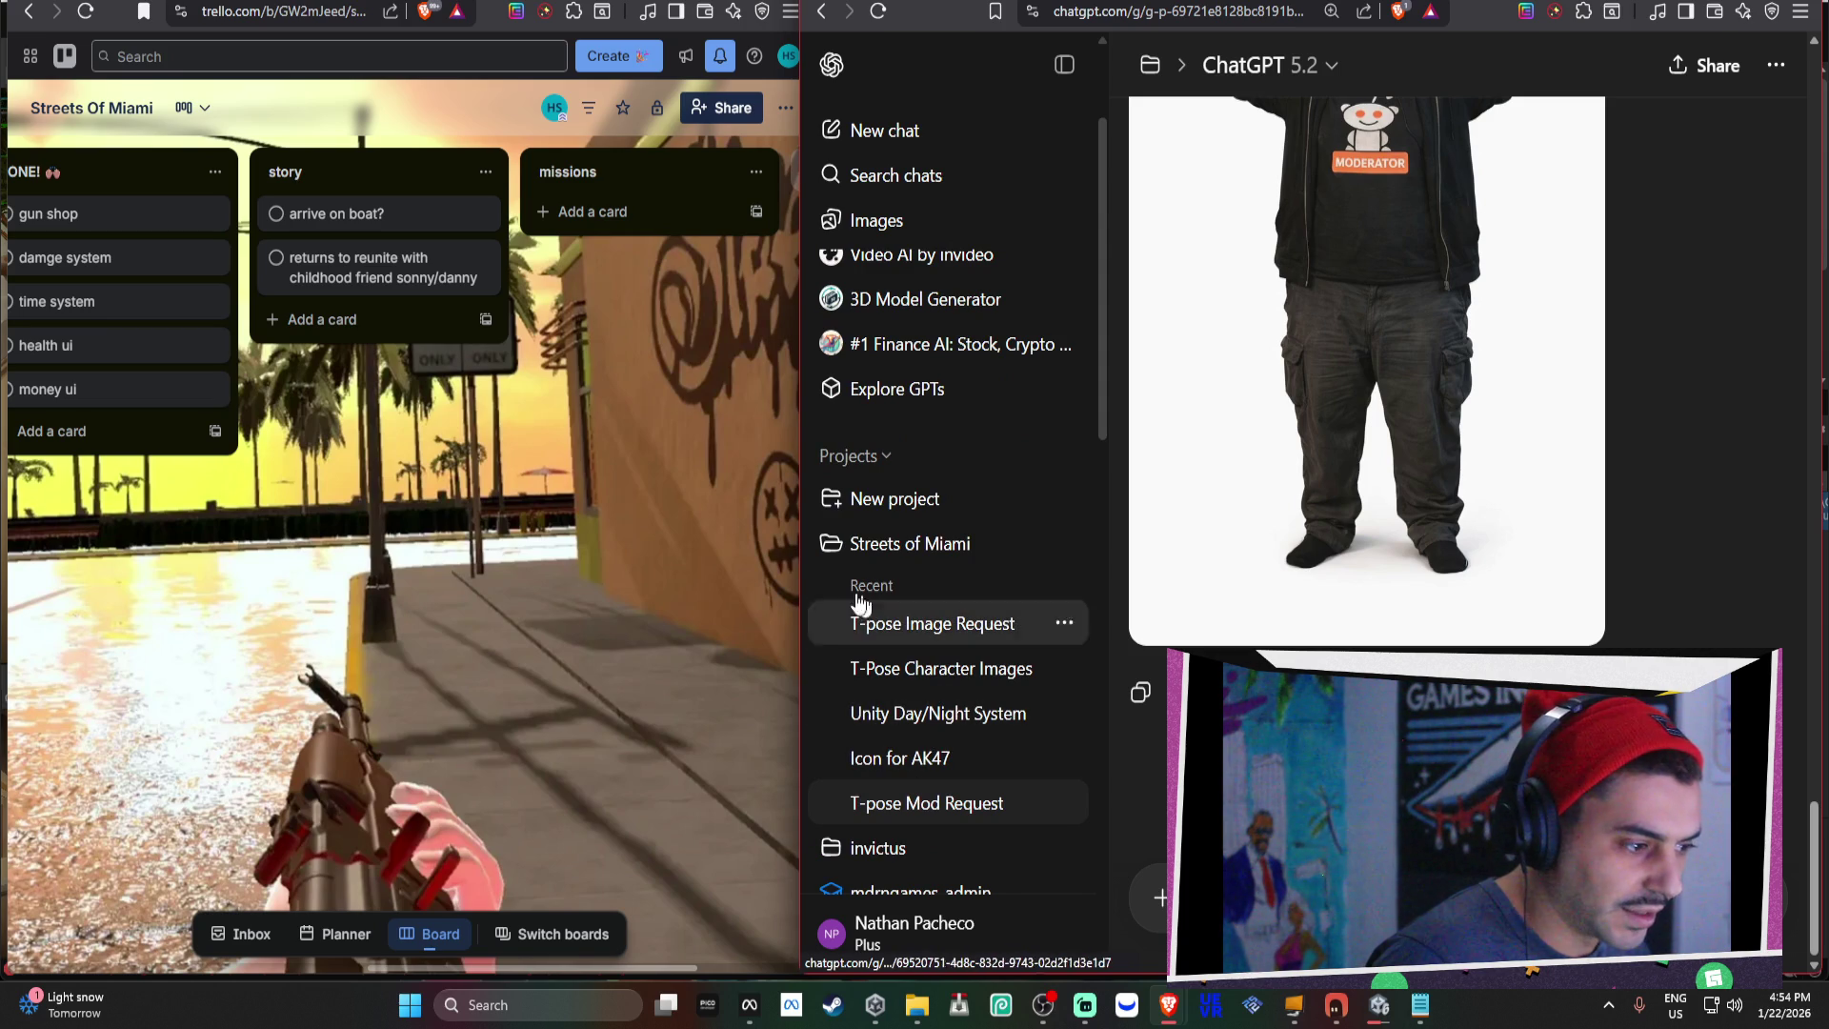
pyautogui.hotkey('ctrl', 't')
# Load the Meshy New Model workspace at meshy.ai/workspace, then bring another desktop window forward.
pyautogui.write('meshy.ai/workspace')
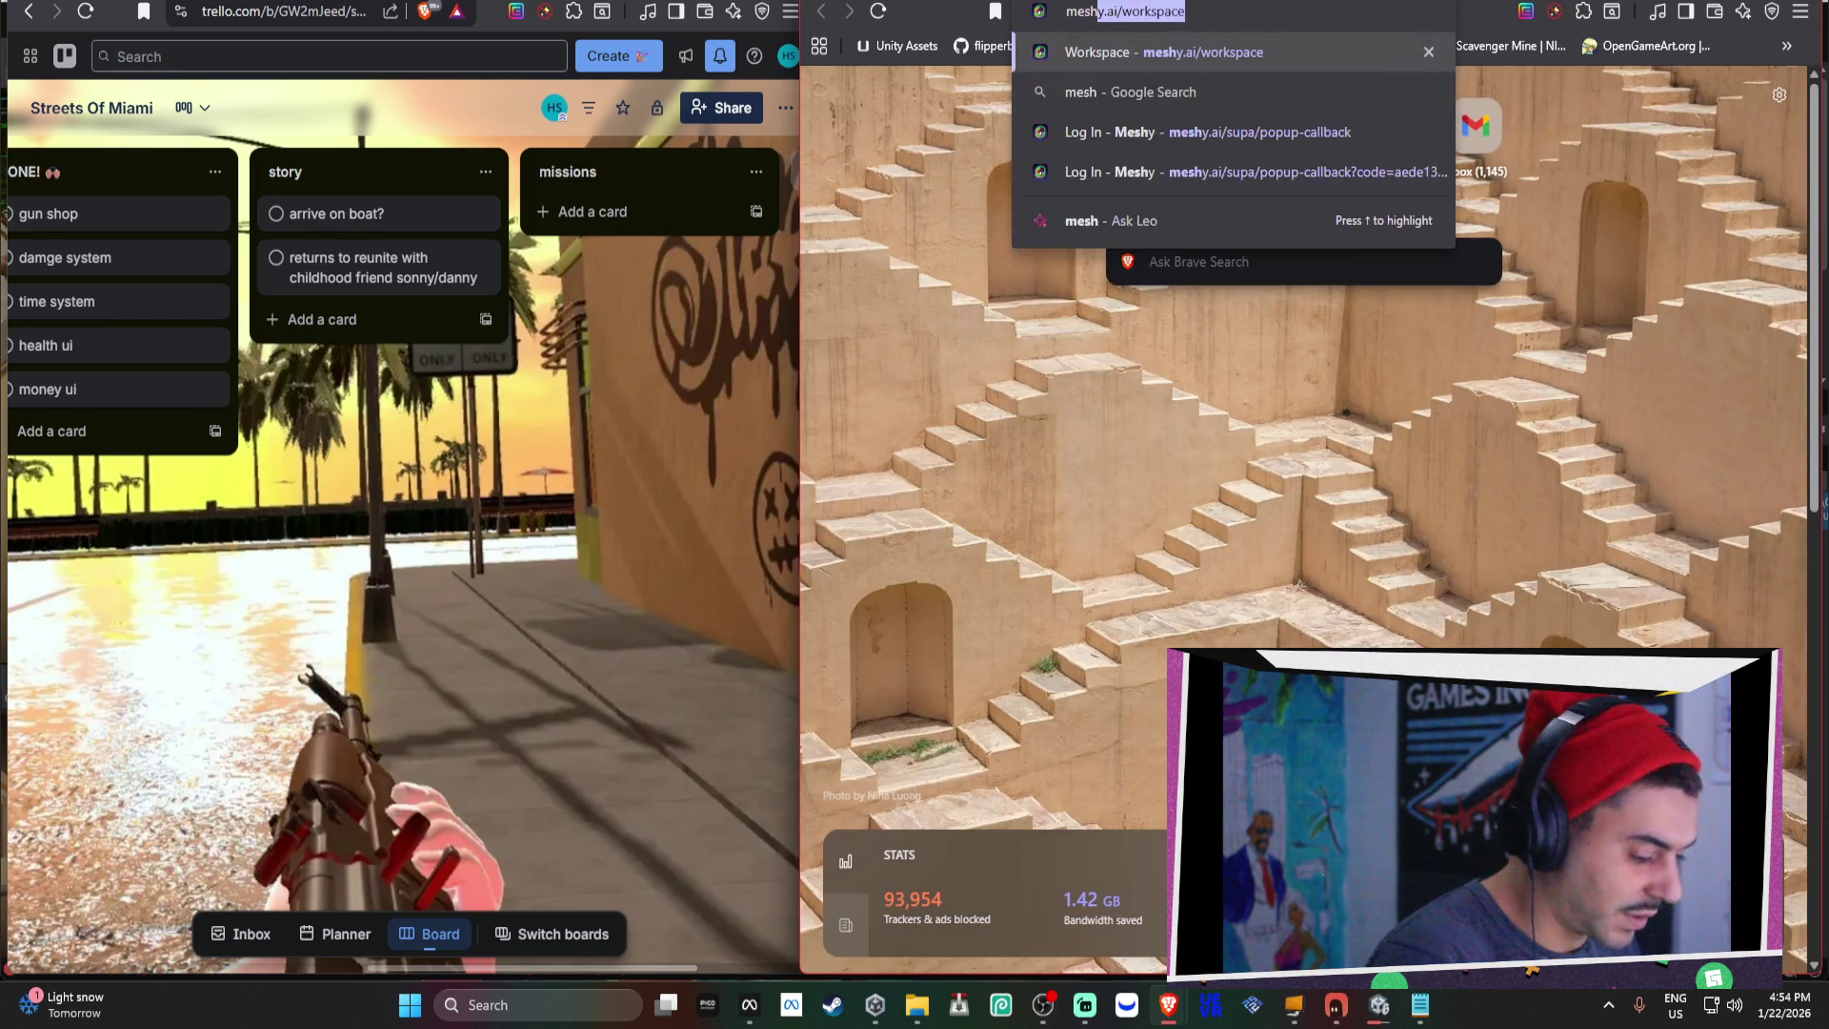
pyautogui.press('Return')
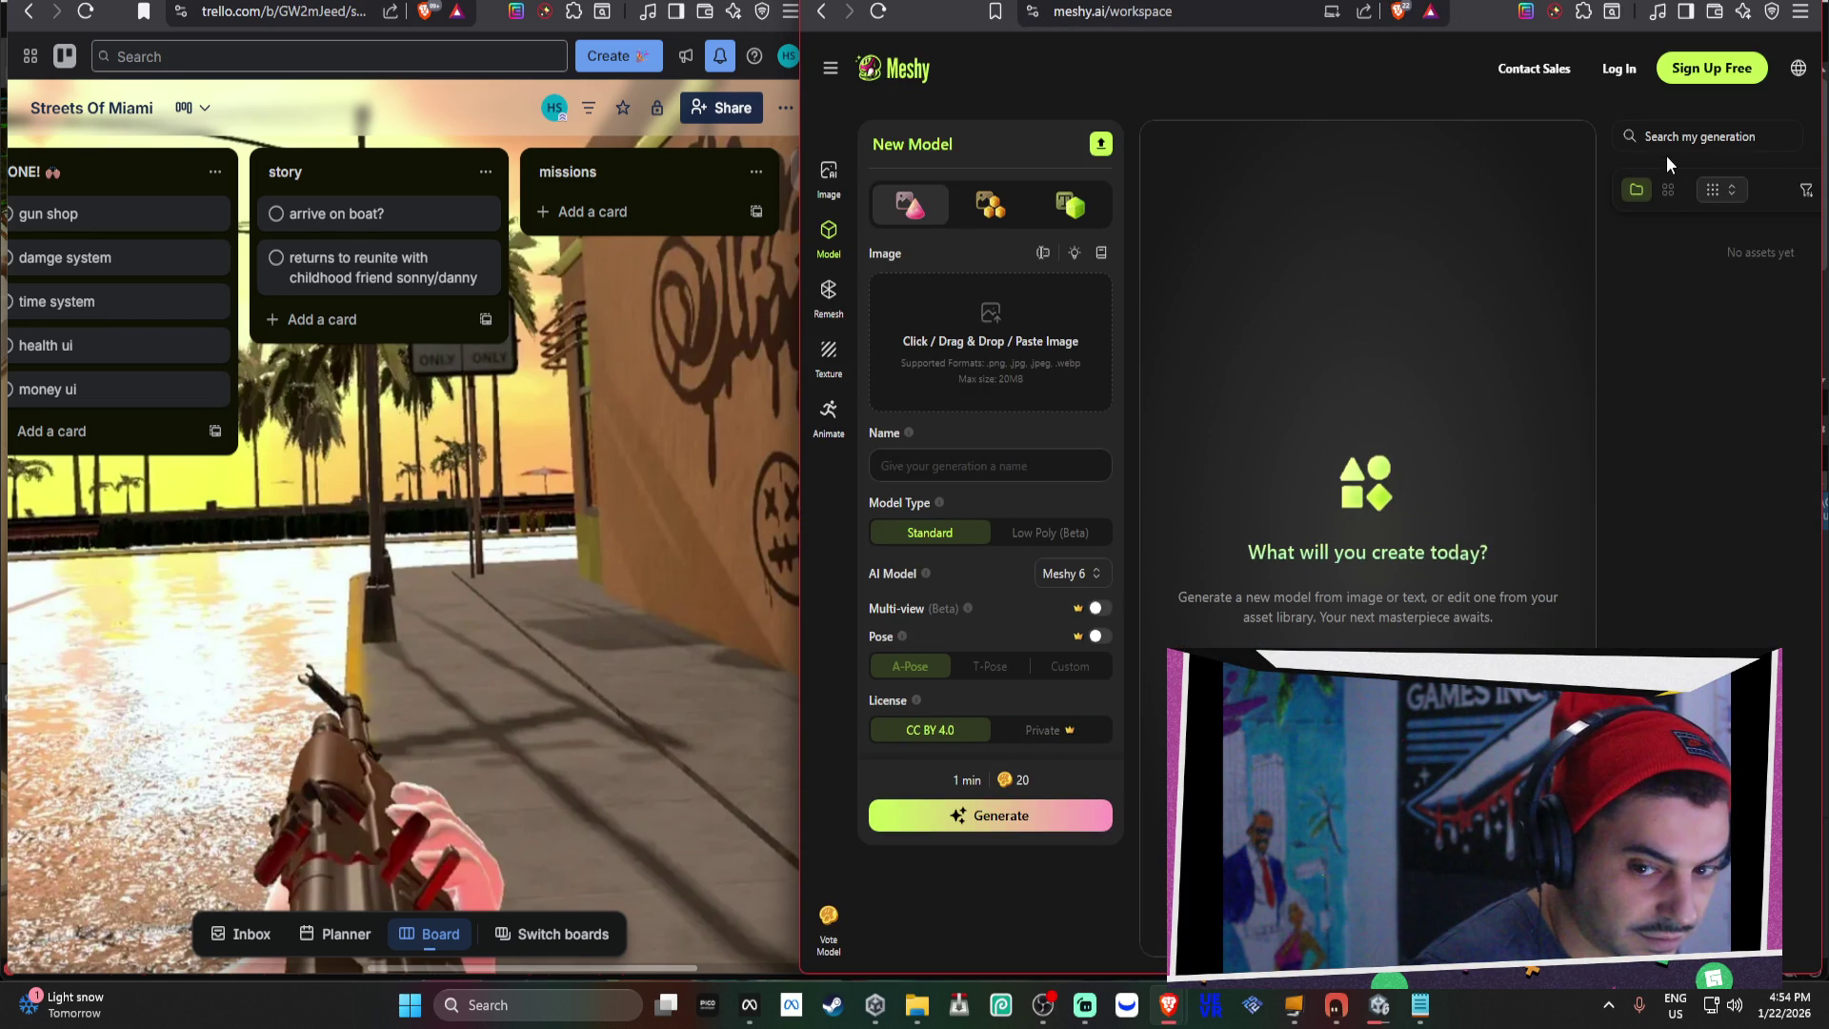
pyautogui.click(660, 633)
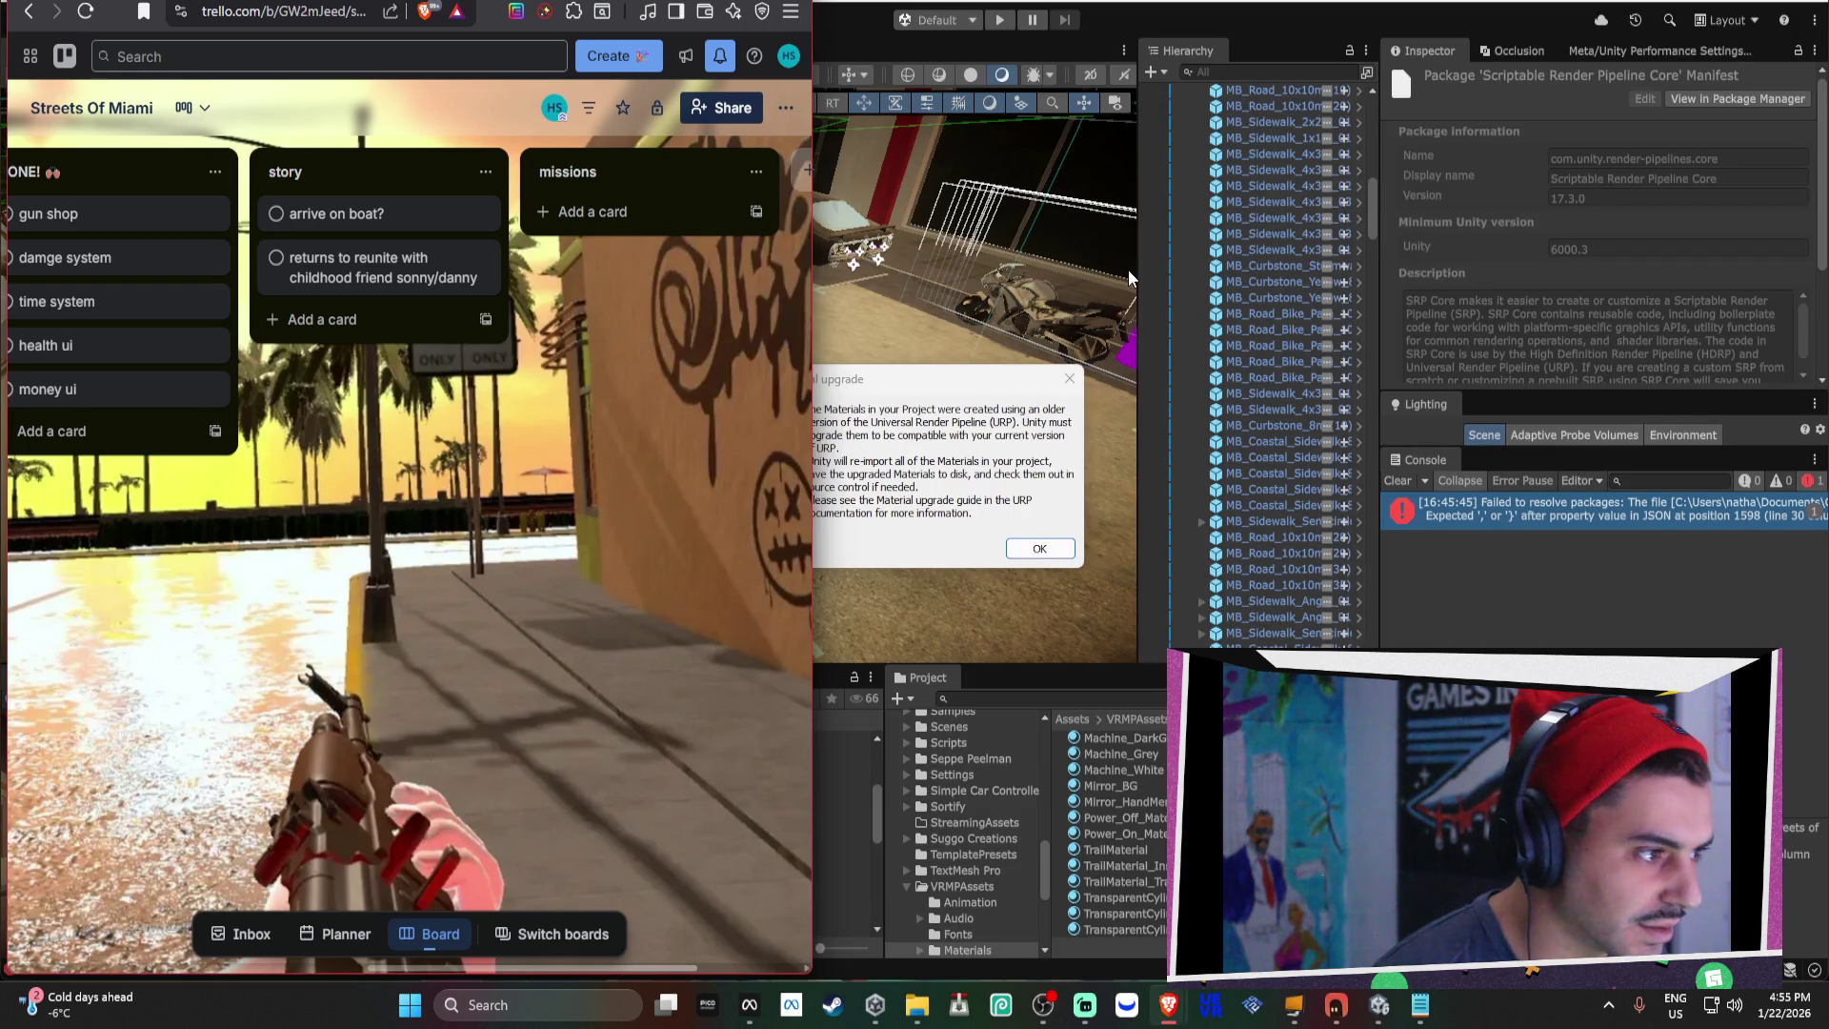
# Accept the URP material upgrade prompt in the Unity editor.
pyautogui.click(921, 485)
pyautogui.moveTo(829, 414)
pyautogui.mouseDown()
pyautogui.moveTo(953, 460)
pyautogui.moveTo(1043, 545)
pyautogui.mouseUp()
pyautogui.click(1041, 548)
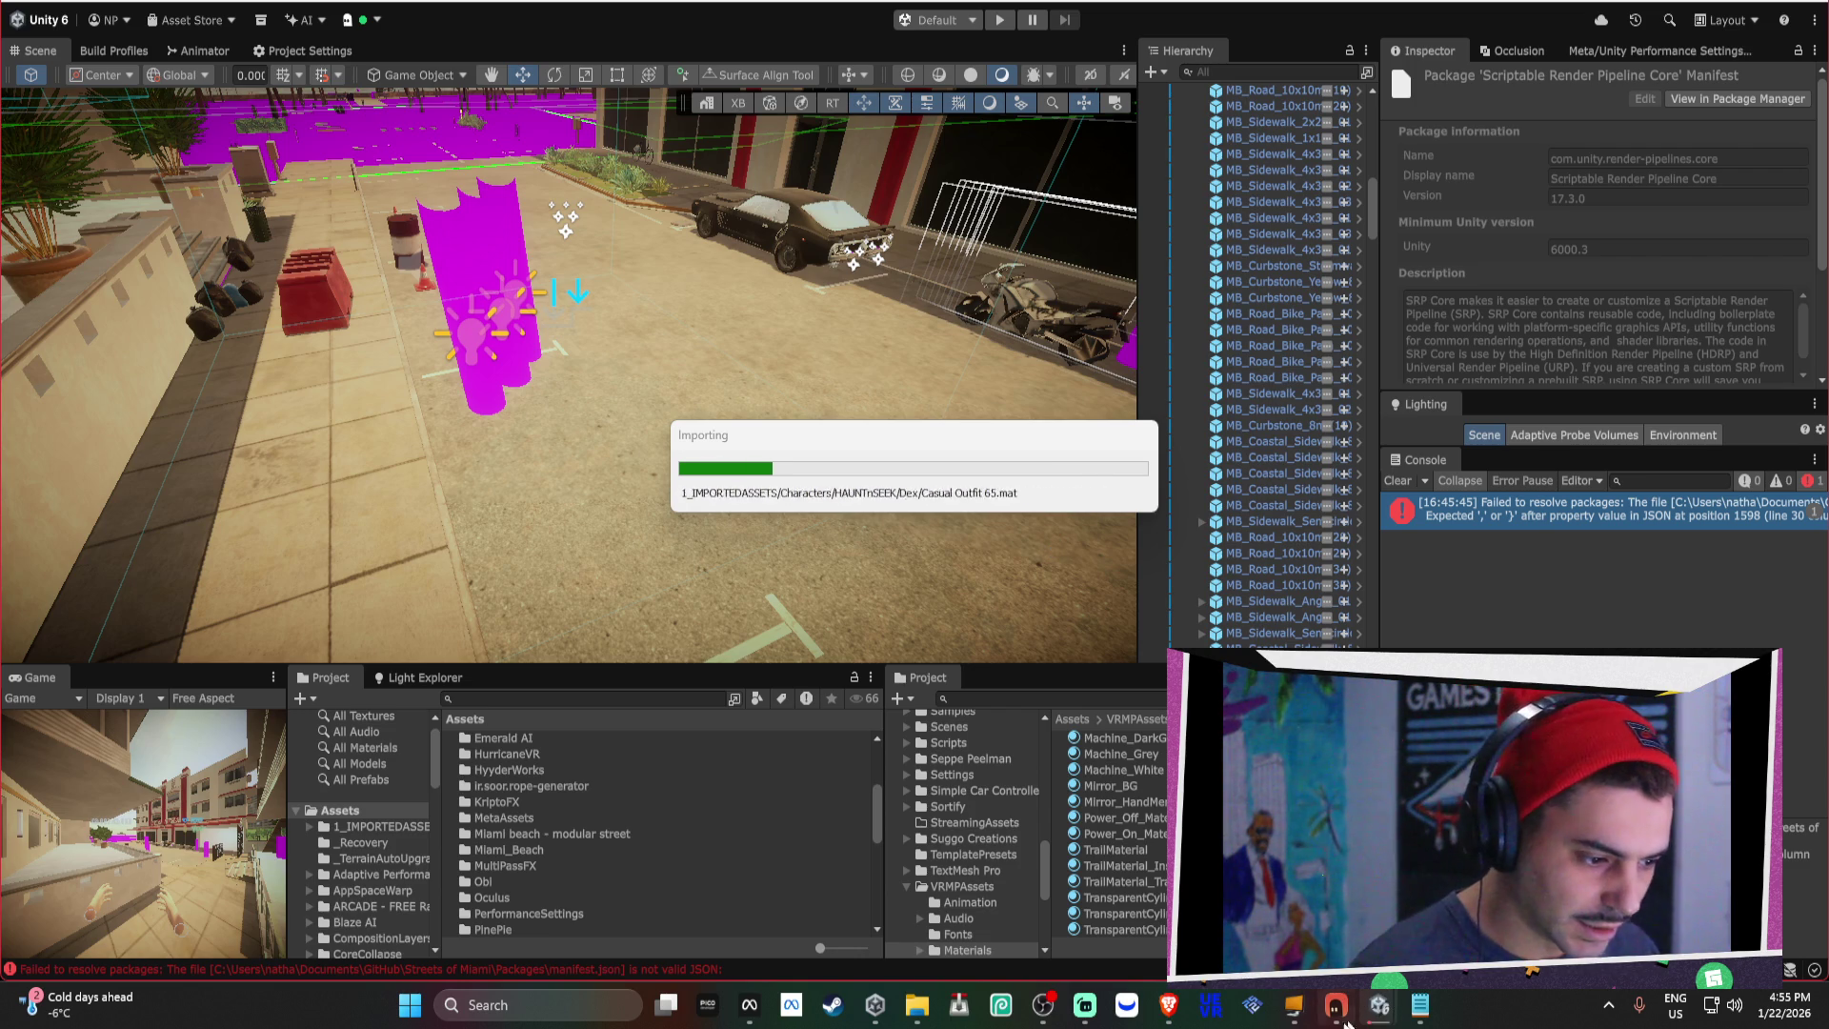
# Bring the Brave window over the right half and load the Mixamo homepage in a new tab.
pyautogui.click(1181, 1024)
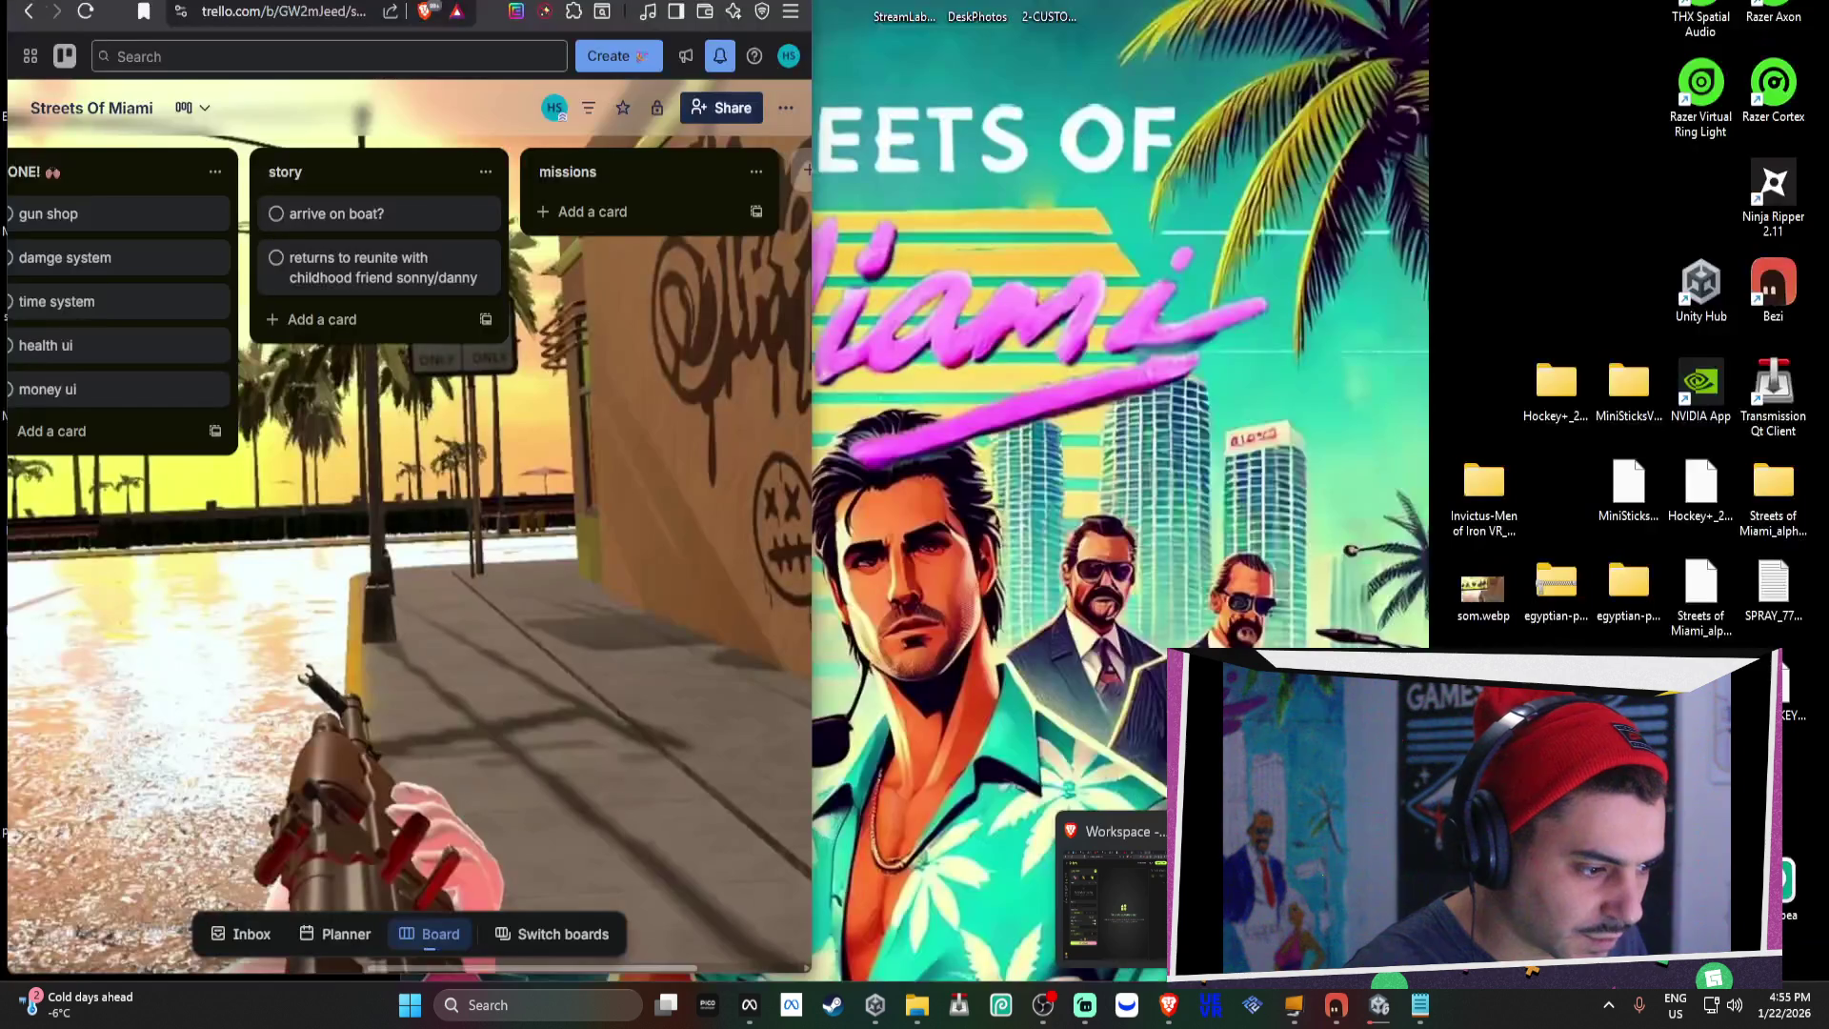
pyautogui.click(1186, 1015)
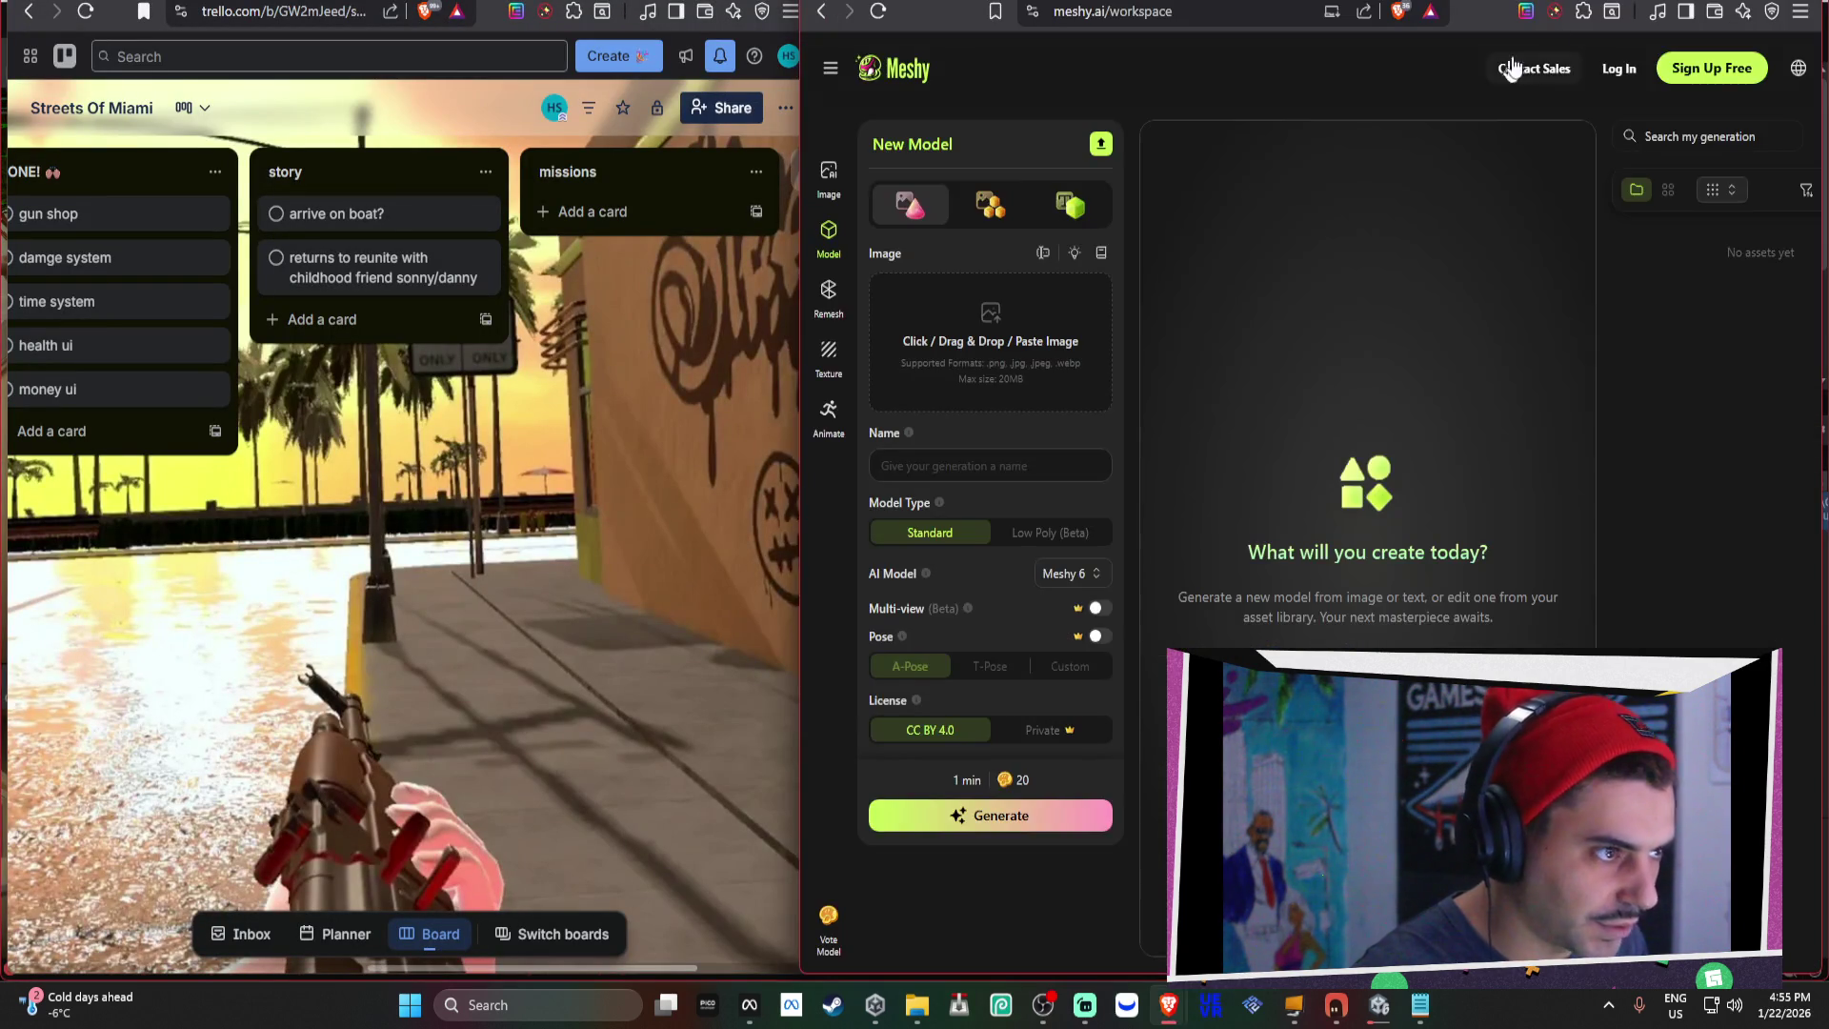
pyautogui.hotkey('ctrl', 't')
pyautogui.write('mixamo')
pyautogui.press('Return')
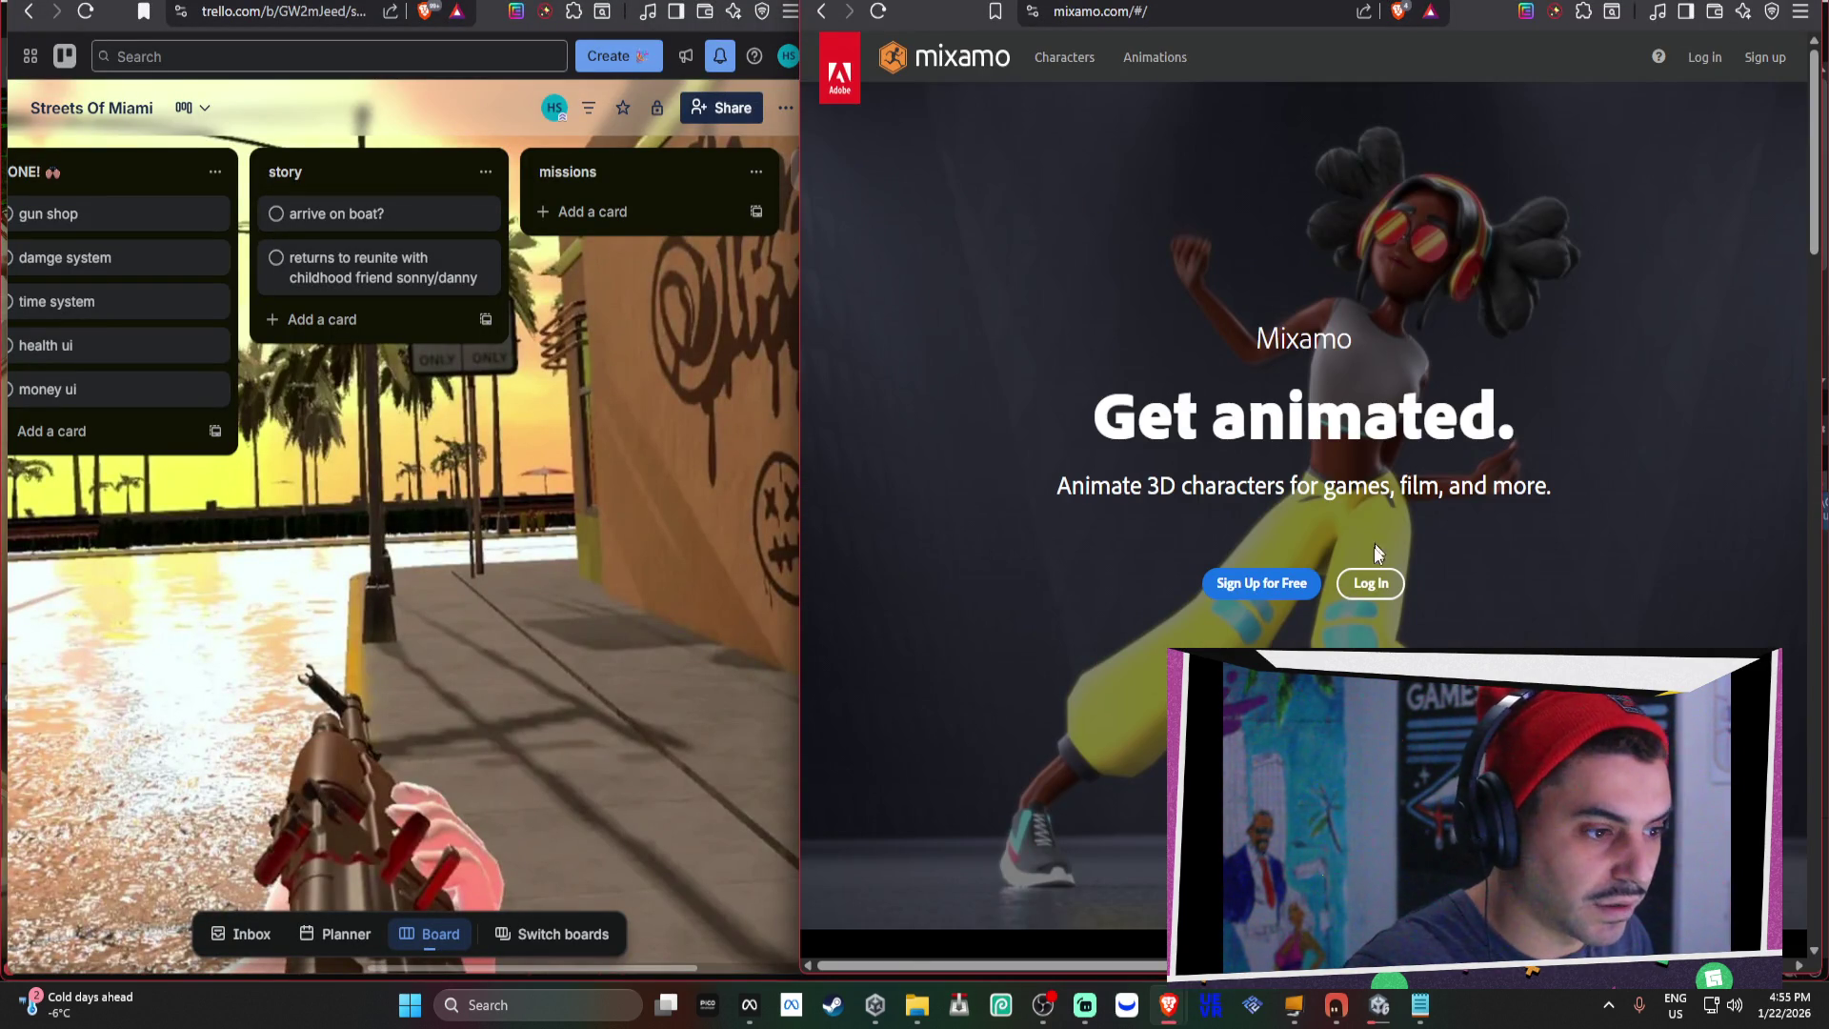
# Log in to Mixamo with Continue with Google, choosing the Google account.
pyautogui.click(1363, 583)
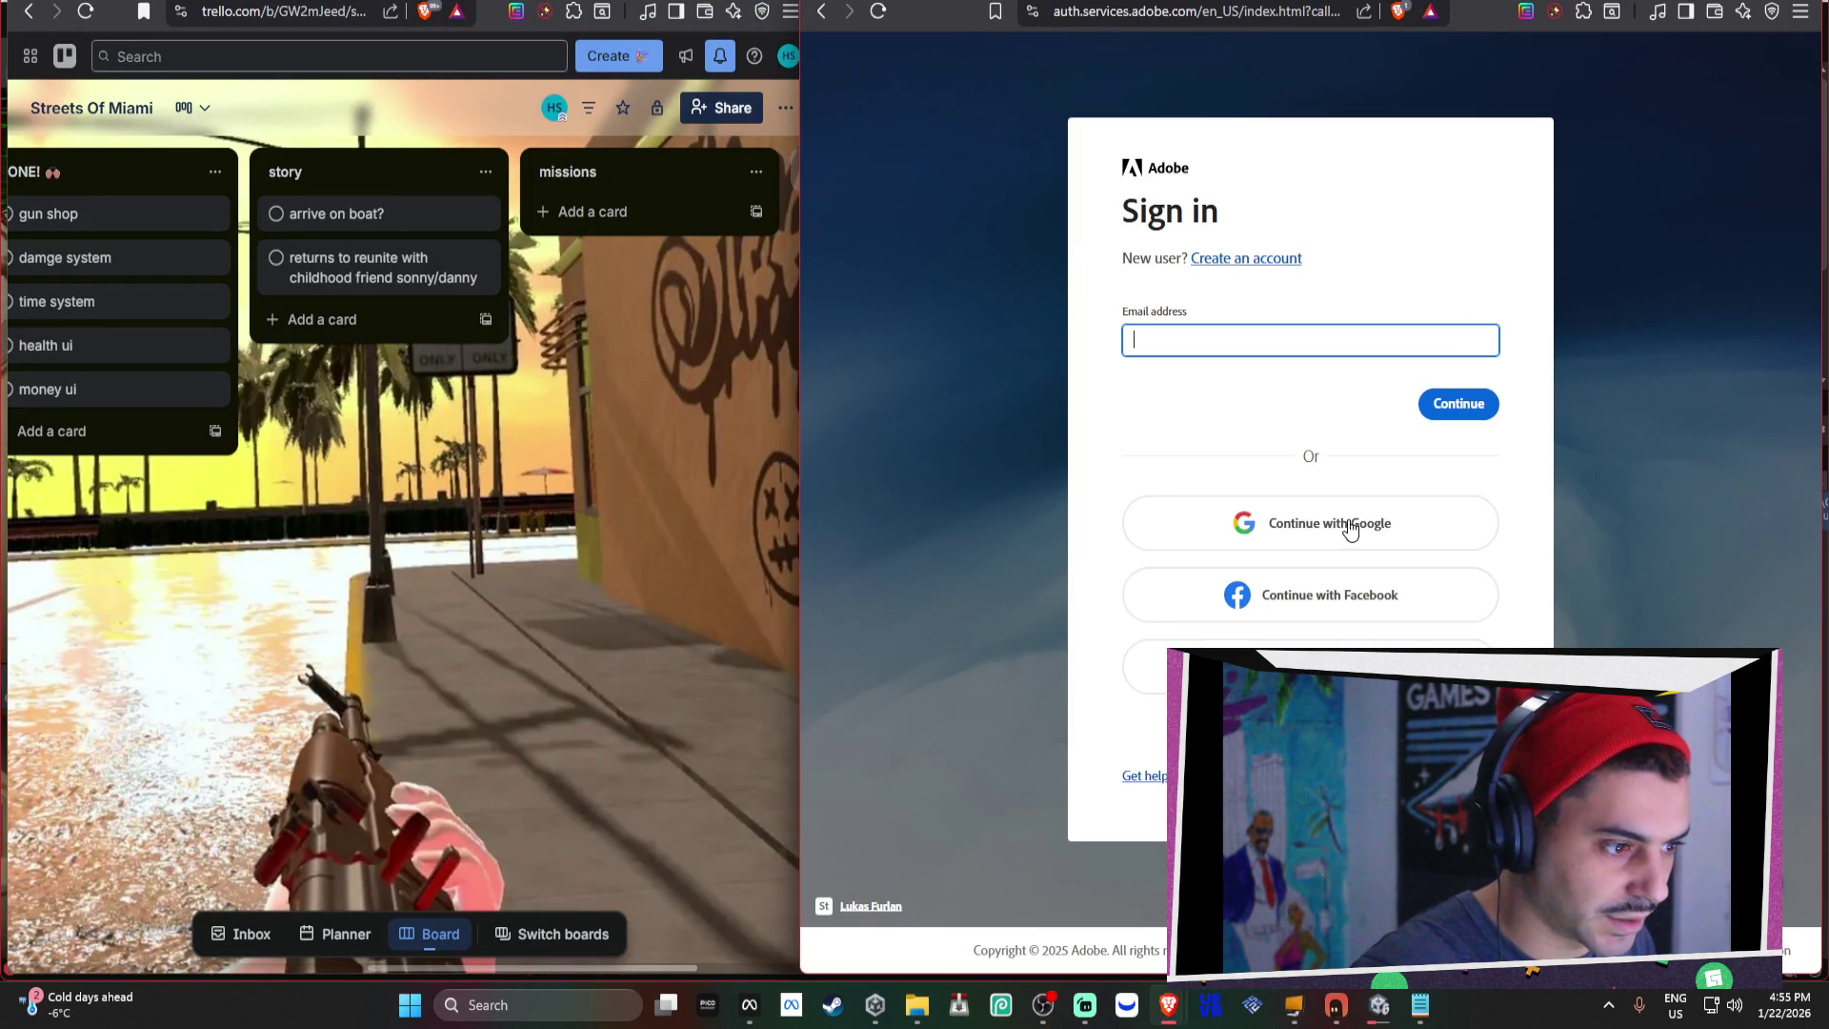
pyautogui.click(1352, 529)
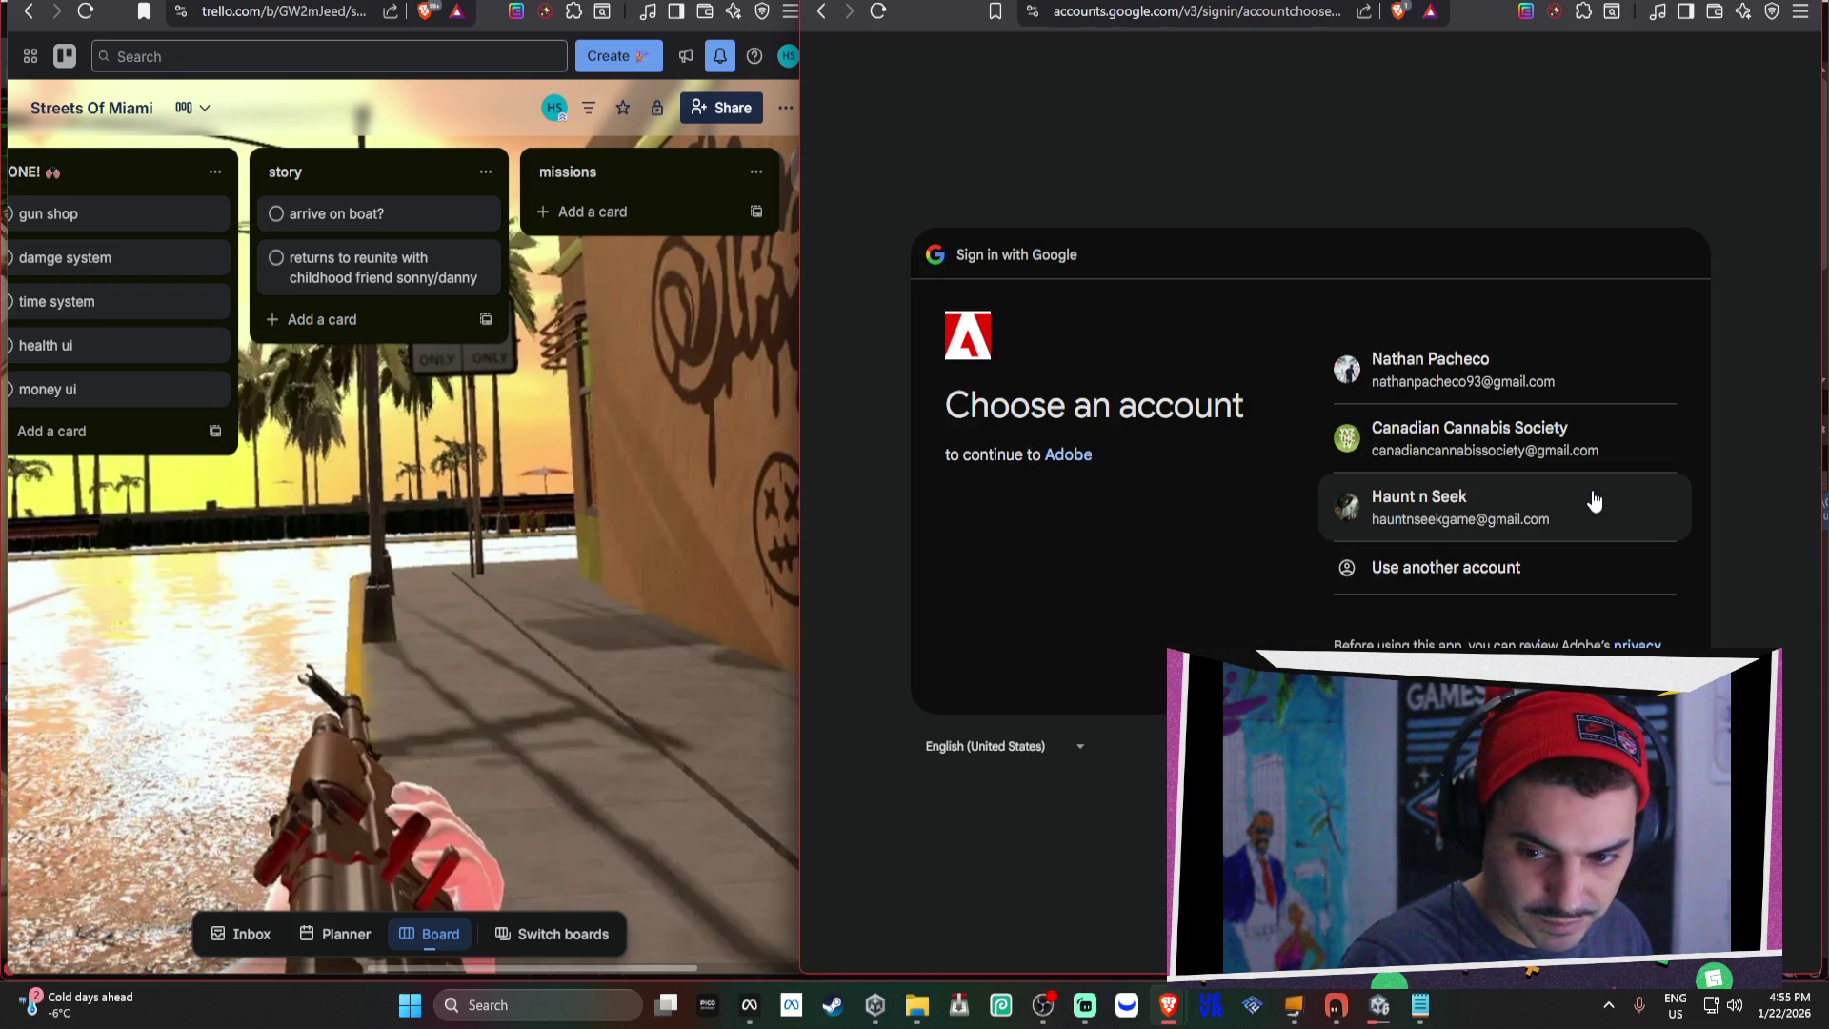
pyautogui.click(1453, 368)
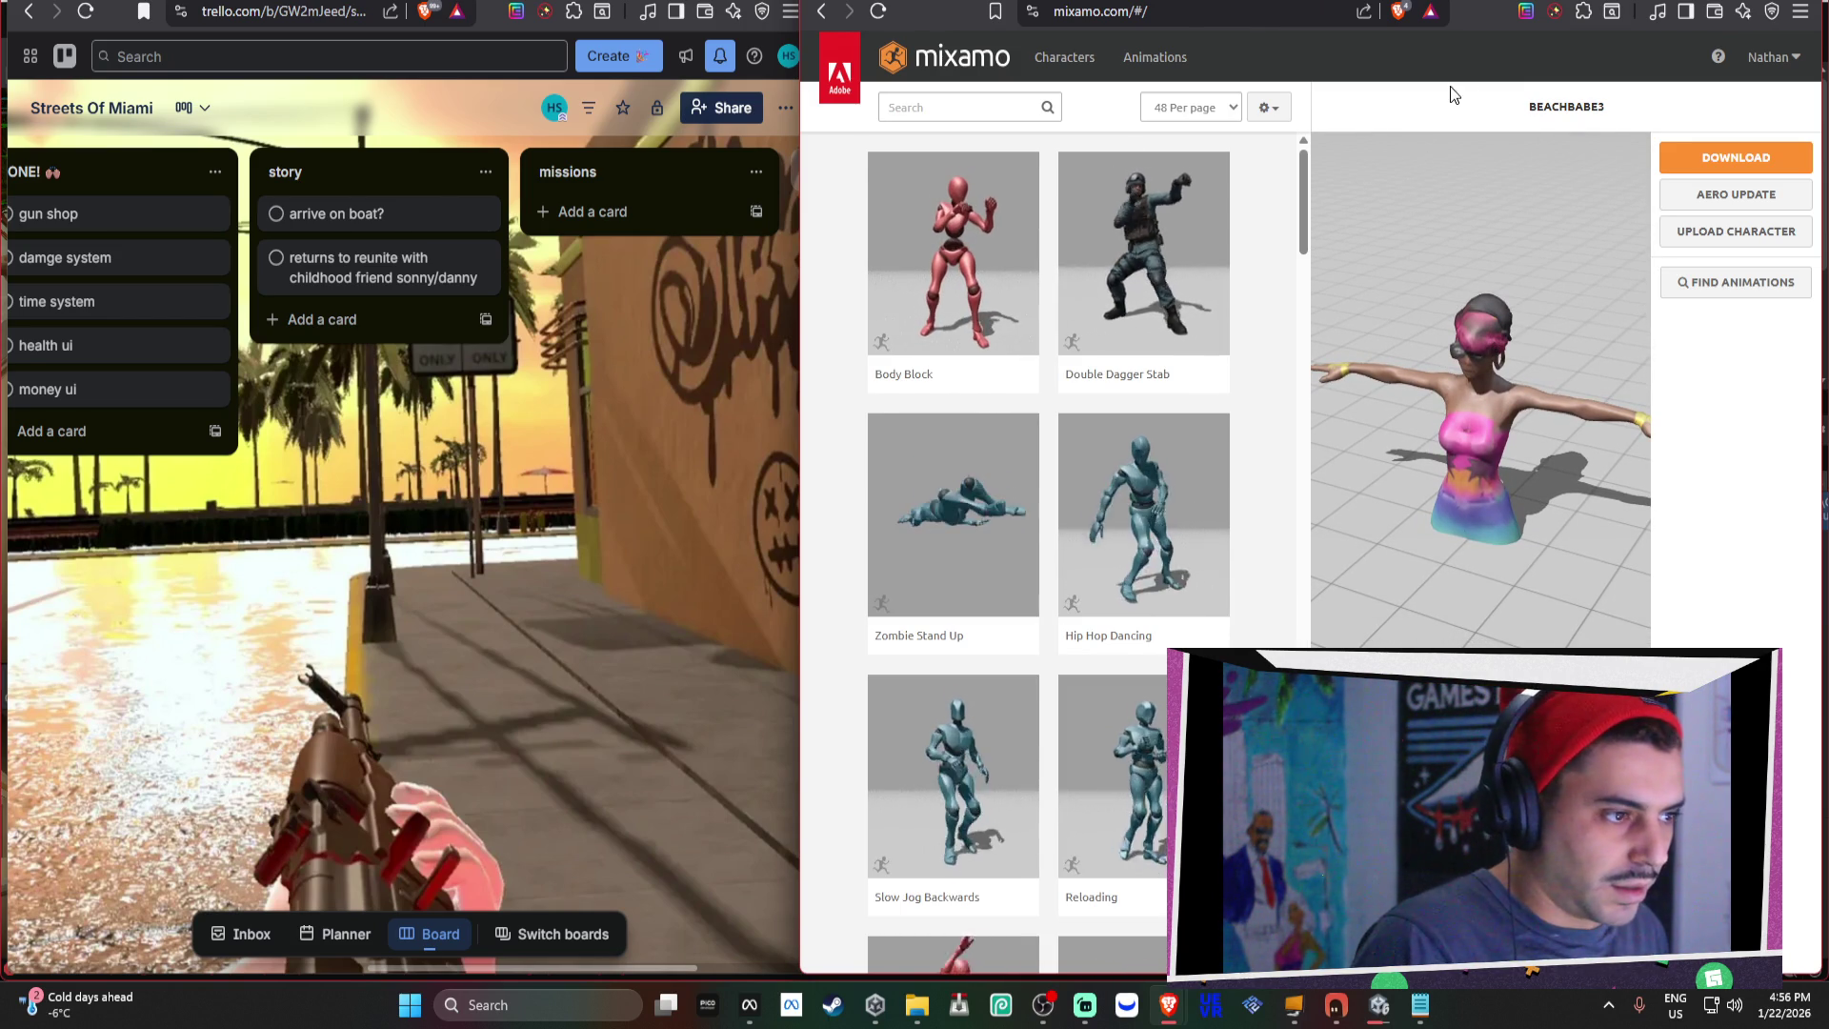
# Upload the Meshy FBX model from the fatnerd_tsose folder as a new Mixamo character.
pyautogui.click(1758, 238)
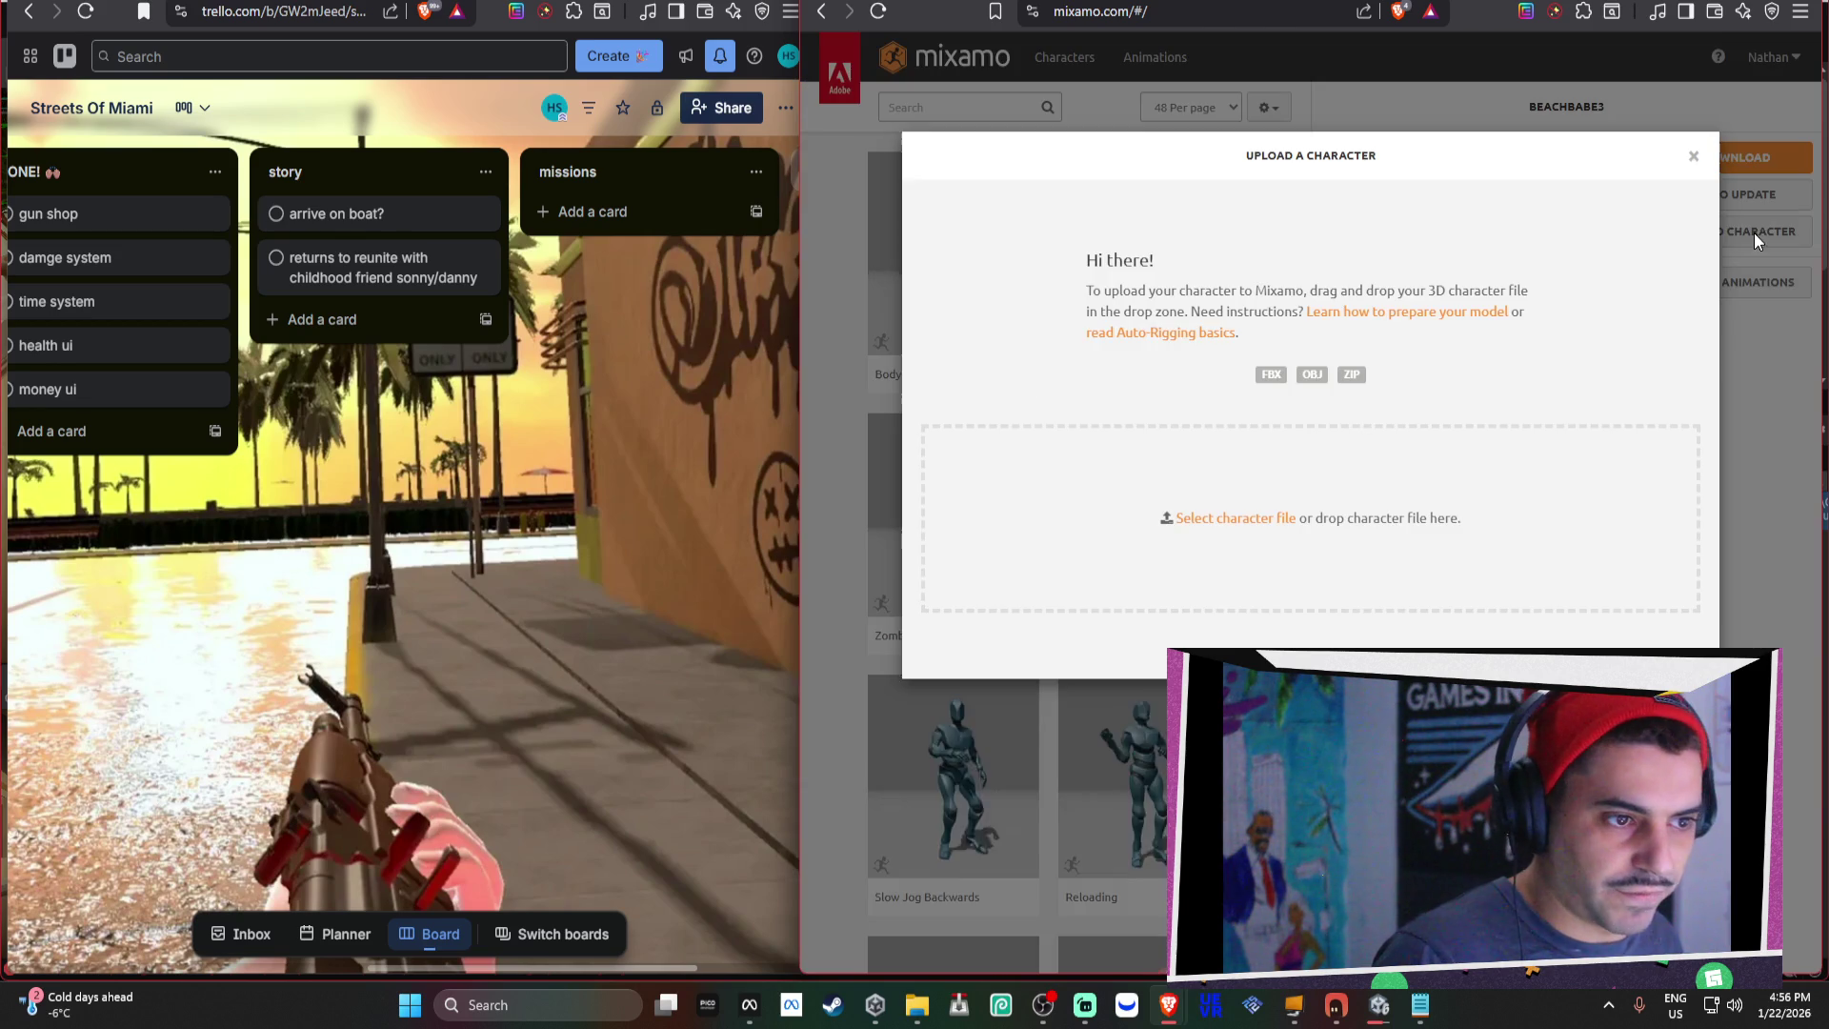
pyautogui.click(1274, 519)
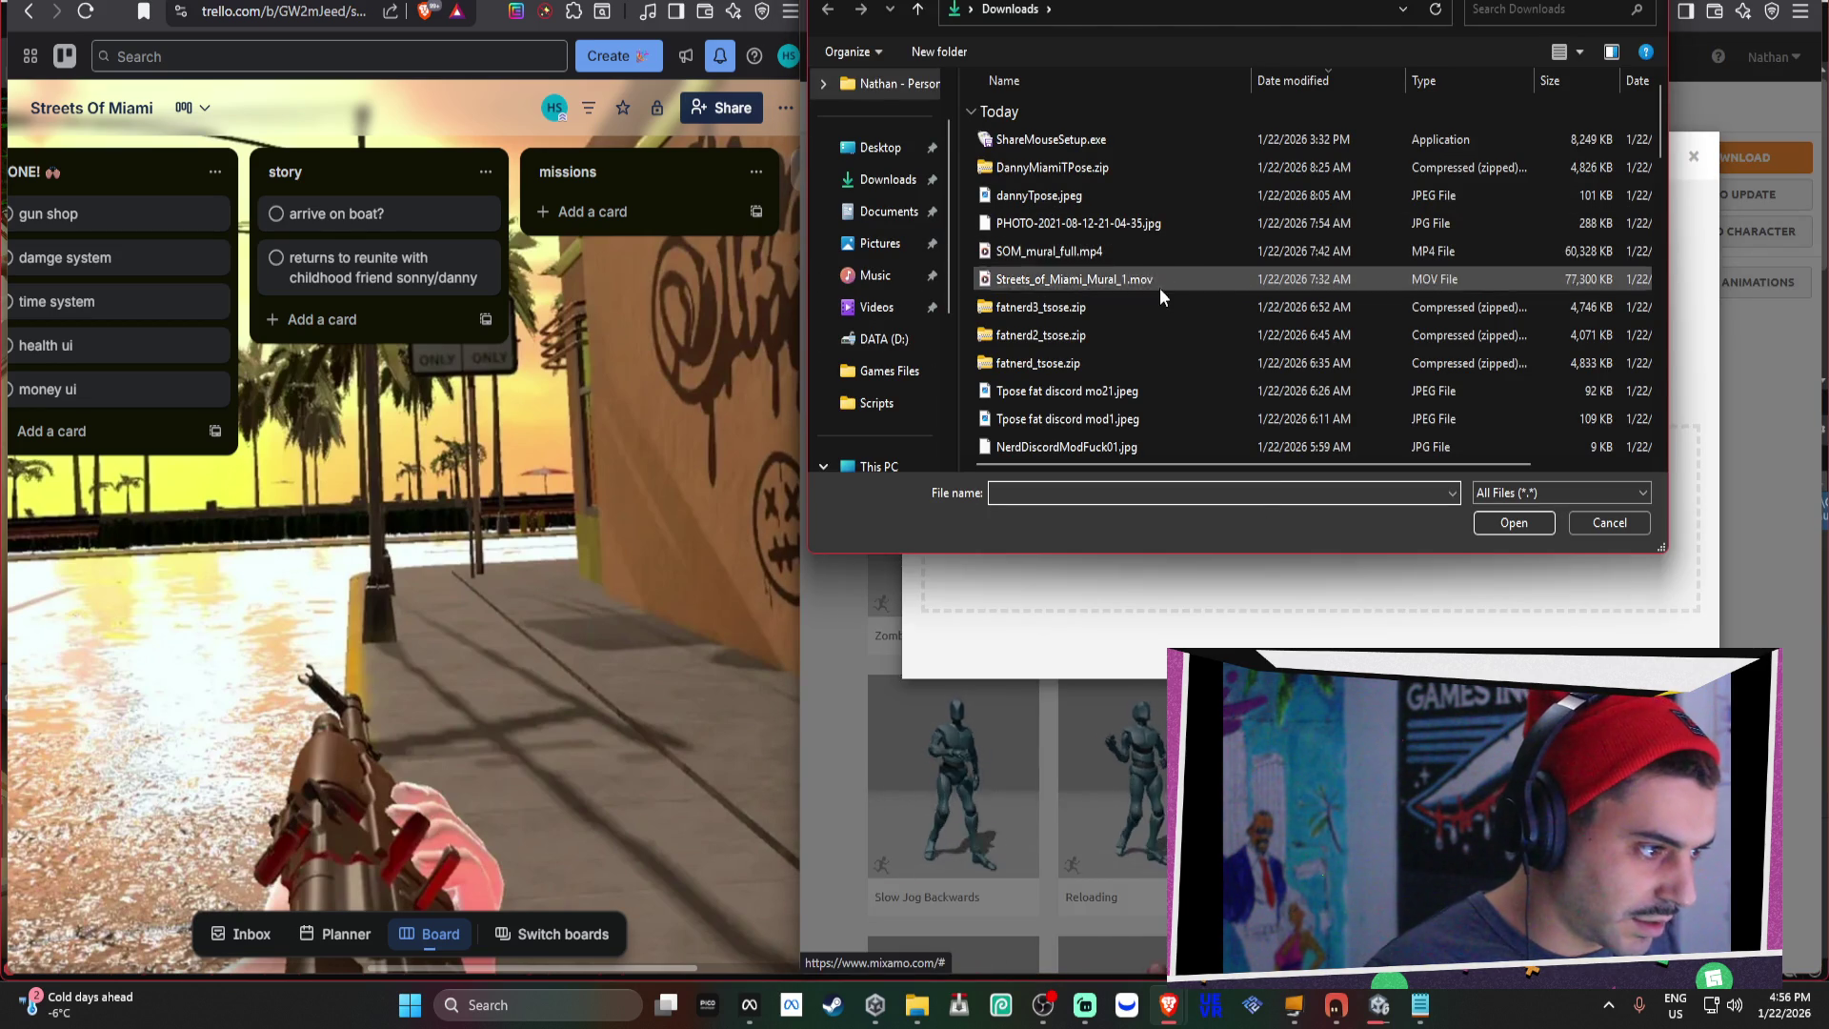
pyautogui.scroll(-2, 1134, 386)
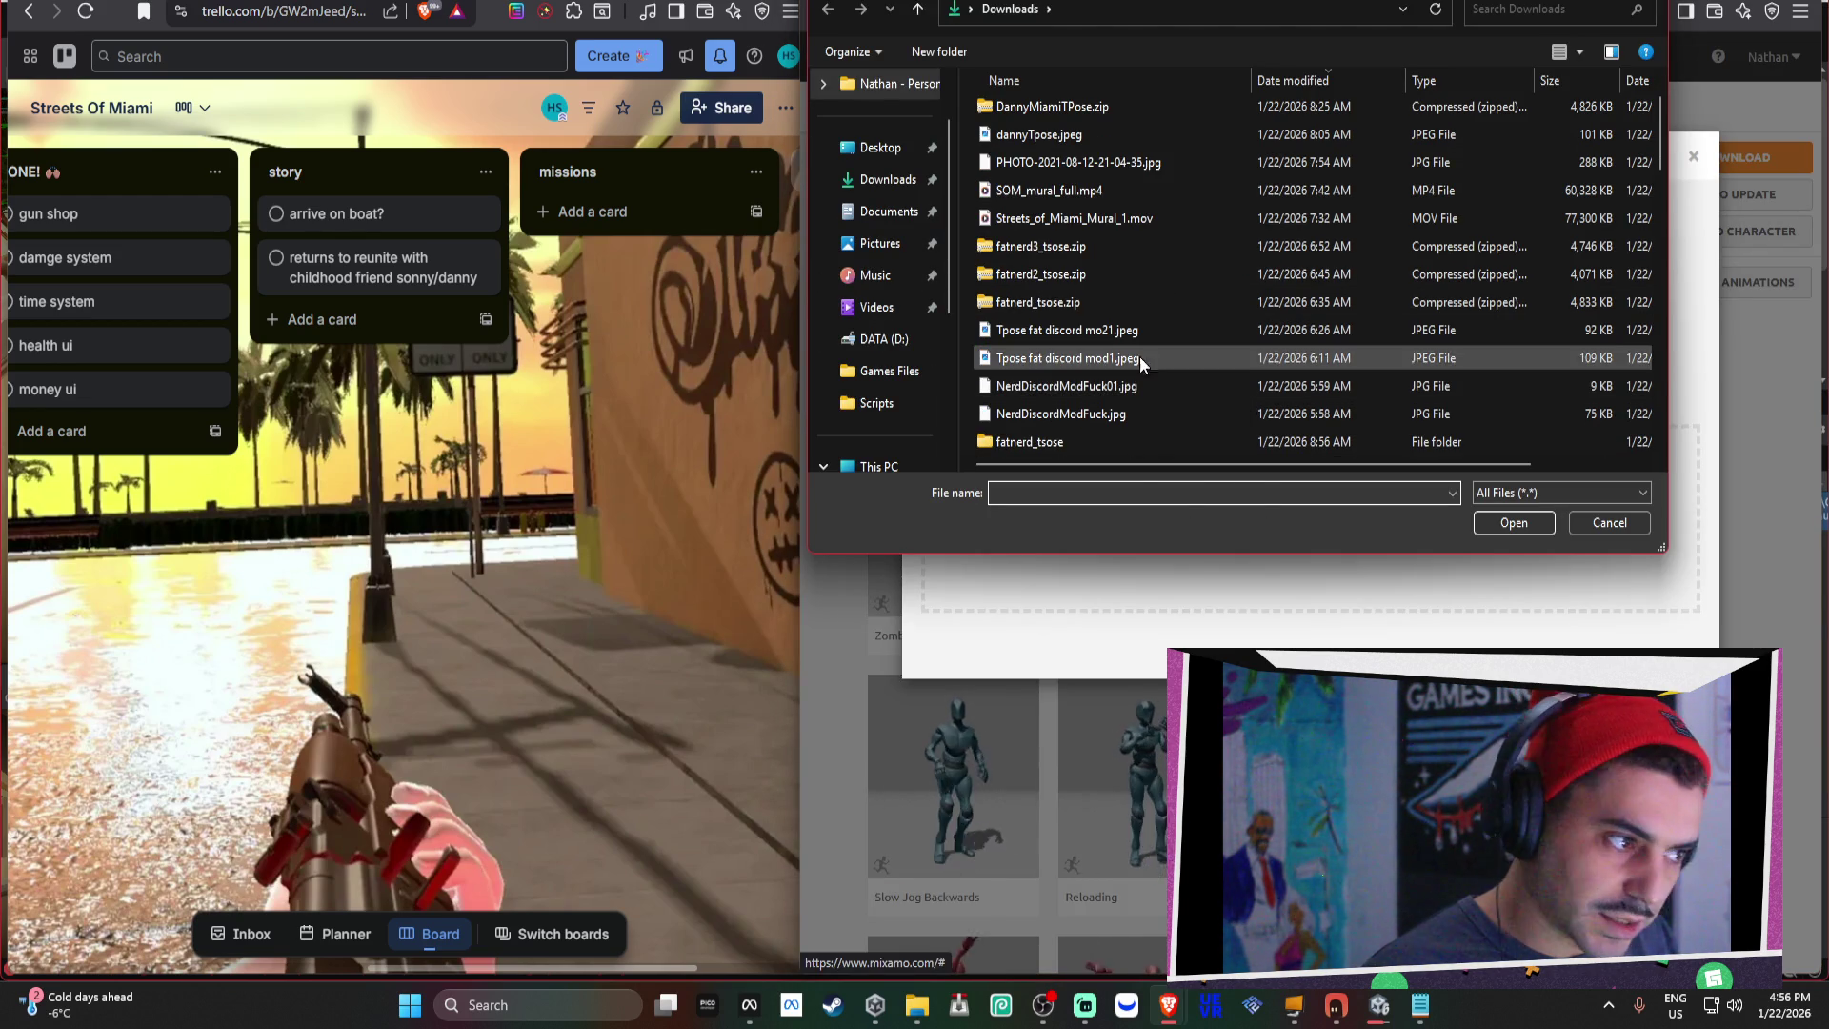
pyautogui.scroll(-3, 1133, 324)
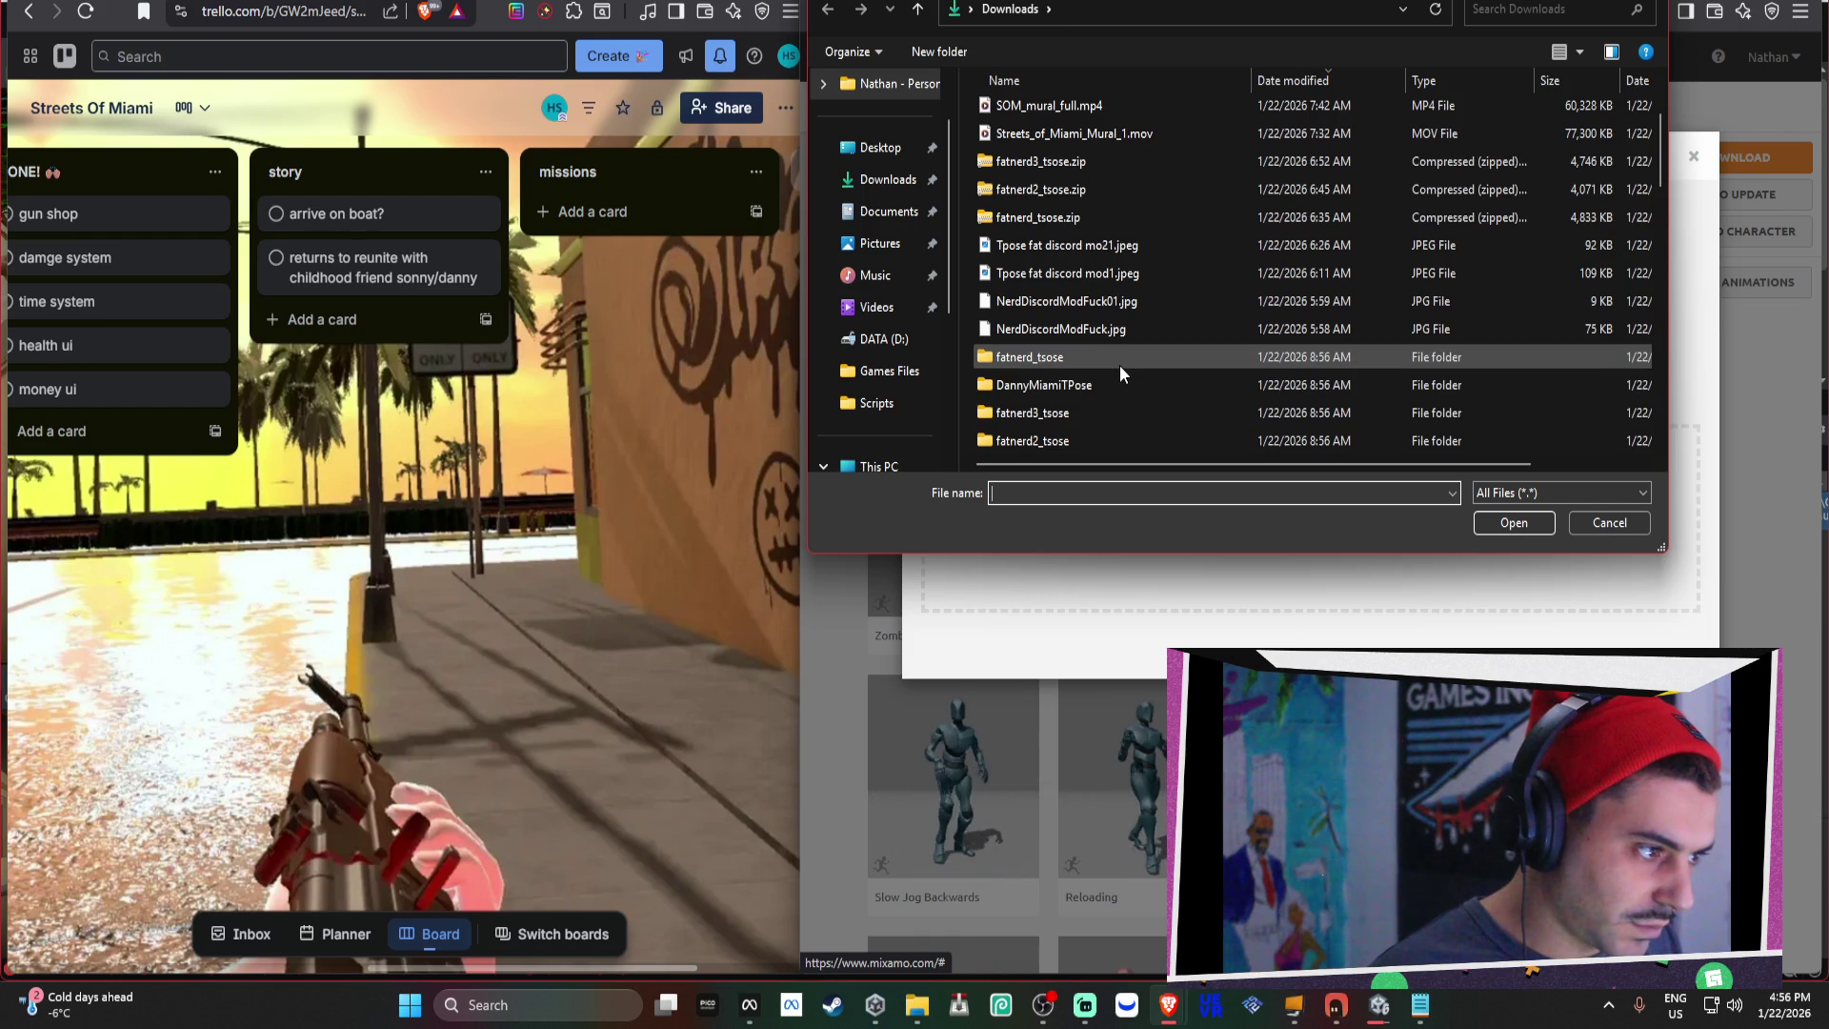
pyautogui.click(1118, 364)
pyautogui.doubleClick(1118, 364)
pyautogui.doubleClick(1080, 141)
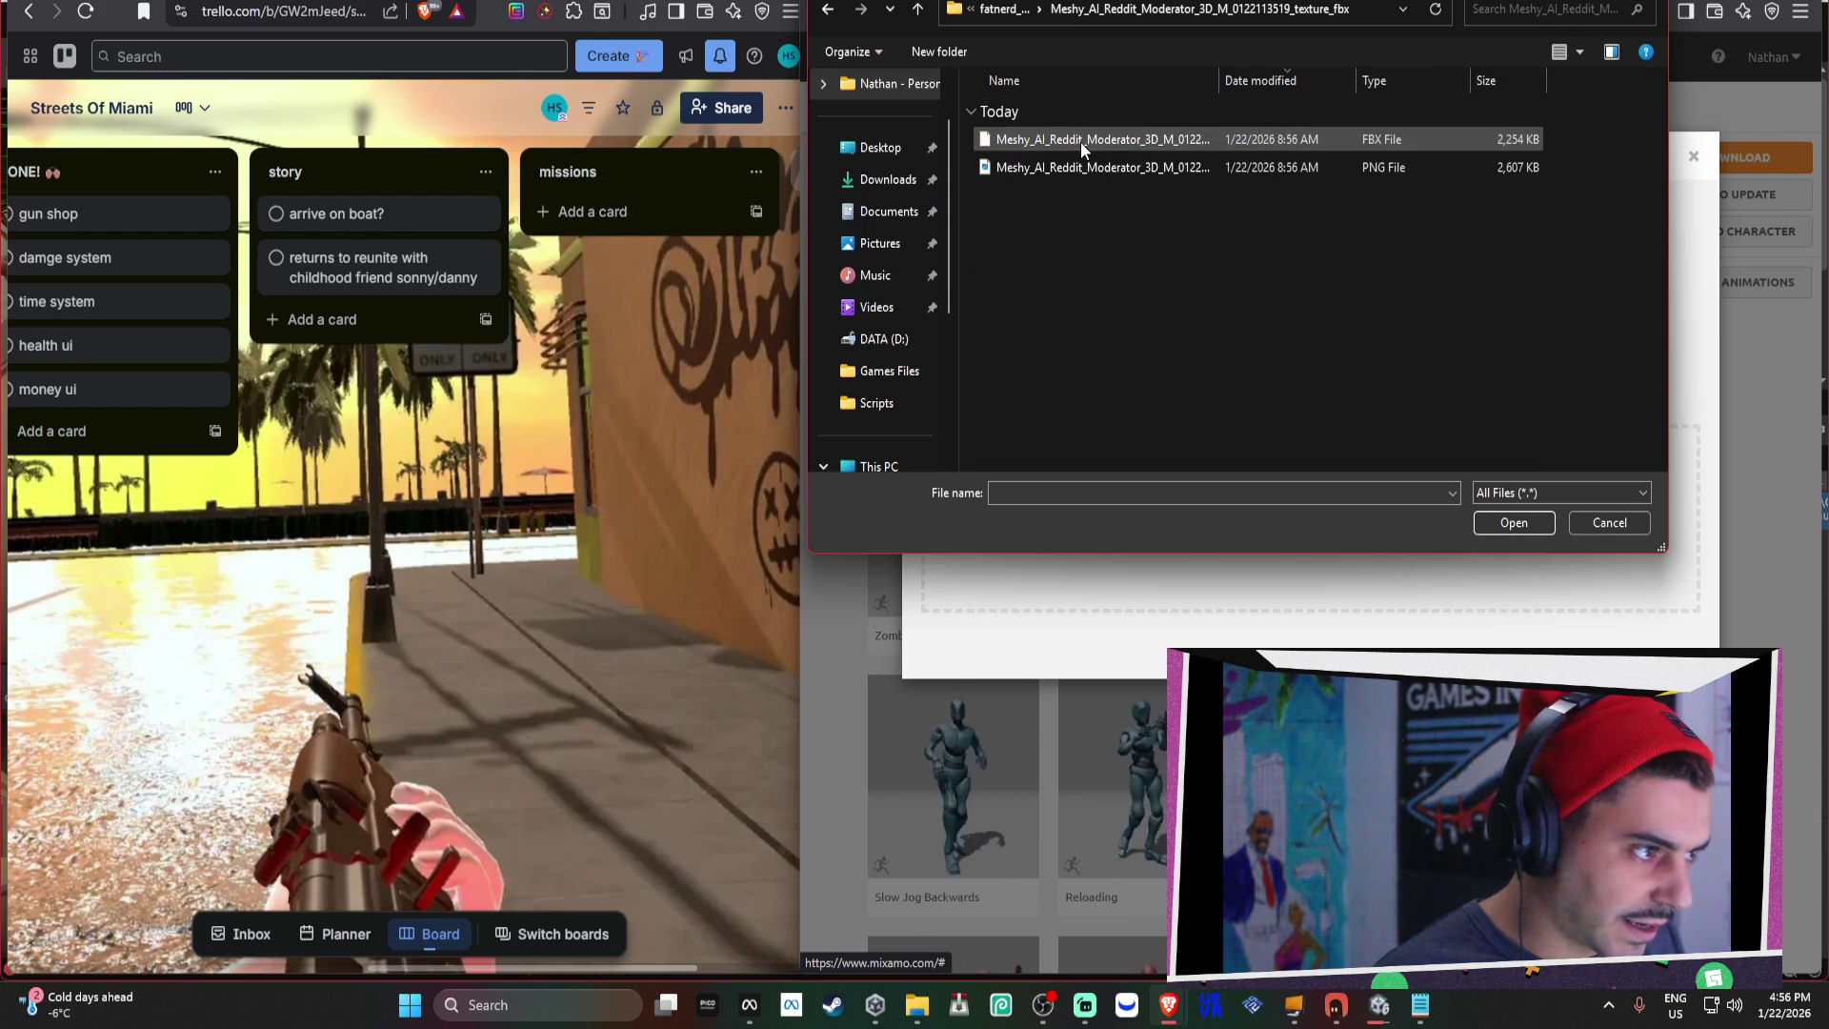
pyautogui.click(1095, 149)
pyautogui.doubleClick(1095, 150)
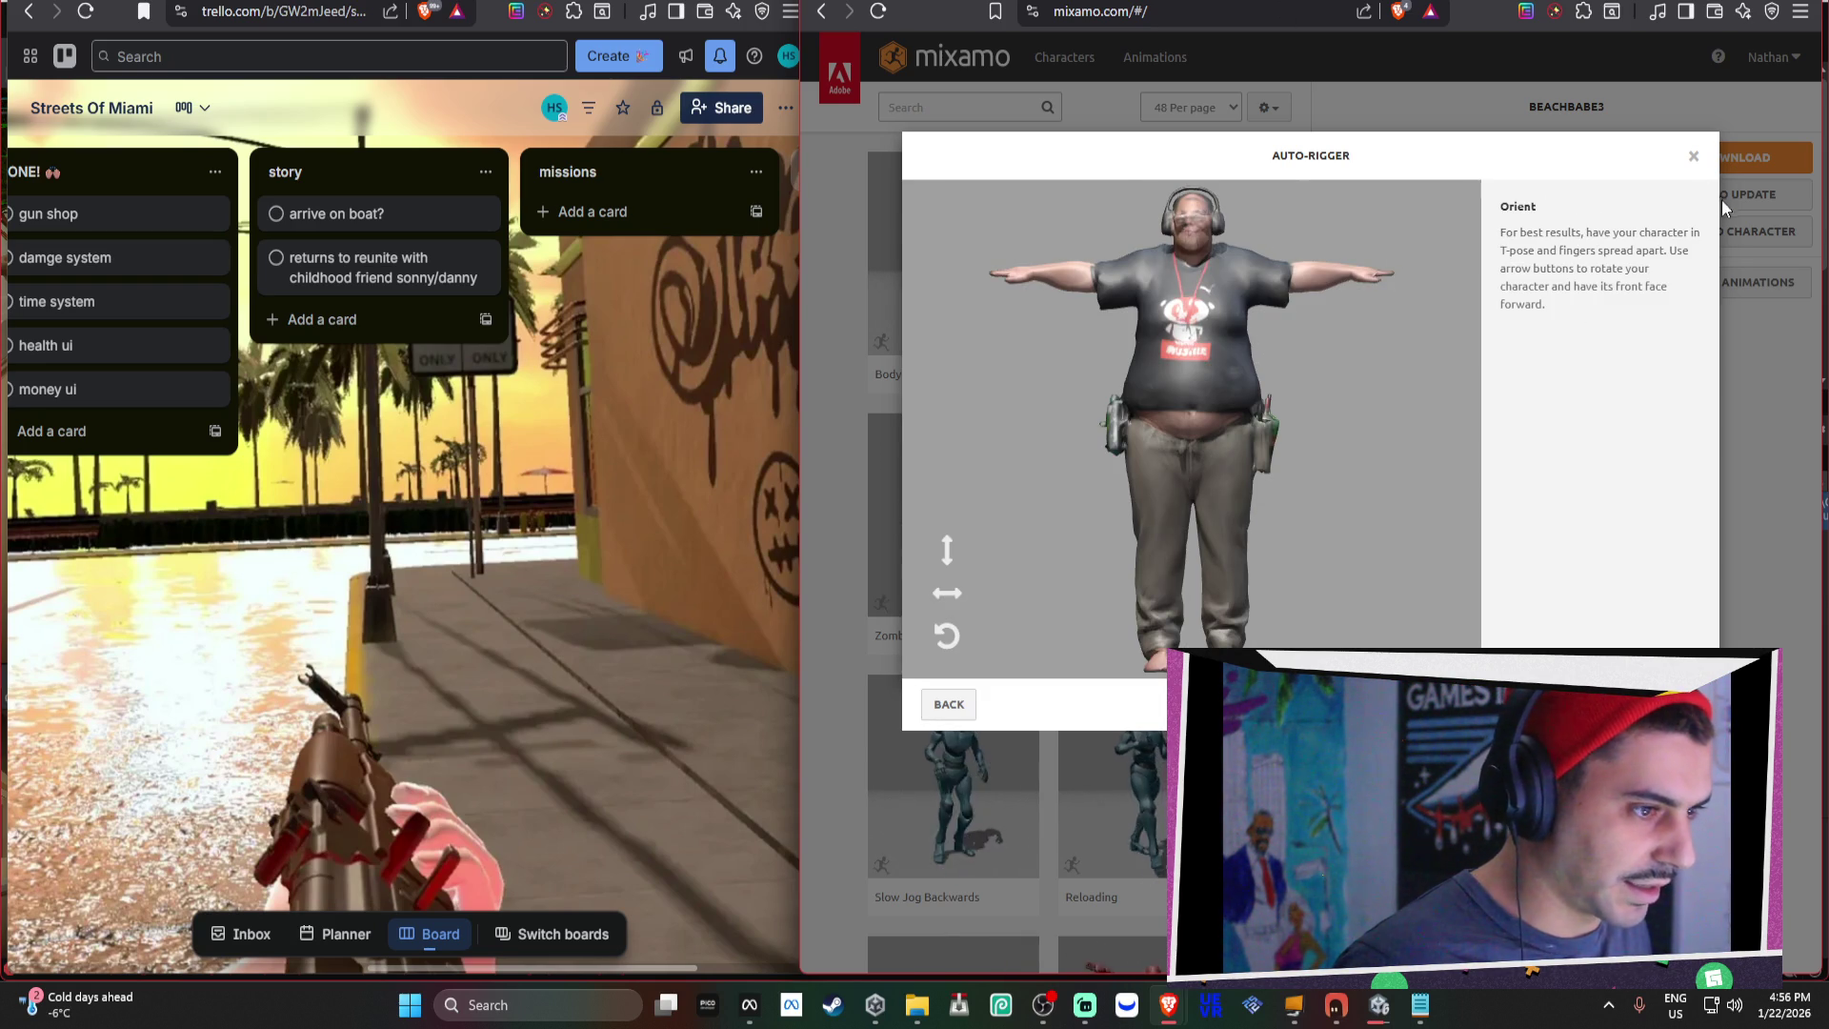
# Replace it by uploading the Meshy FBX from Downloads > fatnerd3_tsose instead.
pyautogui.click(1694, 155)
pyautogui.click(1726, 234)
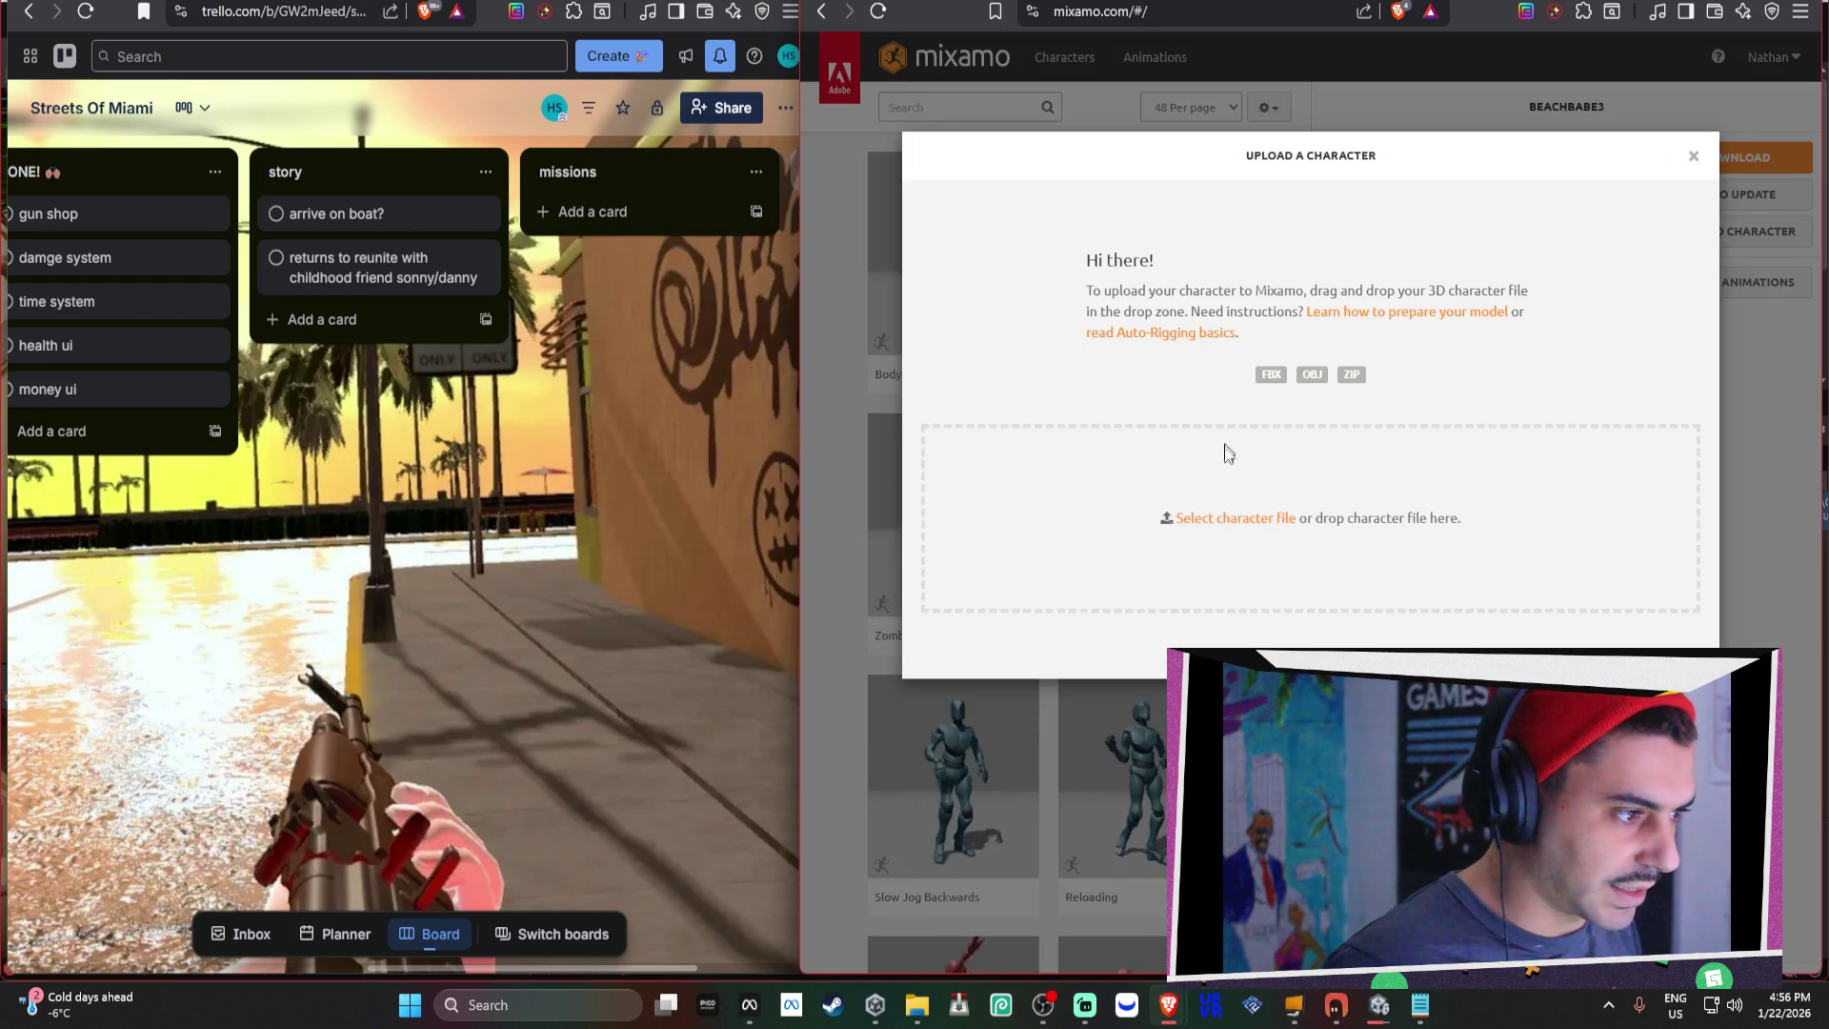
pyautogui.click(1243, 515)
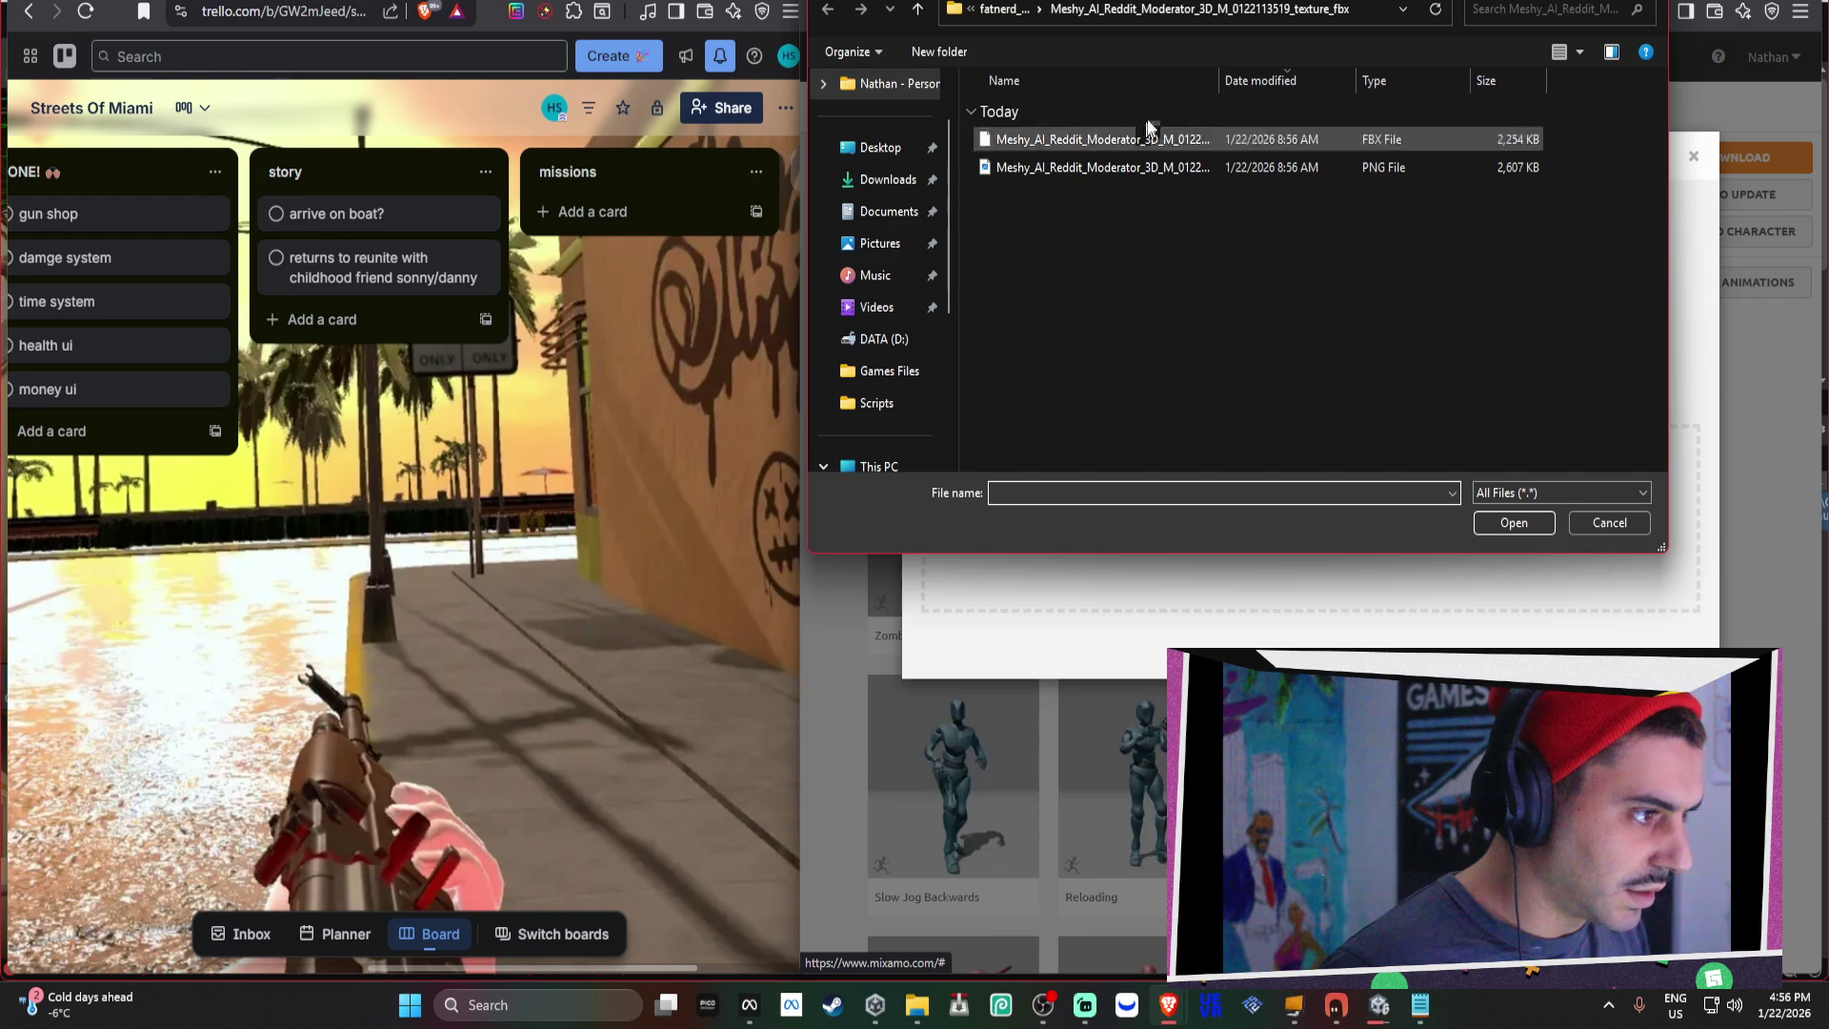
pyautogui.click(1005, 10)
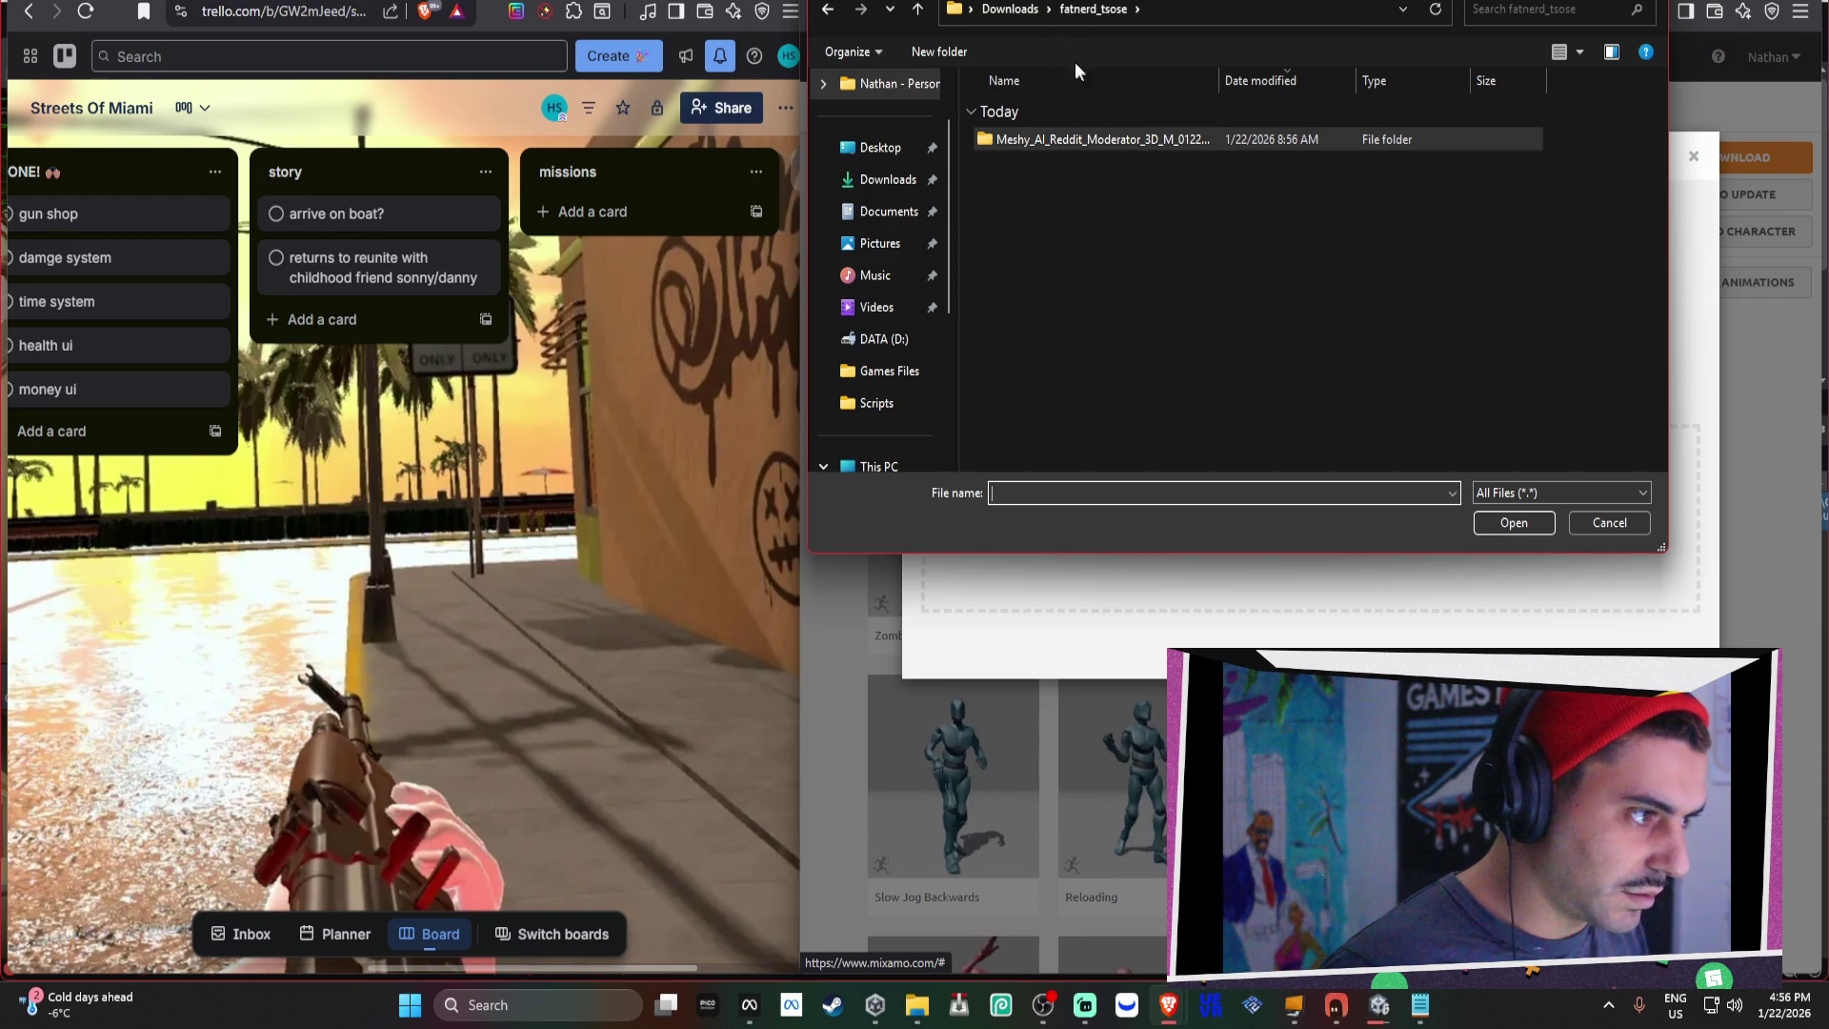
pyautogui.click(1012, 11)
pyautogui.doubleClick(1122, 300)
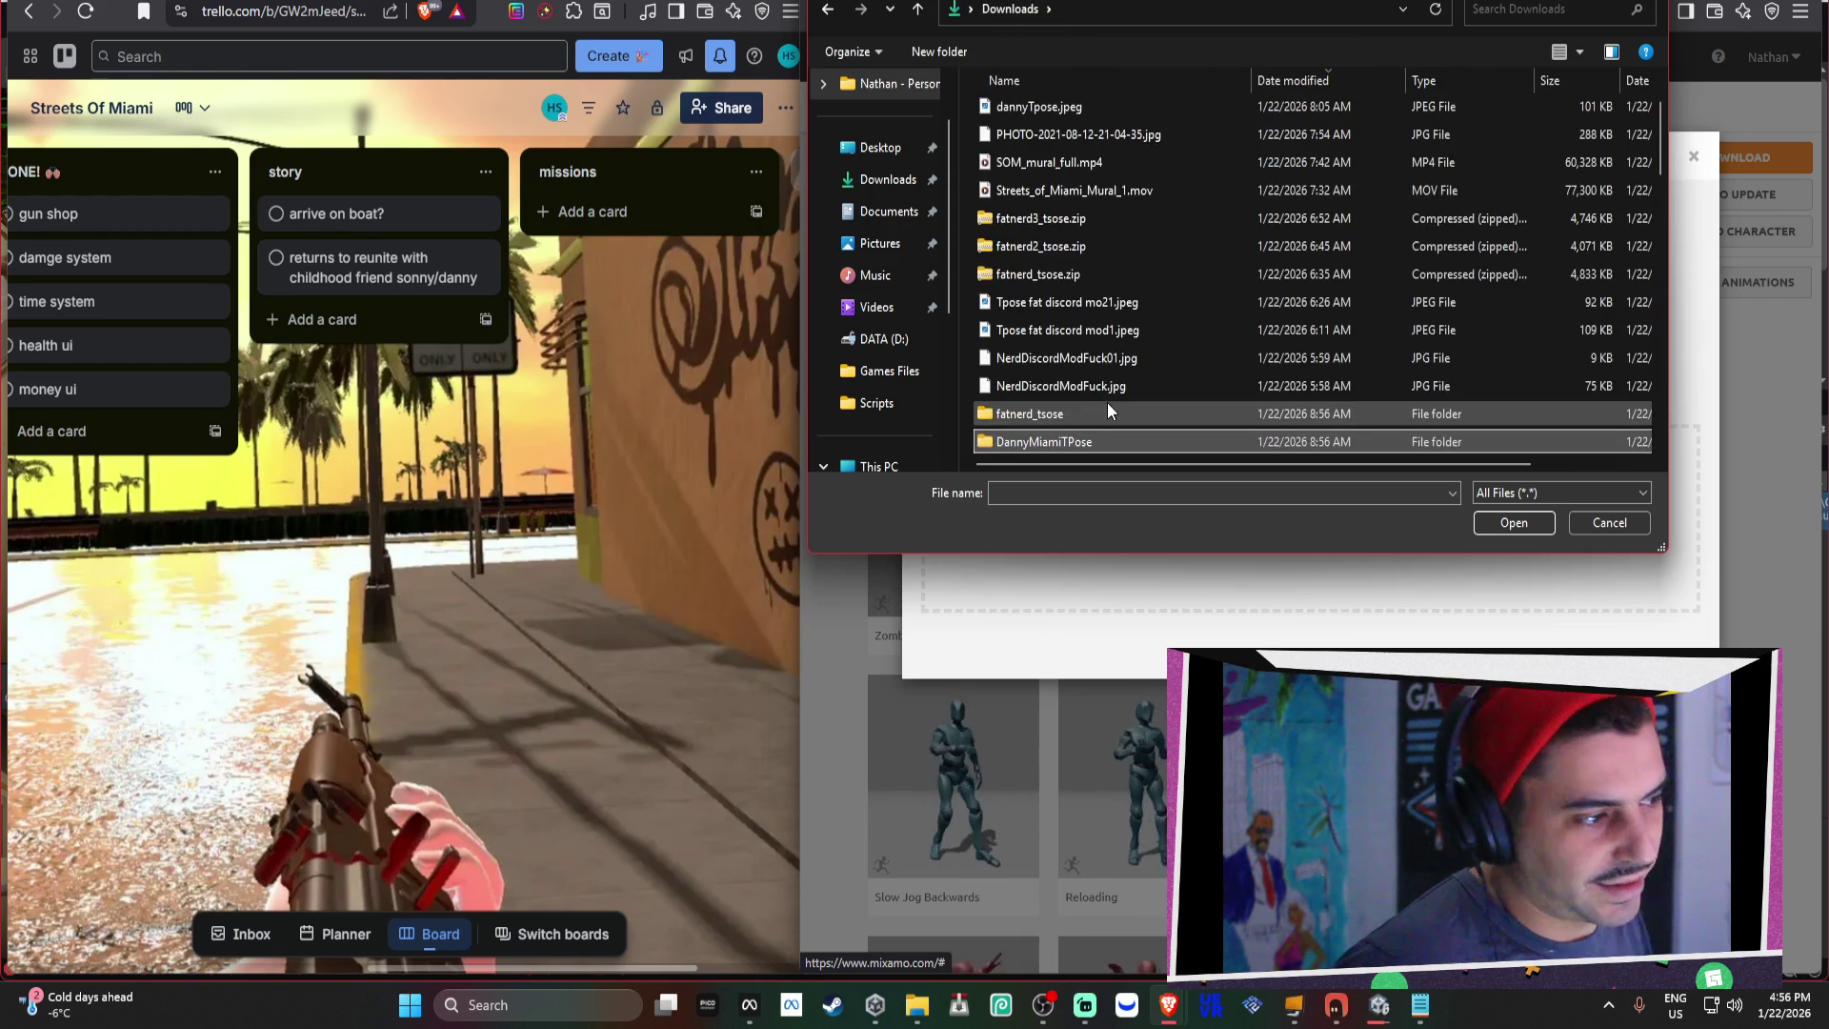
pyautogui.doubleClick(1103, 381)
pyautogui.doubleClick(1122, 145)
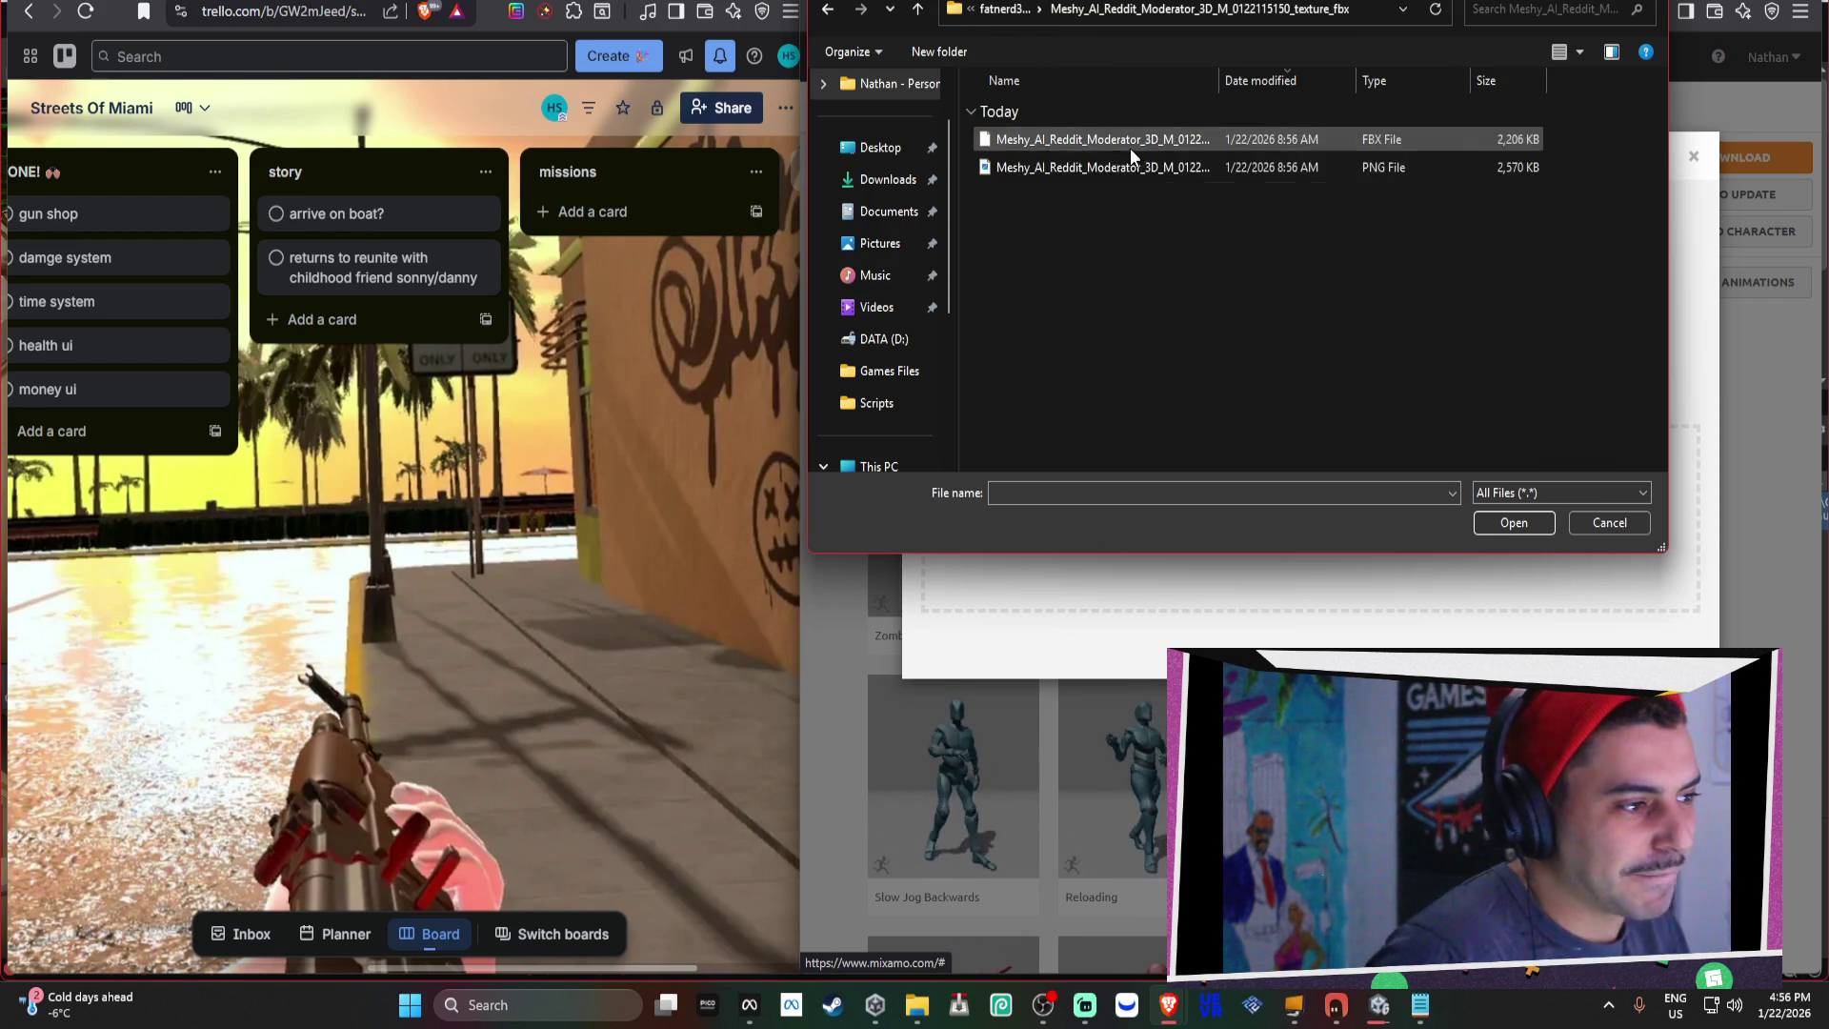
pyautogui.click(1151, 140)
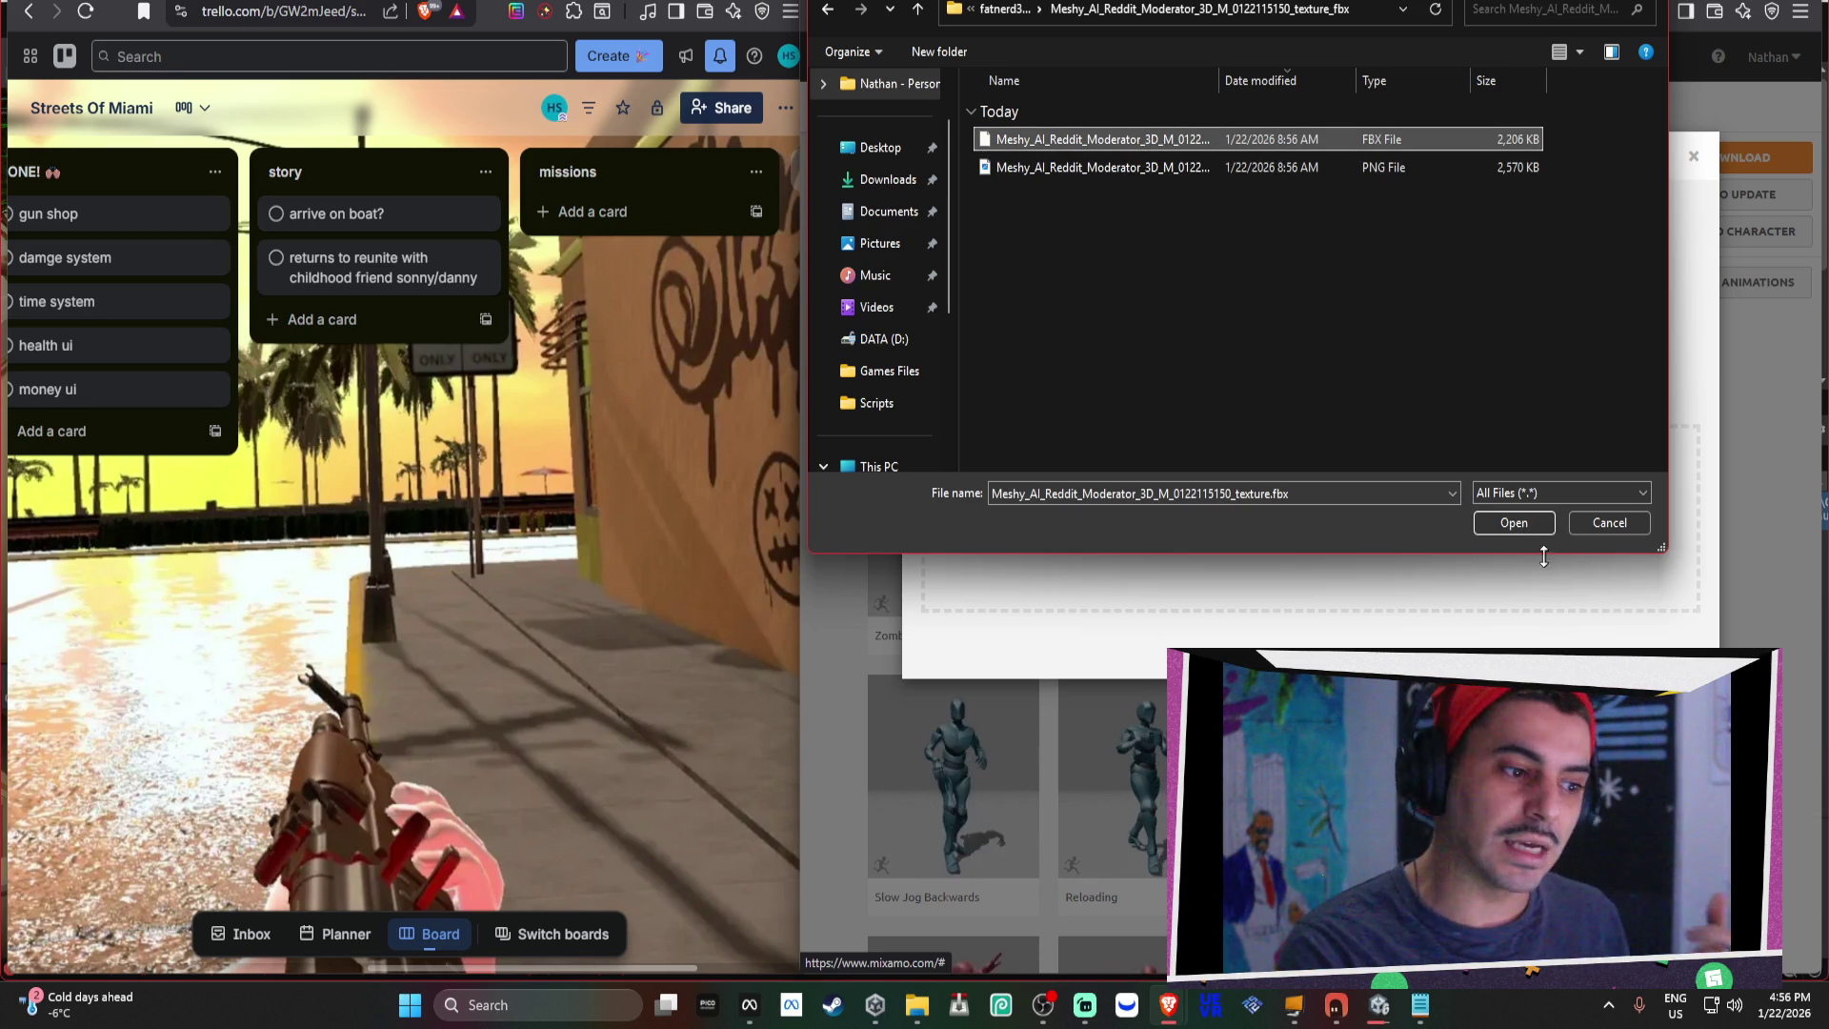
pyautogui.click(1509, 527)
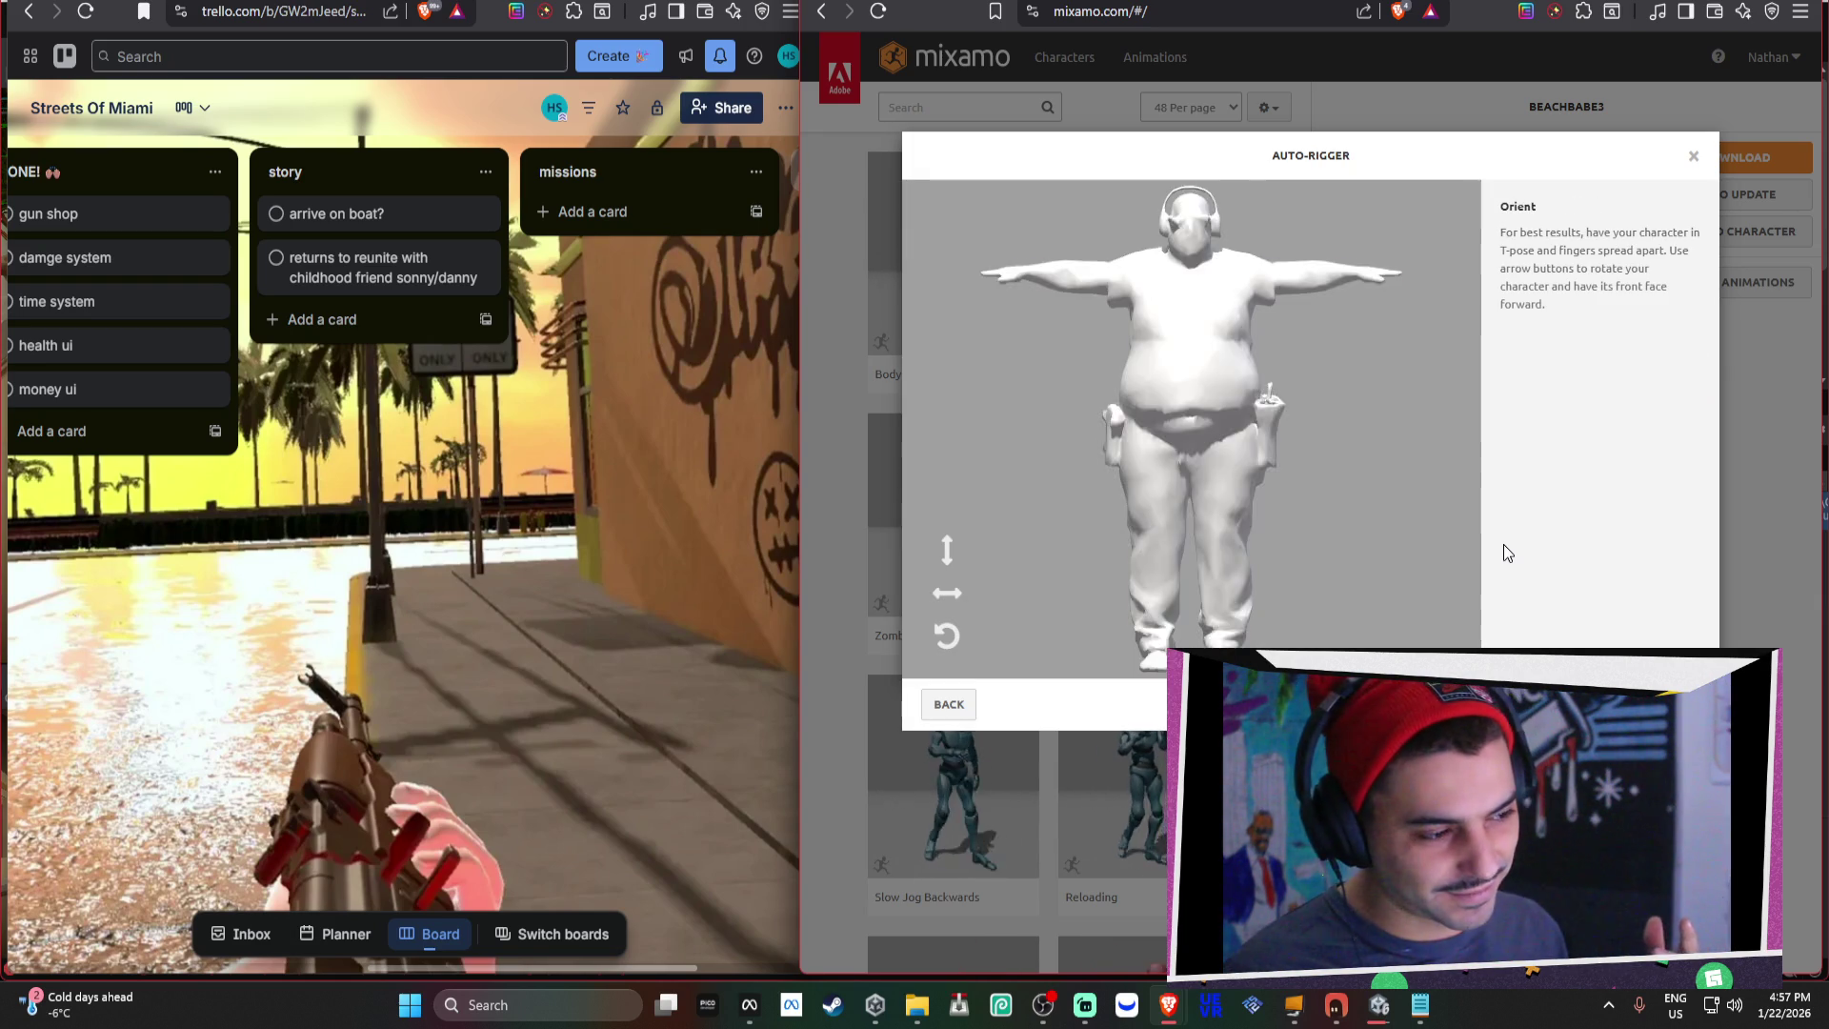
# Dismiss the stray context menu and accept the model's orientation in the Auto-Rigger.
pyautogui.rightClick(1198, 226)
pyautogui.press('Escape')
pyautogui.click(1667, 704)
# Place the groin, elbow, wrist, chin and knee markers on the moderator model.
pyautogui.moveTo(1010, 638); pyautogui.dragTo(1195, 472)
pyautogui.moveTo(1055, 528)
pyautogui.mouseDown()
pyautogui.moveTo(1190, 530)
pyautogui.moveTo(1262, 405)
pyautogui.moveTo(1282, 291)
pyautogui.moveTo(1316, 285)
pyautogui.mouseUp()
pyautogui.moveTo(1054, 479); pyautogui.dragTo(1362, 281)
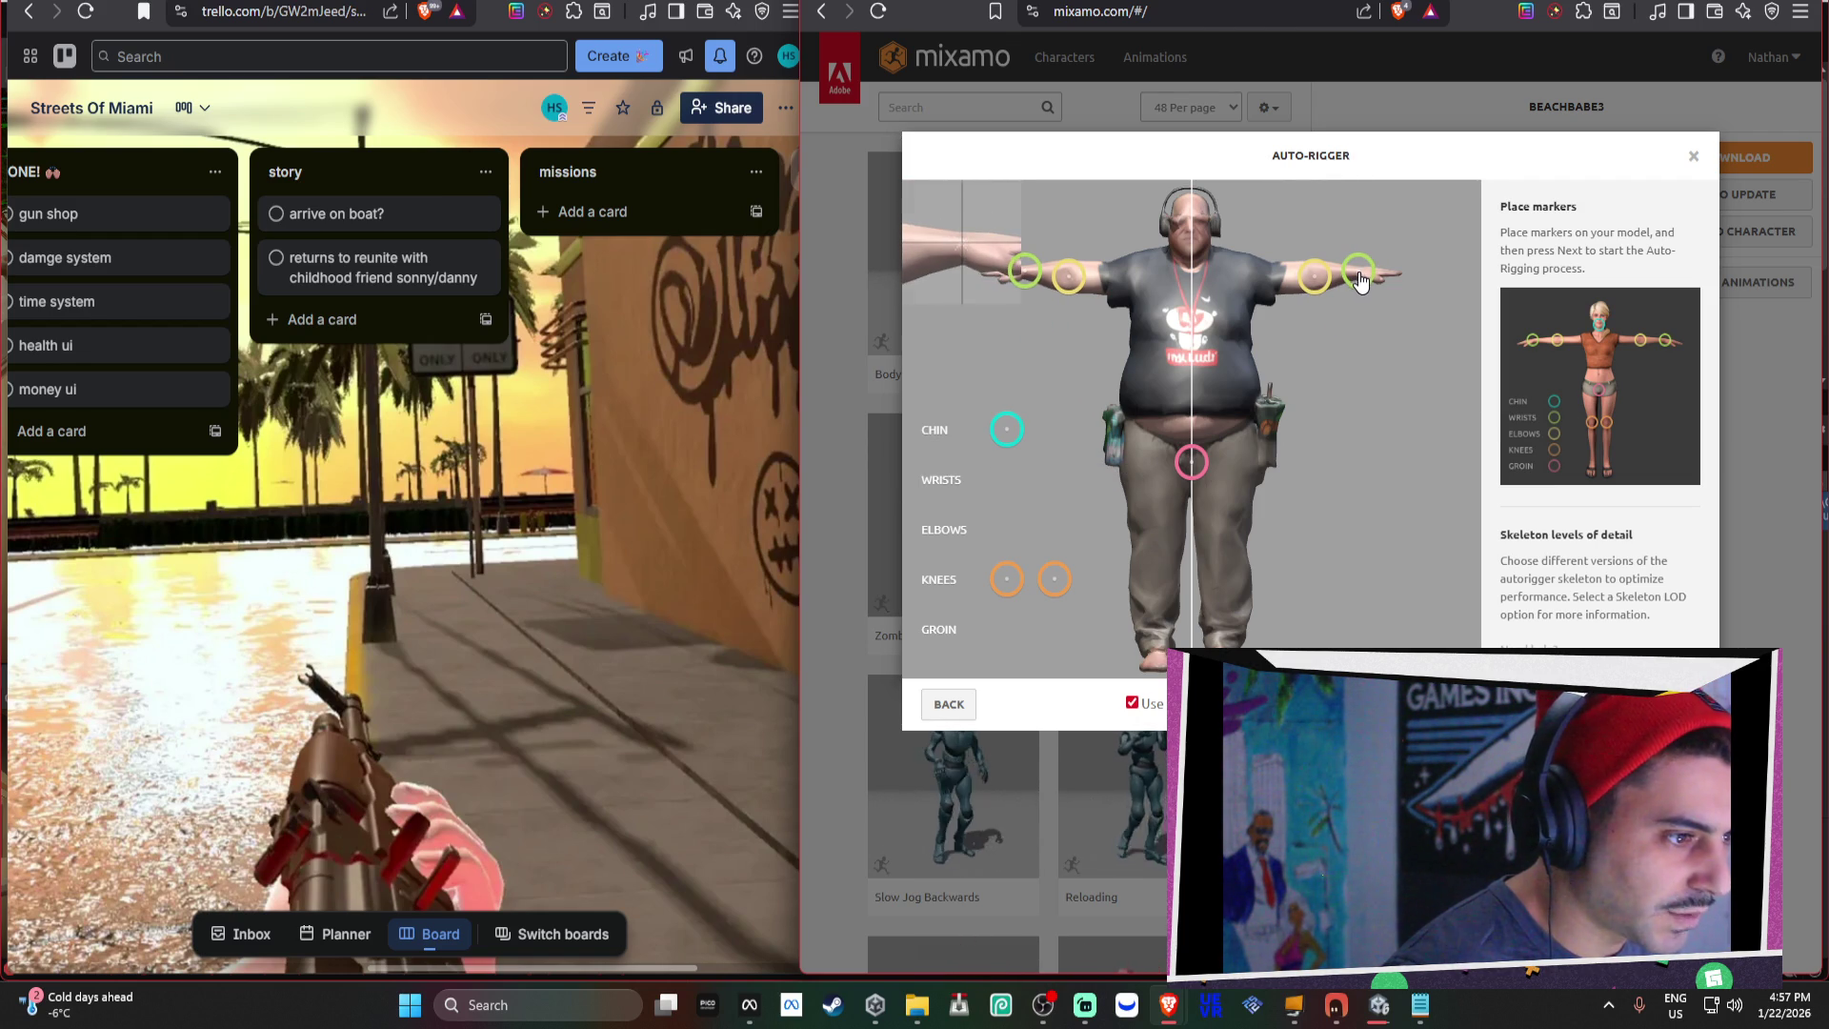
pyautogui.moveTo(1360, 281); pyautogui.dragTo(1360, 280)
pyautogui.moveTo(1007, 433)
pyautogui.mouseDown()
pyautogui.moveTo(1197, 283)
pyautogui.moveTo(1191, 255)
pyautogui.mouseUp()
pyautogui.moveTo(1062, 588); pyautogui.dragTo(1225, 545)
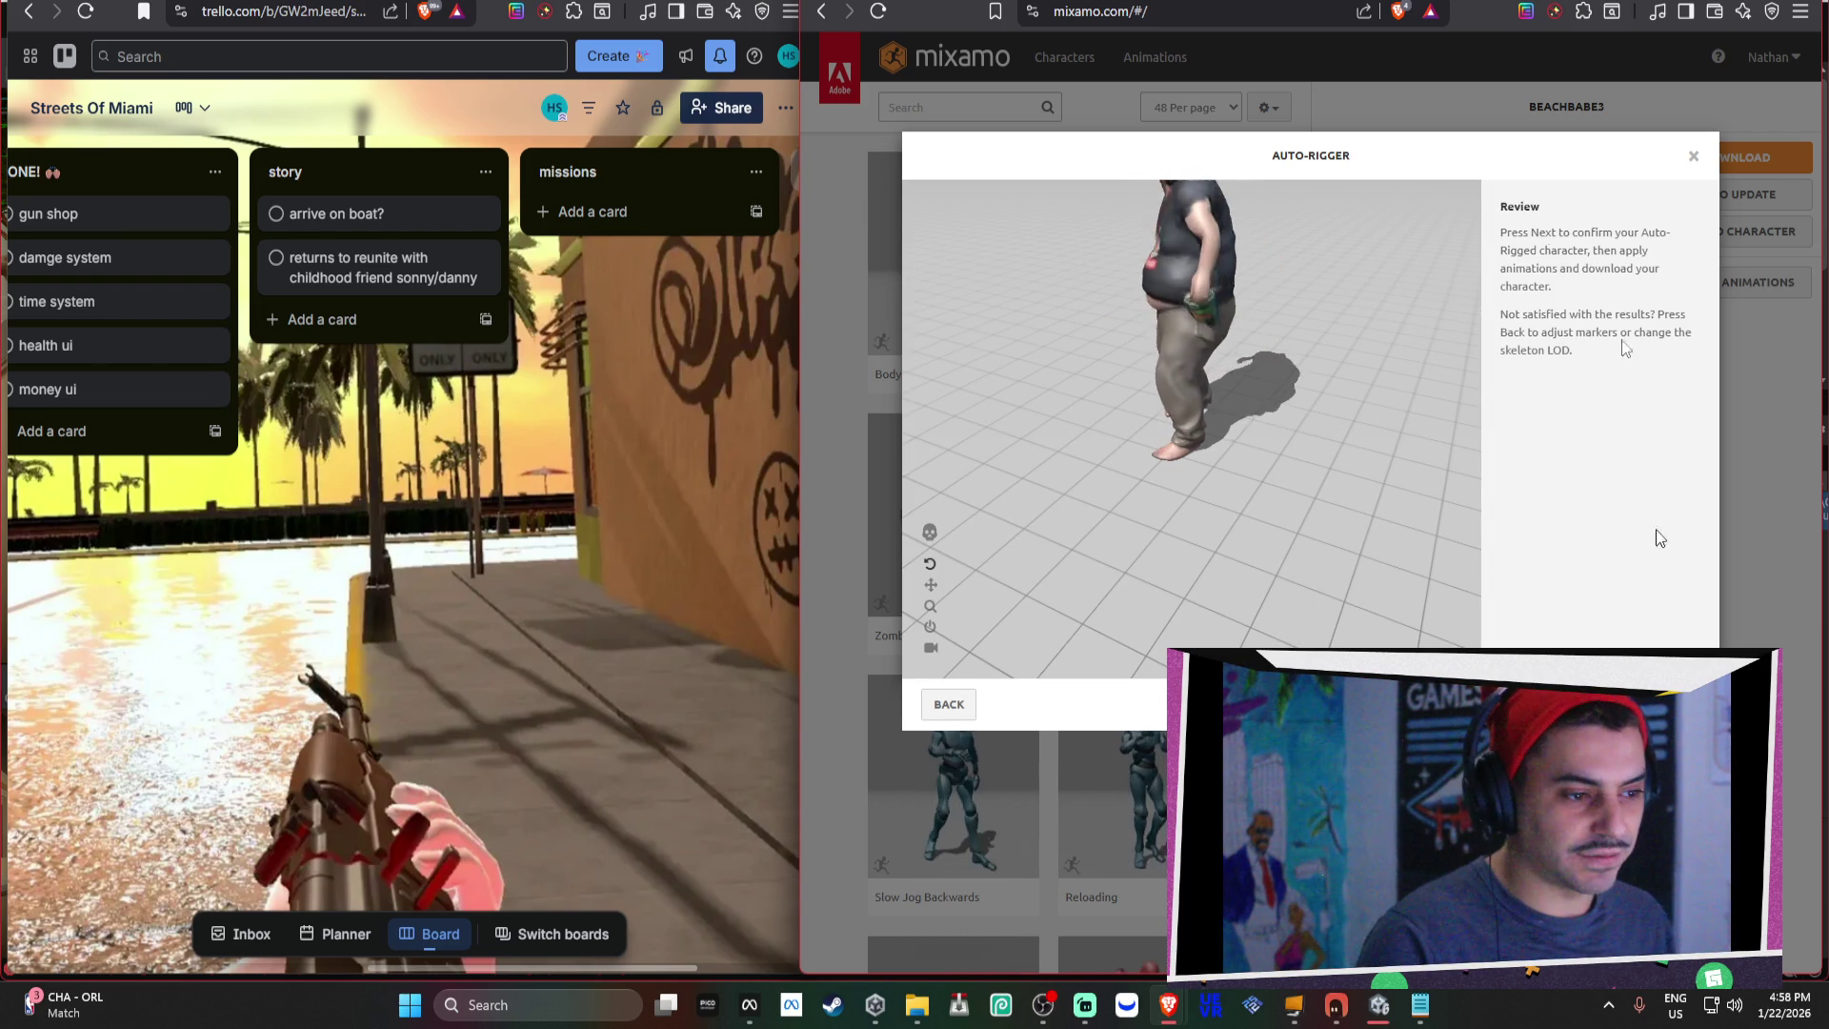
# Inspect the rigged moderator against the ChatGPT reference, then confirm it to replace BEACHBABE3.
pyautogui.moveTo(1252, 280)
pyautogui.mouseDown()
pyautogui.moveTo(1276, 356)
pyautogui.moveTo(1227, 254)
pyautogui.moveTo(1282, 472)
pyautogui.mouseUp()
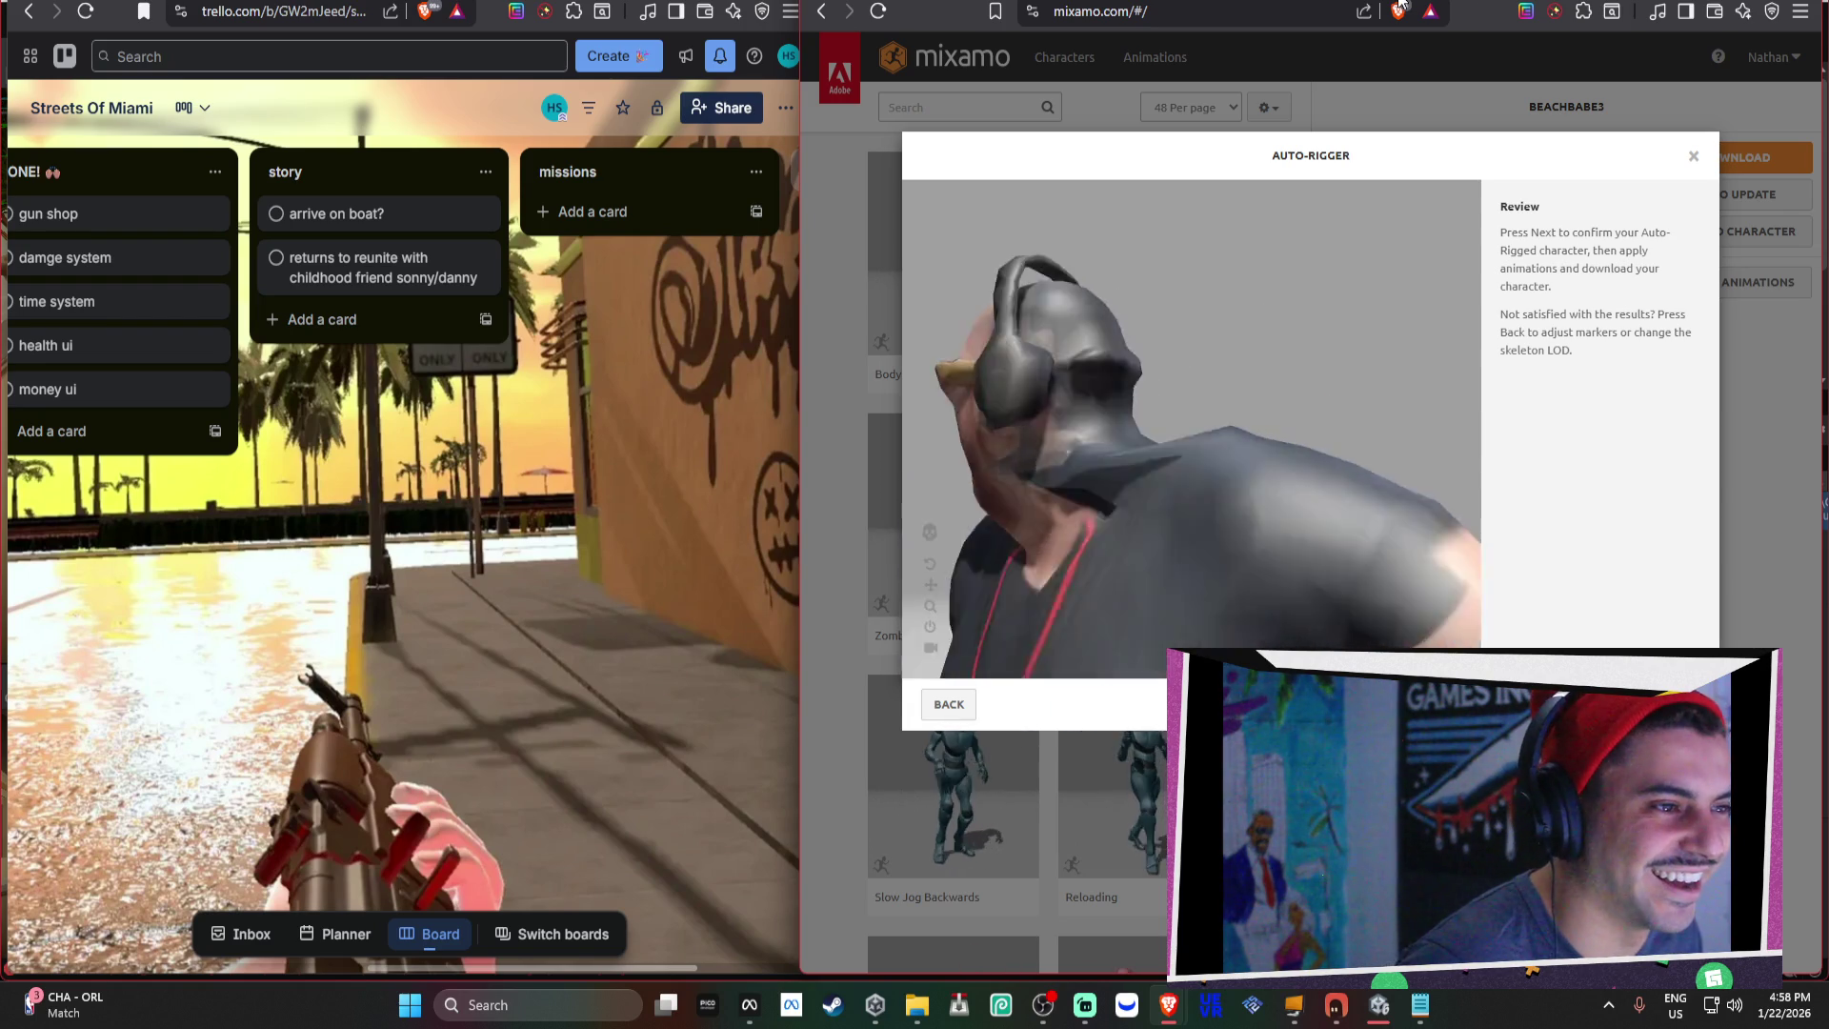
pyautogui.hotkey('ctrl', 'Tab')
pyautogui.scroll(-3, 1497, 351)
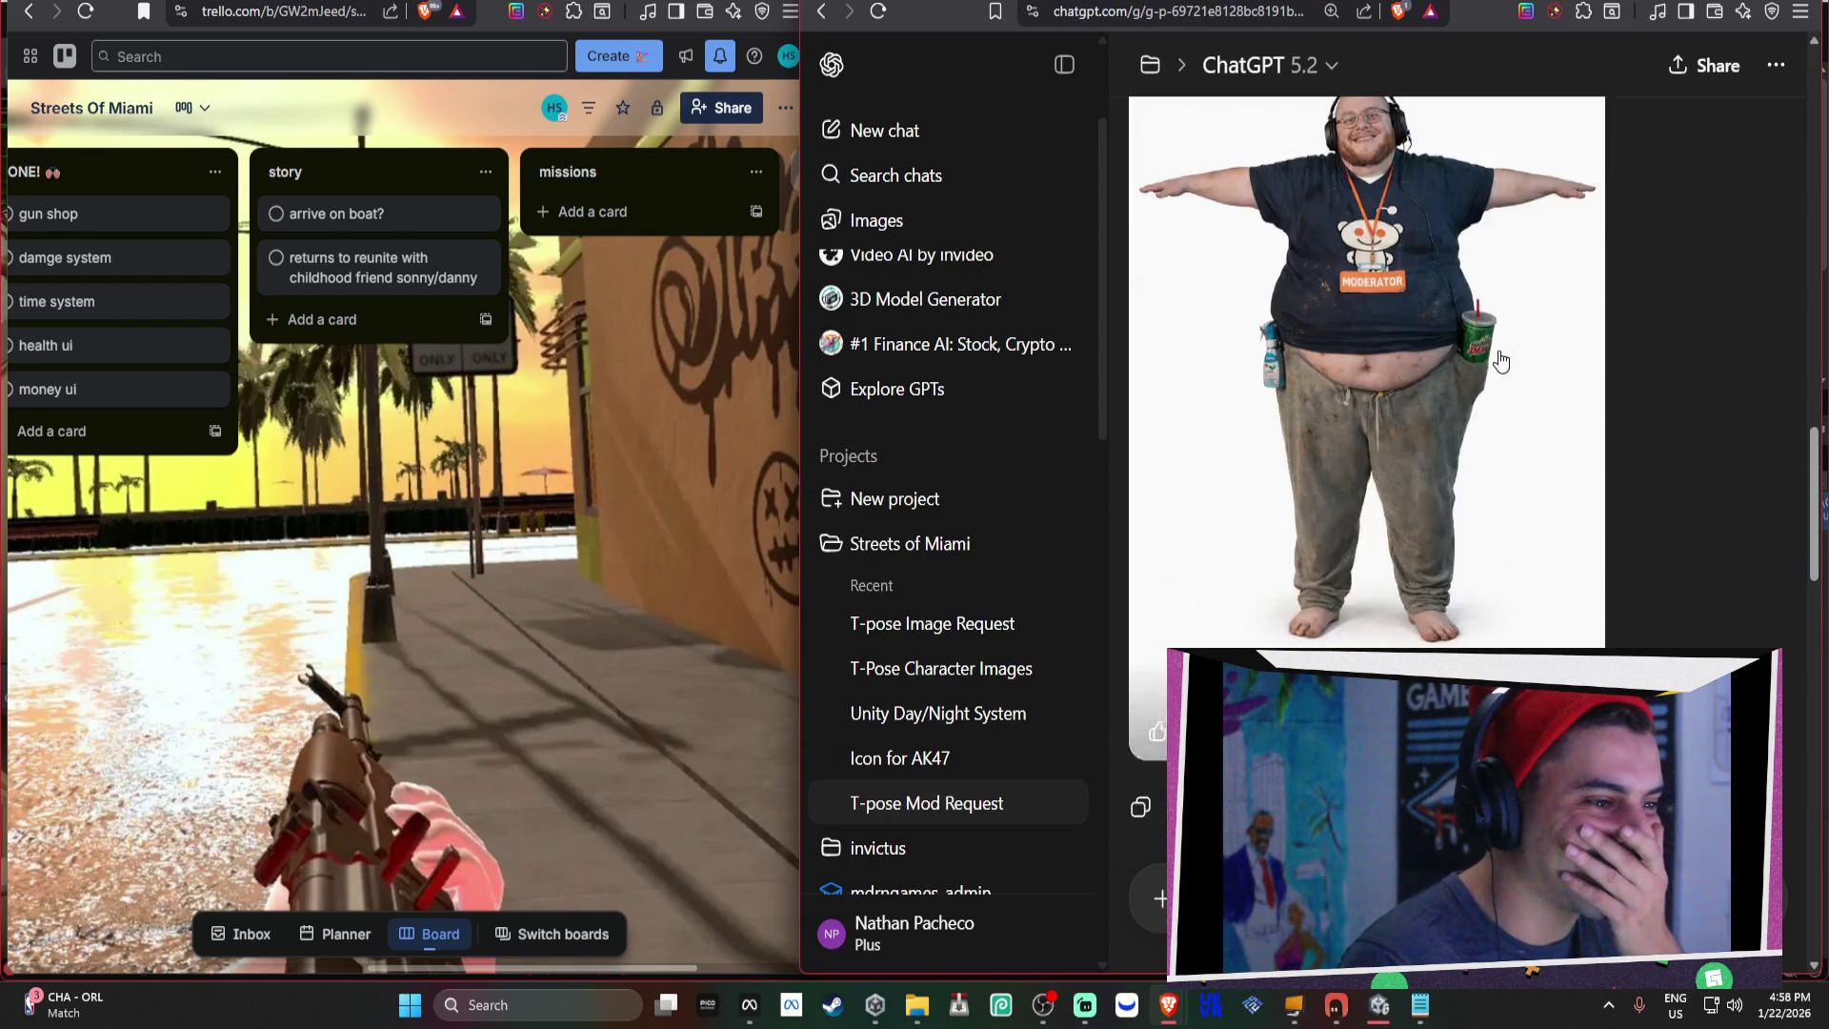
pyautogui.scroll(2, 1499, 360)
pyautogui.hotkey('ctrl', 'shift', 'Tab')
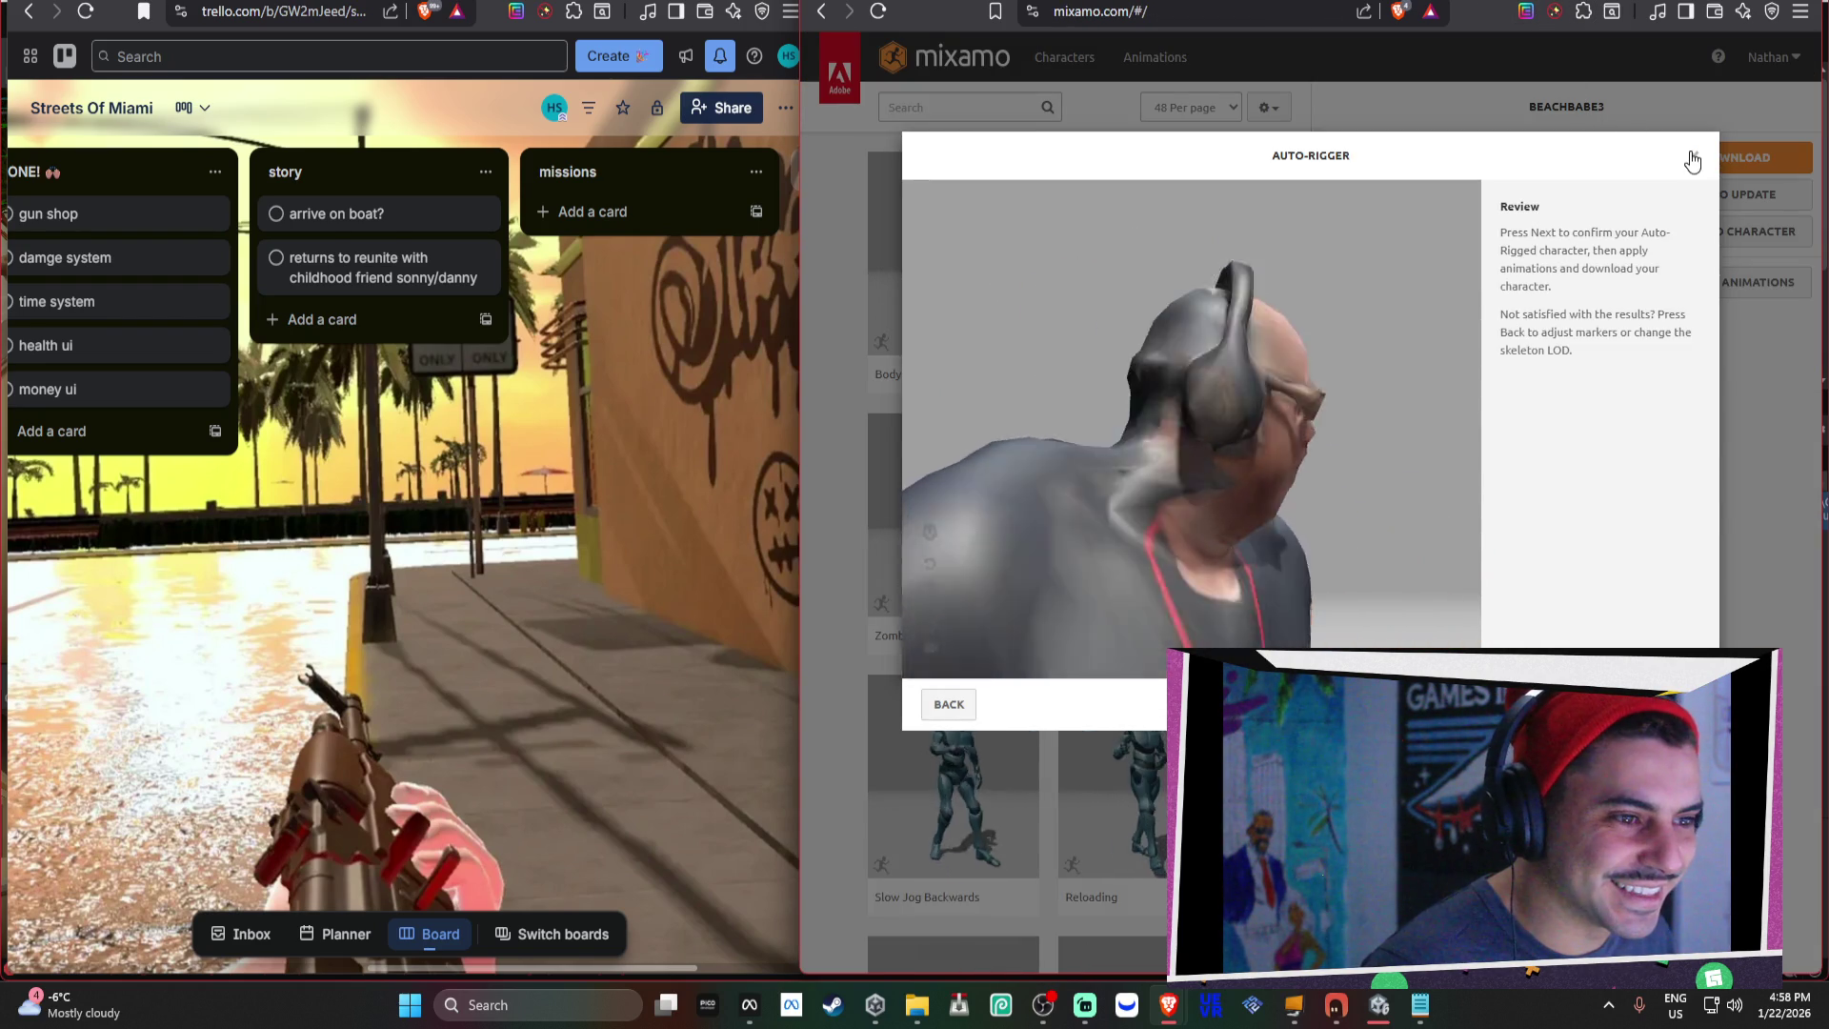
pyautogui.click(1667, 704)
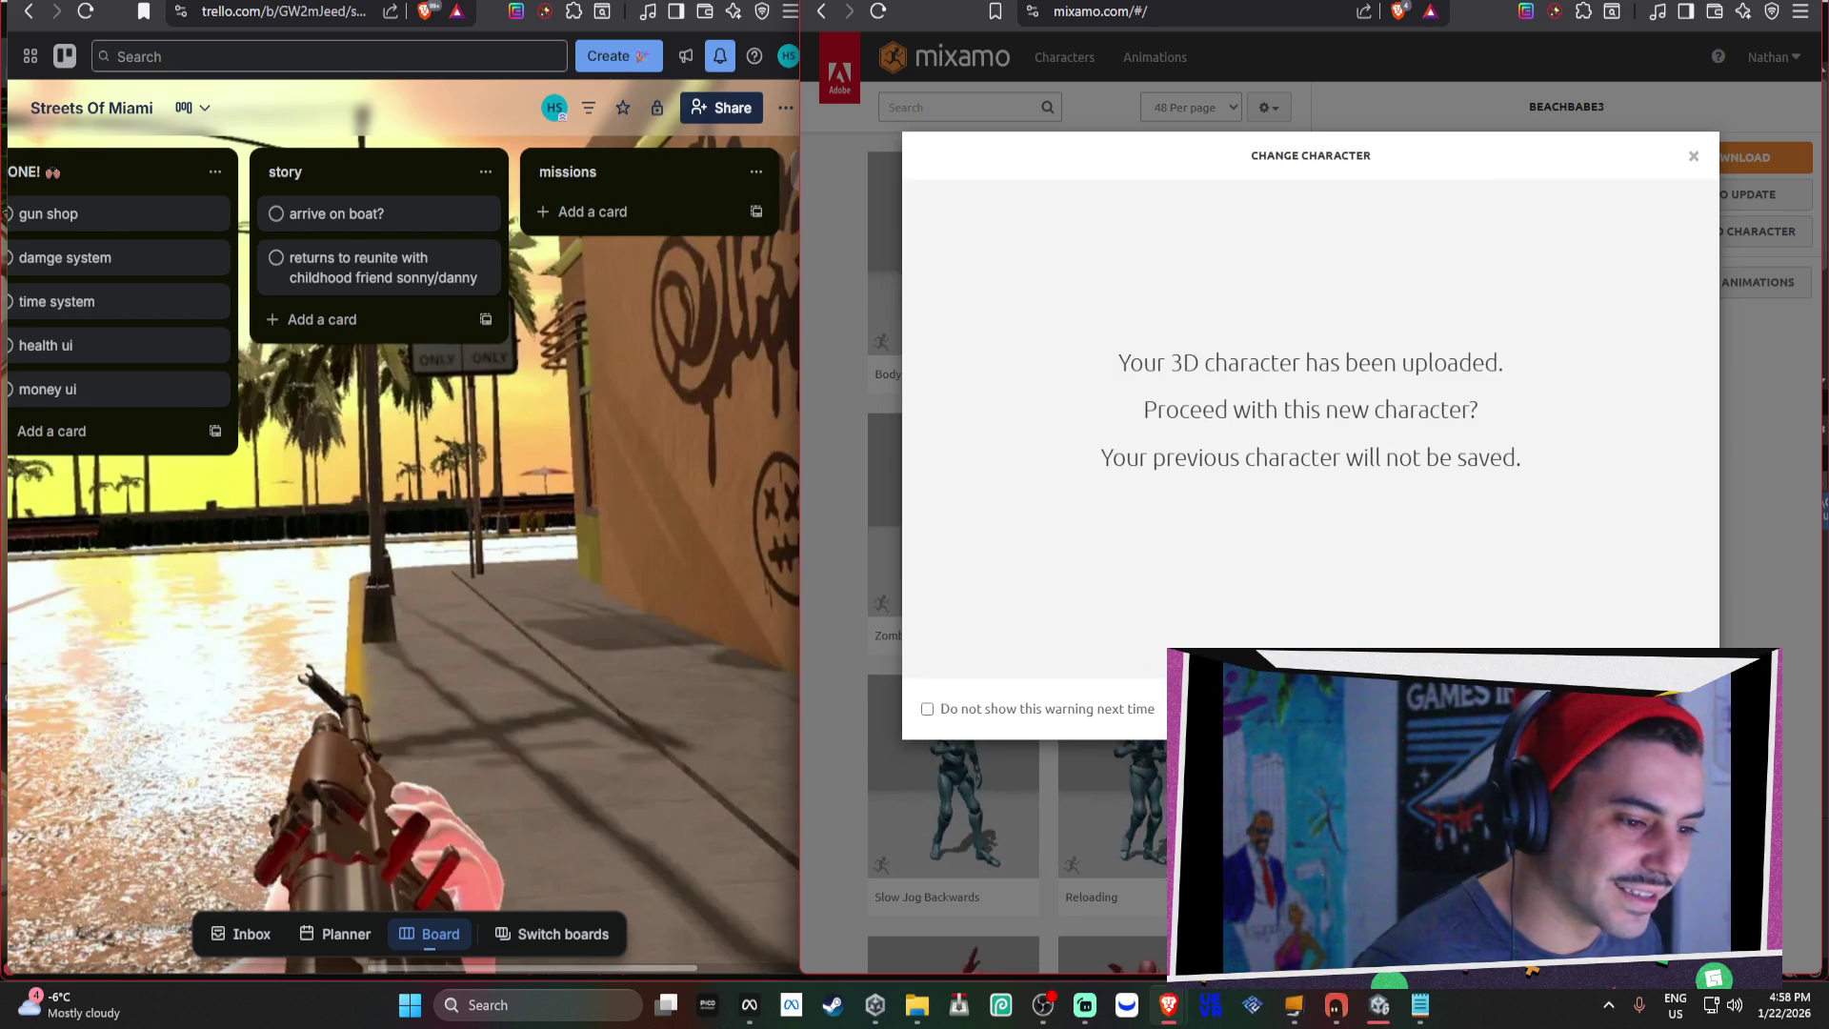
pyautogui.click(1667, 704)
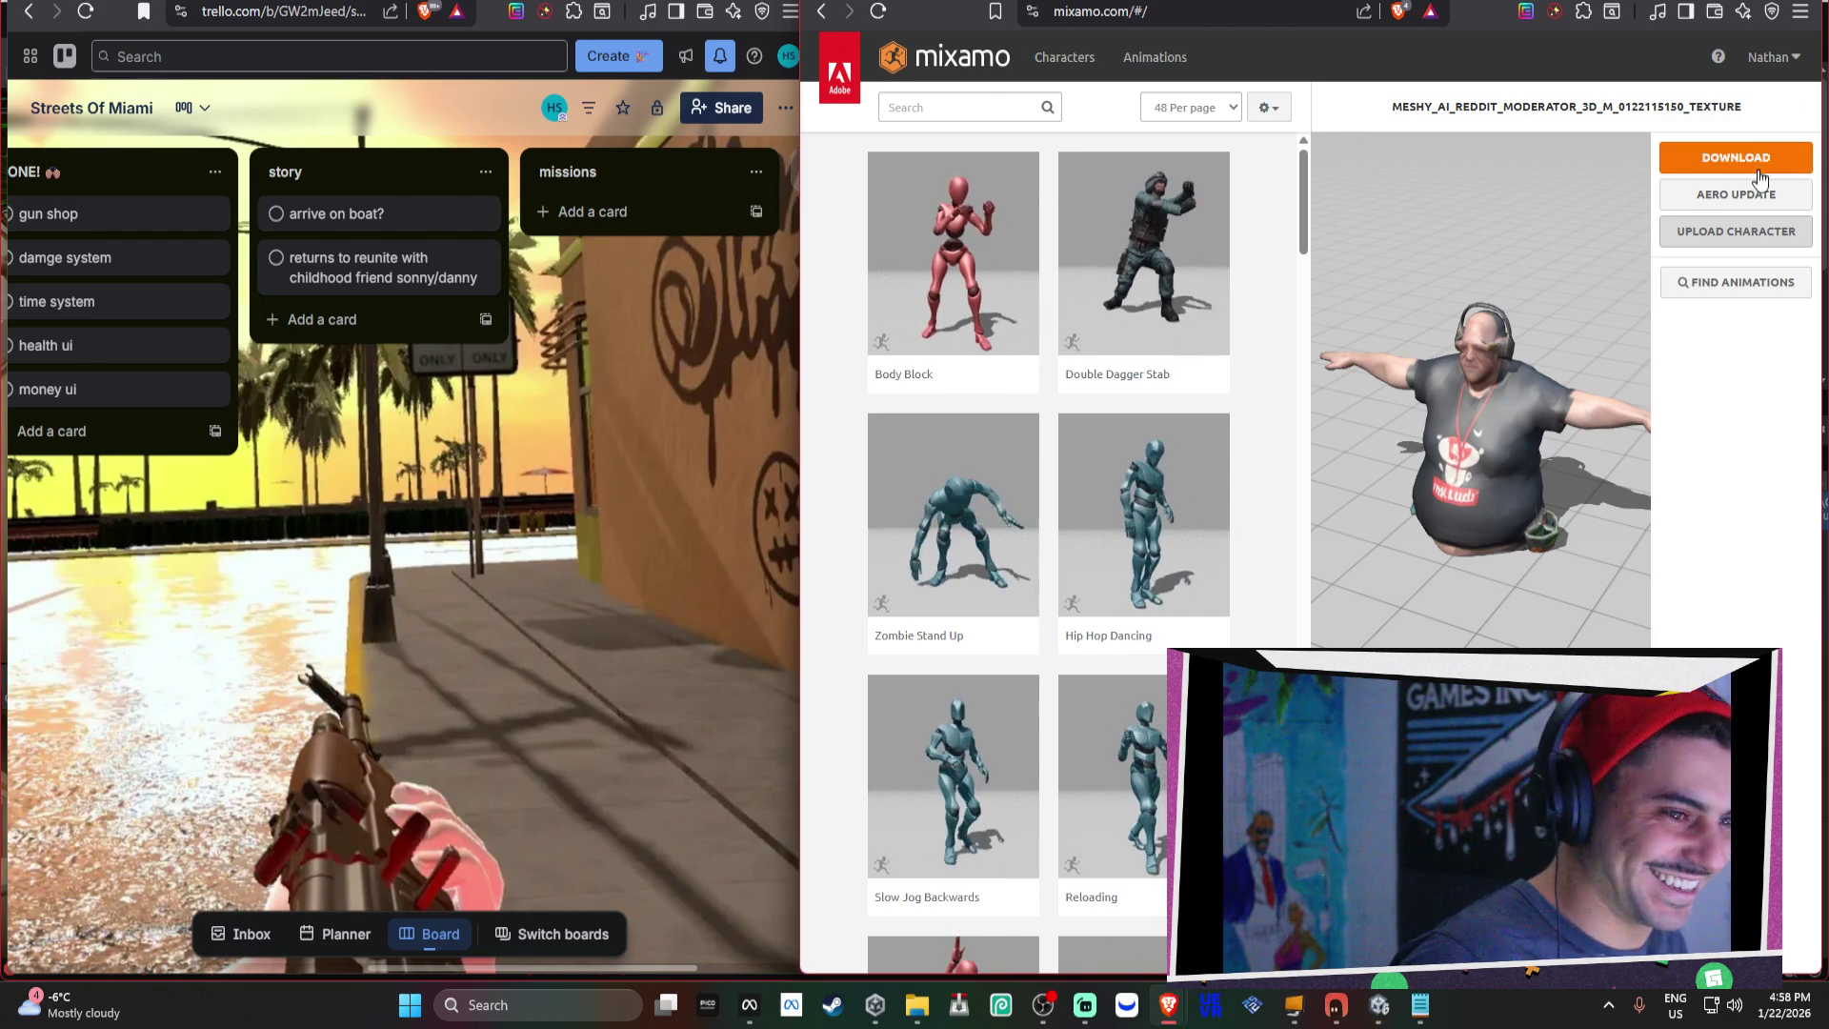
# Download the rigged moderator character as FBX Binary (.fbx) in T-pose.
pyautogui.click(1747, 231)
pyautogui.click(1692, 157)
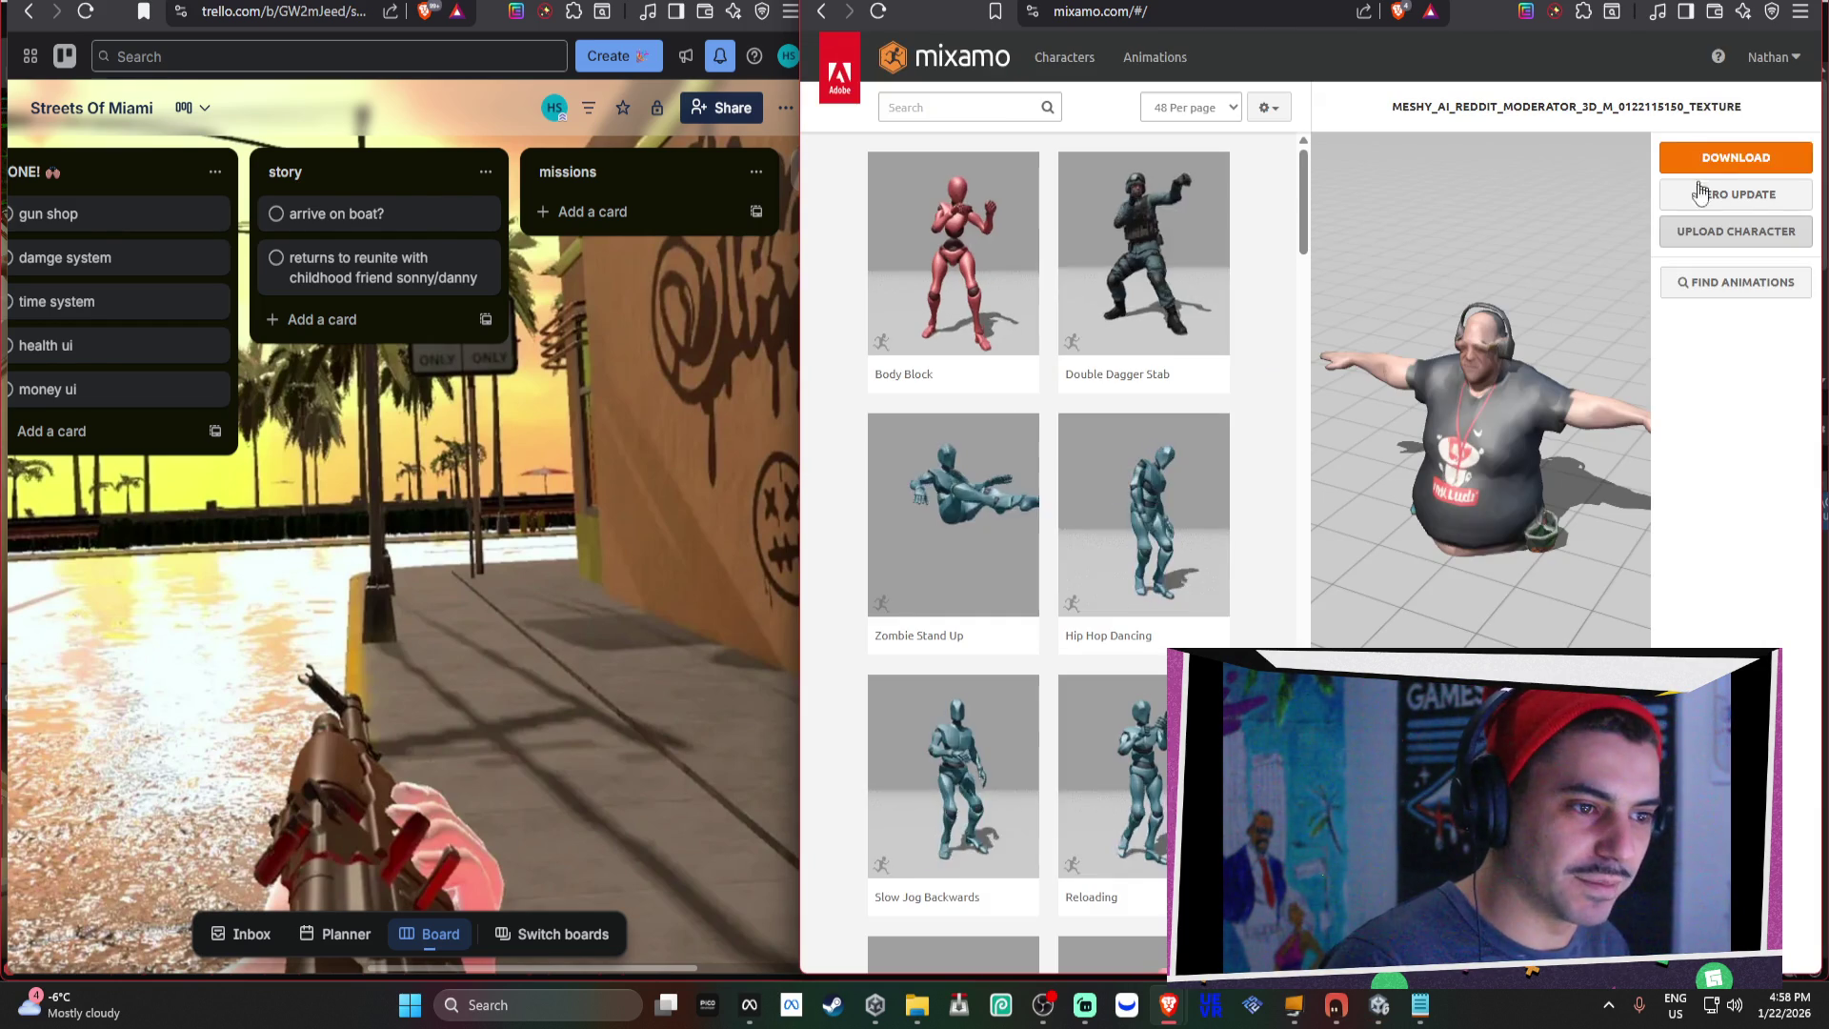
pyautogui.click(1731, 155)
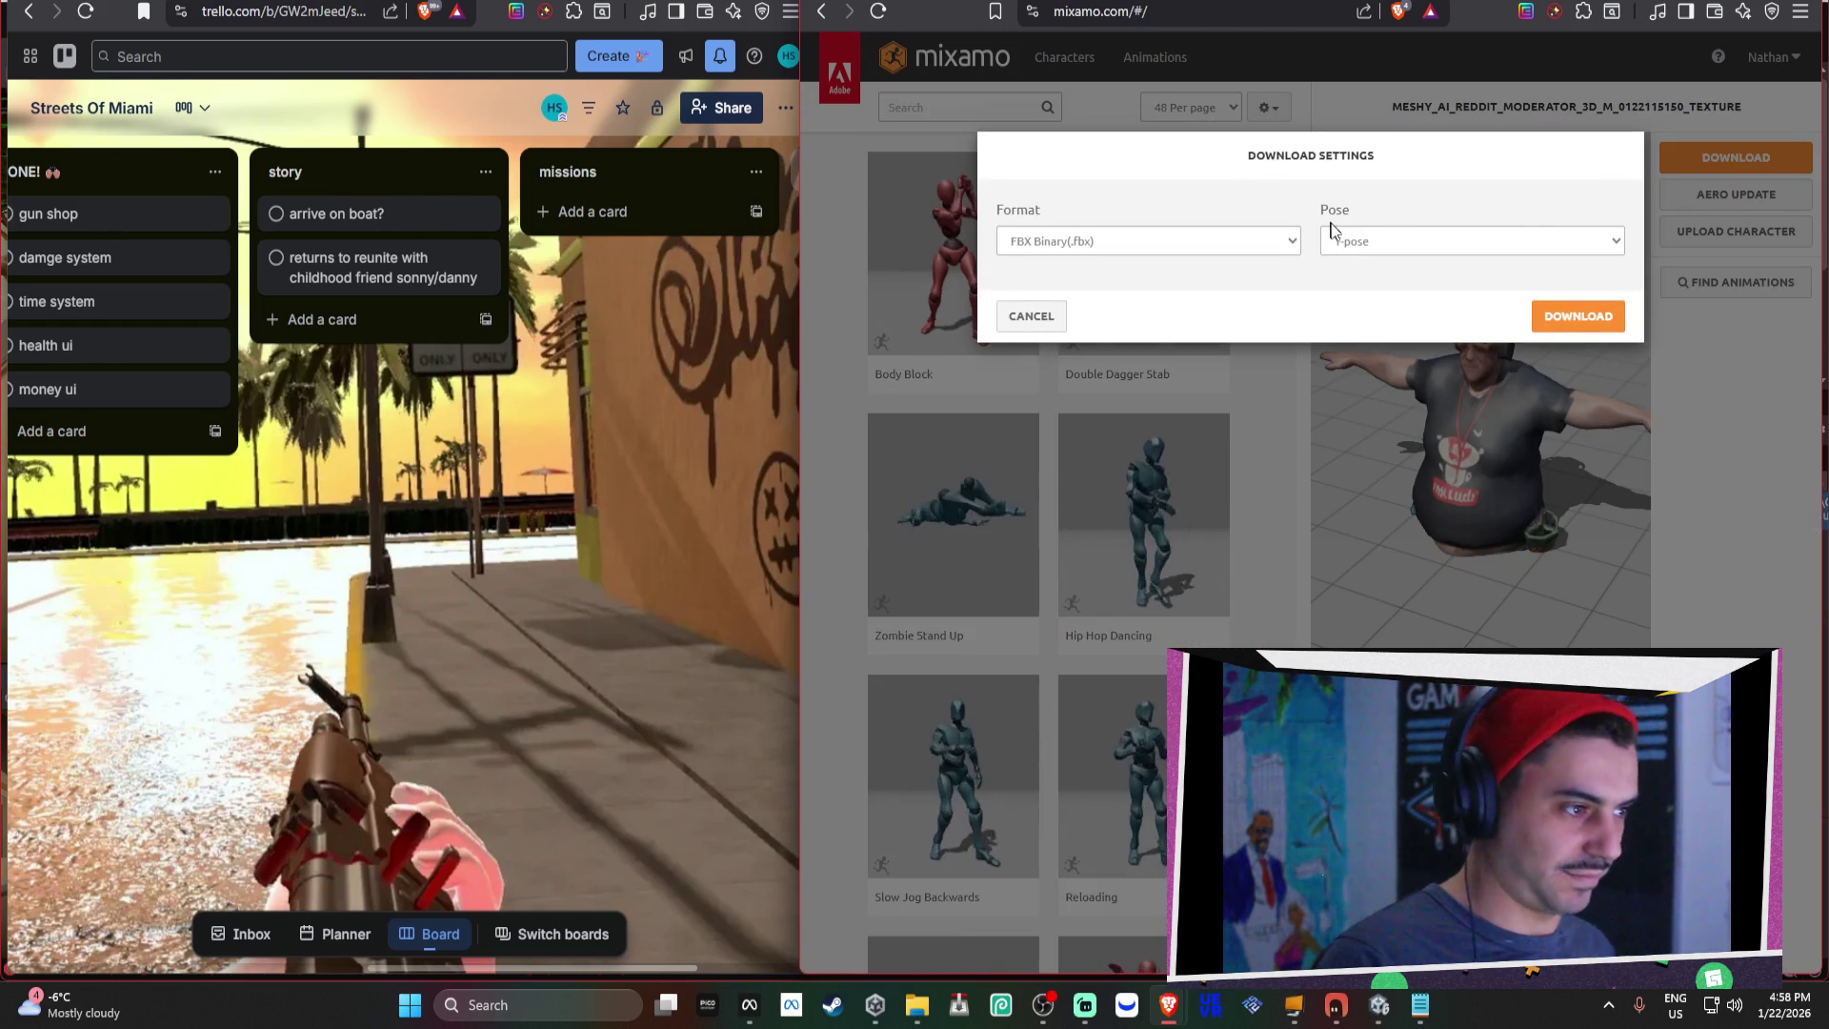
pyautogui.click(1619, 324)
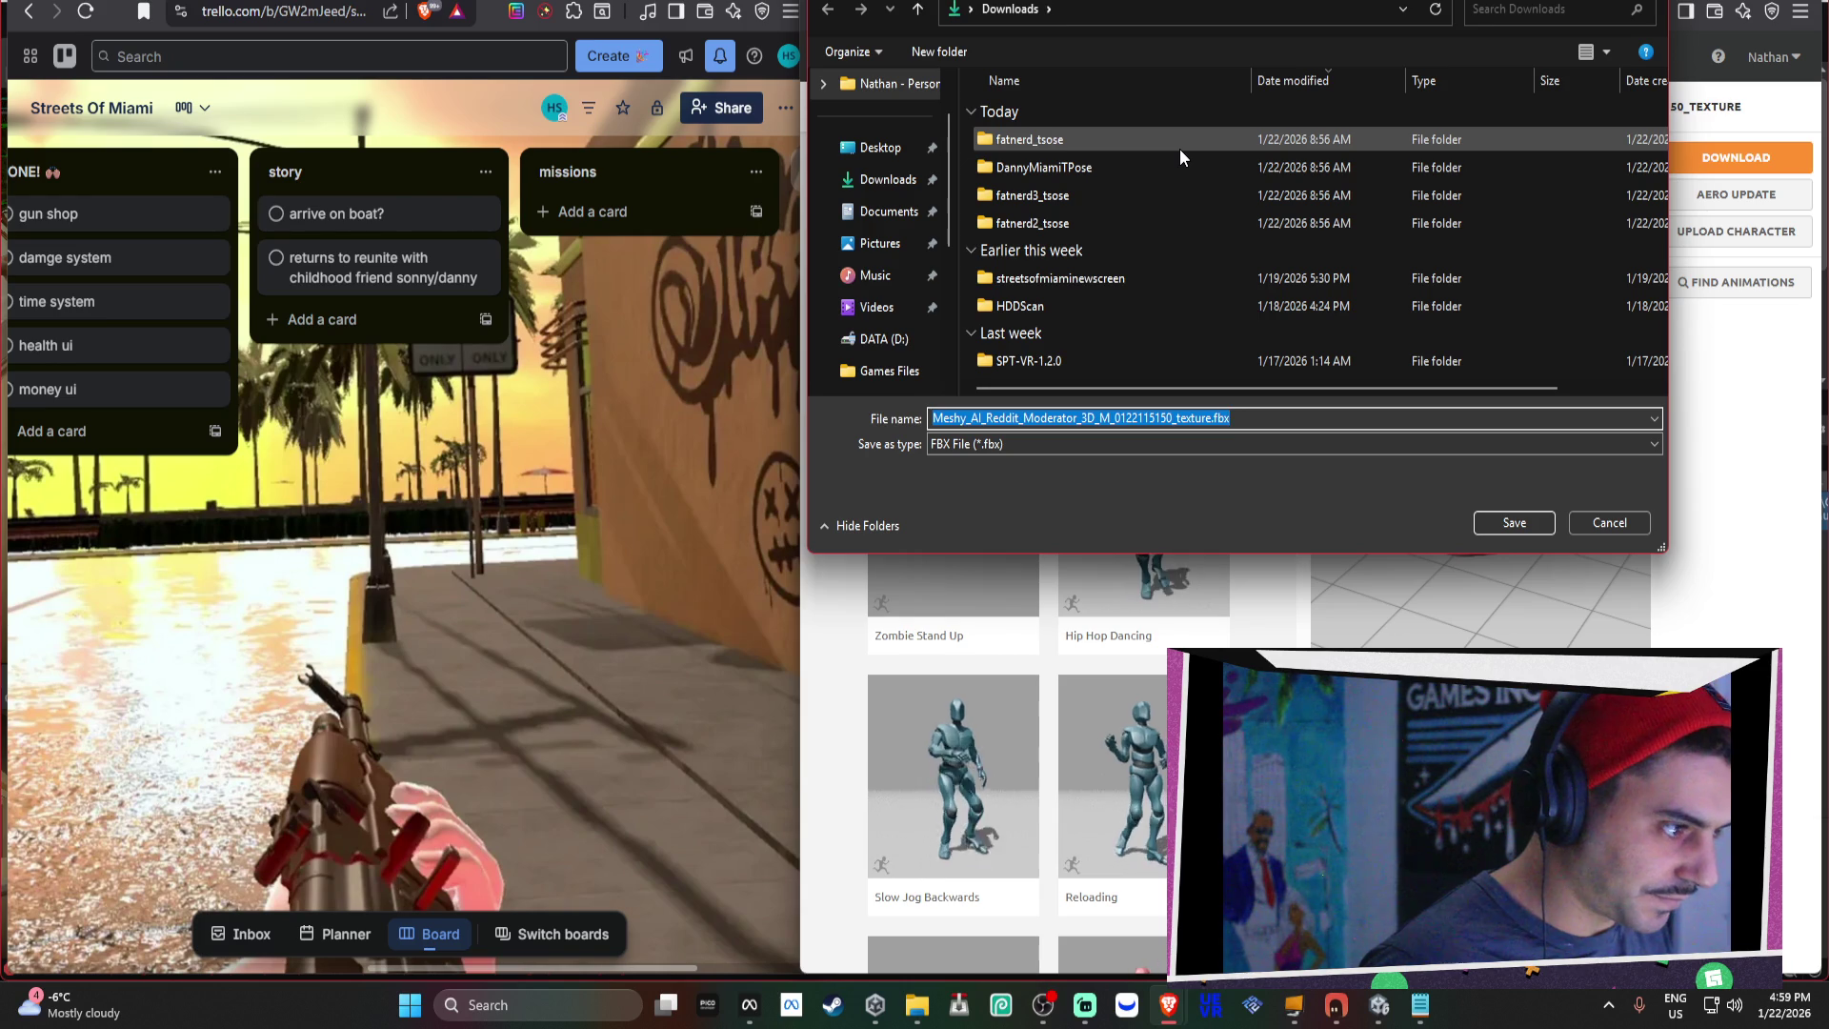
# Save the model as fatnerd2-tpose.fbx in Downloads, then open reddit.com in a new tab.
pyautogui.write('fat')
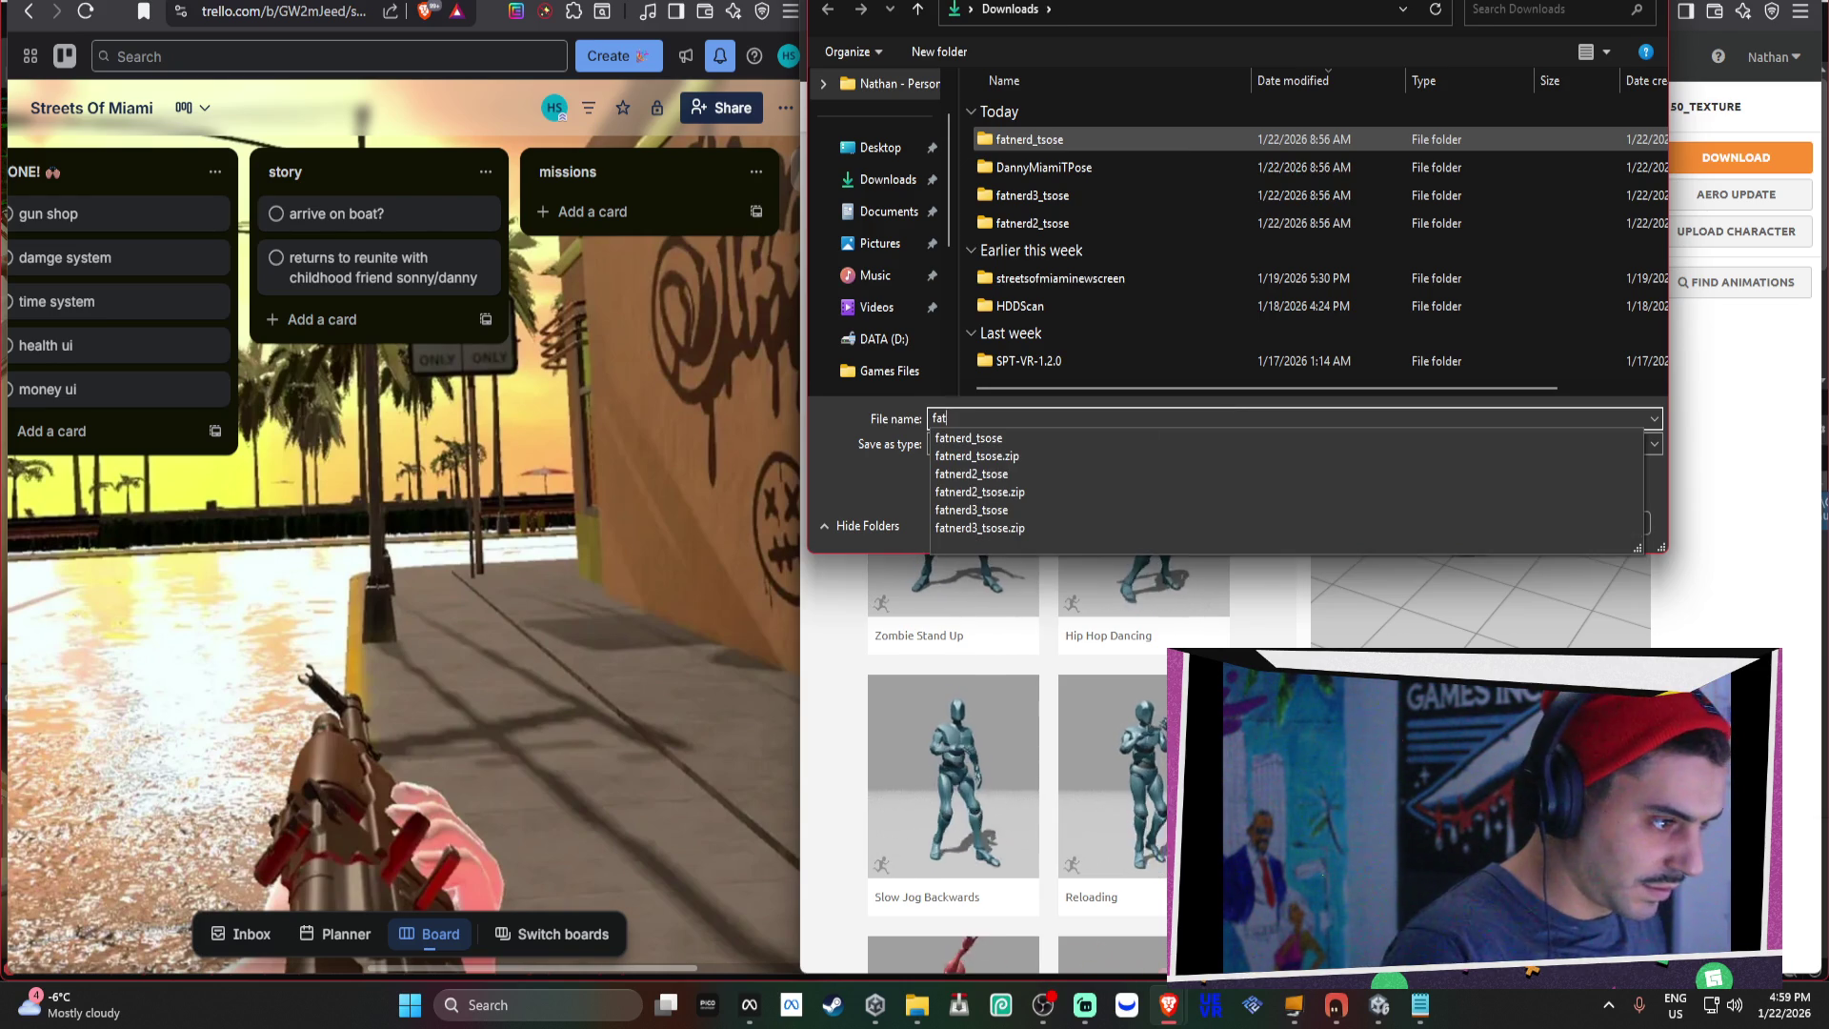
pyautogui.write('nerd2-')
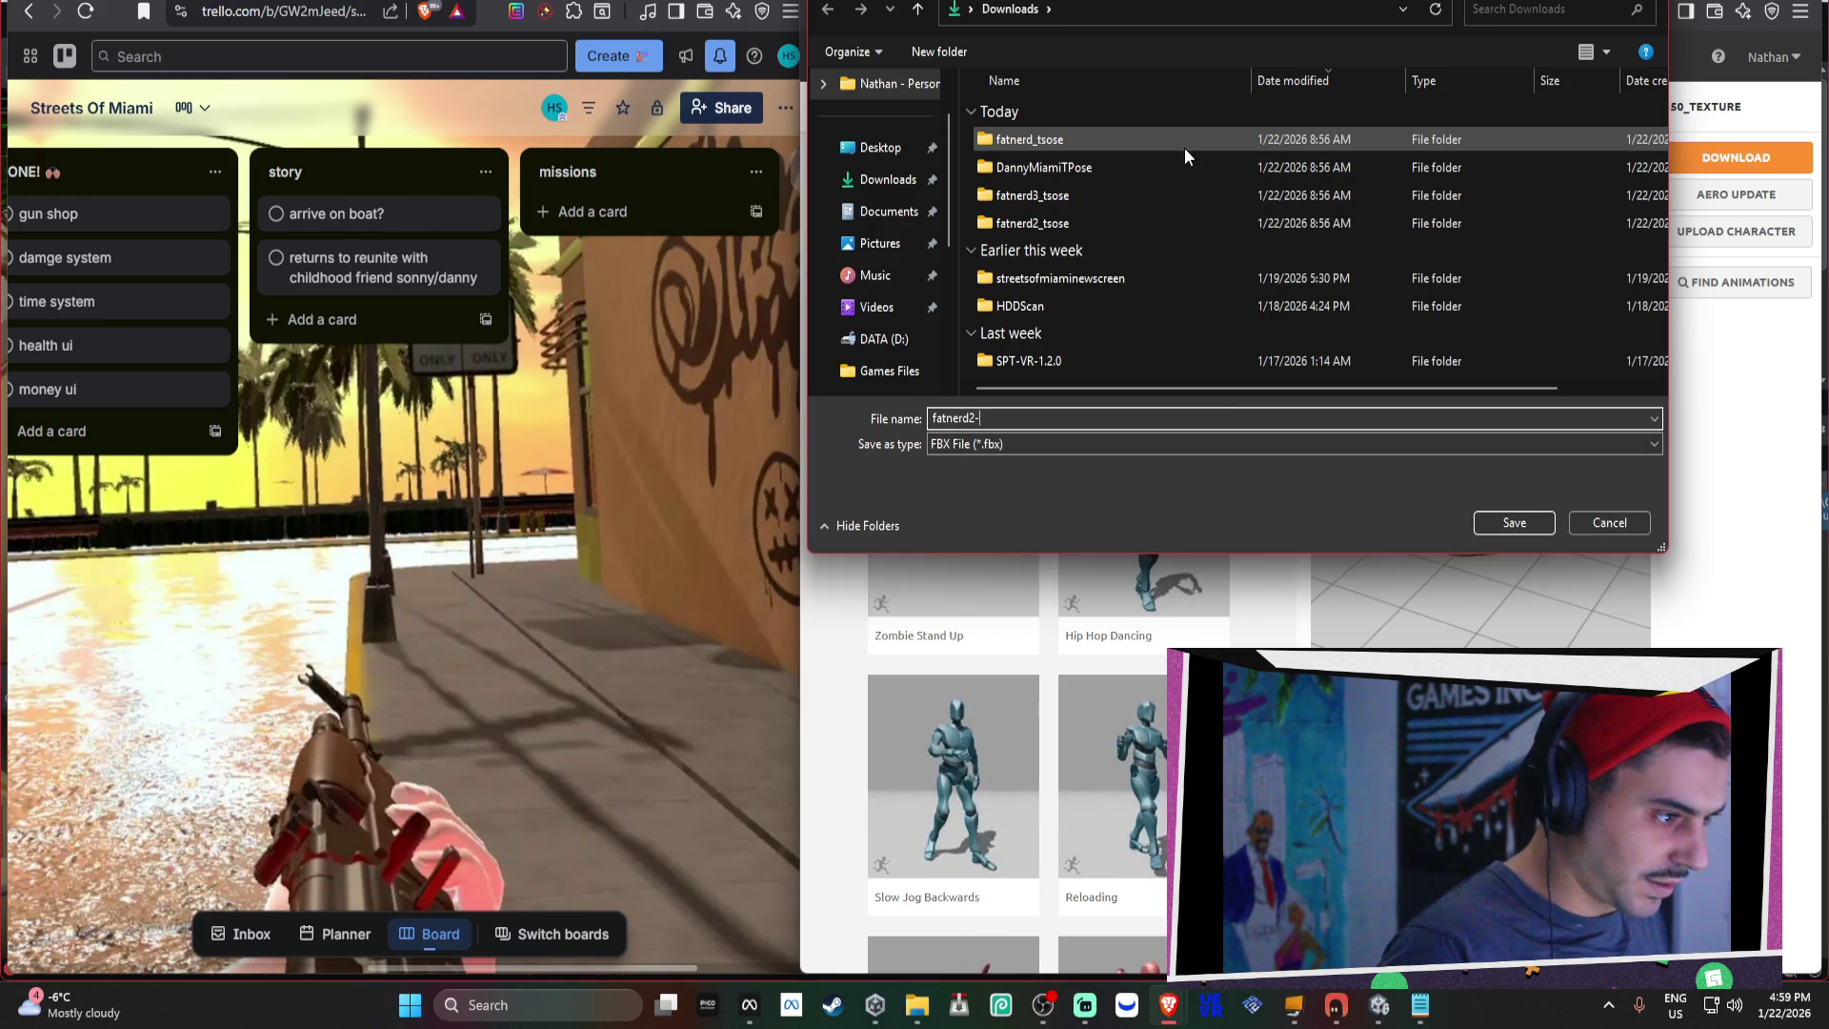
pyautogui.press('Return')
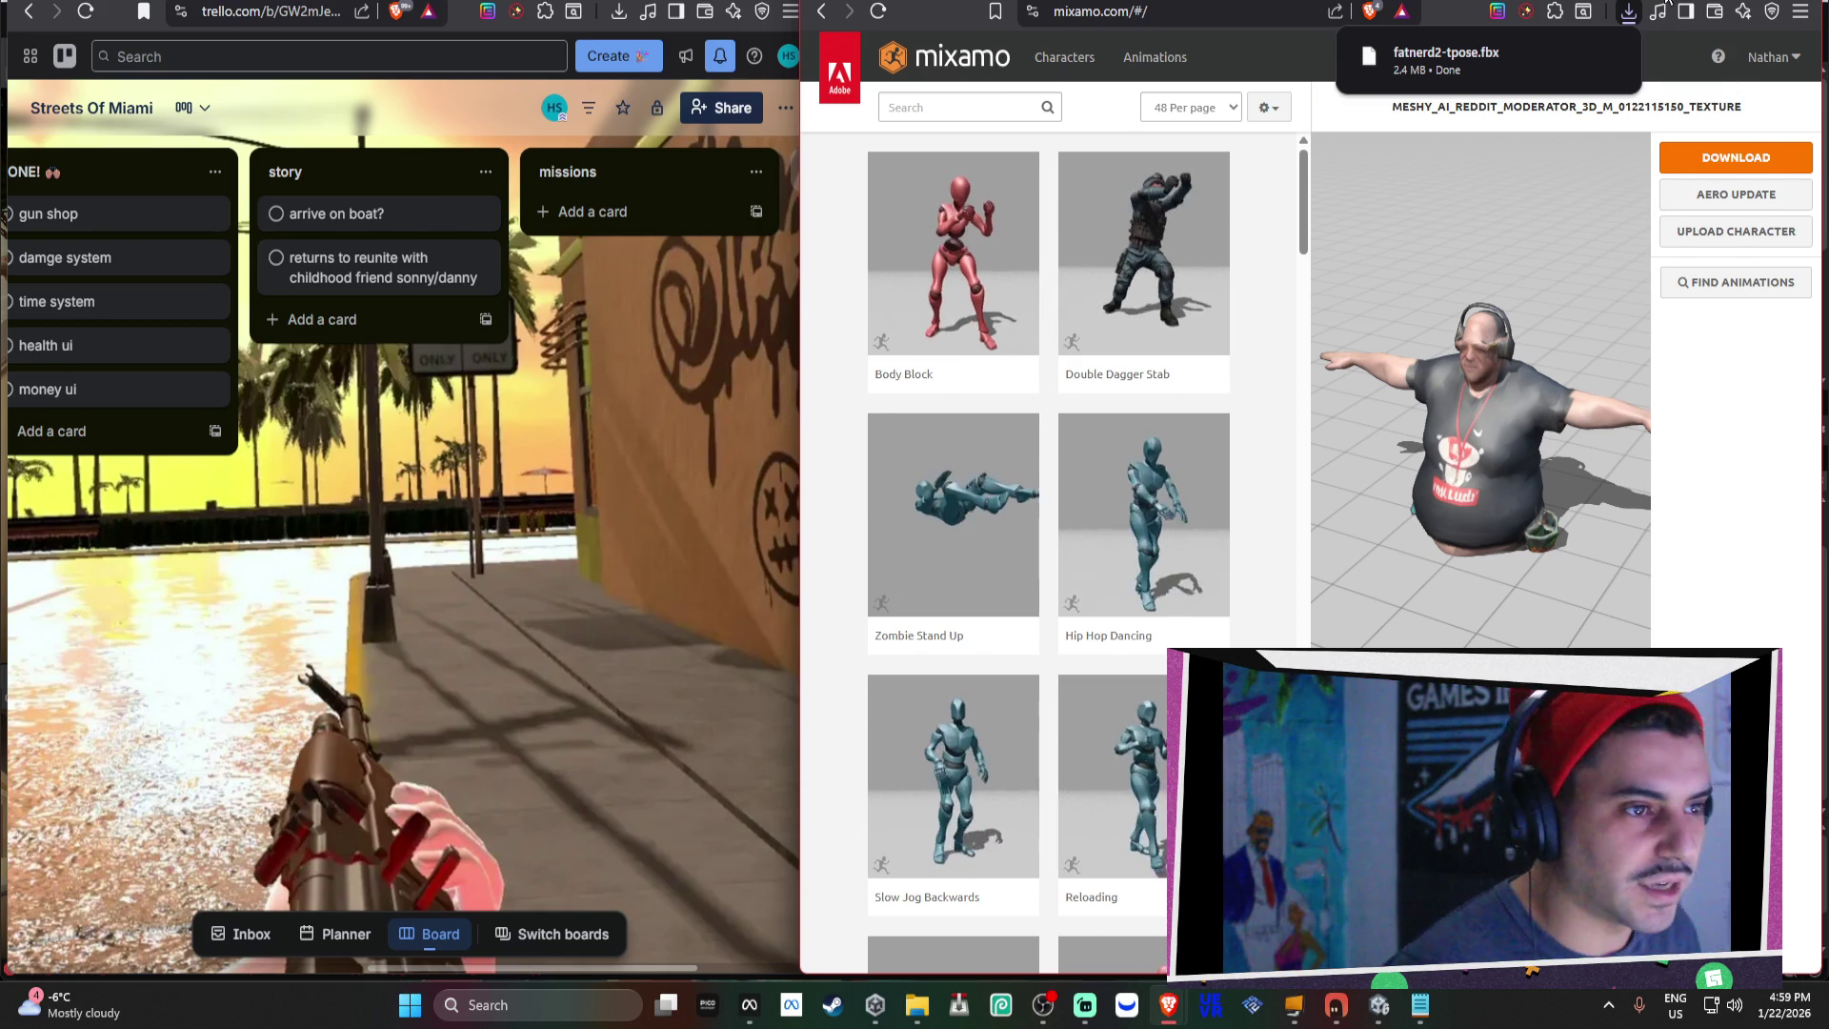
pyautogui.hotkey('ctrl', 't')
pyautogui.write('red')
pyautogui.press('Return')
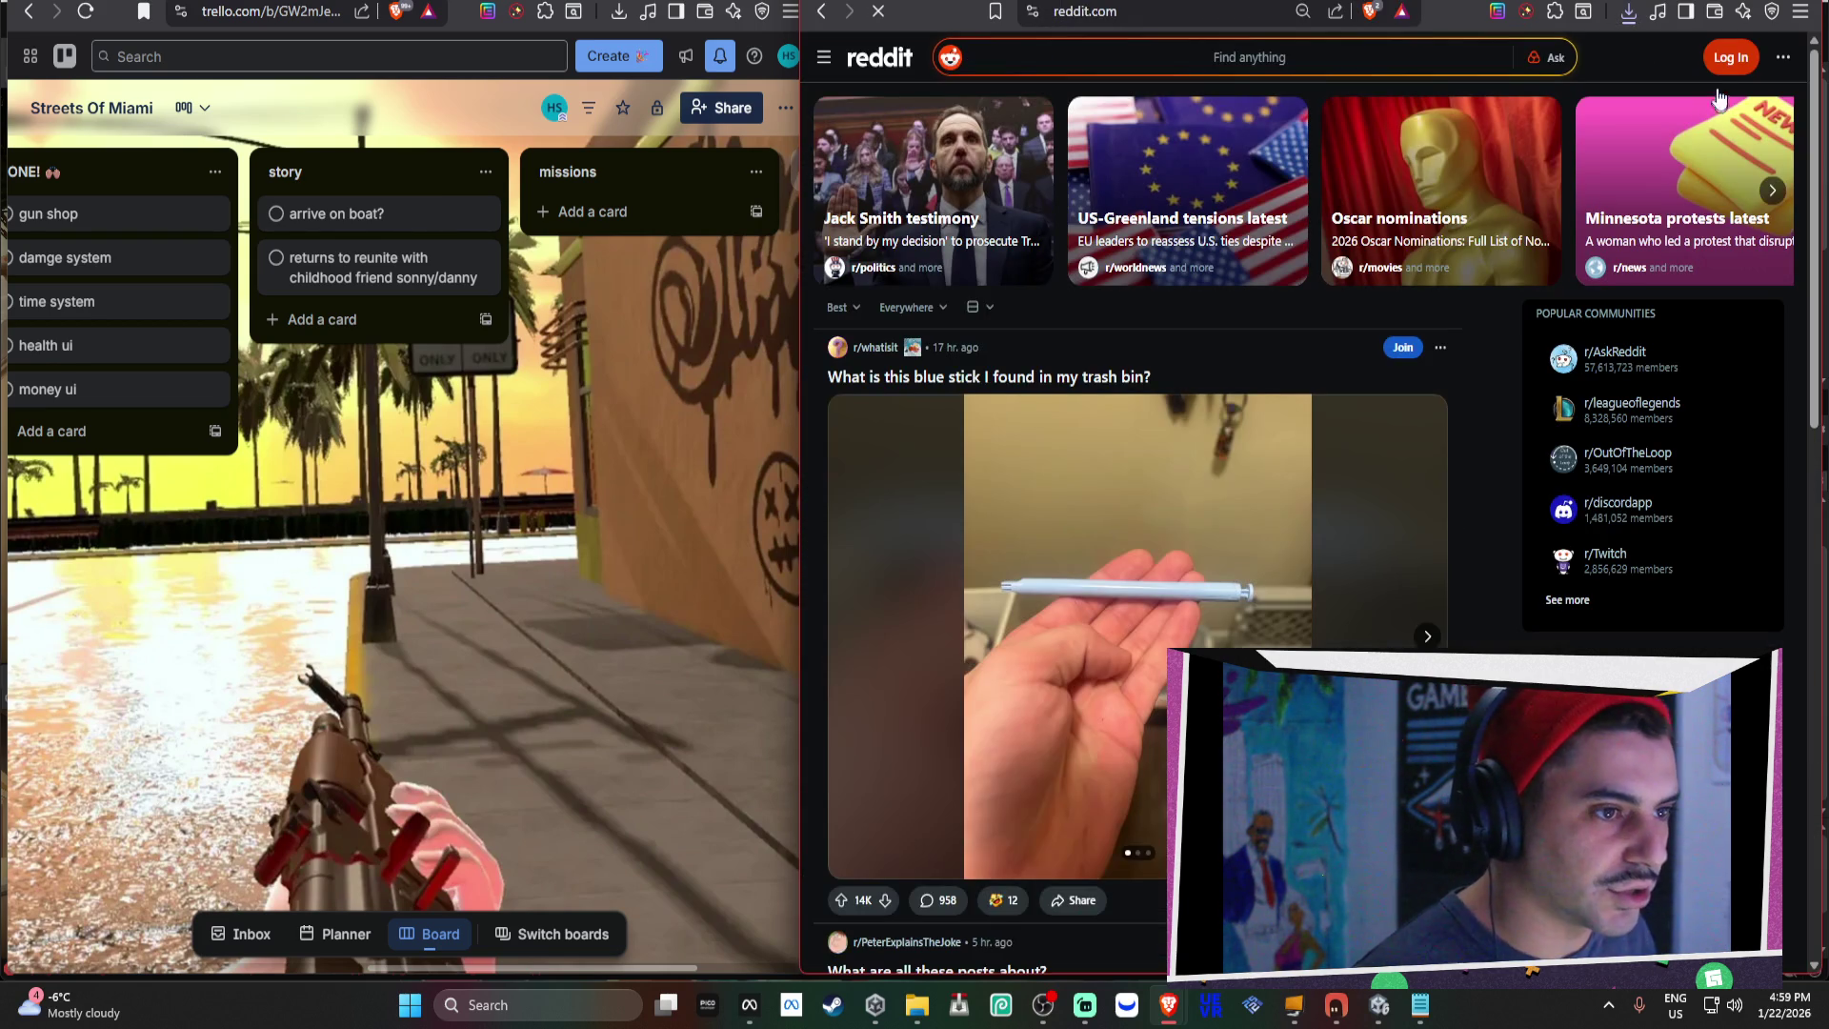
# Sign in to Reddit with the first Google account, then log out of it.
pyautogui.click(1729, 57)
pyautogui.click(1343, 398)
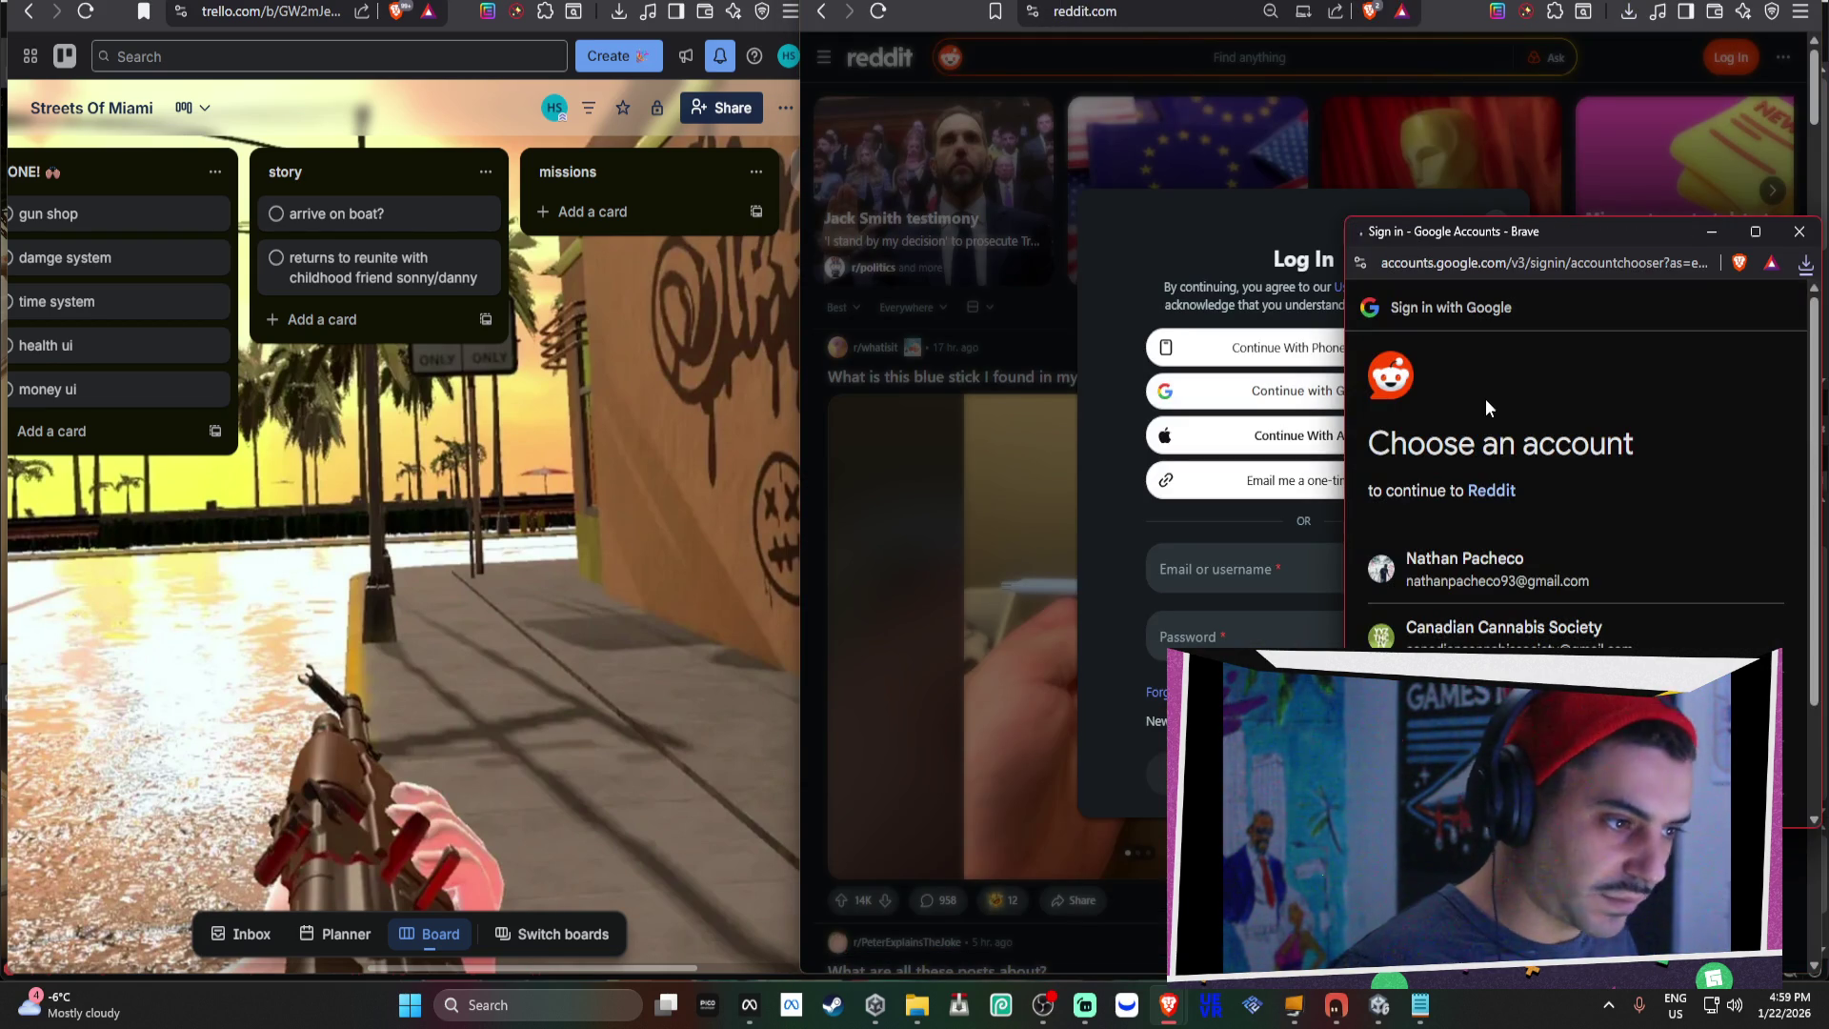
pyautogui.click(1517, 557)
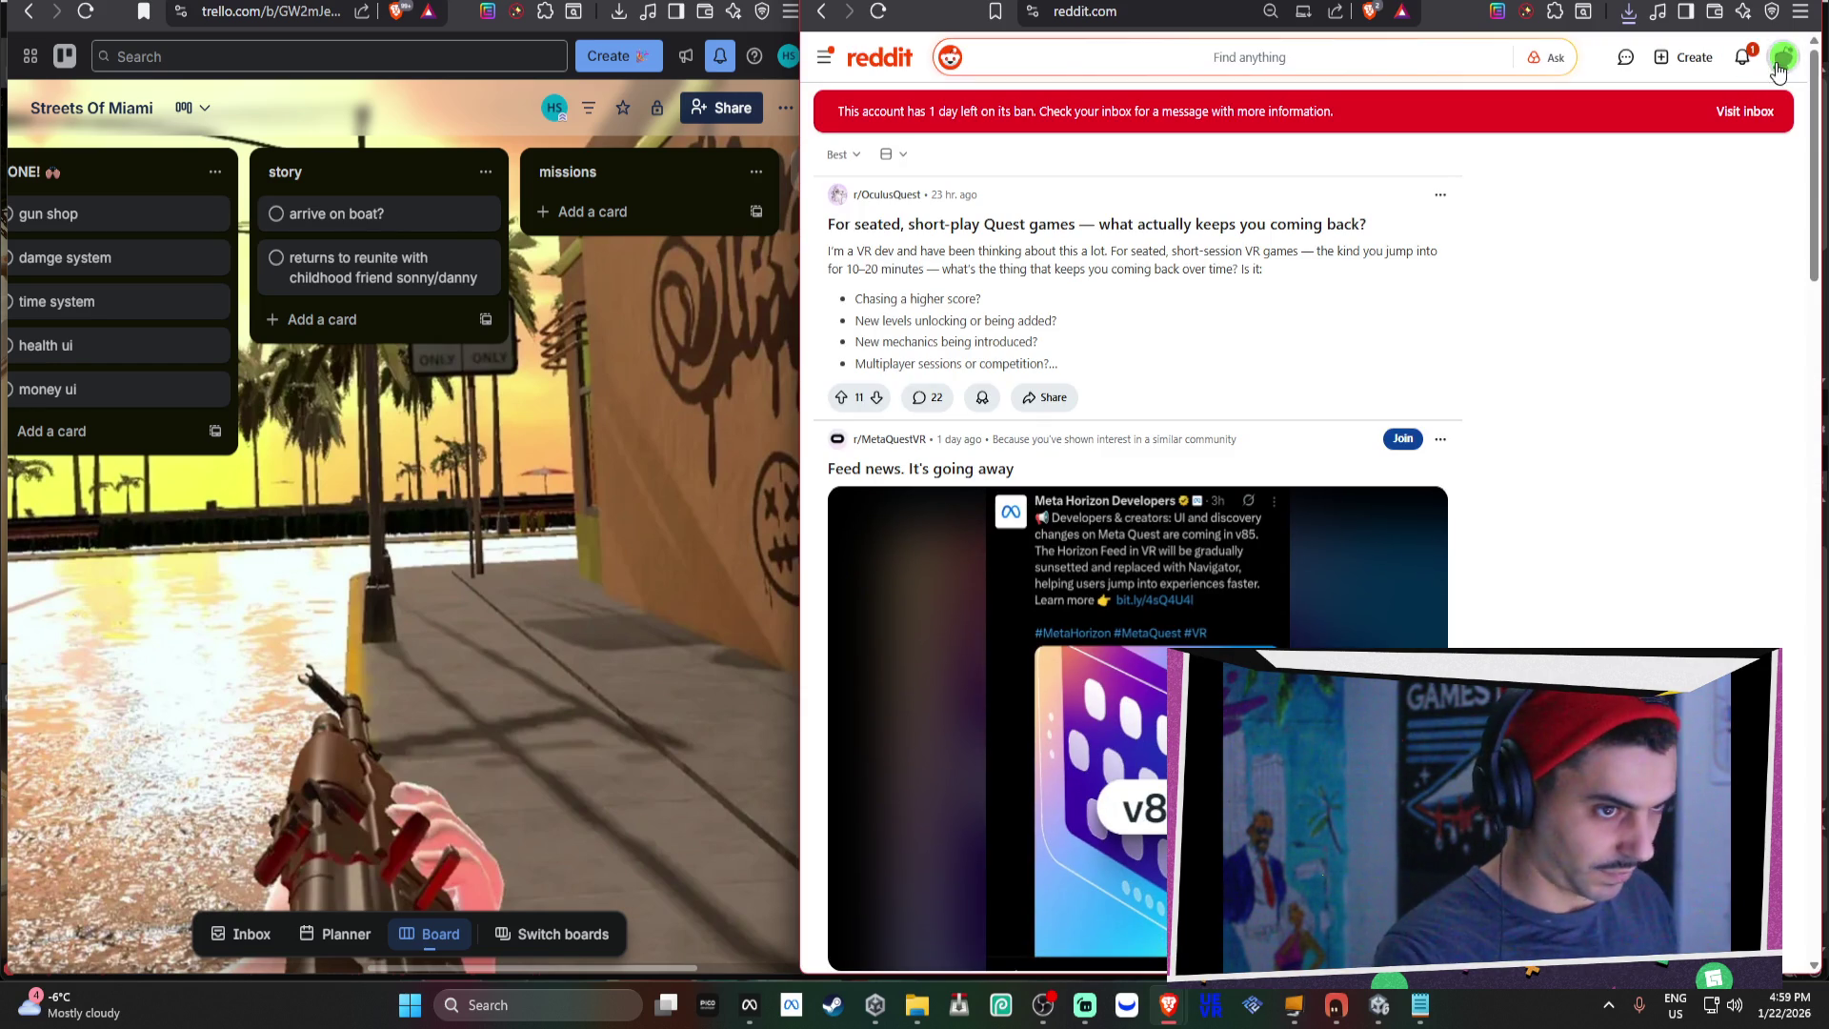
pyautogui.click(1776, 65)
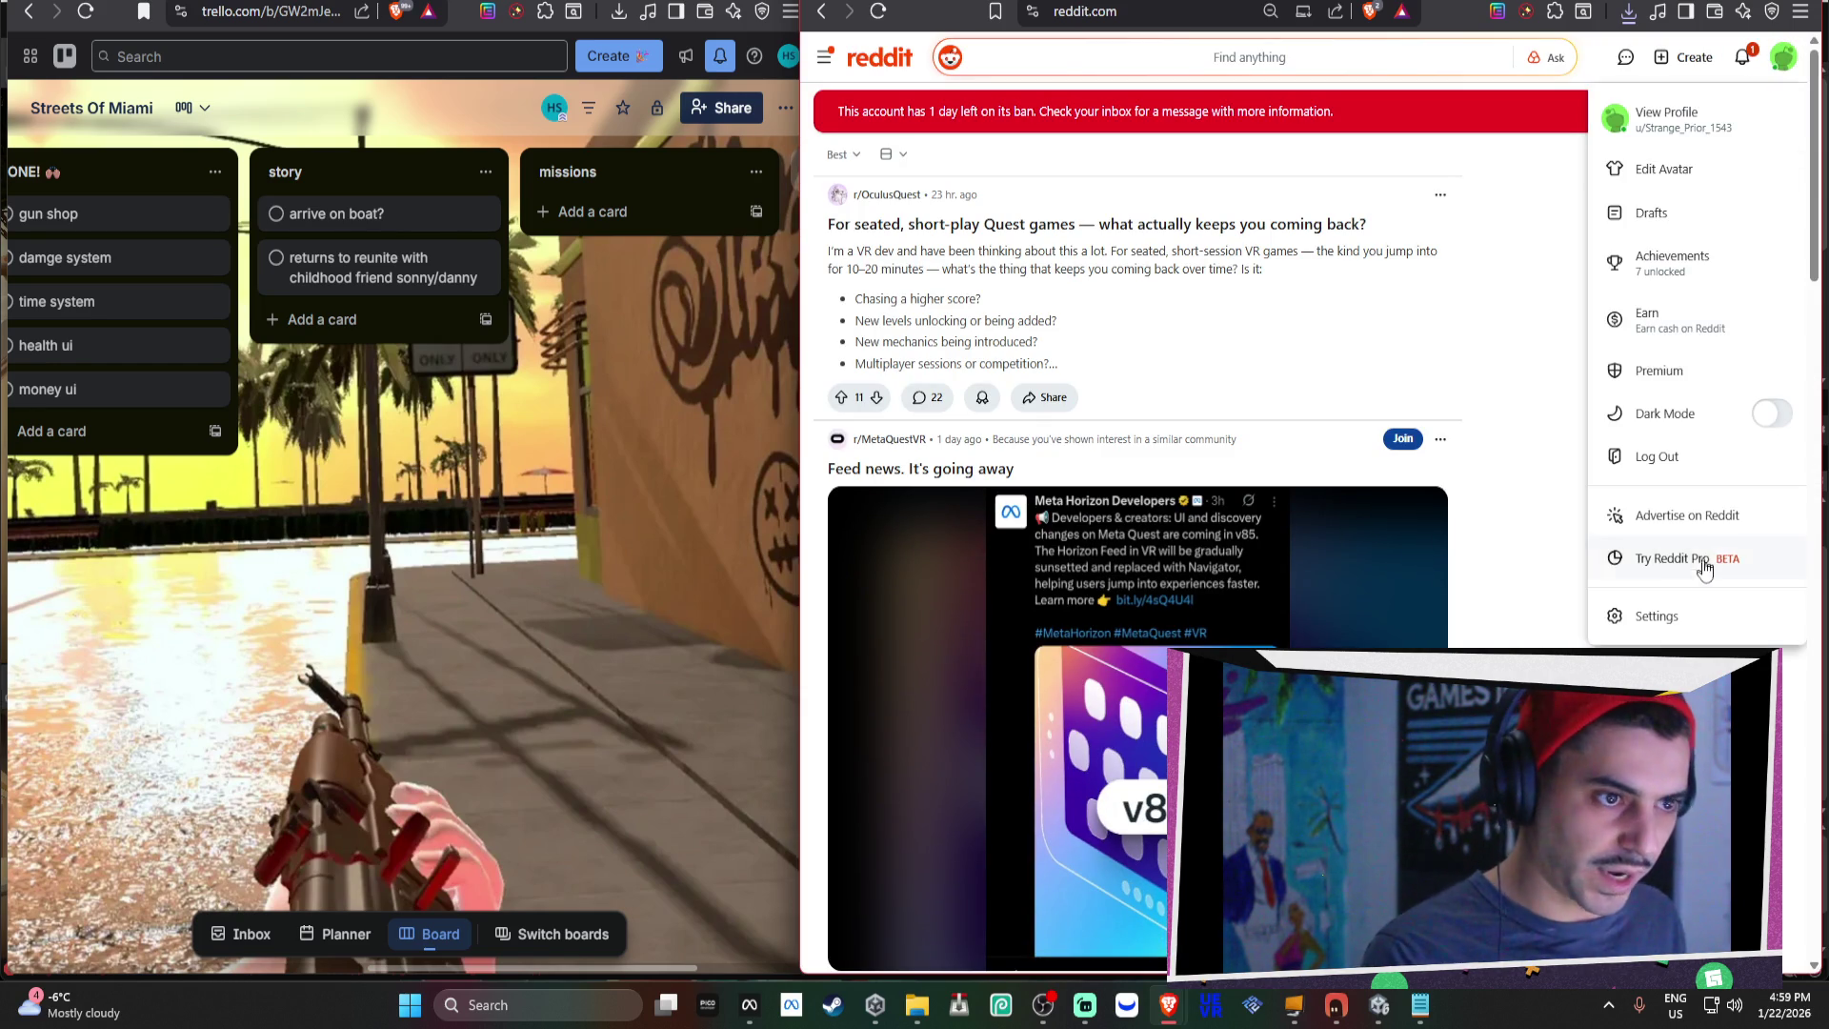
pyautogui.click(1686, 464)
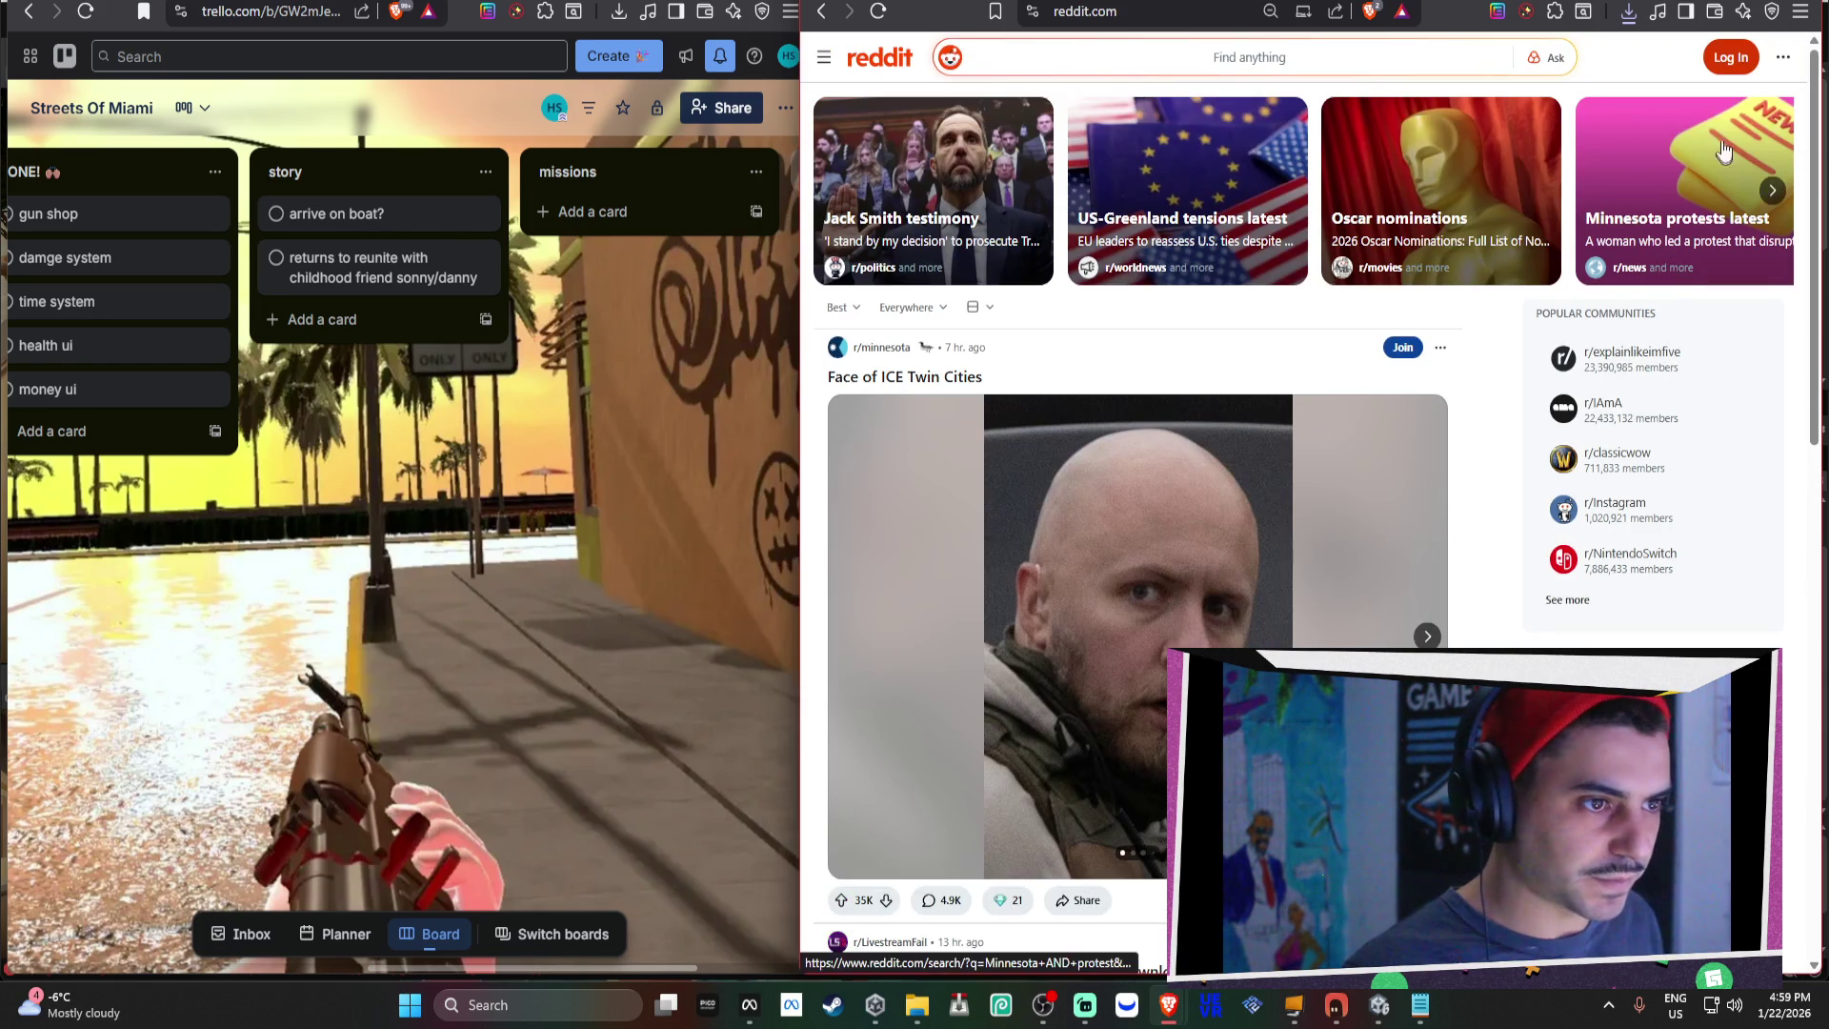
# Sign back in through Google with another account using the saved e-mail and password.
pyautogui.click(1731, 57)
pyautogui.click(1362, 396)
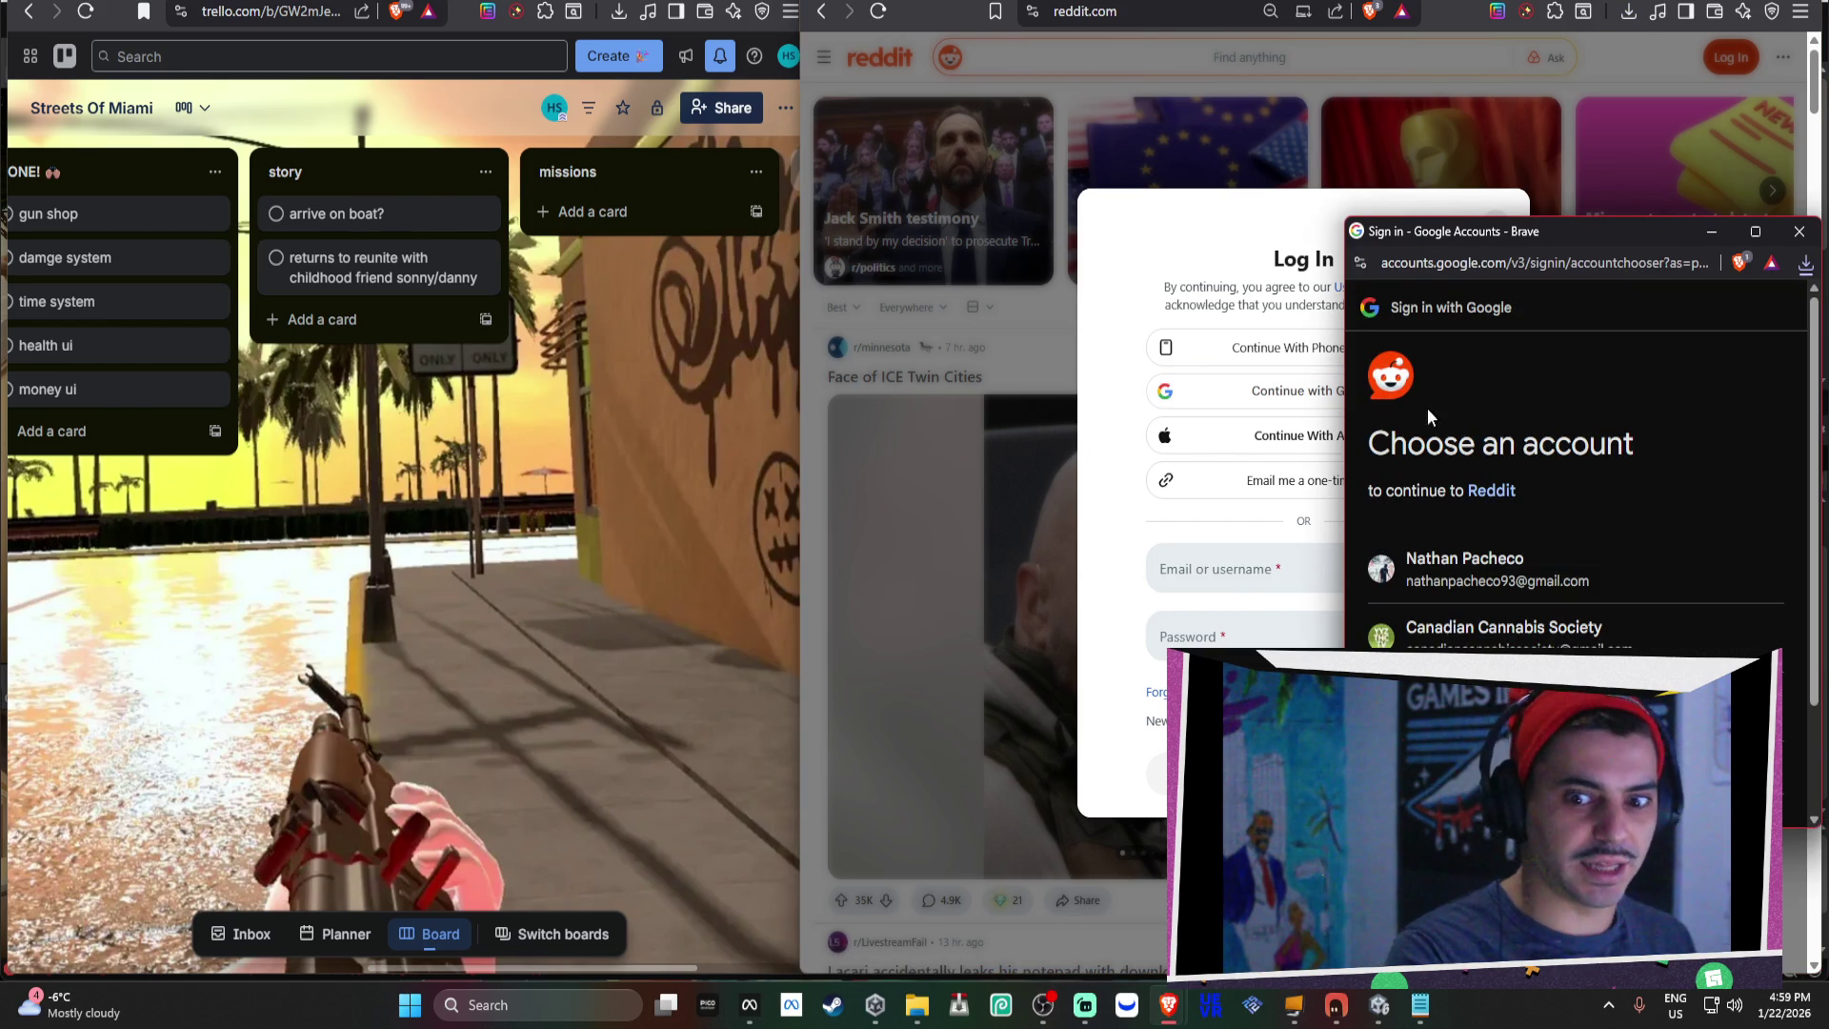
pyautogui.scroll(-2, 1443, 415)
pyautogui.click(1520, 572)
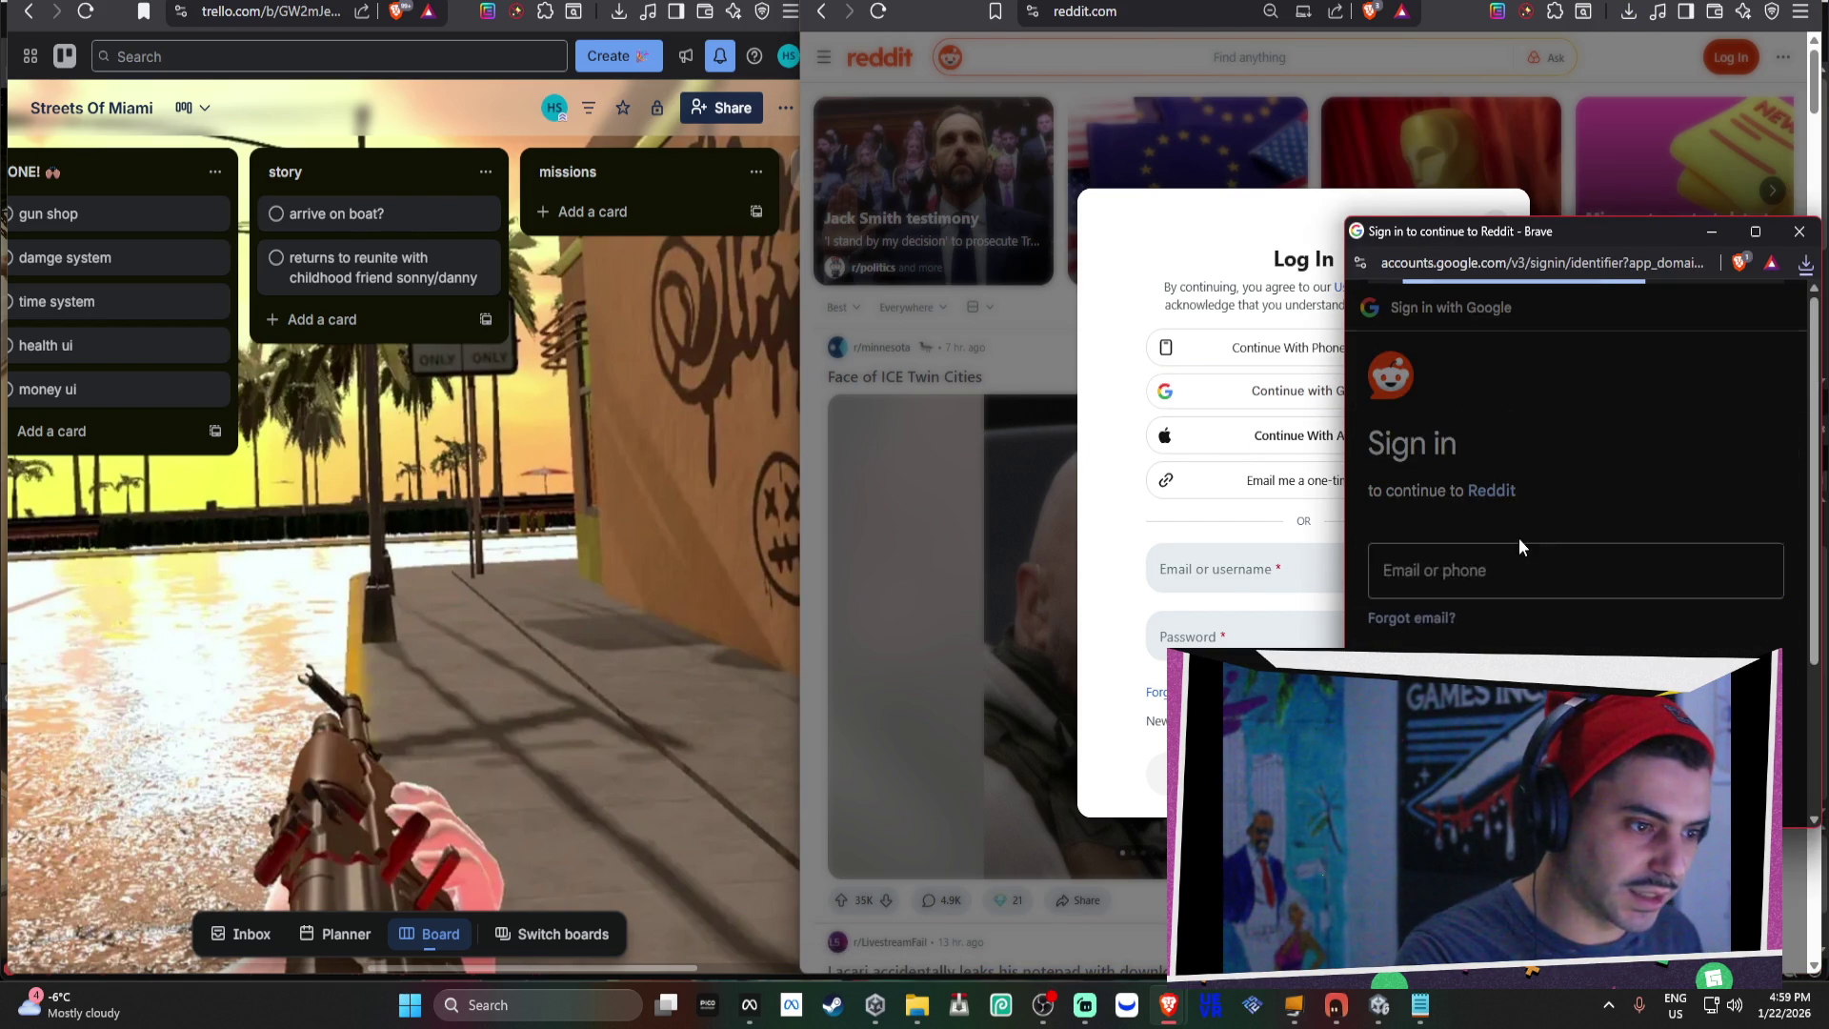
pyautogui.click(1519, 571)
pyautogui.click(1587, 417)
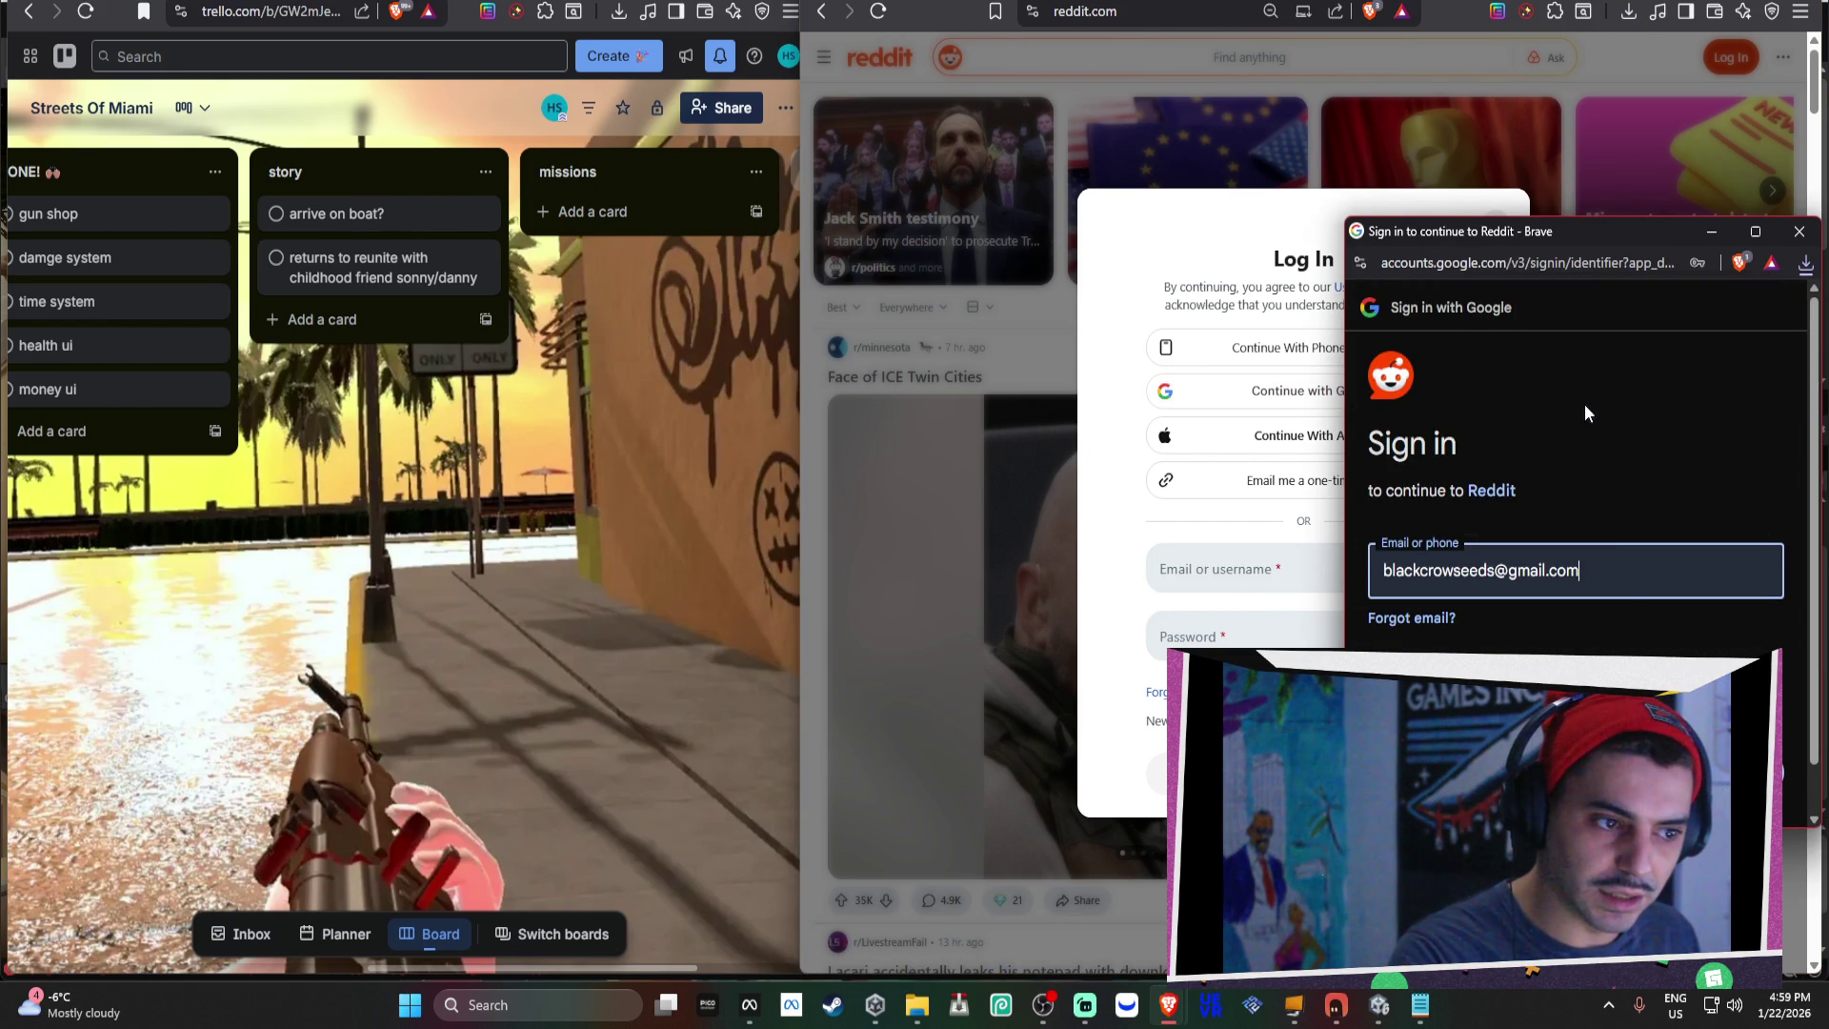
pyautogui.press('Return')
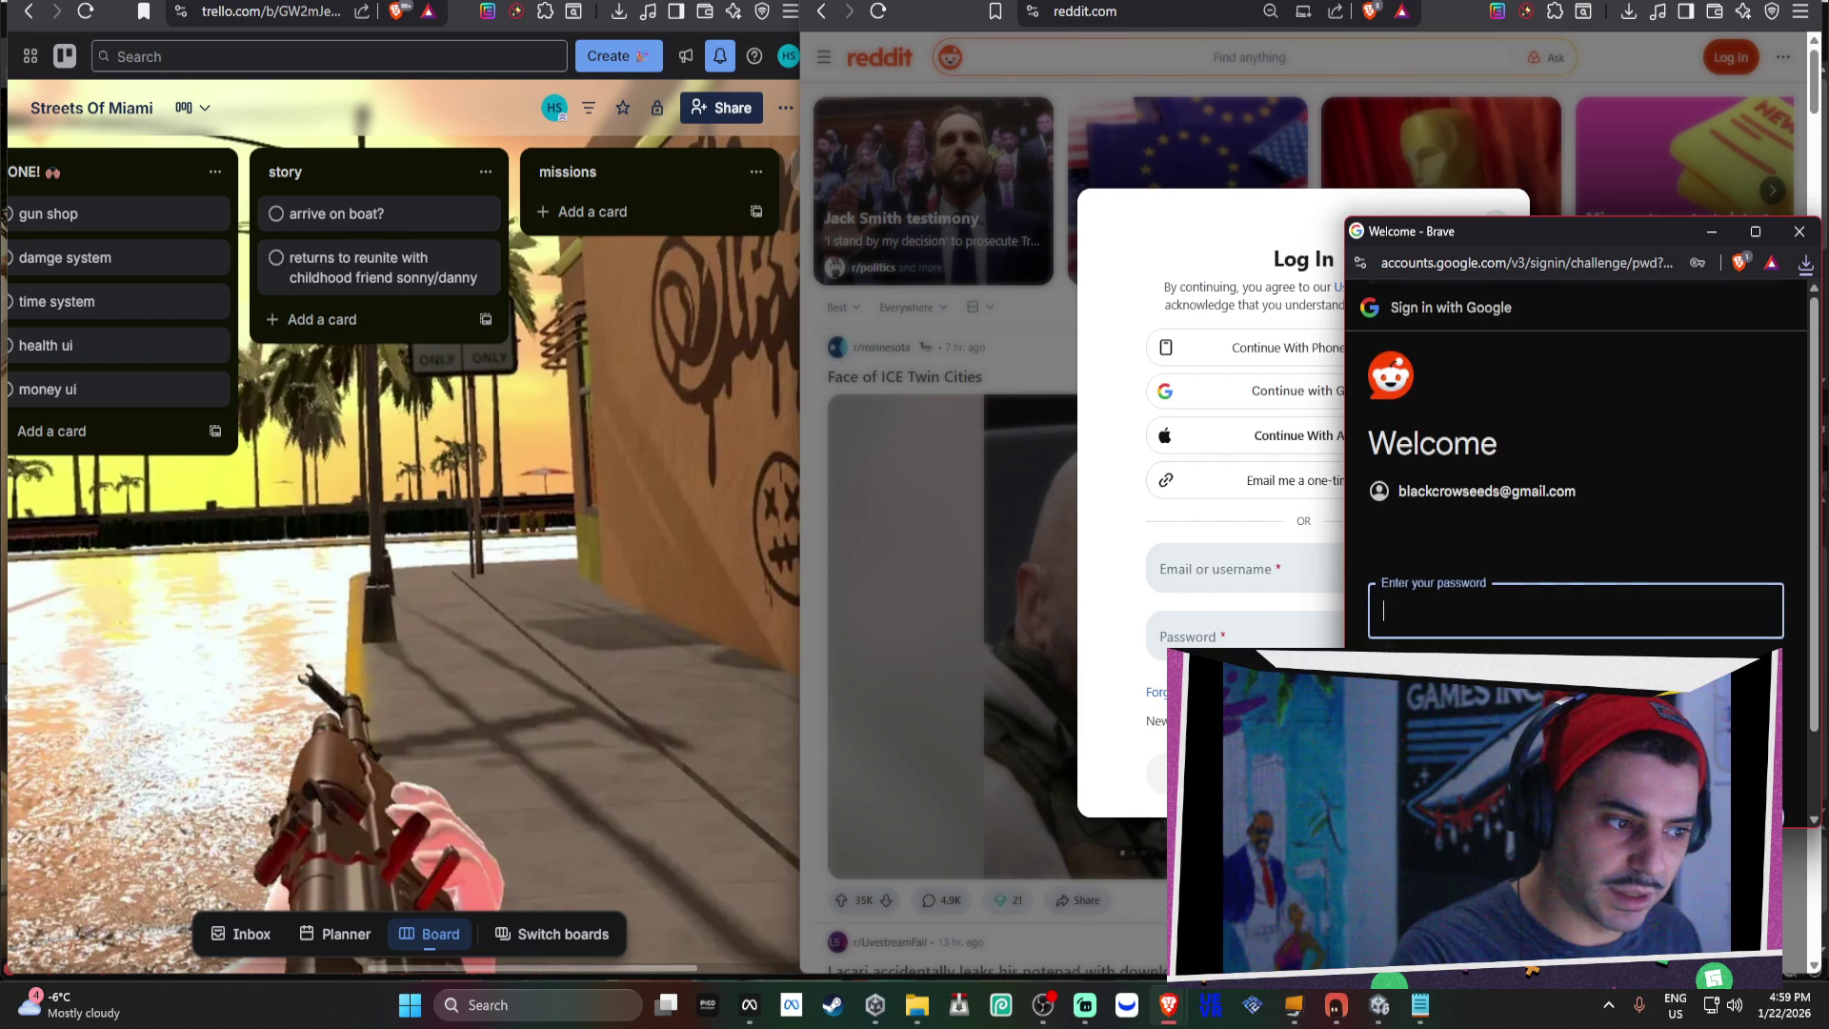
pyautogui.click(1649, 596)
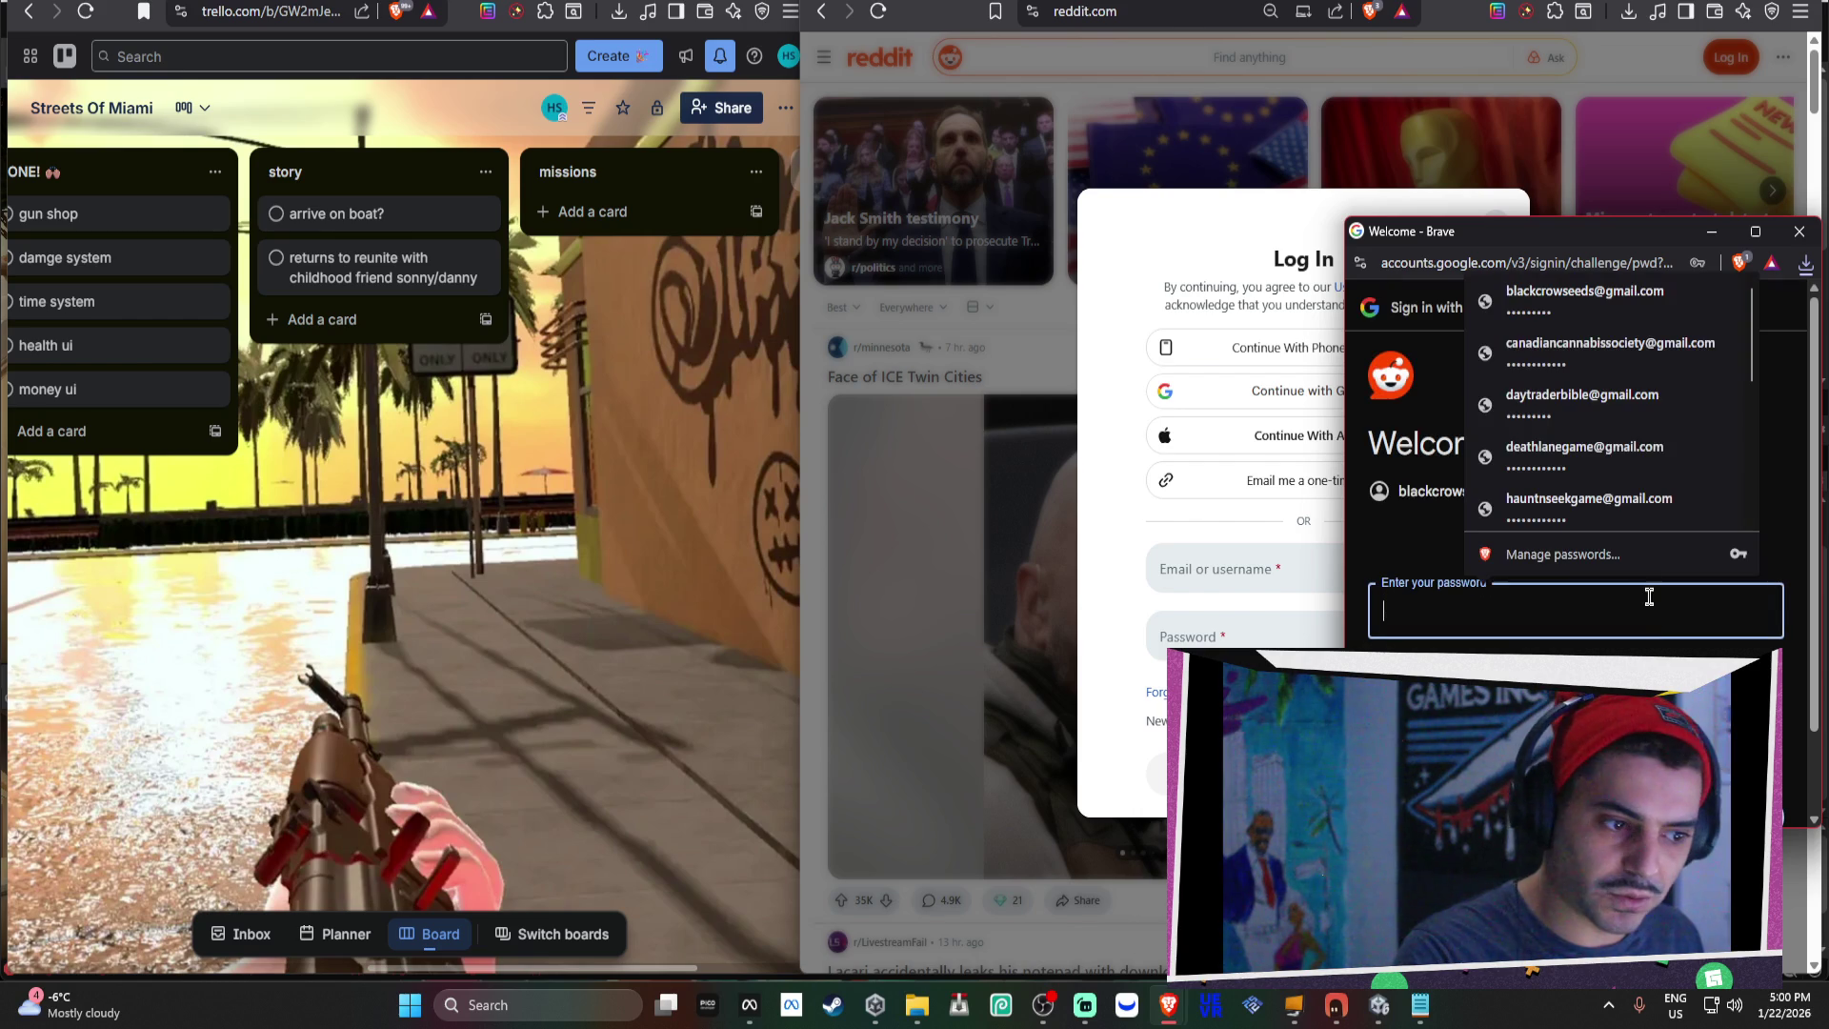
pyautogui.click(1600, 300)
pyautogui.press('Return')
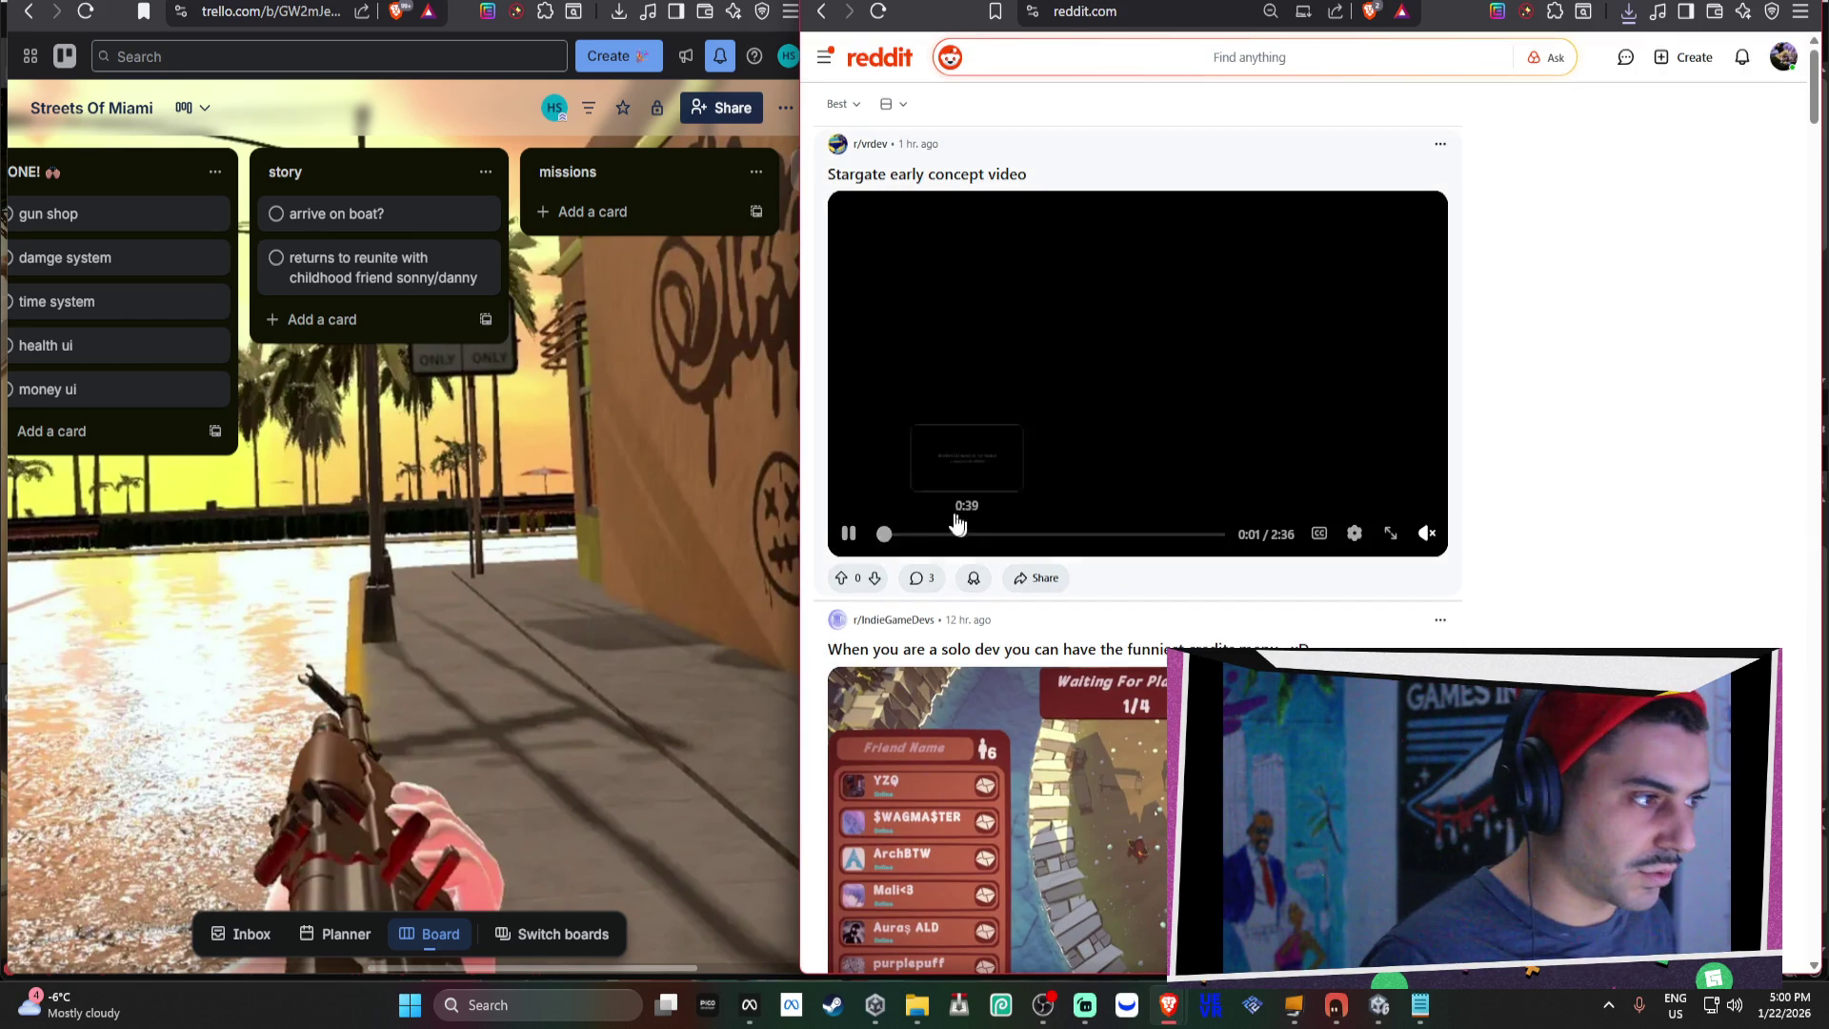
# Pause the feed video, open your own Reddit profile, then return to the Unity editor.
pyautogui.click(848, 532)
pyautogui.click(1783, 57)
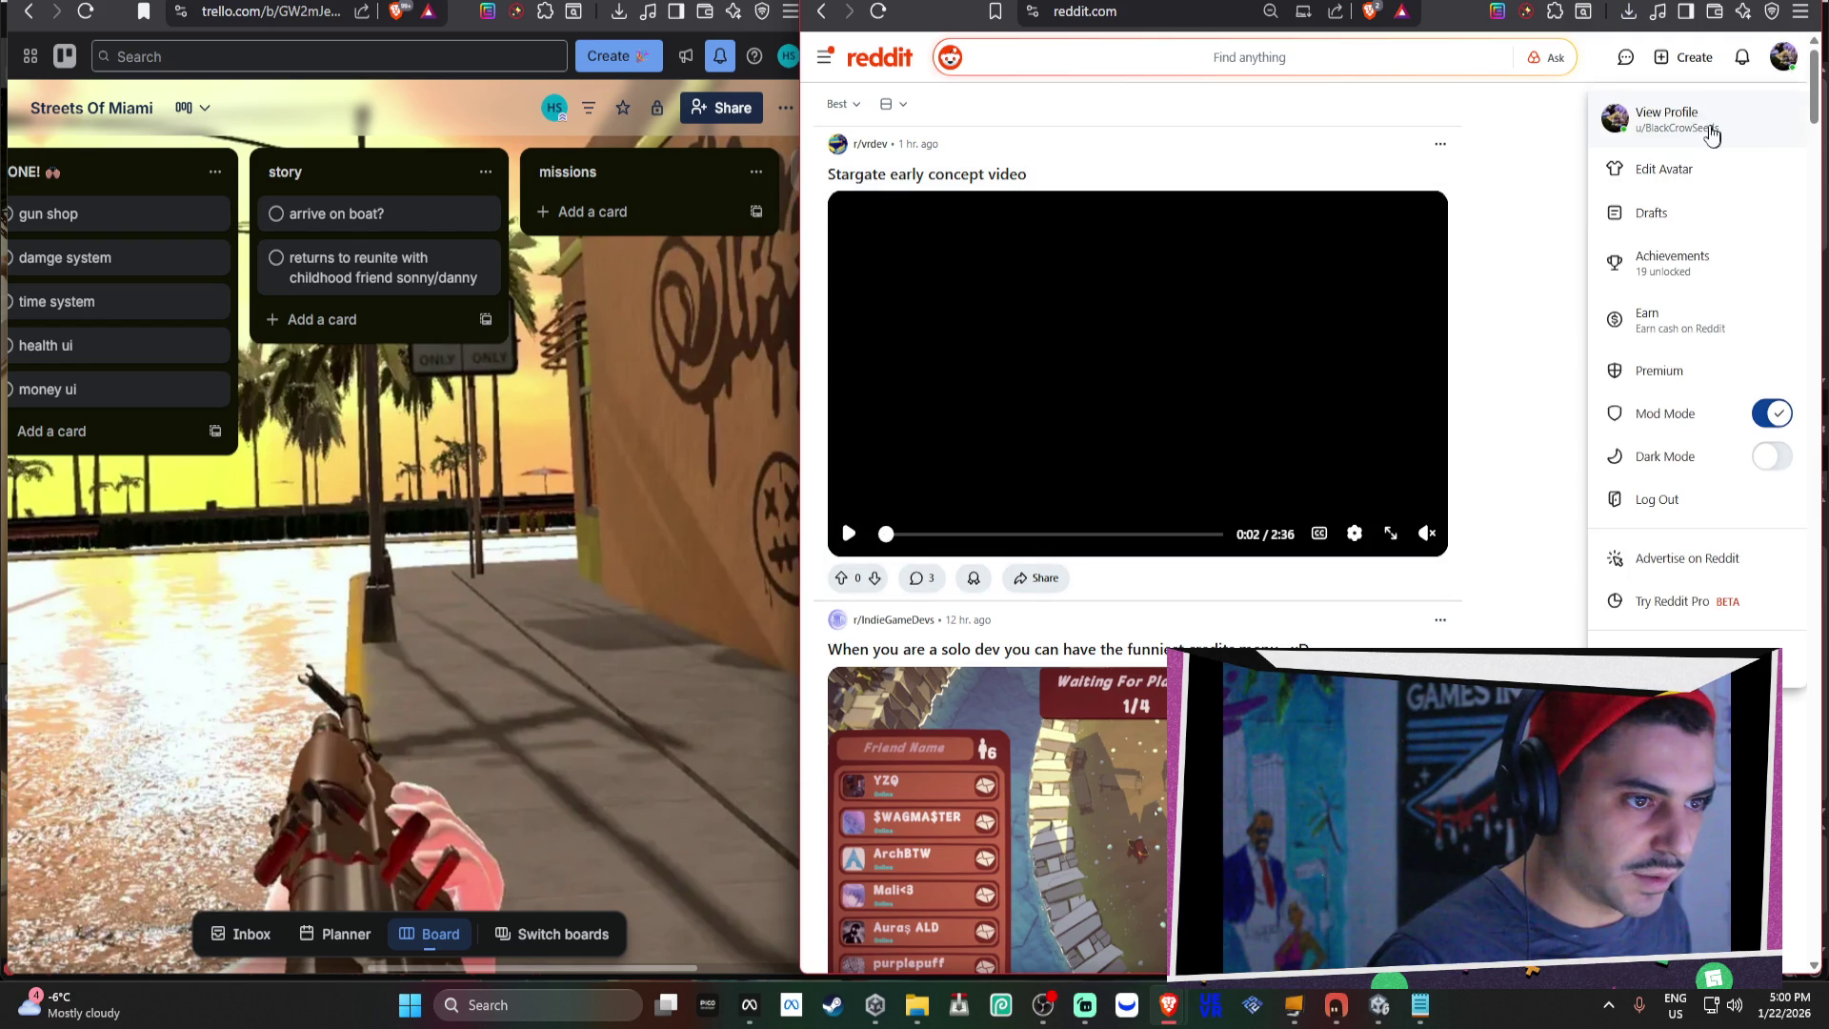
pyautogui.click(1672, 119)
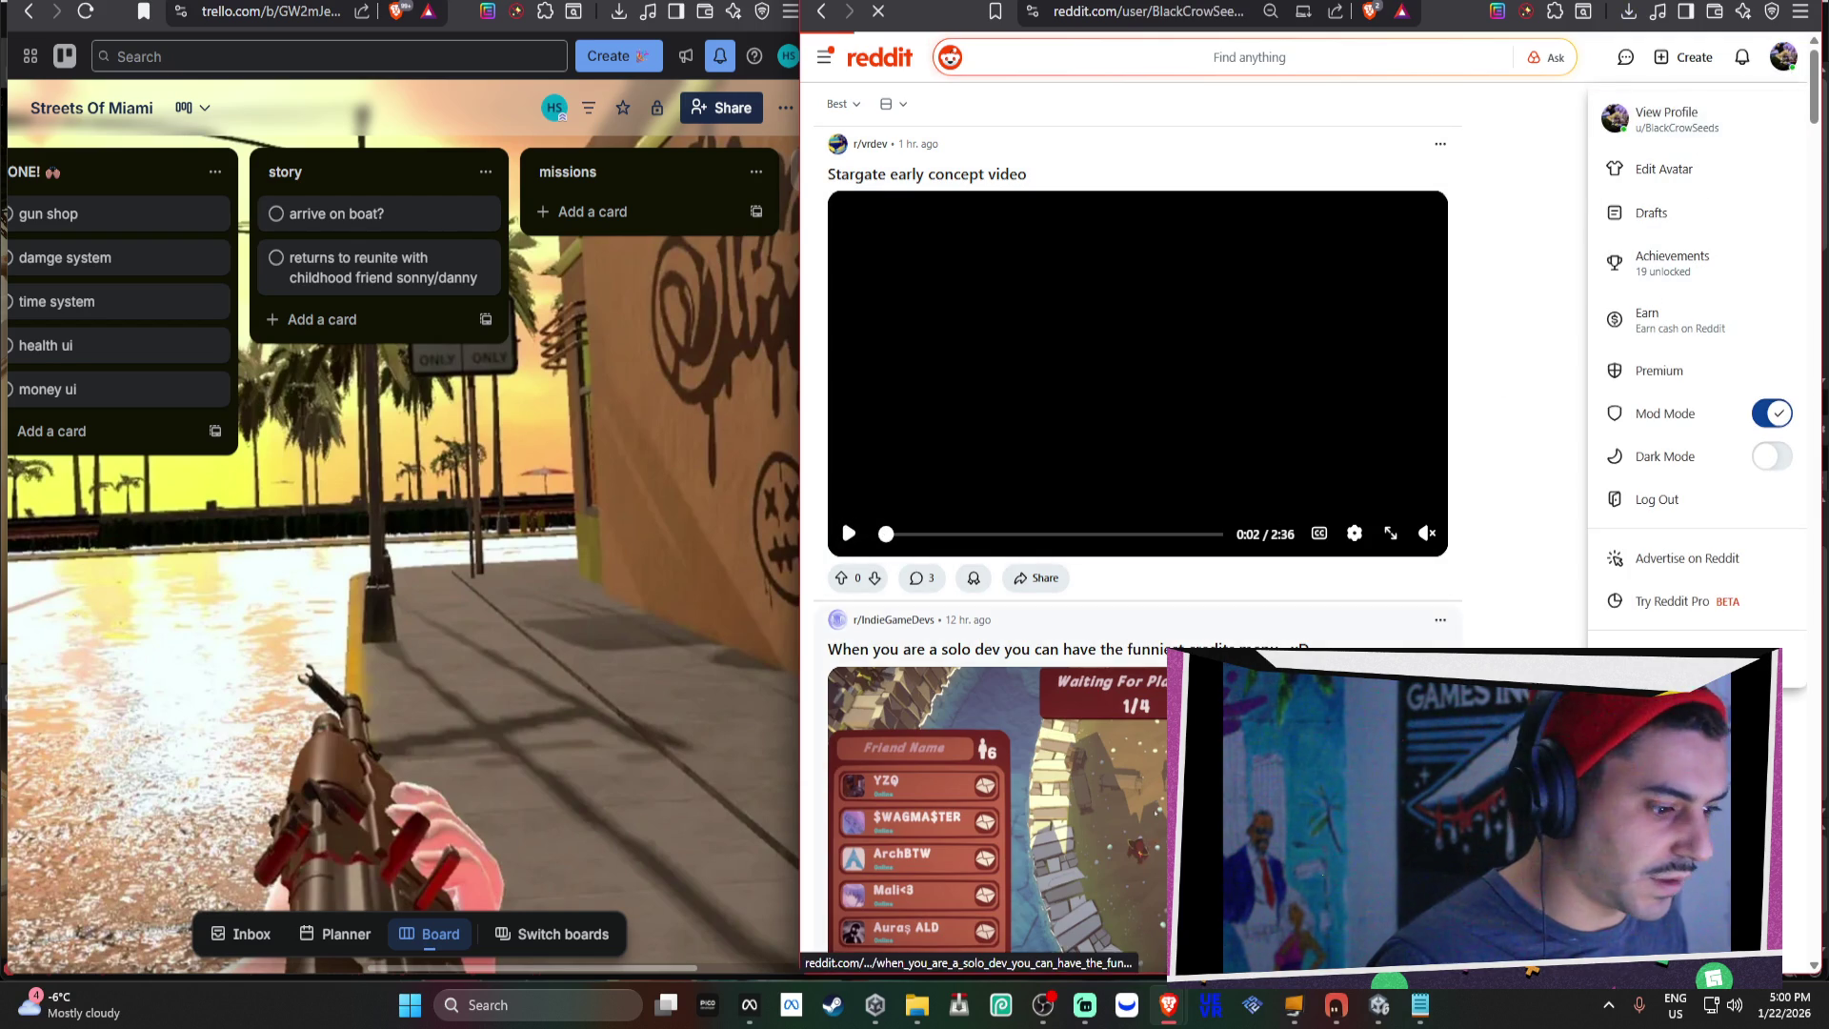
pyautogui.moveTo(1138, 1000)
pyautogui.click(1381, 1006)
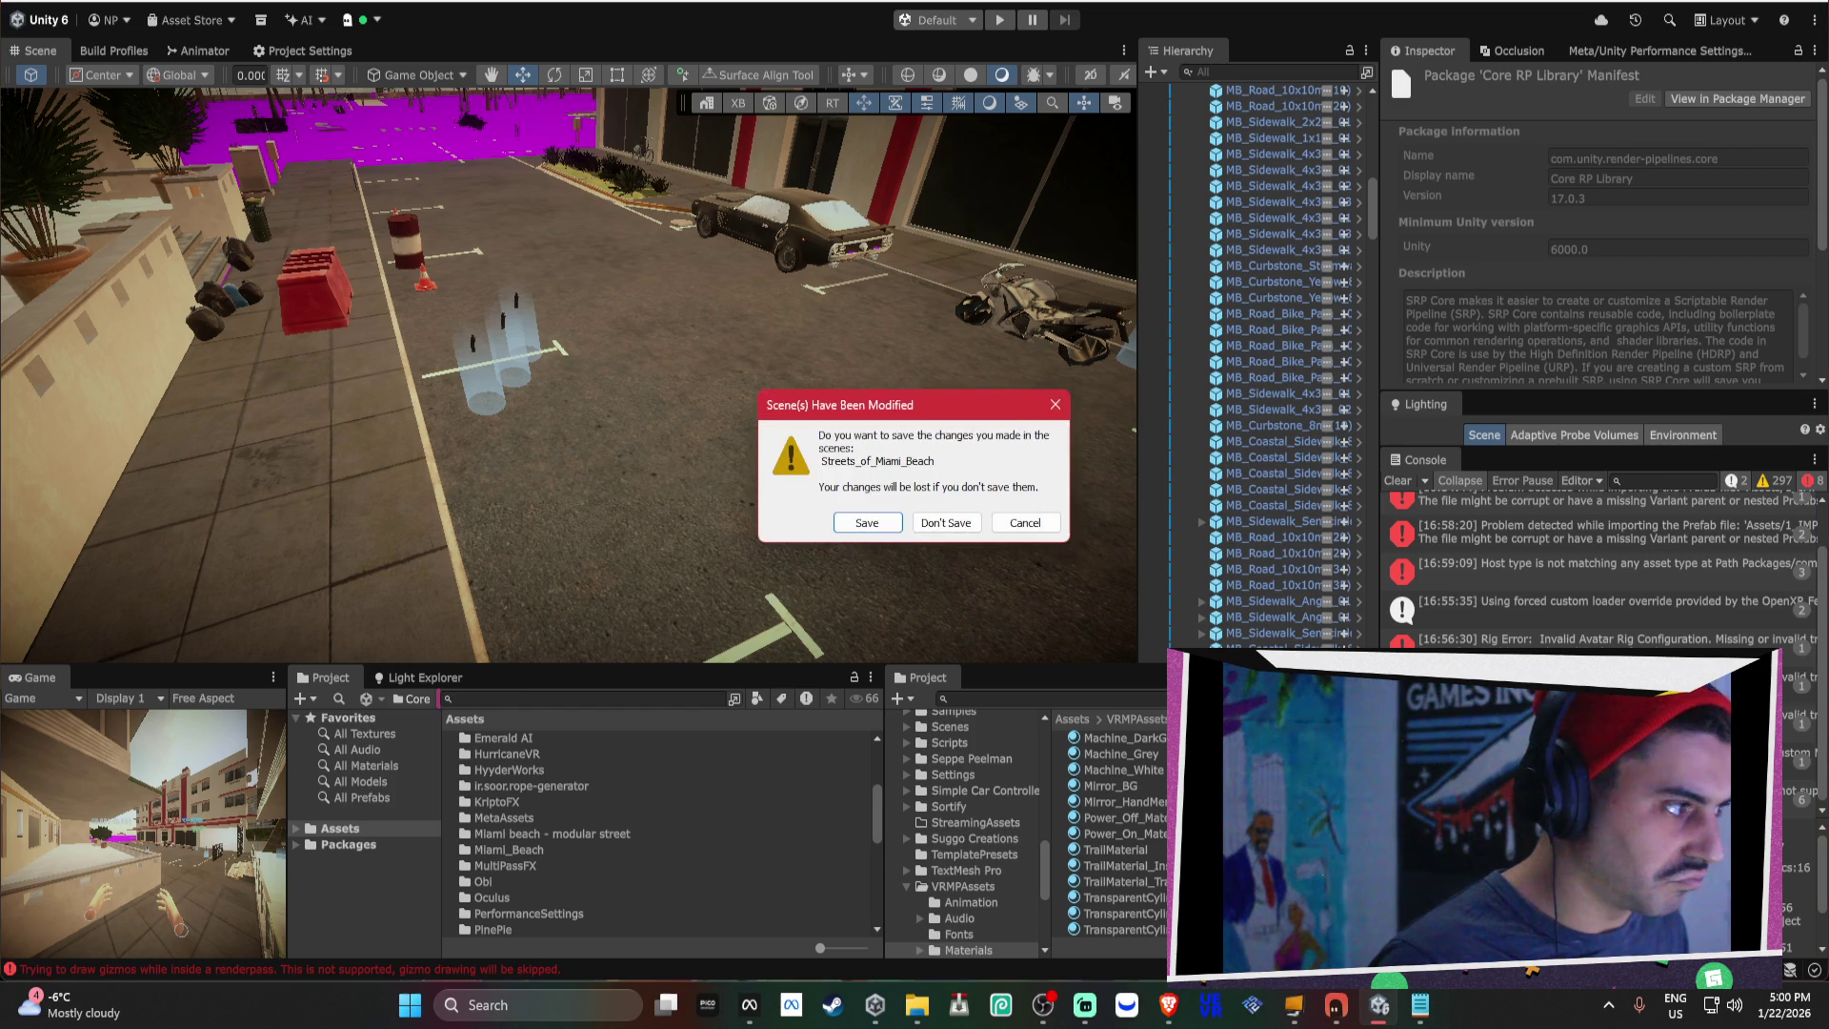
# Save the modified Streets_of_Miami_Beach scene and open the Bezi assistant window.
pyautogui.click(886, 520)
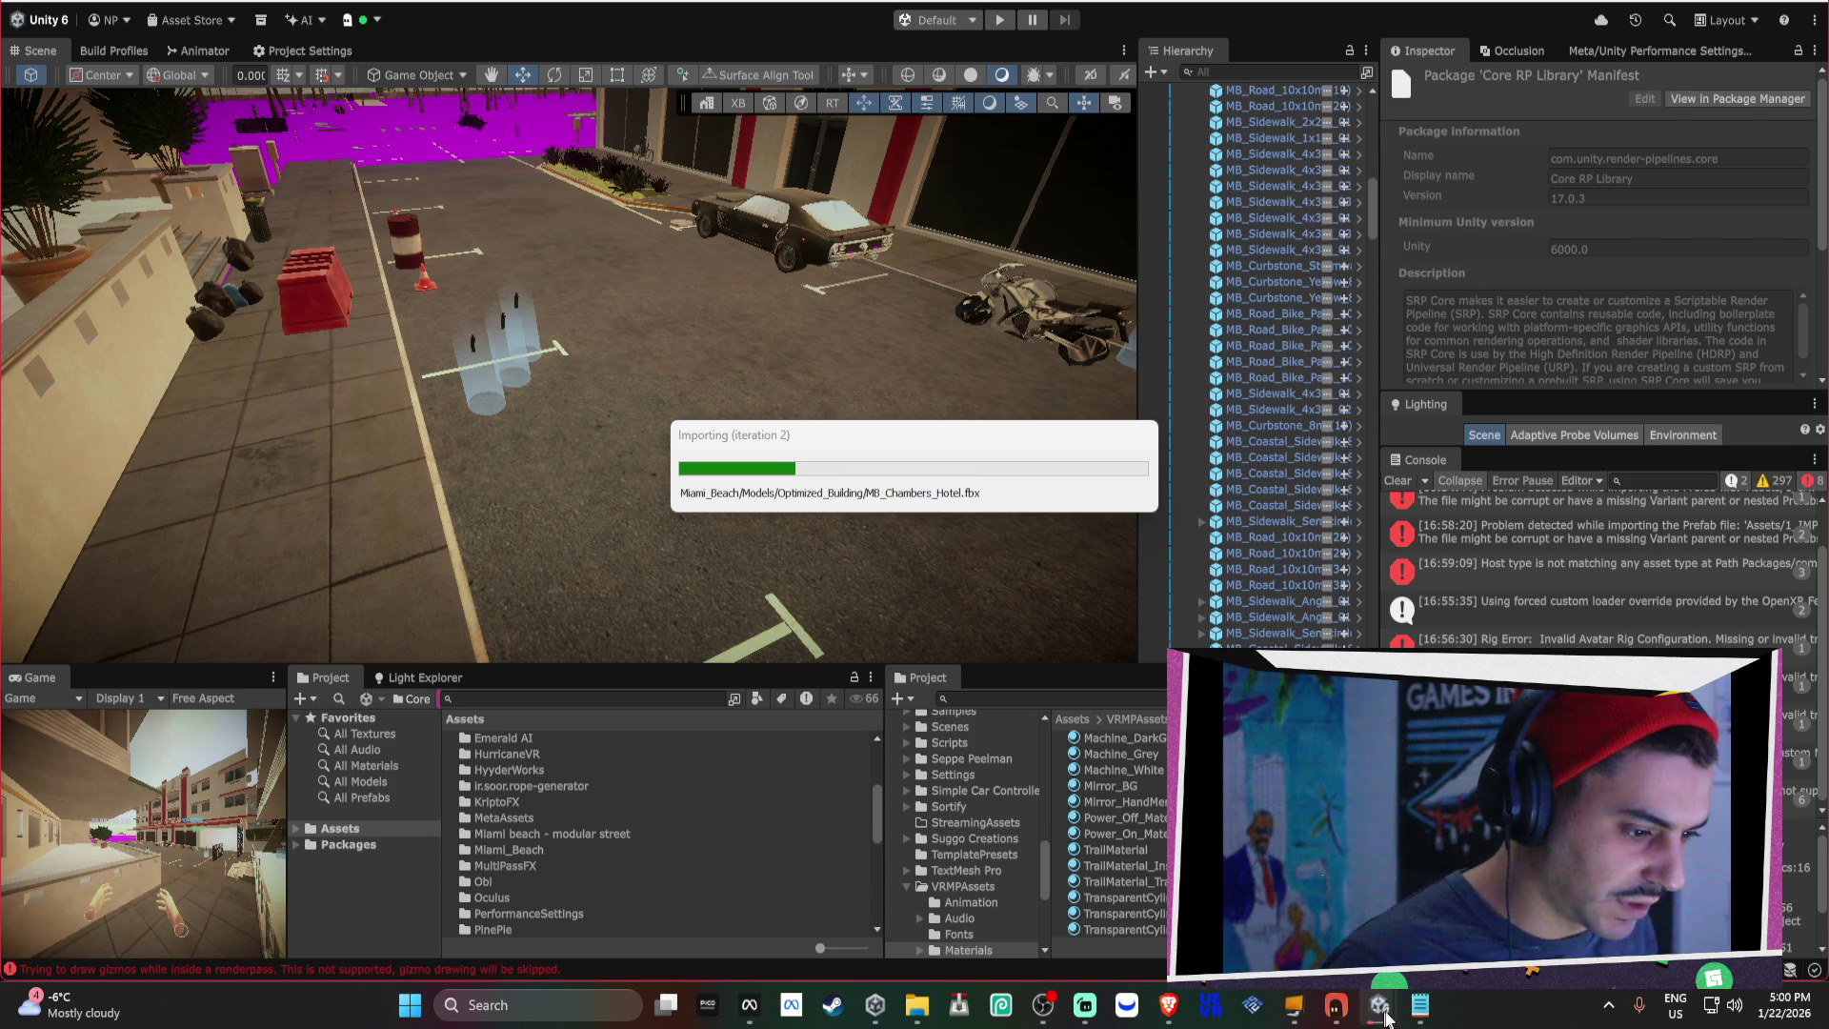
pyautogui.click(1419, 1017)
pyautogui.click(1419, 1017)
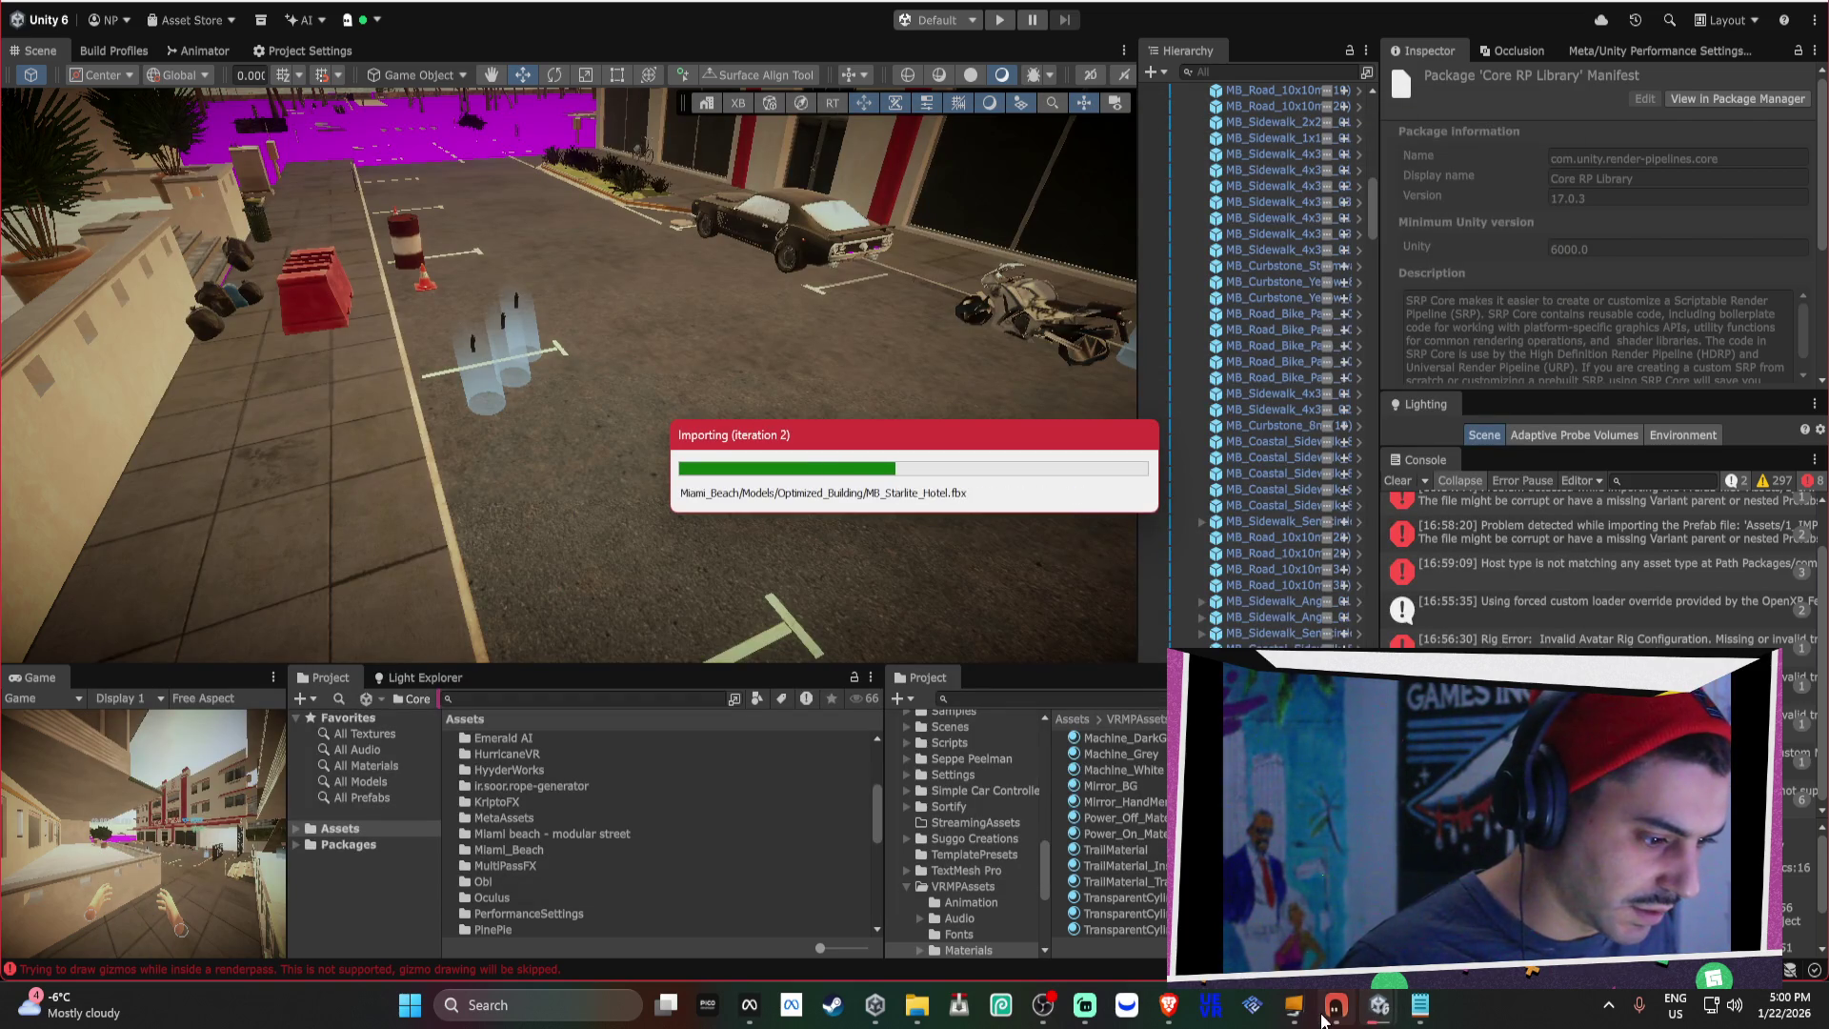
pyautogui.click(1335, 1008)
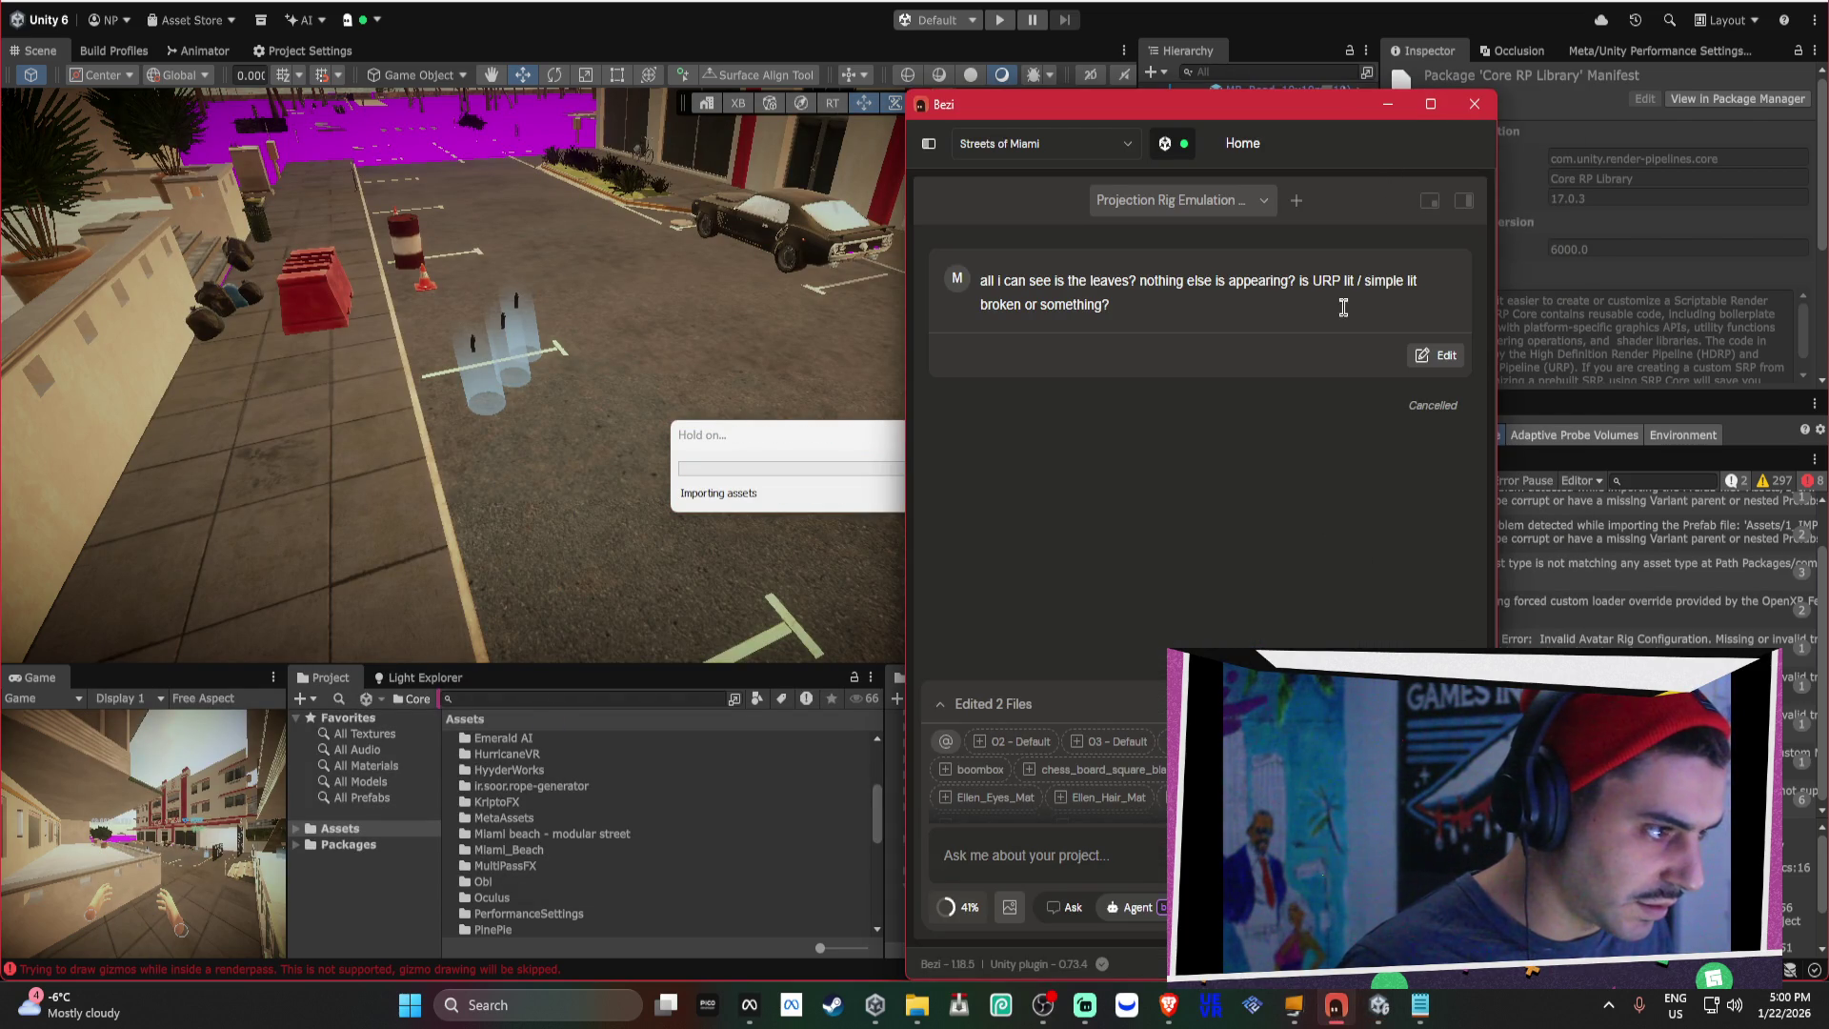
# Return to the browser window showing the Reddit profile.
pyautogui.moveTo(1169, 1005)
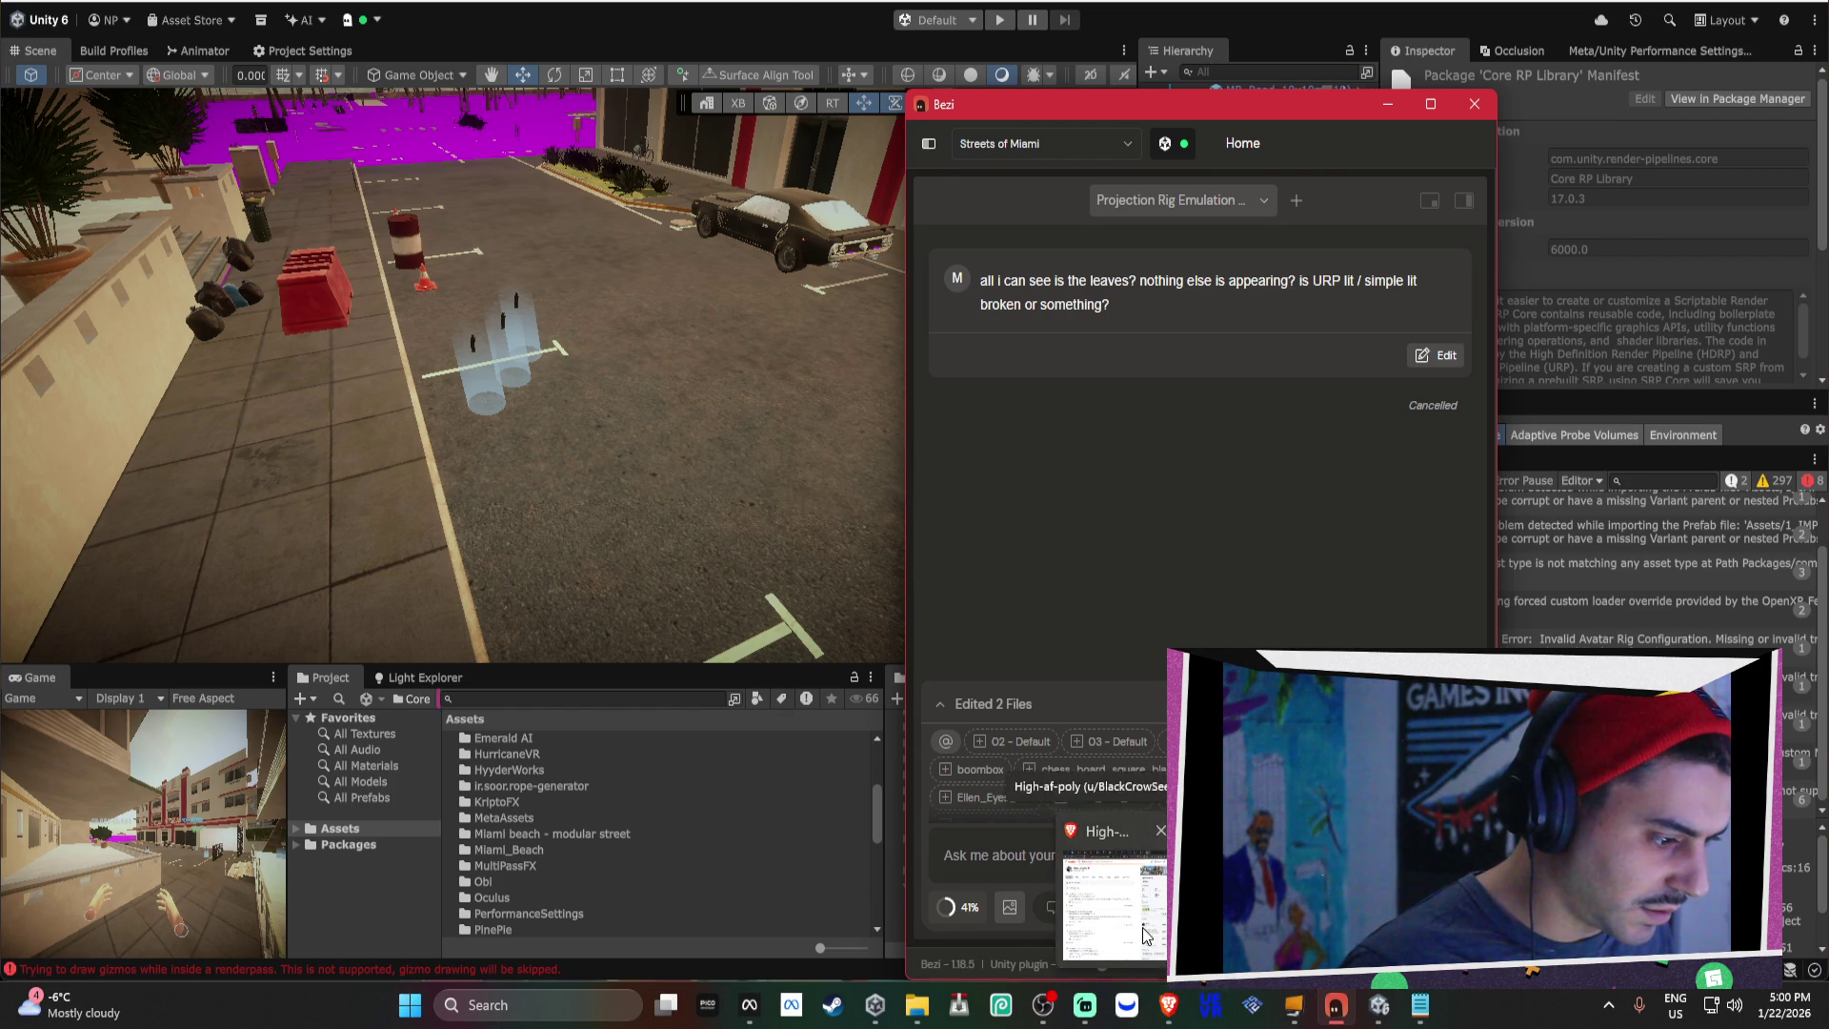
pyautogui.moveTo(1144, 936)
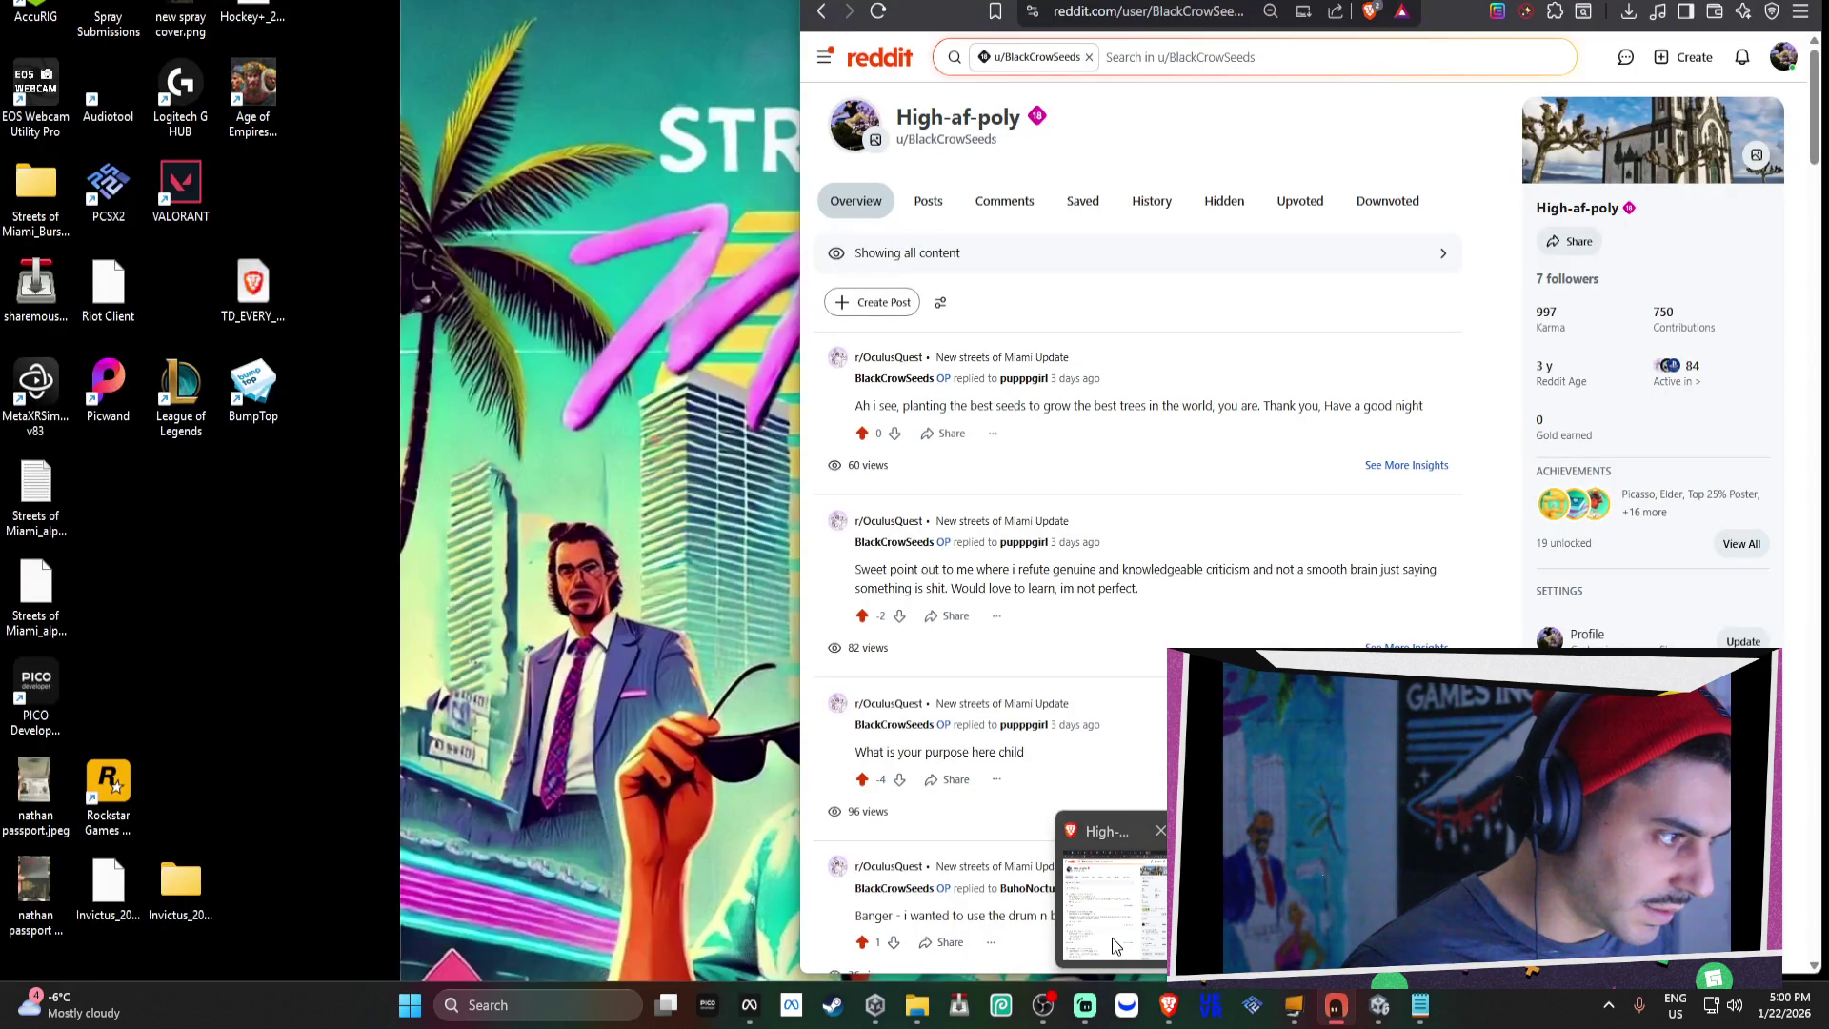
pyautogui.click(1112, 937)
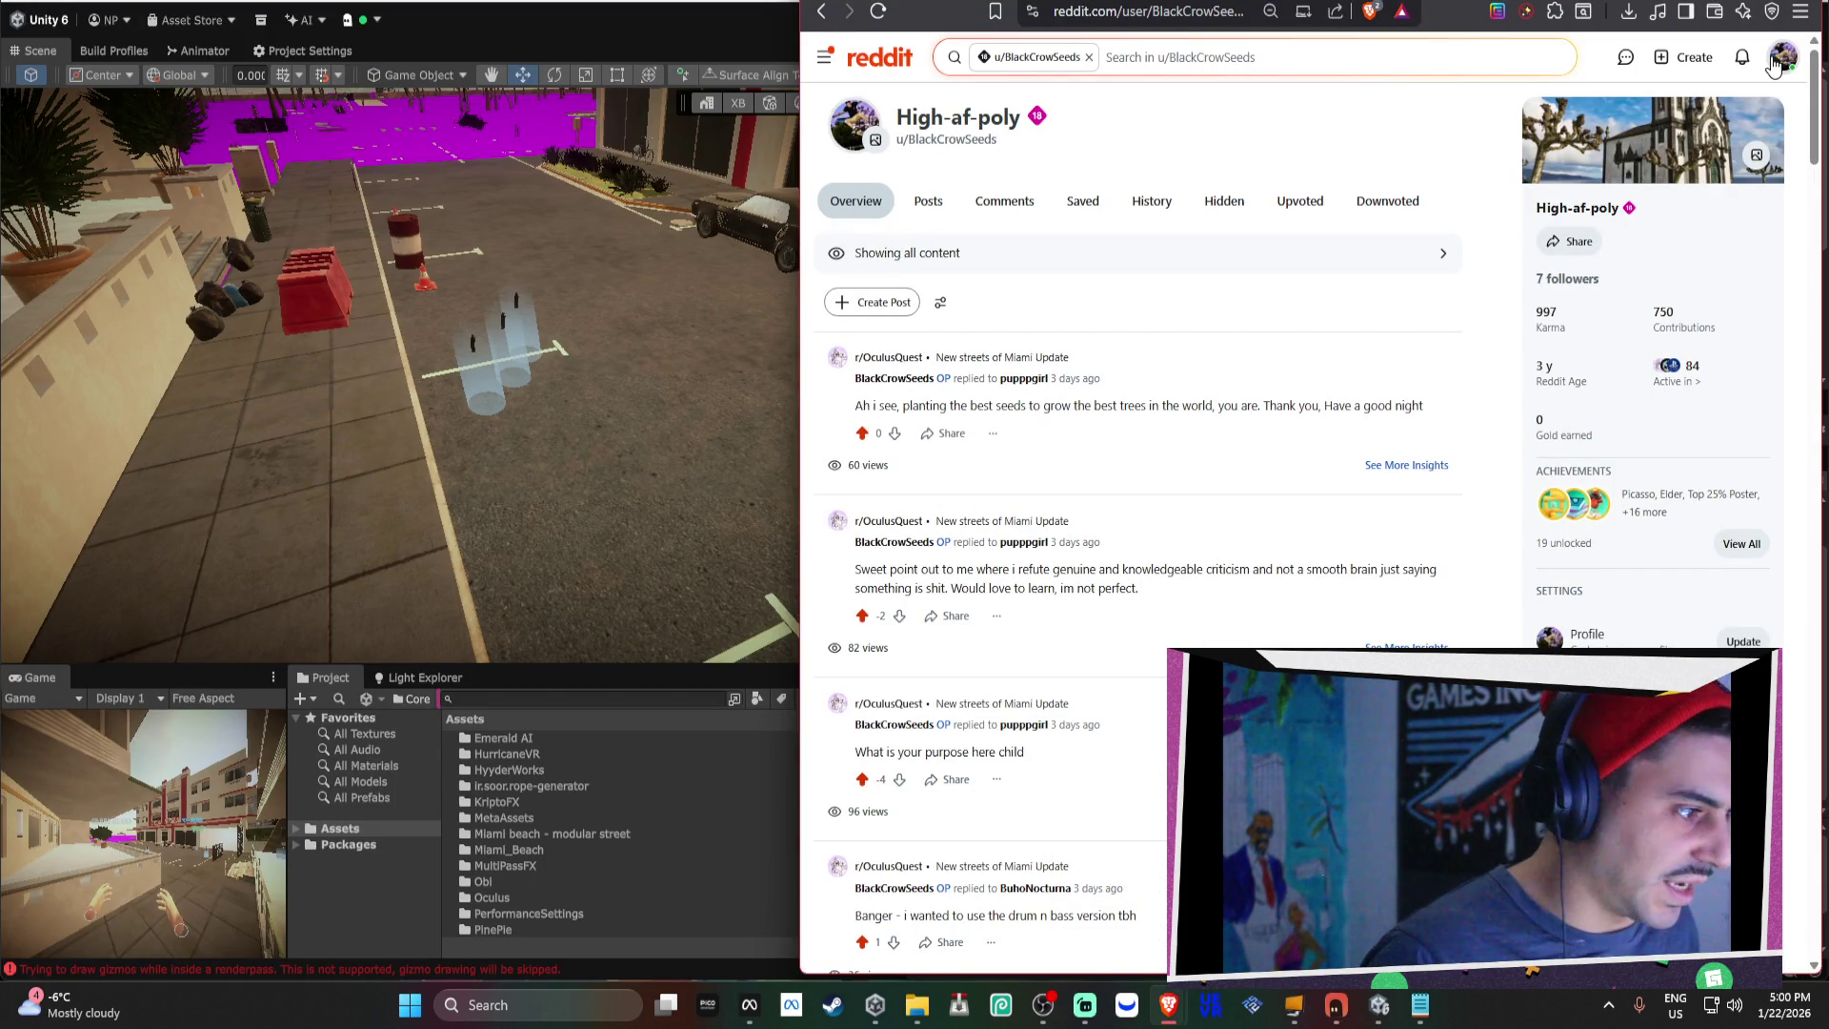
# Open the Streets of Miami update post and read its comments, highlighting passages.
pyautogui.click(1197, 450)
pyautogui.scroll(-5, 1207, 464)
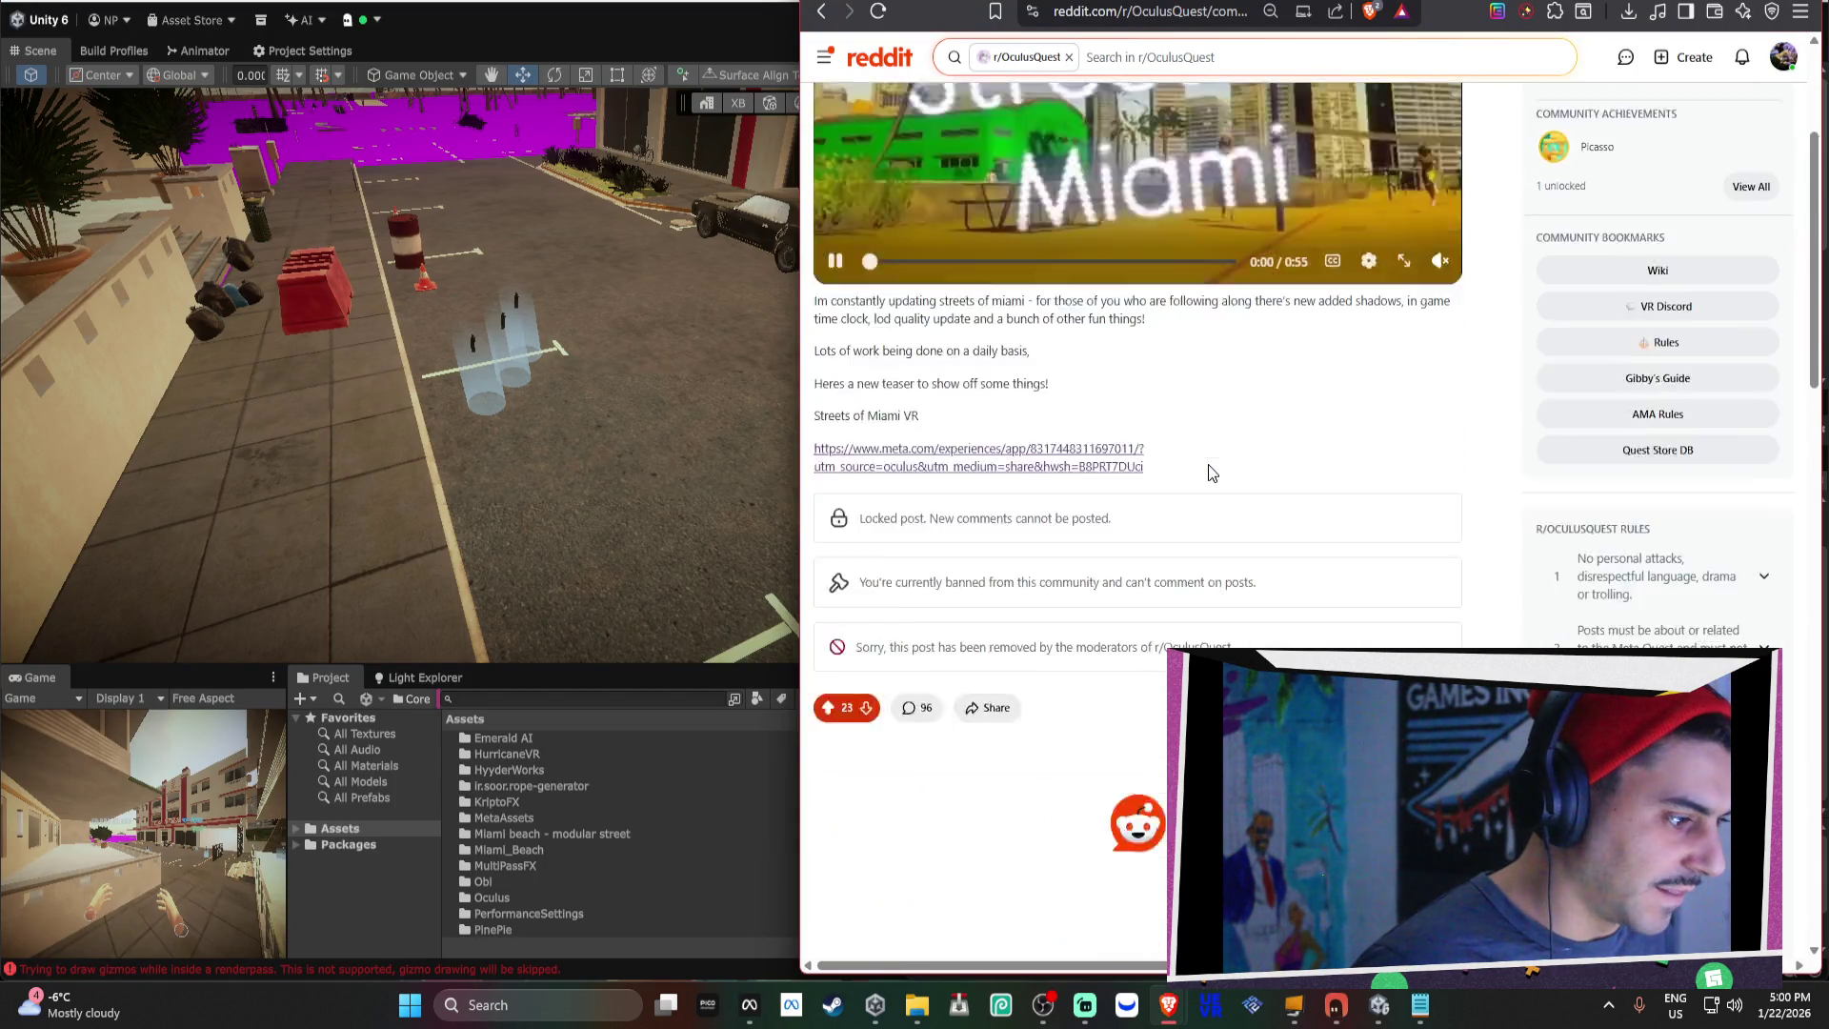
pyautogui.scroll(-5, 967, 521)
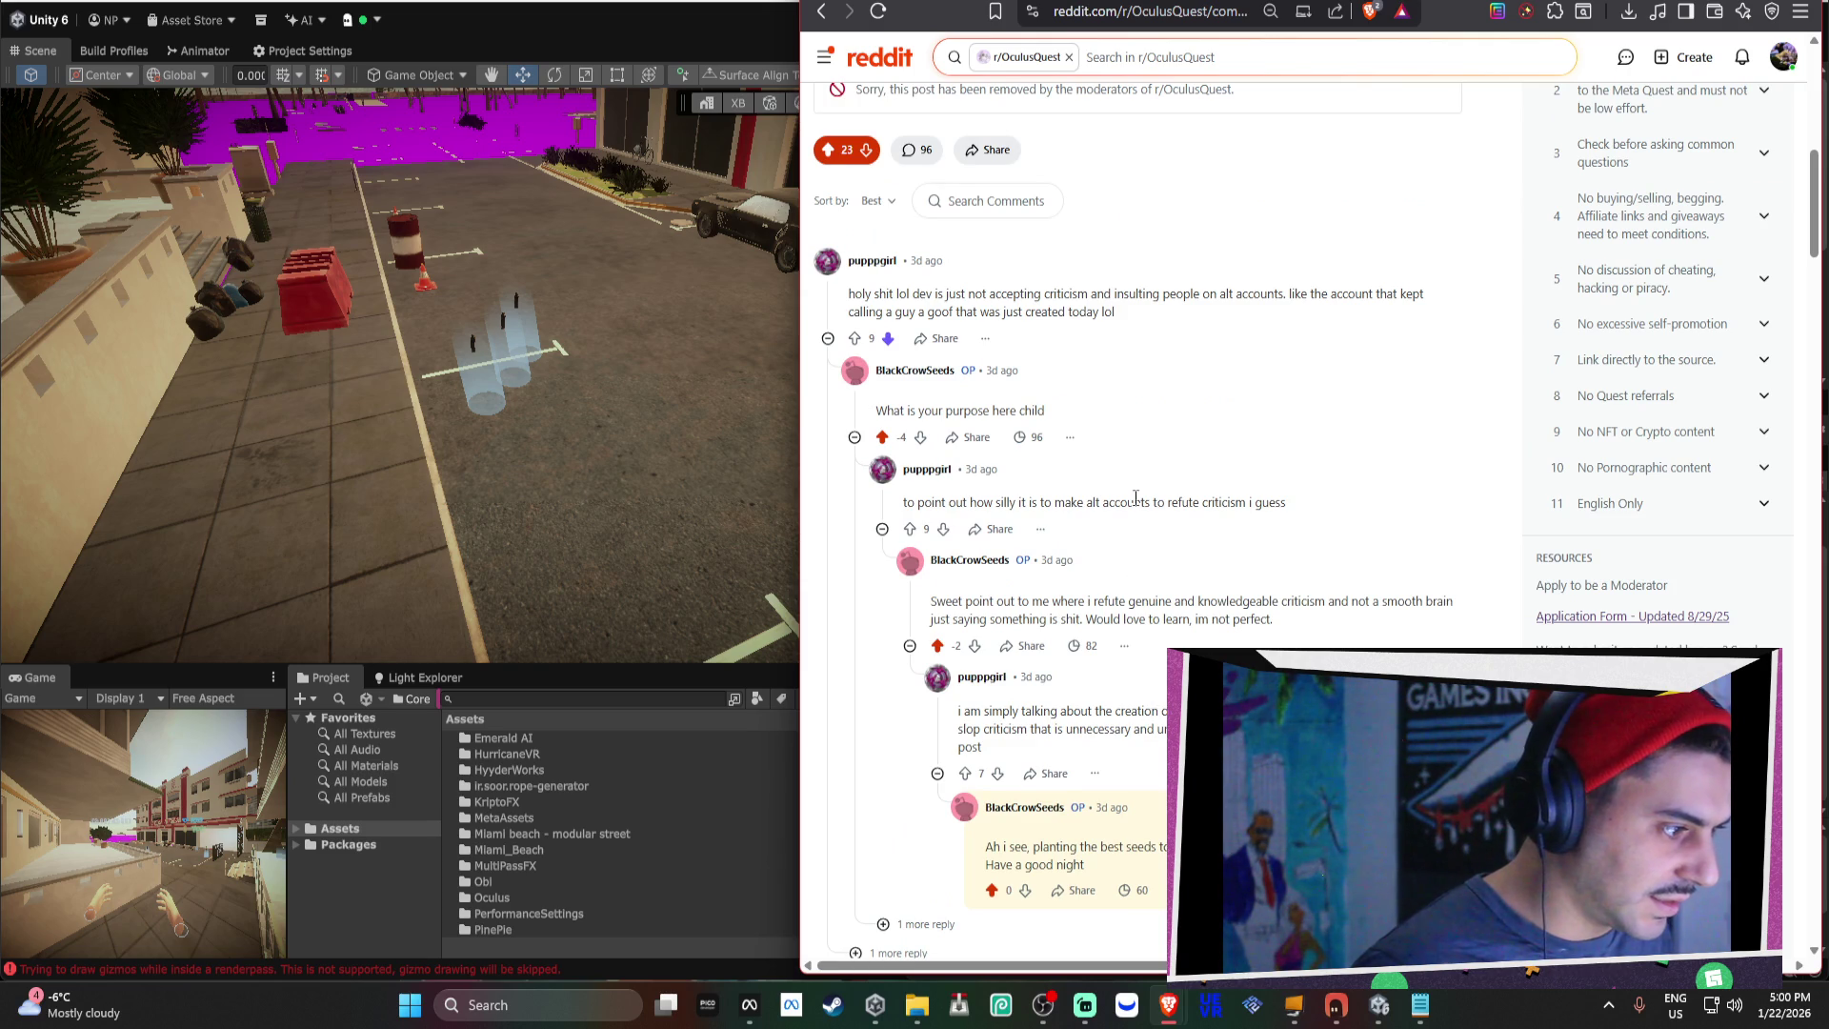
pyautogui.scroll(-7, 1139, 495)
pyautogui.scroll(7, 1134, 500)
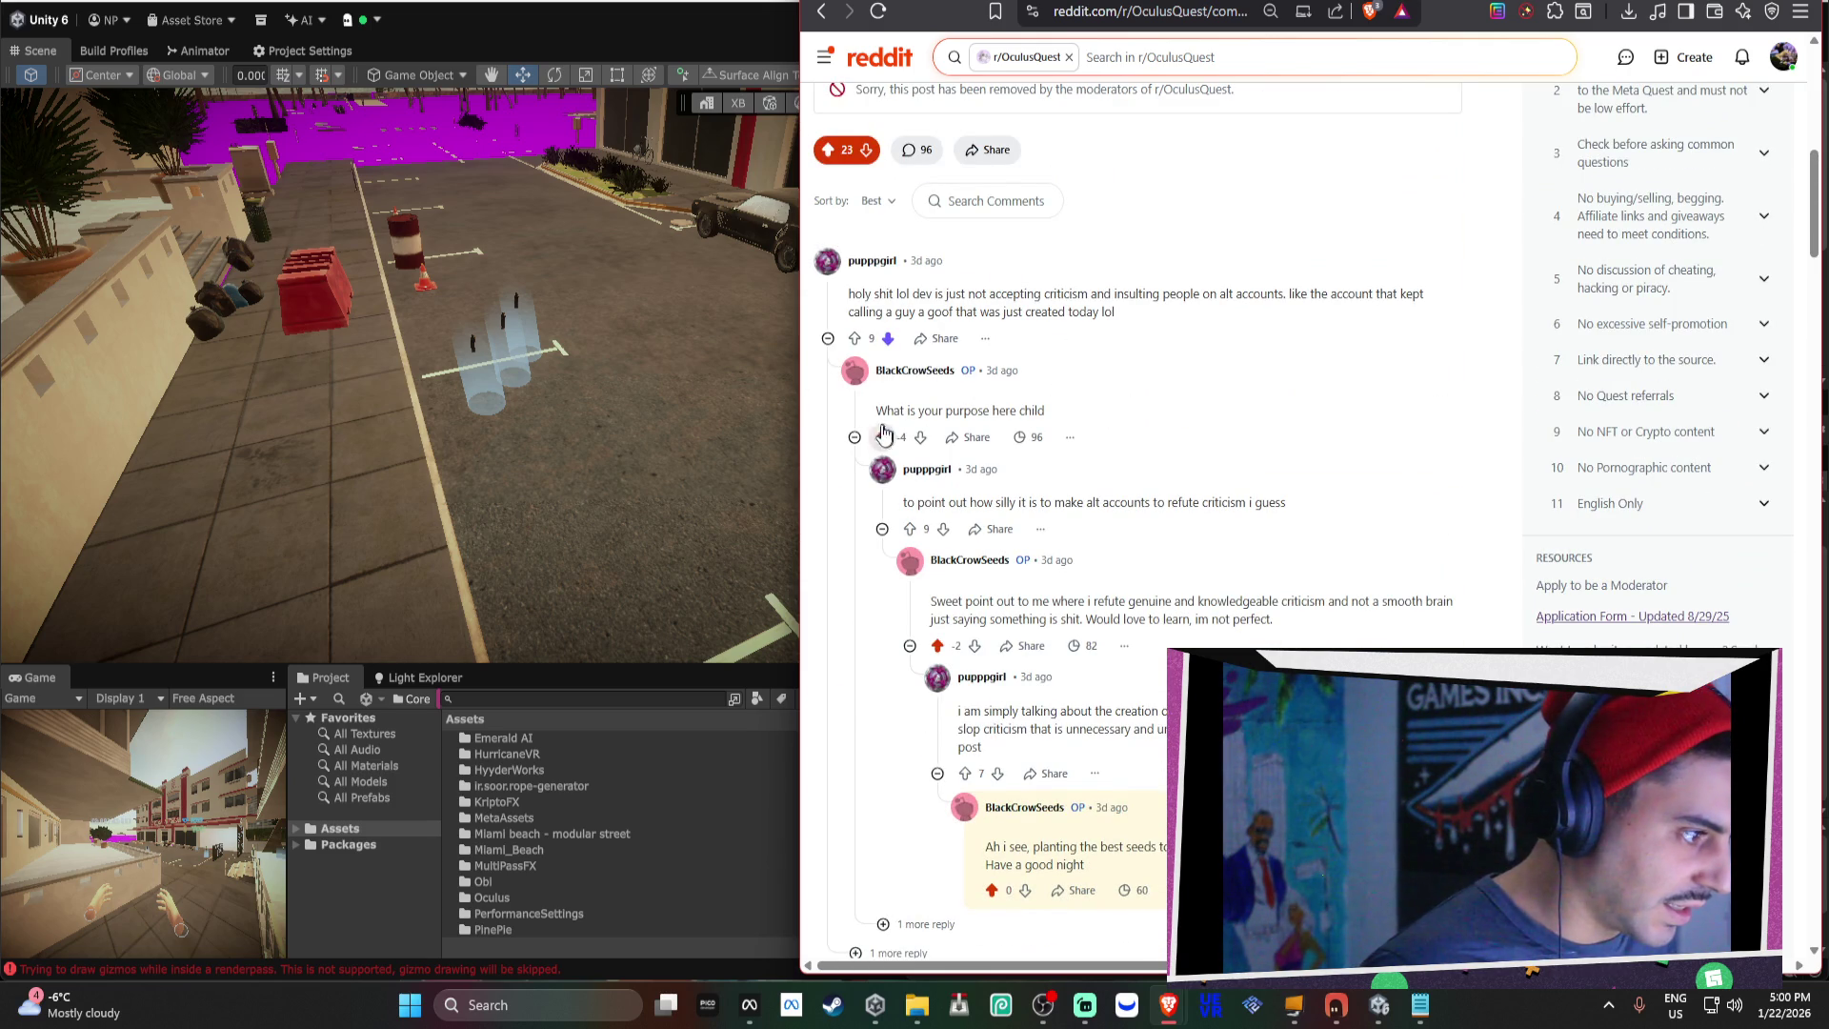
pyautogui.moveTo(877, 415); pyautogui.dragTo(1048, 410)
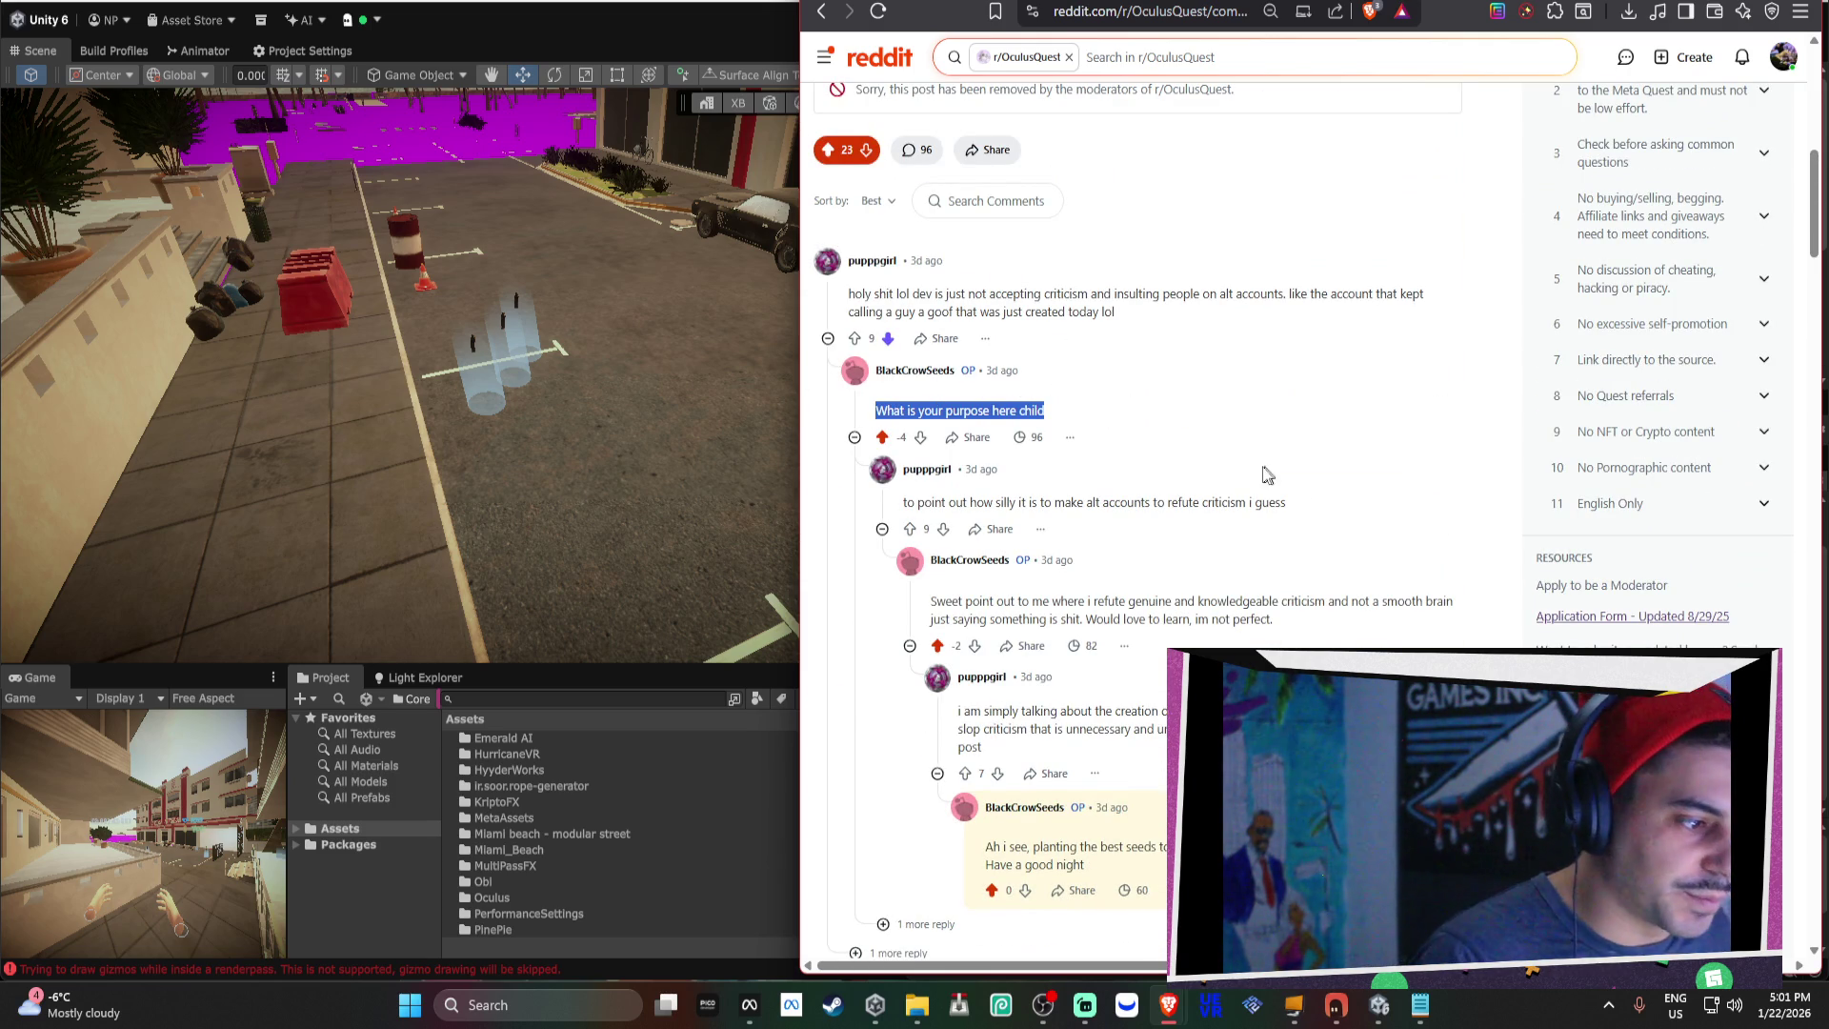
pyautogui.scroll(-4, 1202, 443)
pyautogui.scroll(-4, 1202, 443)
pyautogui.moveTo(849, 267); pyautogui.dragTo(1409, 286)
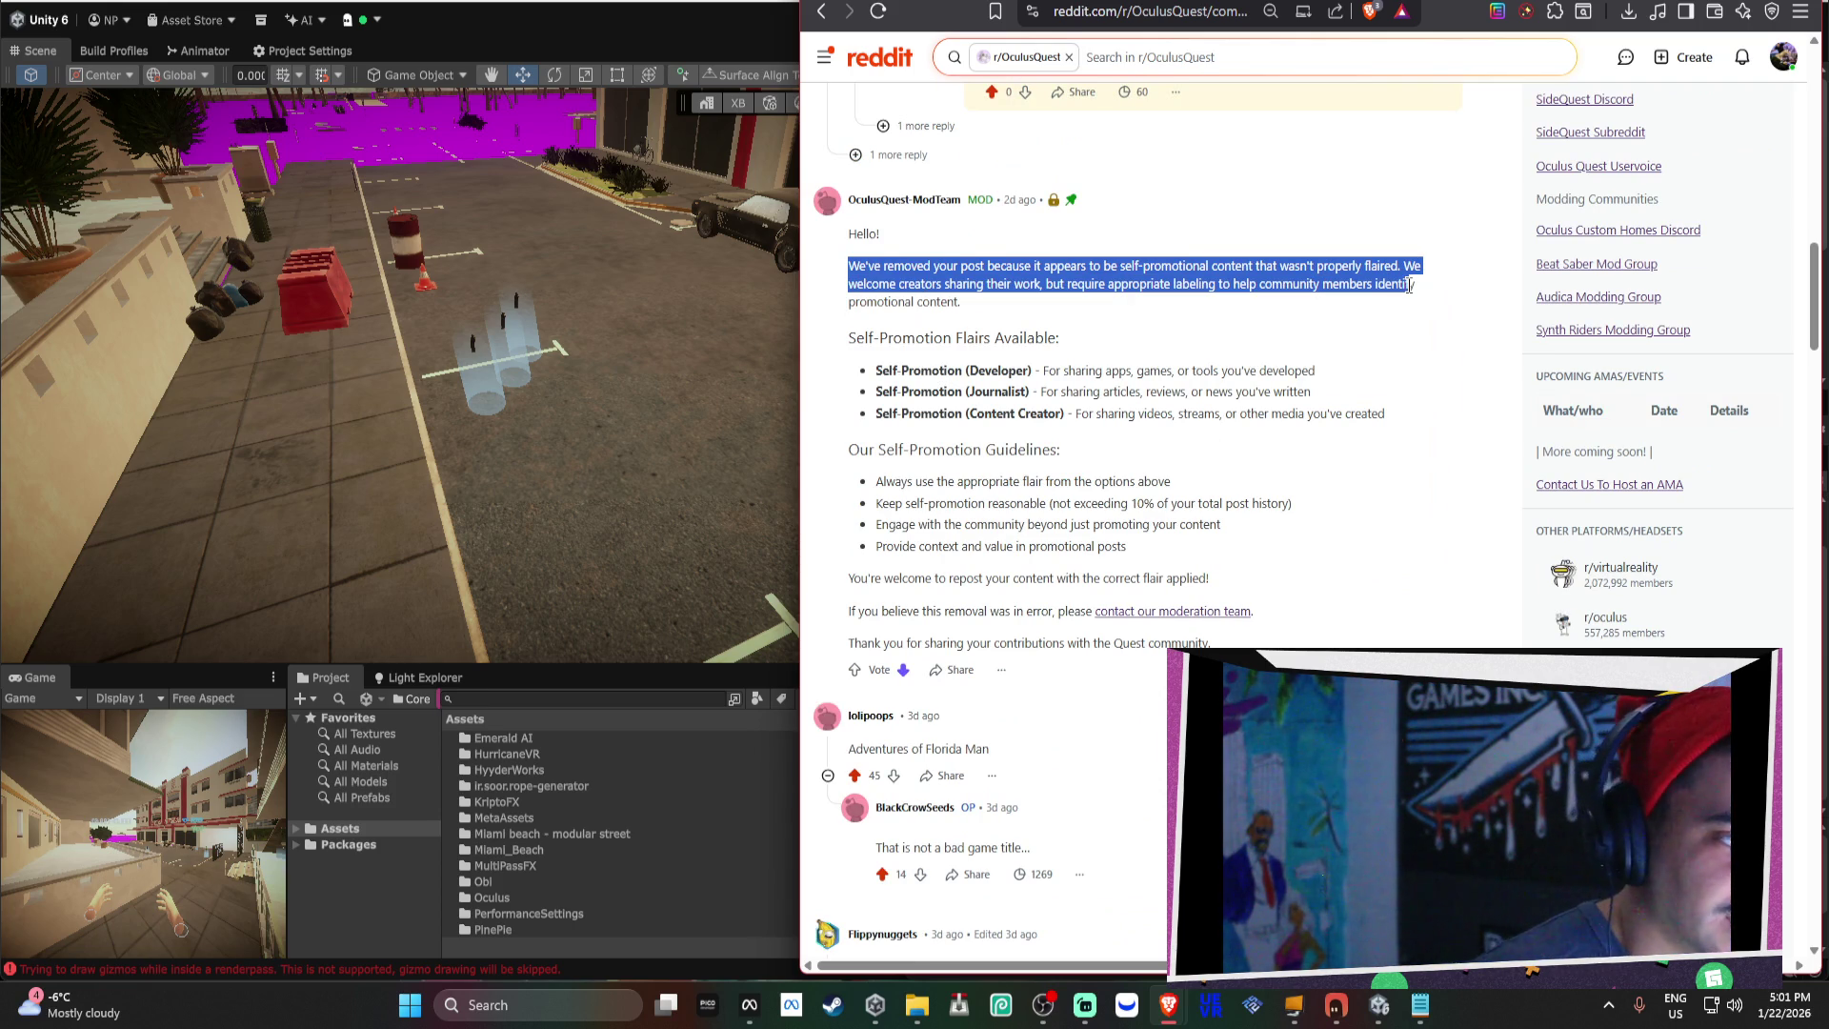
pyautogui.scroll(8, 1398, 375)
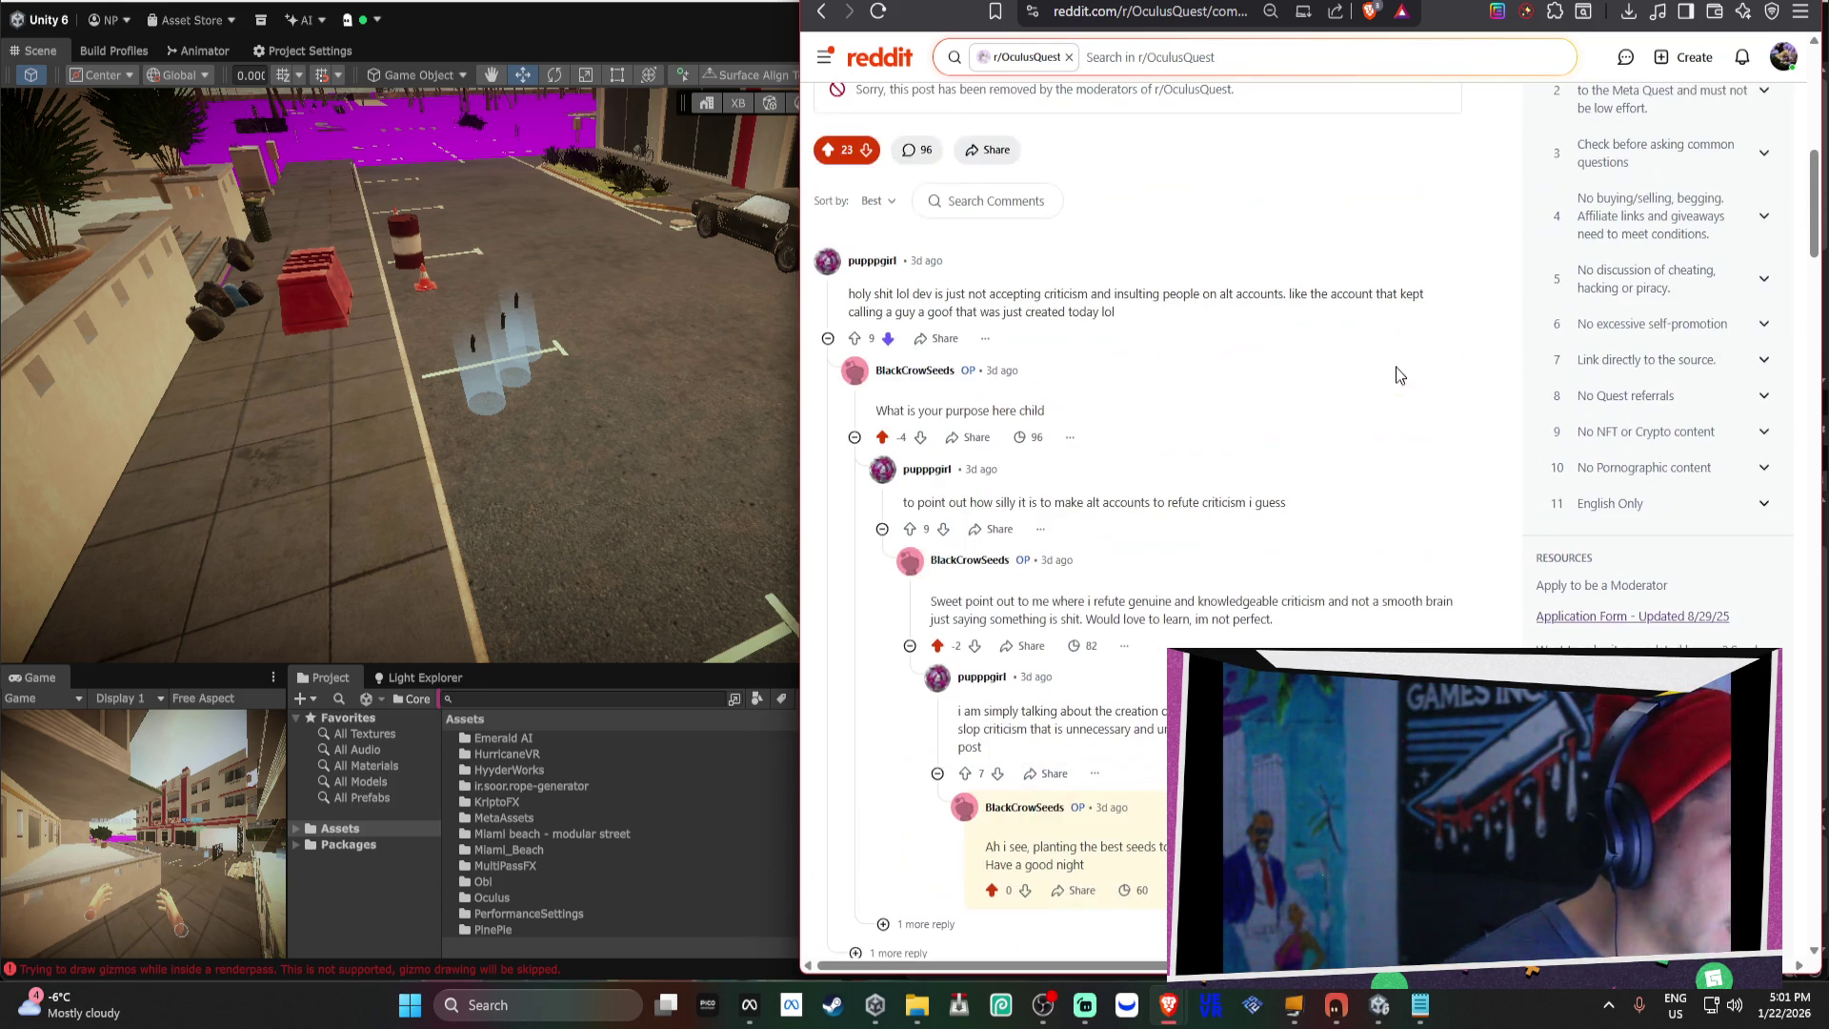
pyautogui.scroll(3, 1076, 400)
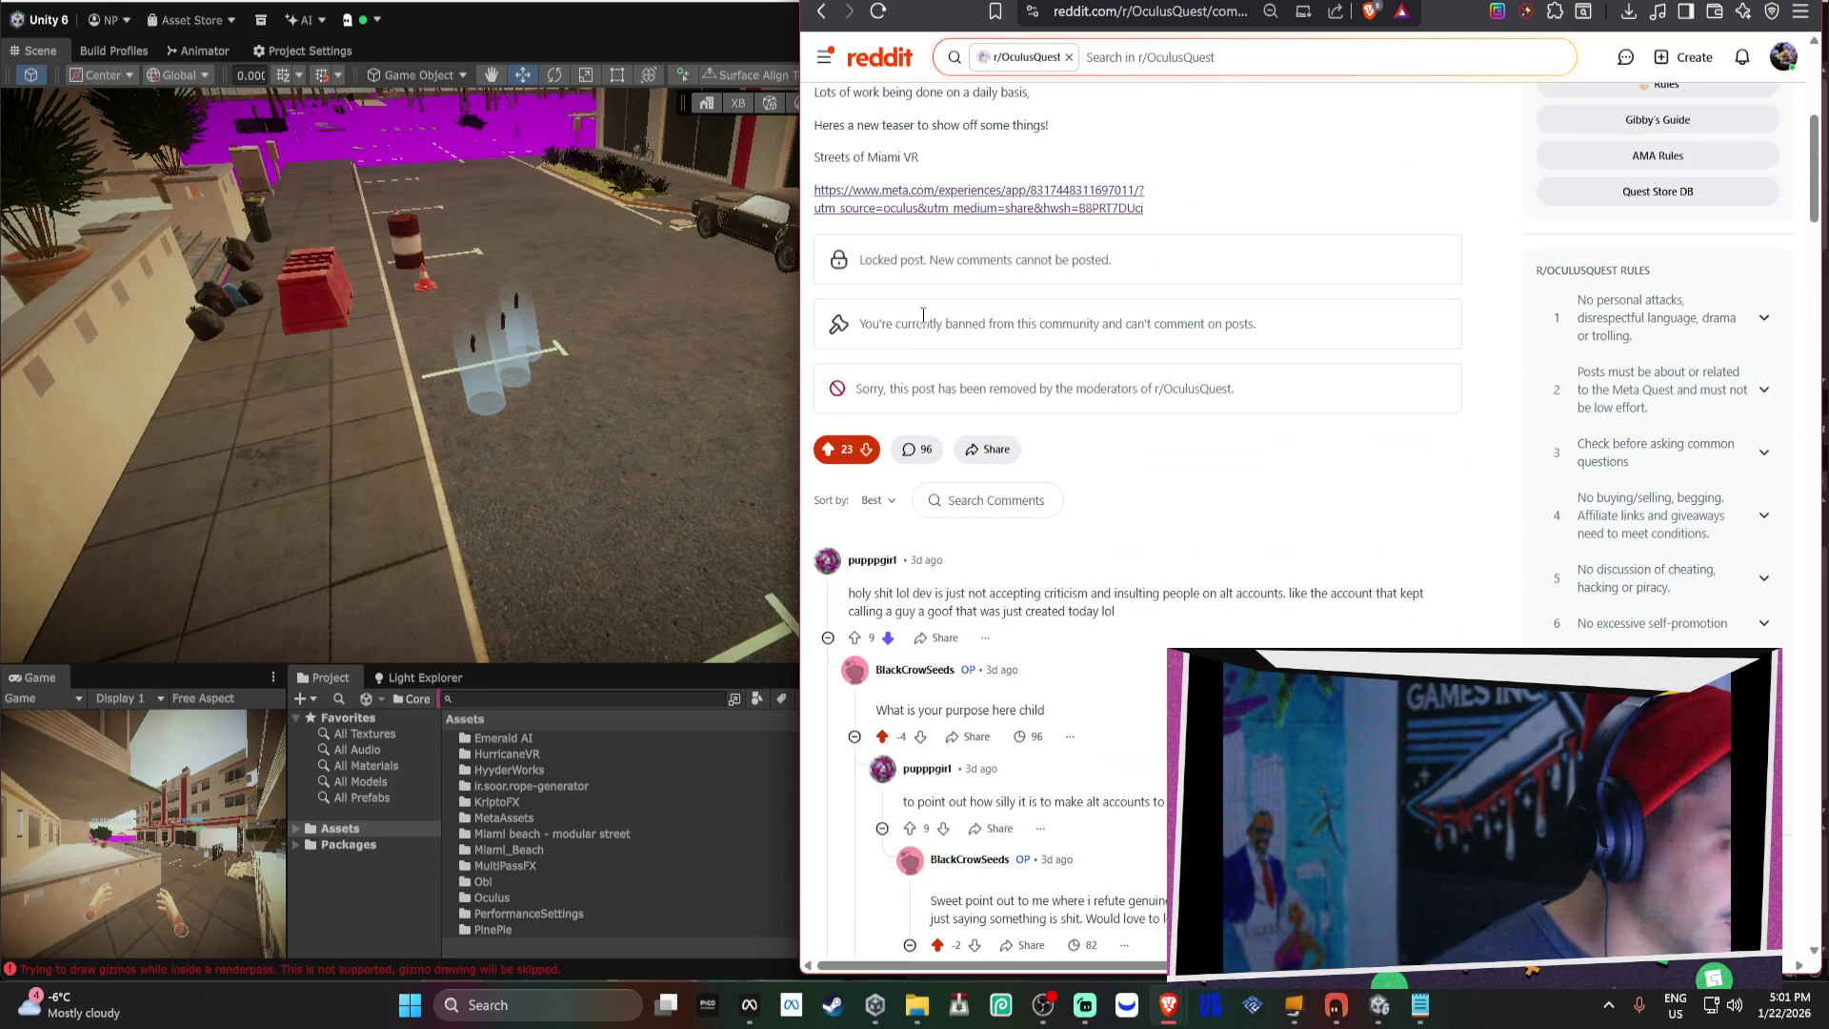
pyautogui.scroll(2, 1014, 619)
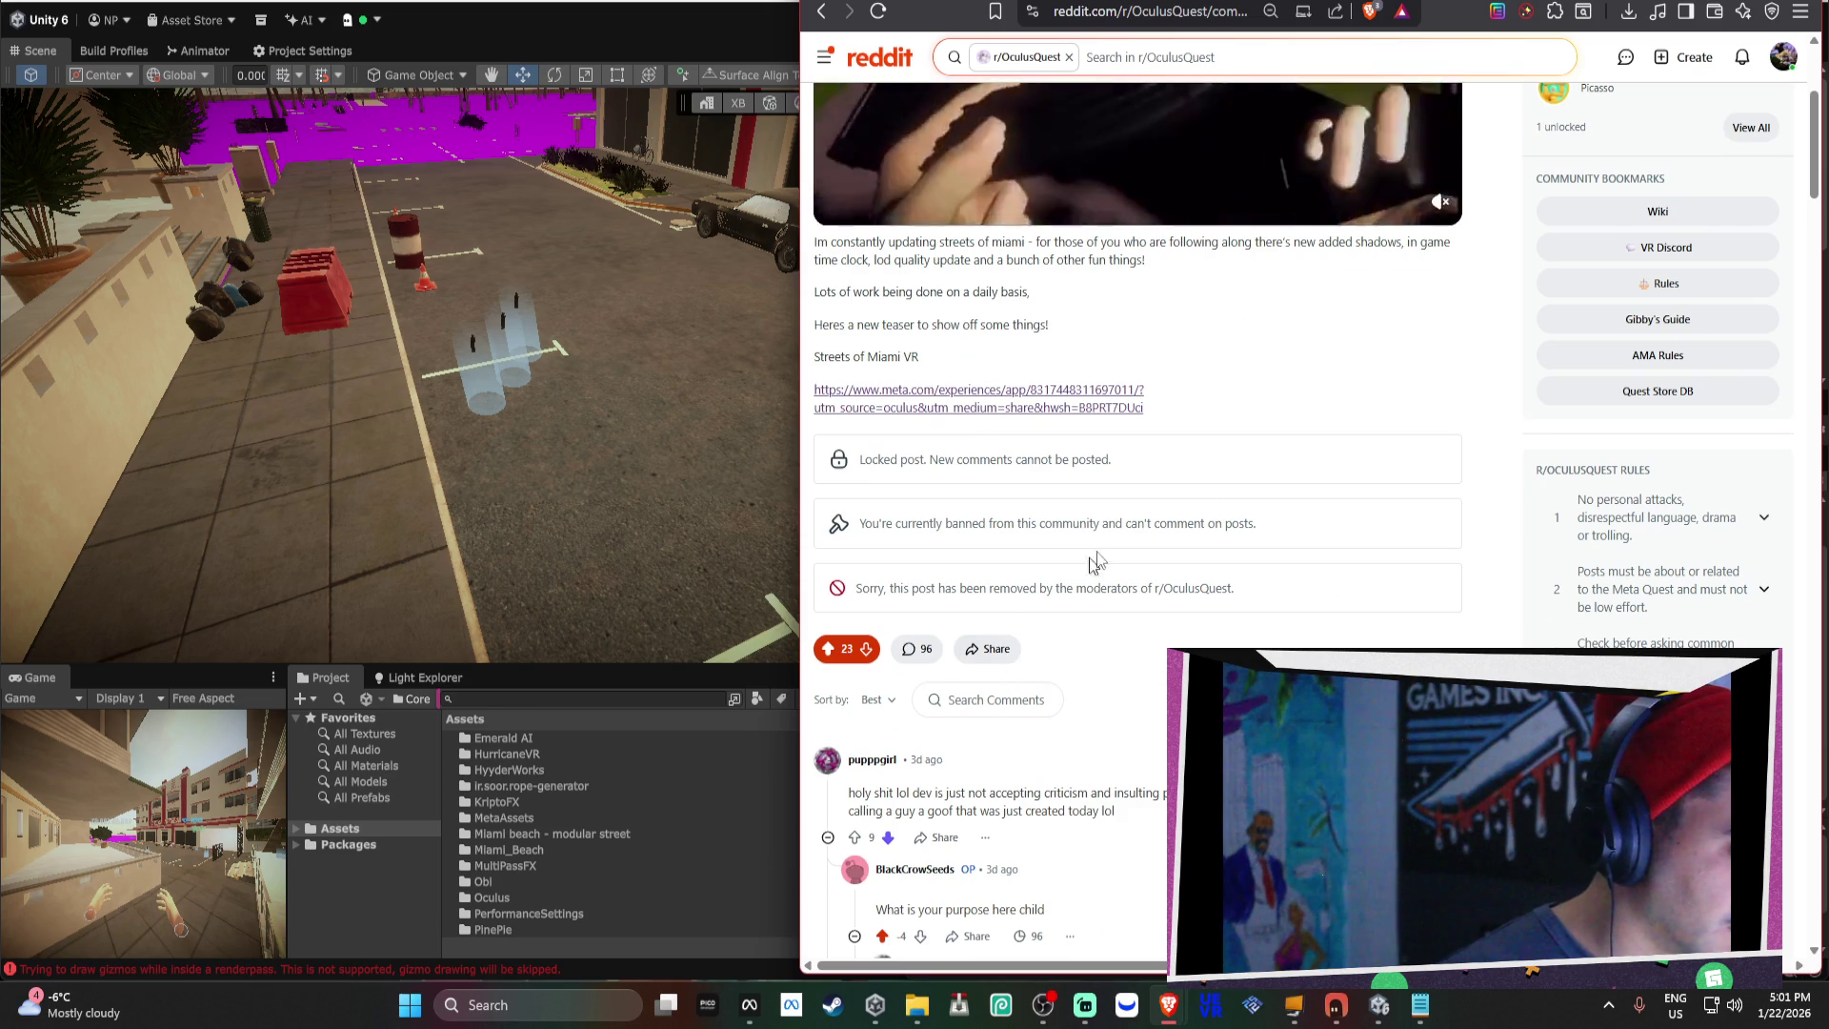
pyautogui.scroll(4, 1238, 494)
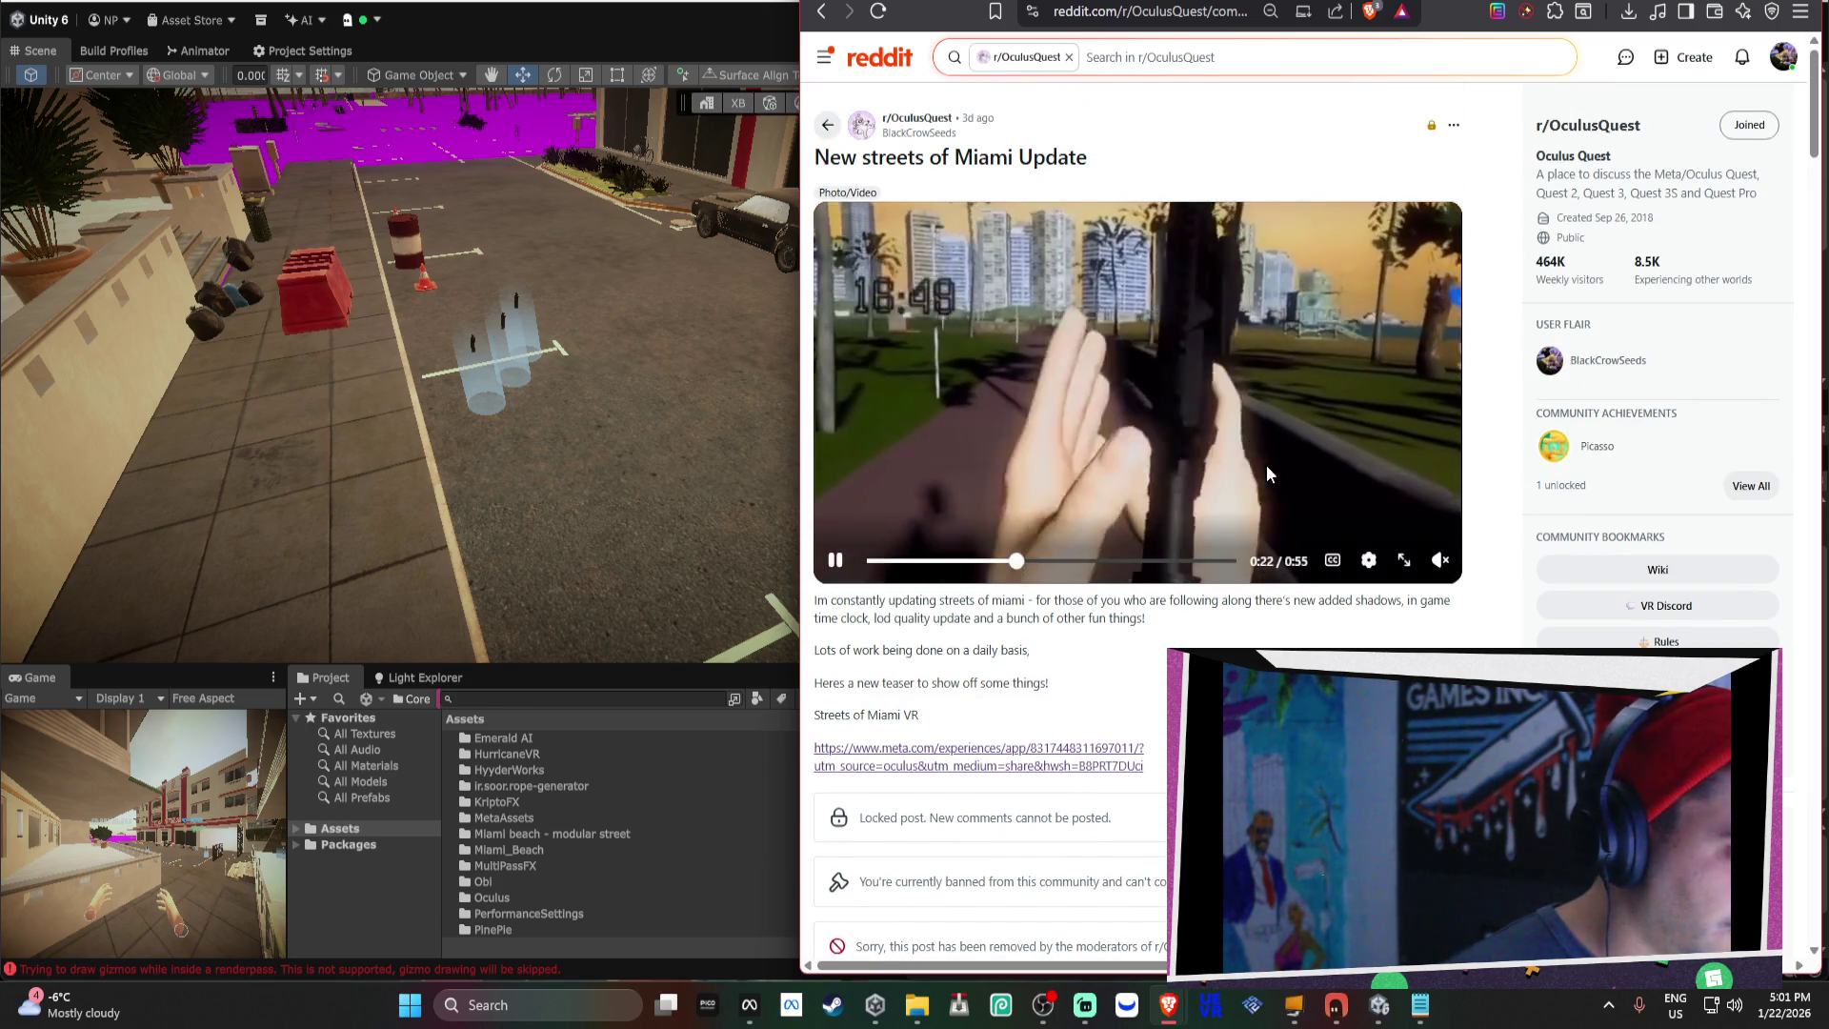
# Scroll further through the post's feedback thread.
pyautogui.scroll(-2, 917, 693)
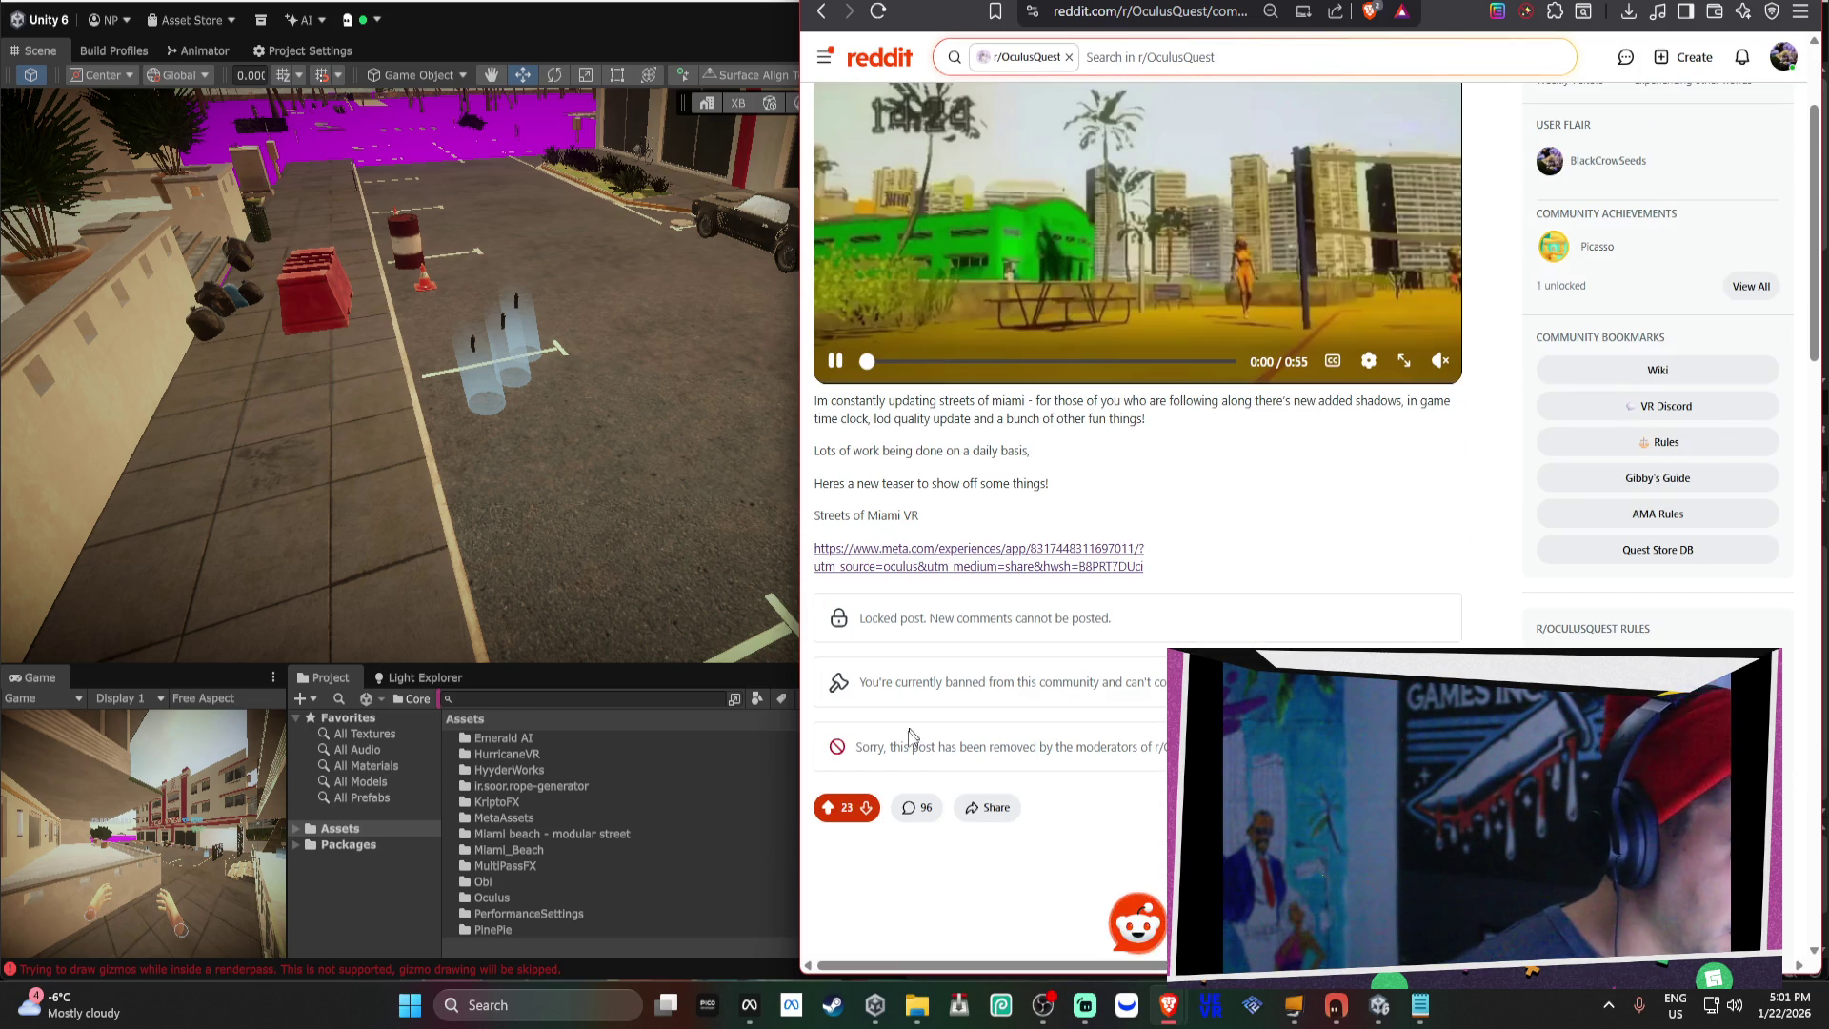
pyautogui.scroll(-8, 984, 797)
pyautogui.scroll(5, 1185, 552)
pyautogui.scroll(-15, 1181, 571)
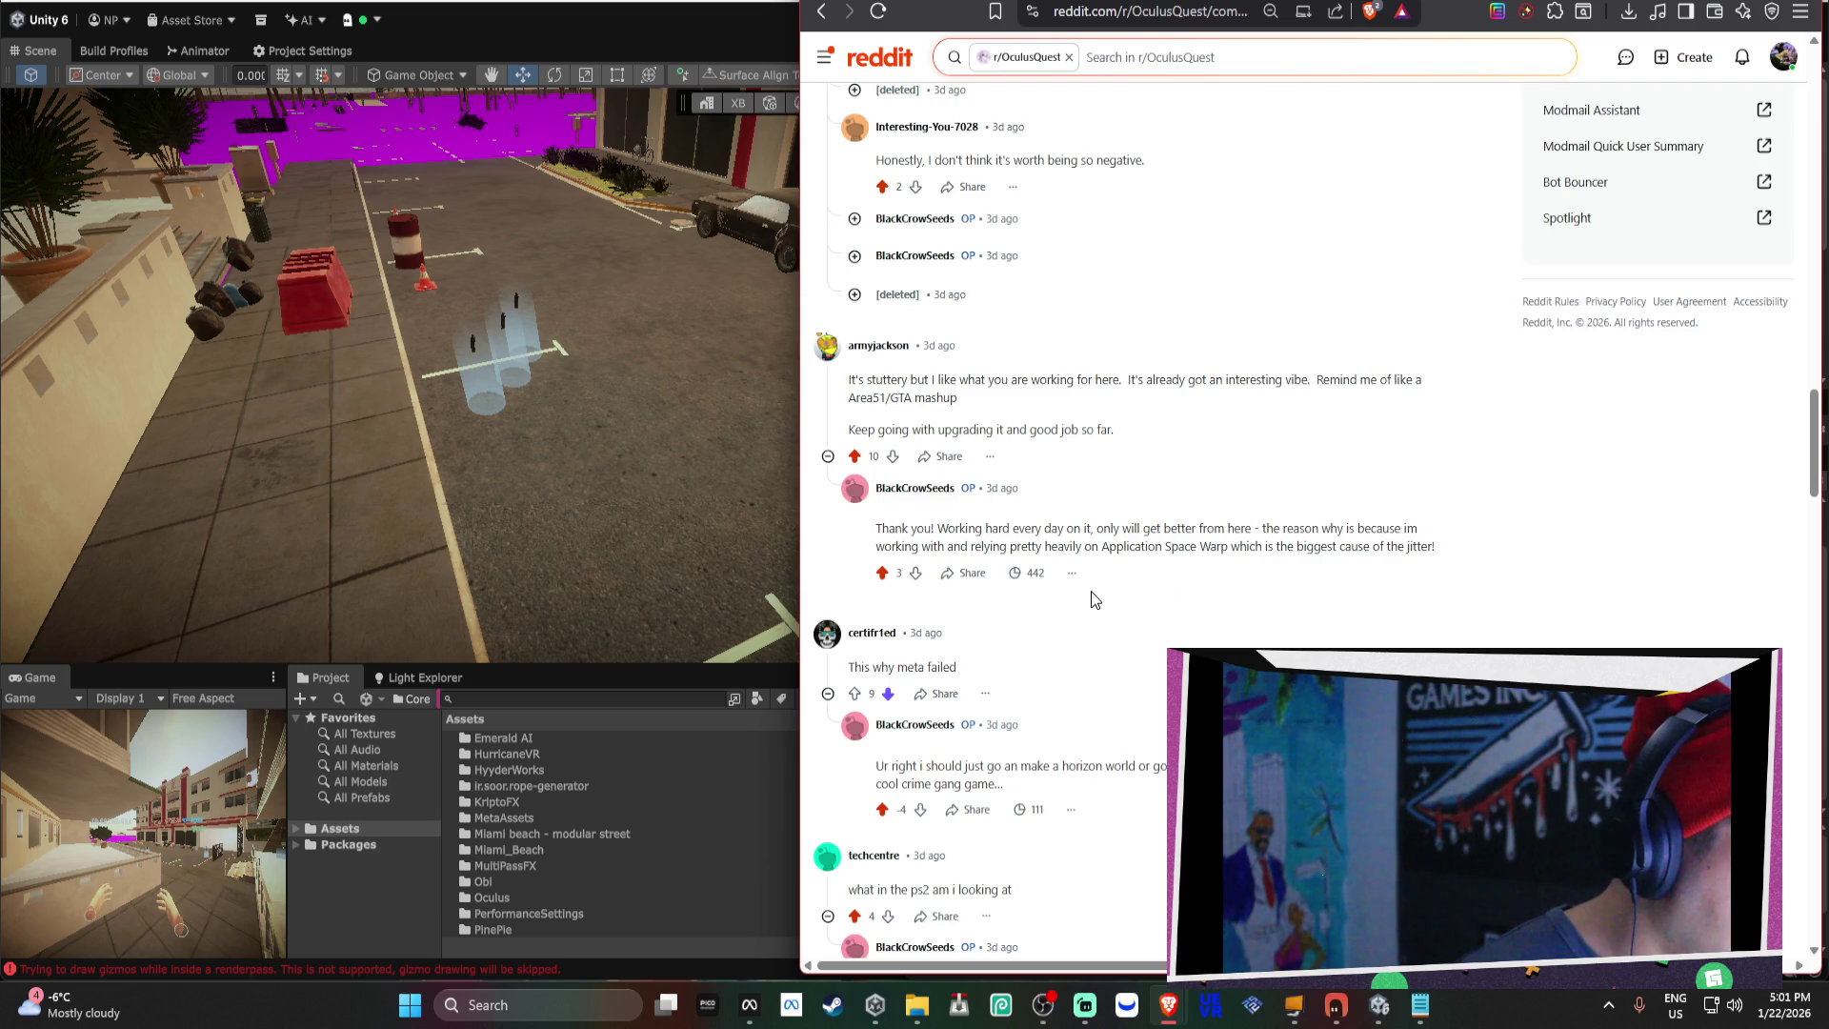
pyautogui.scroll(-3, 1094, 598)
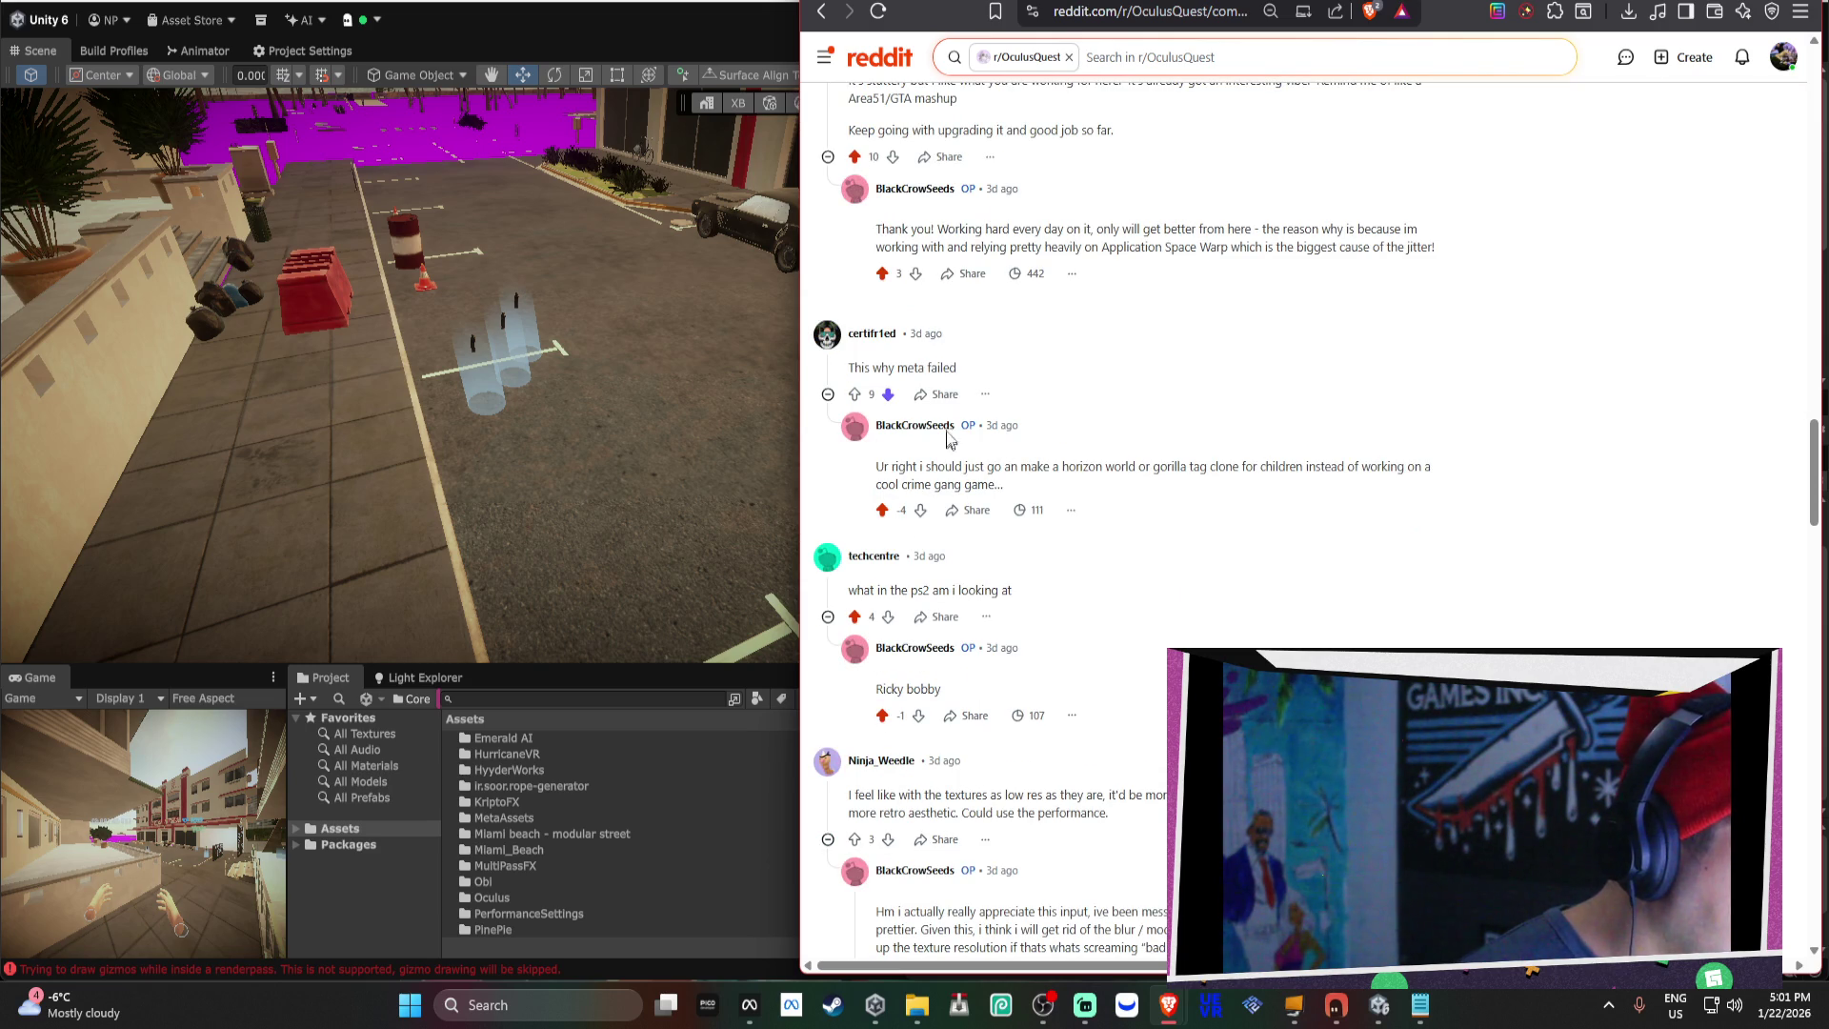
pyautogui.moveTo(957, 368); pyautogui.dragTo(847, 368)
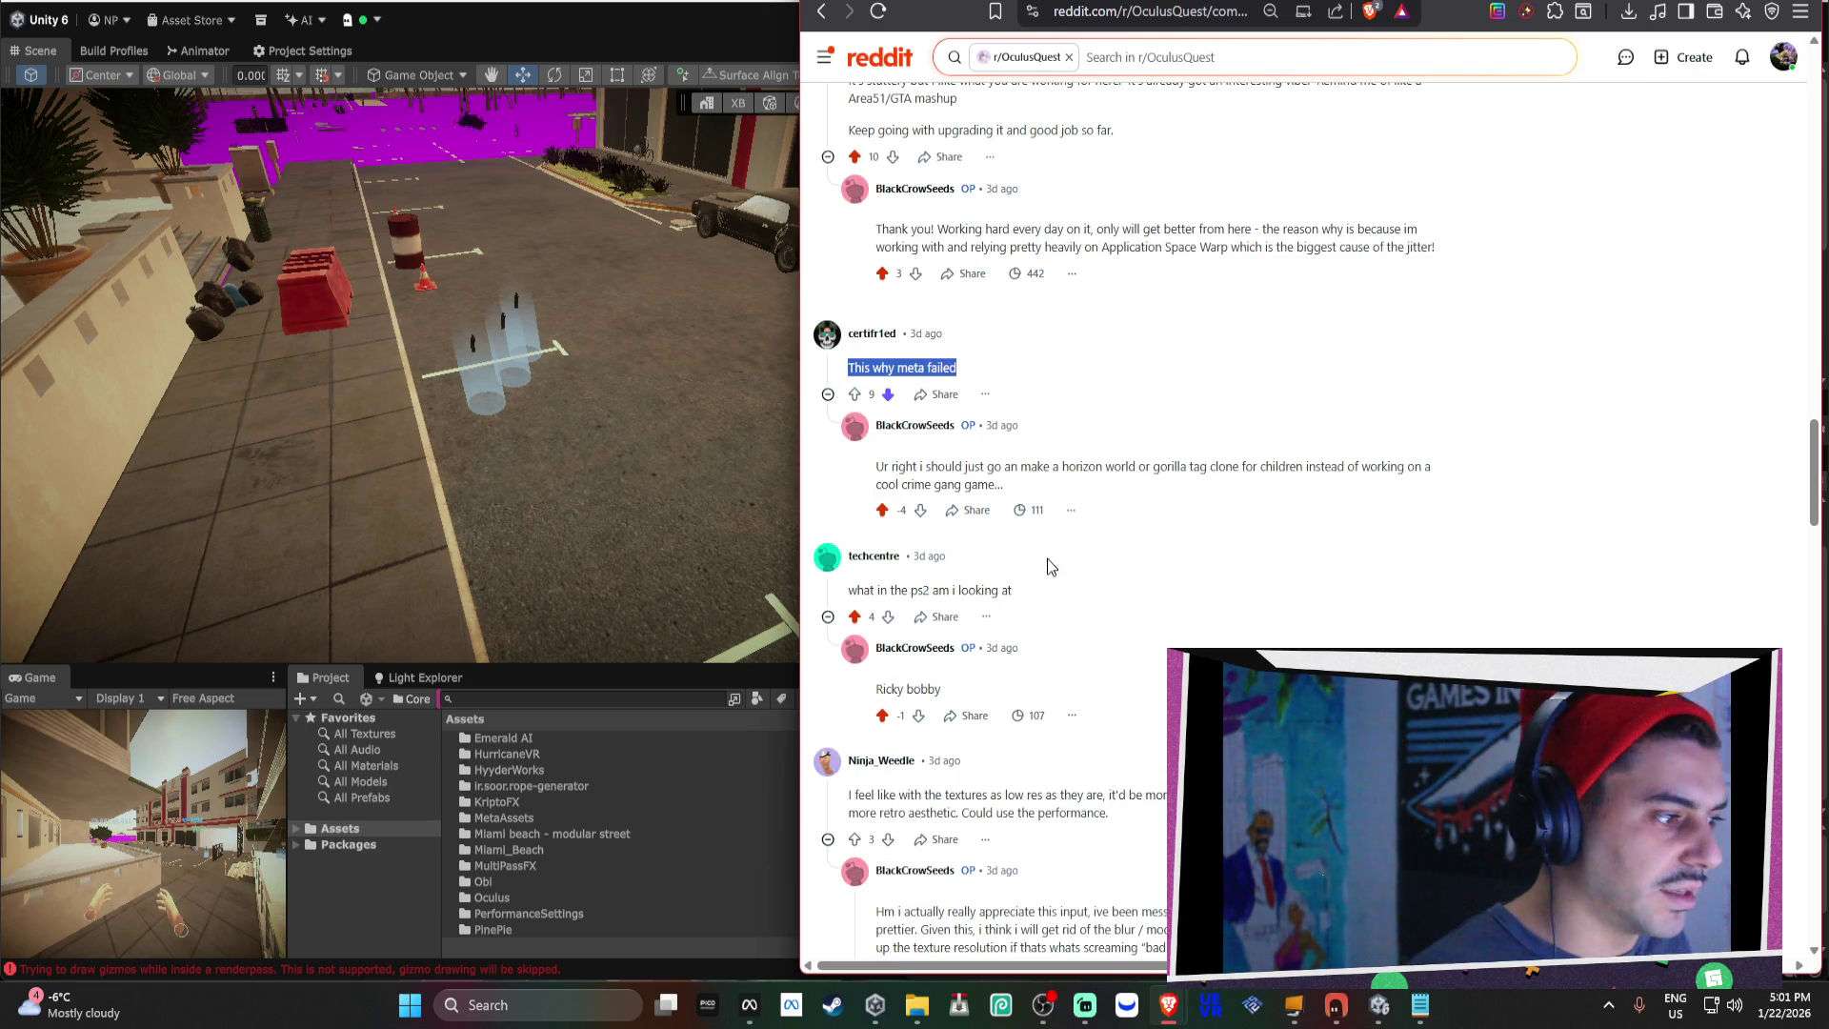
pyautogui.scroll(-1, 1076, 533)
pyautogui.scroll(-1, 1086, 515)
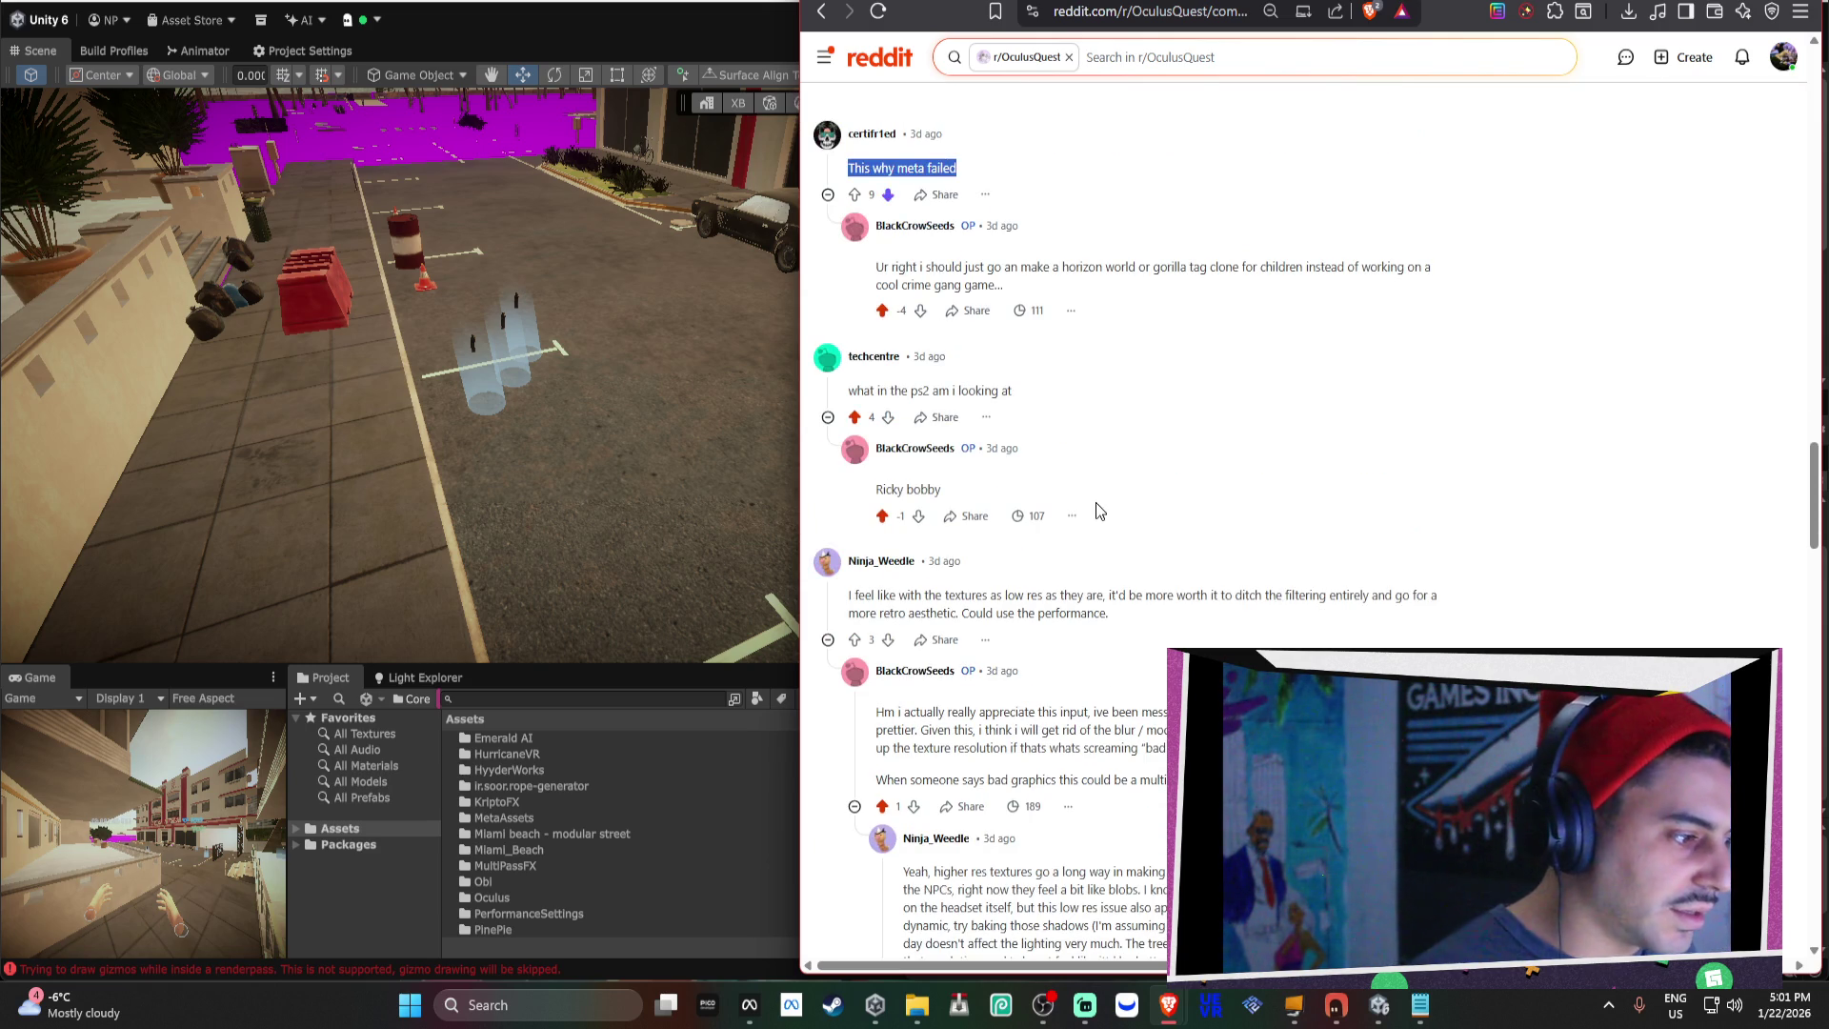
pyautogui.scroll(-5, 1139, 495)
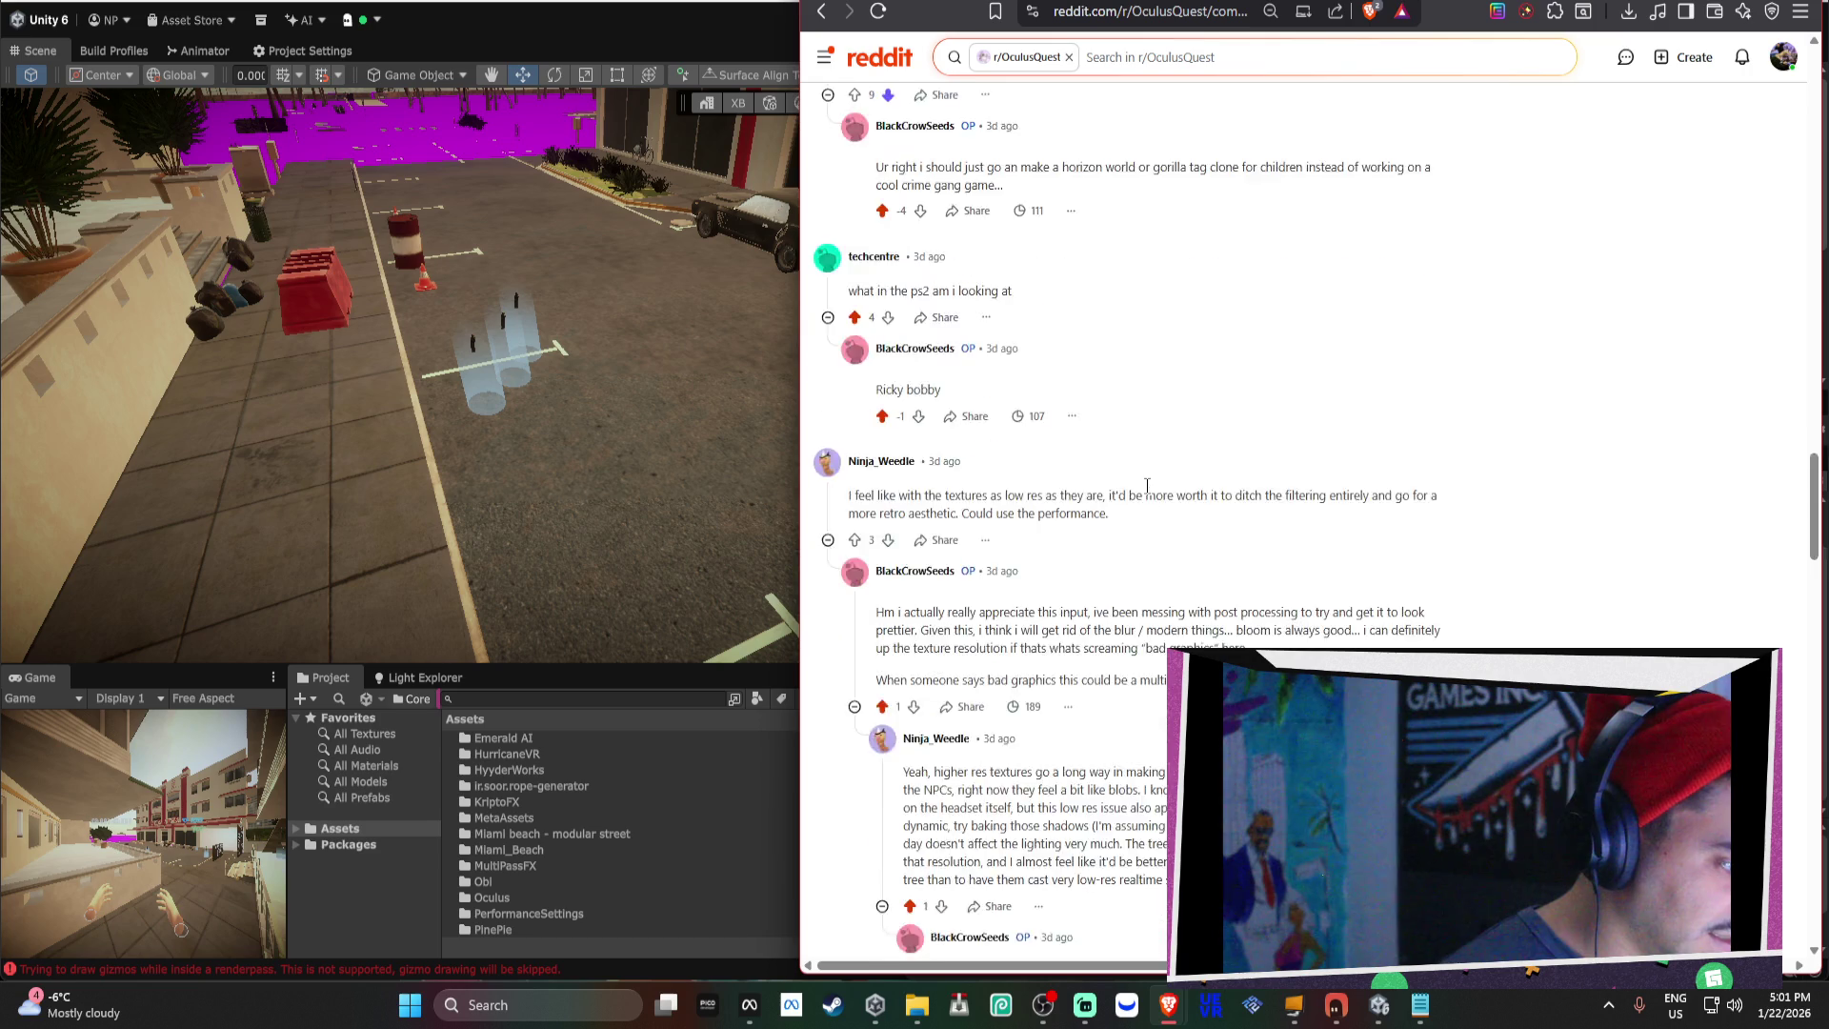
pyautogui.scroll(-3, 1141, 540)
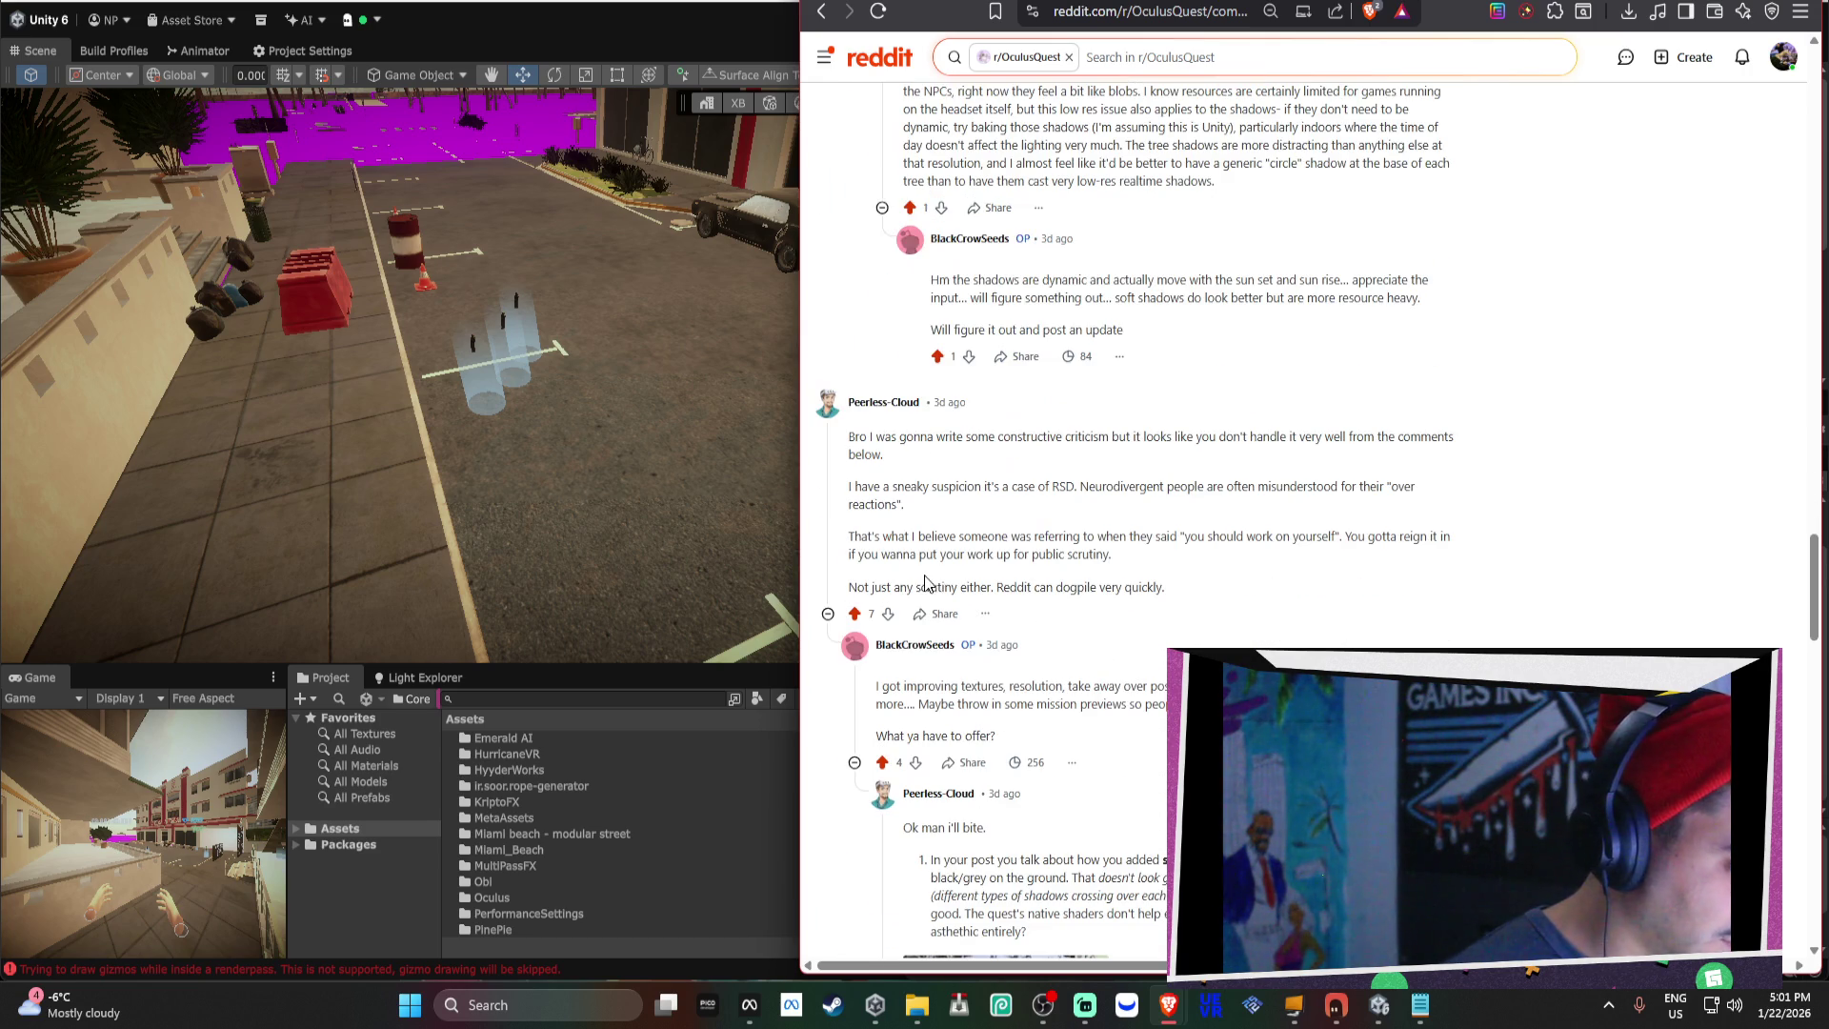
pyautogui.scroll(-10, 956, 440)
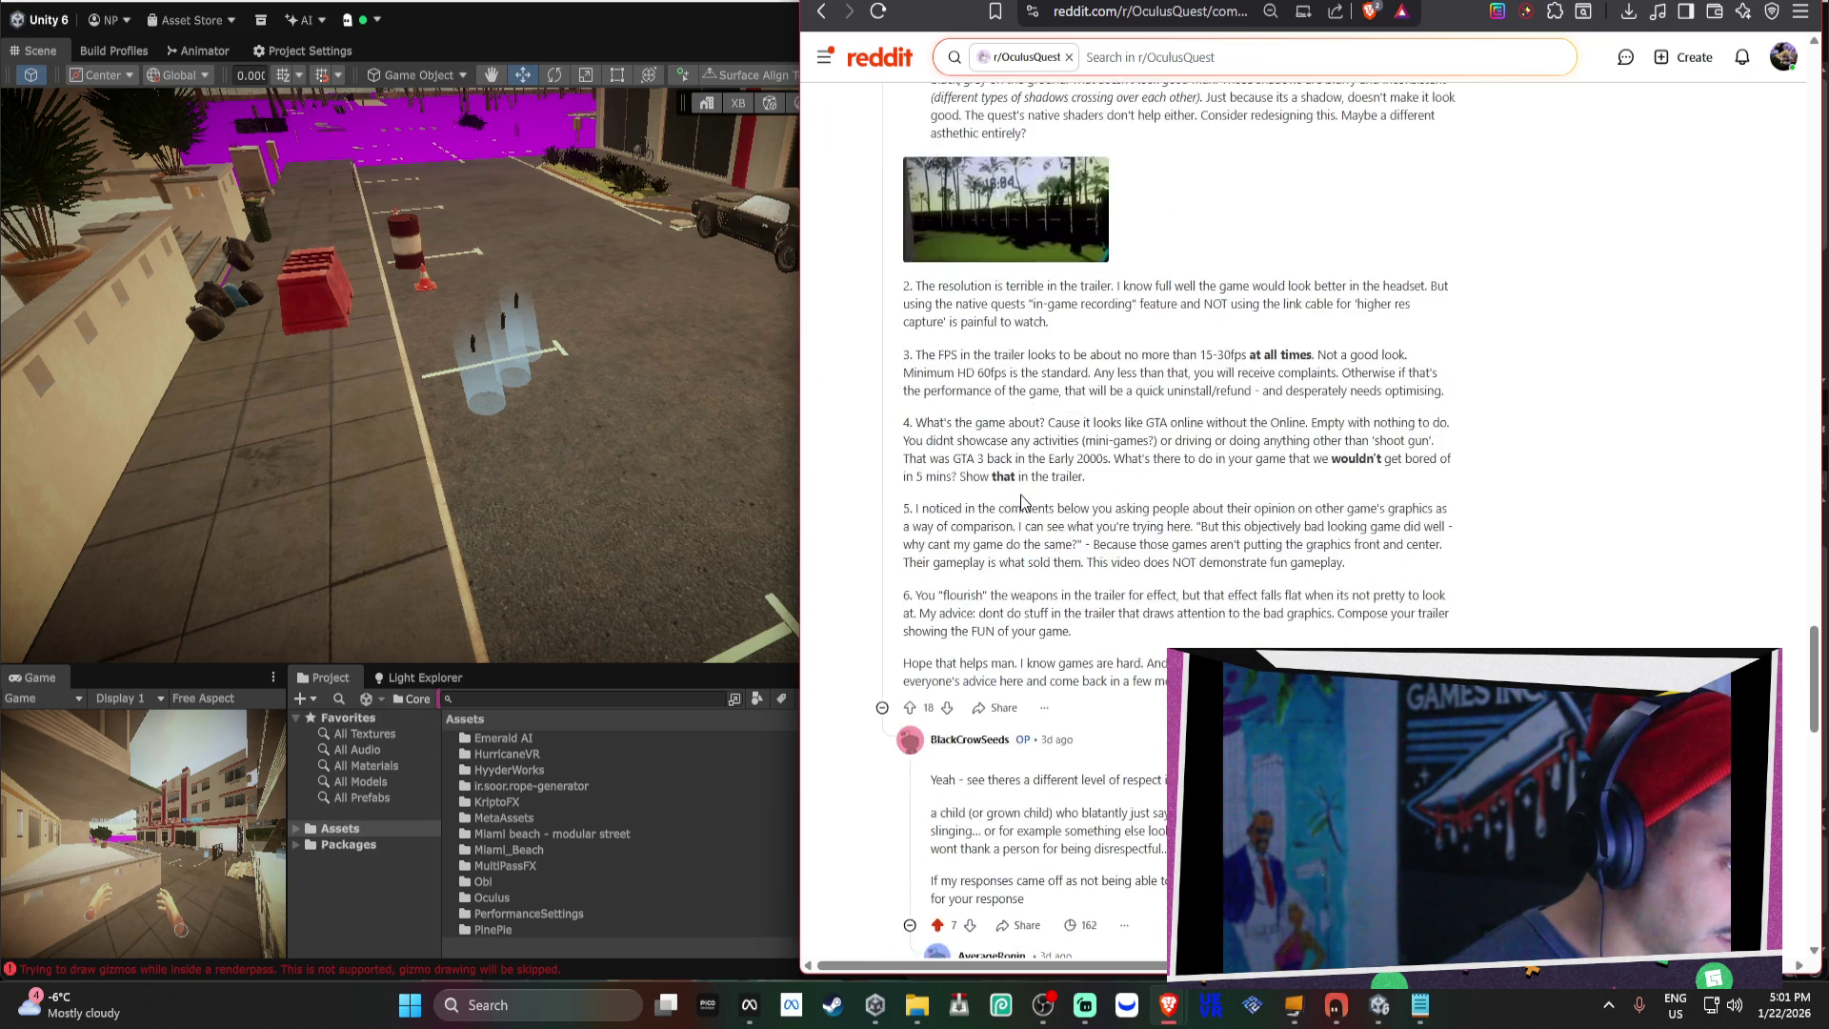
pyautogui.scroll(3, 1194, 517)
pyautogui.middleClick(1259, 492)
pyautogui.scroll(10, 1259, 492)
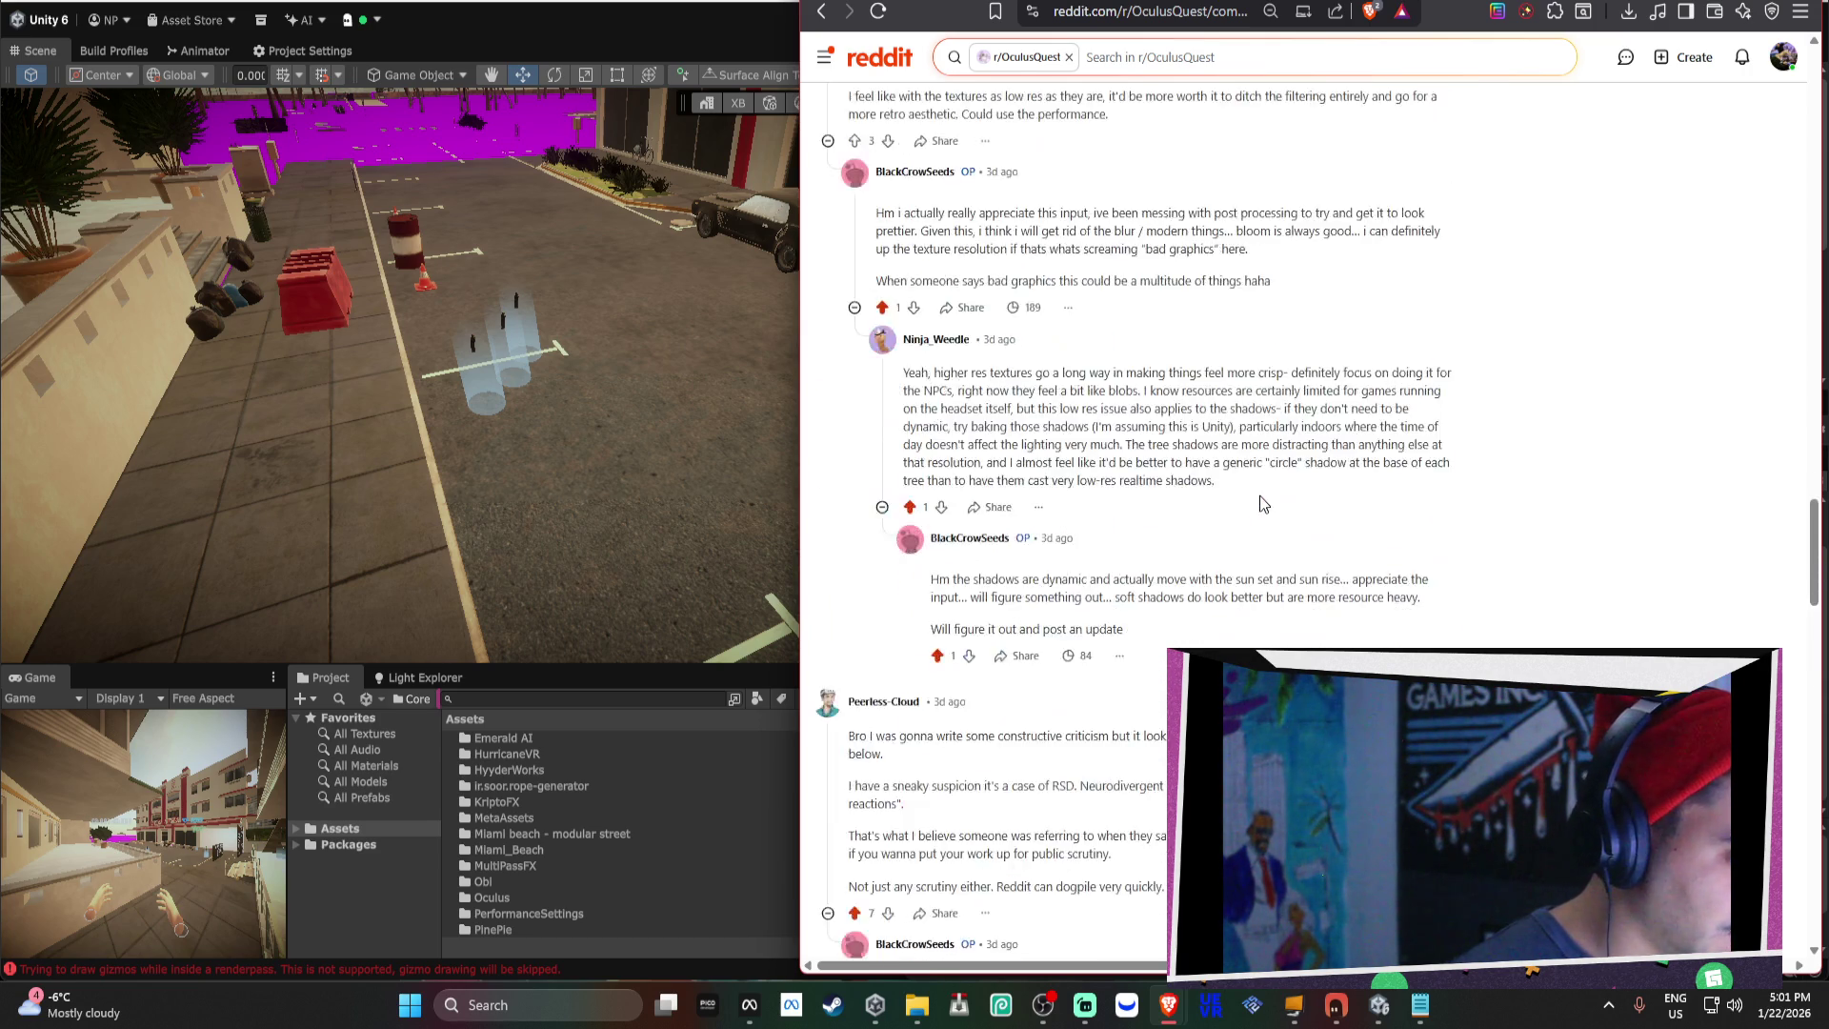
pyautogui.scroll(10, 1264, 451)
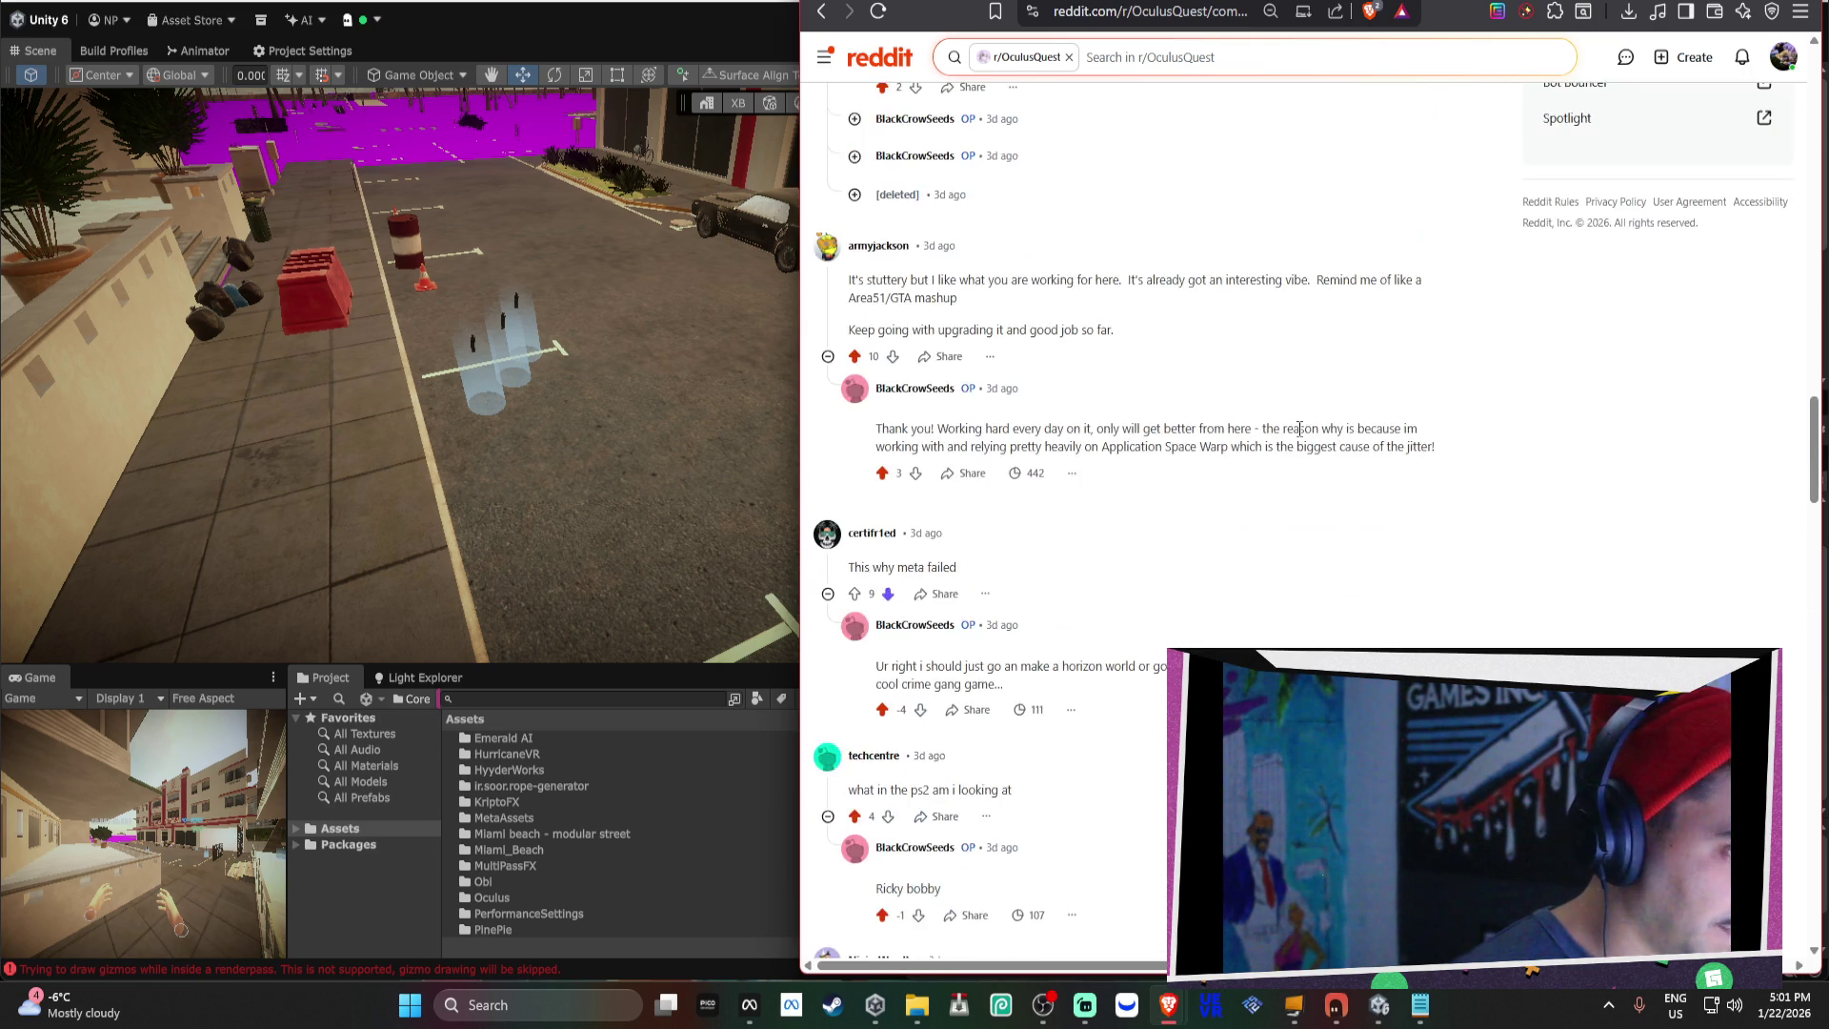
# Expand the collapsed reply, read the apology and the moderator's removal reason, then view notifications.
pyautogui.moveTo(896, 419)
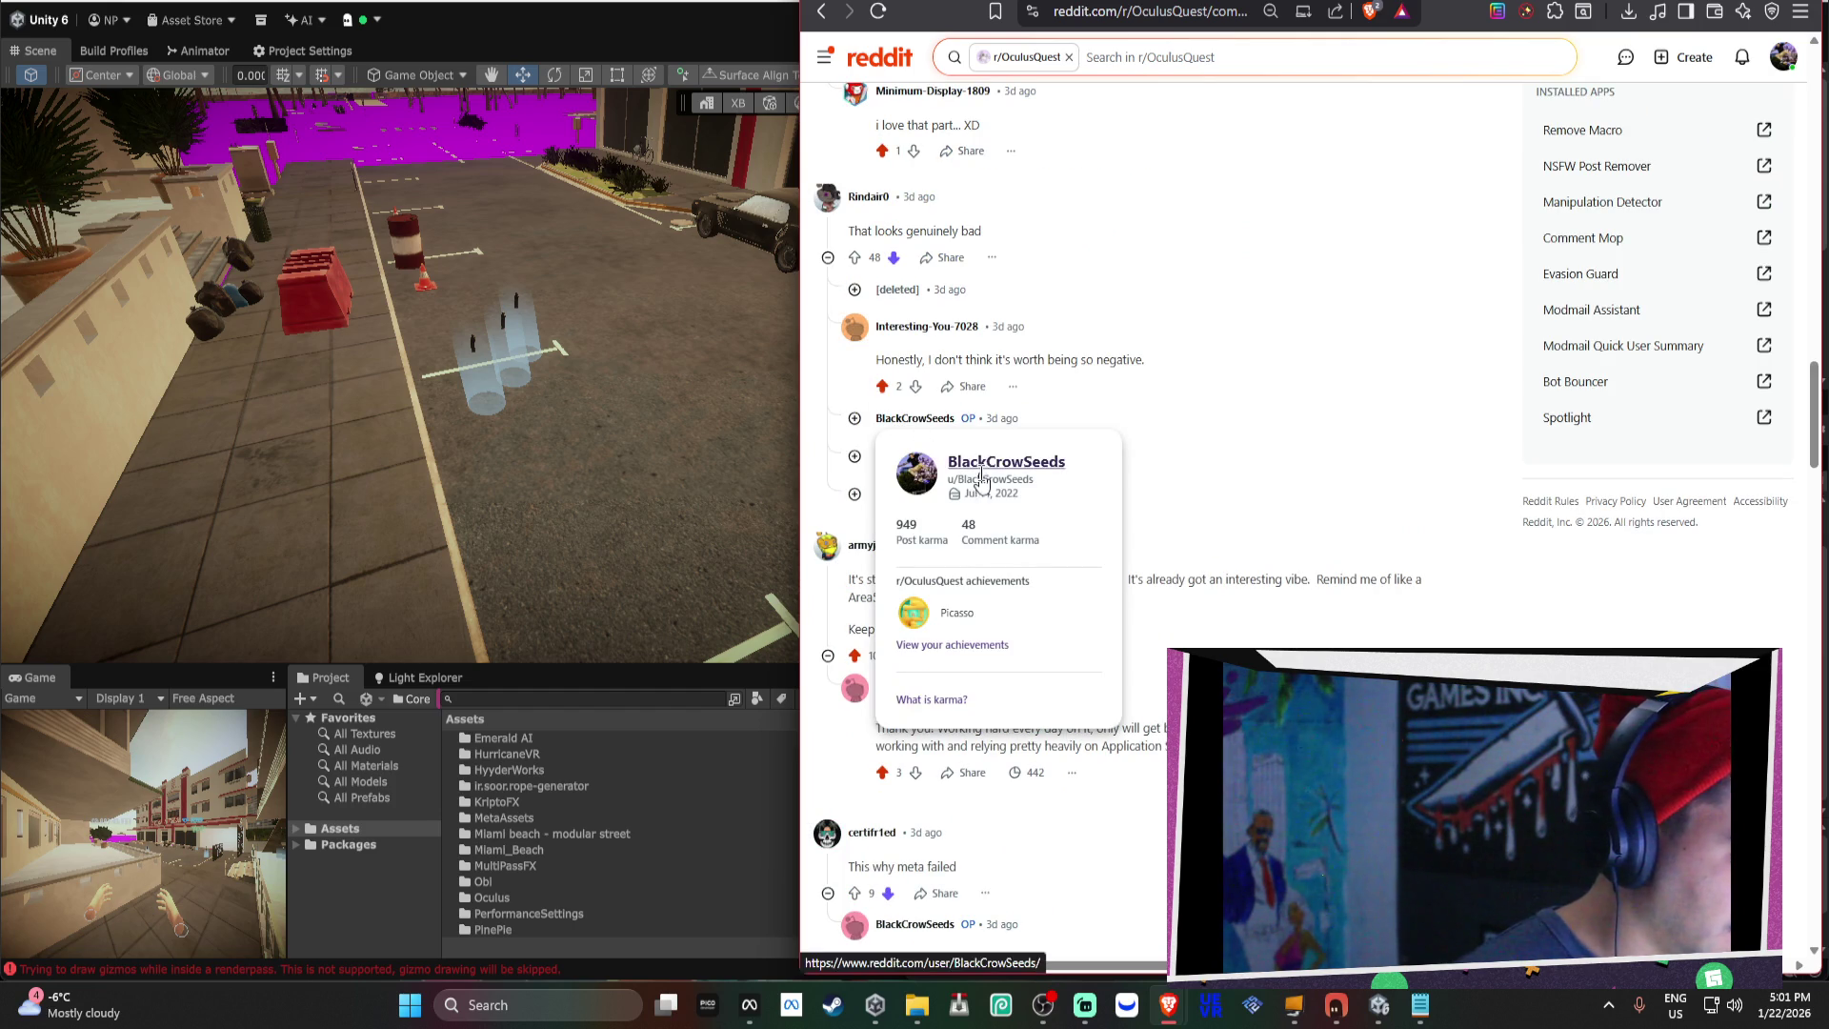
pyautogui.click(855, 458)
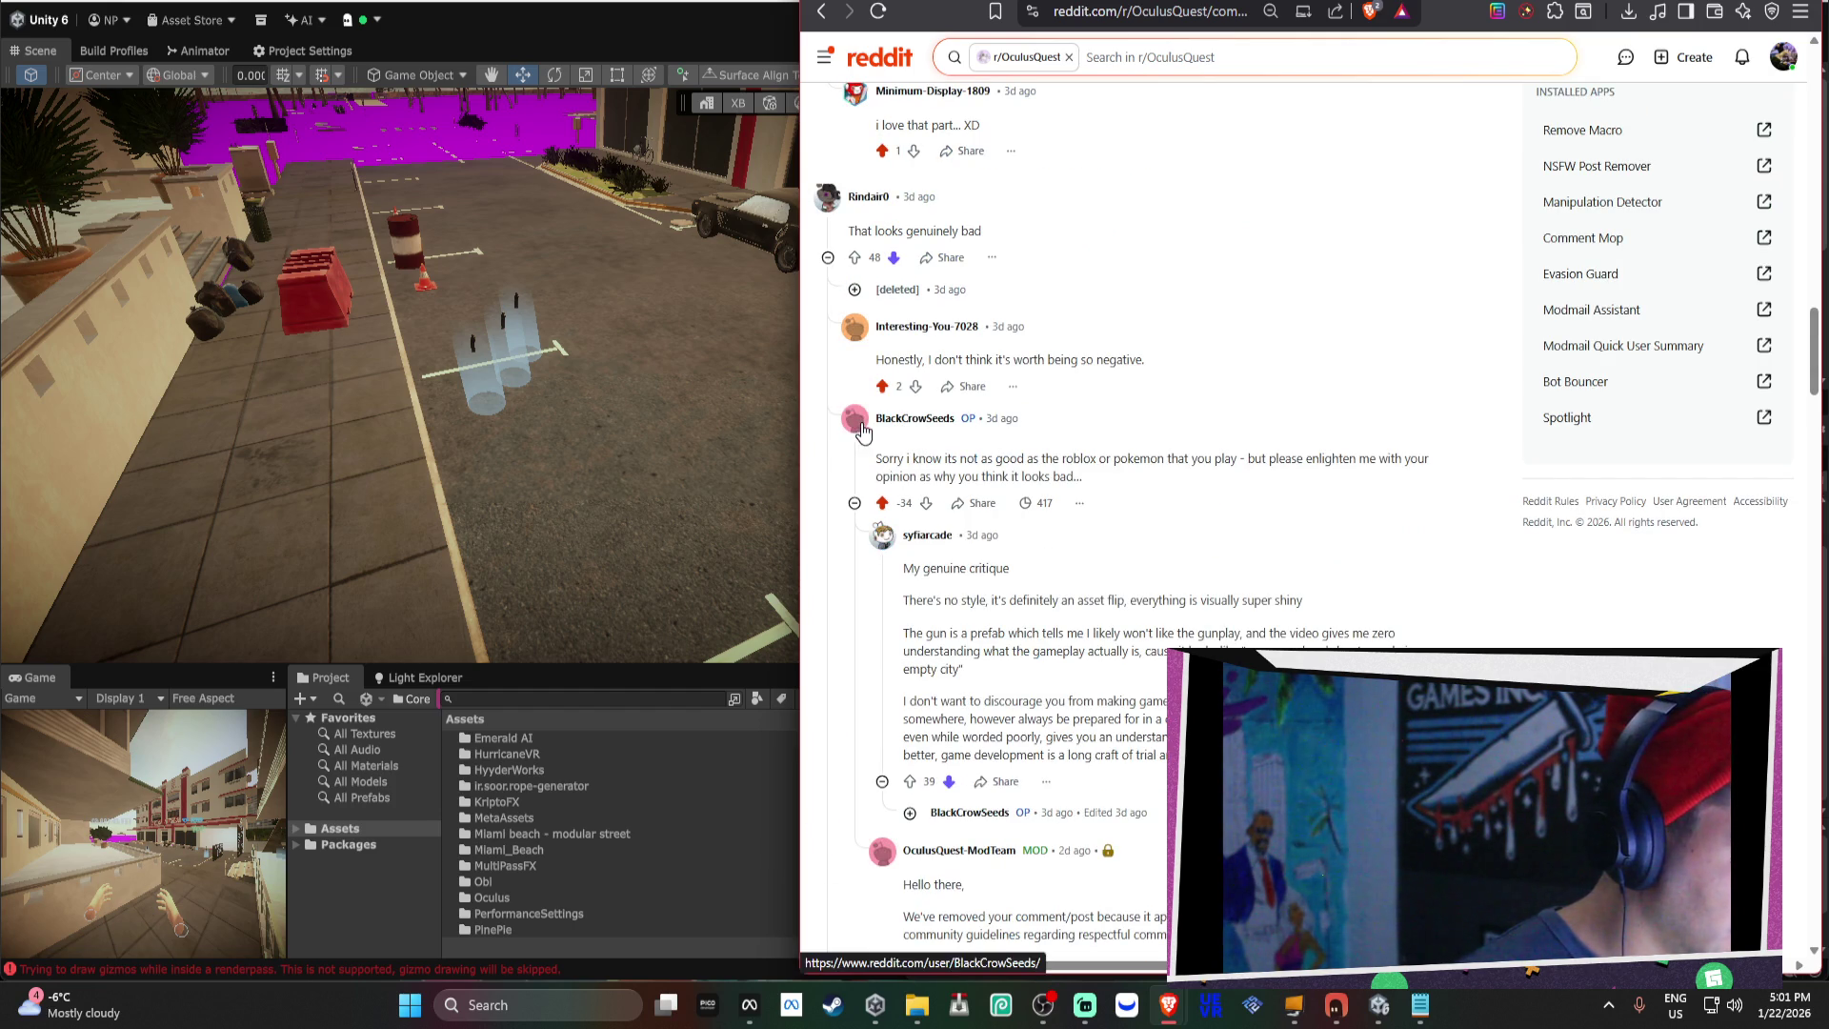
pyautogui.moveTo(847, 228); pyautogui.dragTo(1039, 241)
pyautogui.click(1054, 463)
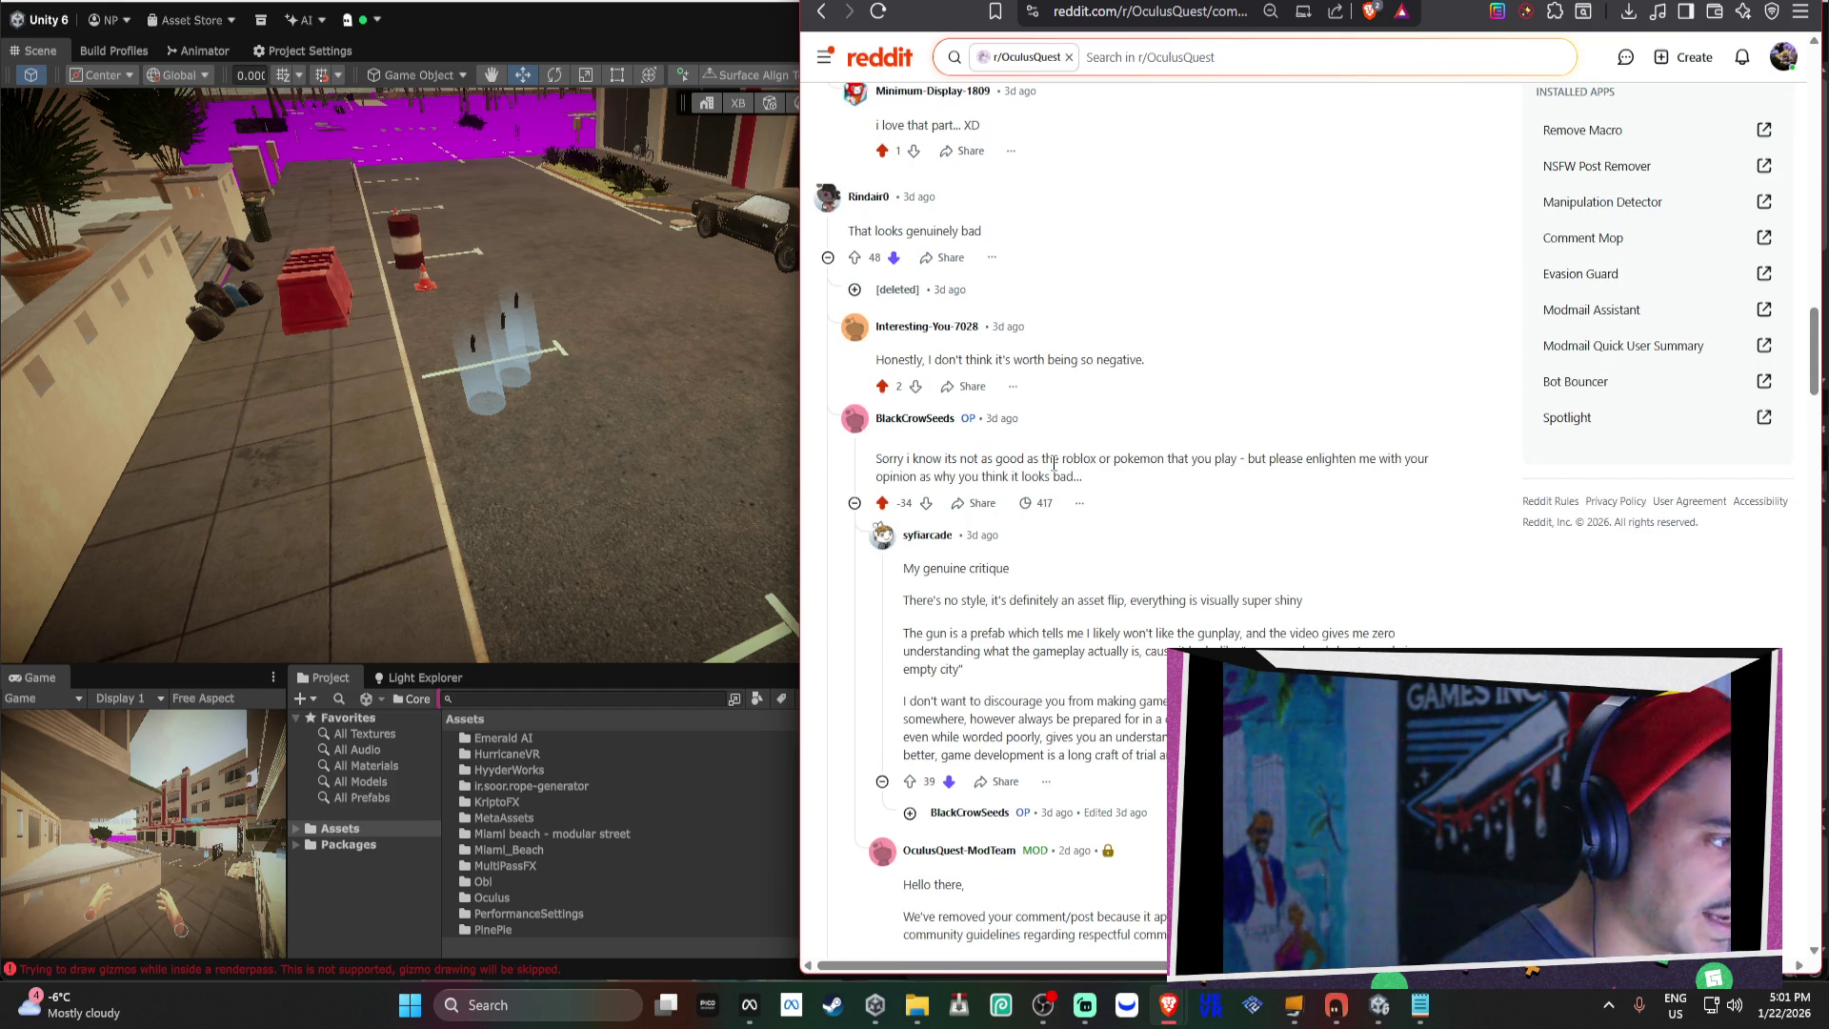
pyautogui.moveTo(879, 459); pyautogui.dragTo(1320, 458)
pyautogui.scroll(-1, 1310, 464)
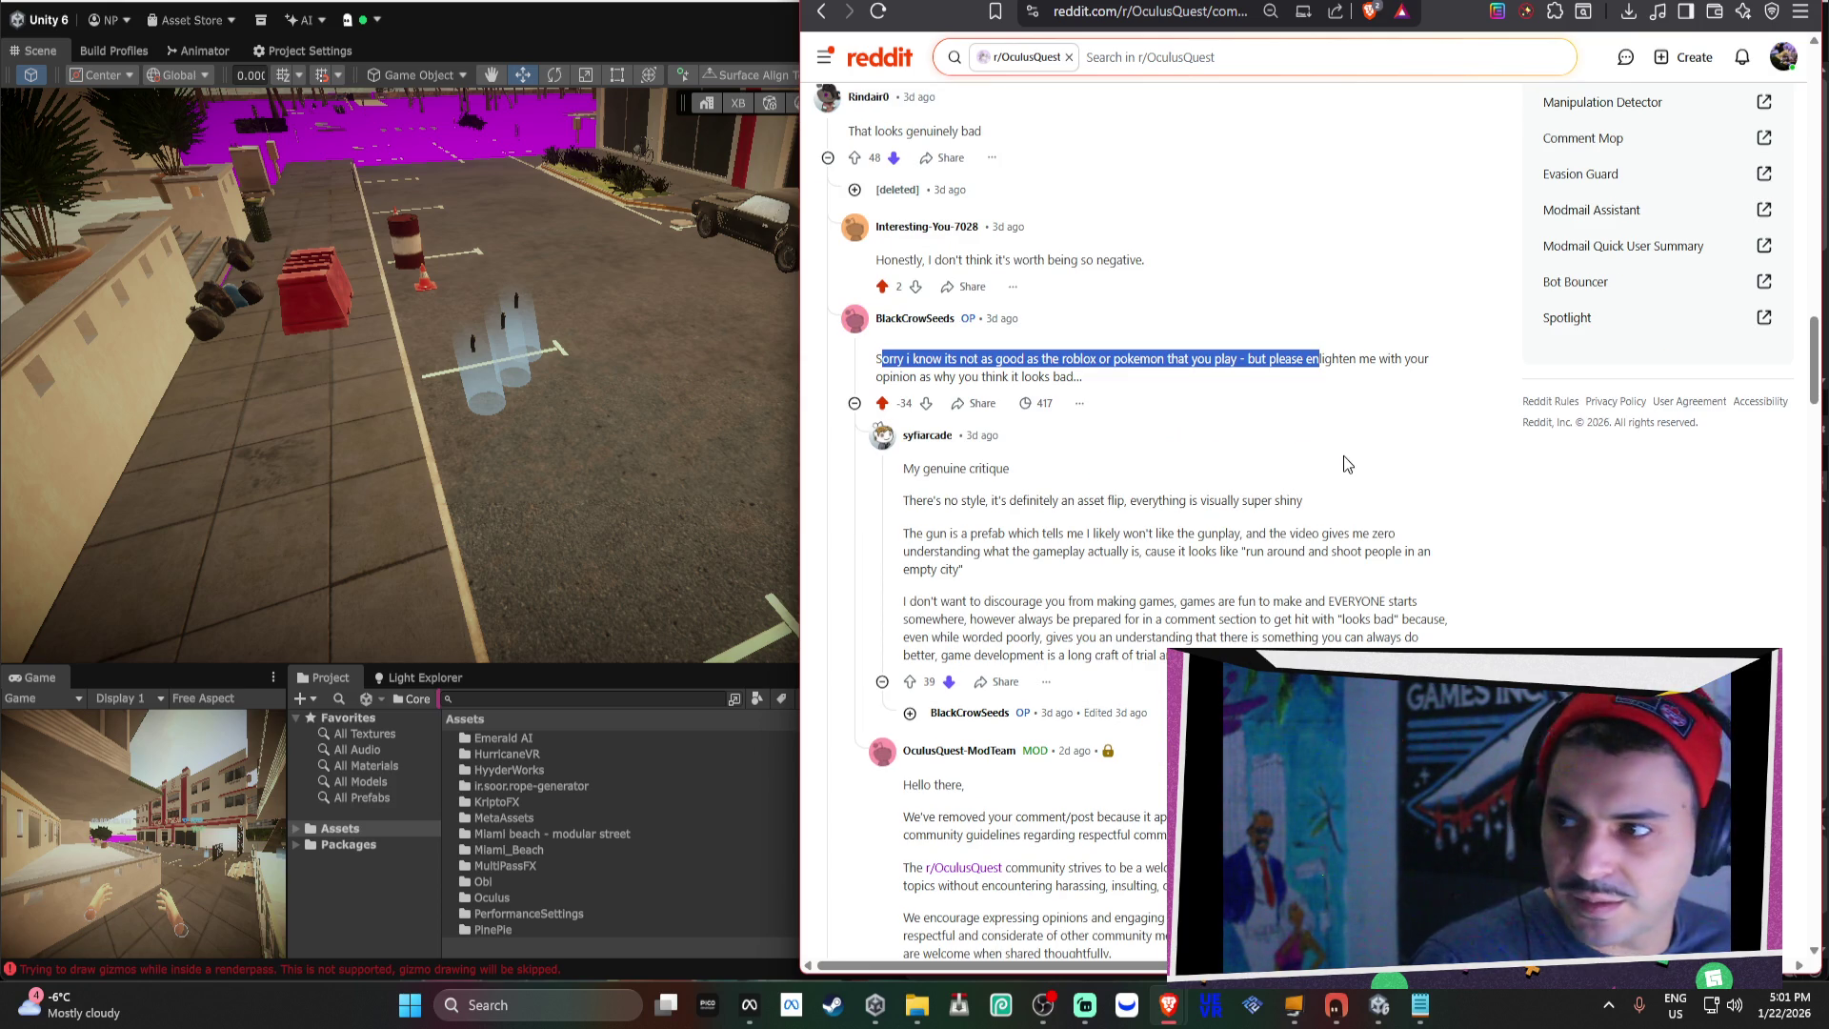
pyautogui.click(1351, 370)
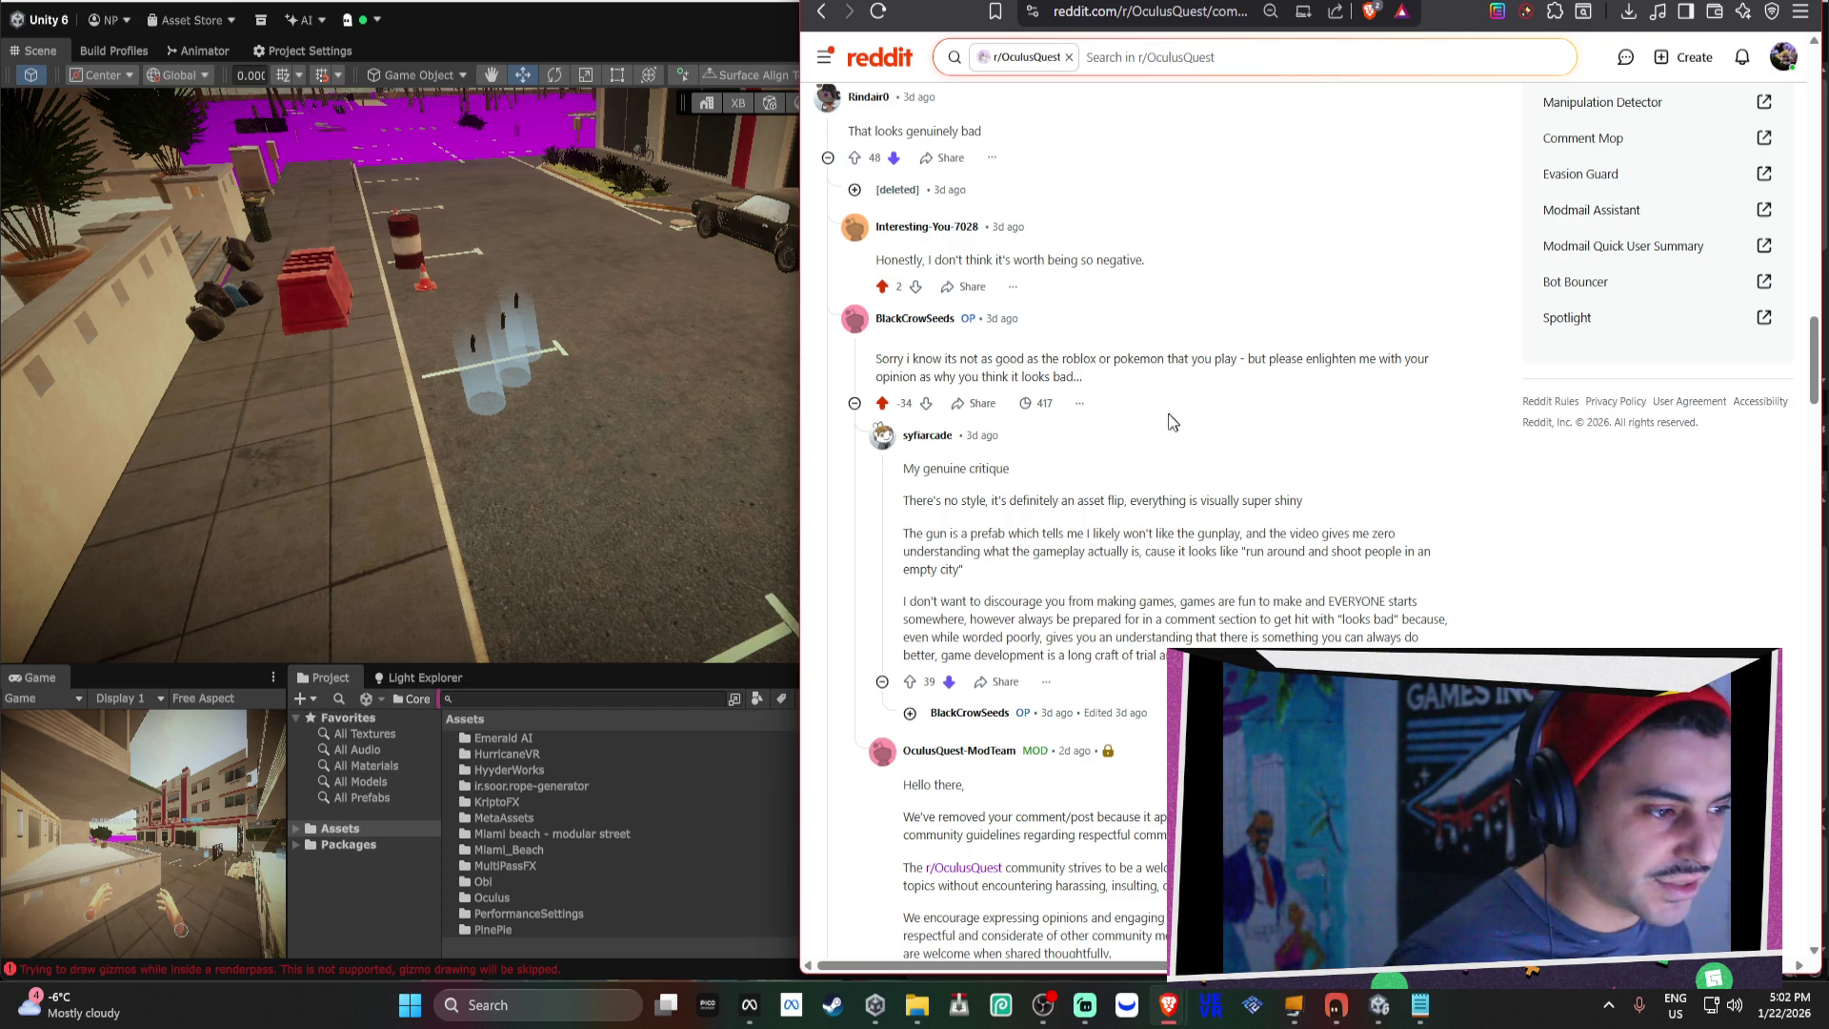
pyautogui.scroll(-2, 1104, 657)
pyautogui.moveTo(966, 619); pyautogui.dragTo(1353, 636)
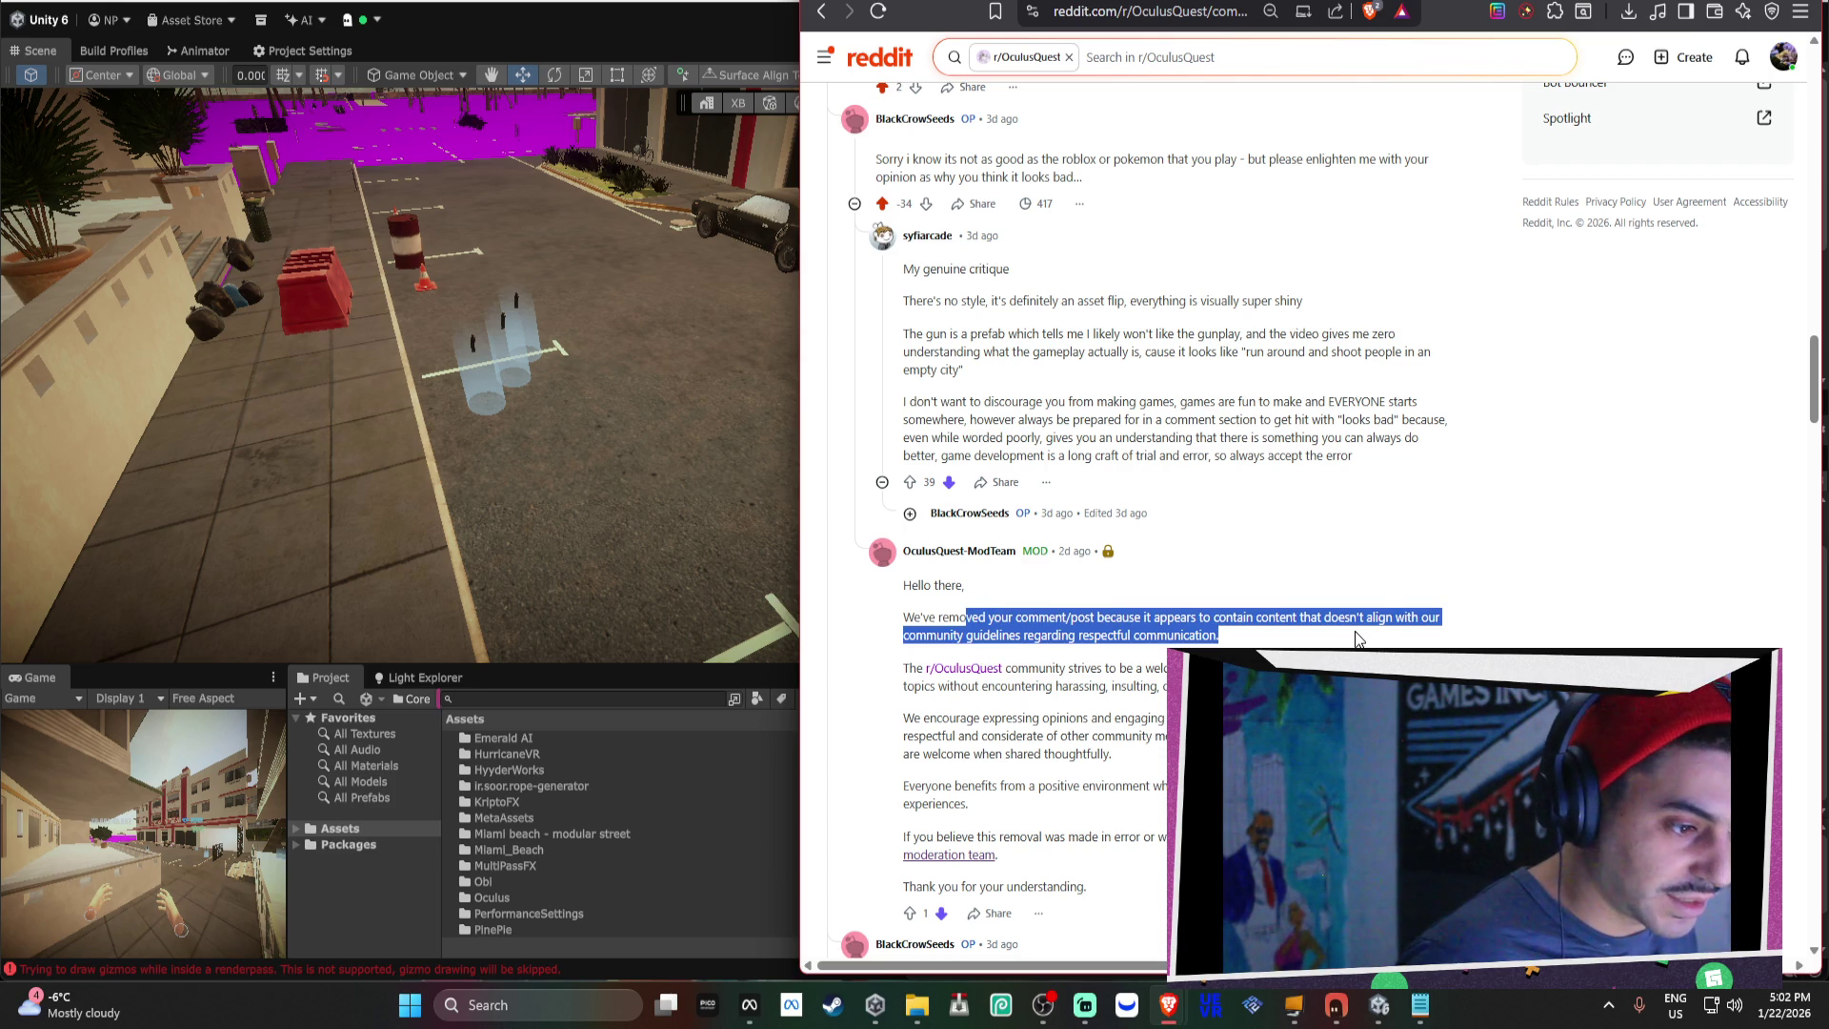
pyautogui.click(1741, 58)
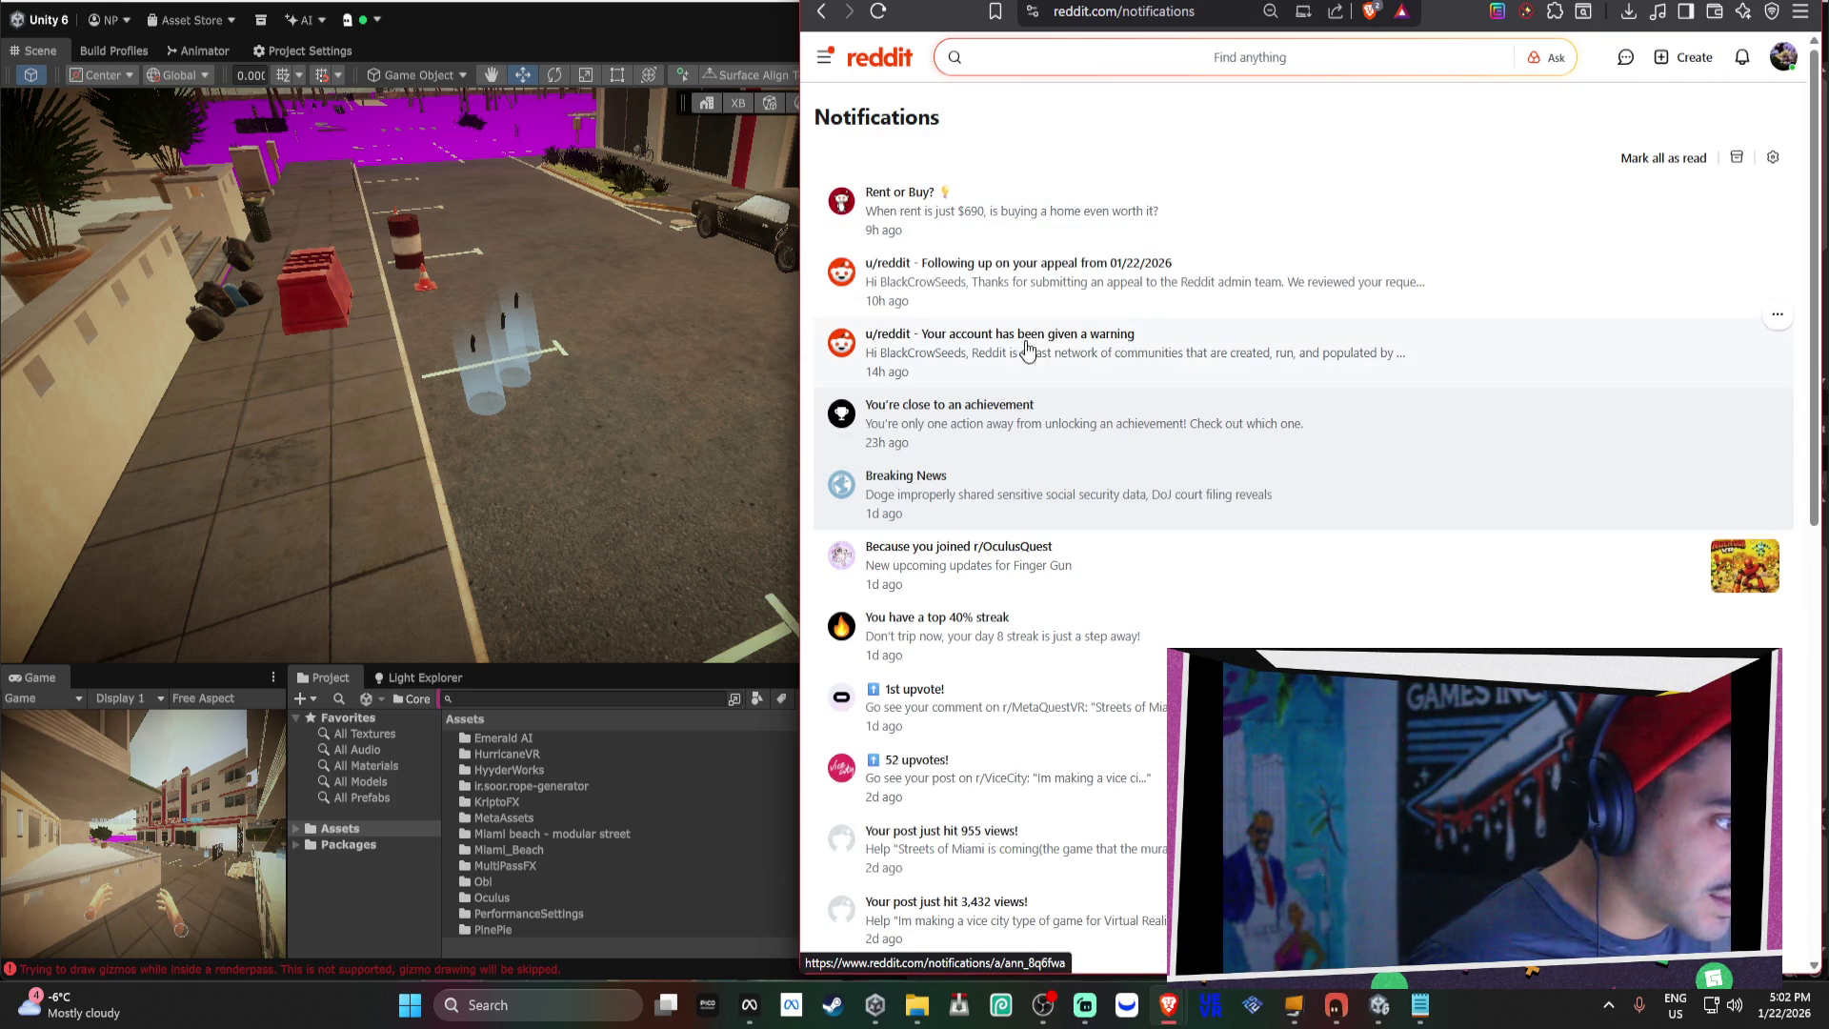
# Open the moderator mail in Chats and read the r/OculusQuest ban thread.
pyautogui.click(1625, 57)
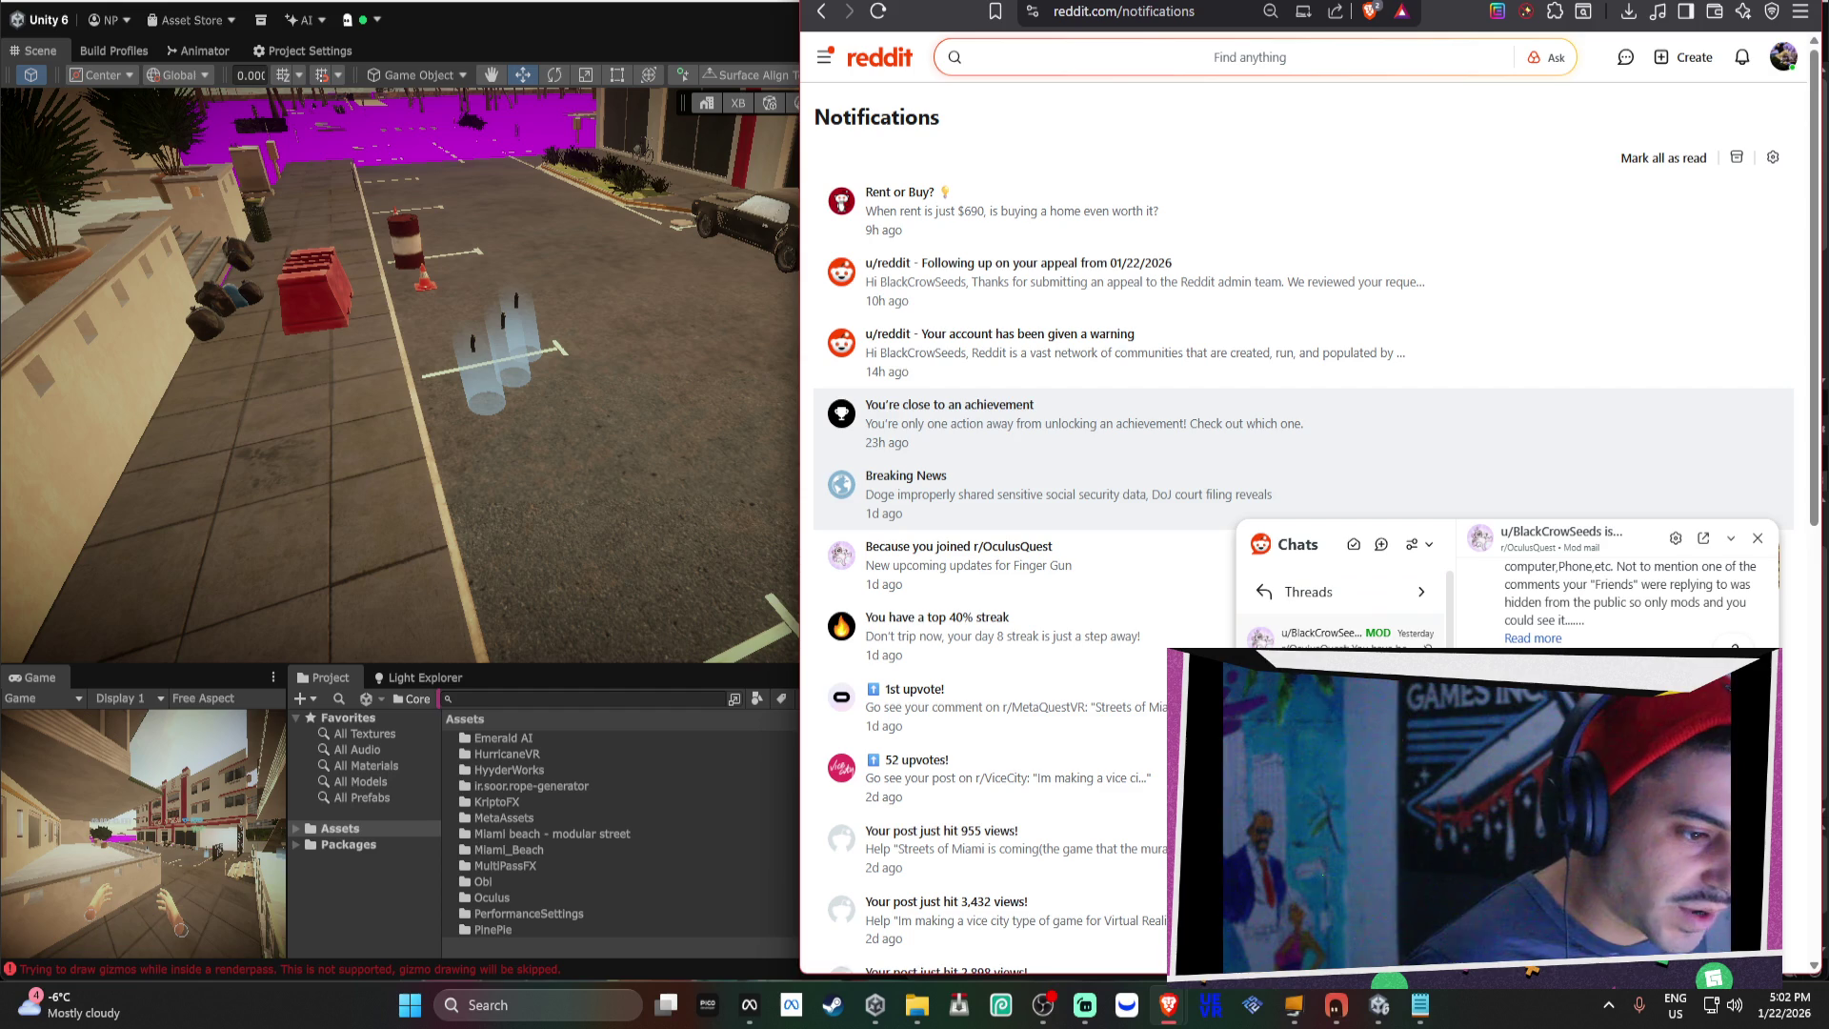
pyautogui.scroll(-2, 1630, 600)
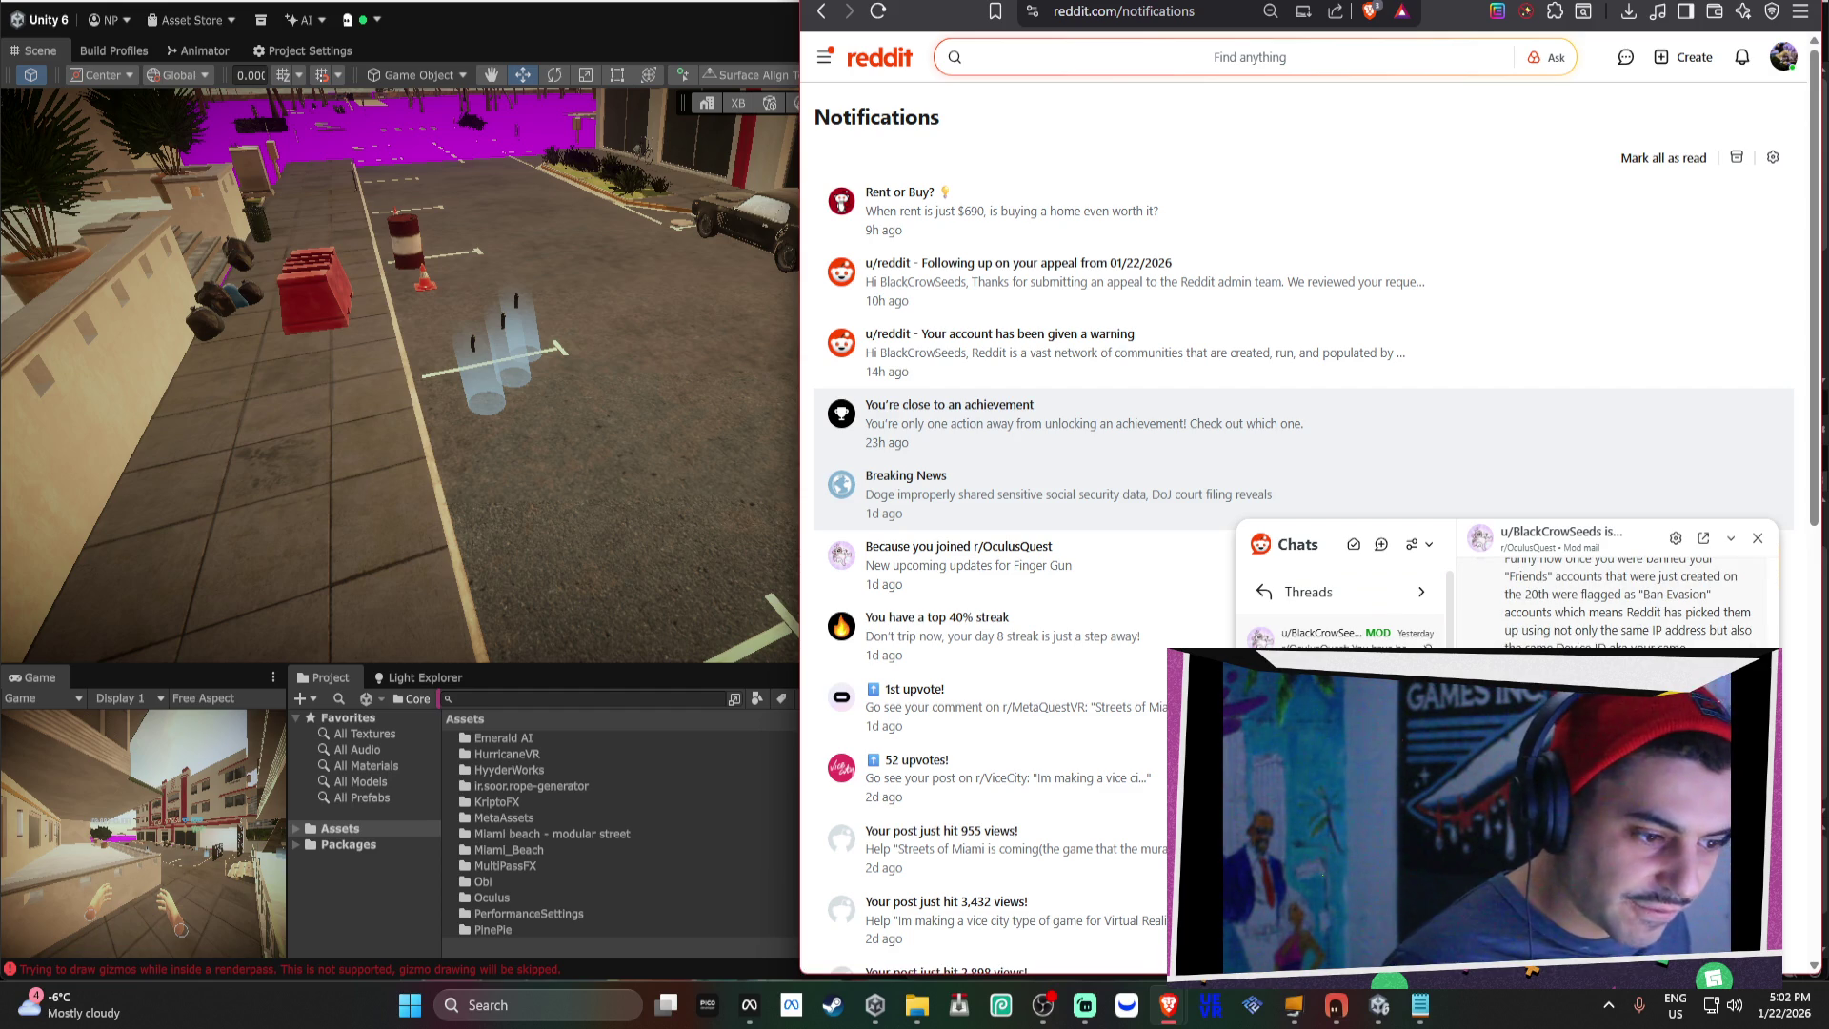
pyautogui.scroll(-2, 1630, 600)
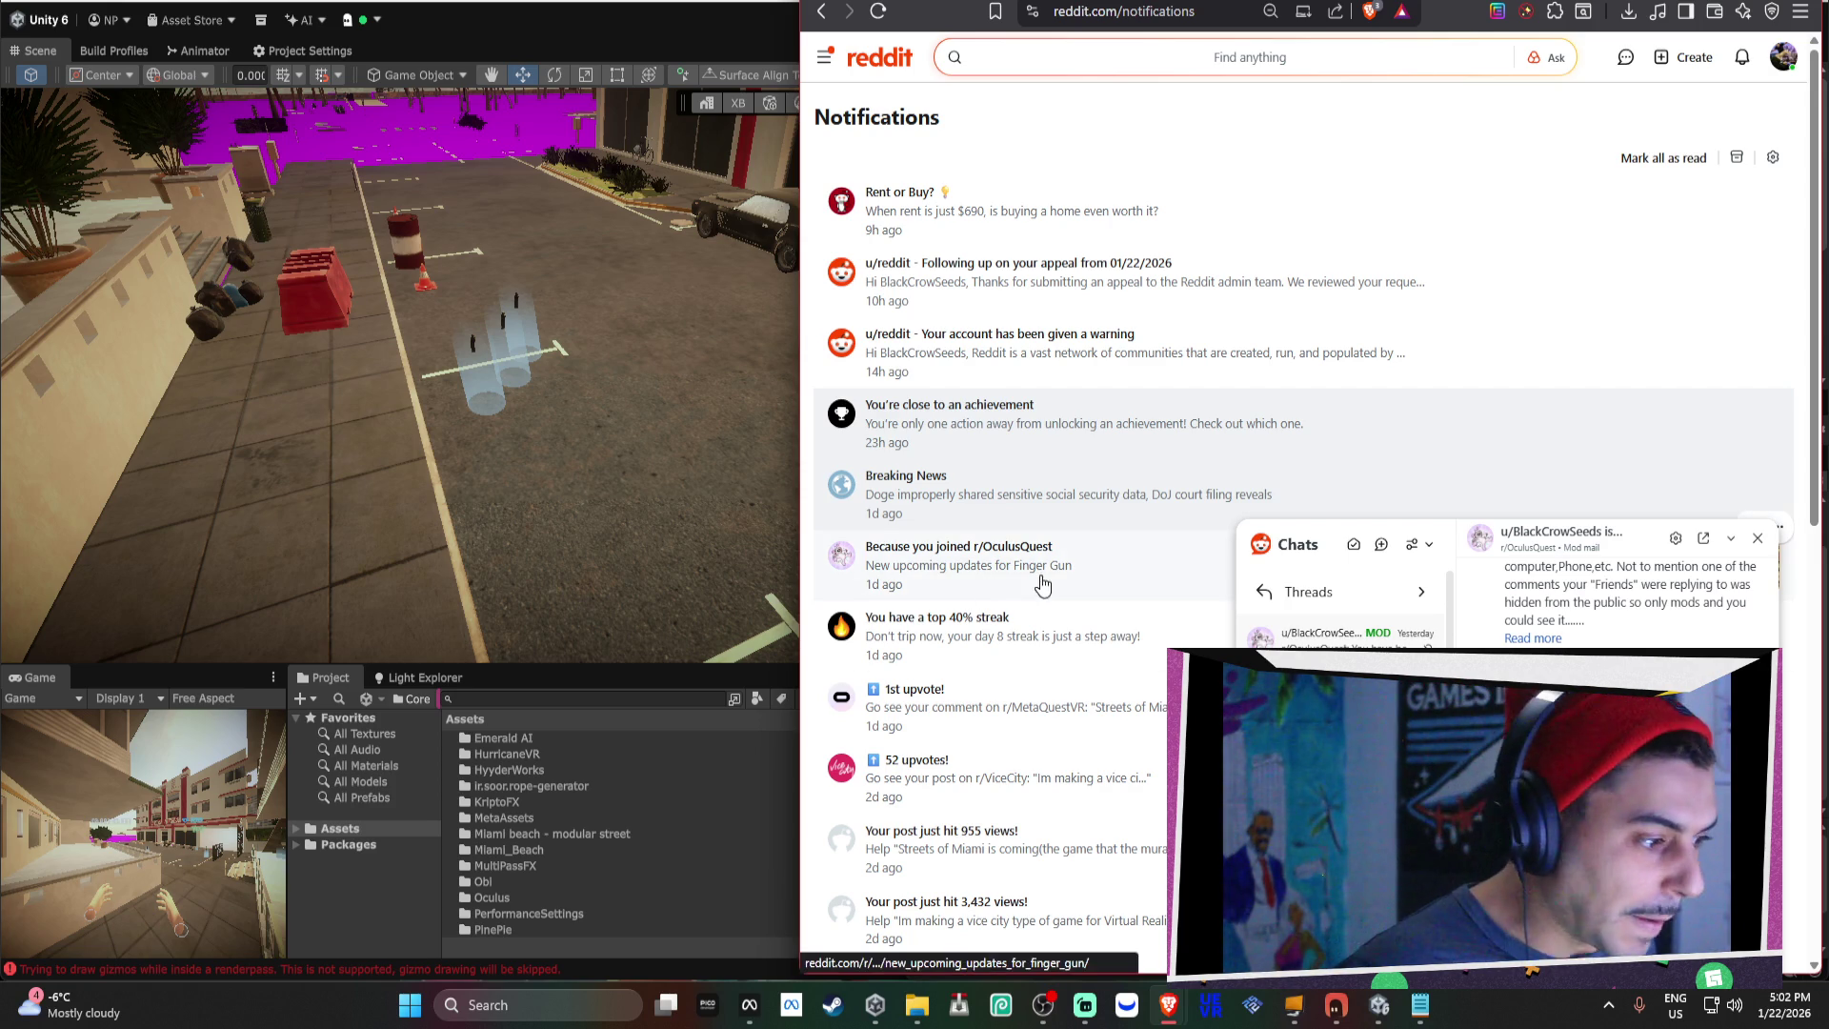
pyautogui.click(1262, 638)
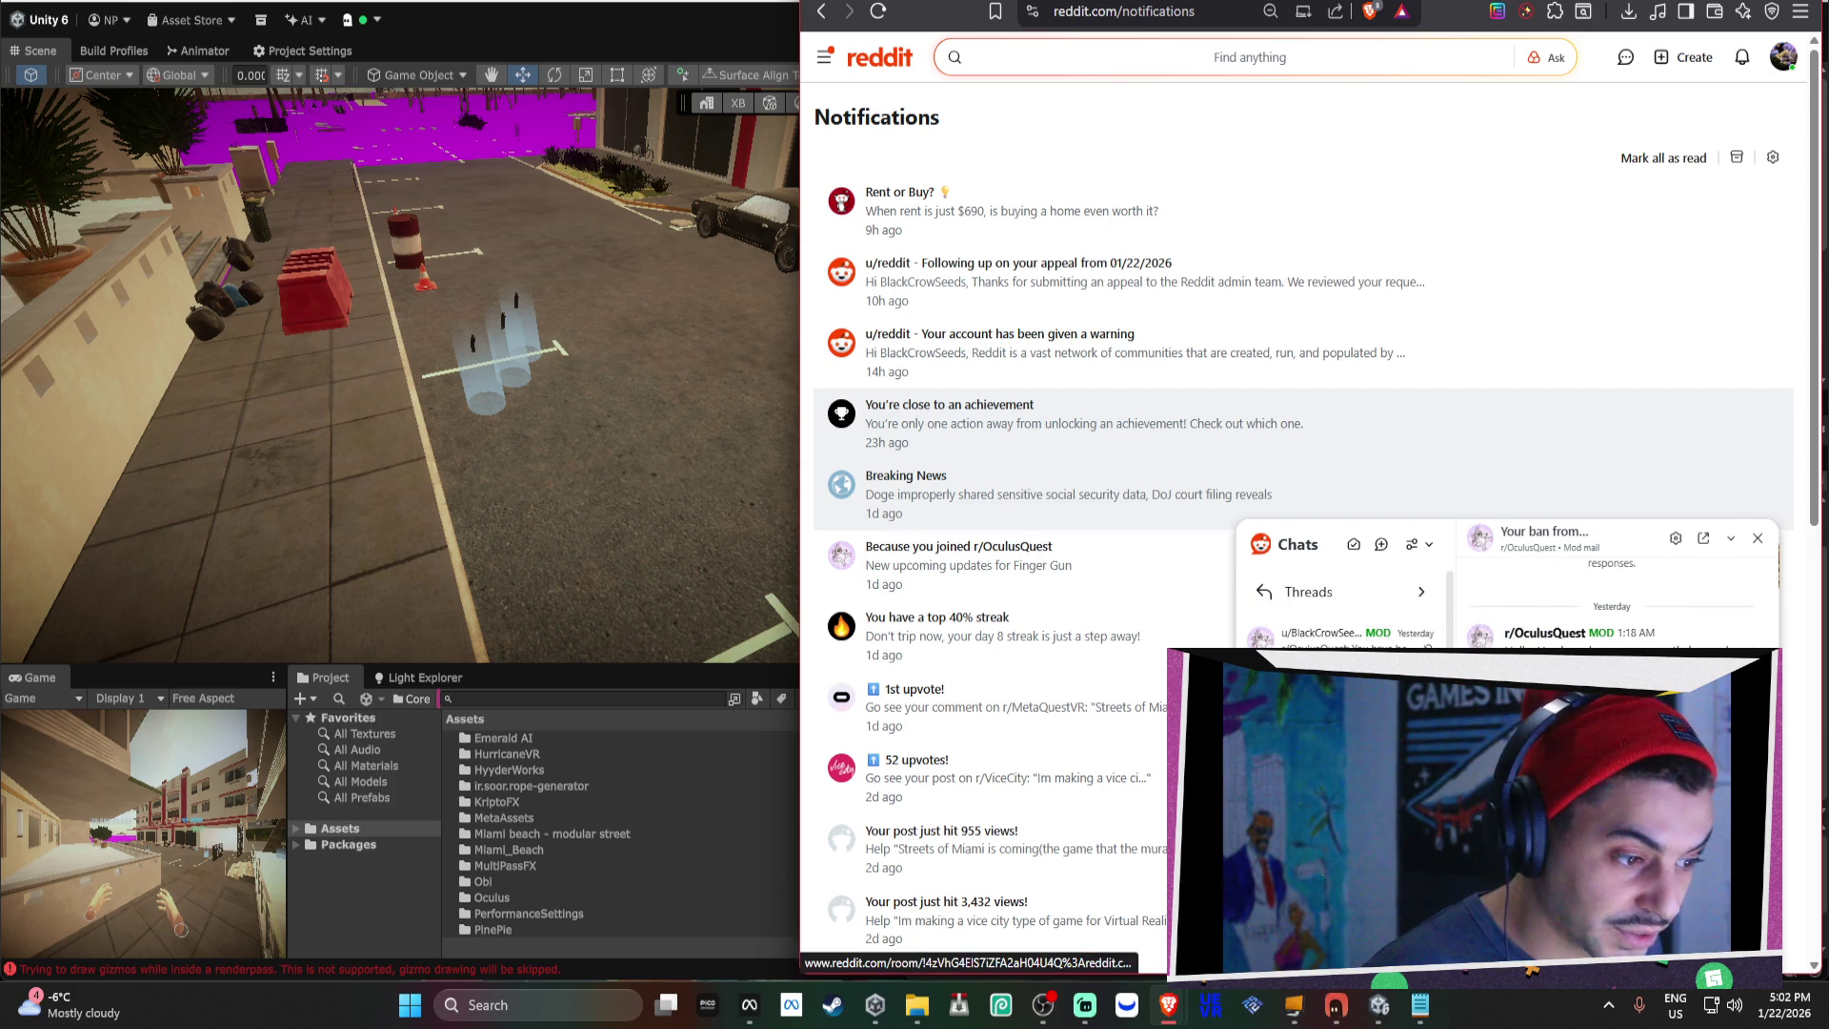
# Close Chats and return to your own profile overview.
pyautogui.click(1757, 538)
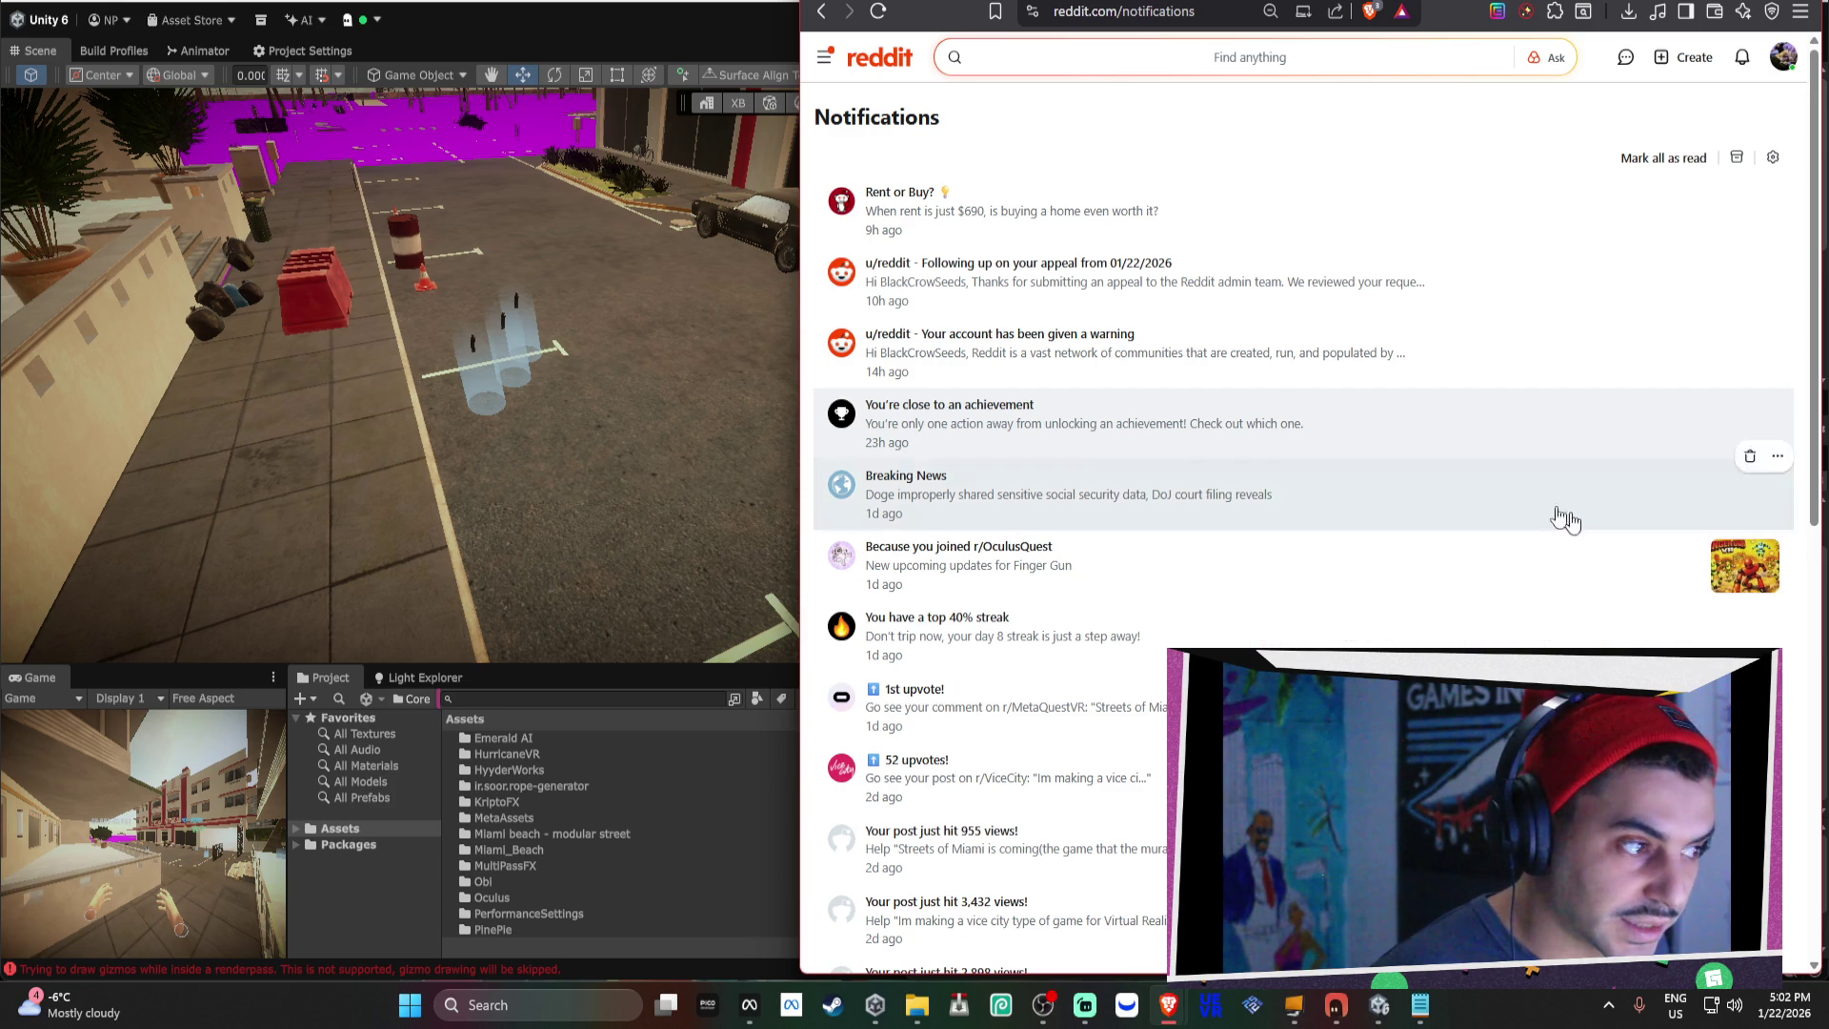
pyautogui.click(1782, 57)
pyautogui.click(1646, 124)
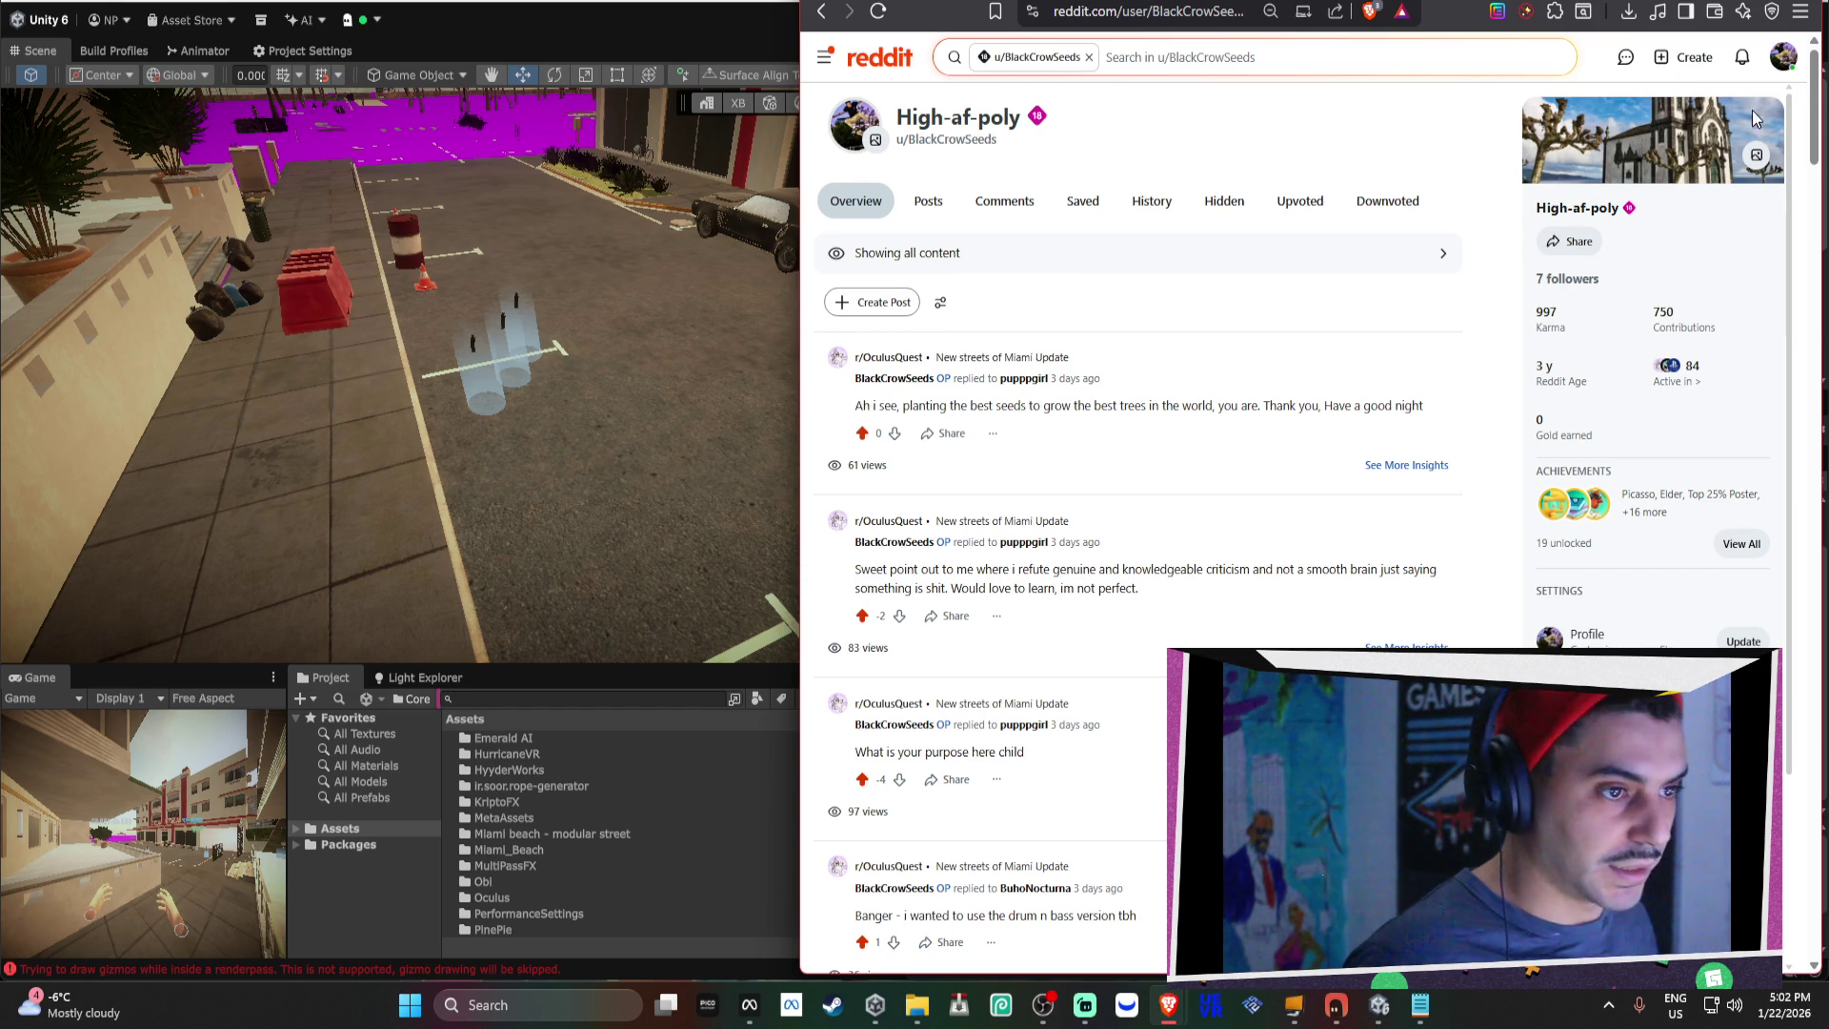
# List the profile's posts and scroll to the r/ViceCity 'Im making a vice city type of game' post.
pyautogui.click(1783, 59)
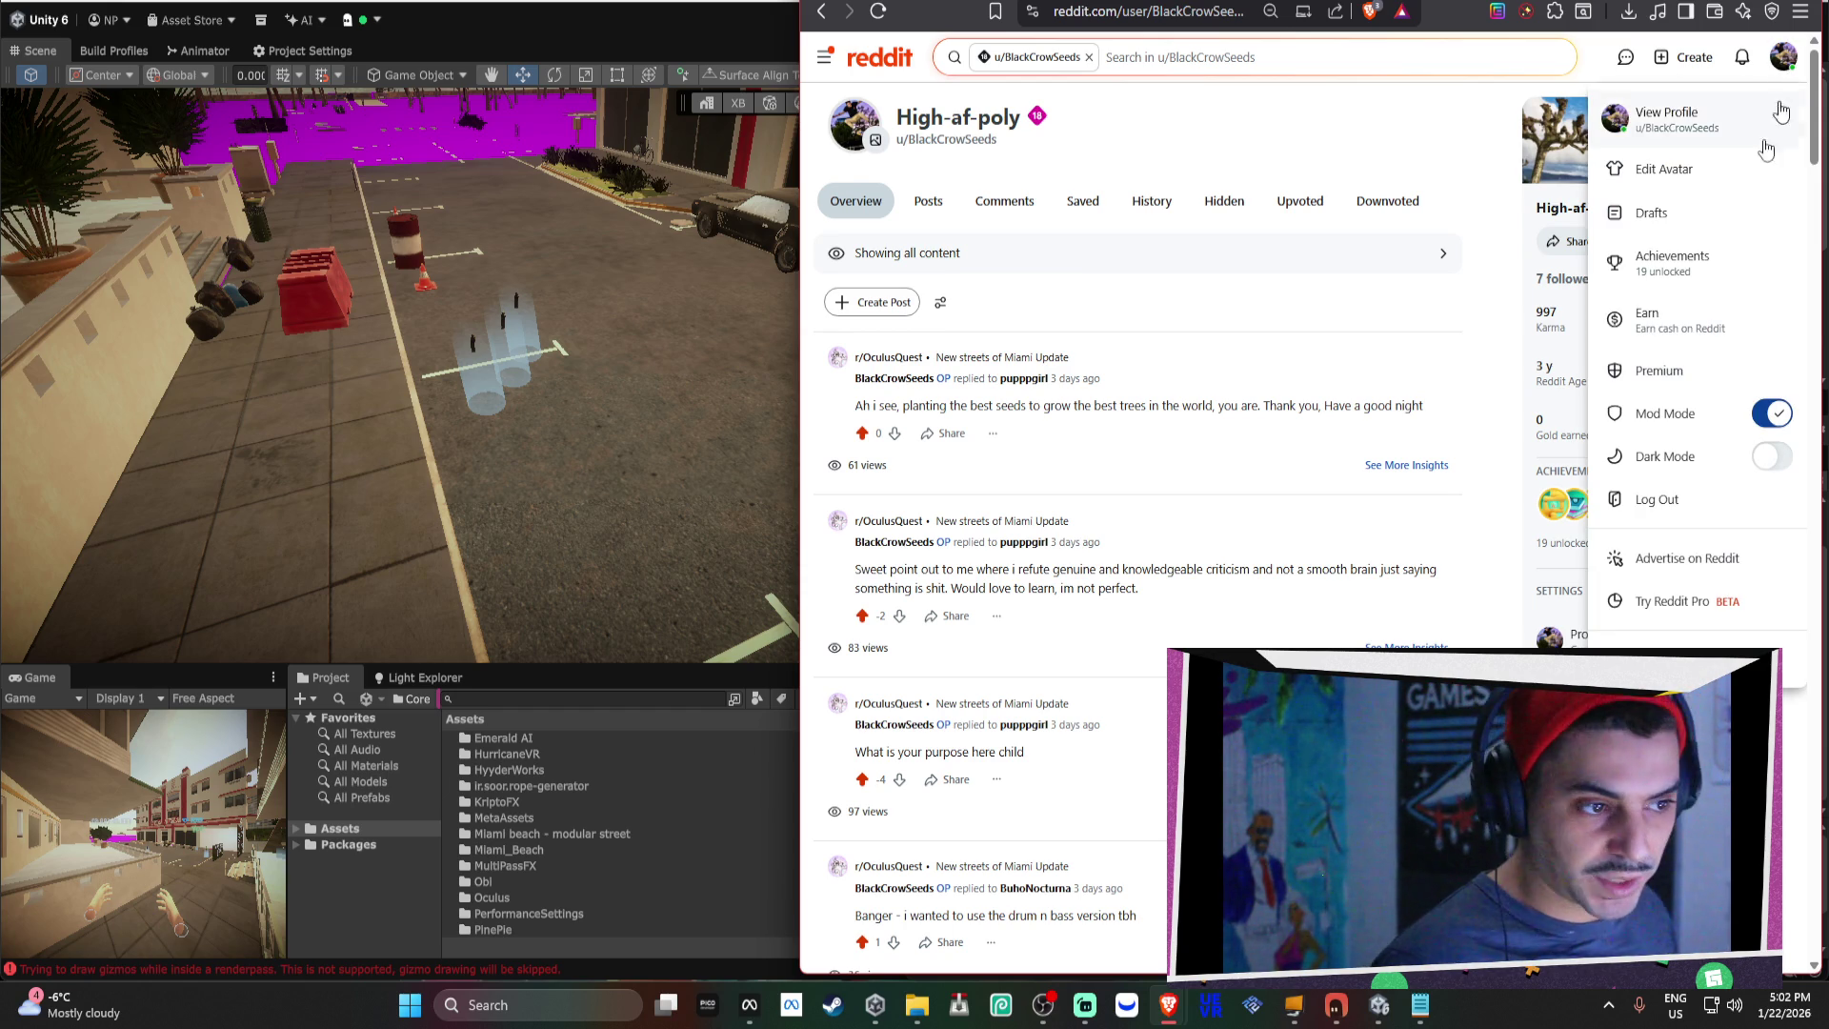
pyautogui.click(1704, 136)
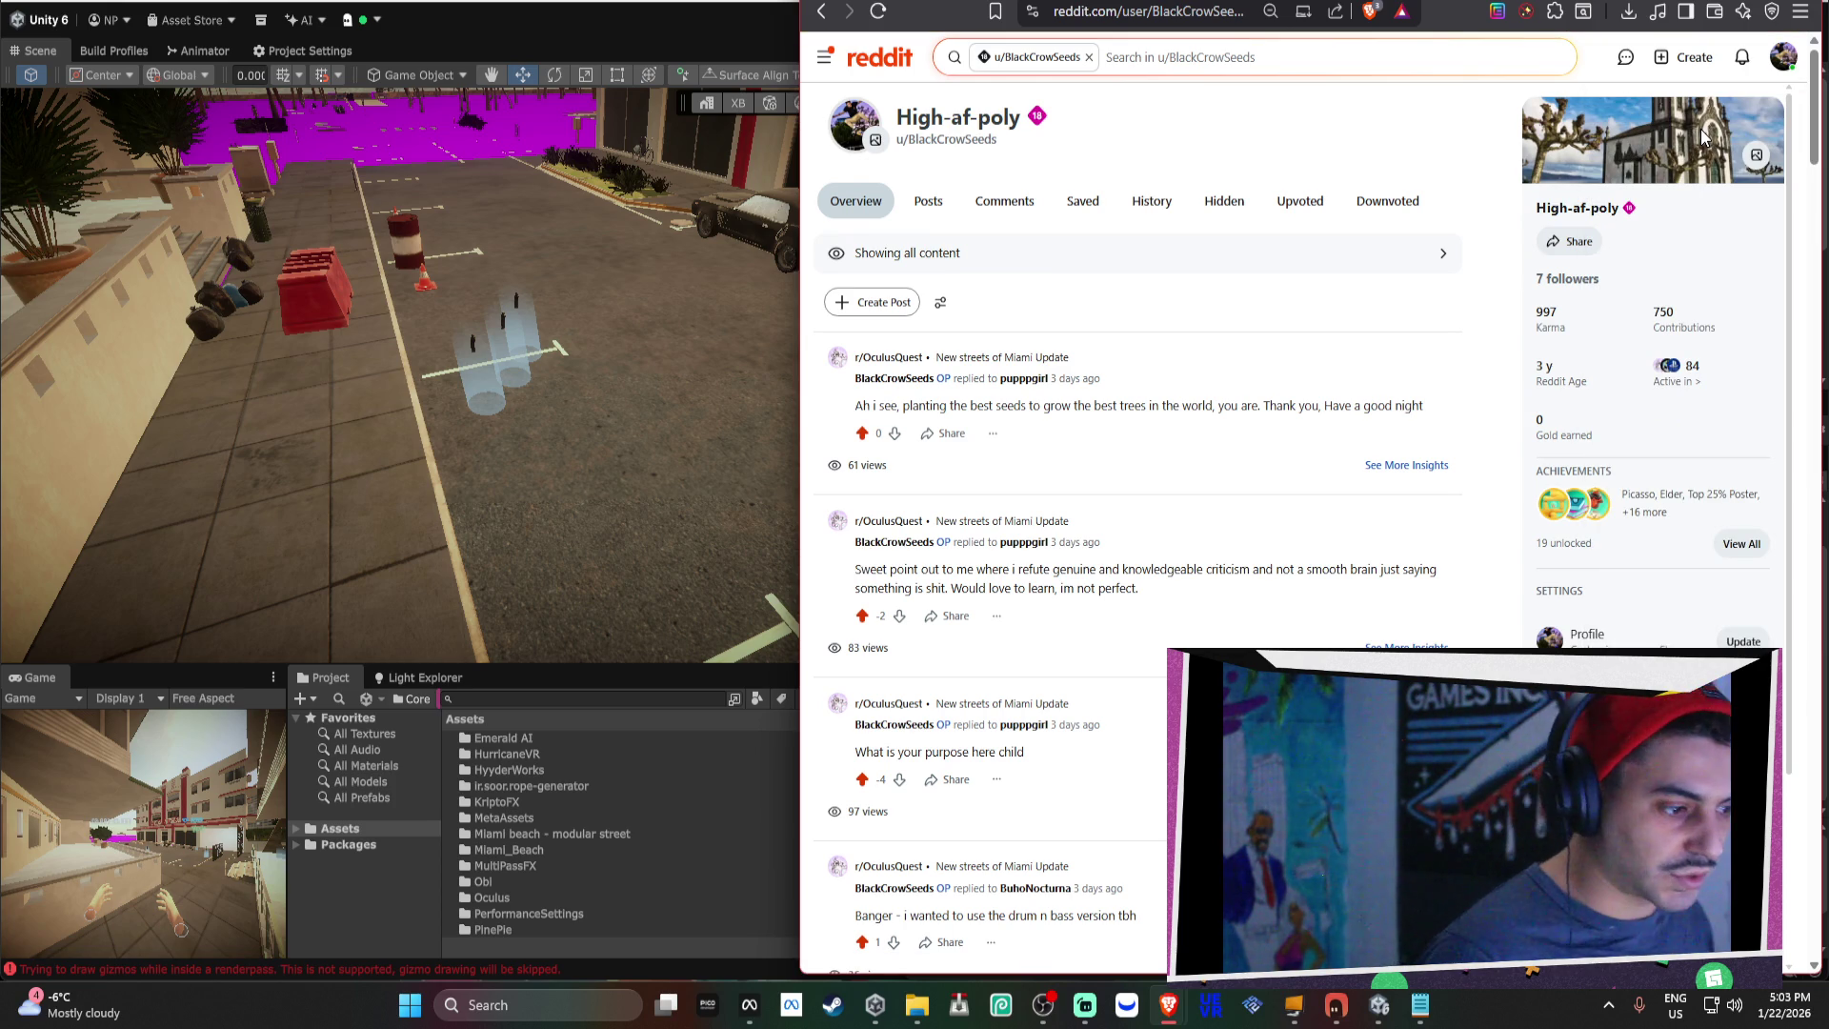
pyautogui.click(943, 217)
pyautogui.scroll(-3, 1089, 446)
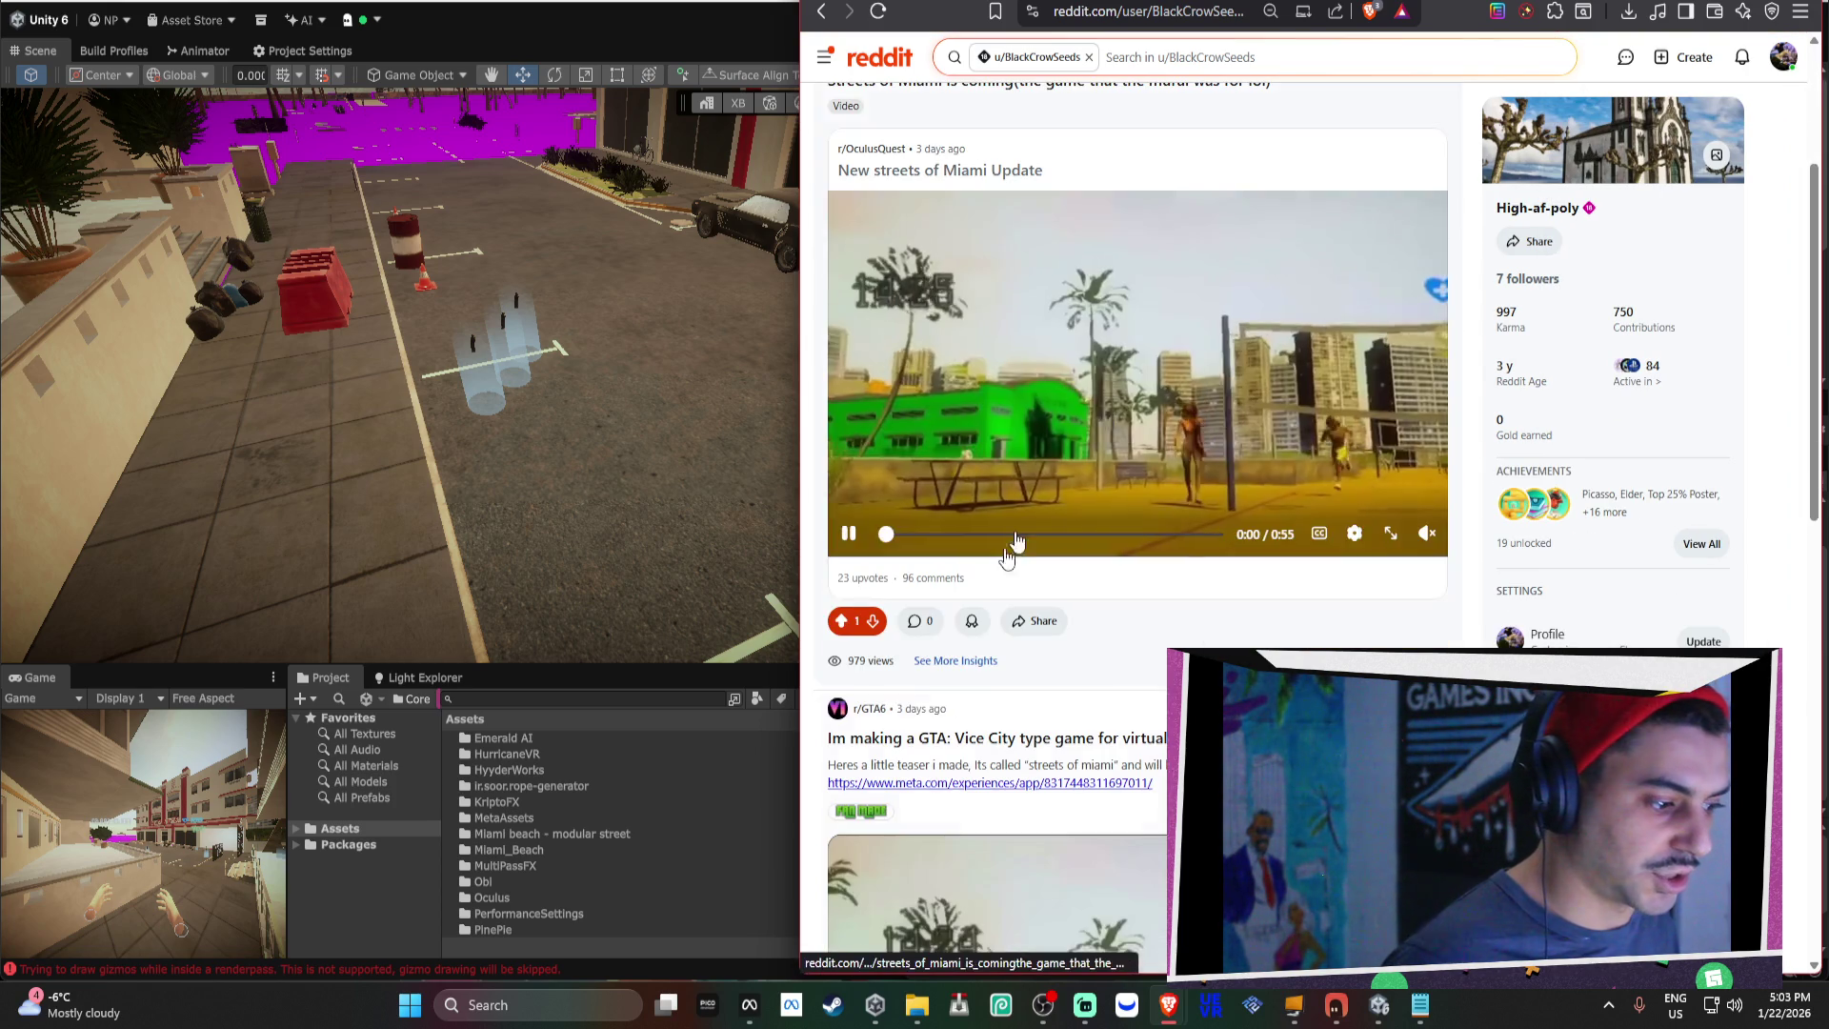
pyautogui.scroll(-8, 1143, 401)
pyautogui.scroll(-5, 1184, 353)
pyautogui.scroll(4, 1172, 457)
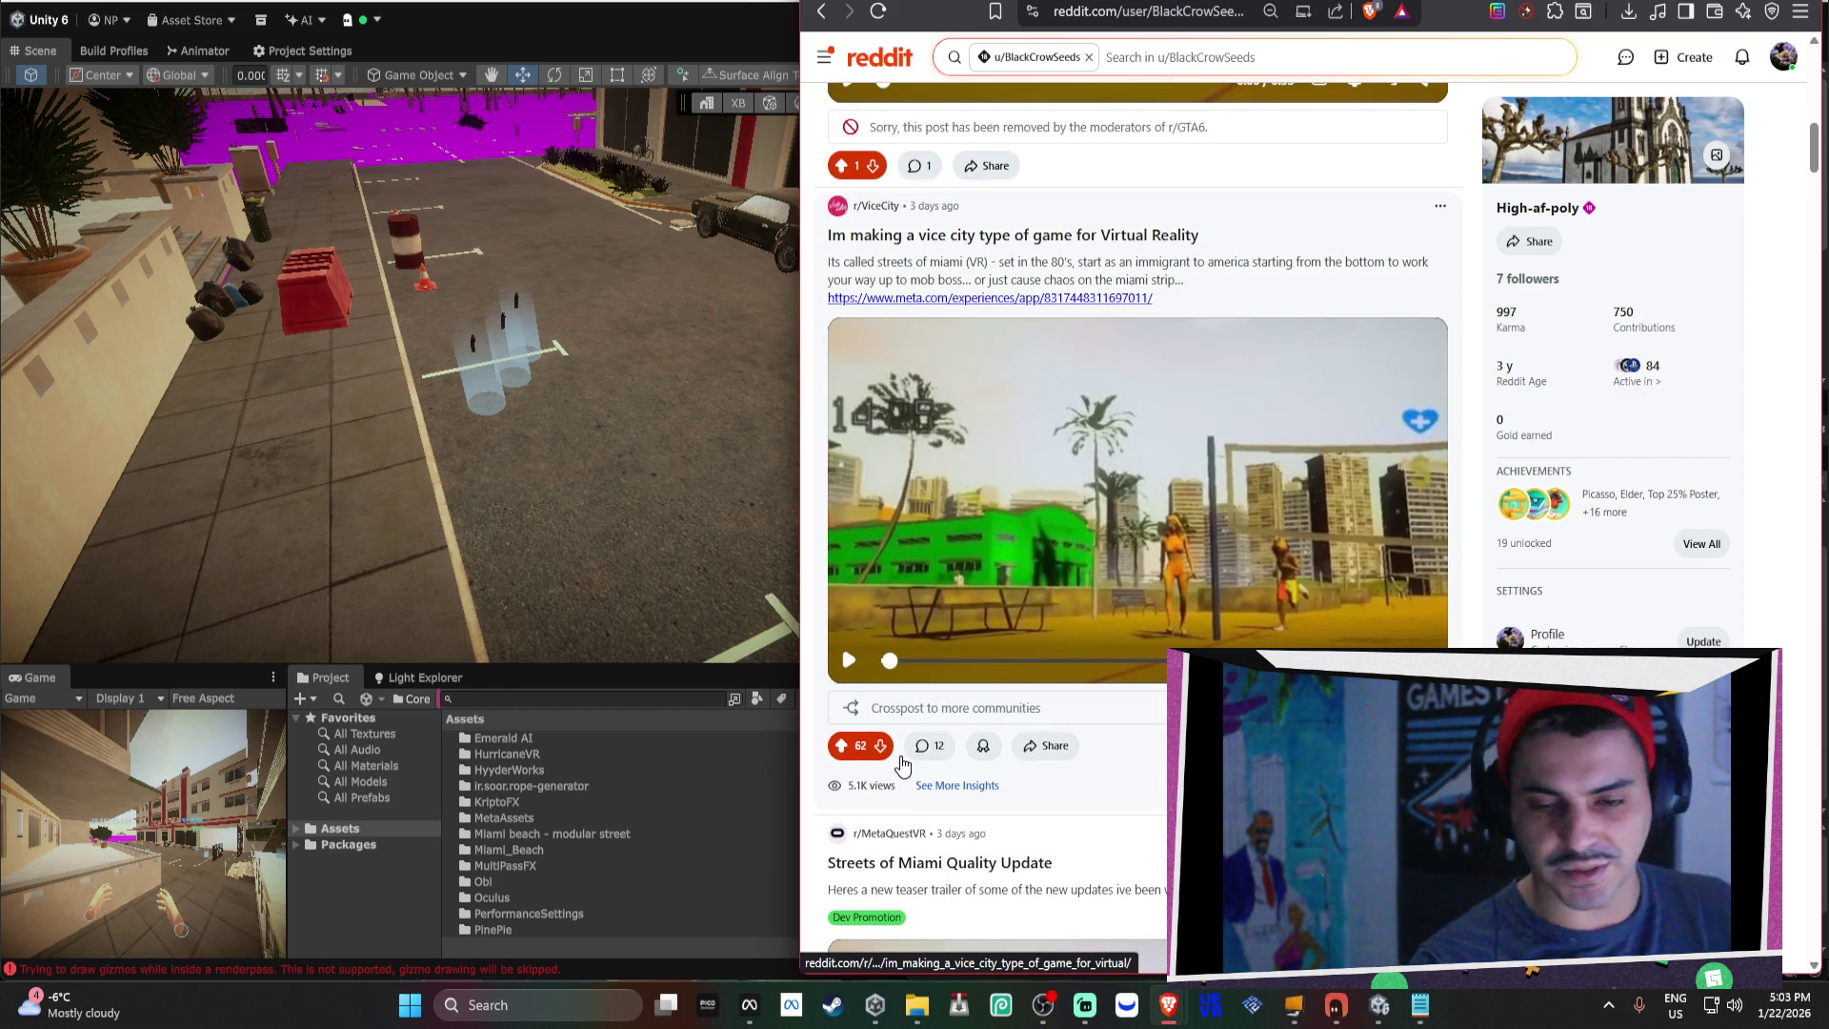
pyautogui.click(938, 747)
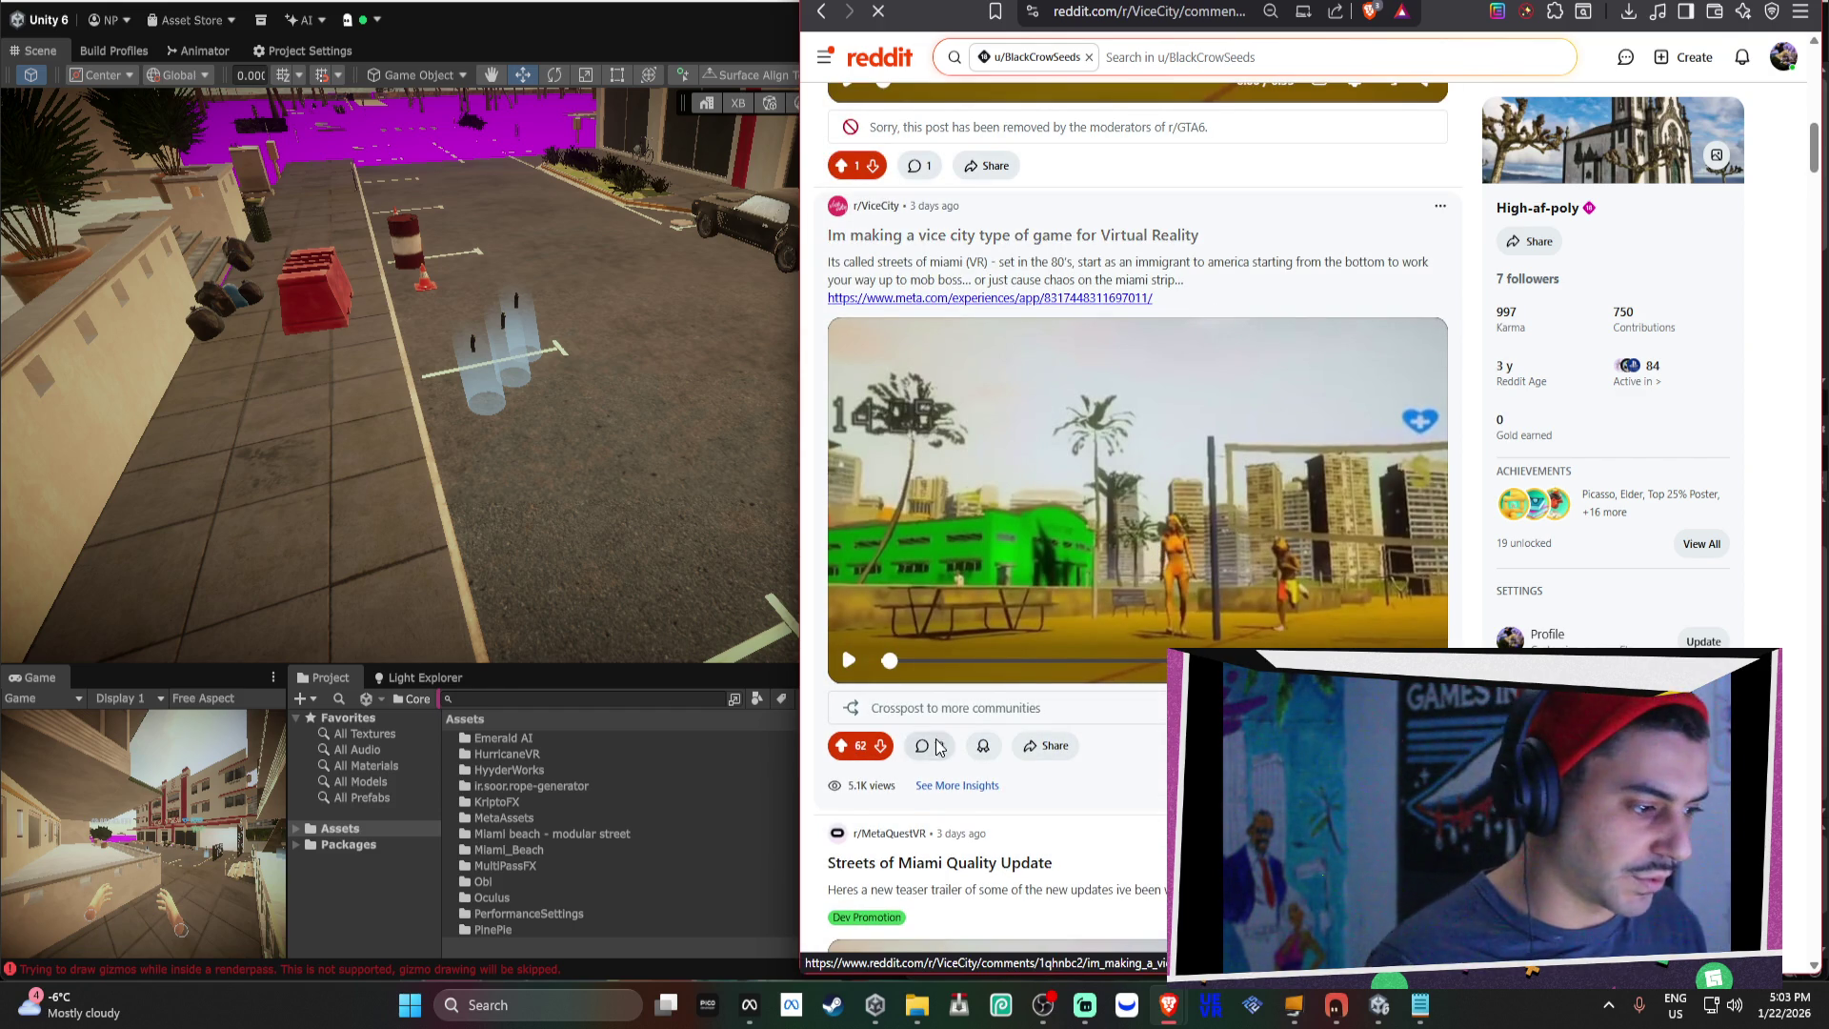
# Read the r/ViceCity thread's first comments, including the shadows criticism and praise.
pyautogui.scroll(-5, 1090, 522)
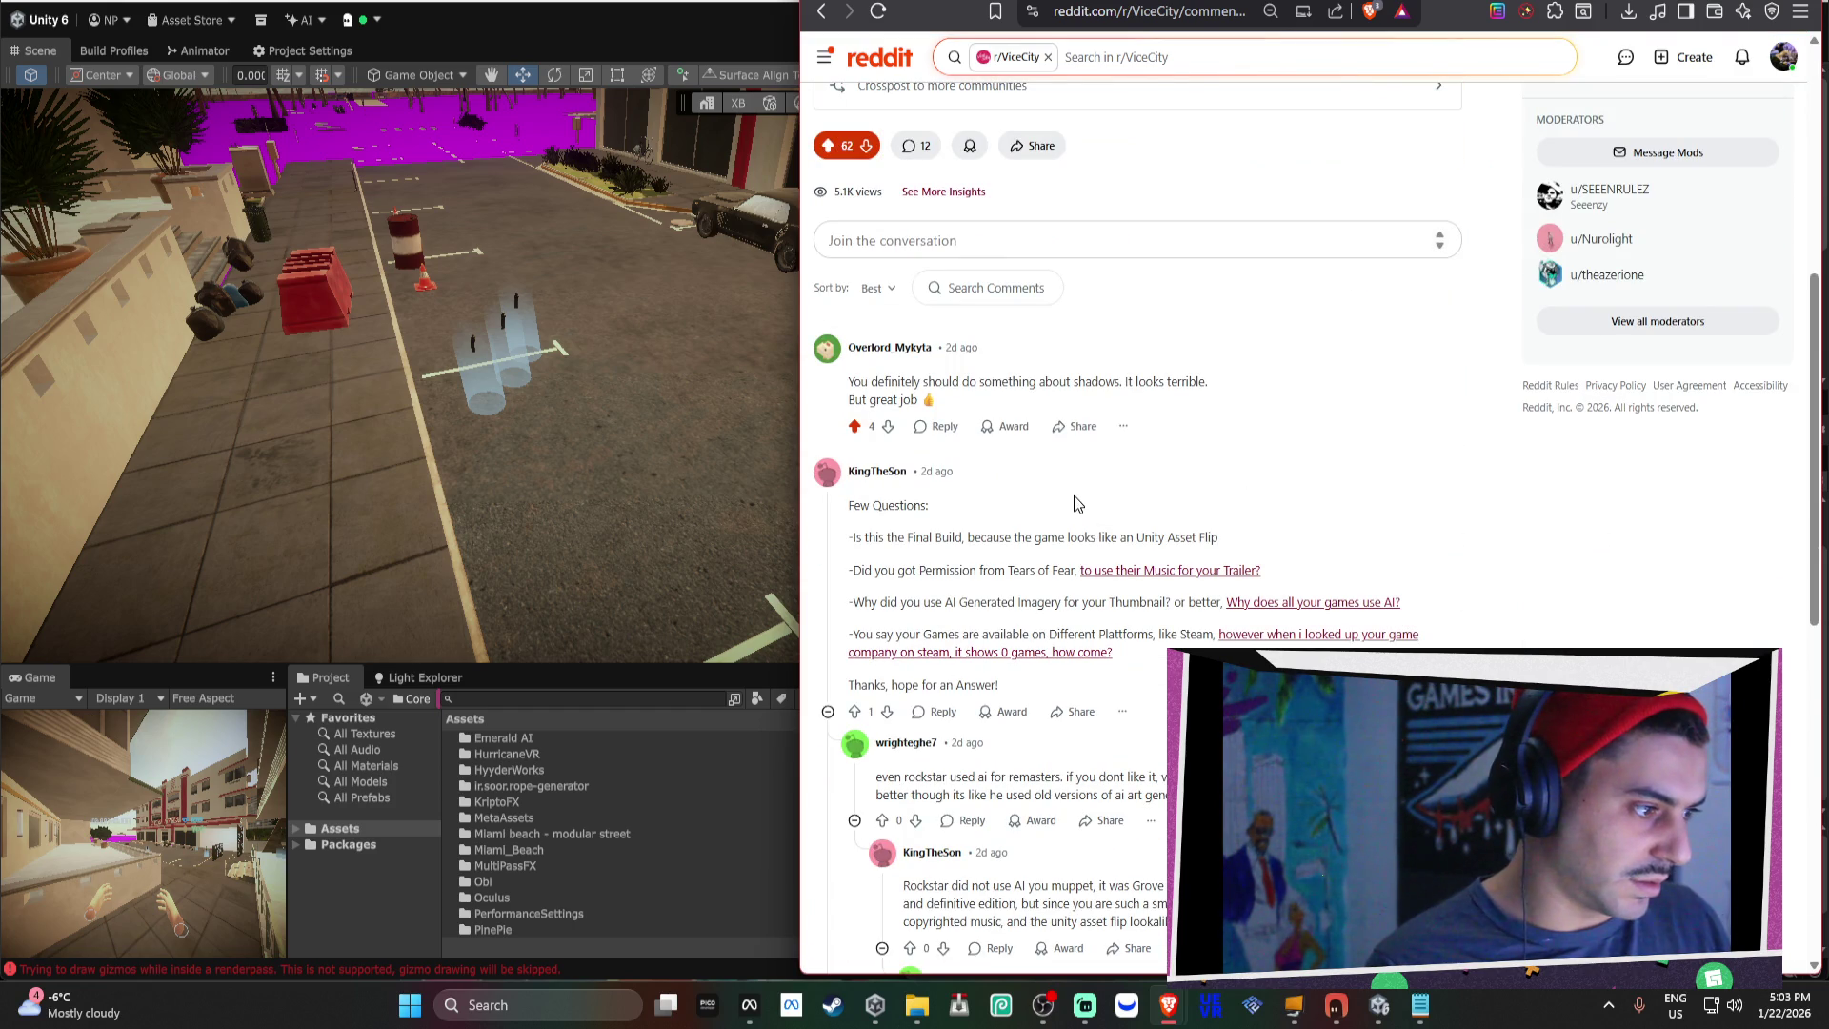
pyautogui.scroll(-1, 905, 297)
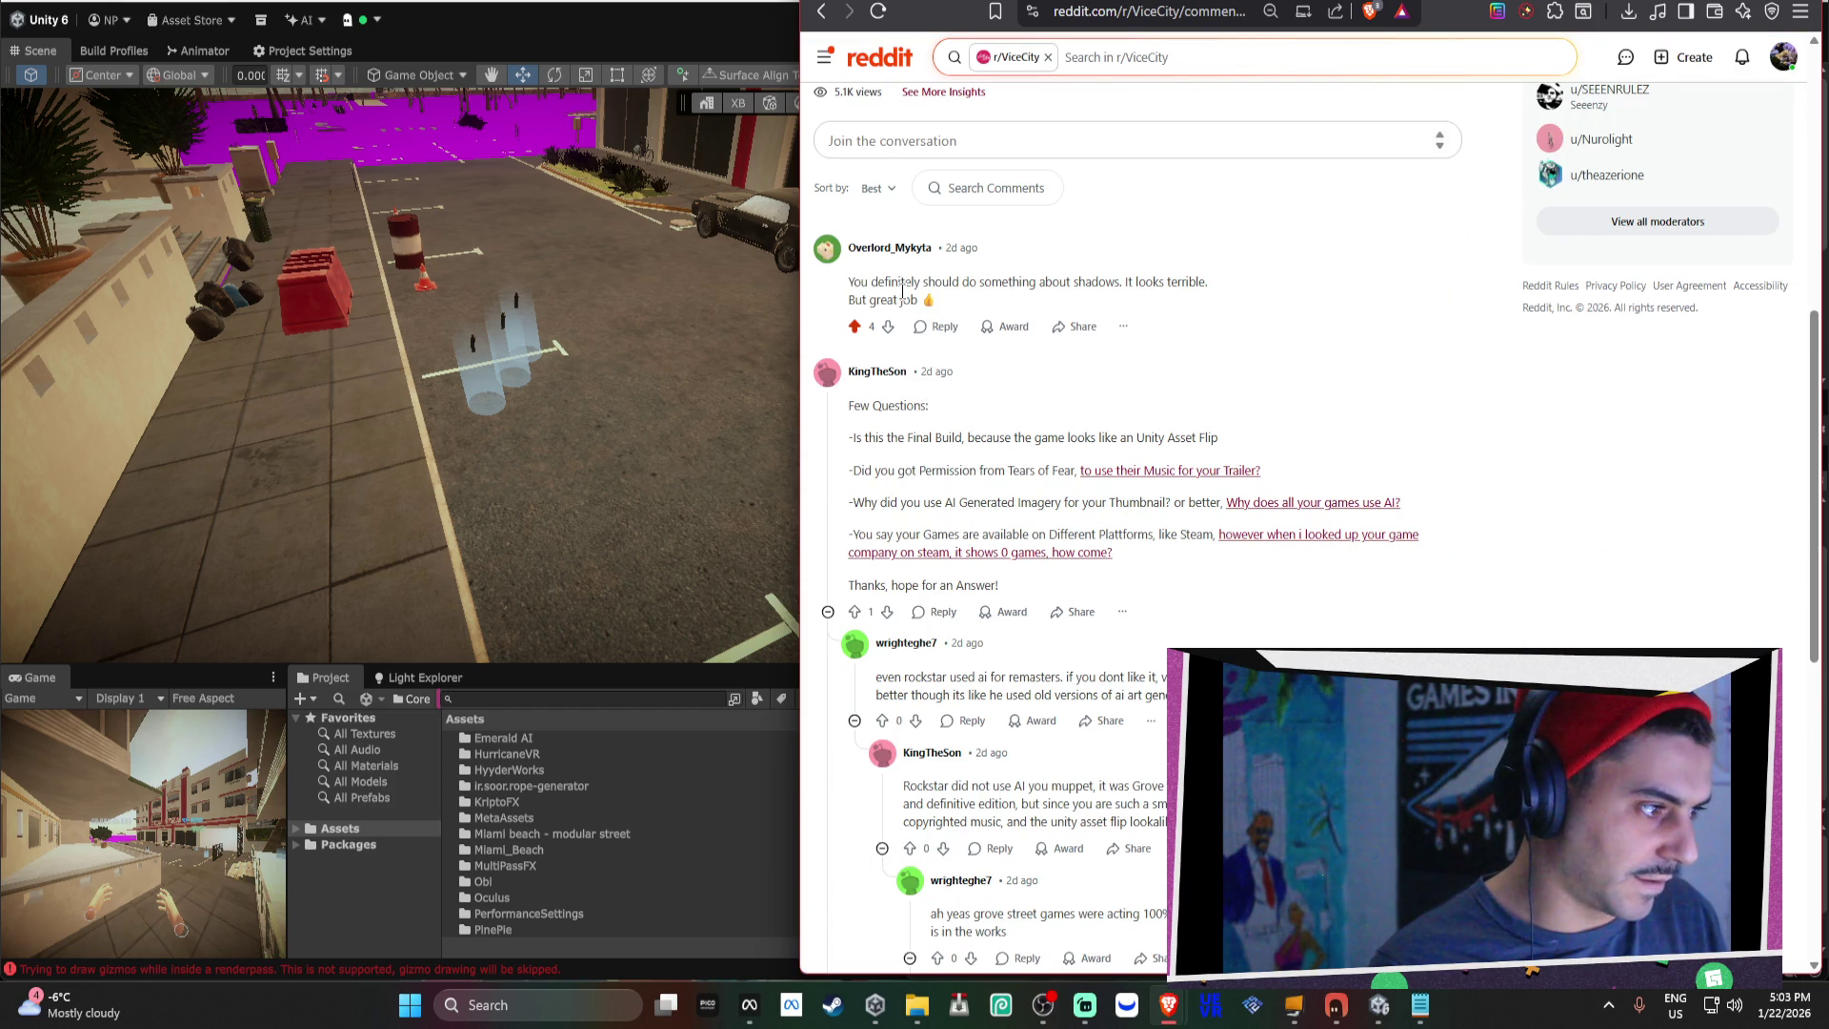
pyautogui.moveTo(855, 283); pyautogui.dragTo(1206, 283)
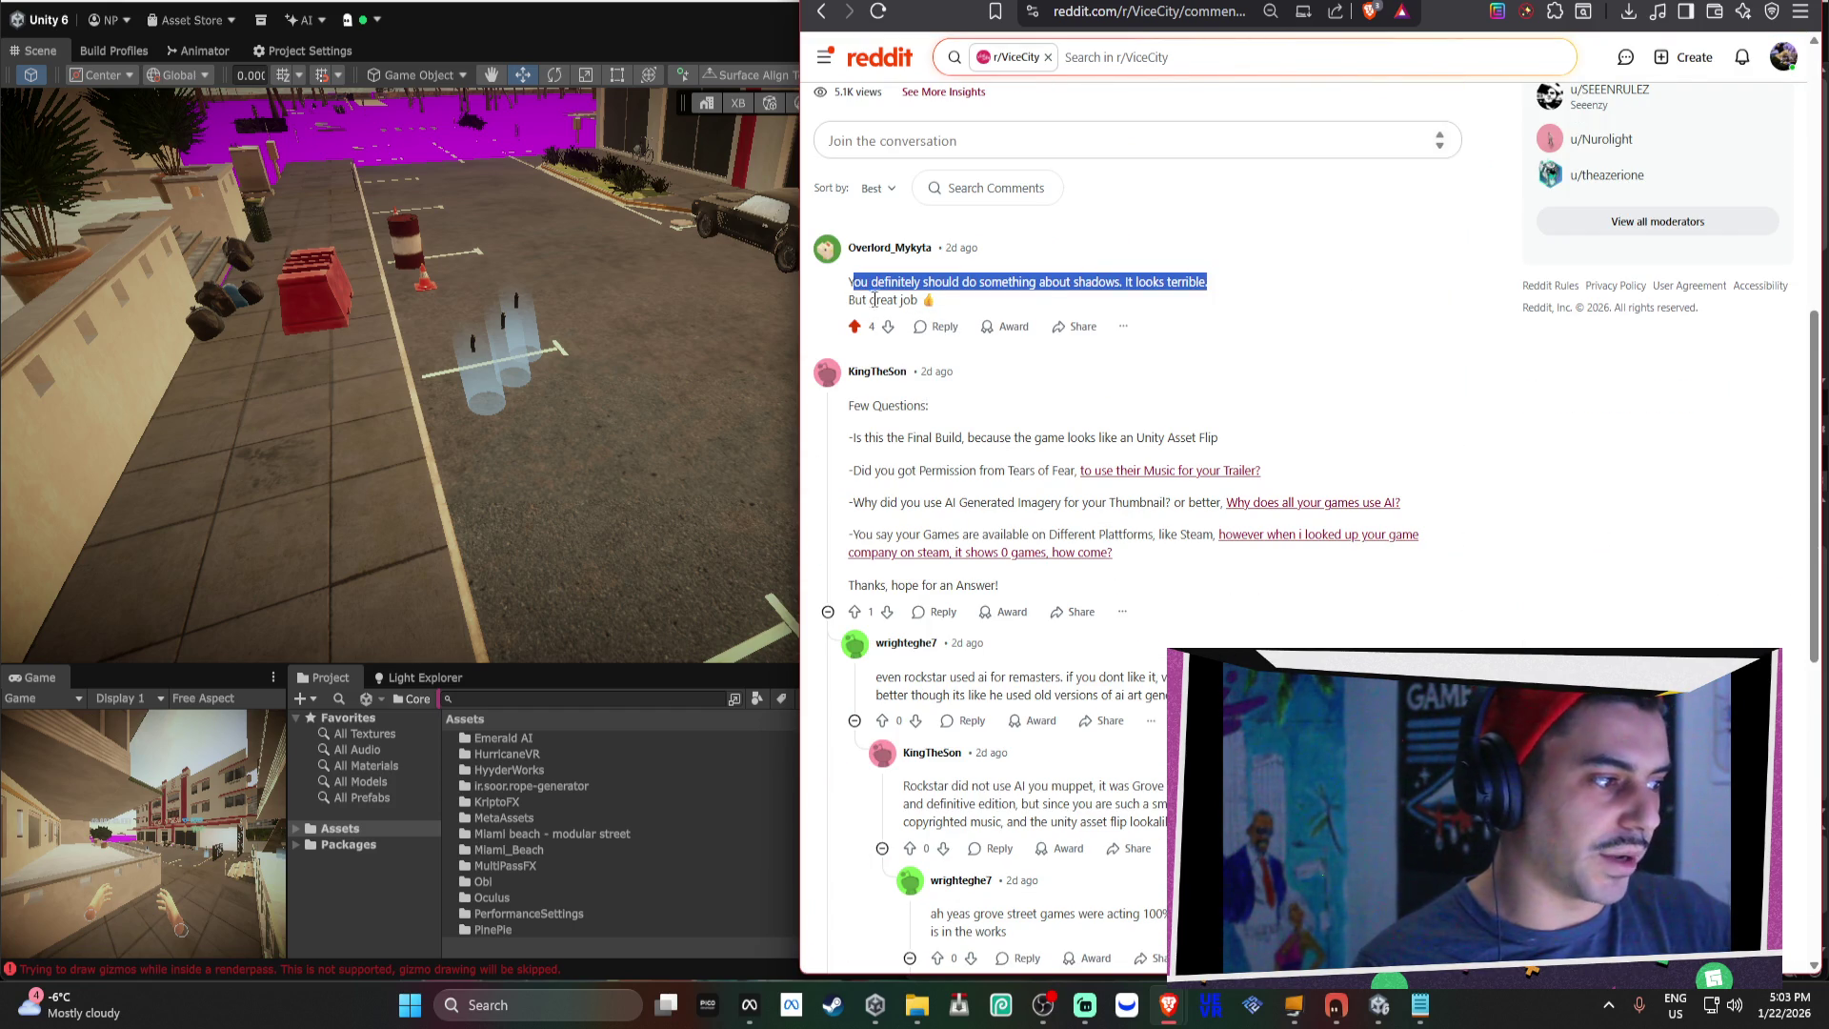
pyautogui.moveTo(880, 300); pyautogui.dragTo(1025, 343)
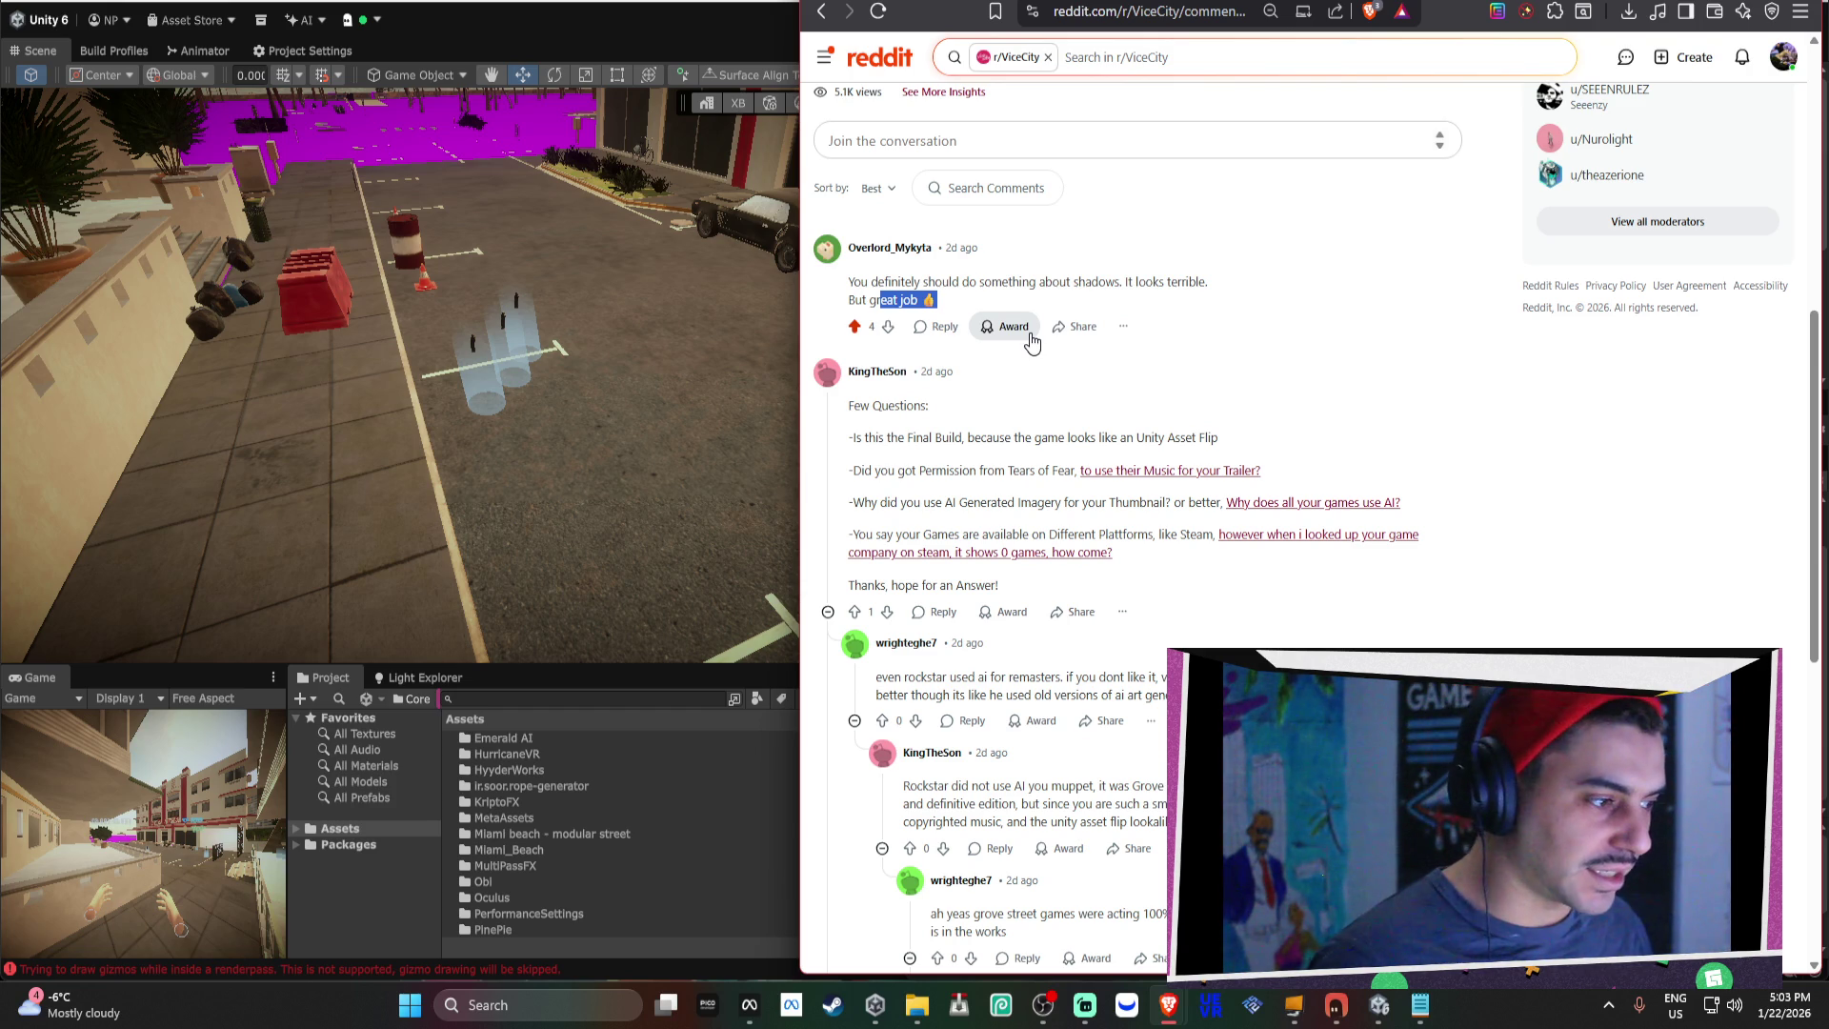
pyautogui.scroll(-1, 1086, 391)
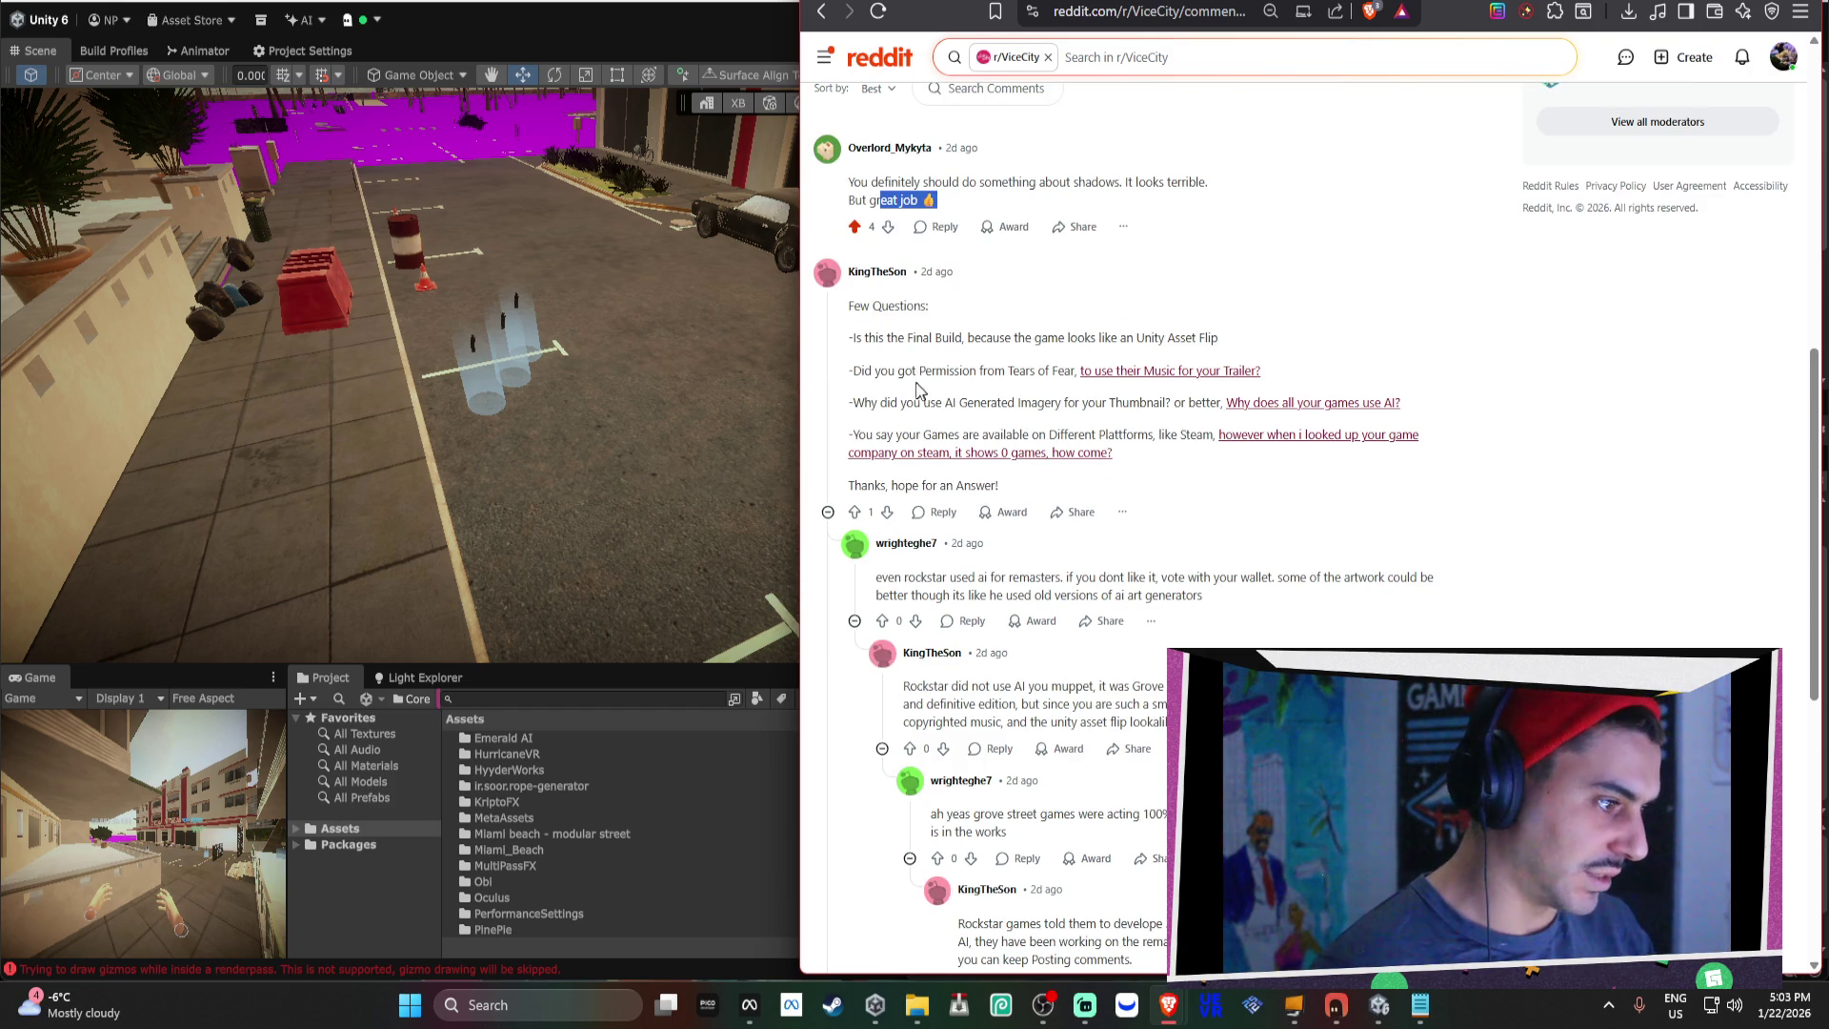
# Downvote the Few Questions comment and Rockstar reply; upvote the AI-remasters and grove street games replies.
pyautogui.moveTo(860, 306); pyautogui.dragTo(1029, 400)
pyautogui.click(888, 512)
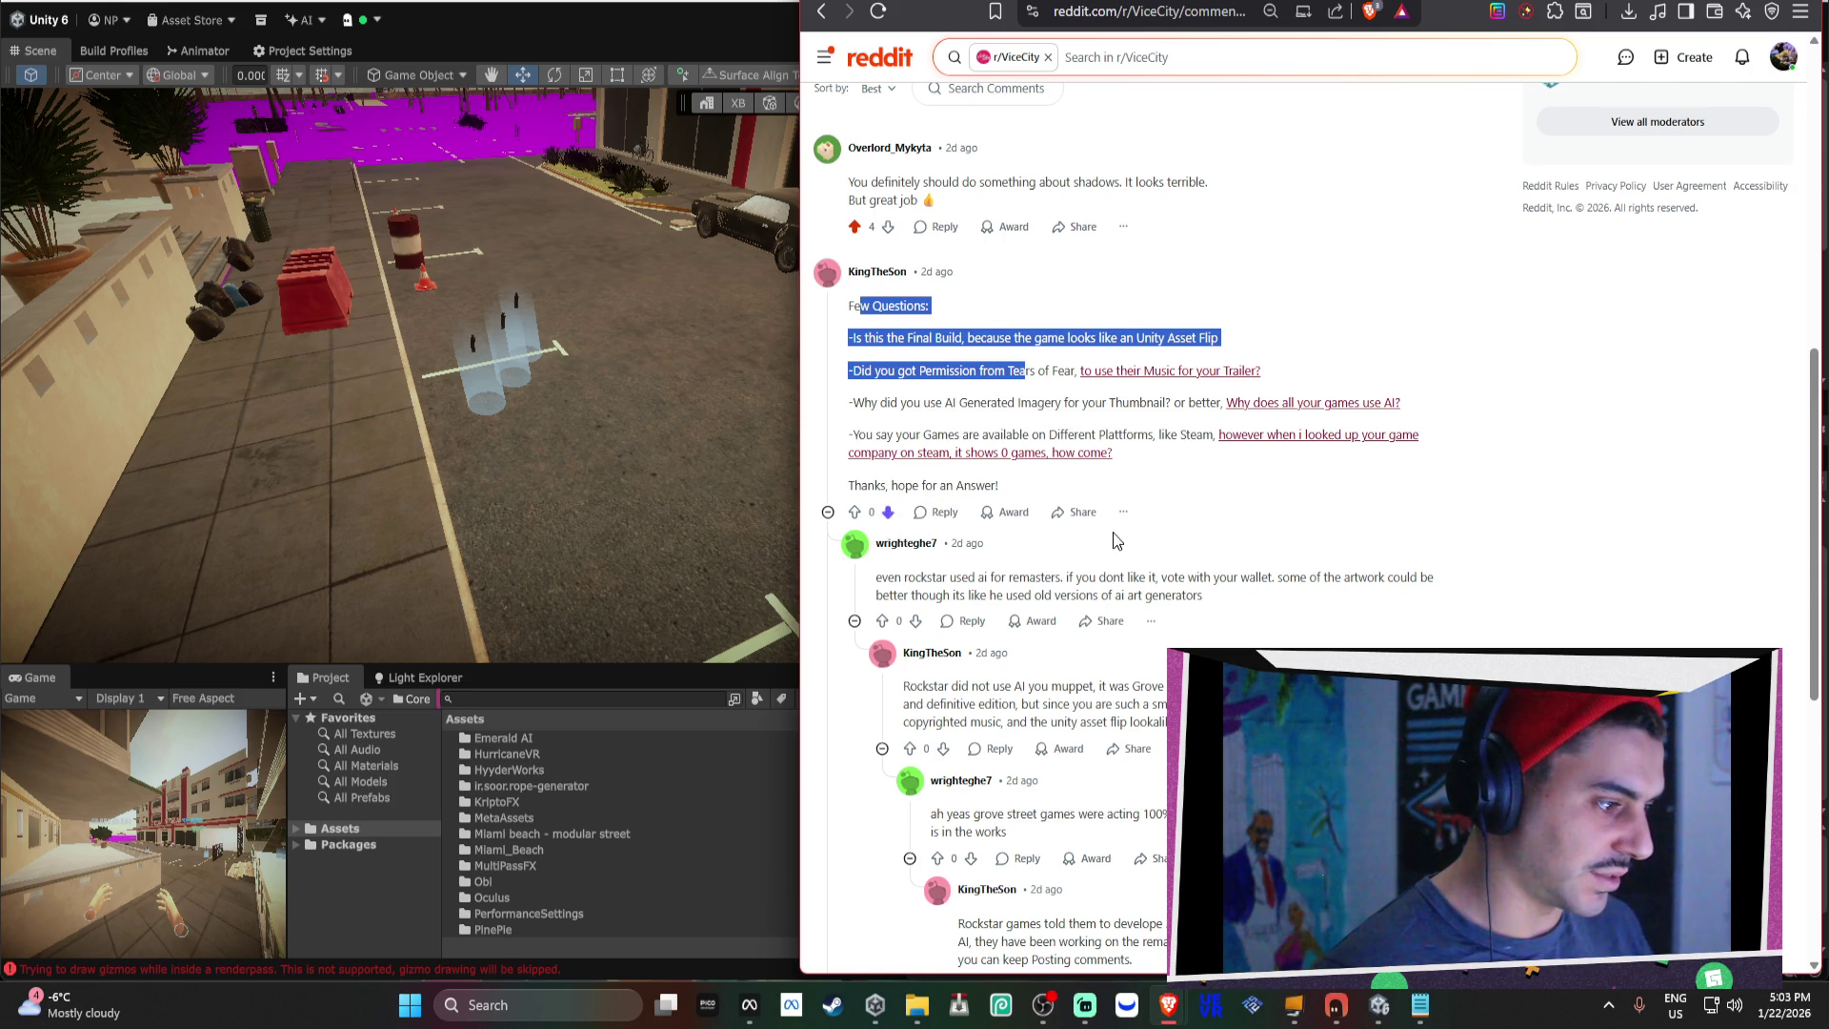
pyautogui.scroll(-1, 891, 514)
pyautogui.click(882, 521)
pyautogui.click(910, 649)
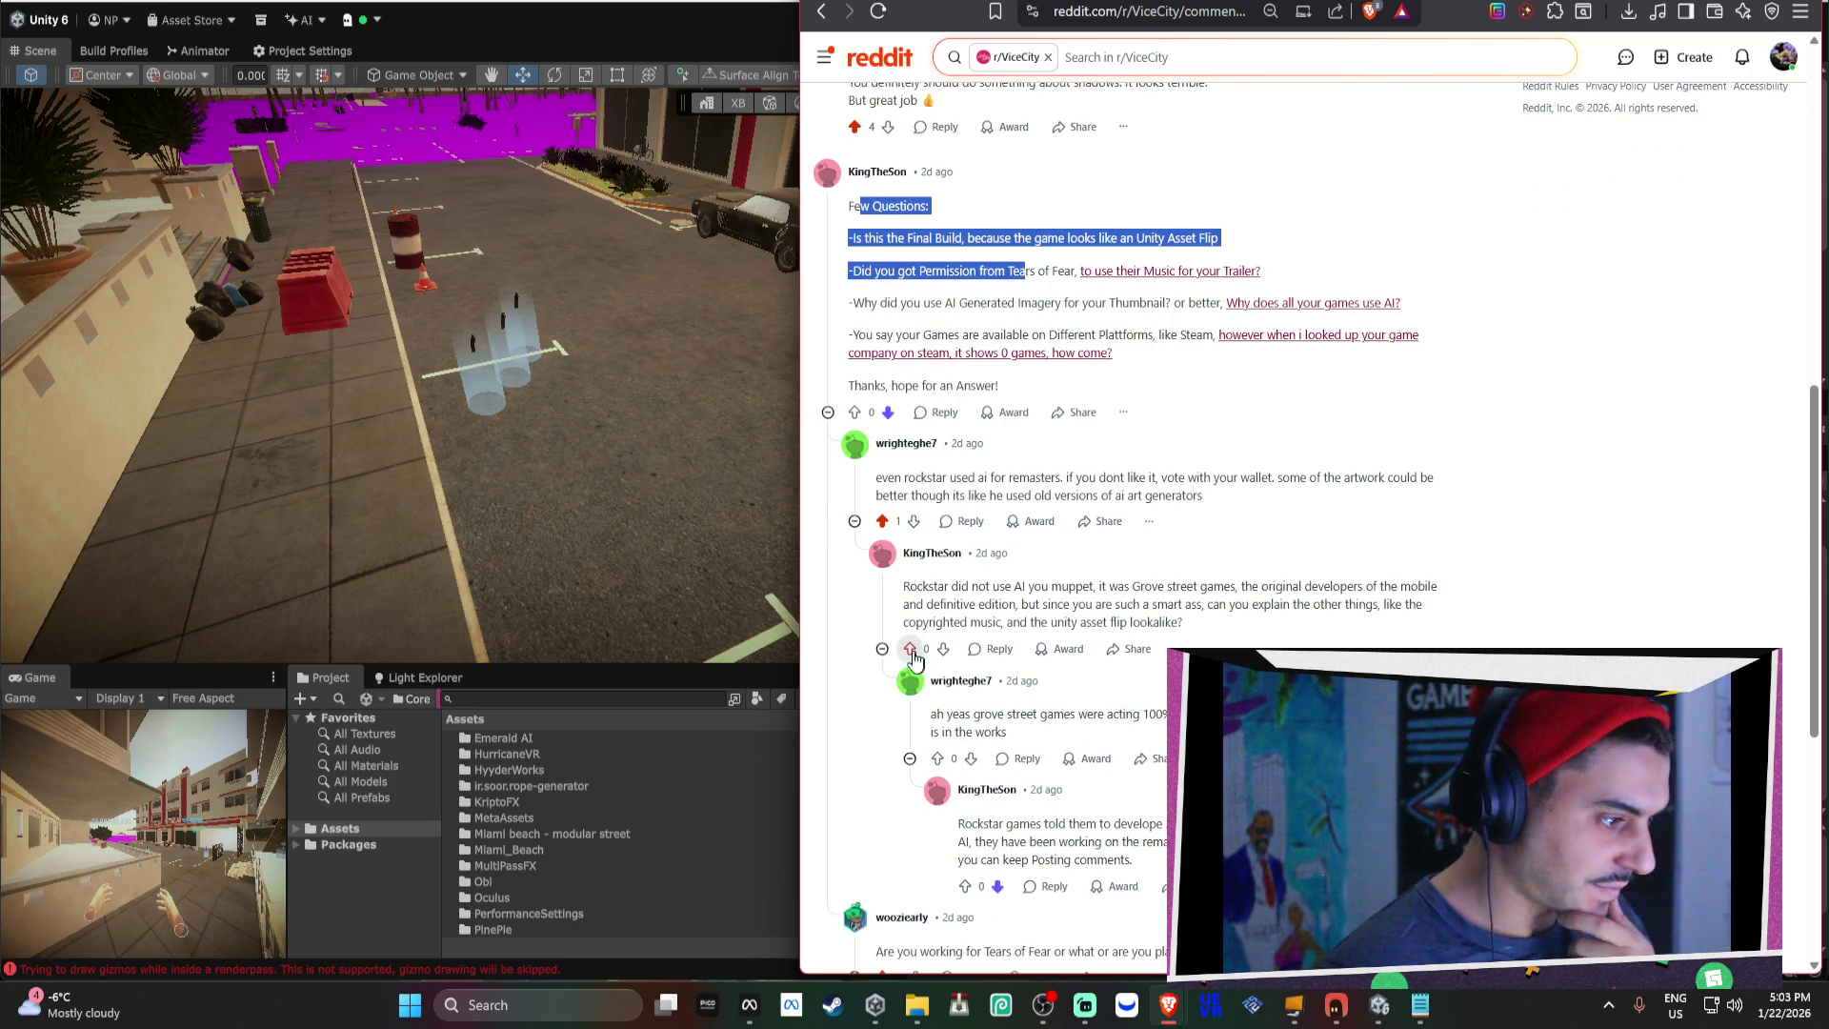
pyautogui.scroll(-1, 986, 653)
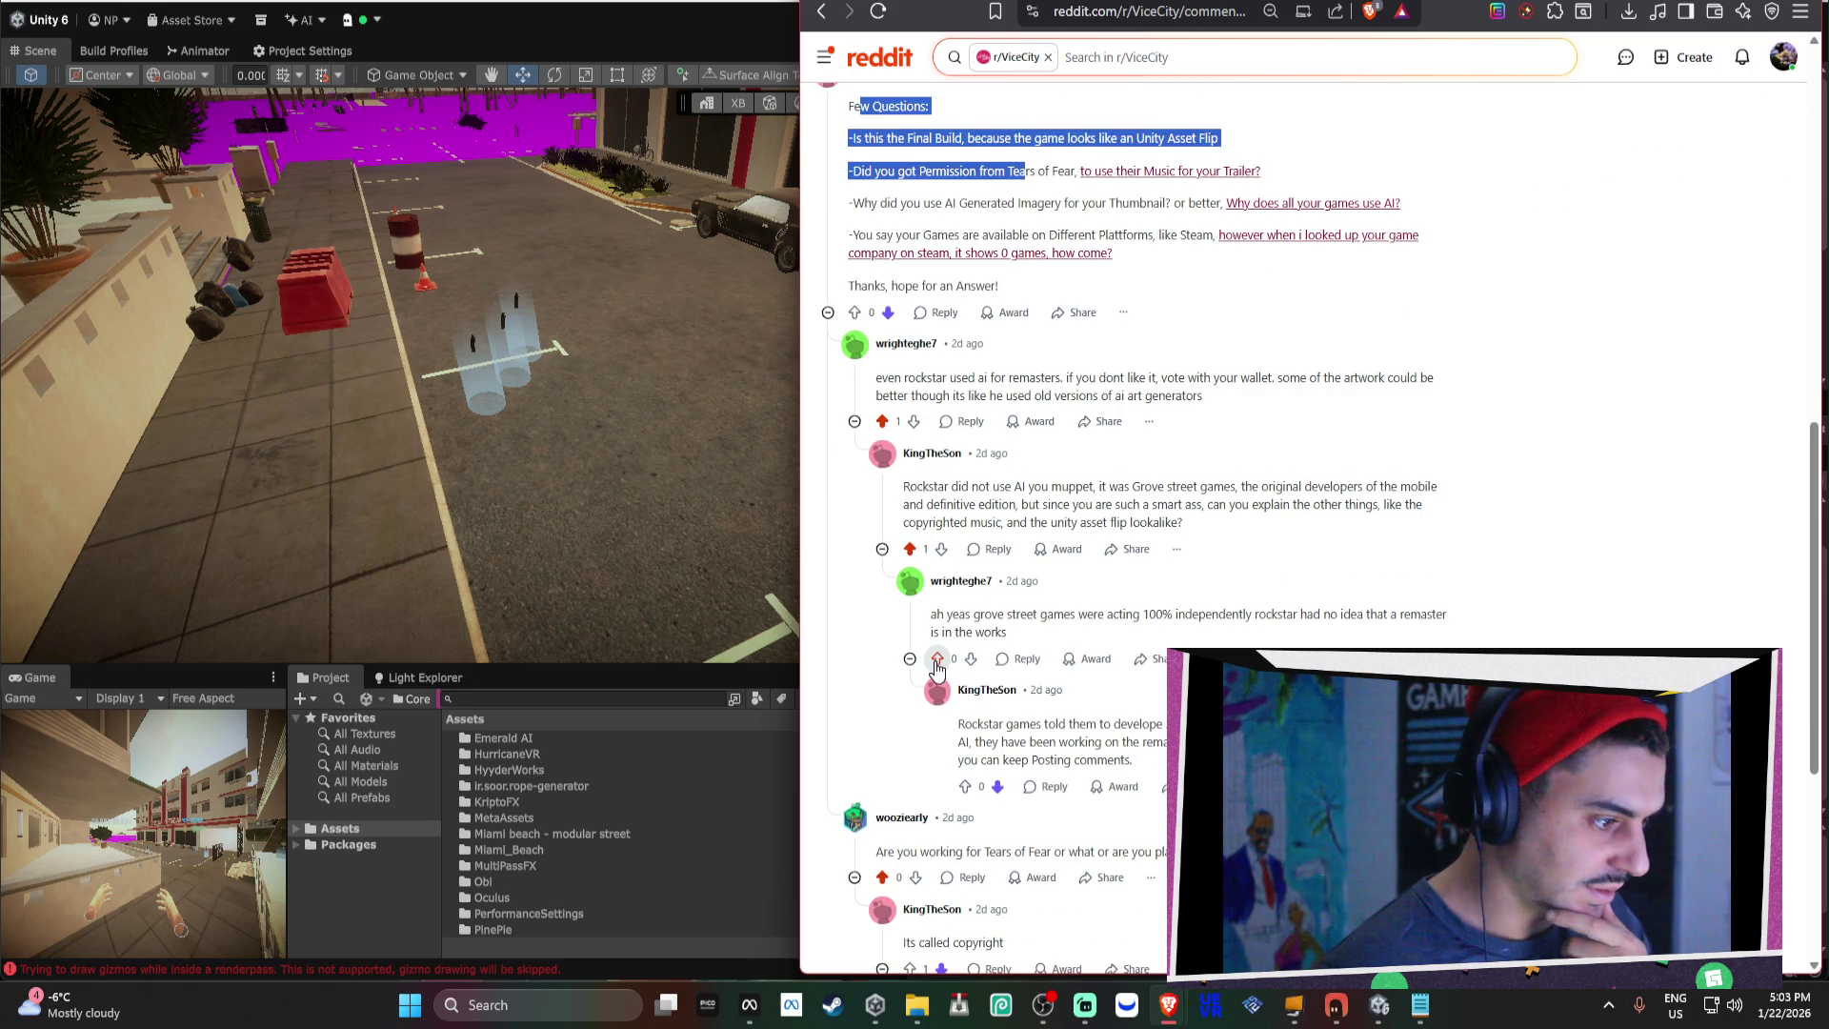
pyautogui.click(941, 549)
pyautogui.click(937, 658)
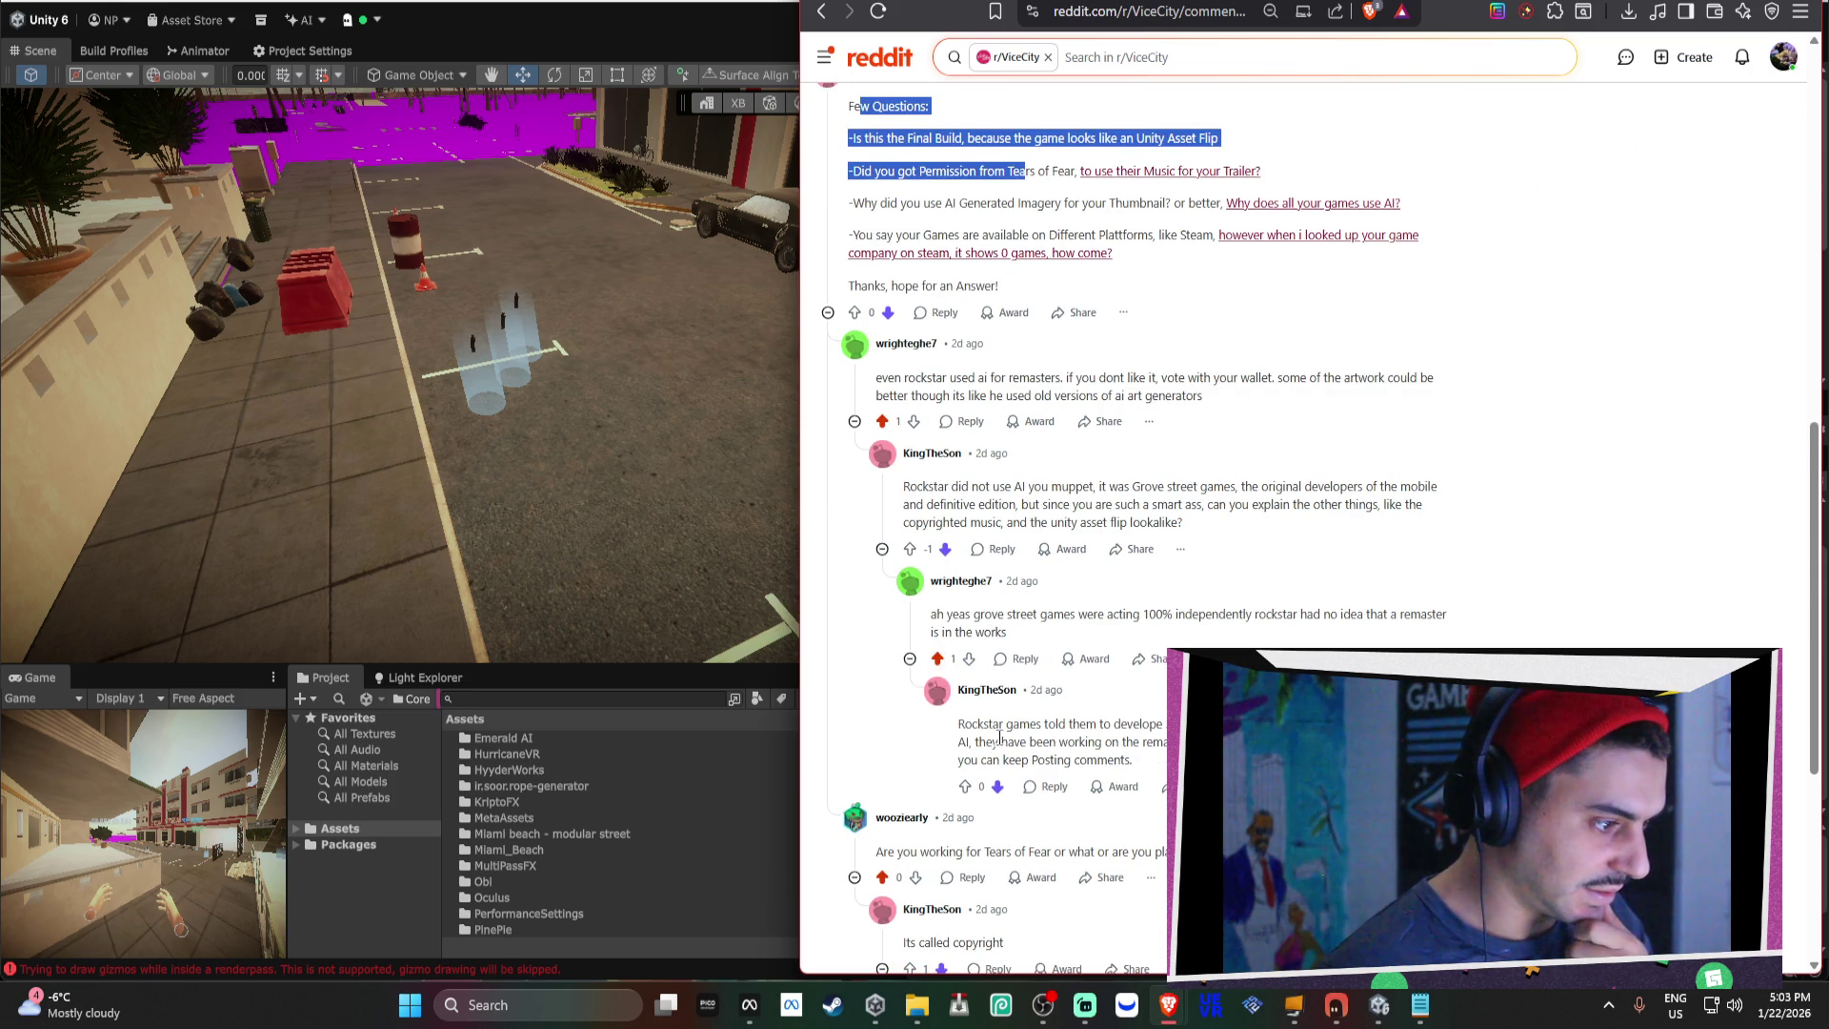
pyautogui.scroll(-5, 972, 686)
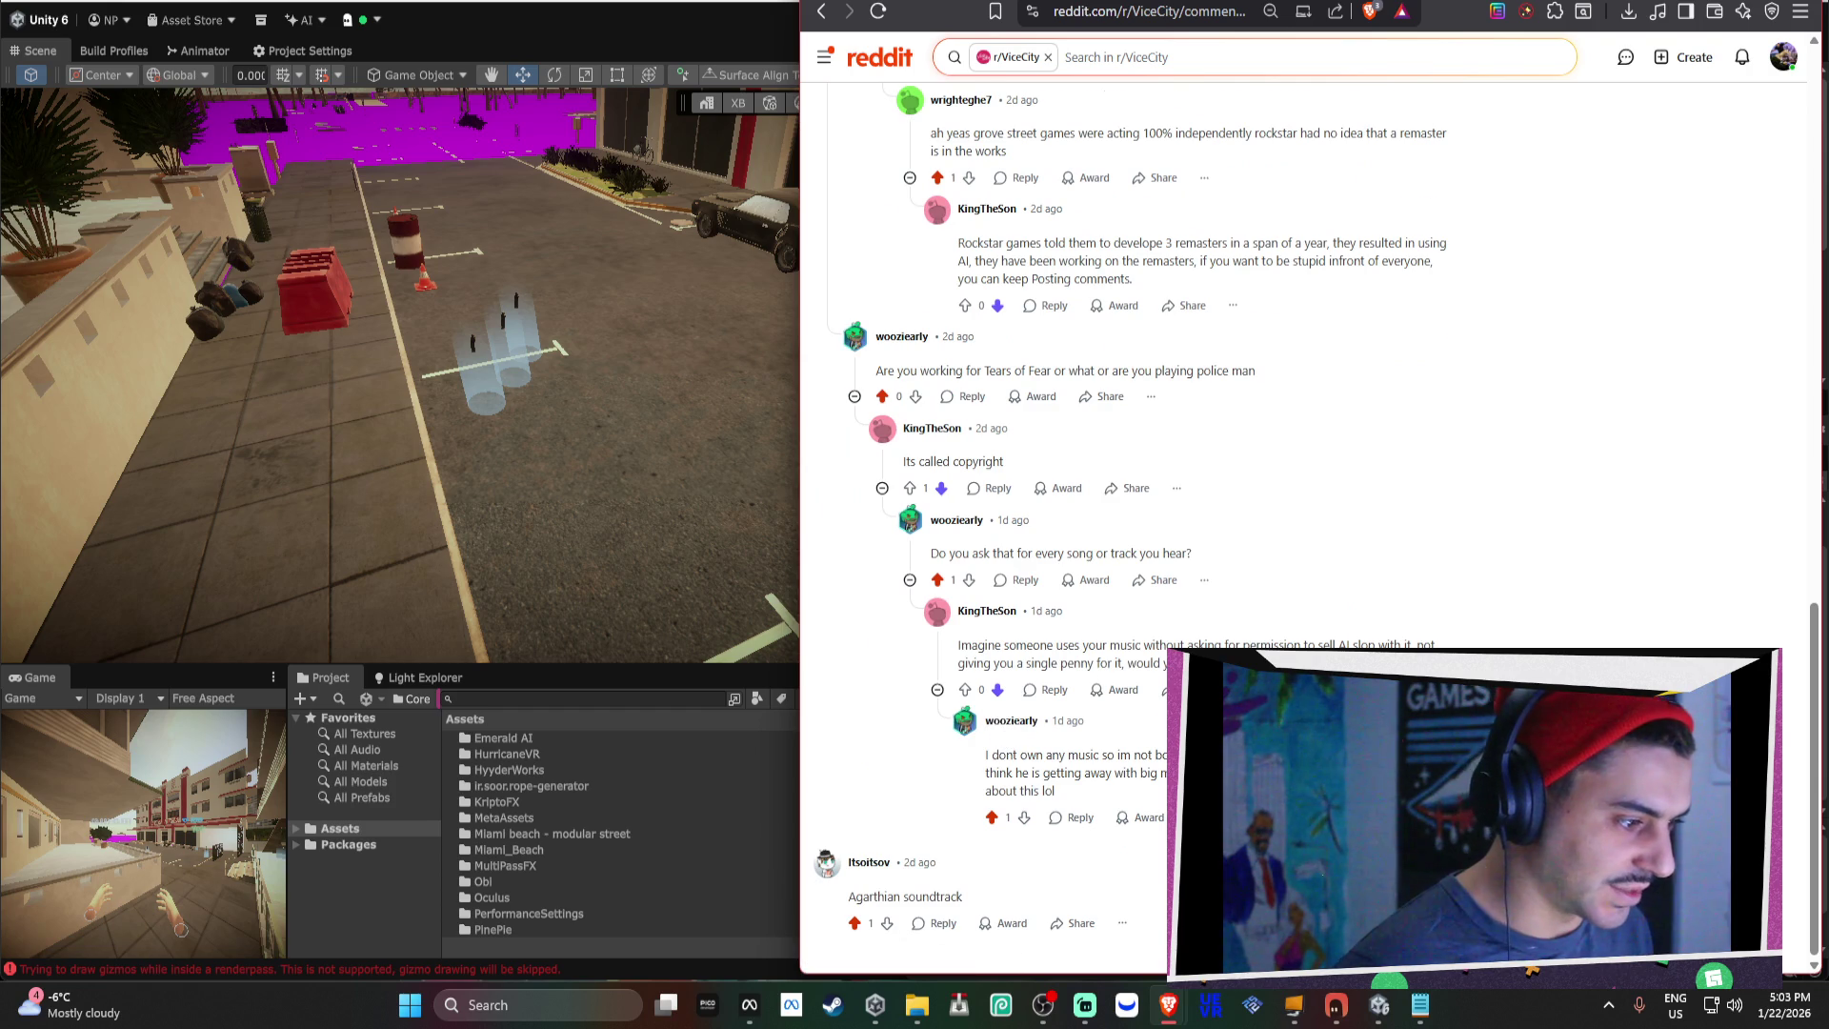
# Reread the Few Questions comment's asset flip, music permission, AI imagery and Steam games questions.
pyautogui.scroll(5, 853, 942)
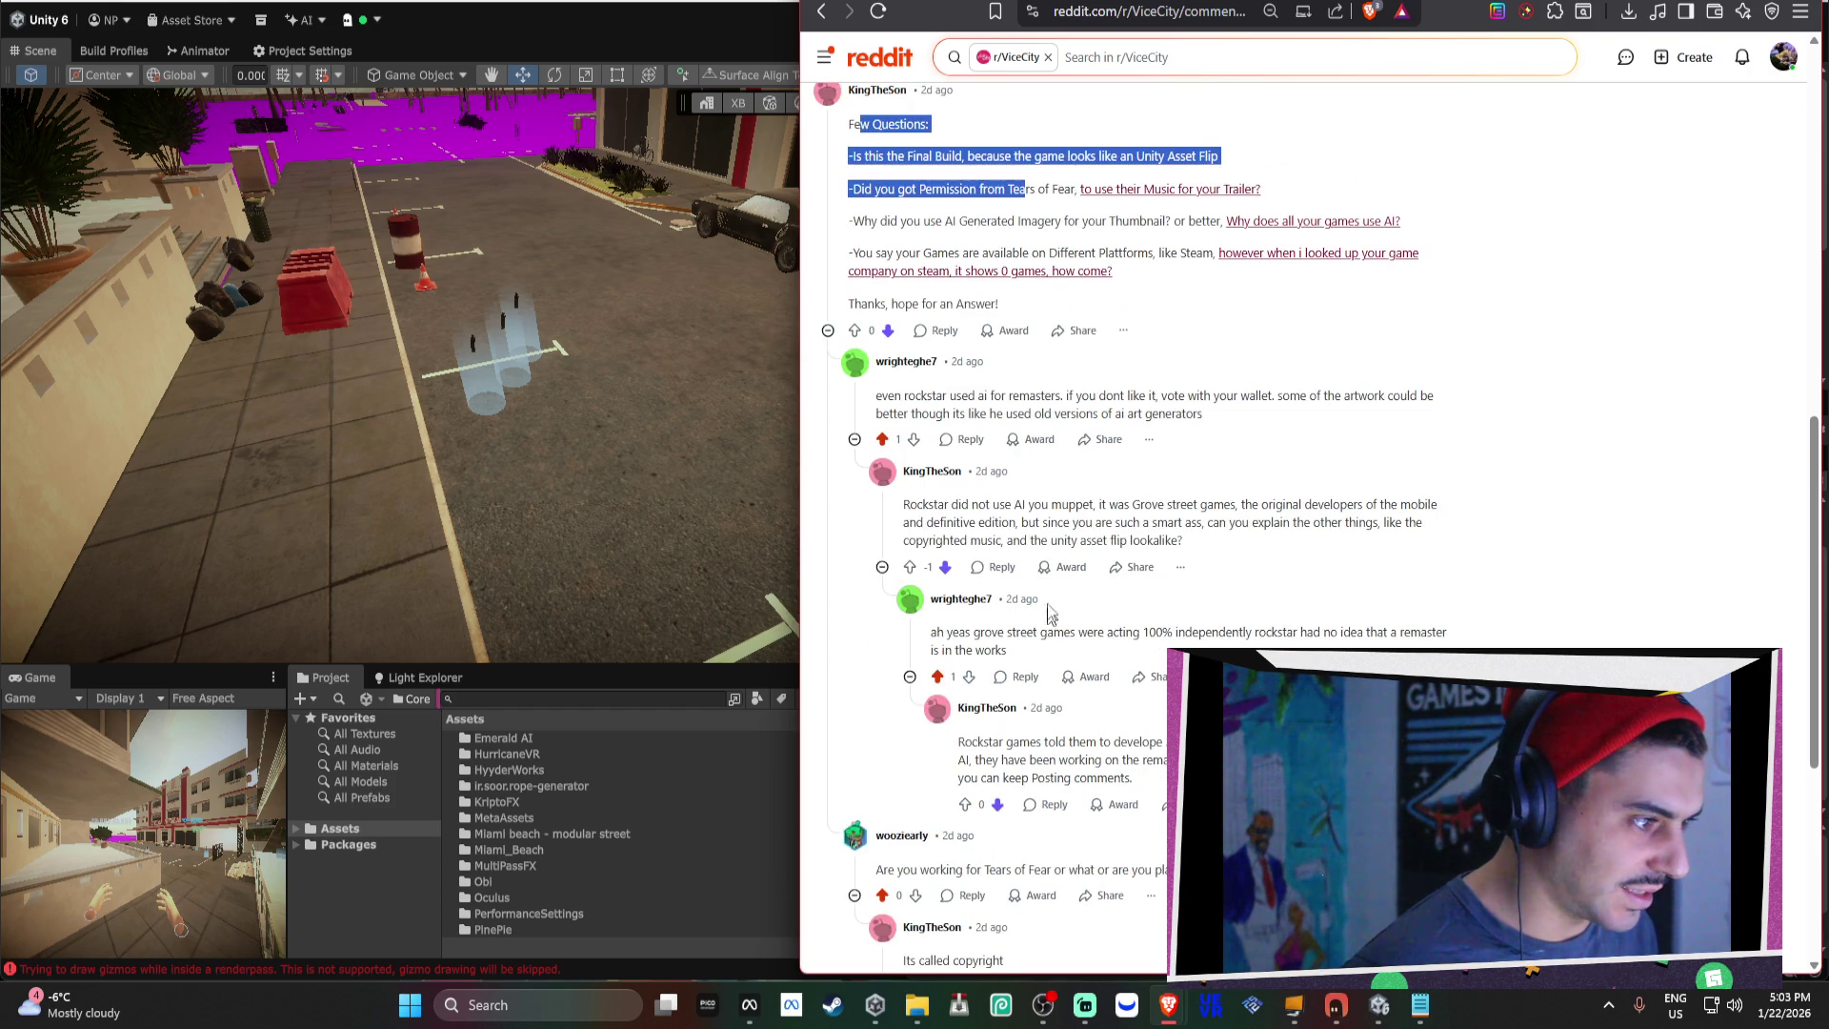
pyautogui.scroll(2, 978, 497)
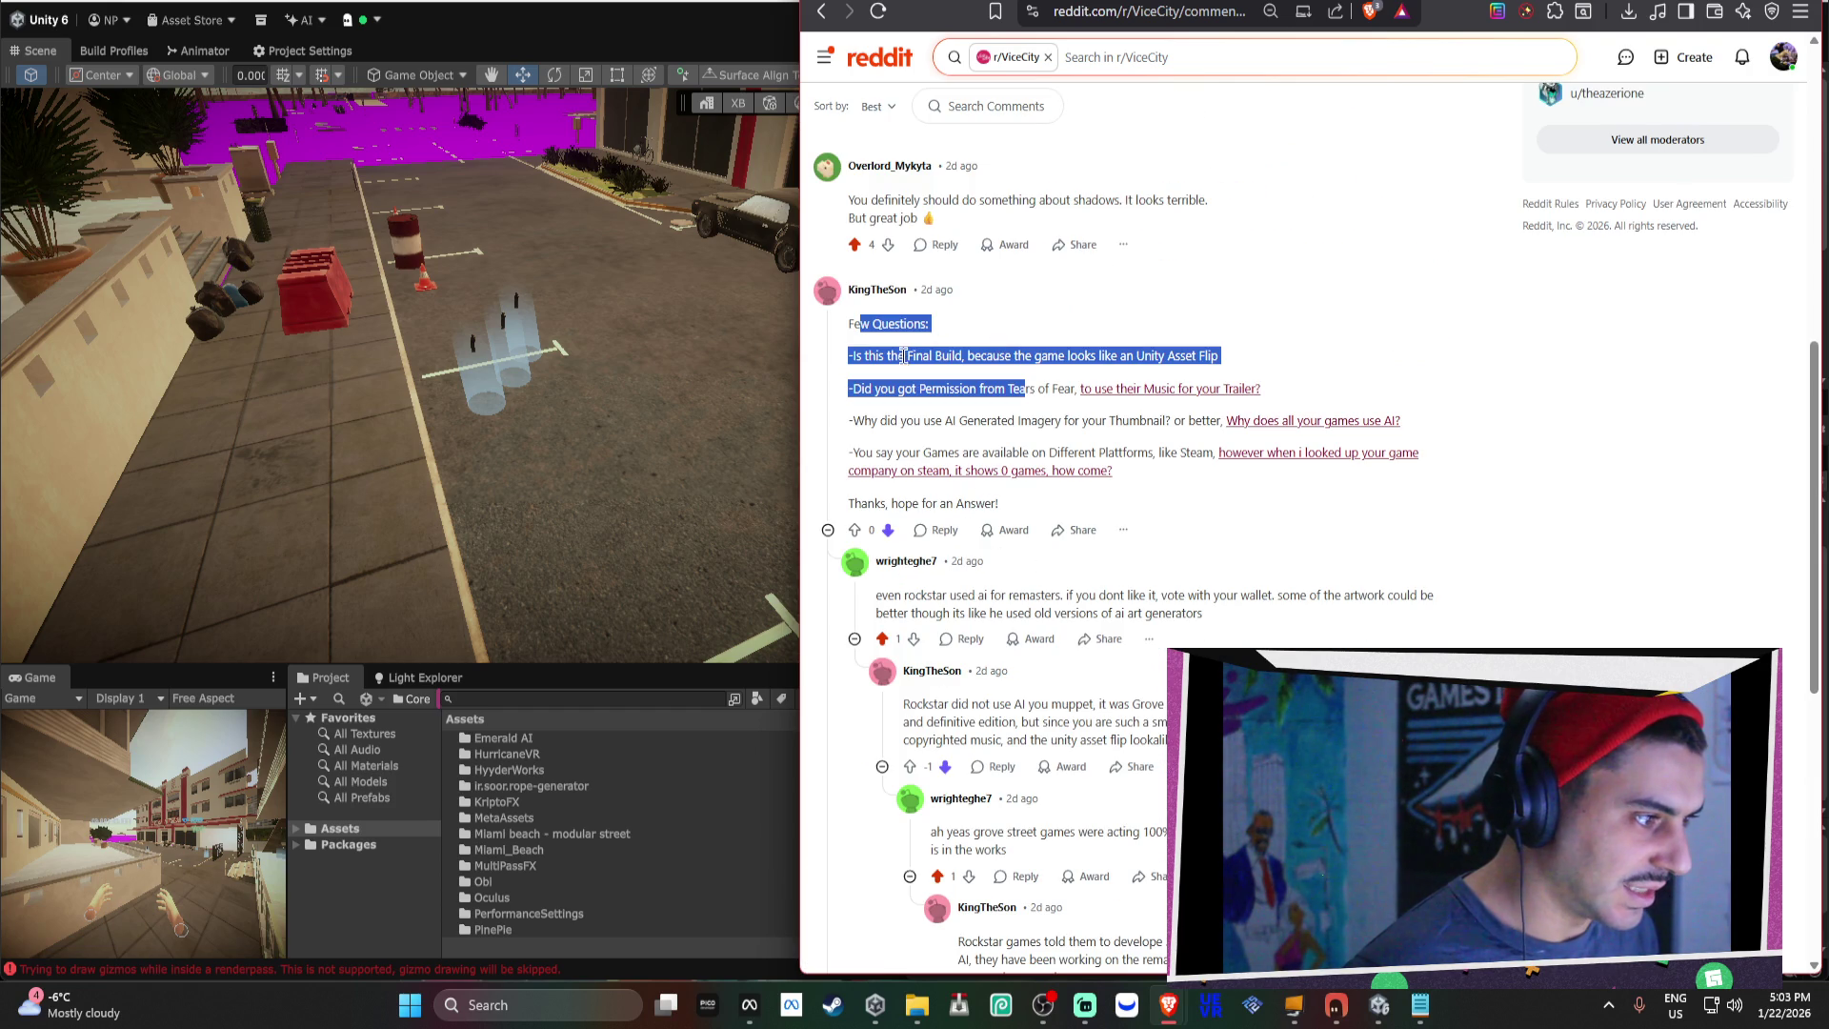
pyautogui.click(891, 359)
pyautogui.moveTo(853, 355); pyautogui.dragTo(1218, 357)
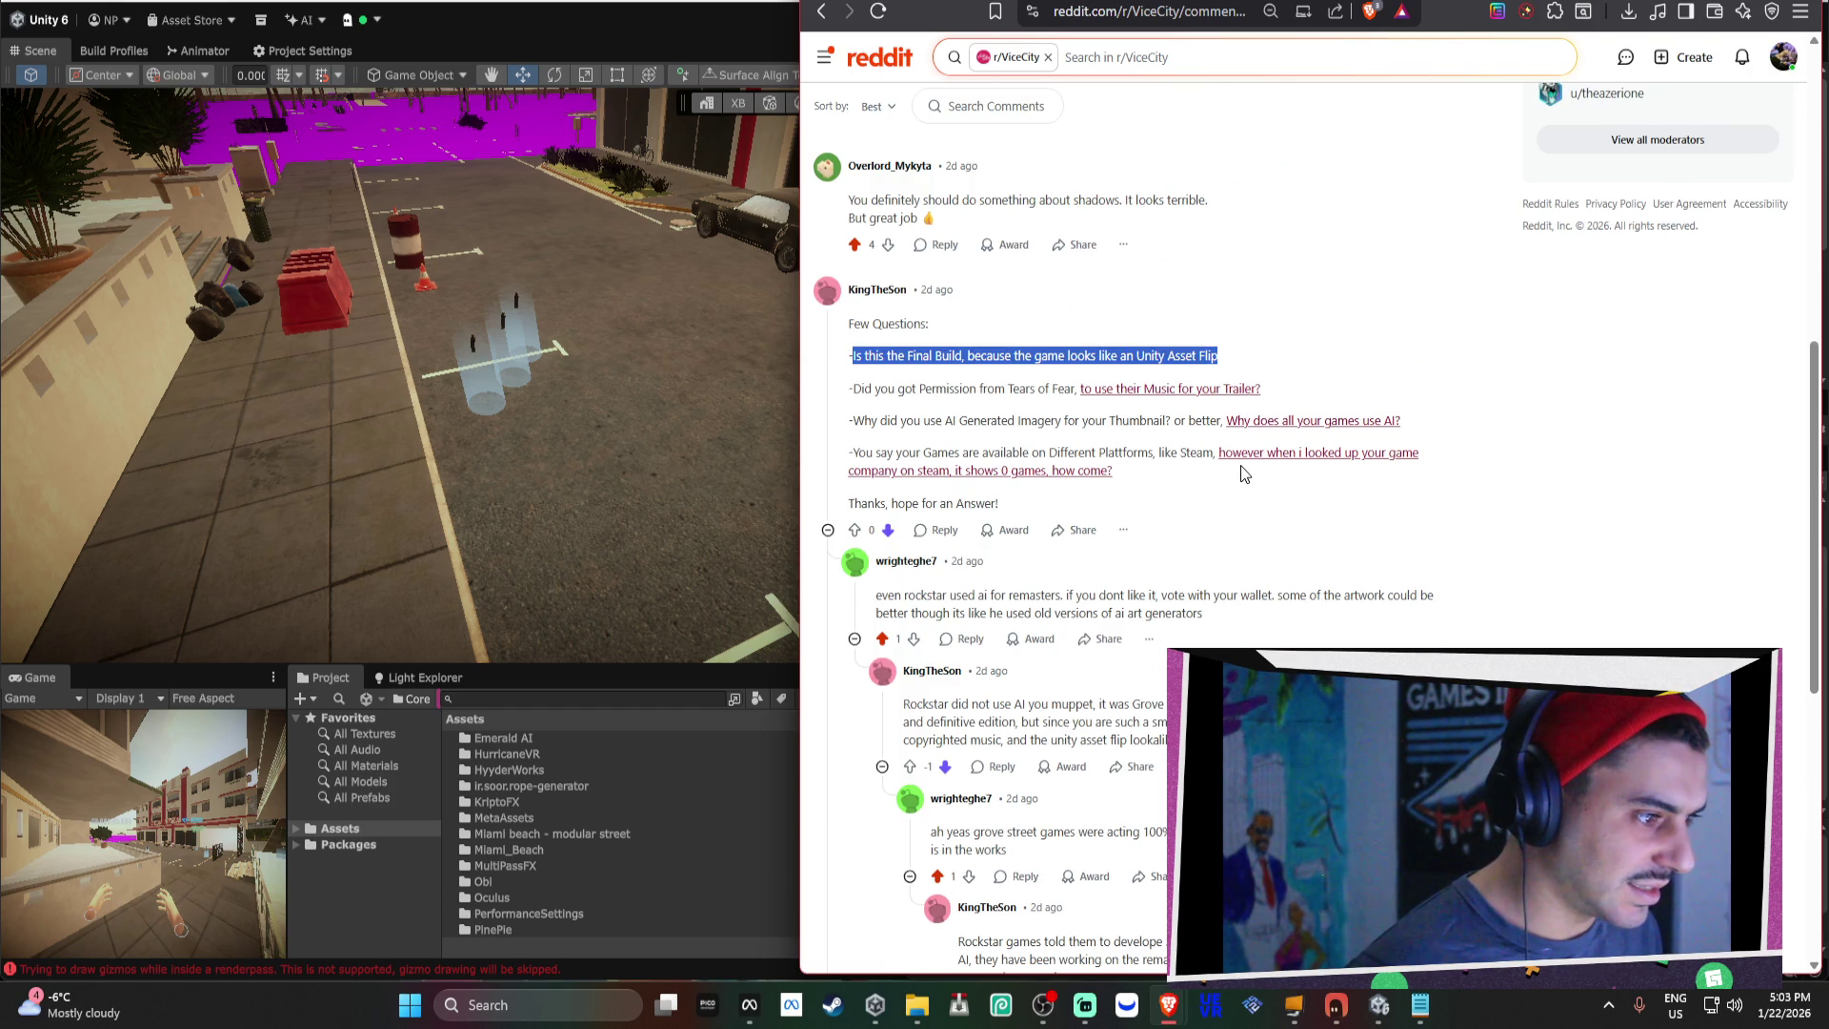
pyautogui.scroll(1, 1163, 491)
pyautogui.click(895, 505)
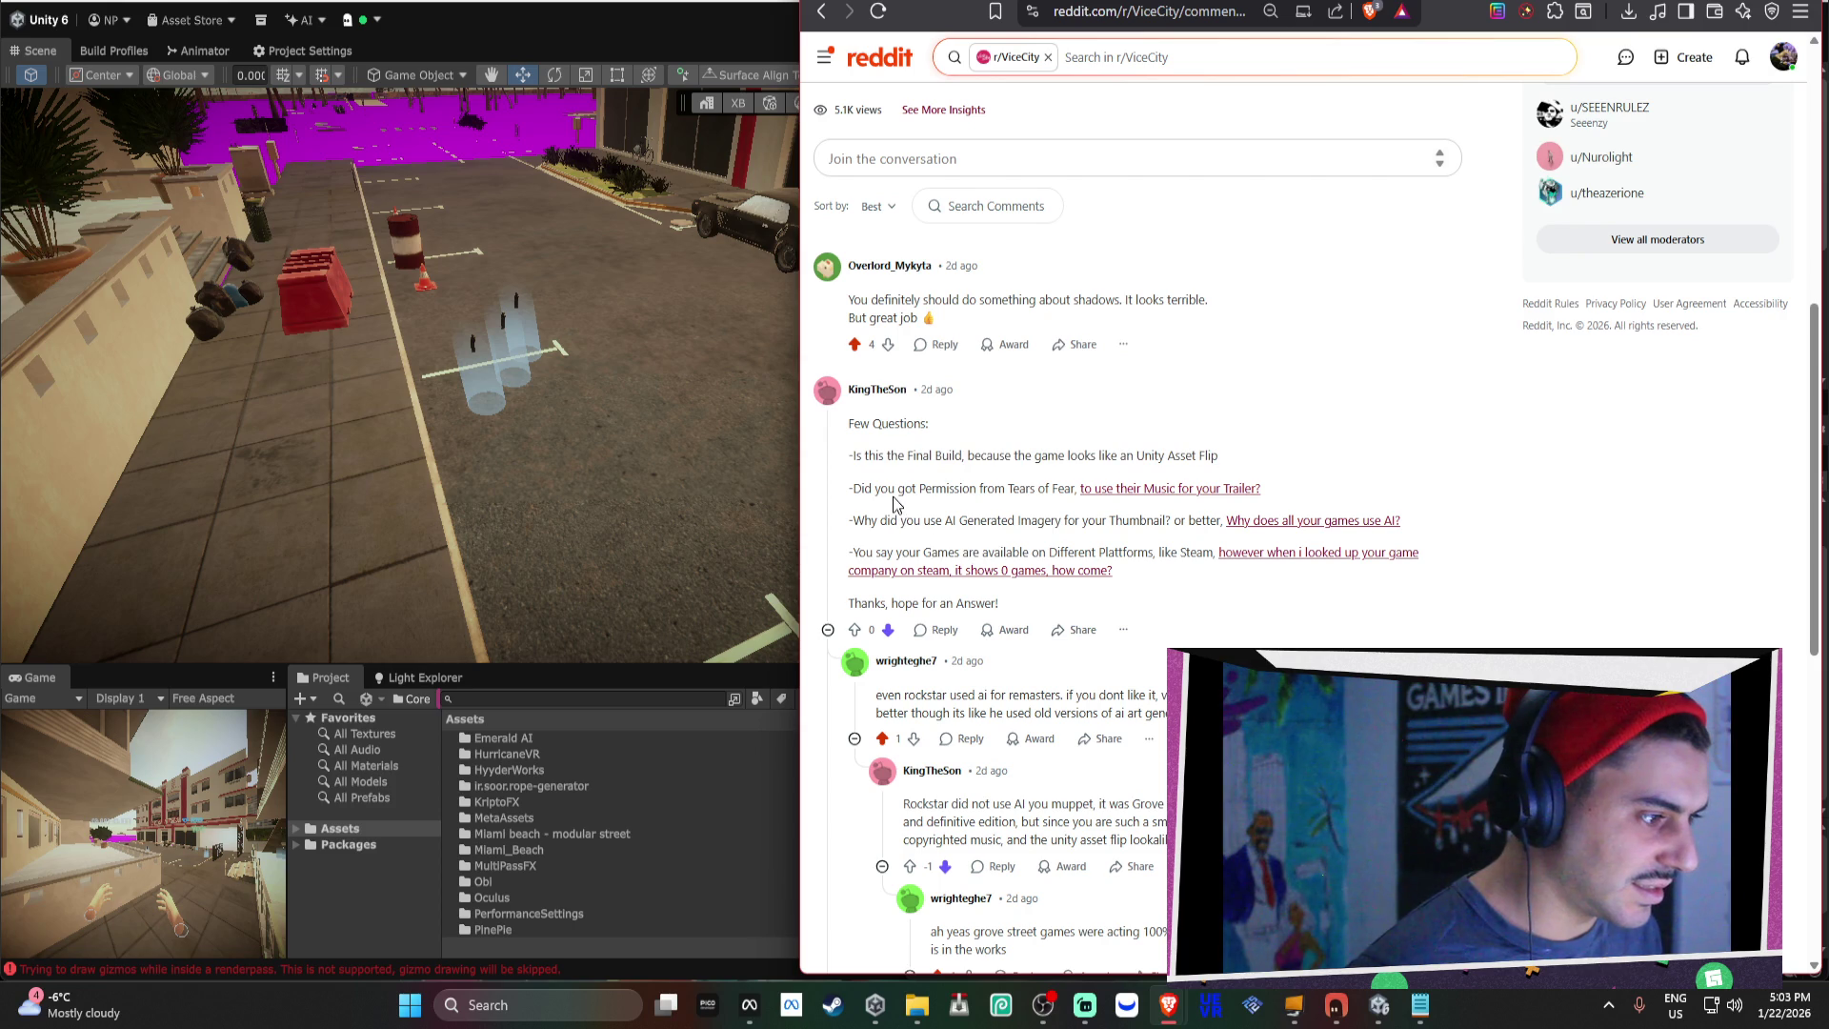
pyautogui.moveTo(864, 491); pyautogui.dragTo(1238, 520)
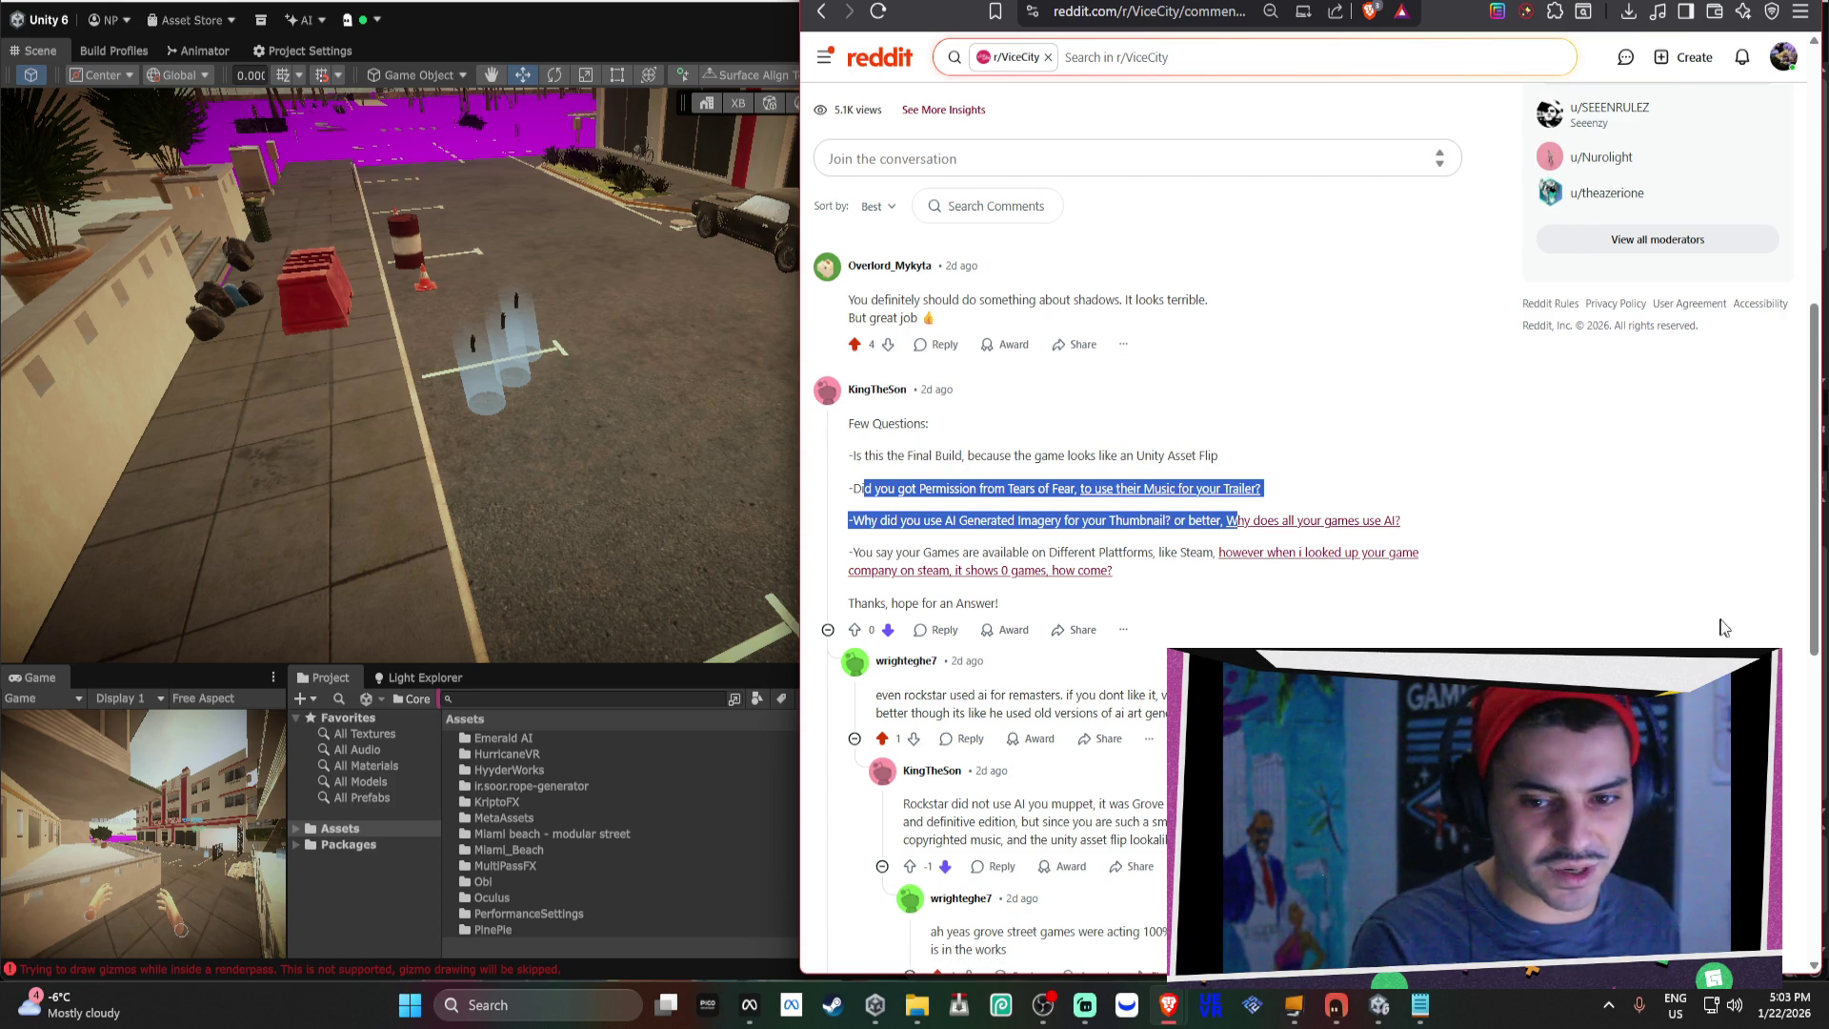
pyautogui.moveTo(930, 553)
pyautogui.mouseDown()
pyautogui.moveTo(910, 552)
pyautogui.moveTo(1386, 514)
pyautogui.mouseUp()
pyautogui.click(1435, 518)
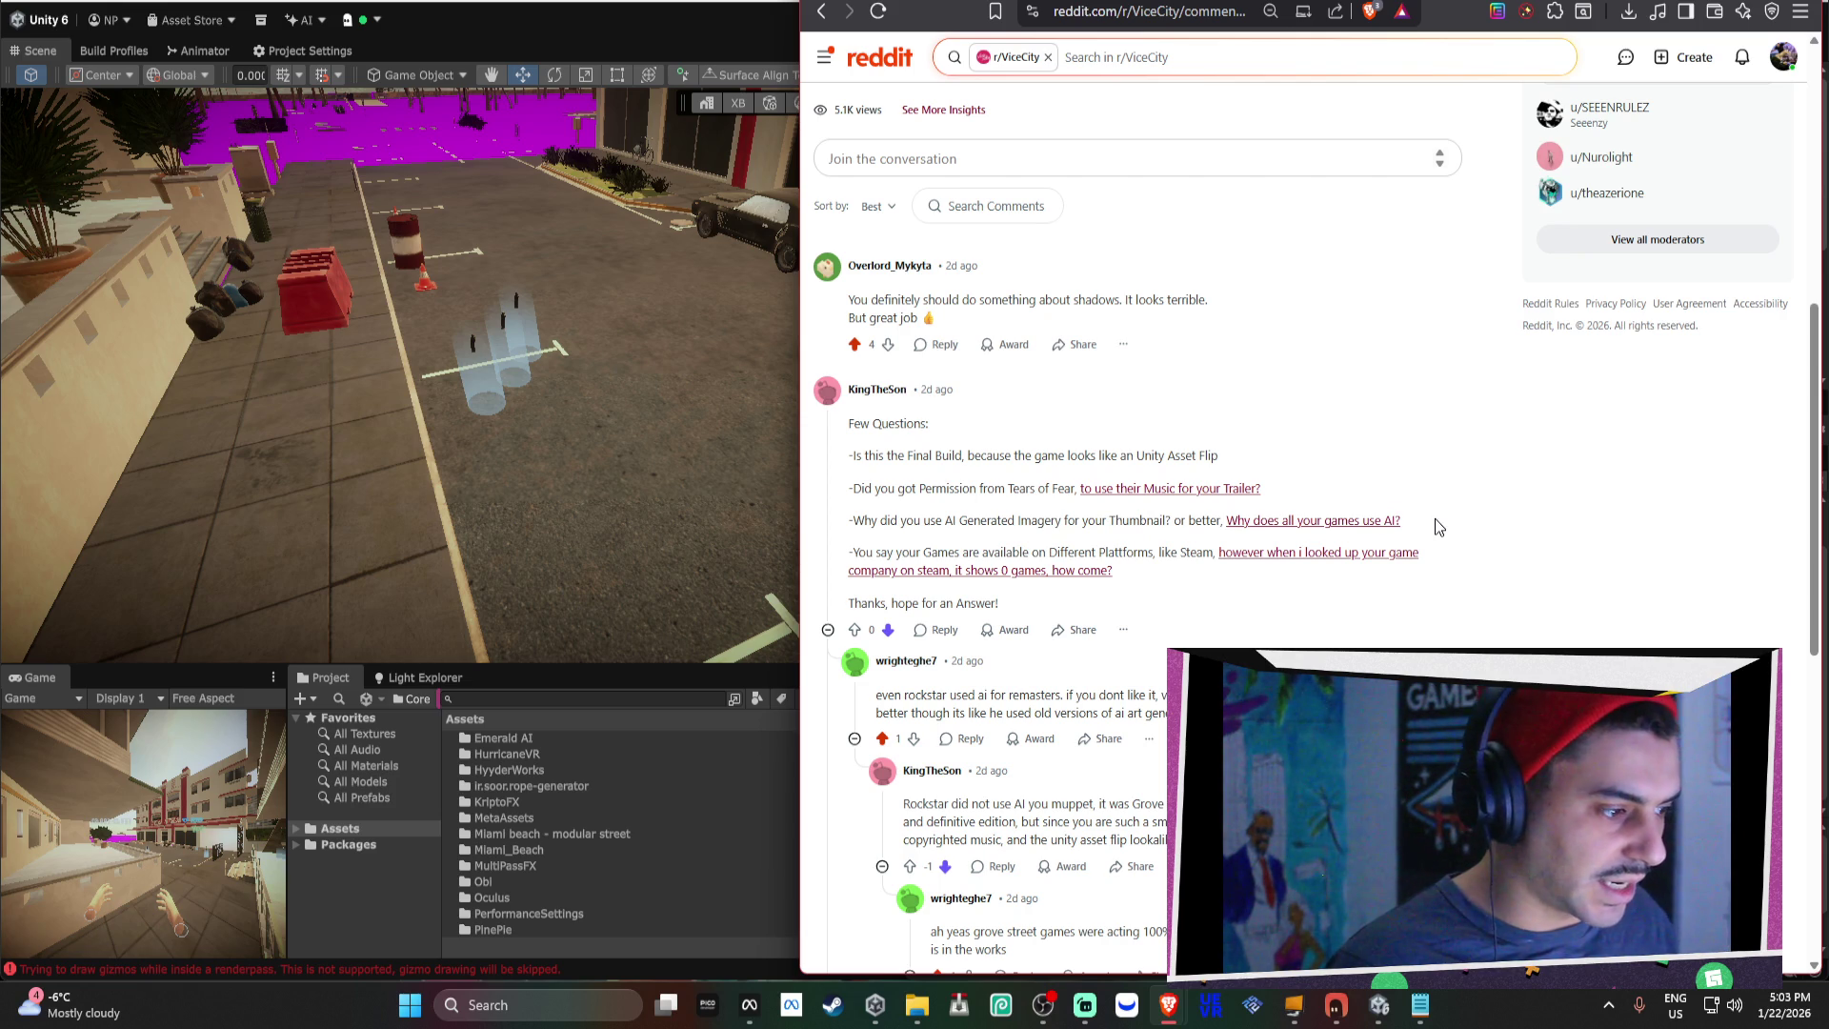
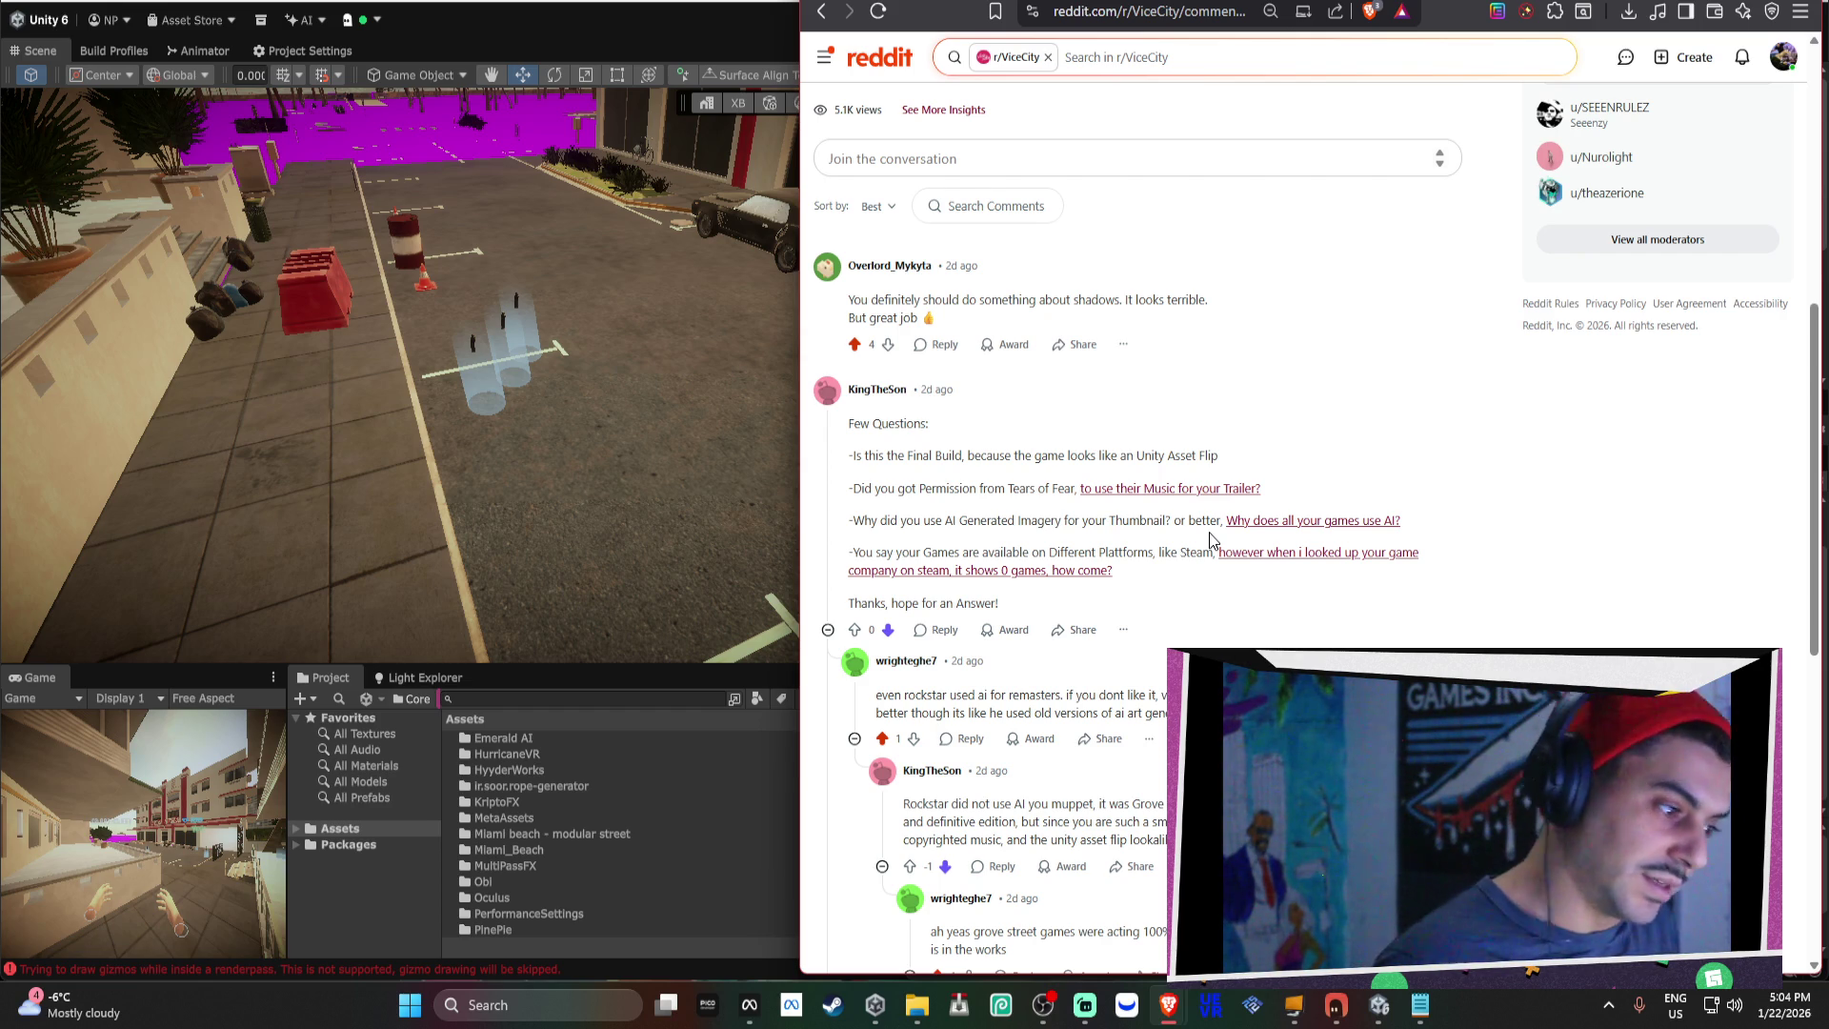
# Glance at the Unity editor, then return to the r/ViceCity Reddit comment thread.
pyautogui.scroll(-2, 1212, 539)
pyautogui.scroll(1, 1110, 515)
pyautogui.click(709, 435)
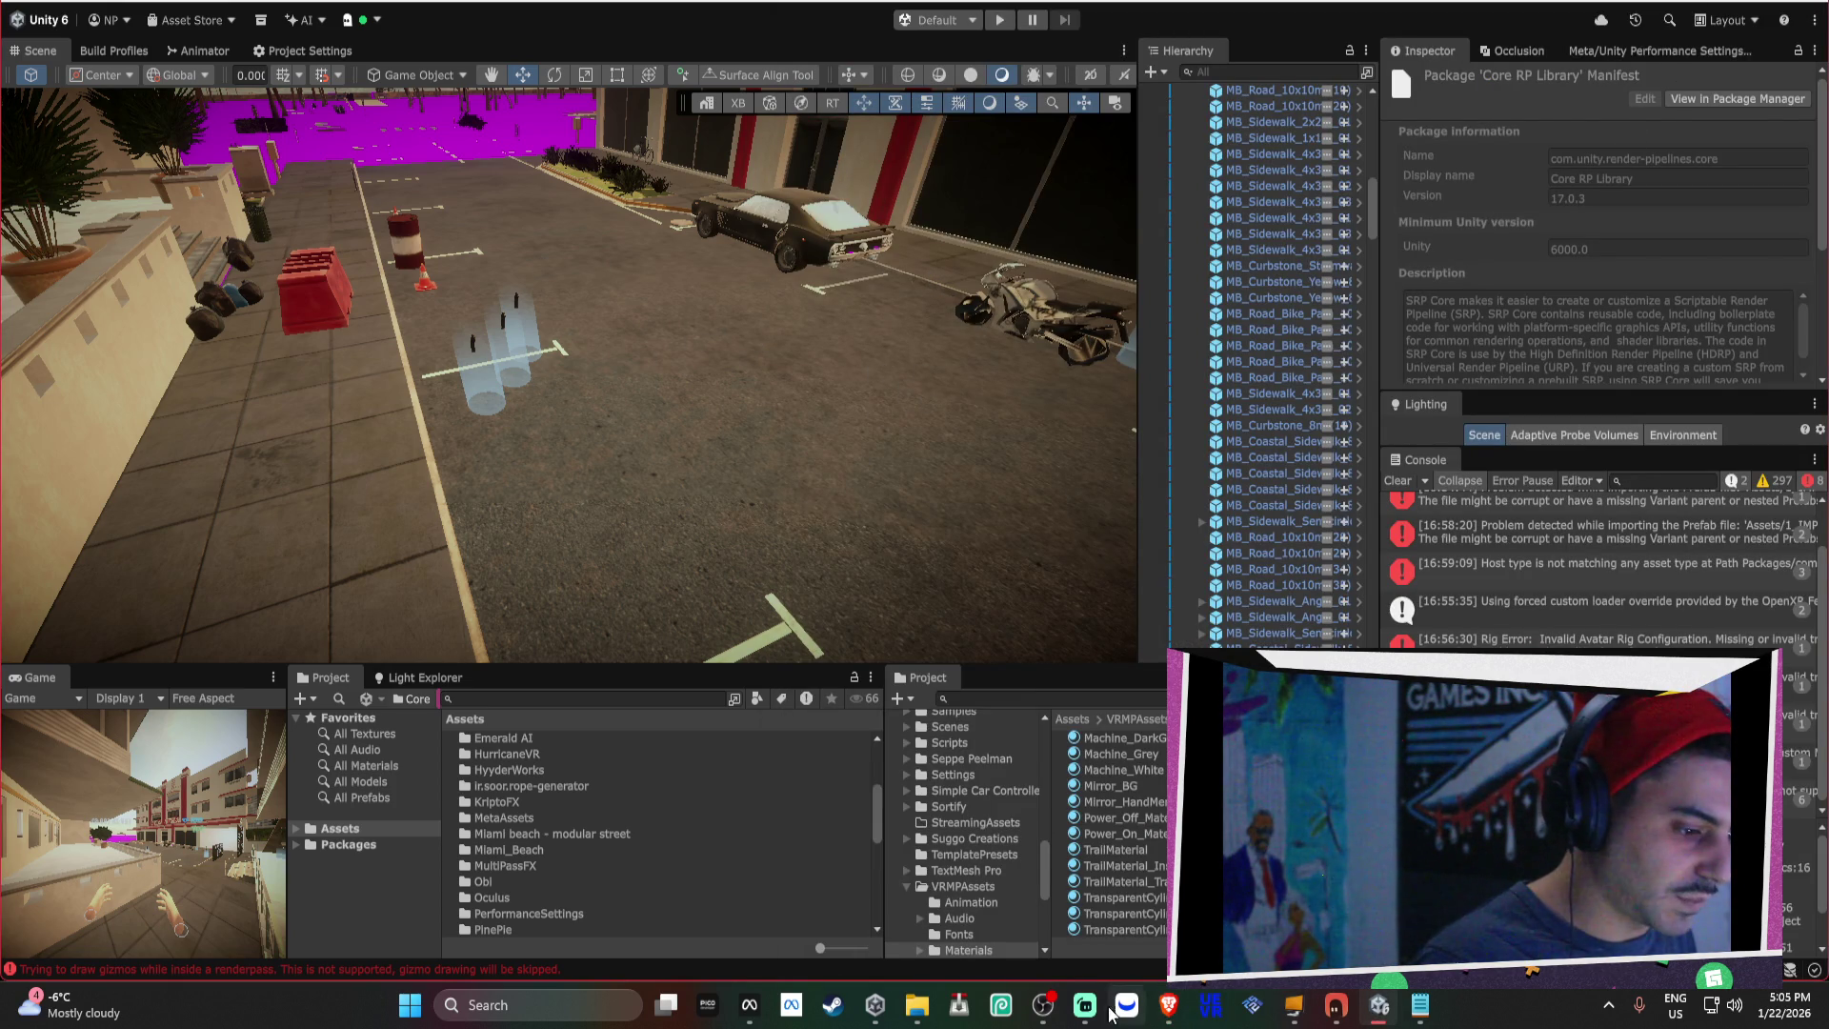
pyautogui.click(1168, 1005)
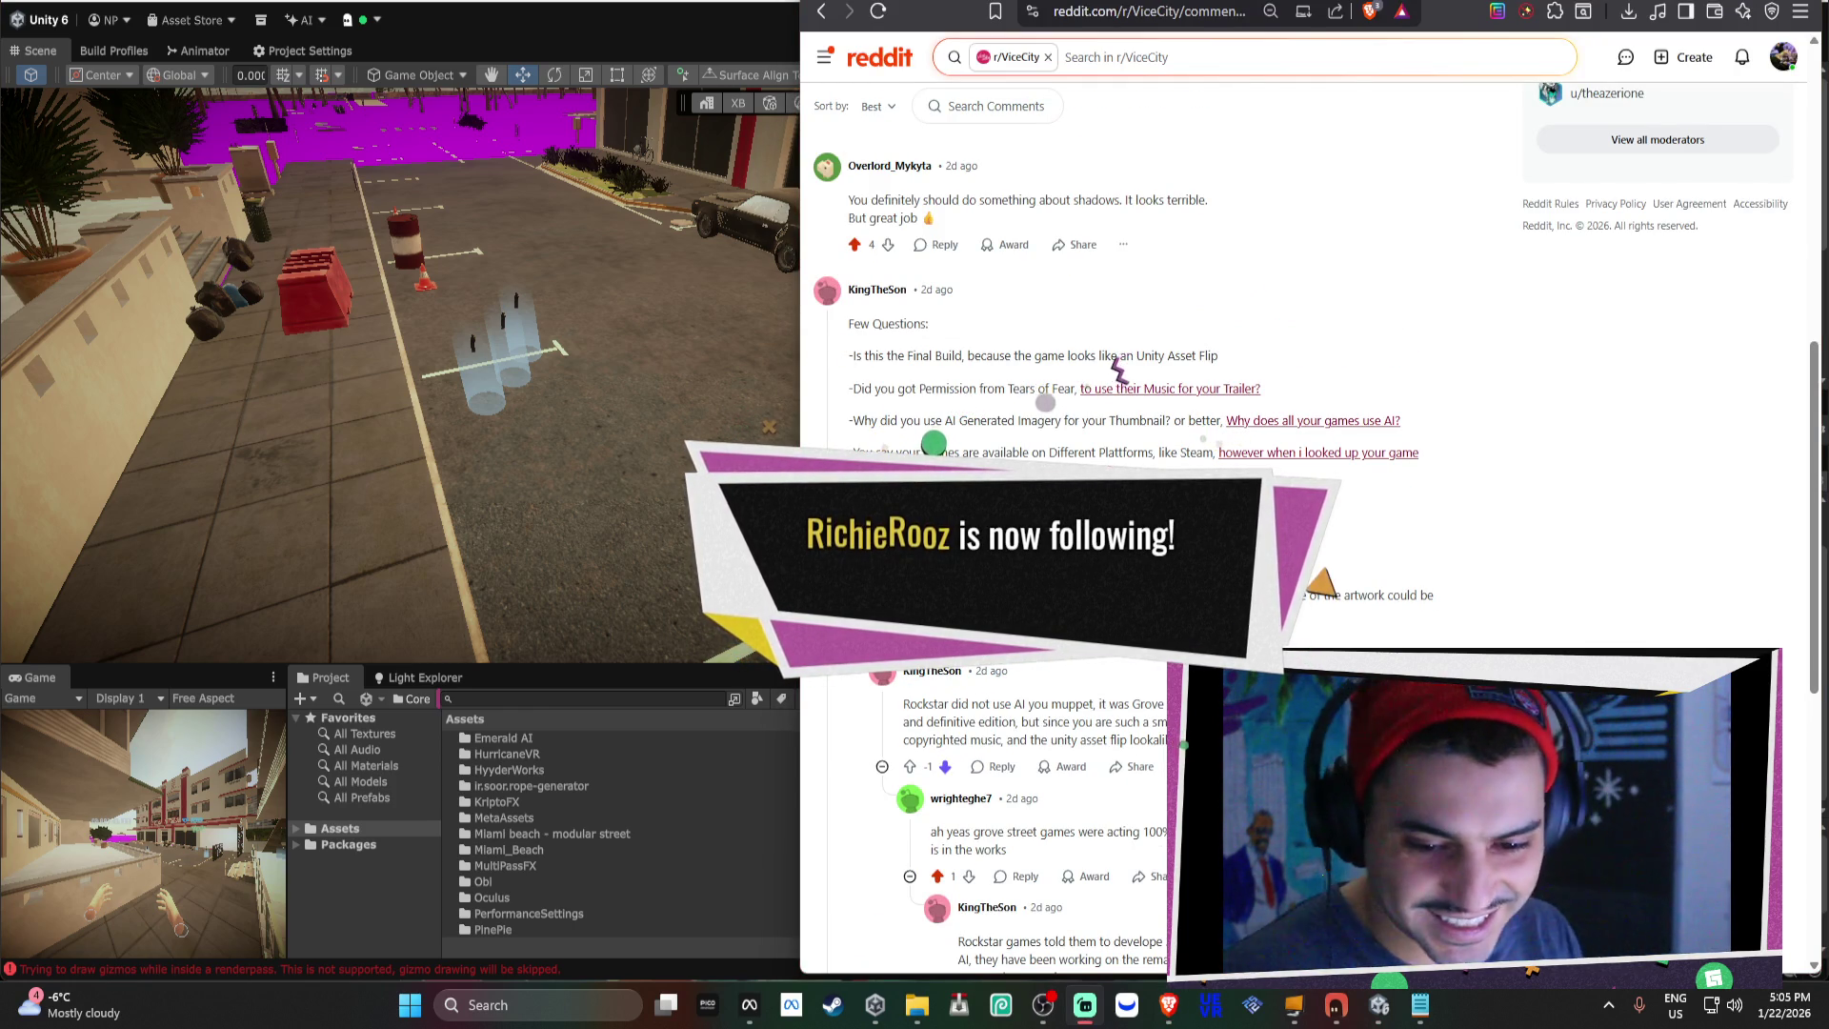
# Skim the Reddit comments once more and move on to the Mixamo tab.
pyautogui.scroll(-3, 1325, 441)
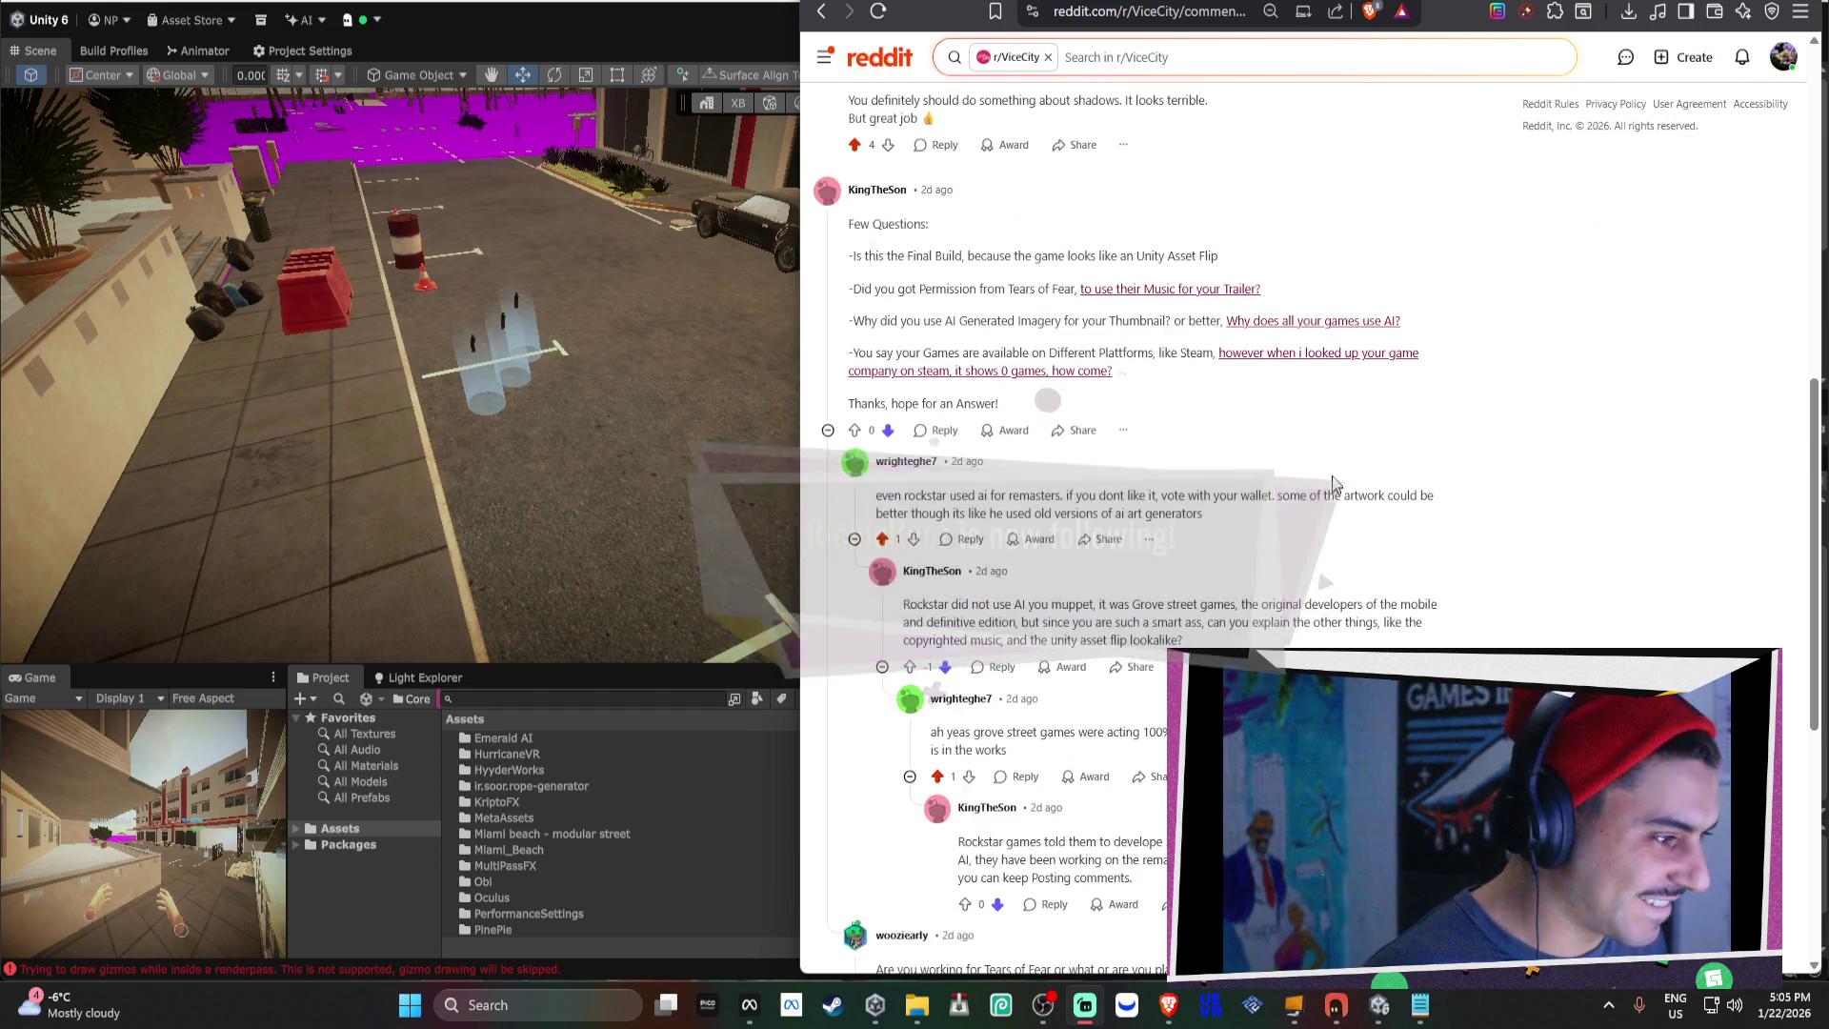
pyautogui.scroll(4, 1325, 441)
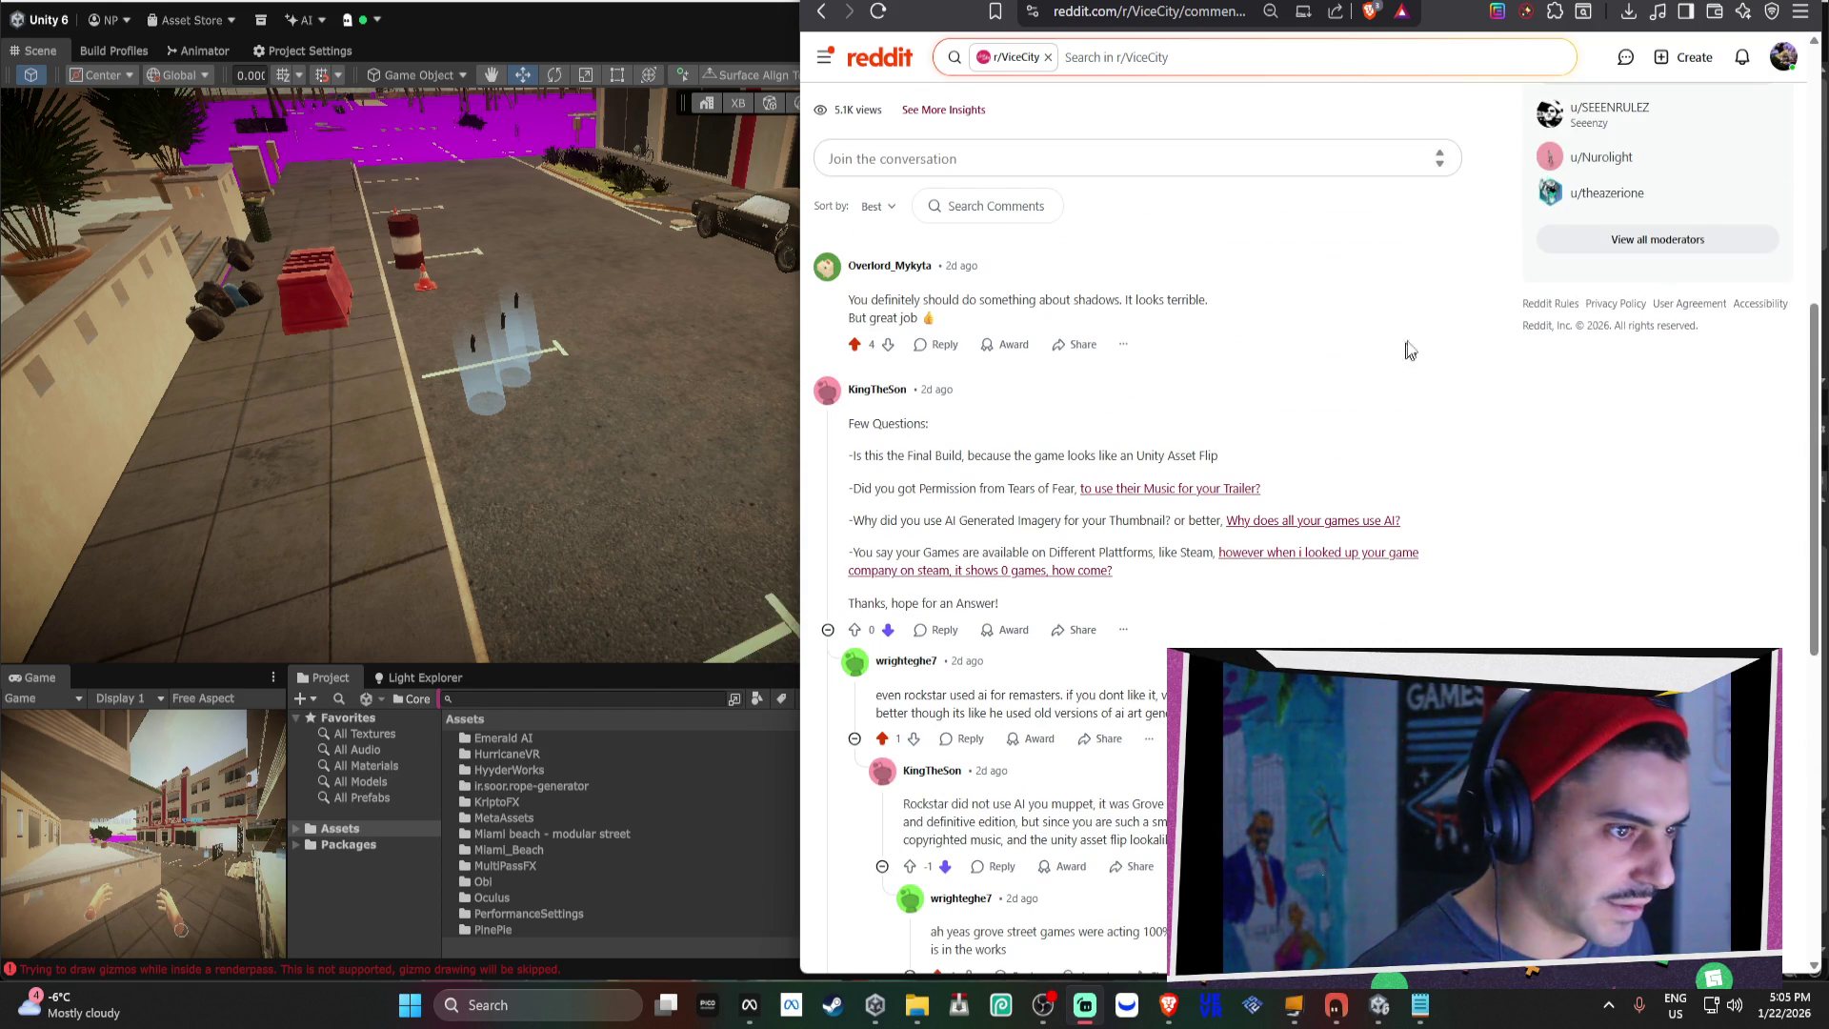
pyautogui.scroll(1, 1420, 346)
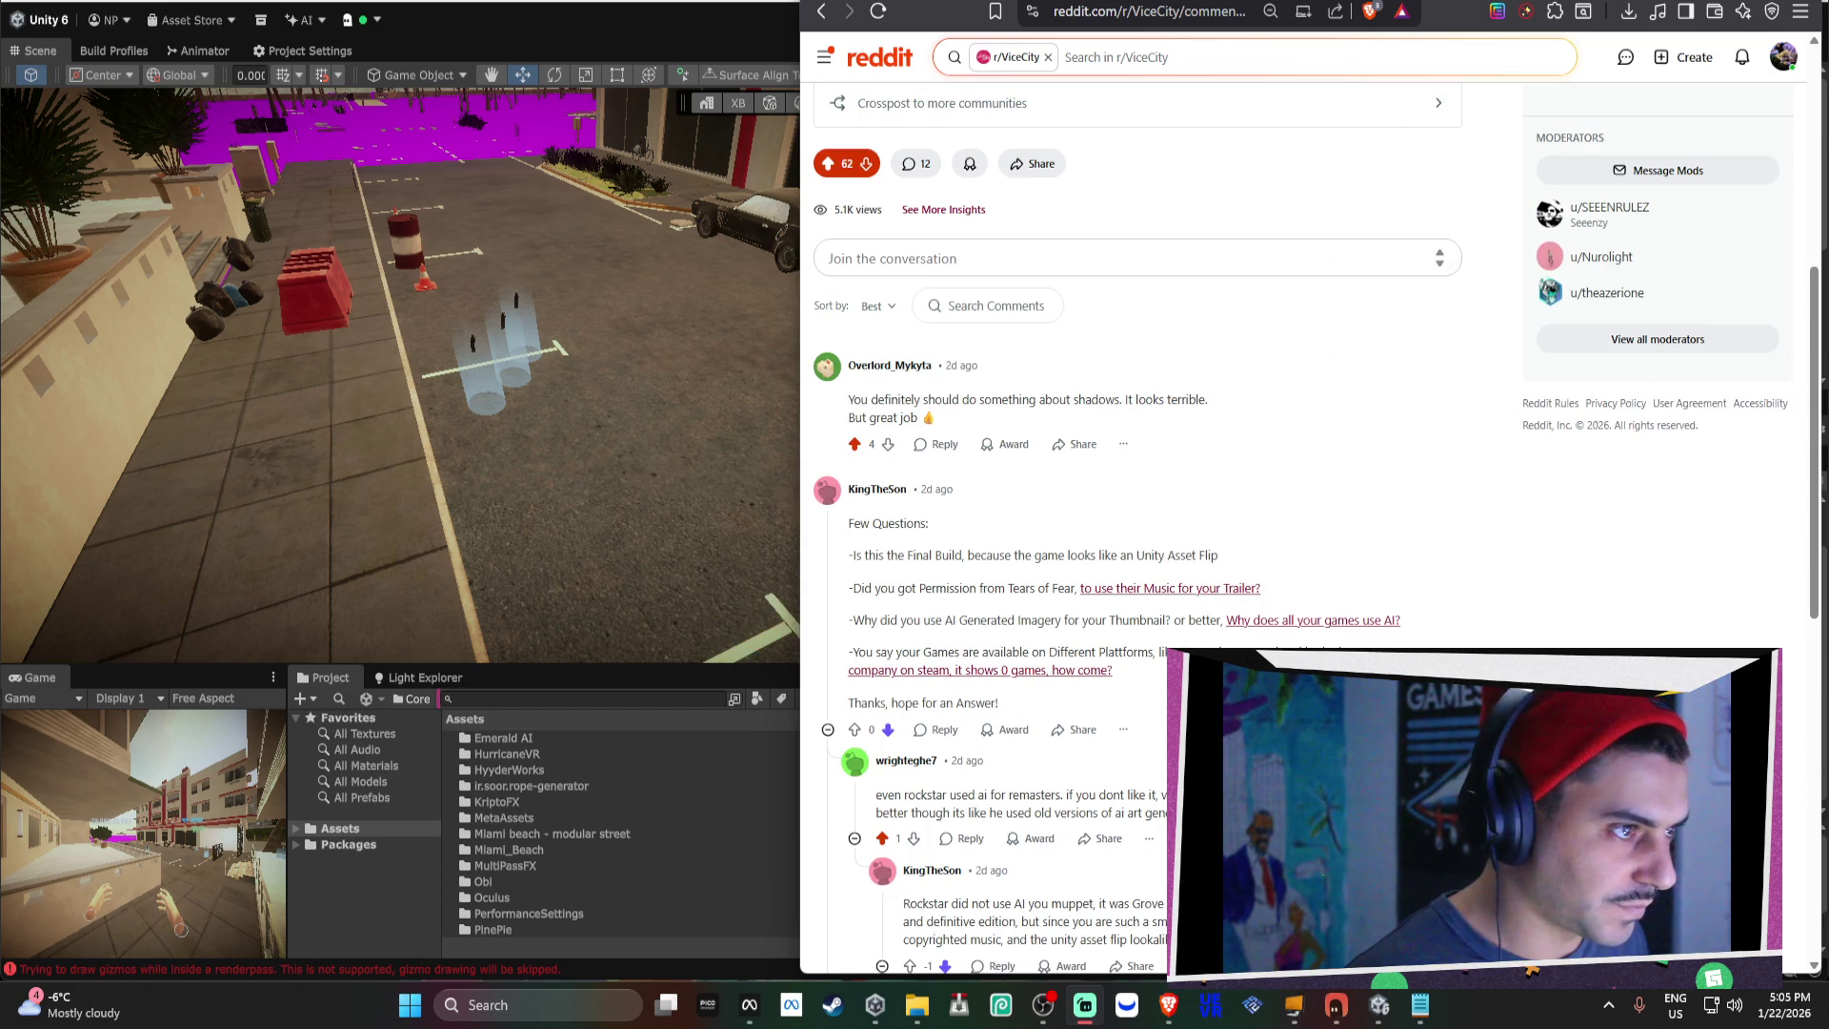
pyautogui.hotkey('ctrl', 'Tab')
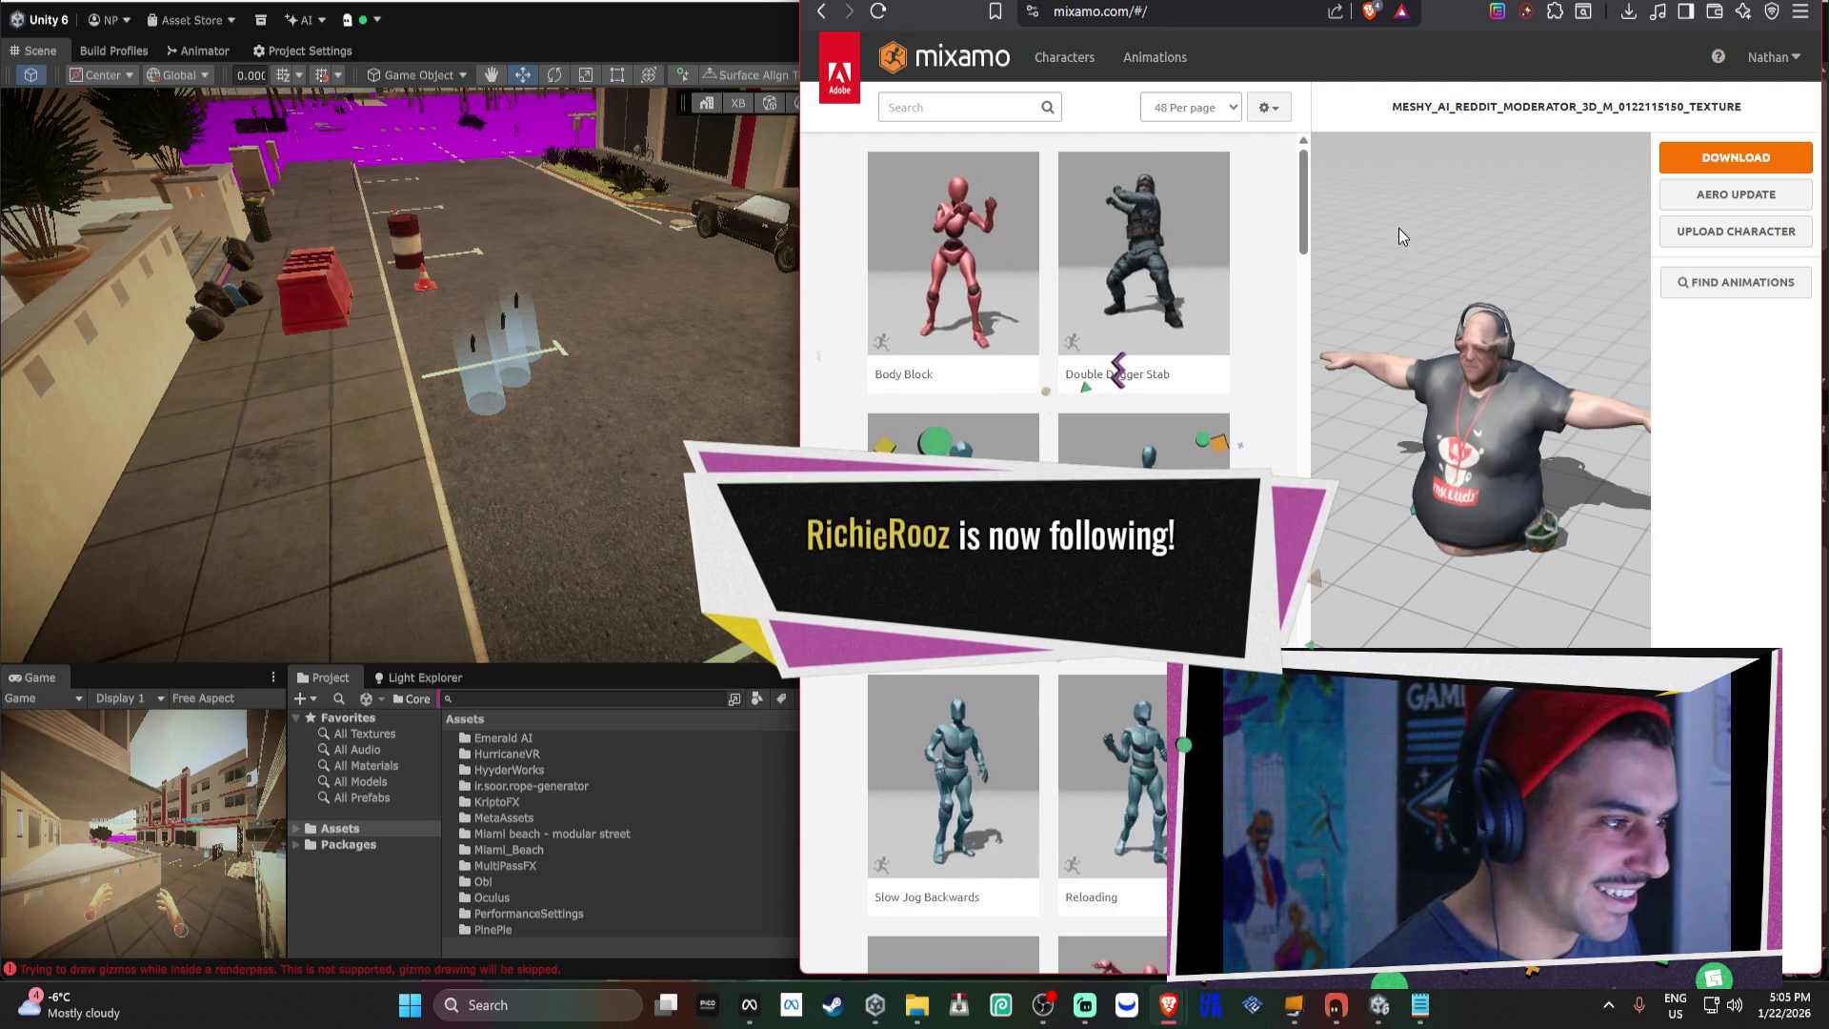
pyautogui.click(1731, 234)
pyautogui.click(1270, 516)
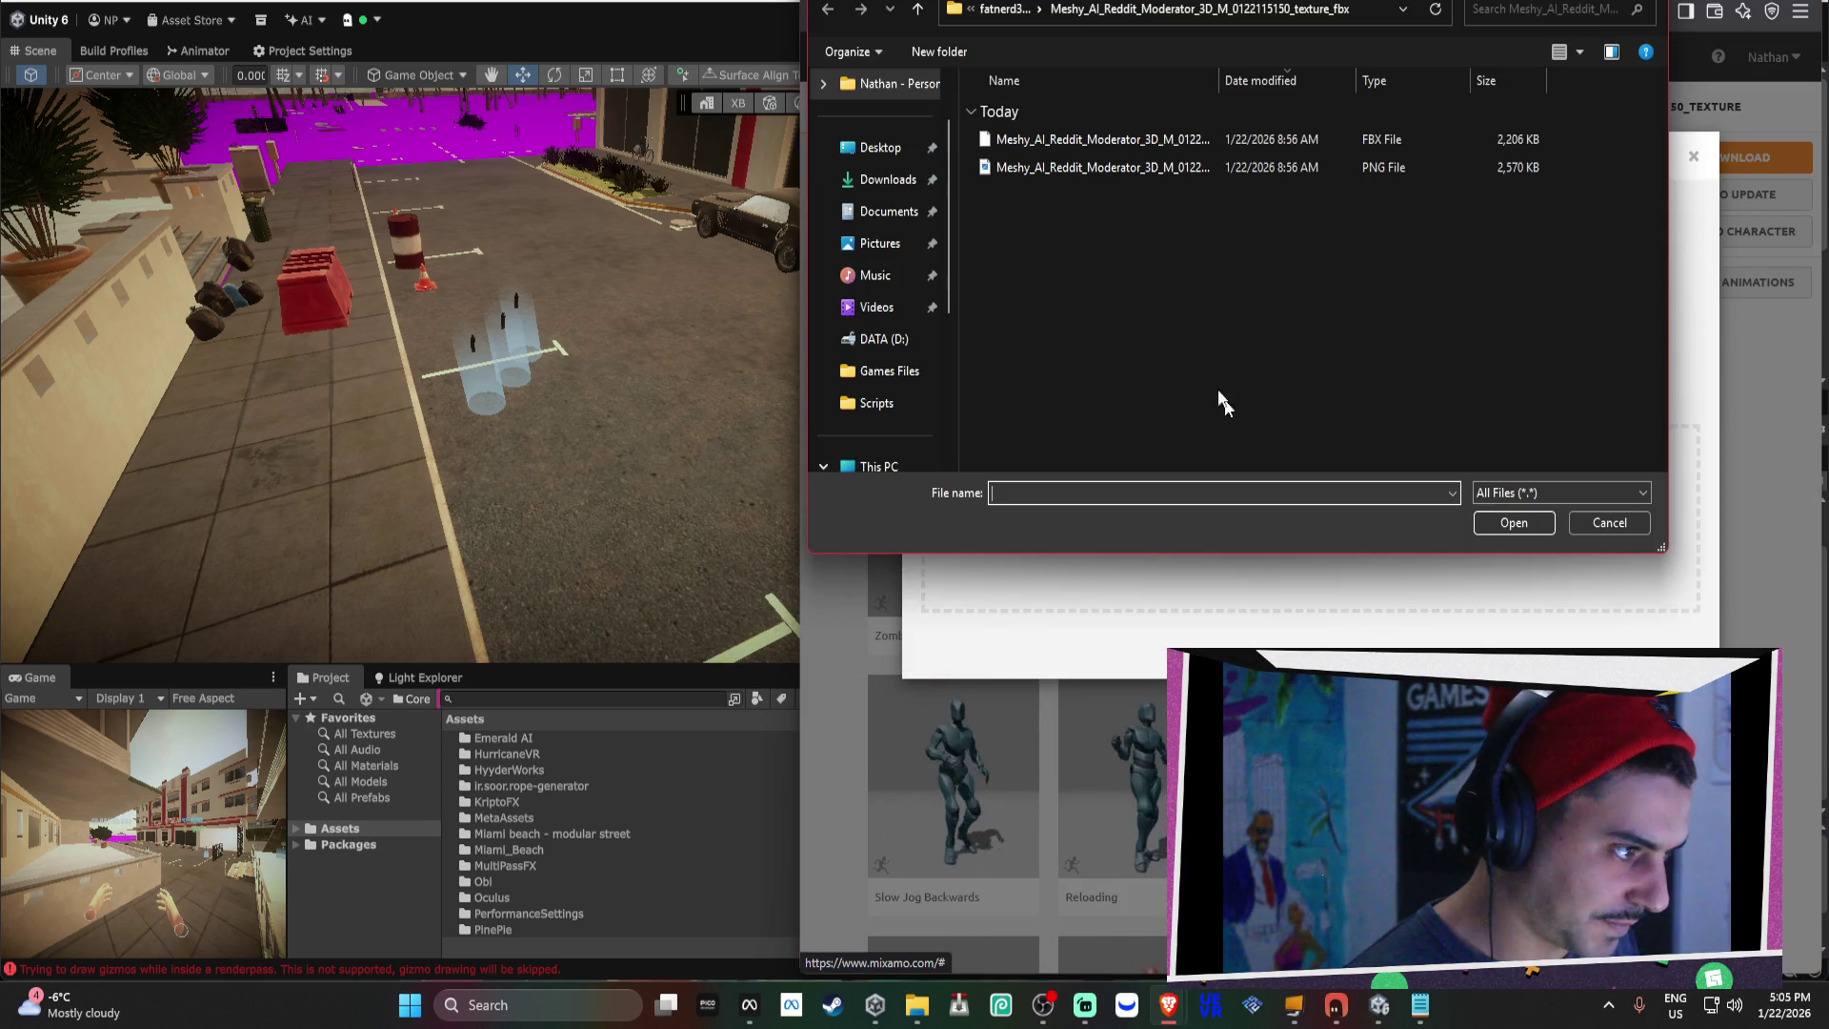
pyautogui.click(996, 17)
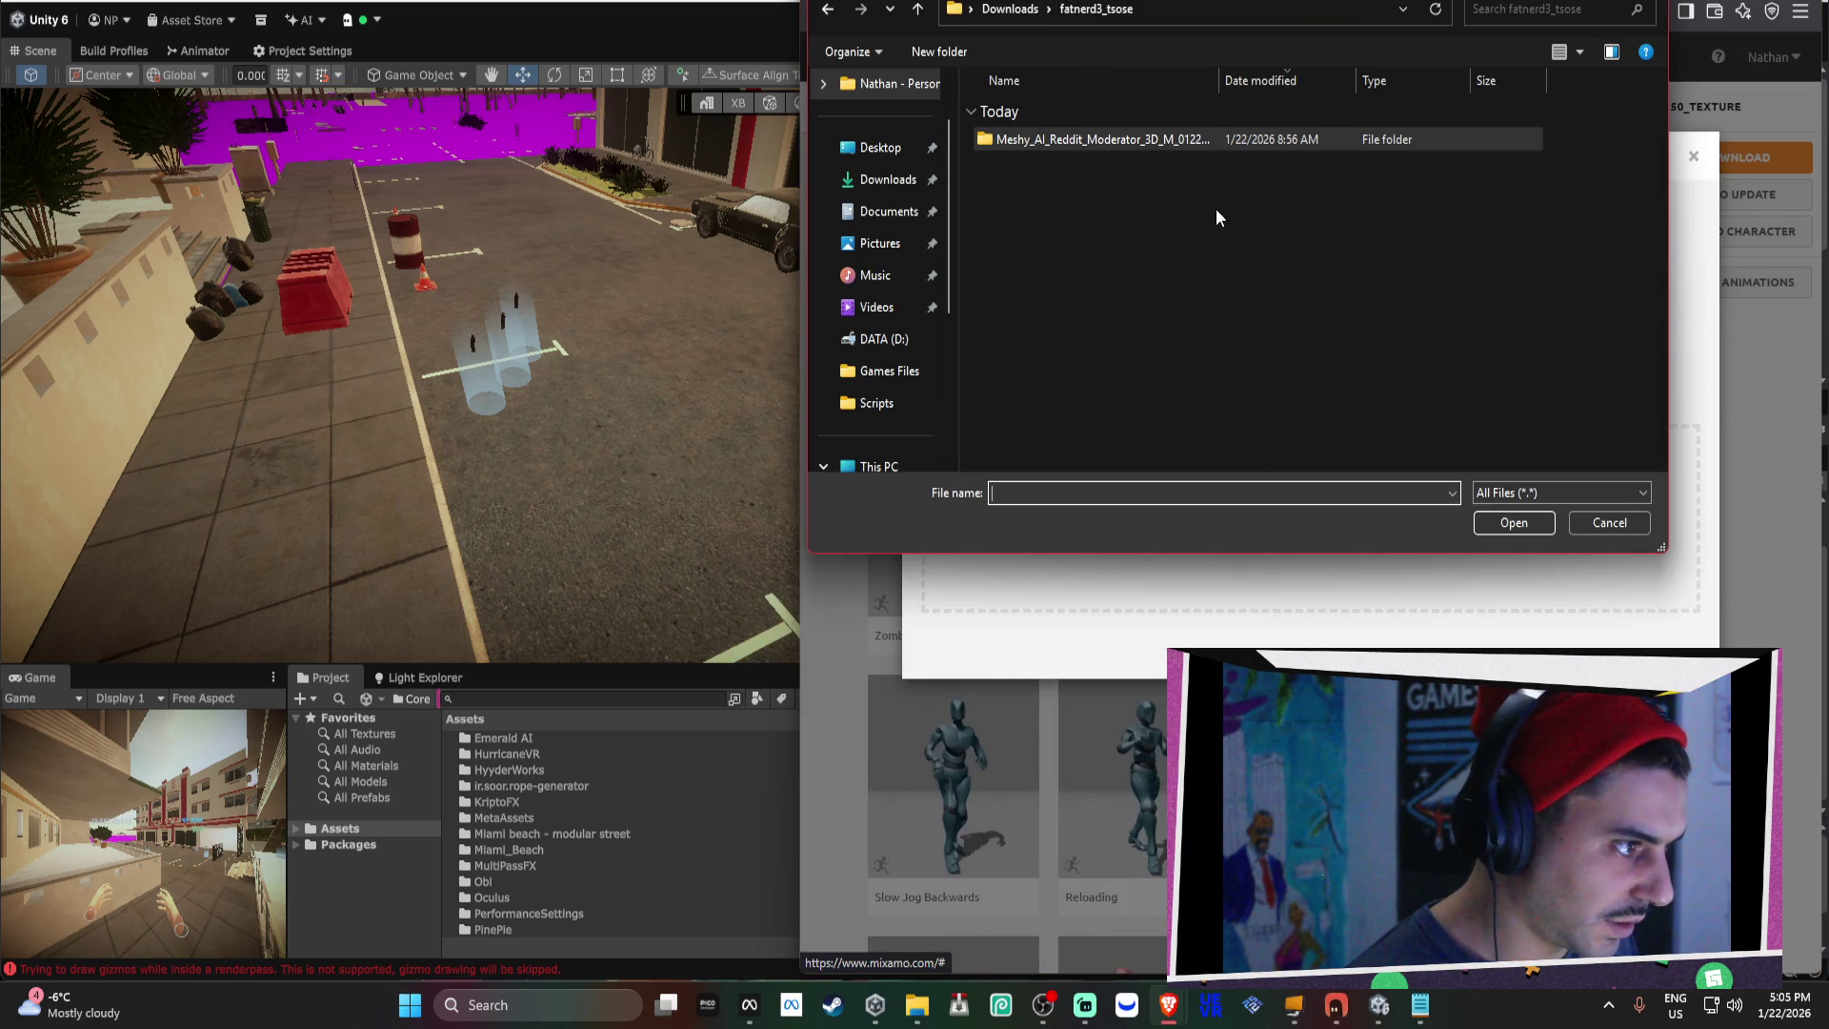
pyautogui.click(1018, 17)
pyautogui.scroll(-1, 1213, 238)
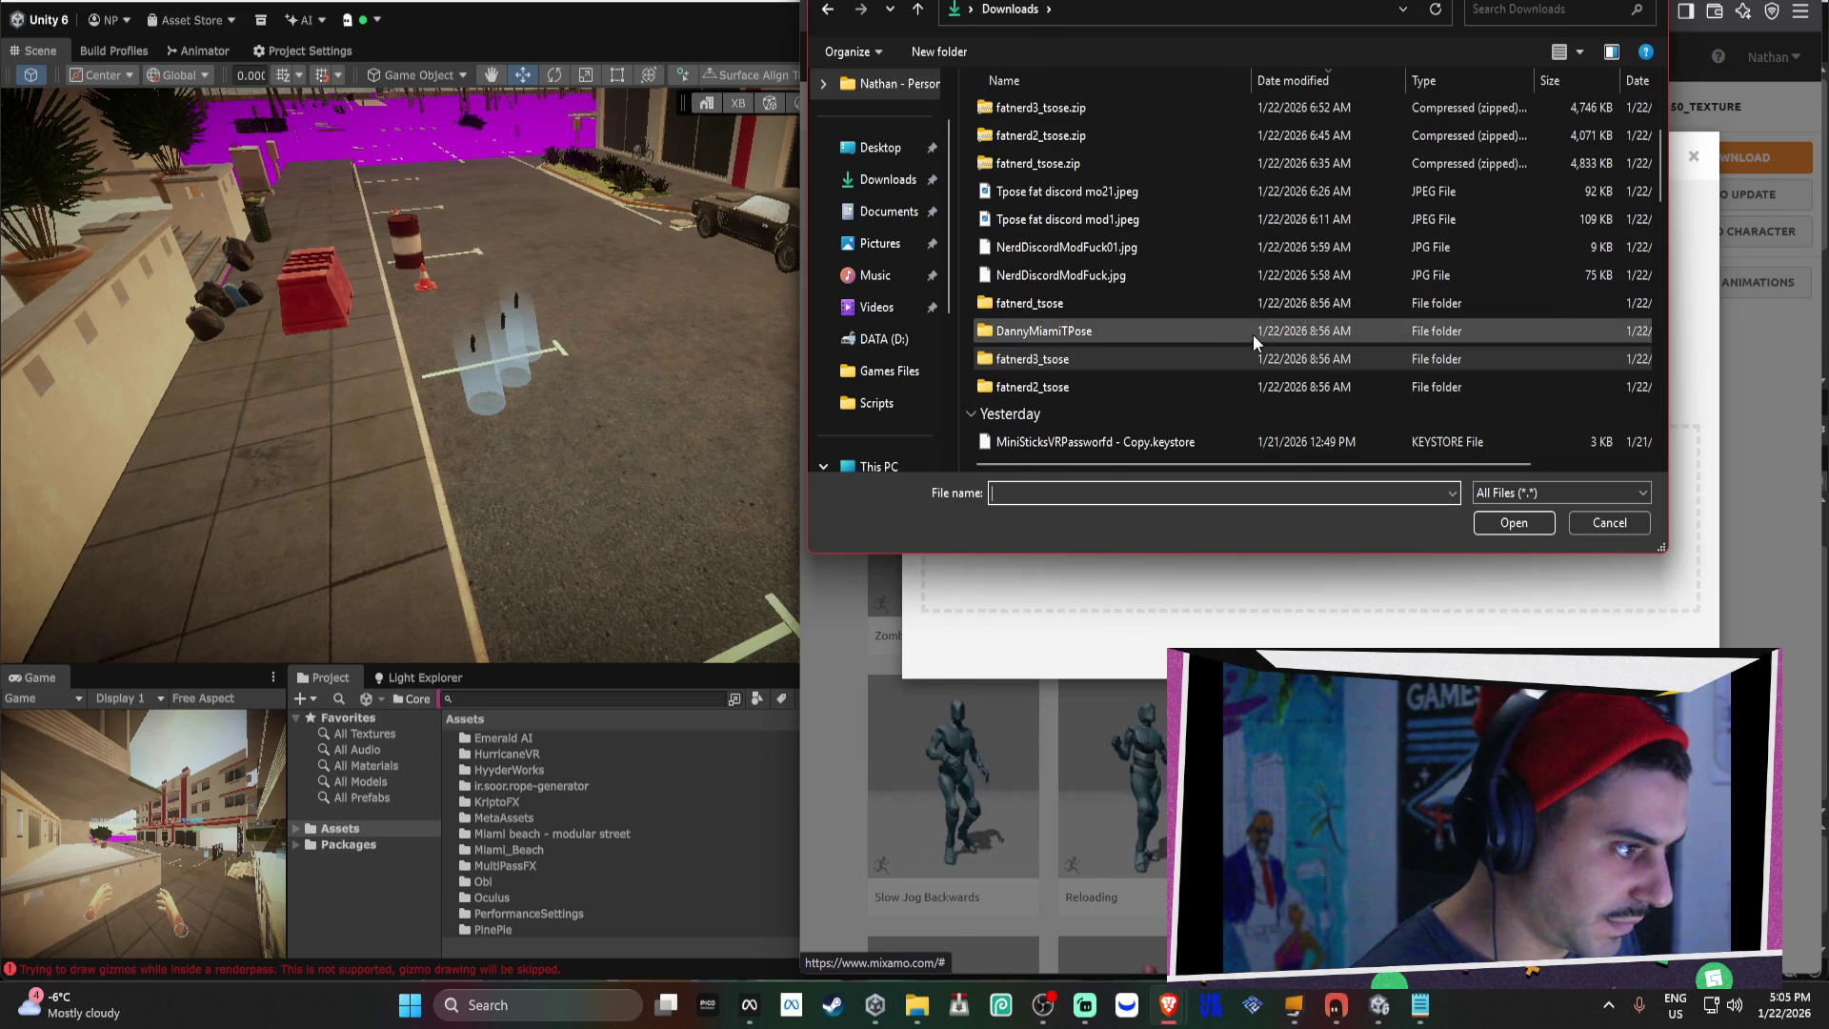
pyautogui.doubleClick(1176, 340)
pyautogui.doubleClick(1112, 141)
pyautogui.click(1106, 143)
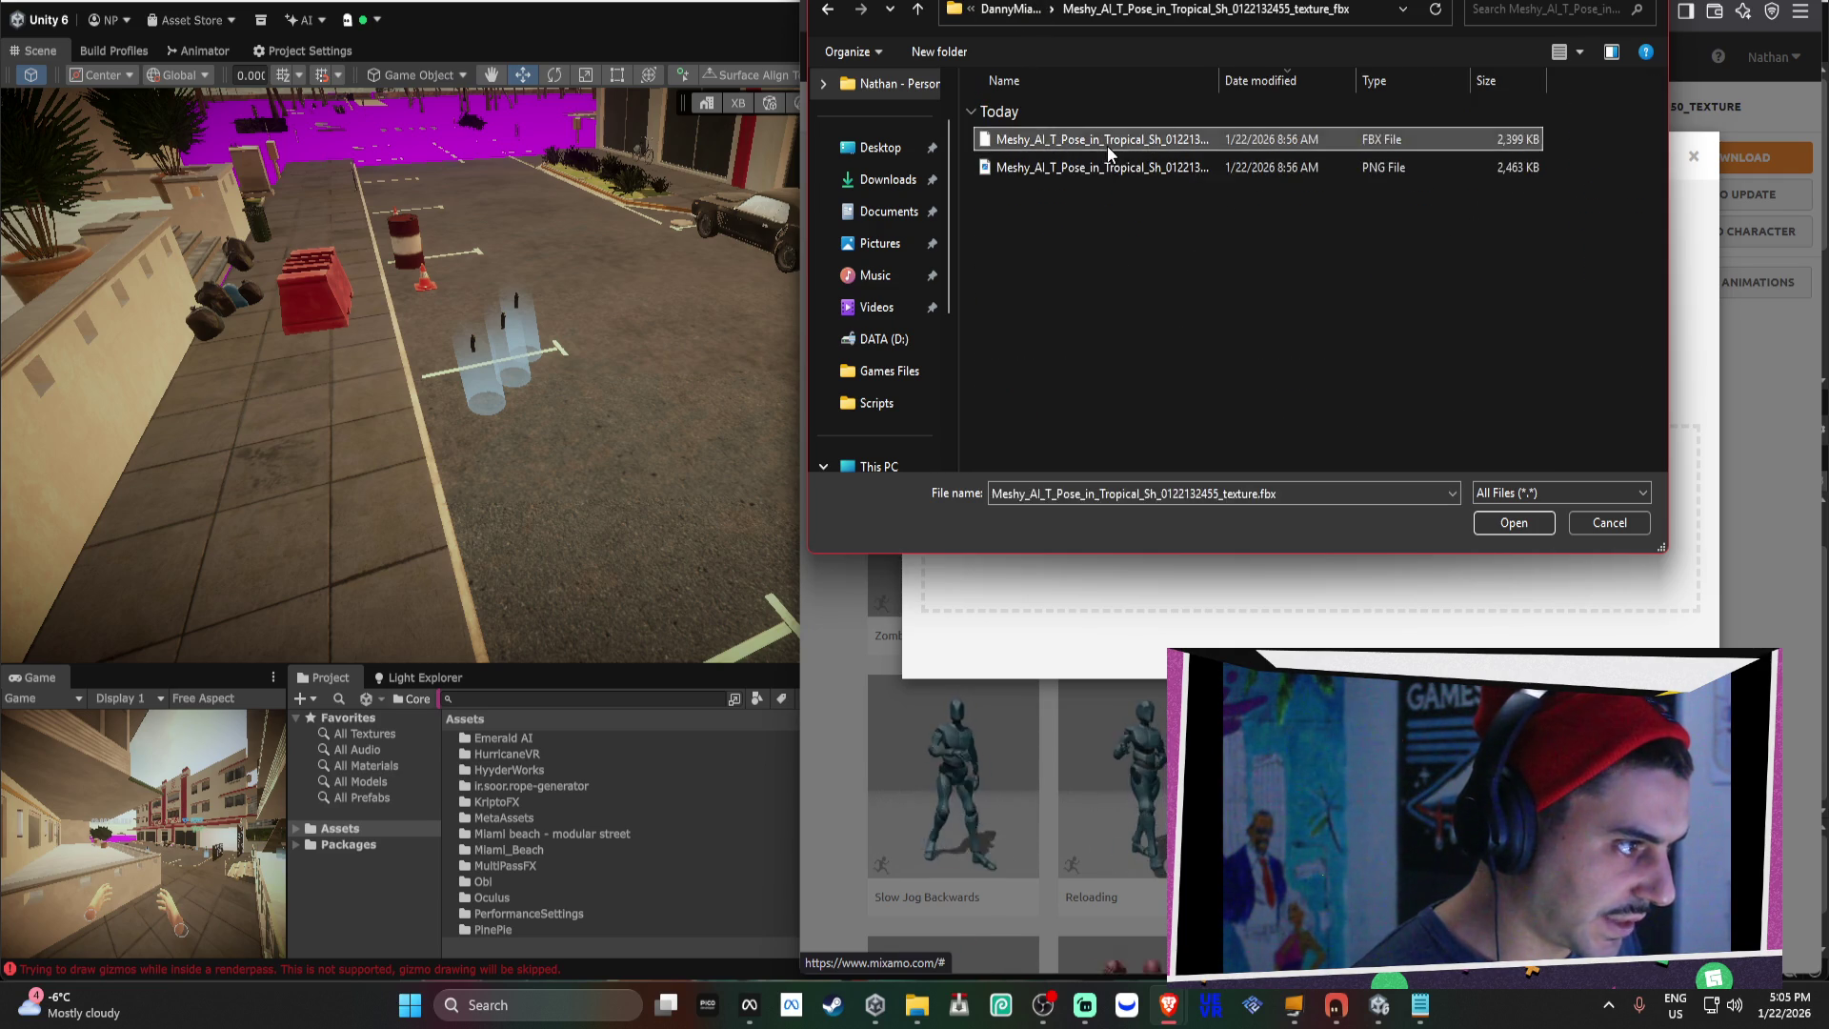
pyautogui.doubleClick(1107, 146)
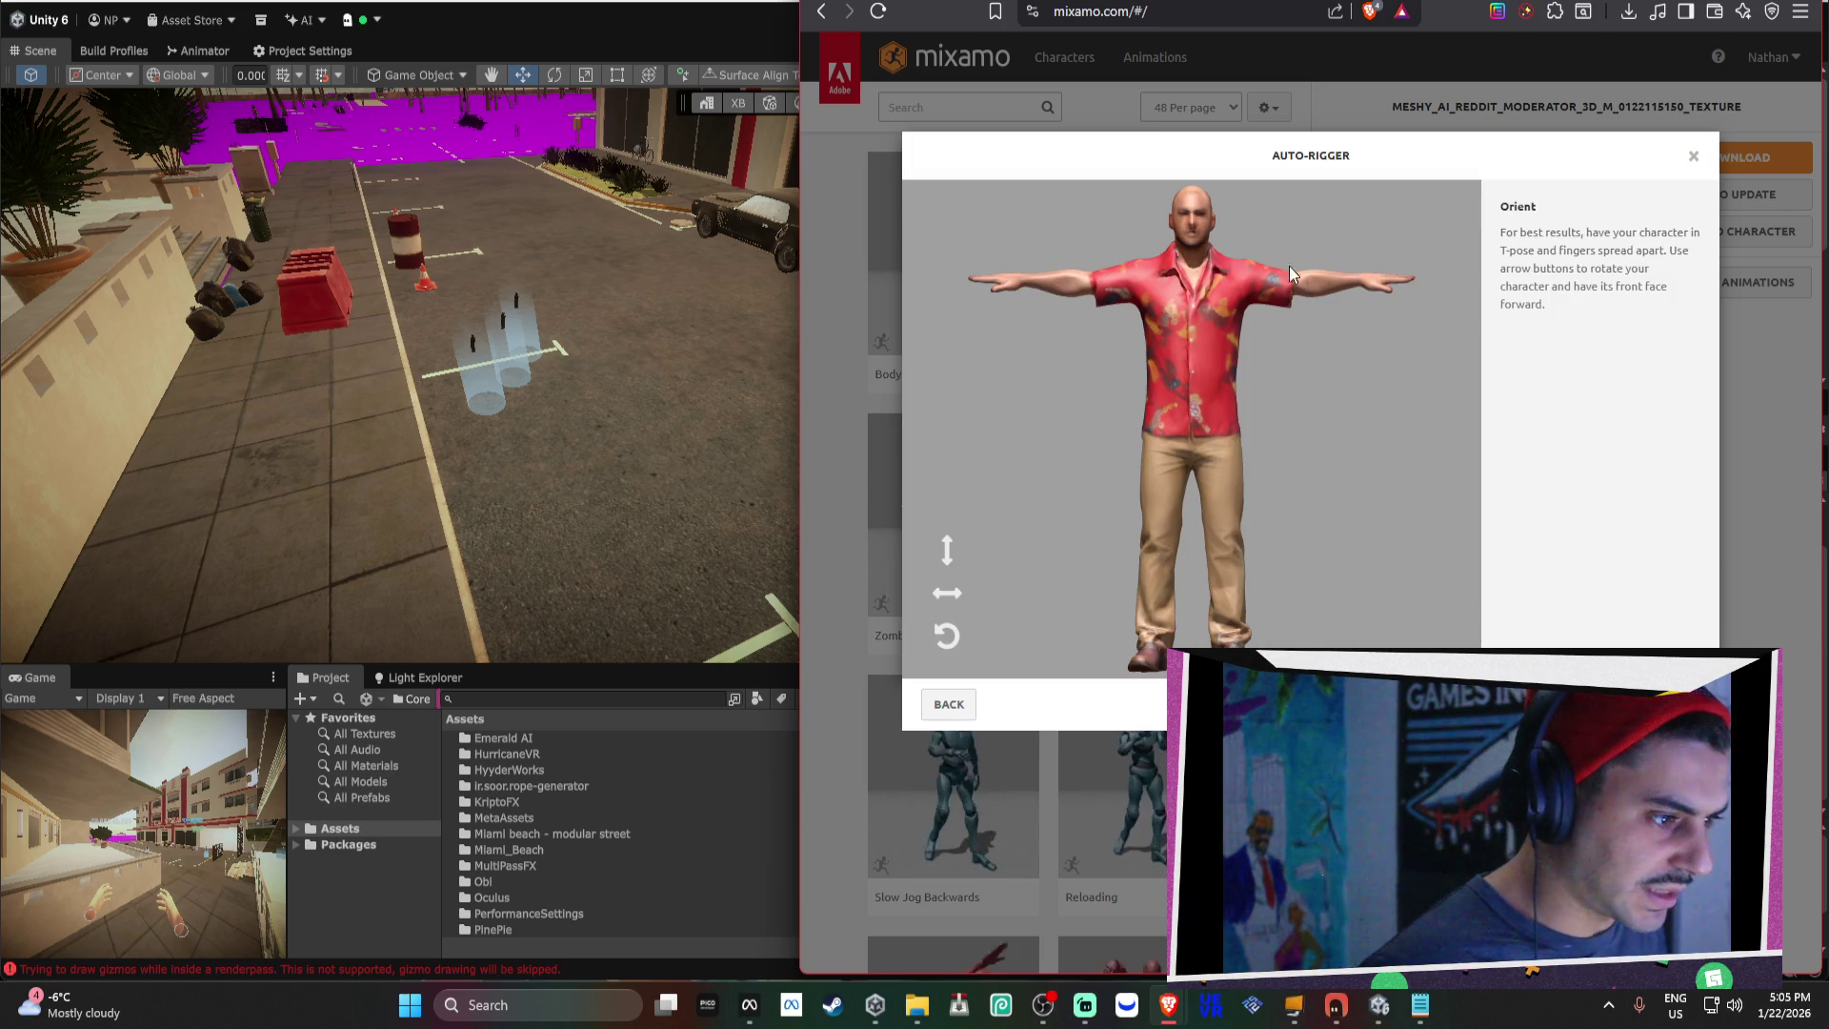
# Place elbow, wrist, chin, knee and groin markers on the tropical-shirt man and auto-rig him.
pyautogui.rightClick(1228, 276)
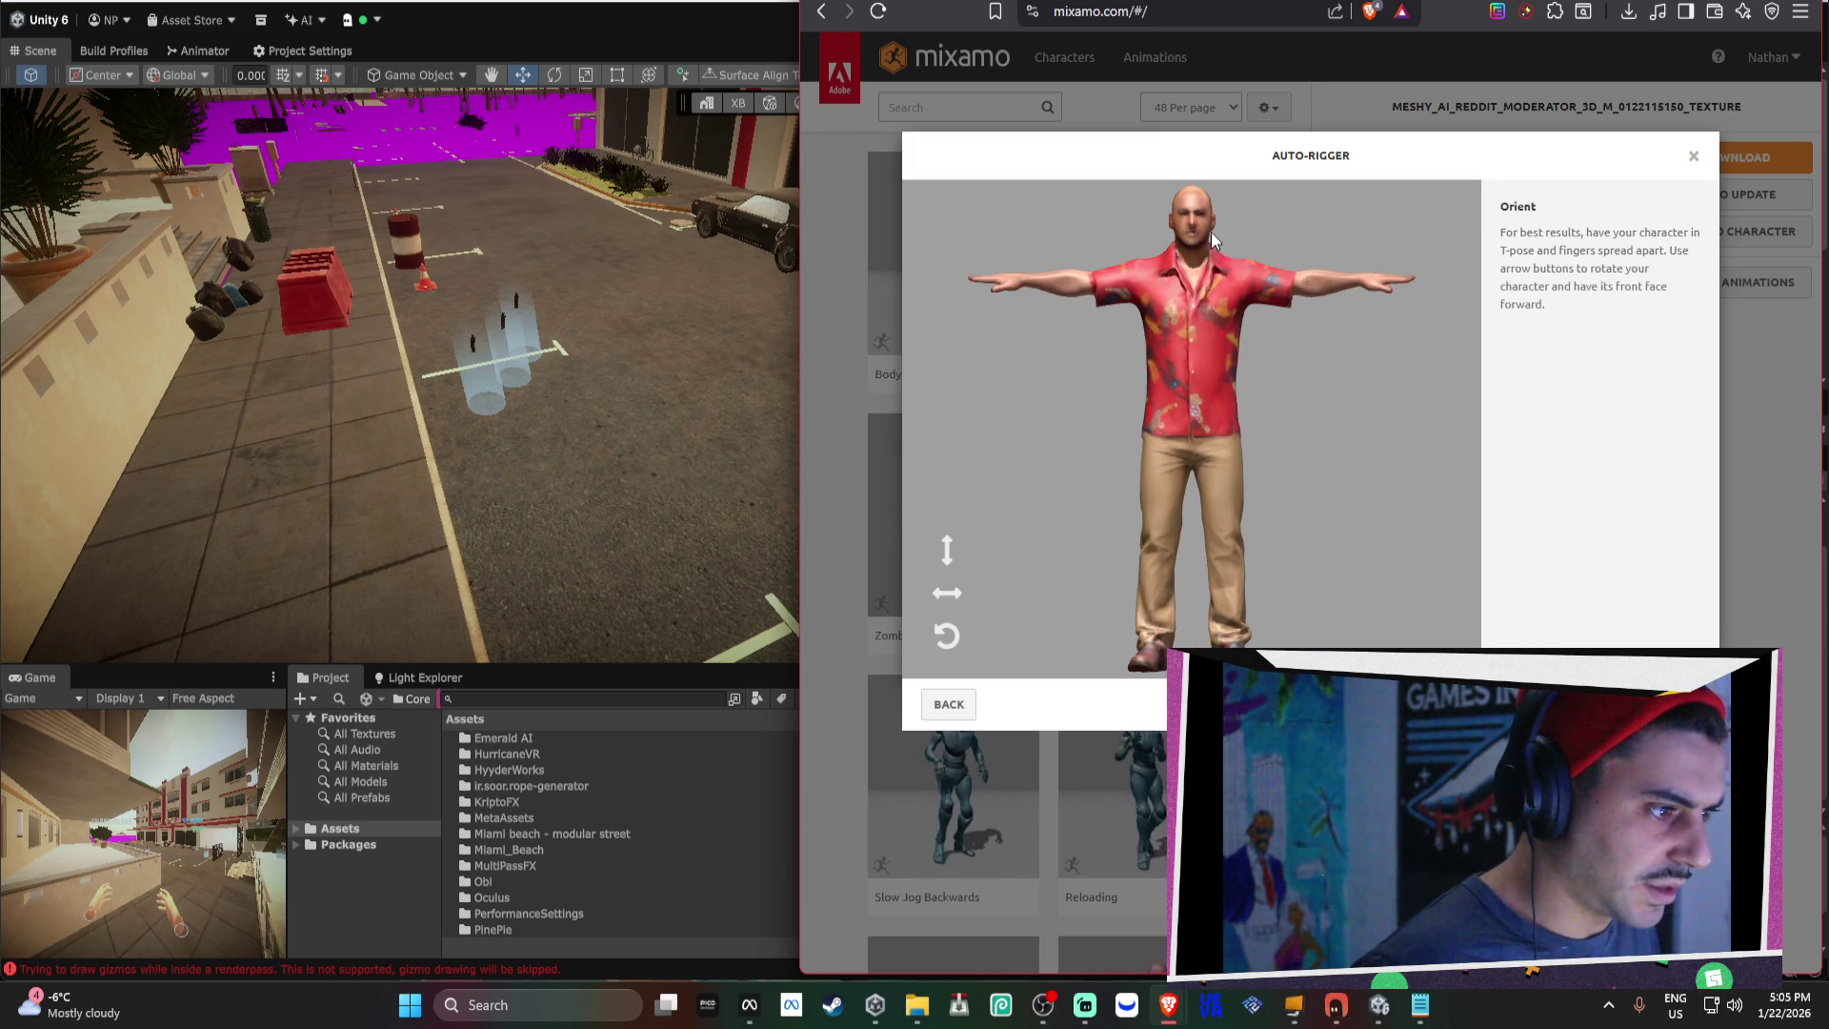
pyautogui.click(1662, 703)
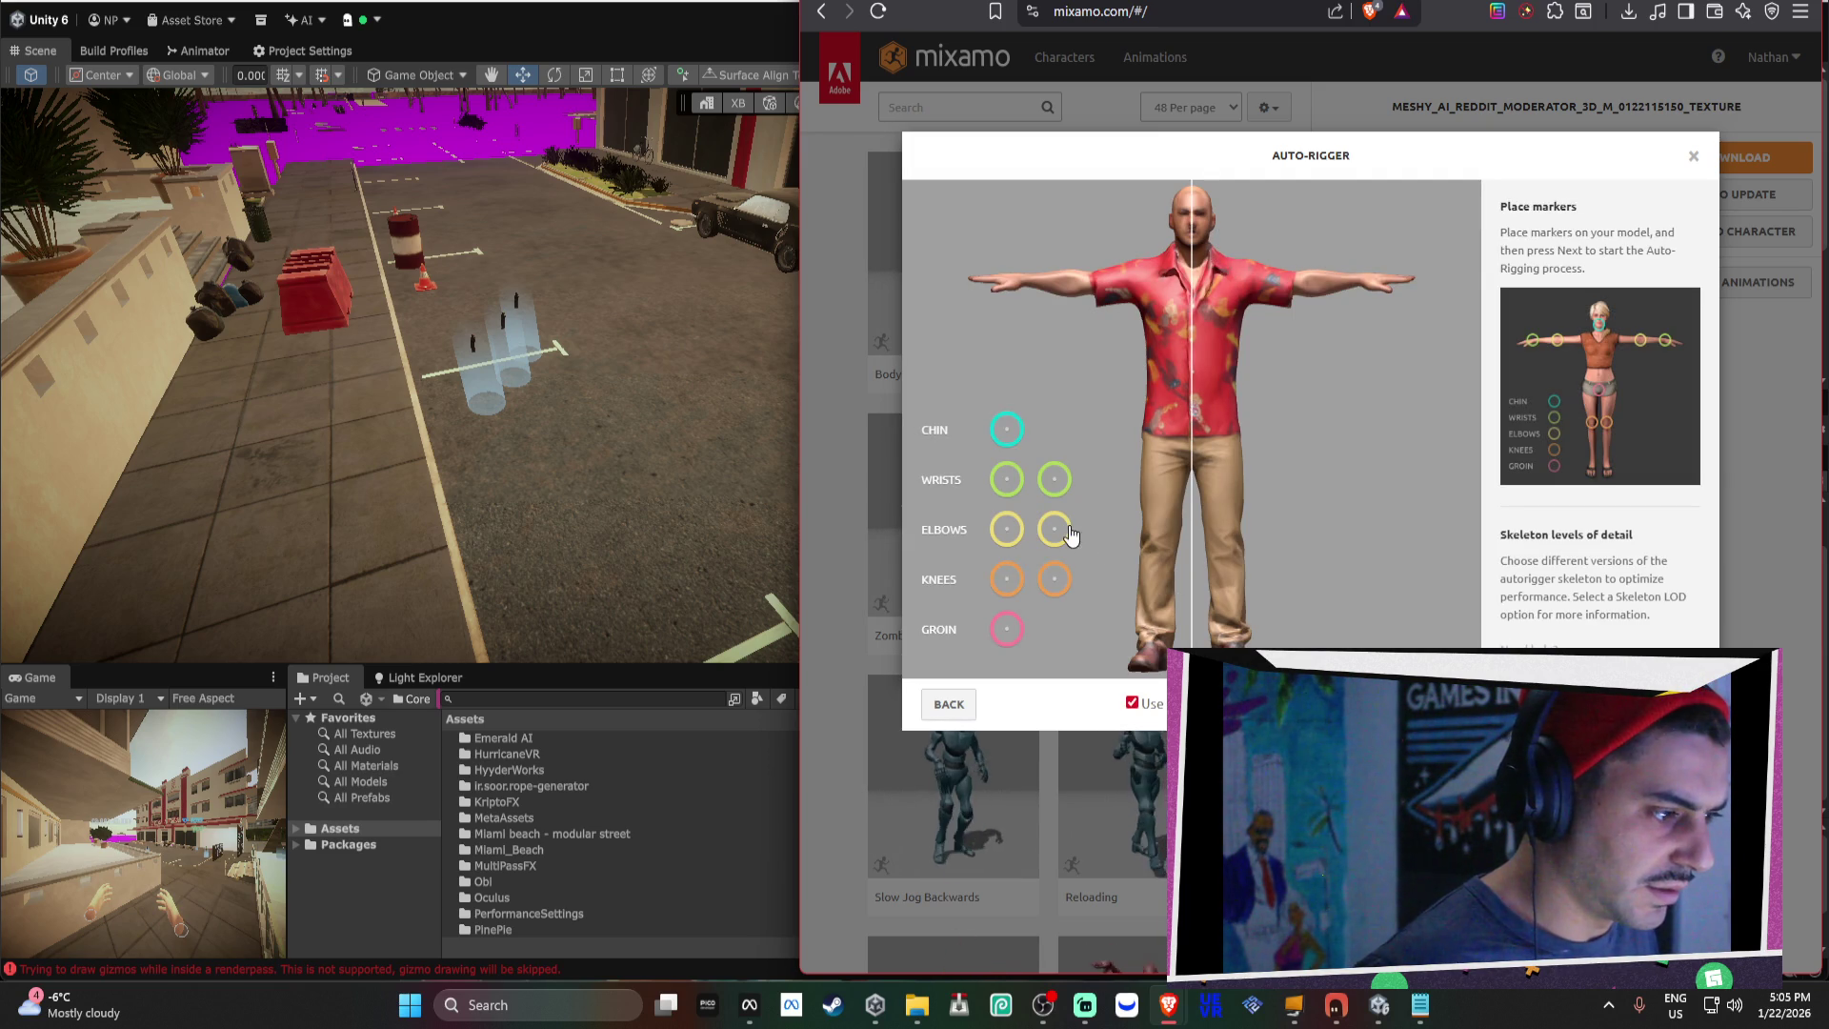
pyautogui.moveTo(1063, 538)
pyautogui.mouseDown()
pyautogui.moveTo(1272, 355)
pyautogui.moveTo(1276, 290)
pyautogui.moveTo(1308, 290)
pyautogui.mouseUp()
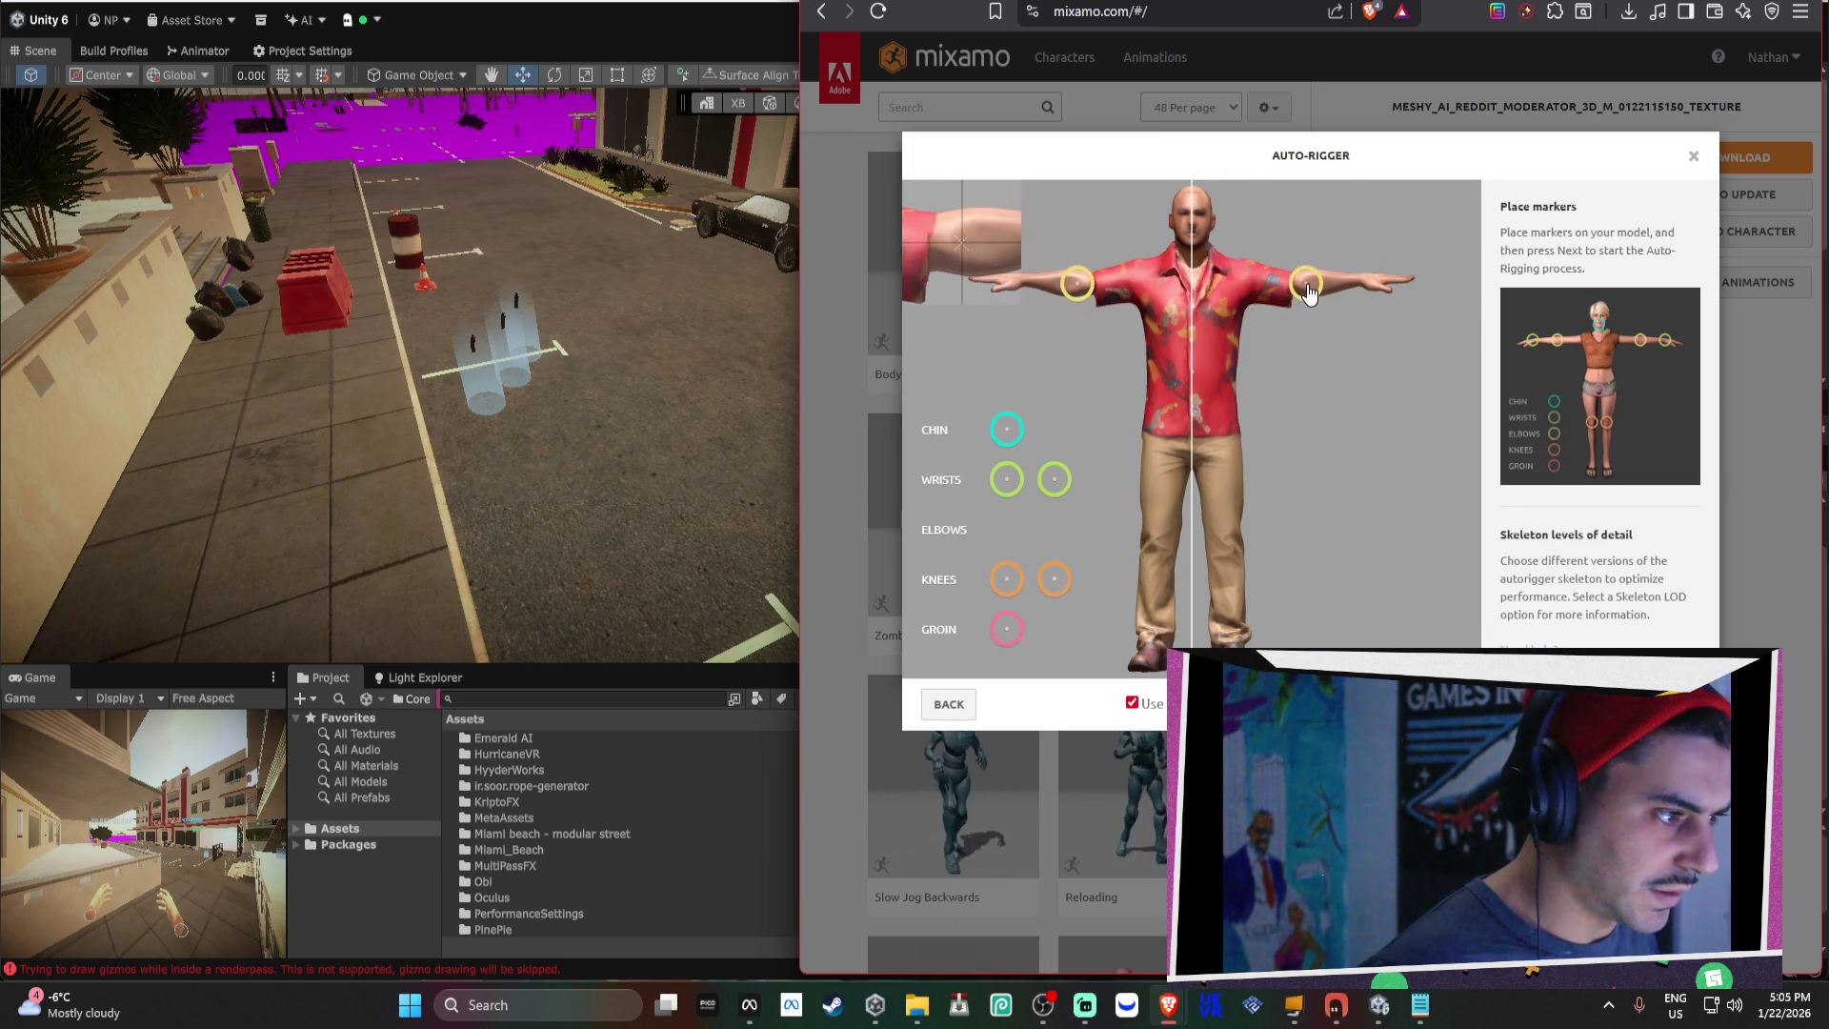
pyautogui.moveTo(1055, 479)
pyautogui.mouseDown()
pyautogui.moveTo(1290, 363)
pyautogui.moveTo(1359, 285)
pyautogui.mouseUp()
pyautogui.moveTo(1007, 431); pyautogui.dragTo(1196, 251)
pyautogui.moveTo(1058, 585); pyautogui.dragTo(1228, 539)
pyautogui.moveTo(1007, 629); pyautogui.dragTo(1186, 441)
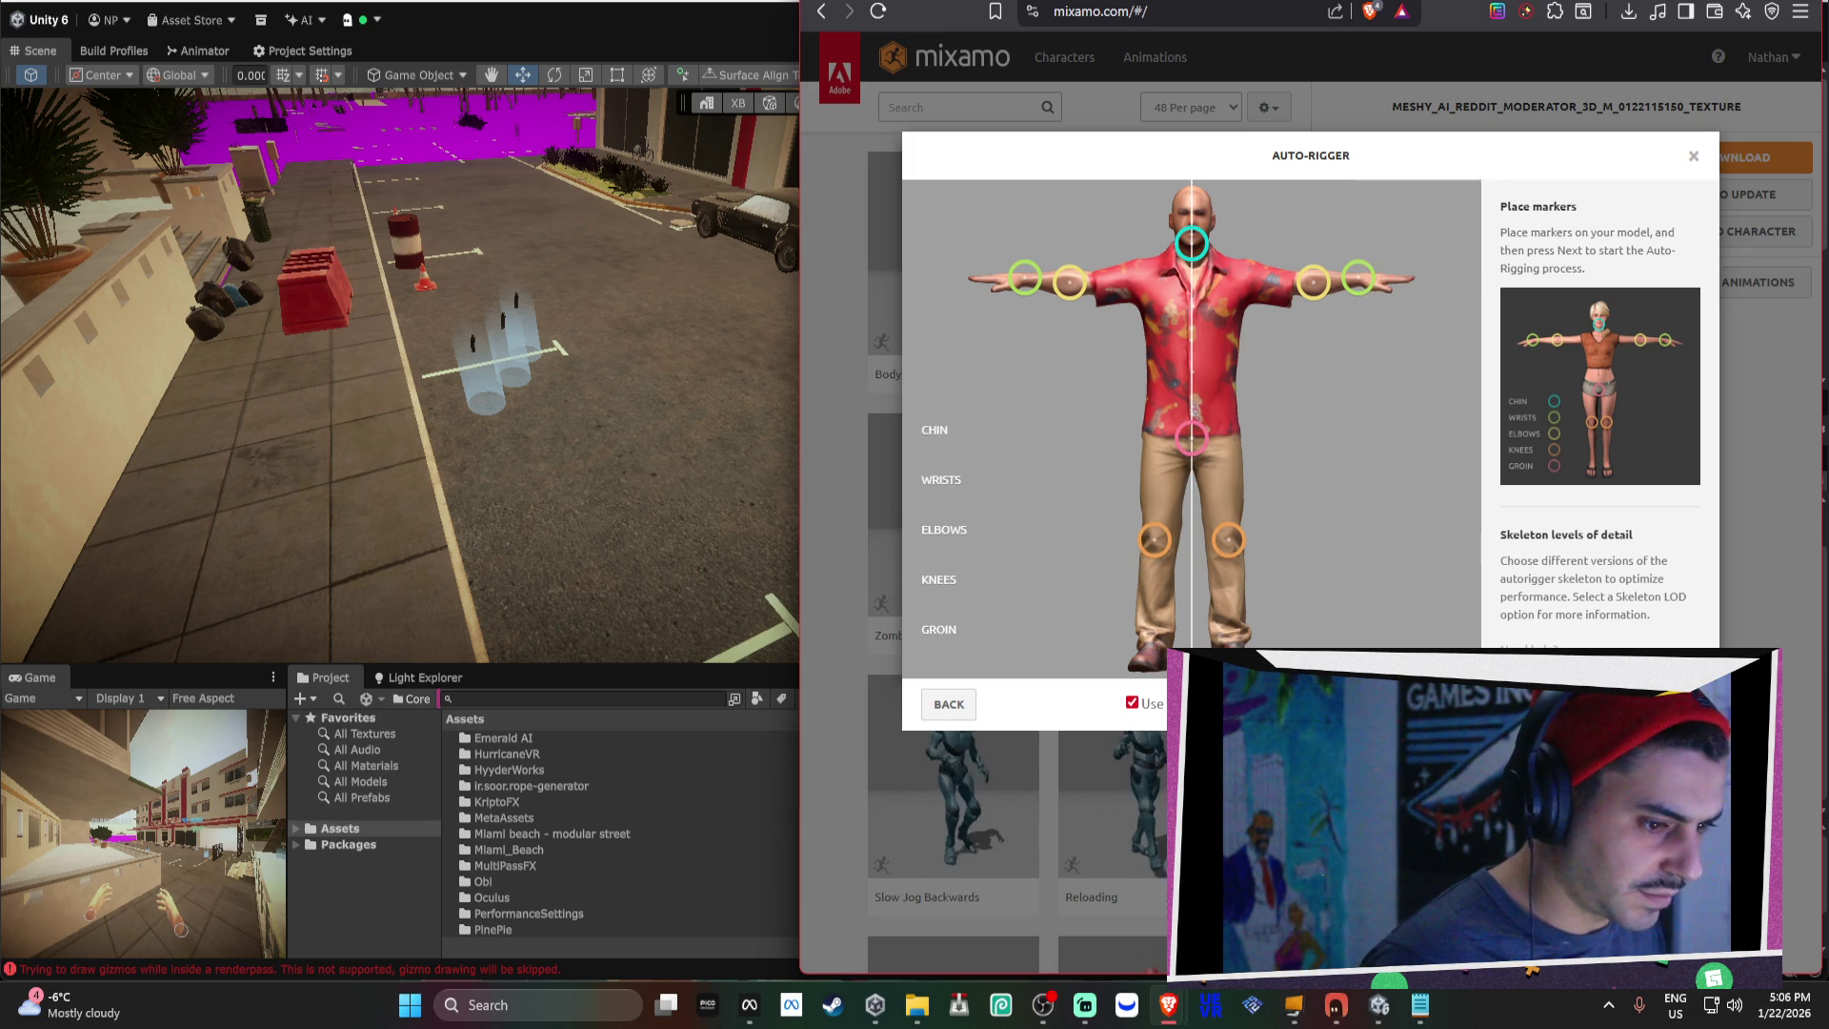
pyautogui.click(1666, 704)
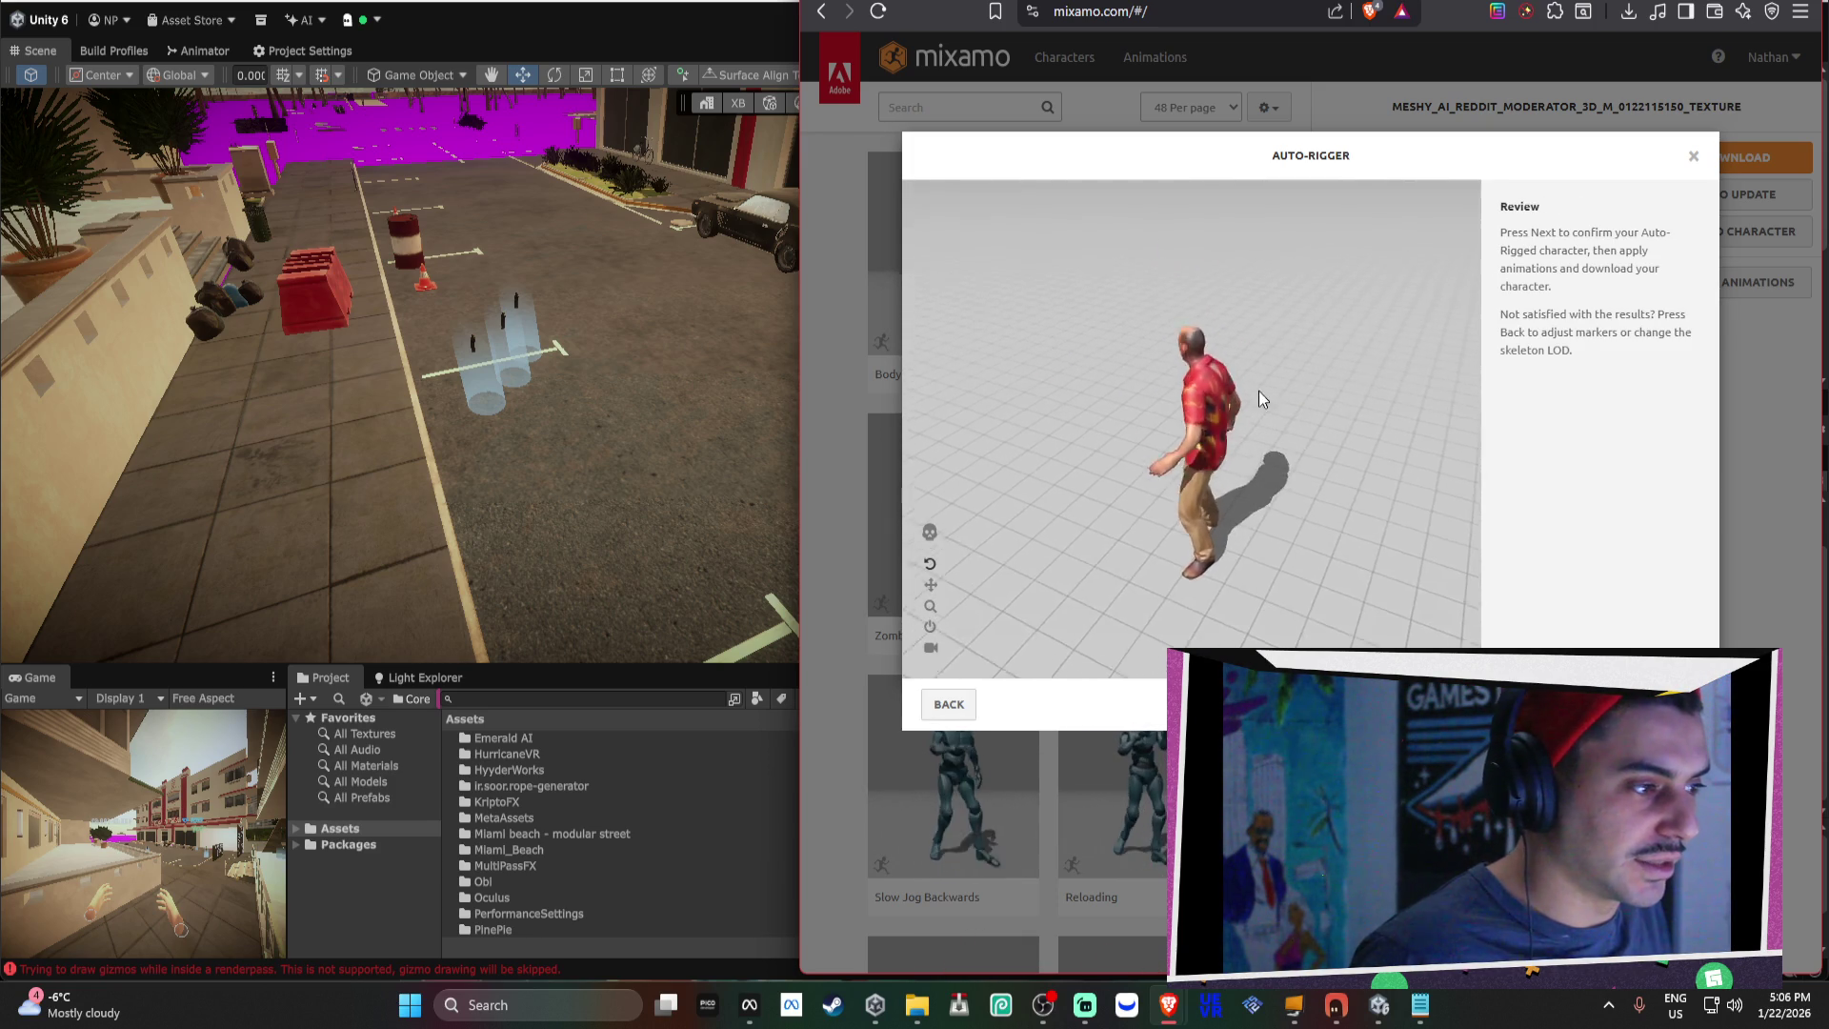
# Inspect the rig from above, then accept the tropical-shirt man as the current character.
pyautogui.scroll(5, 1155, 396)
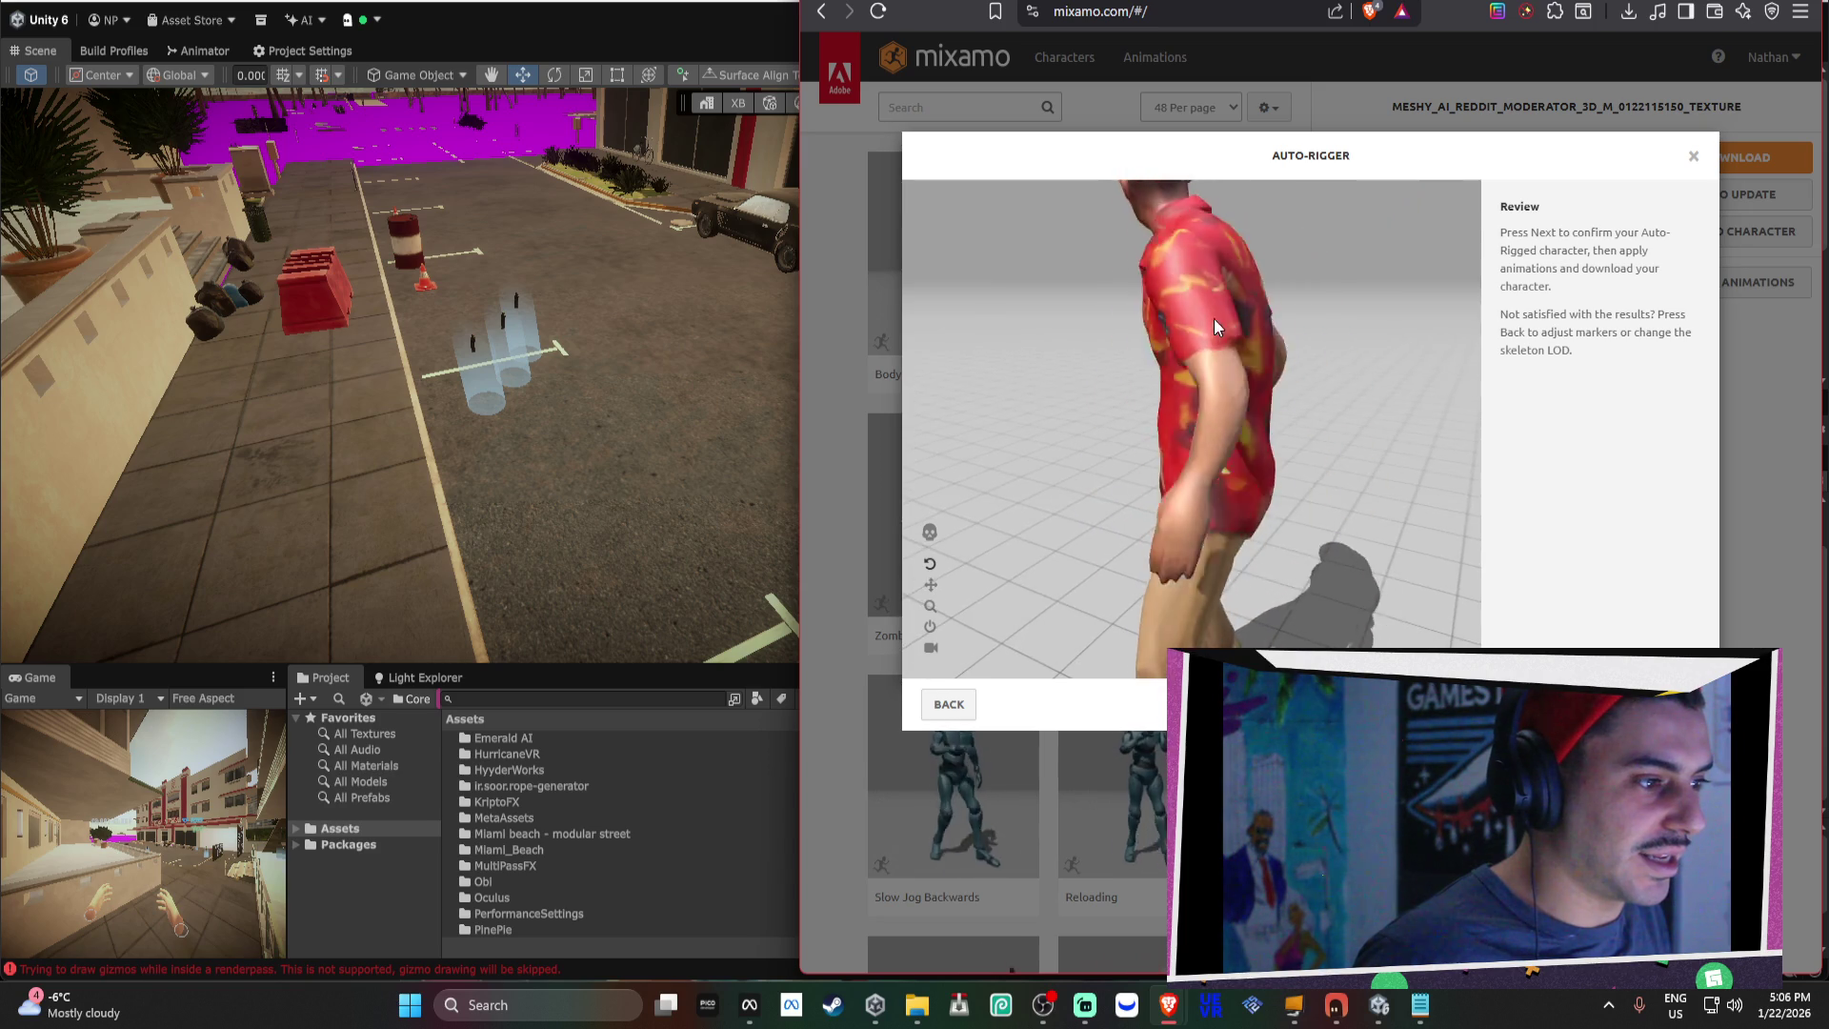
pyautogui.moveTo(1214, 318)
pyautogui.mouseDown()
pyautogui.moveTo(1324, 339)
pyautogui.moveTo(1115, 364)
pyautogui.moveTo(1251, 368)
pyautogui.moveTo(1162, 373)
pyautogui.mouseUp()
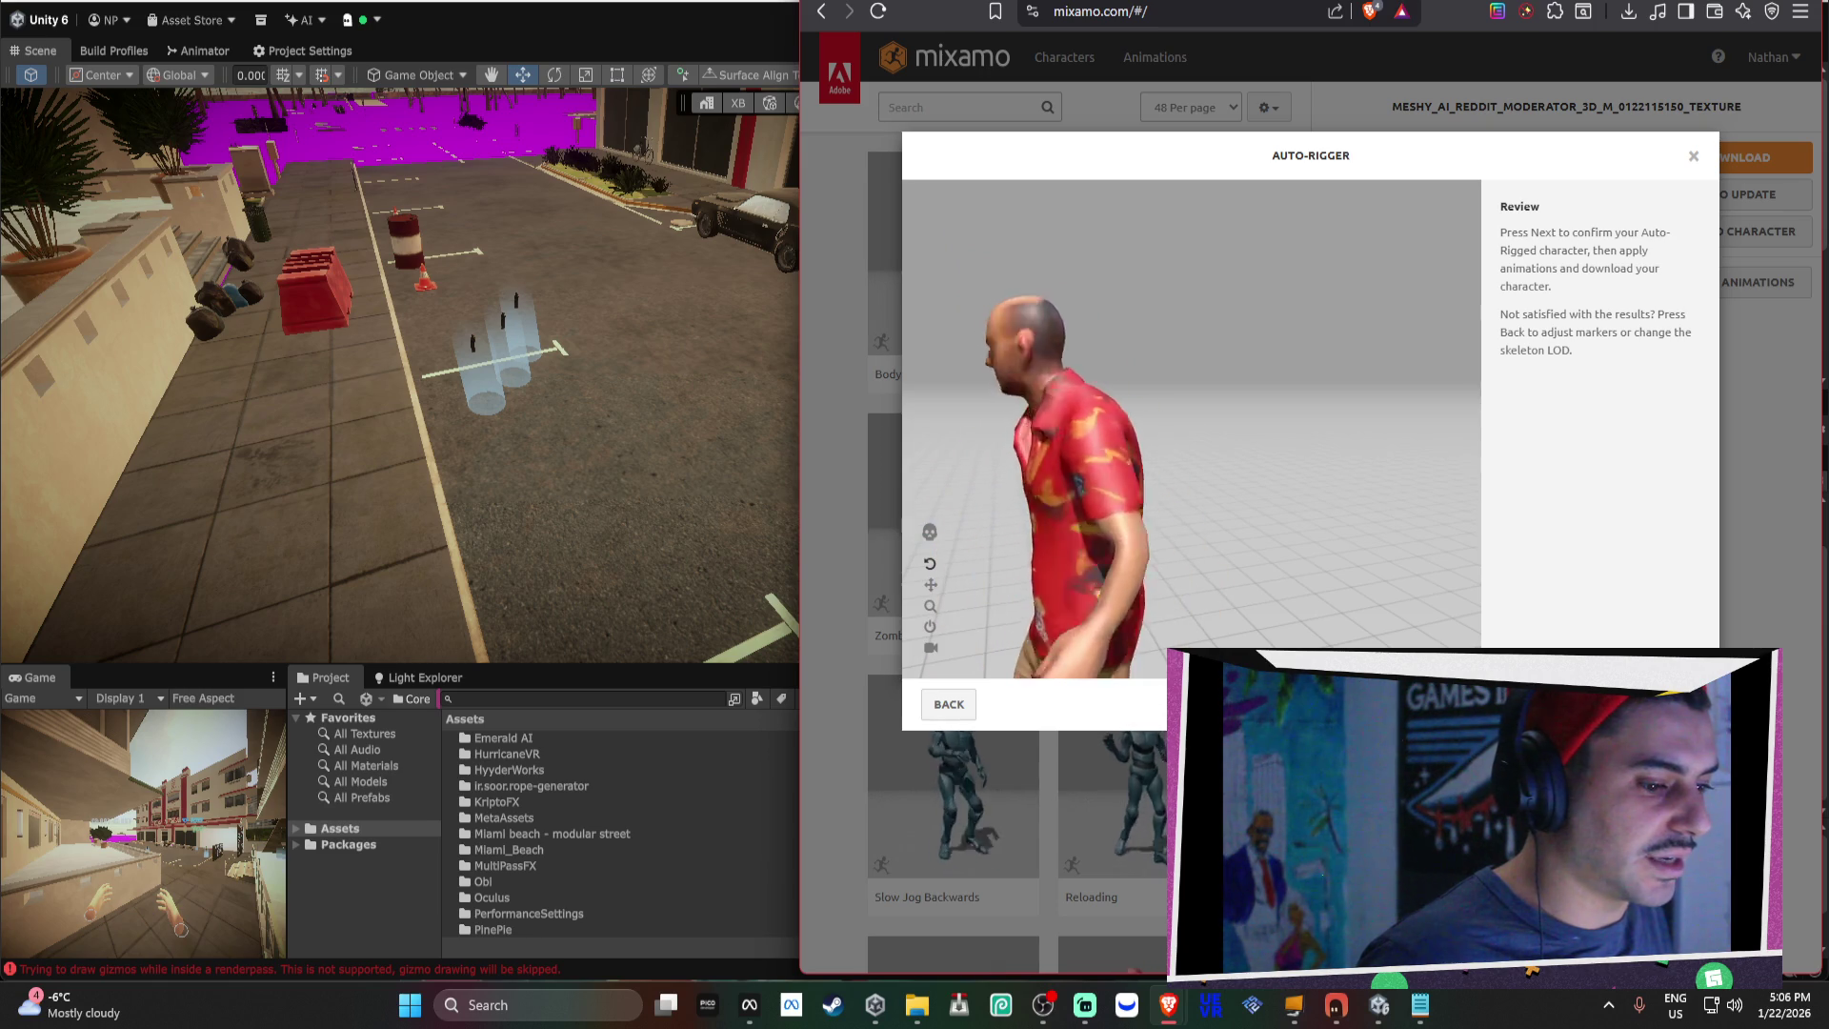
pyautogui.click(1667, 704)
pyautogui.click(1667, 708)
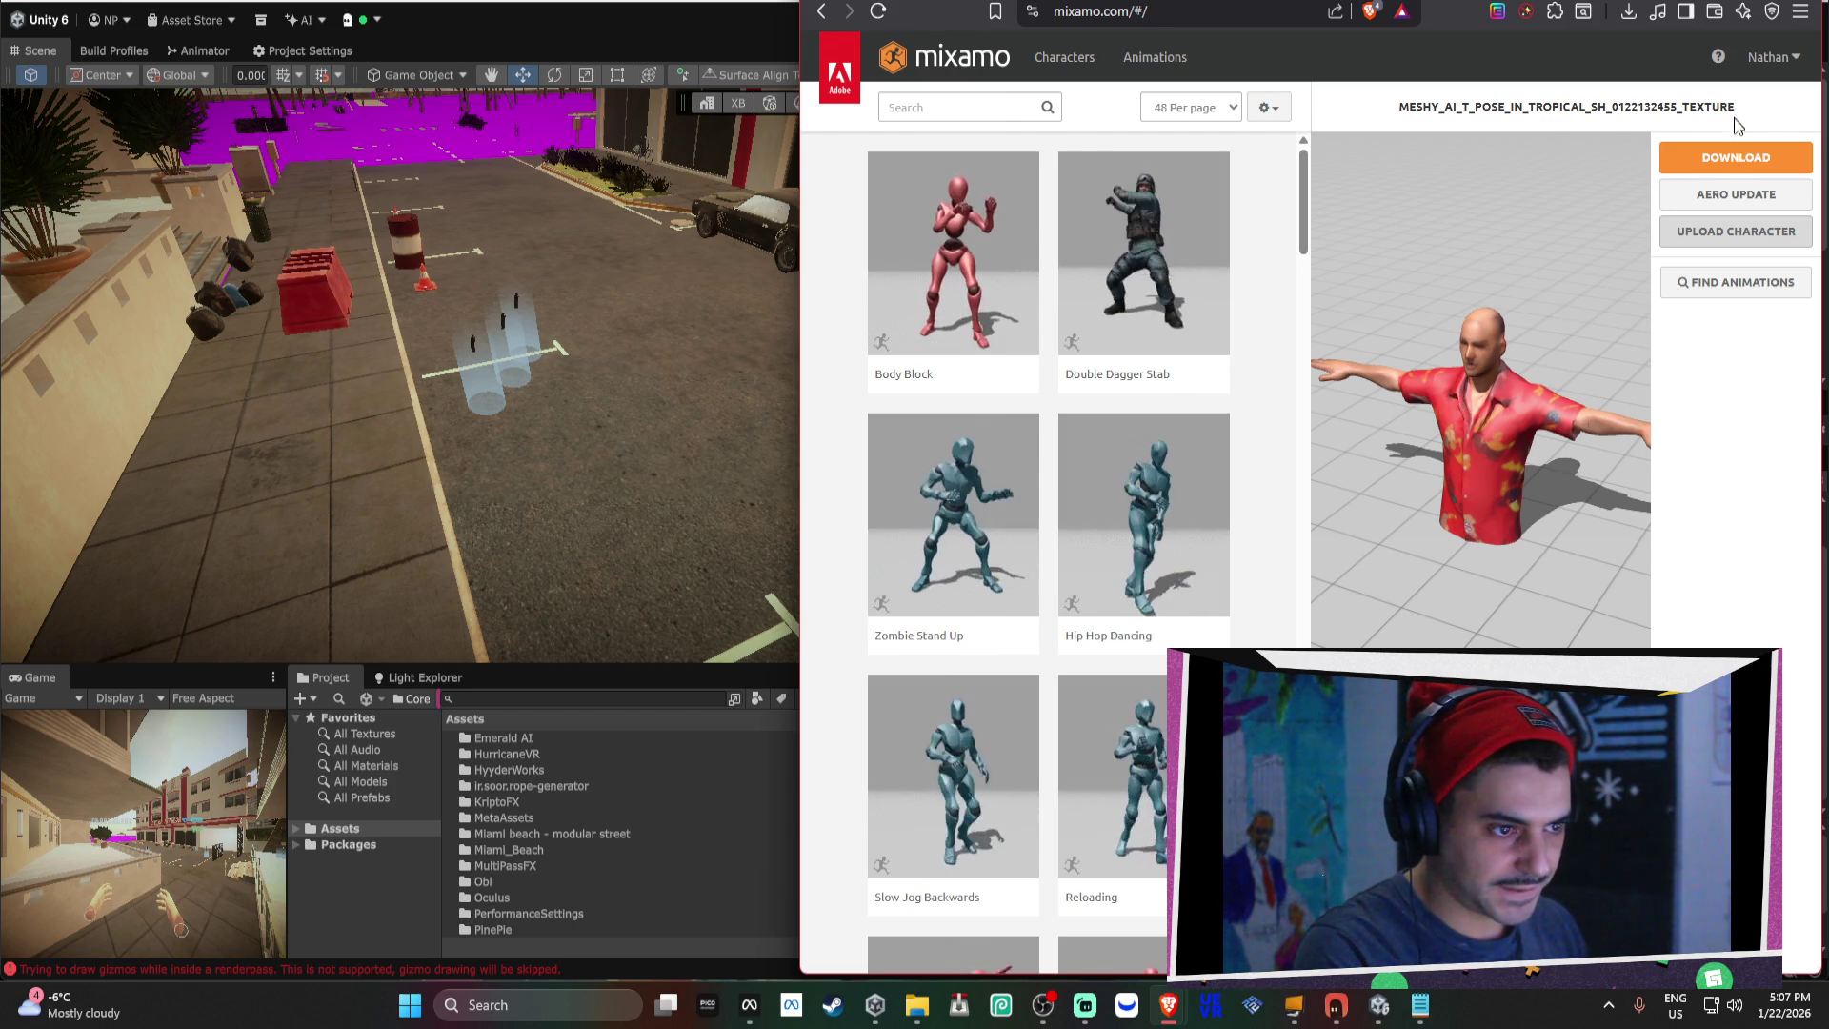
pyautogui.click(1729, 154)
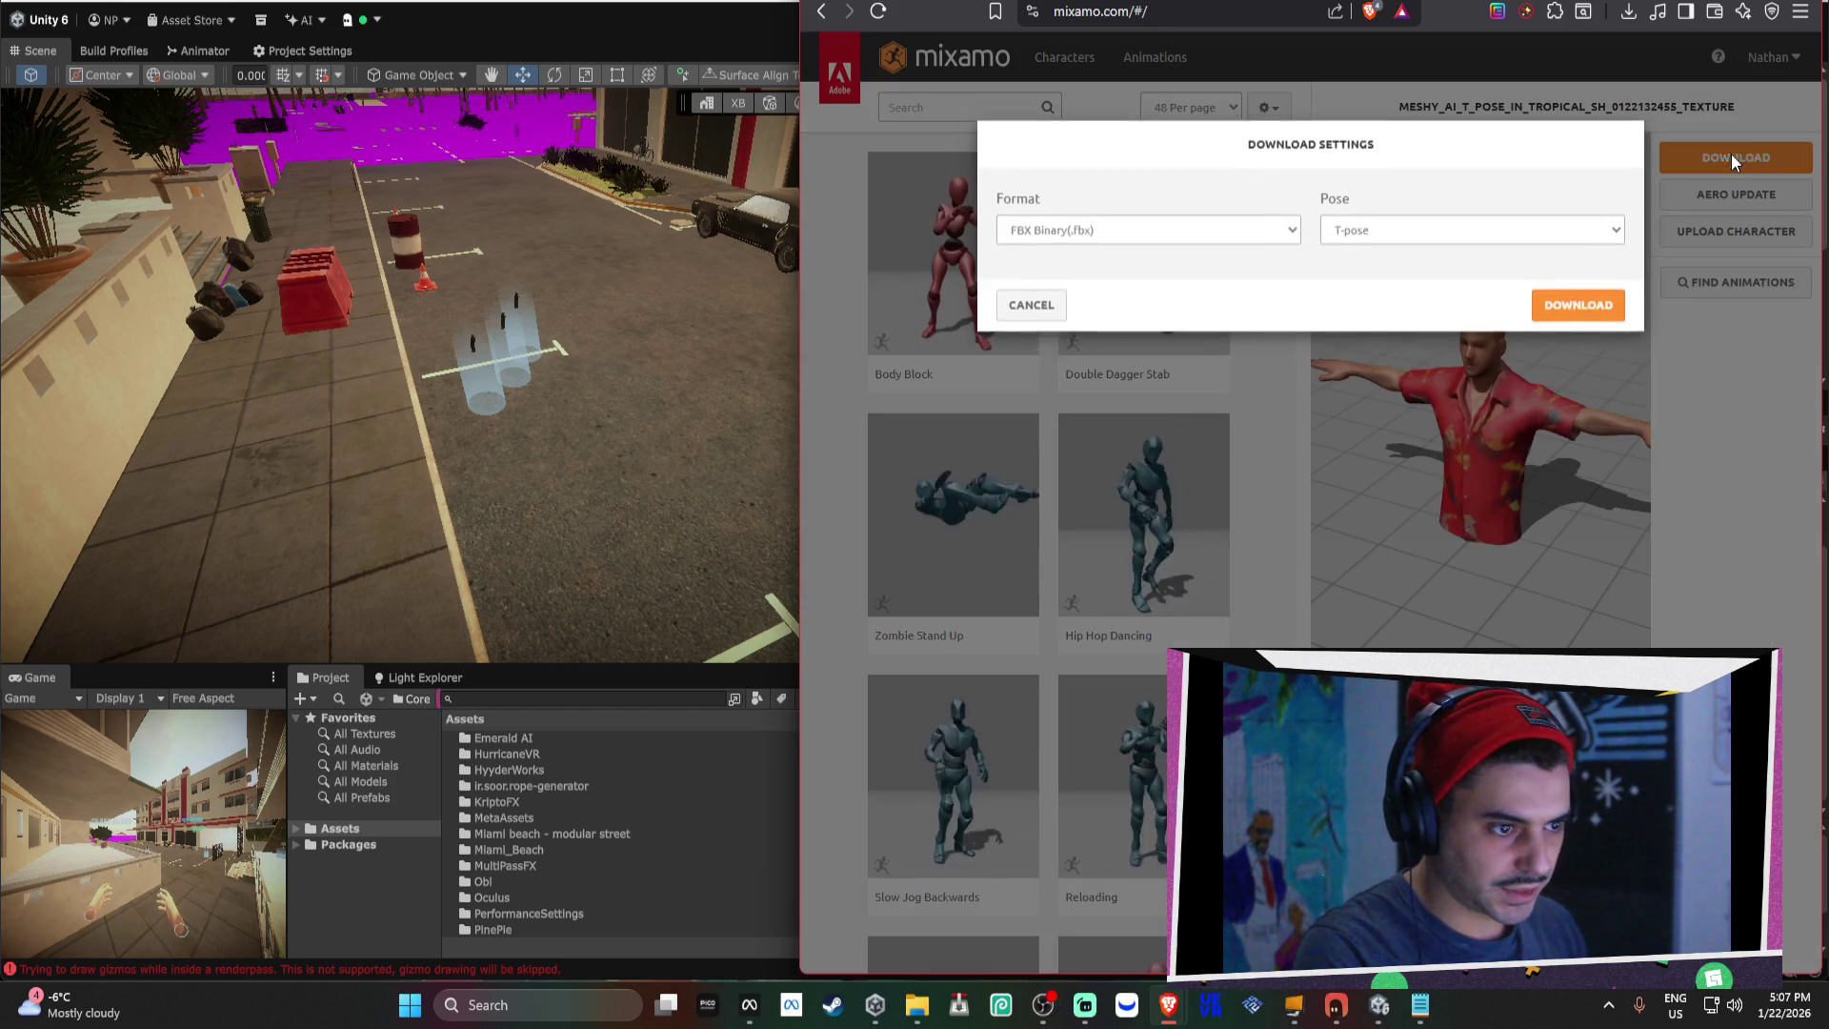
# Download the character as FBX Binary T-pose, saved to Downloads as DanielMiamiTTpose.fbx.
pyautogui.click(1616, 326)
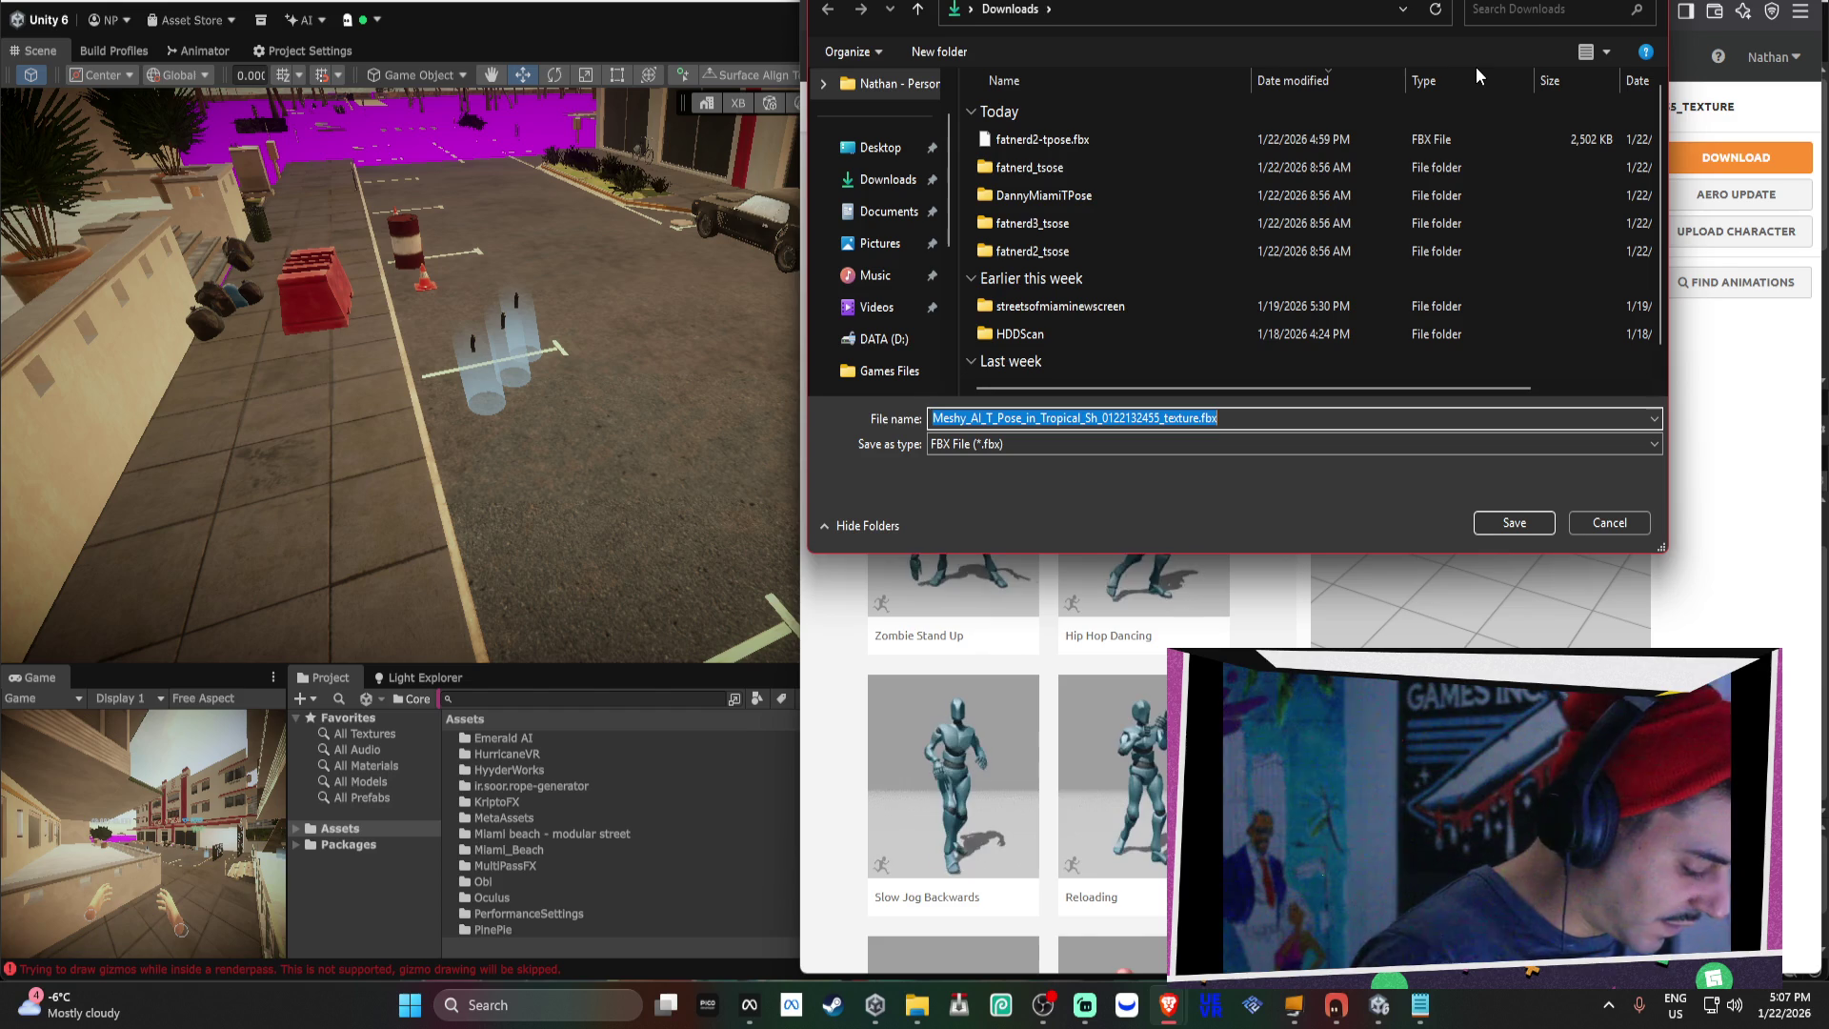
pyautogui.press('Delete')
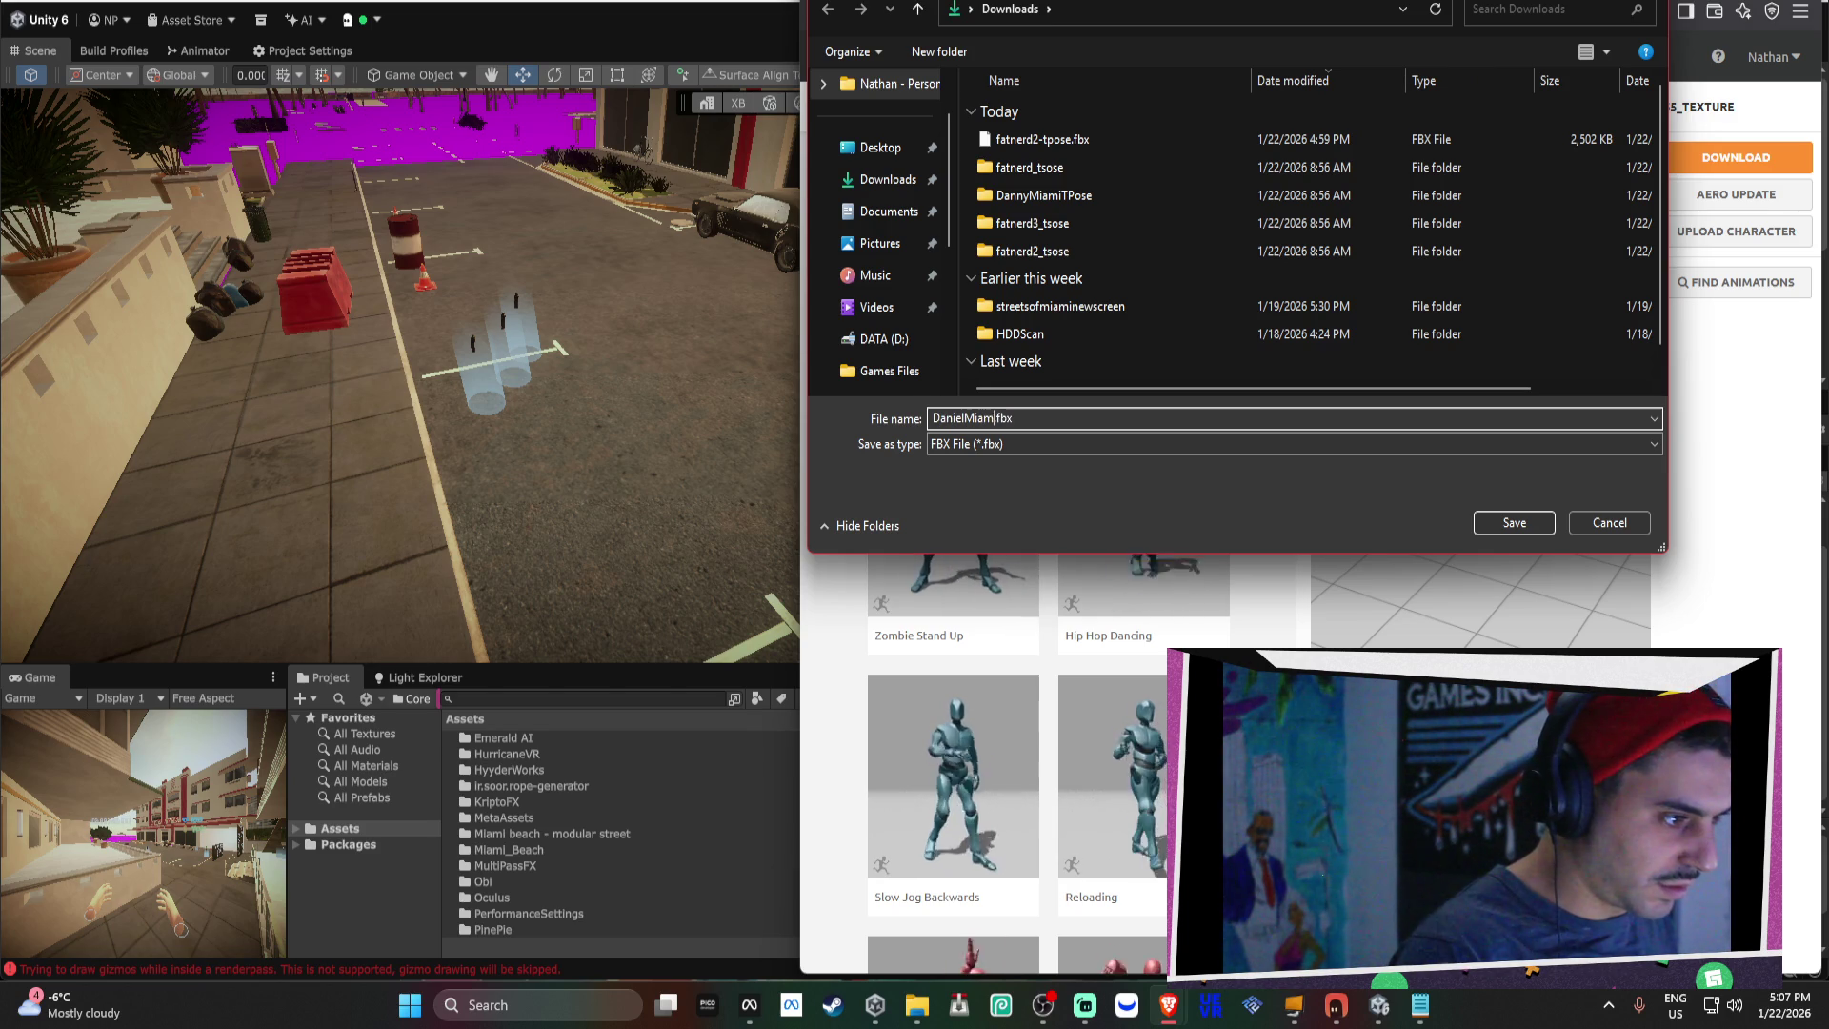
pyautogui.write('TTpose')
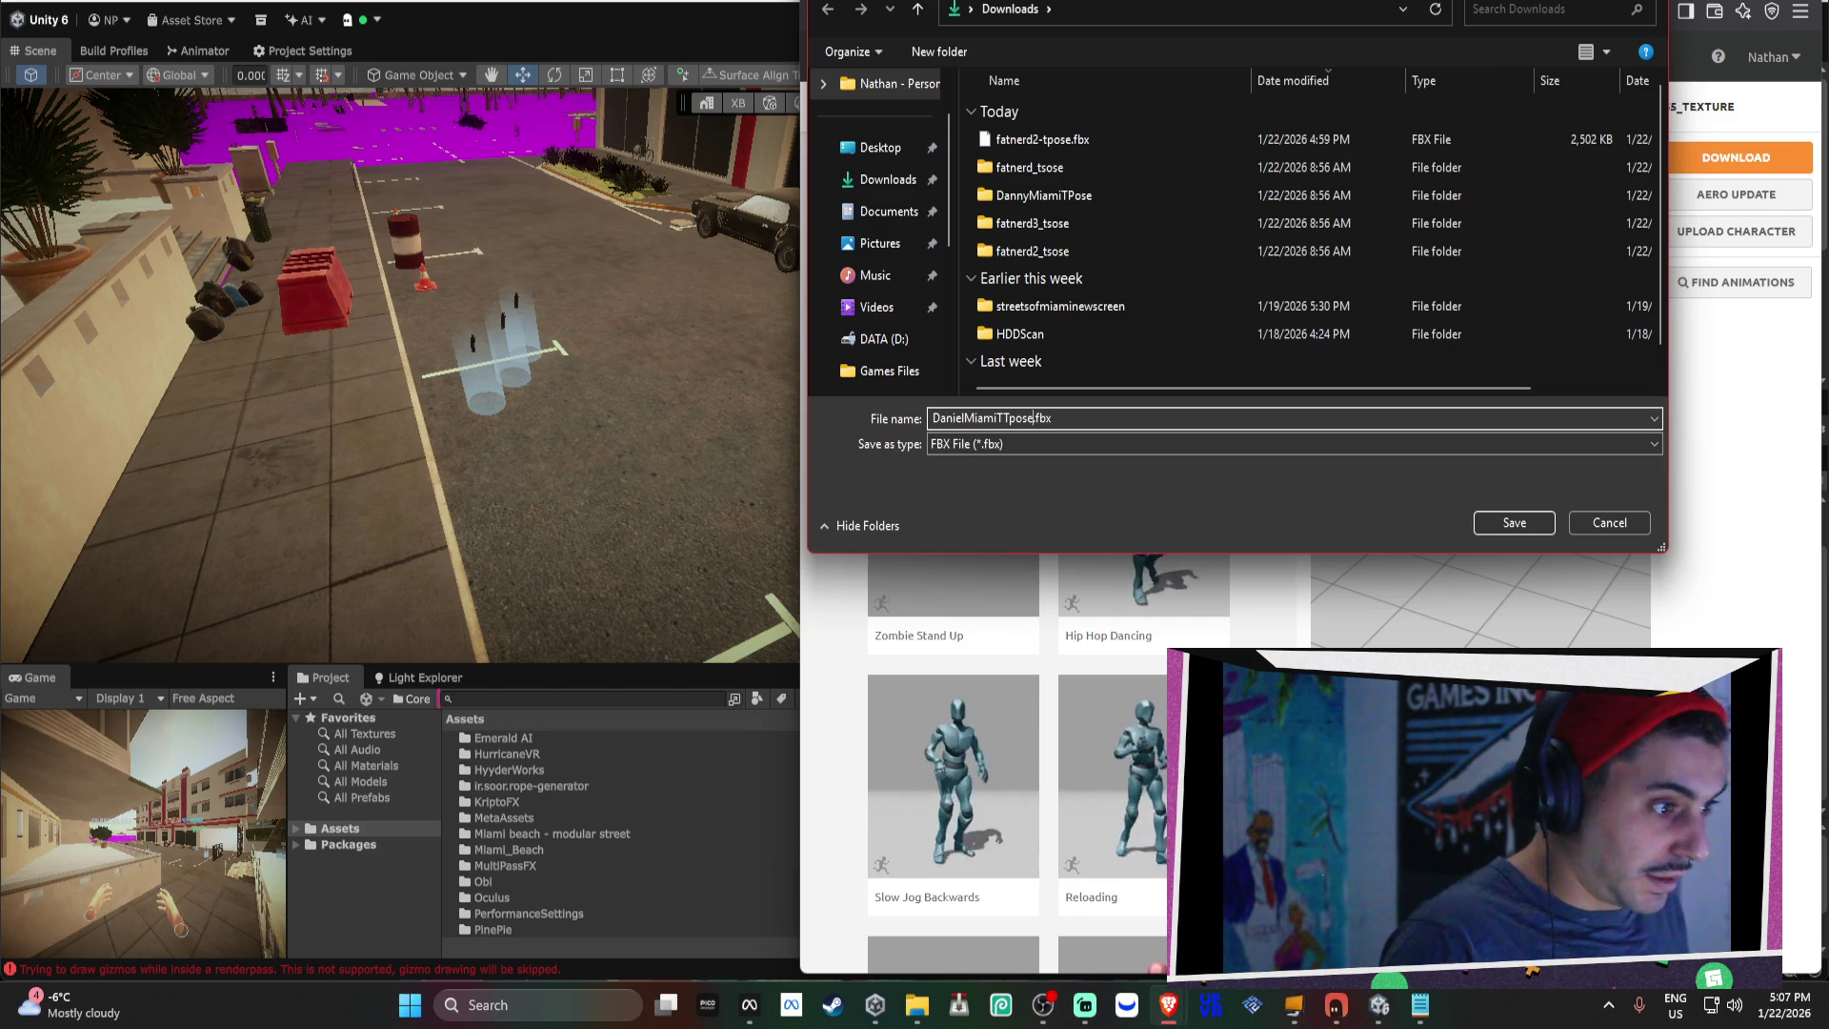
pyautogui.press('Return')
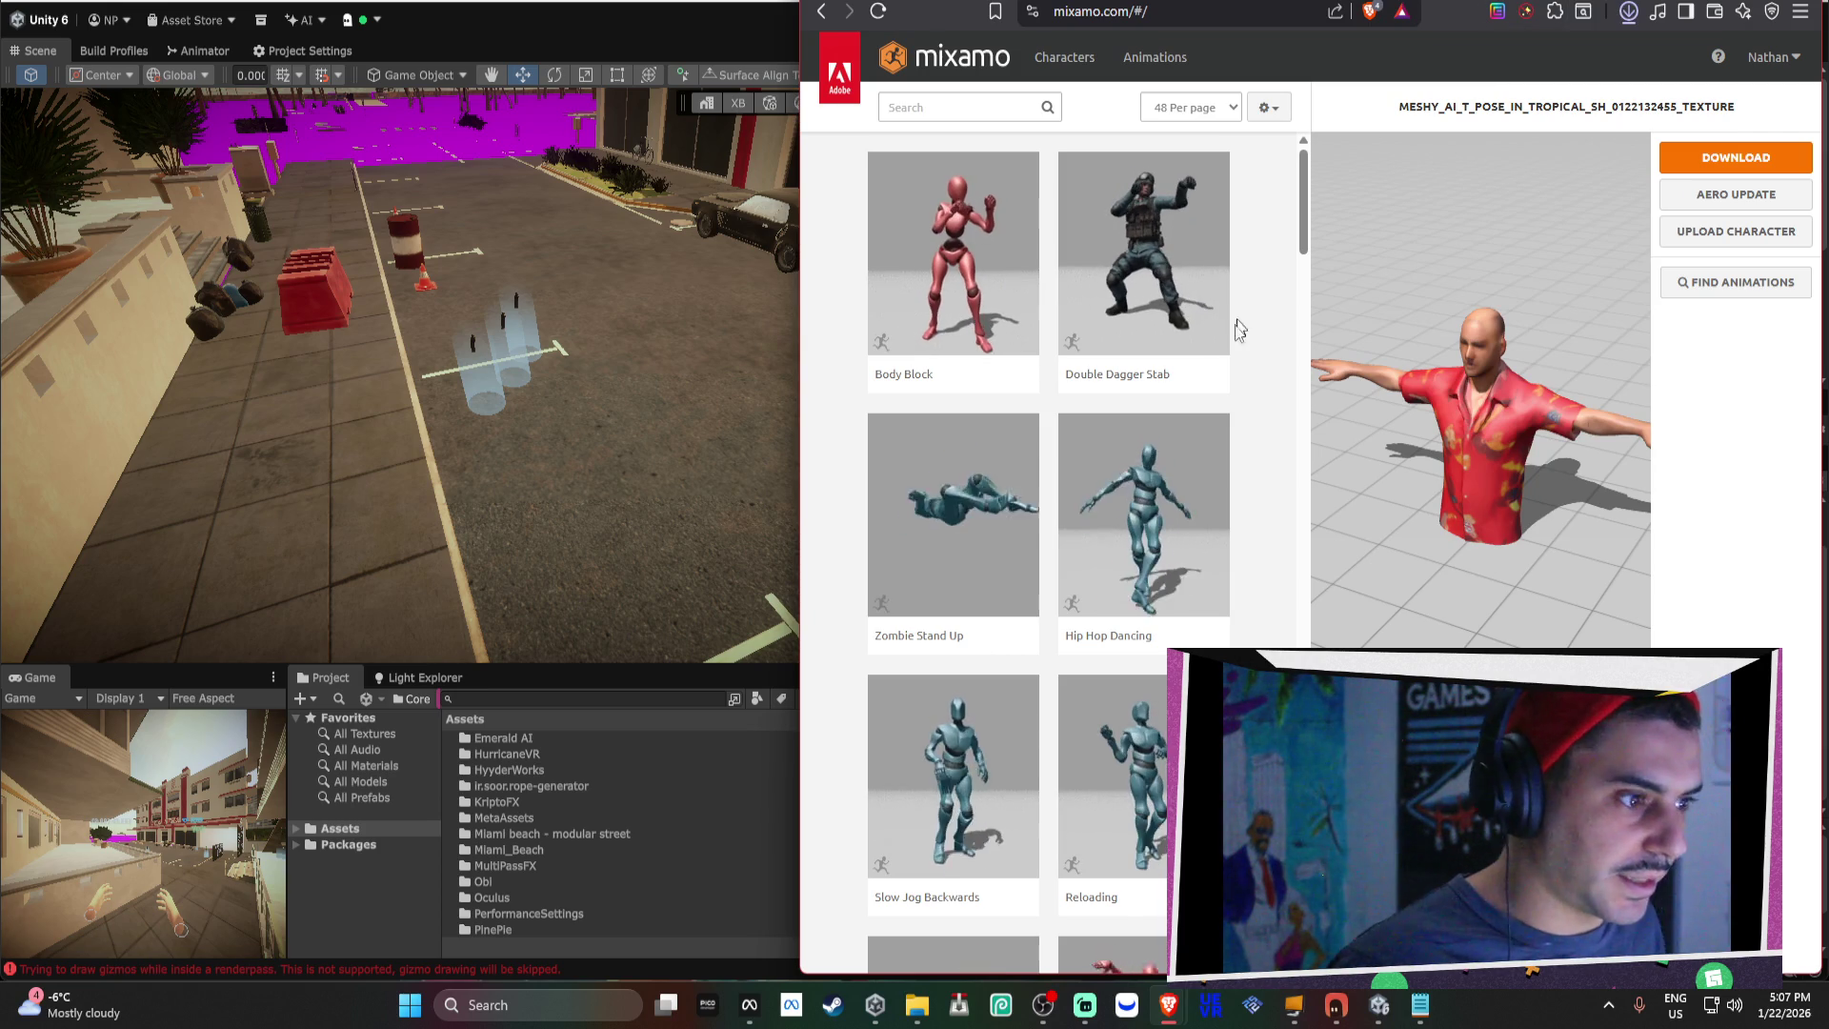
# Upload an FBX from Downloads > fatnerd3_tsose > the Reddit moderator folder to the auto-rigger.
pyautogui.click(1736, 232)
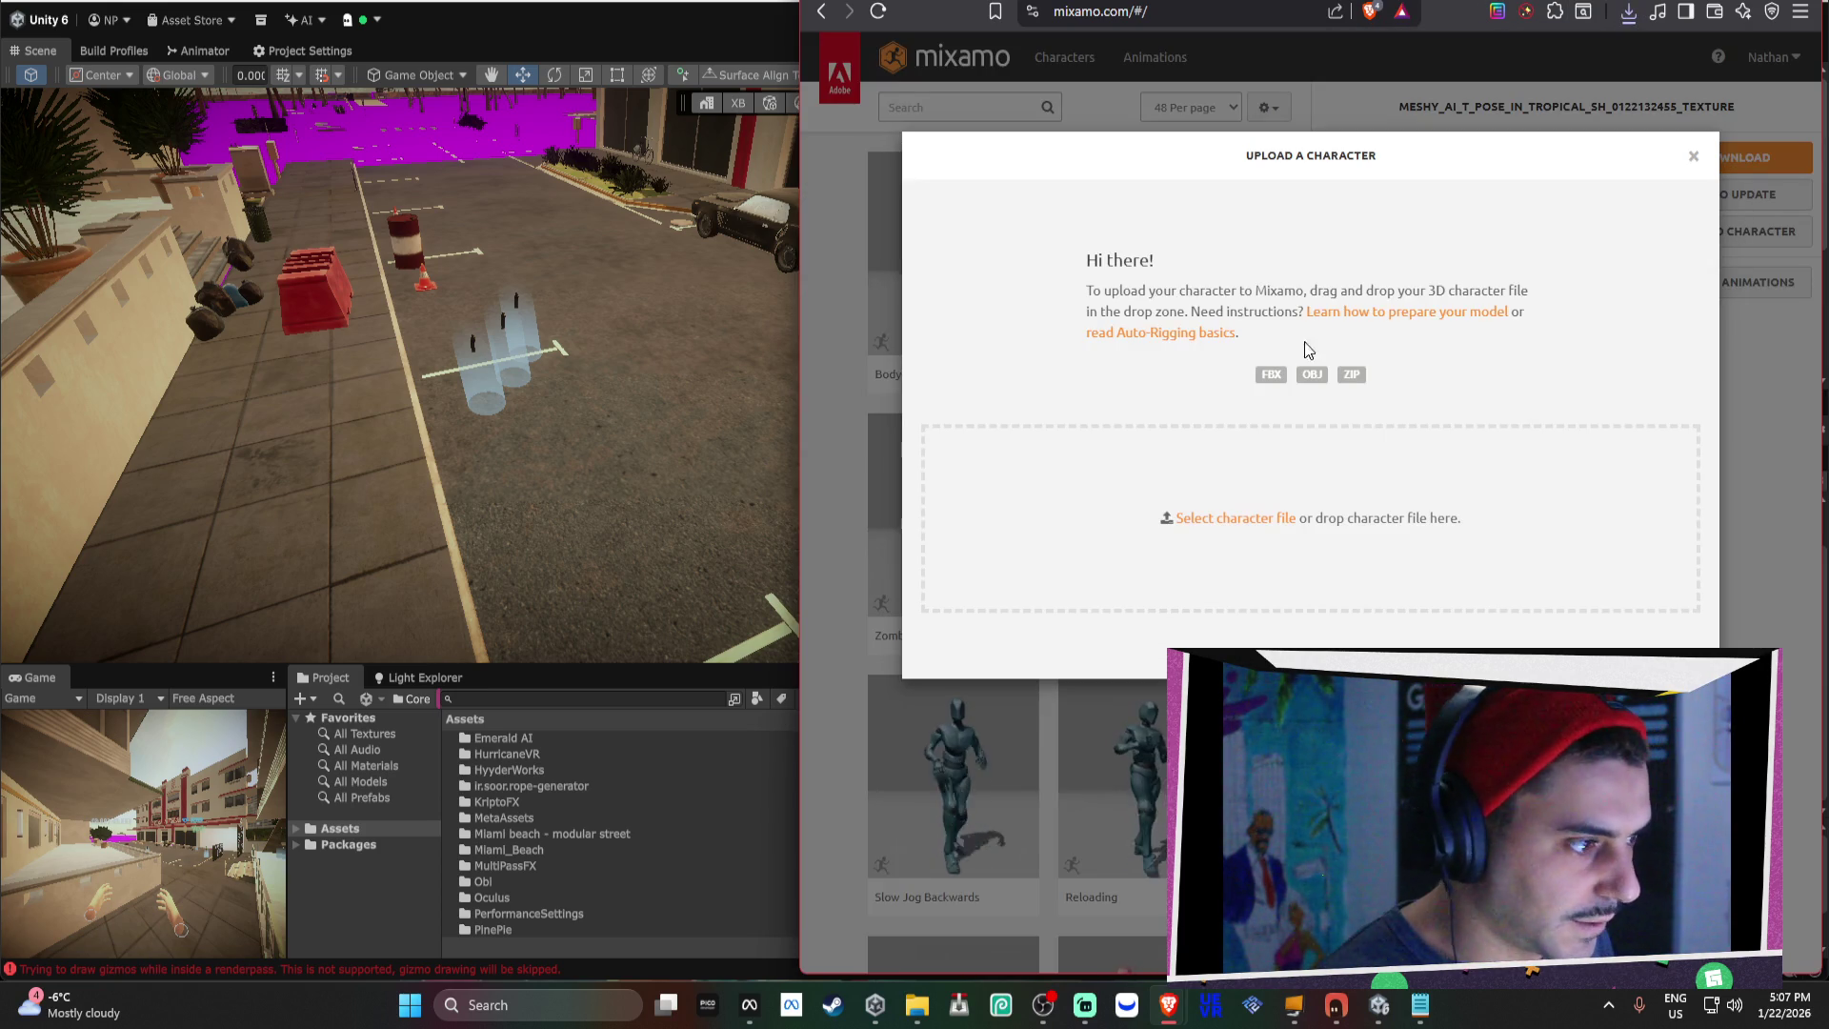
pyautogui.click(1236, 518)
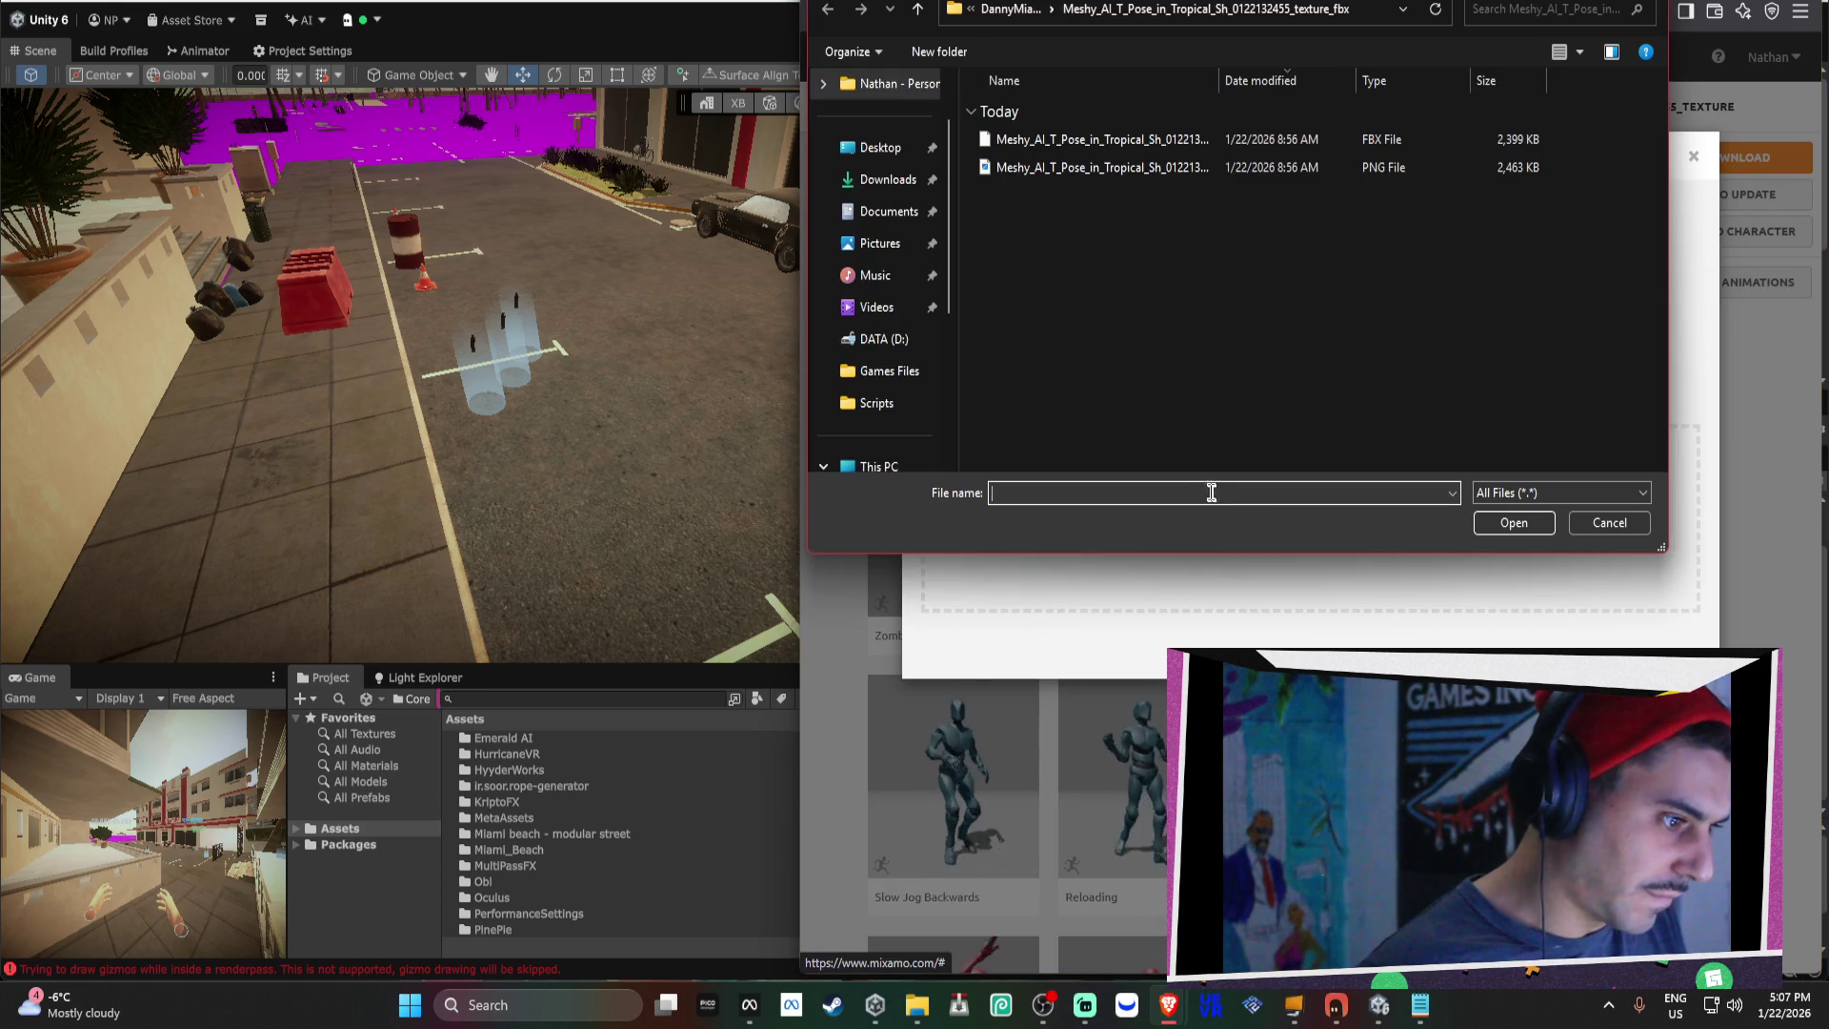
pyautogui.click(882, 193)
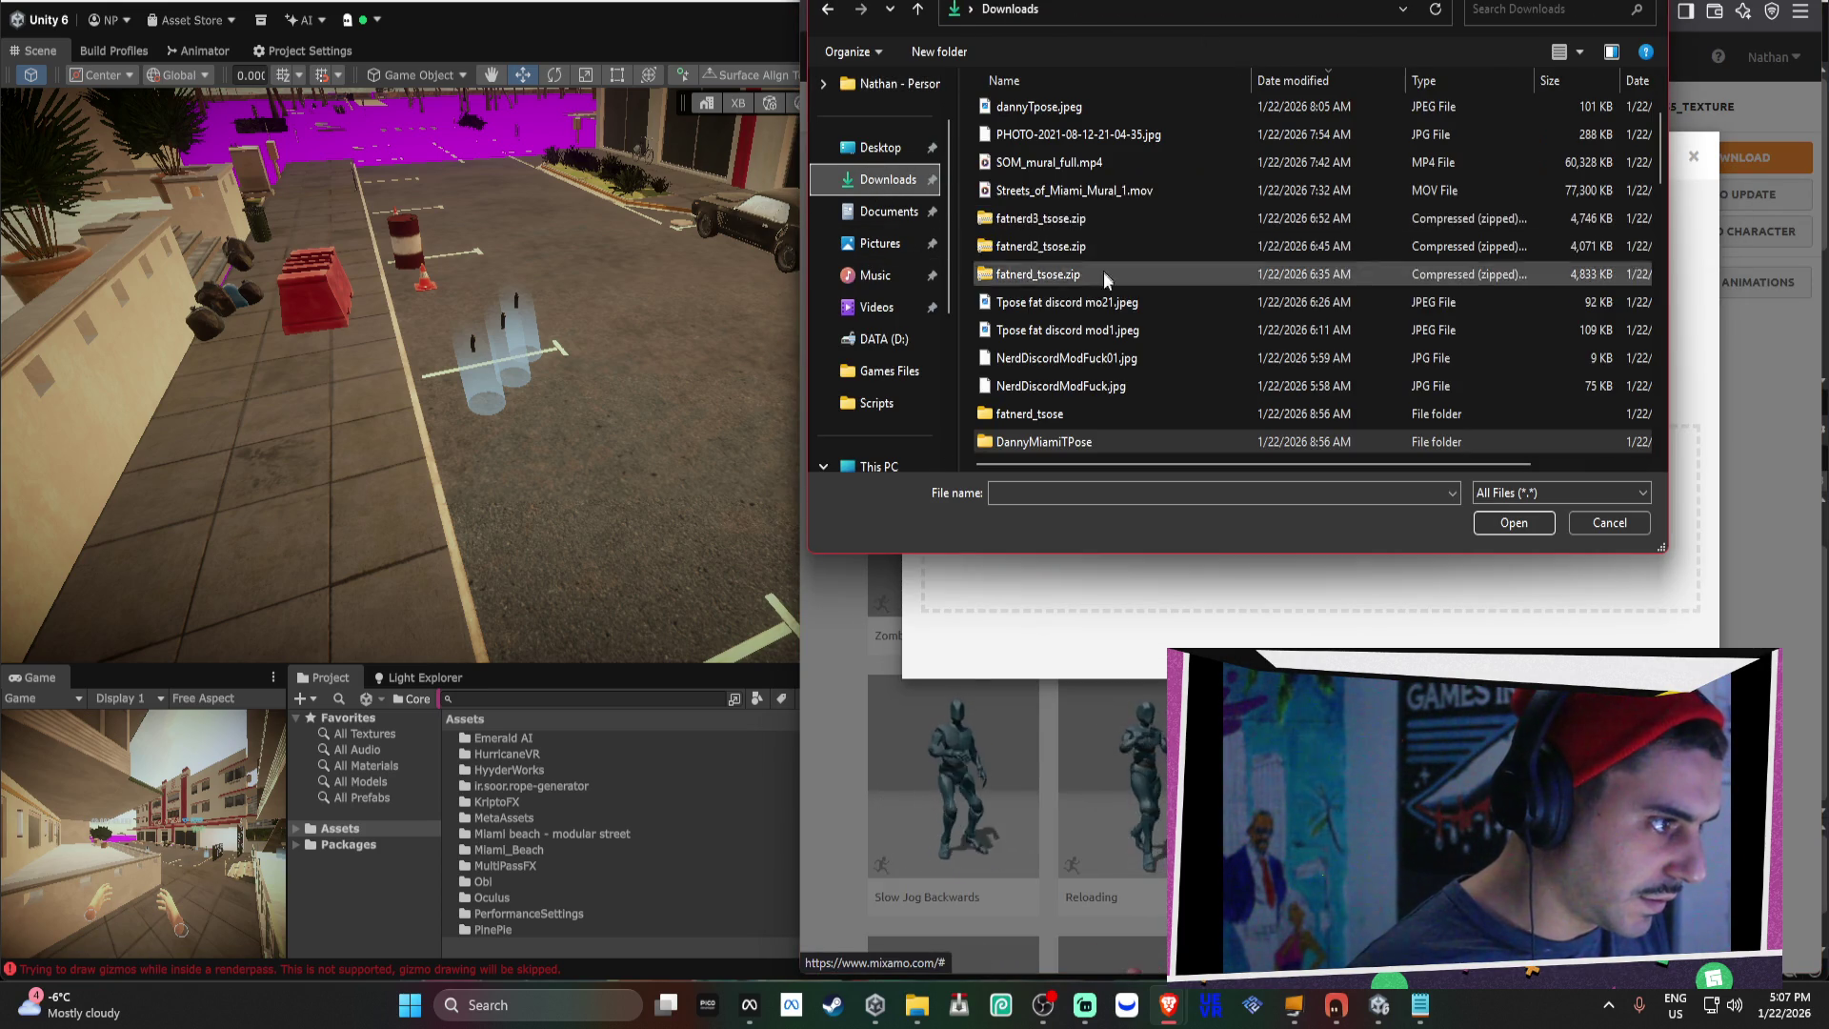
pyautogui.scroll(-1, 1204, 419)
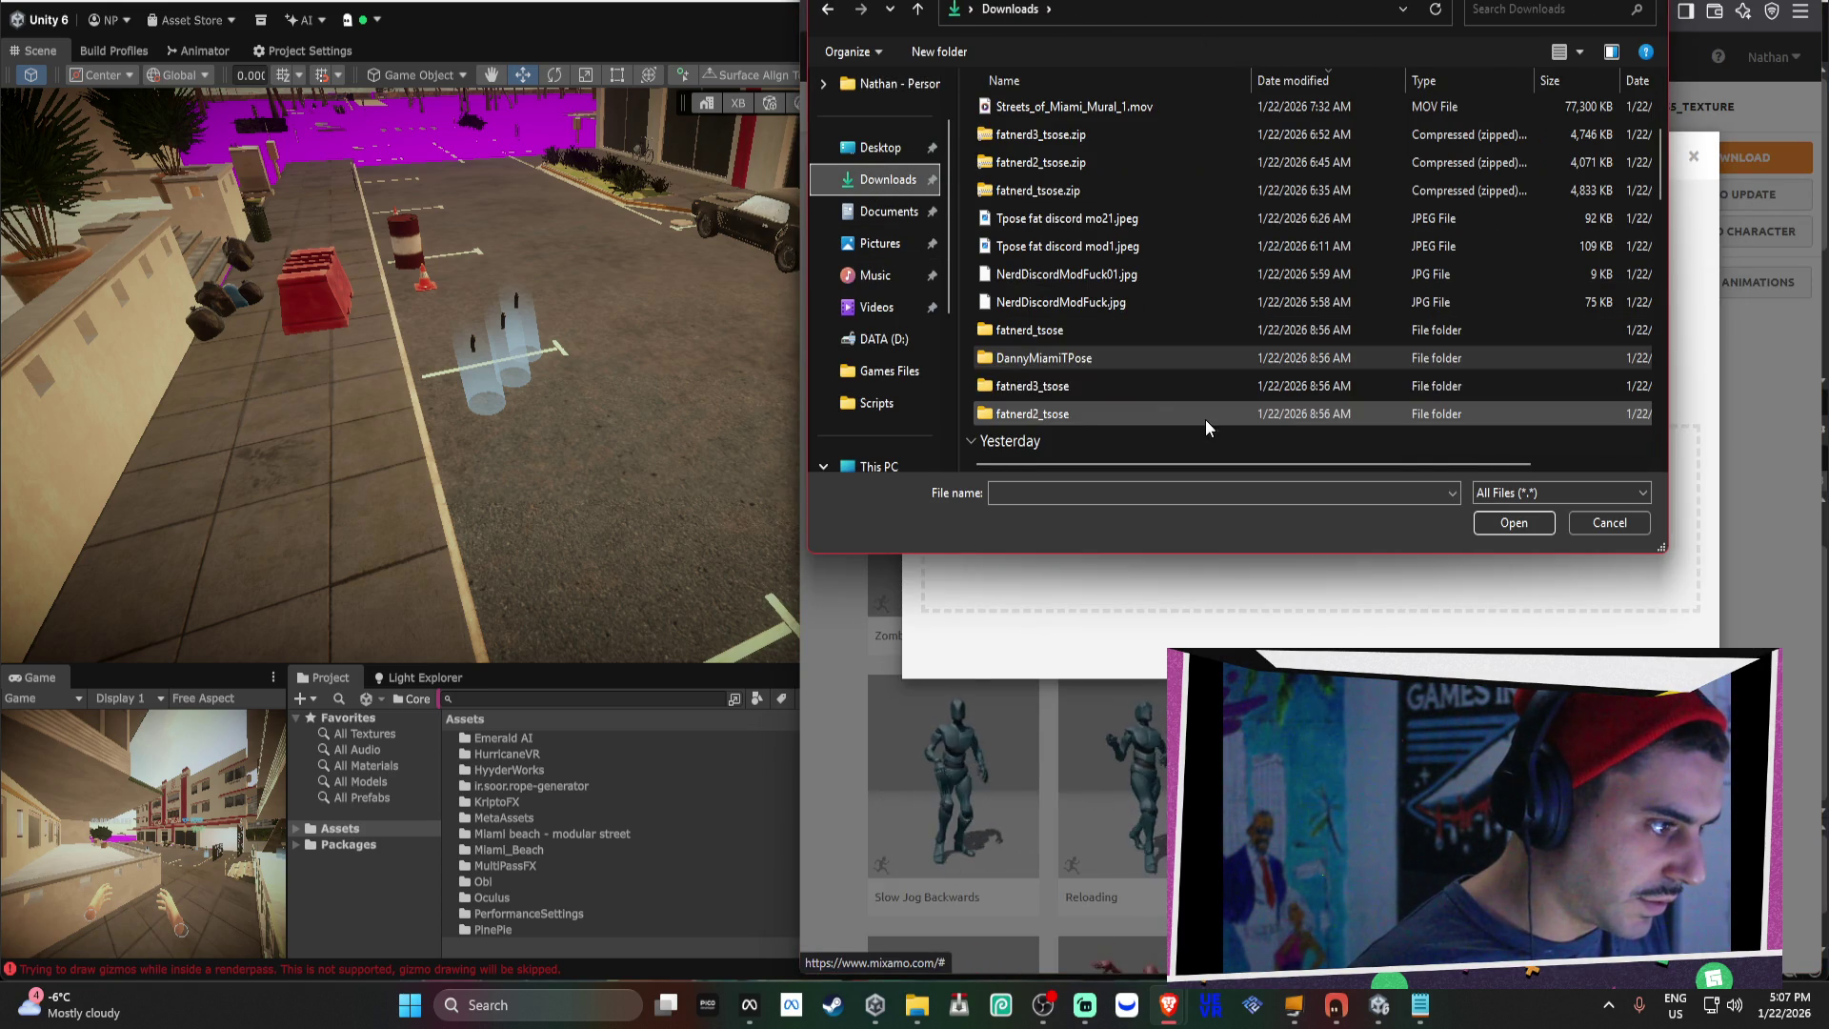
pyautogui.doubleClick(1101, 386)
pyautogui.doubleClick(1202, 141)
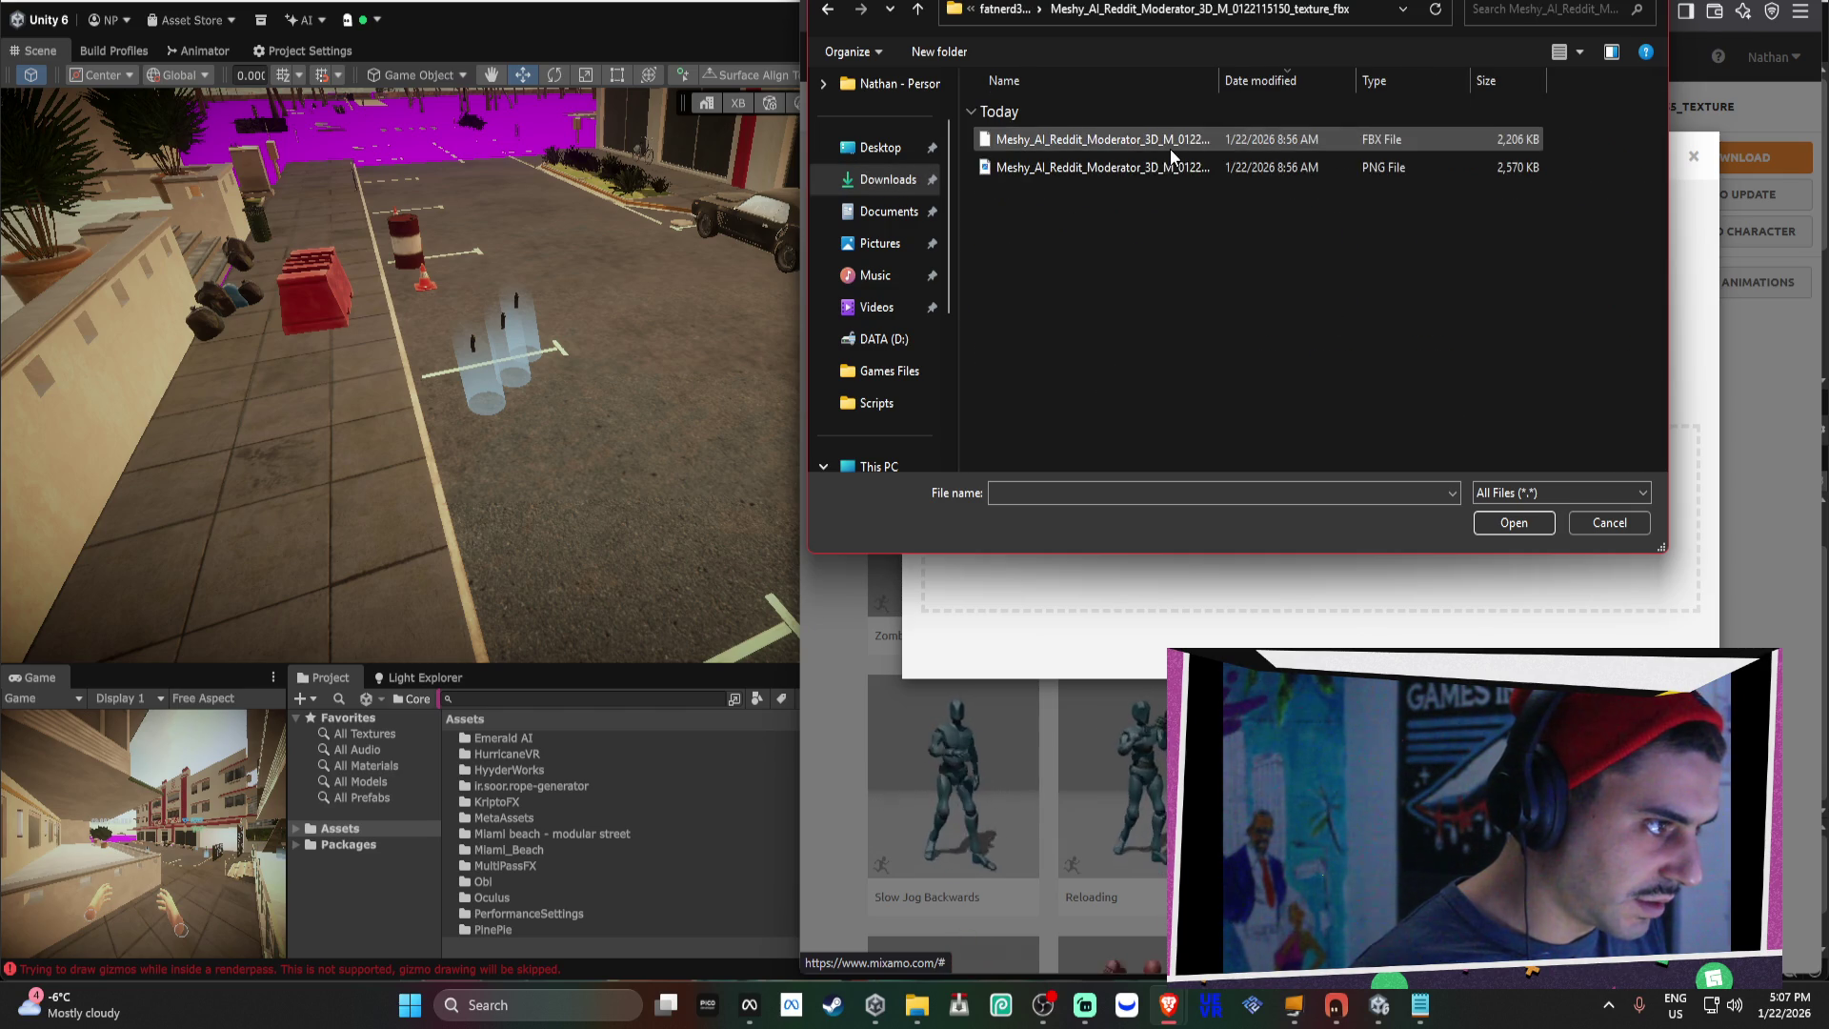
pyautogui.doubleClick(1170, 149)
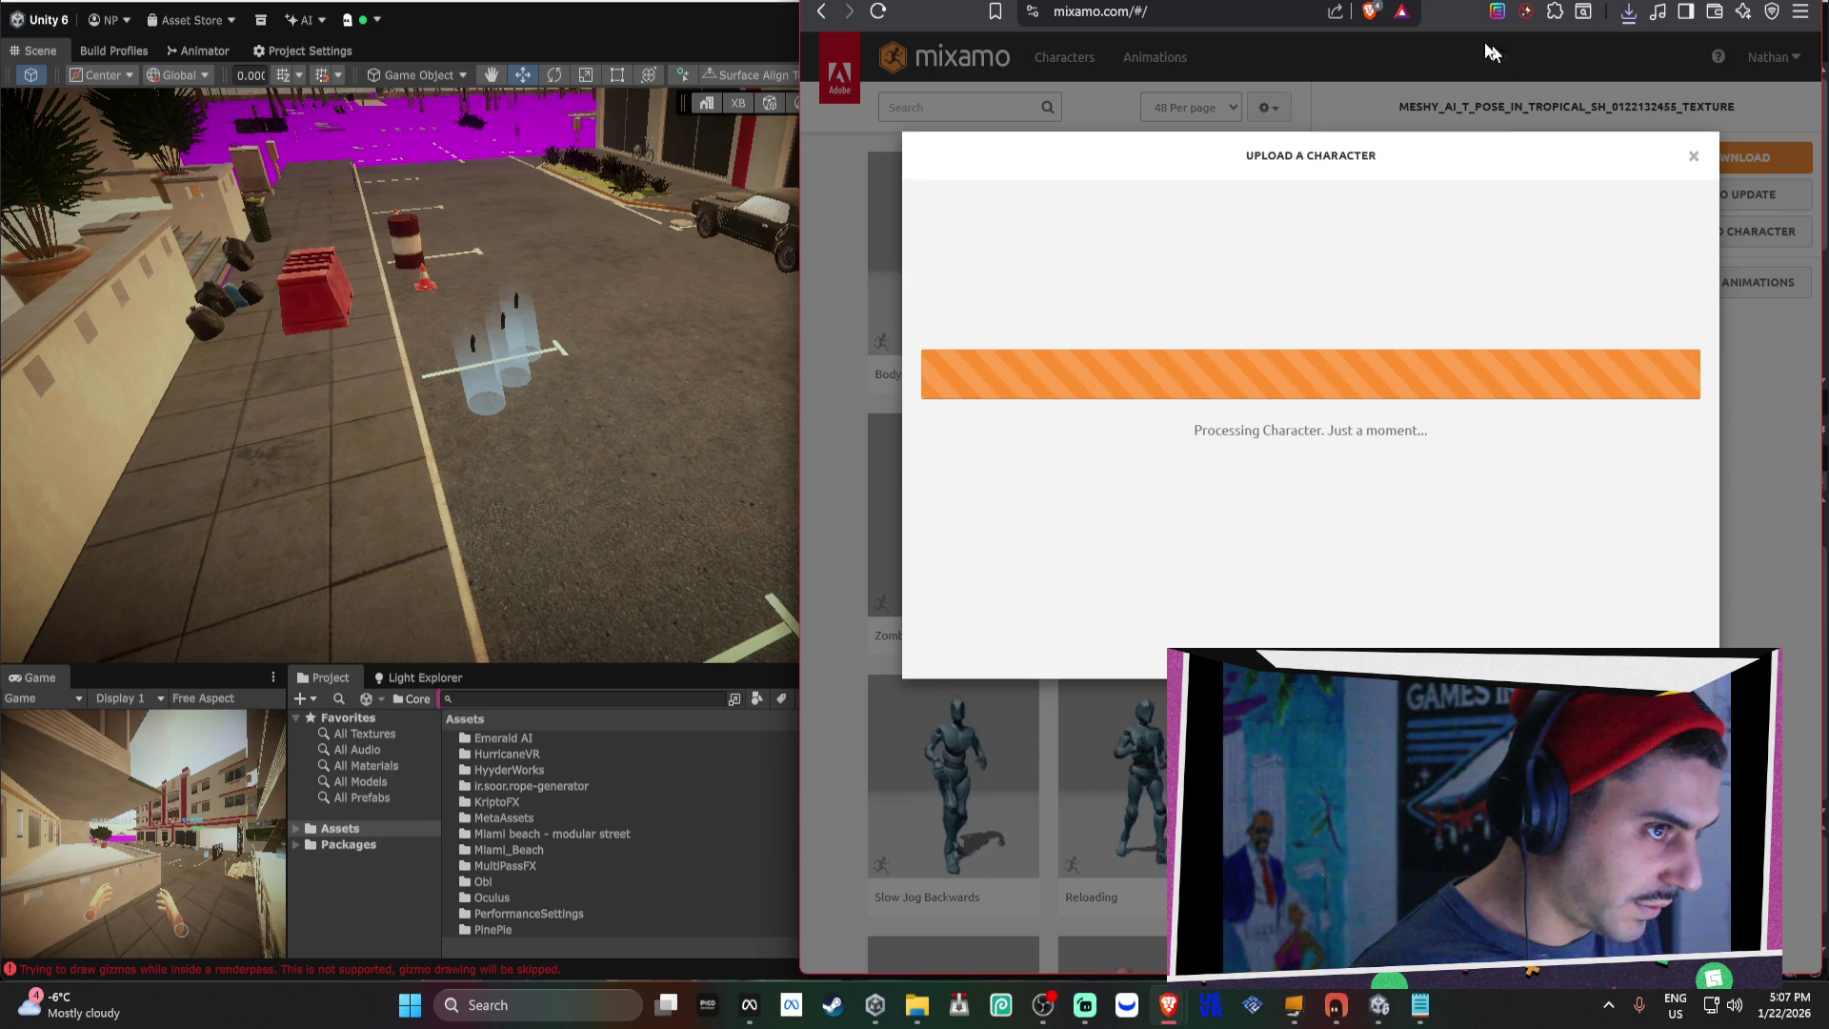
# Skip ahead to the next music video, then return to Mixamo.
pyautogui.hotkey('ctrl', 'Tab')
pyautogui.click(1131, 431)
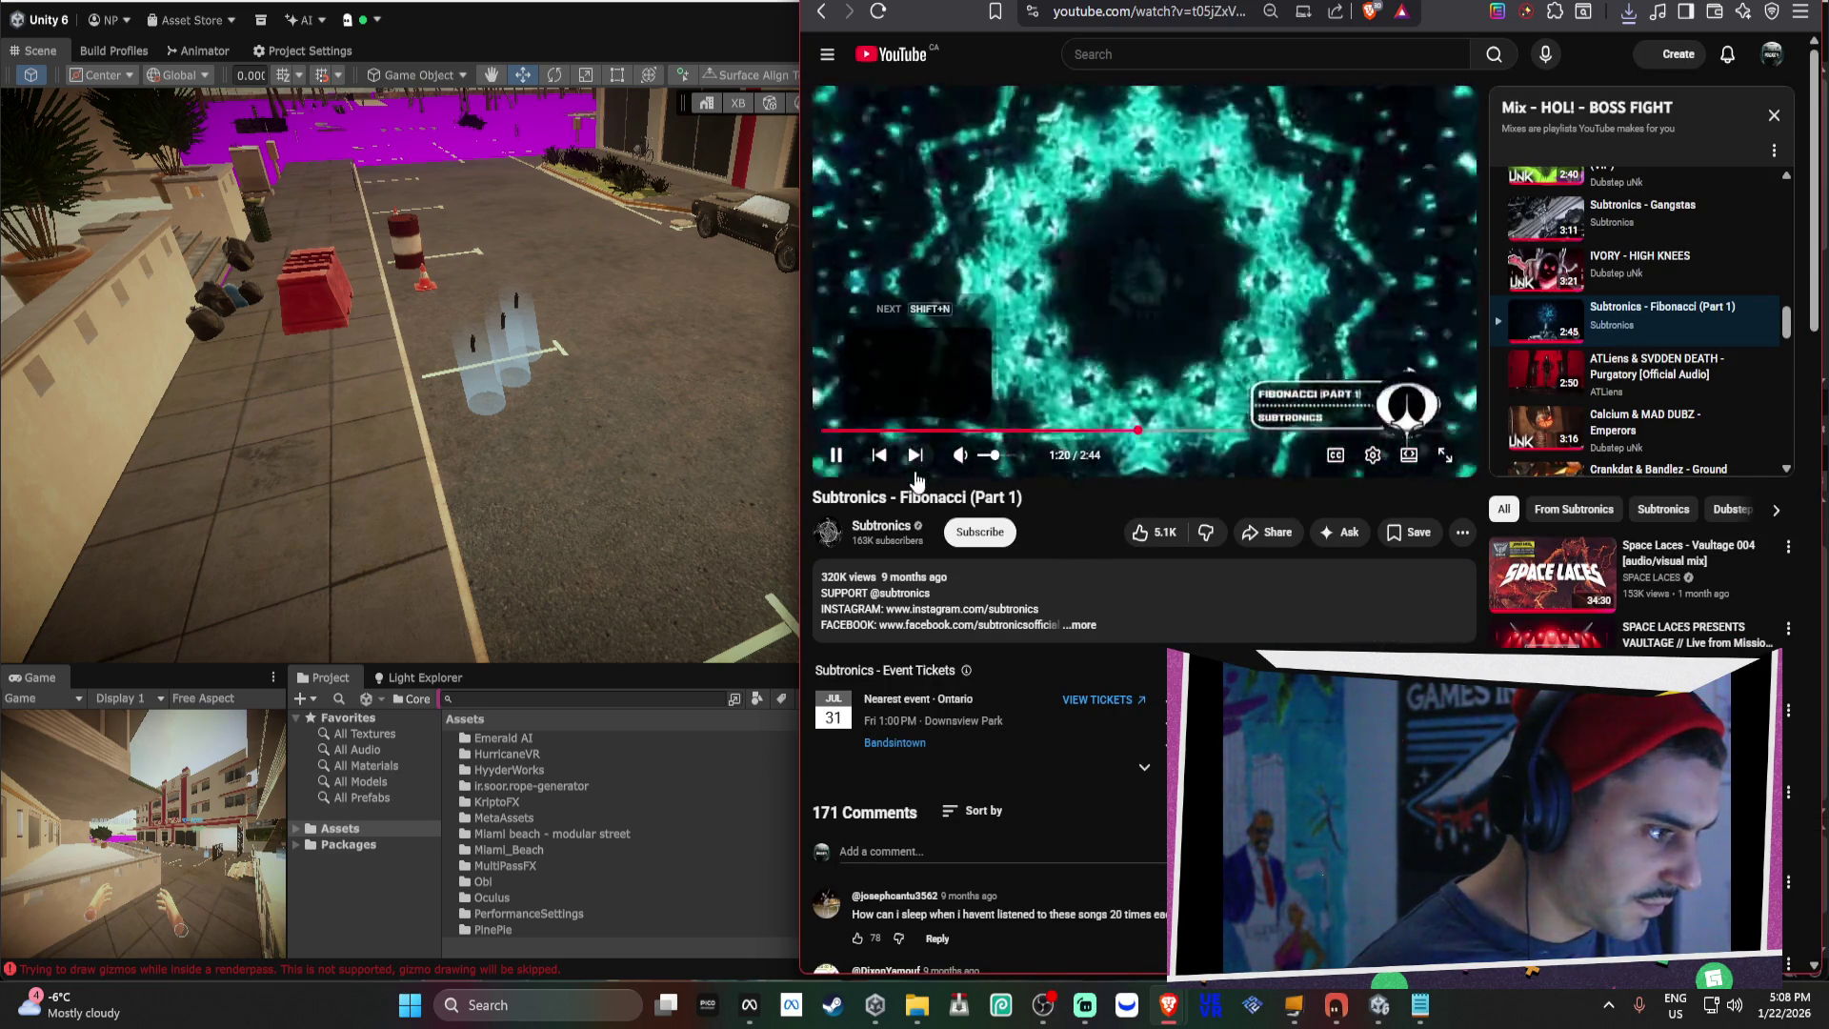
pyautogui.click(915, 467)
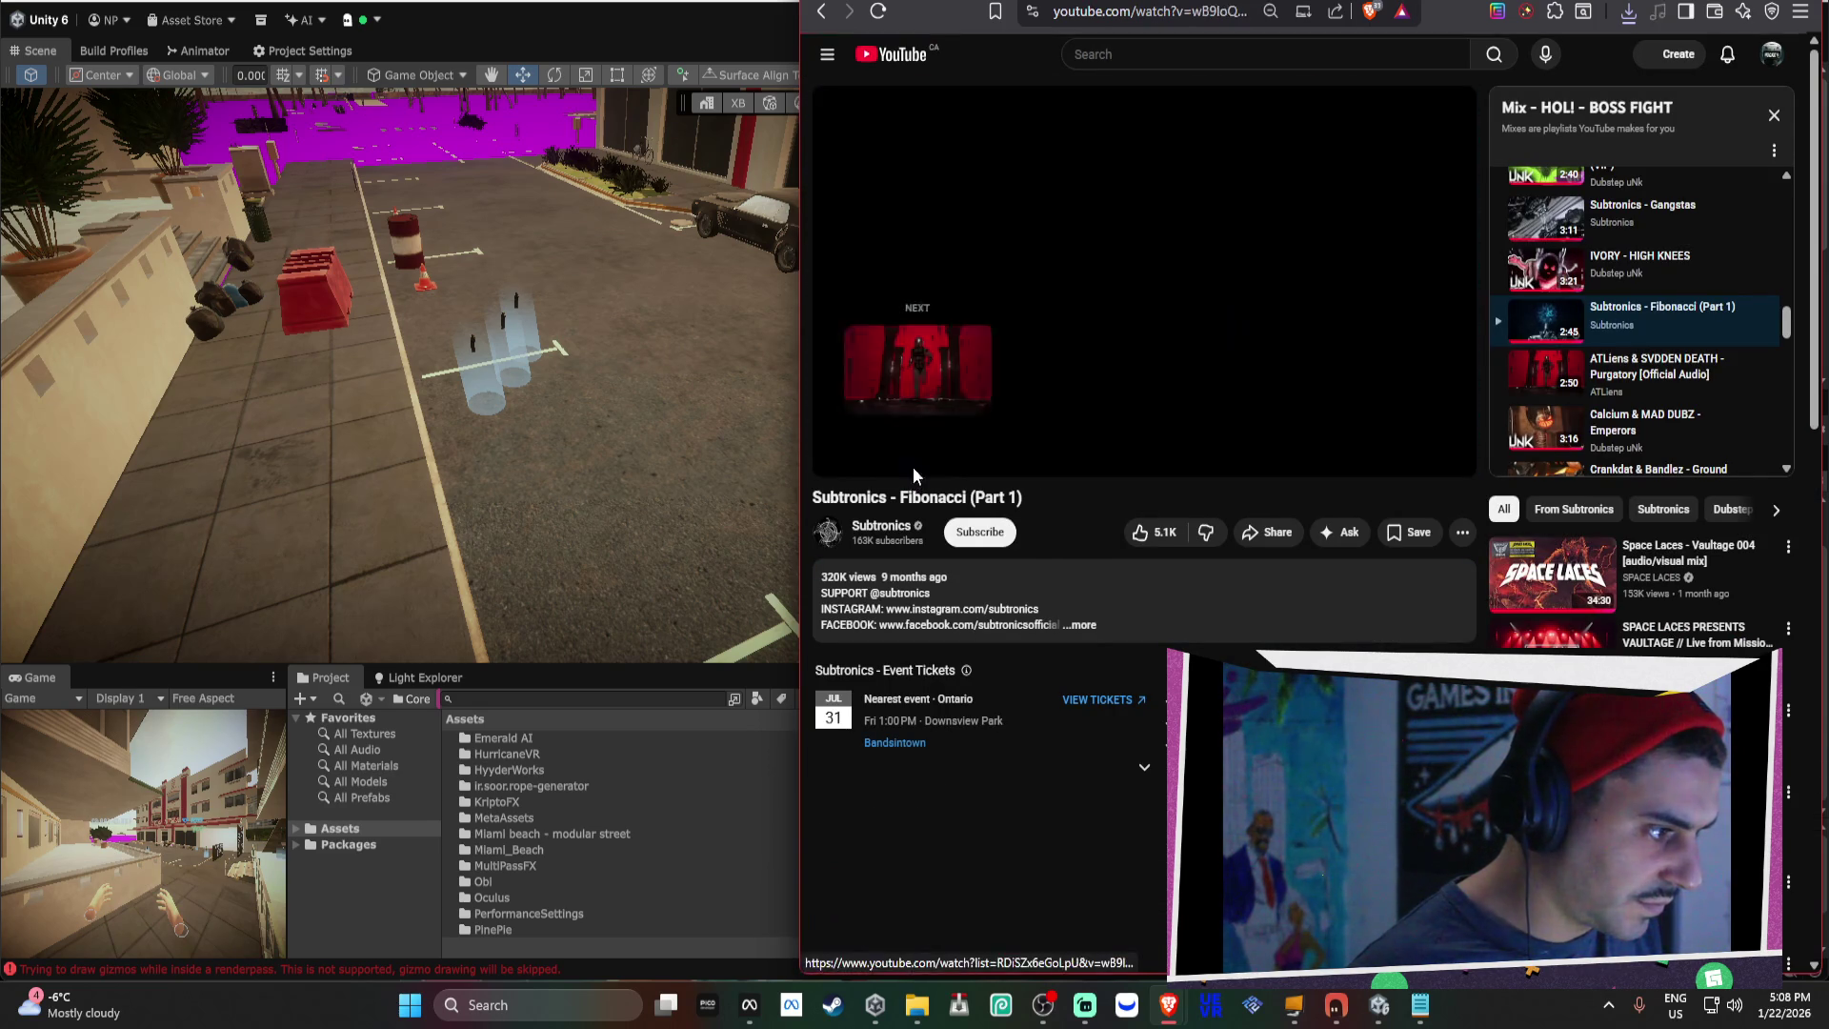
pyautogui.hotkey('ctrl', 'Tab')
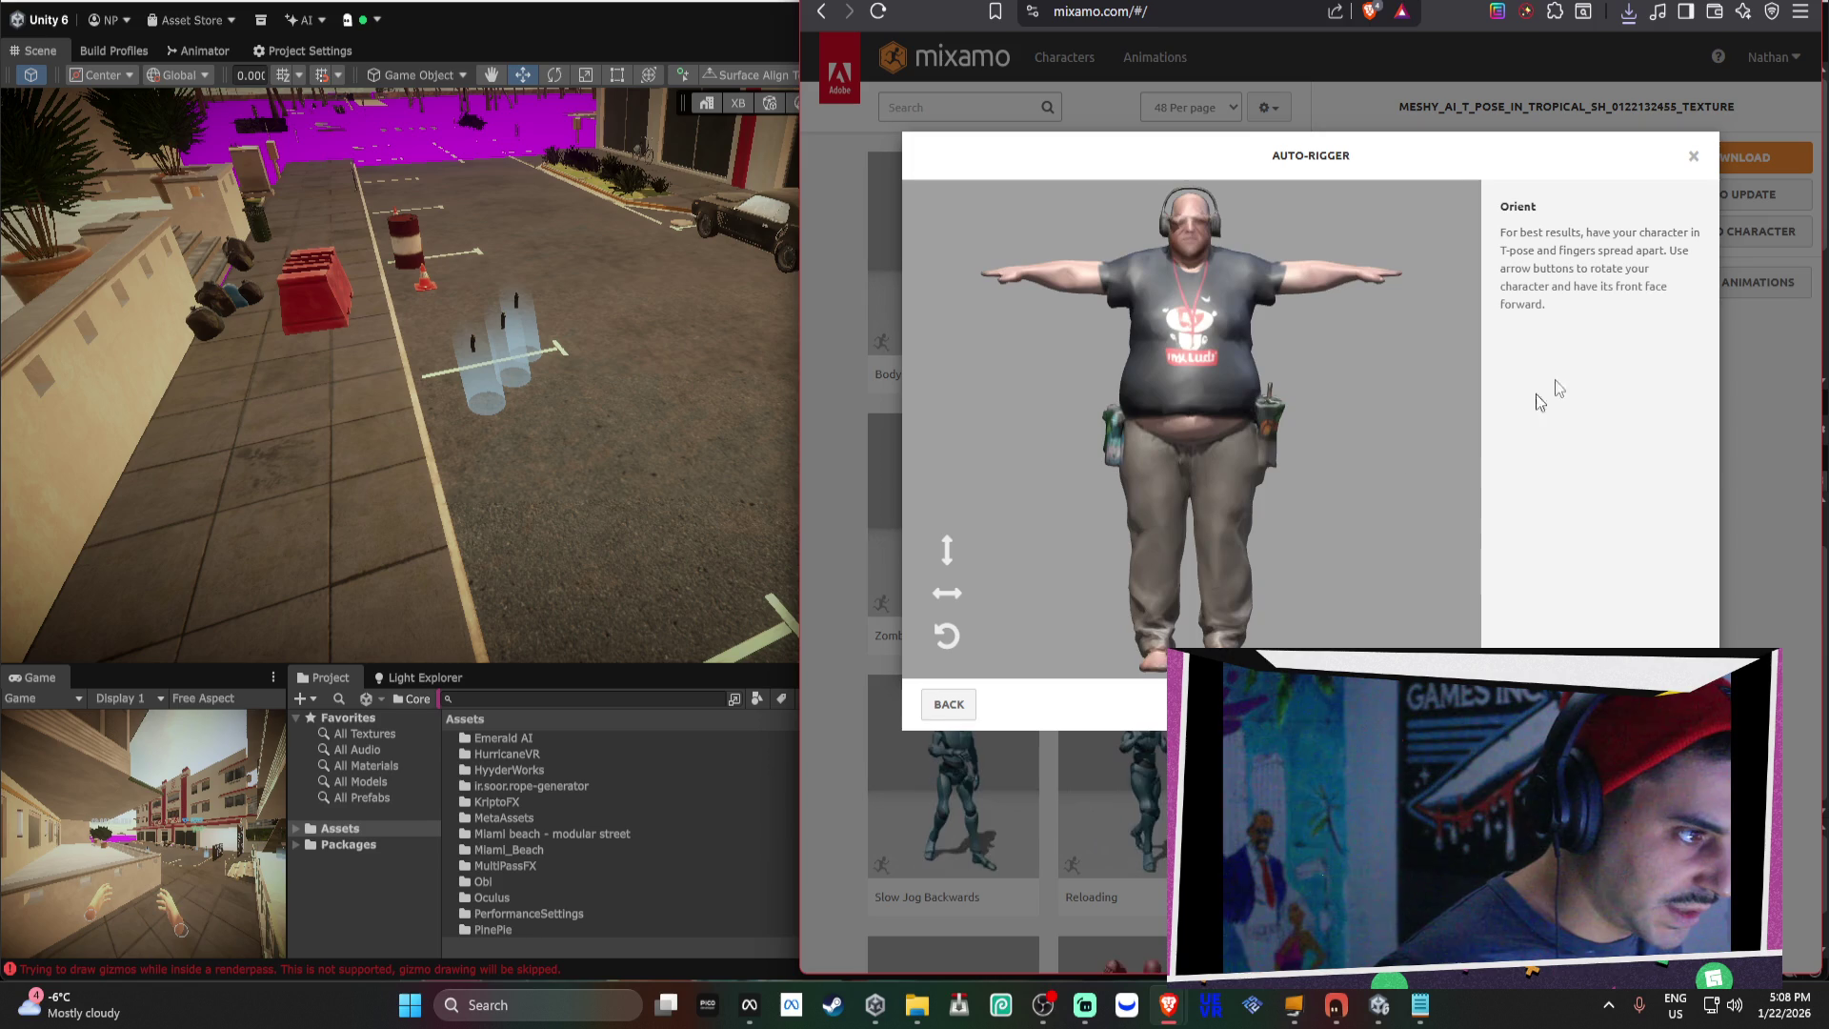
# Close the auto-rigger holding the wrong character and upload the Reddit moderator FBX instead.
pyautogui.click(1694, 157)
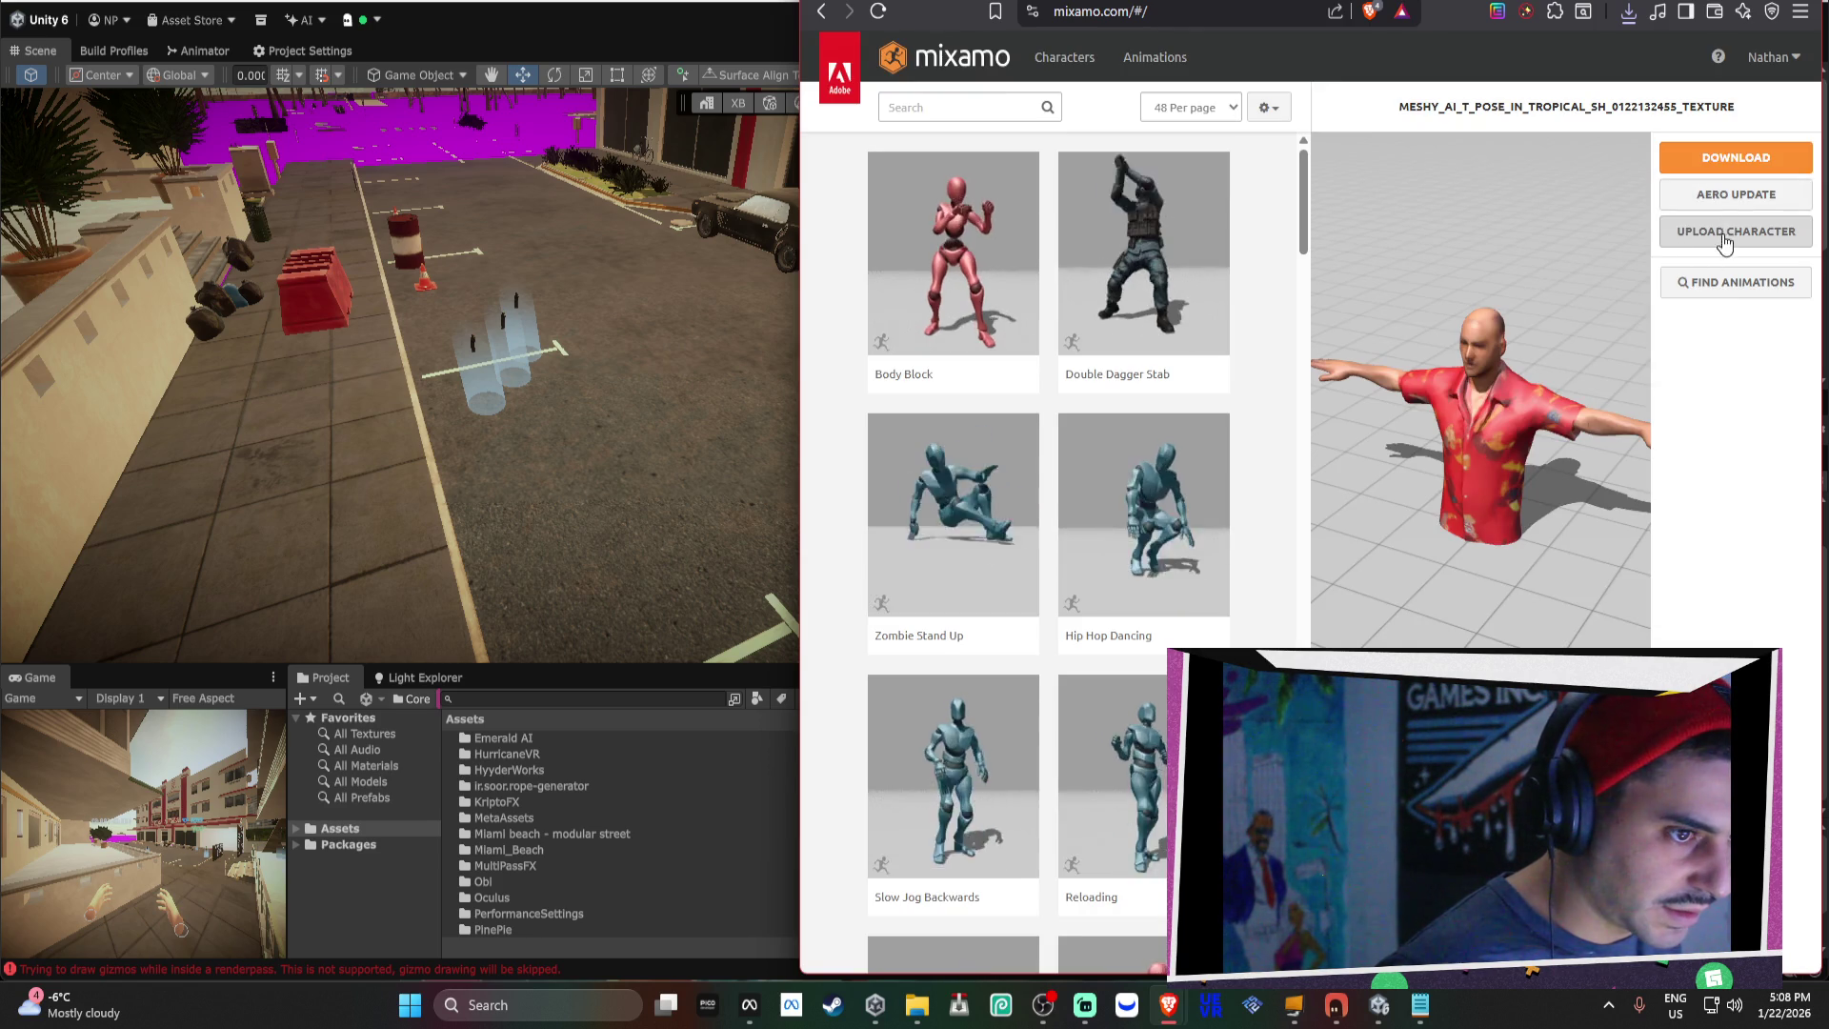
pyautogui.click(1720, 232)
pyautogui.click(1208, 524)
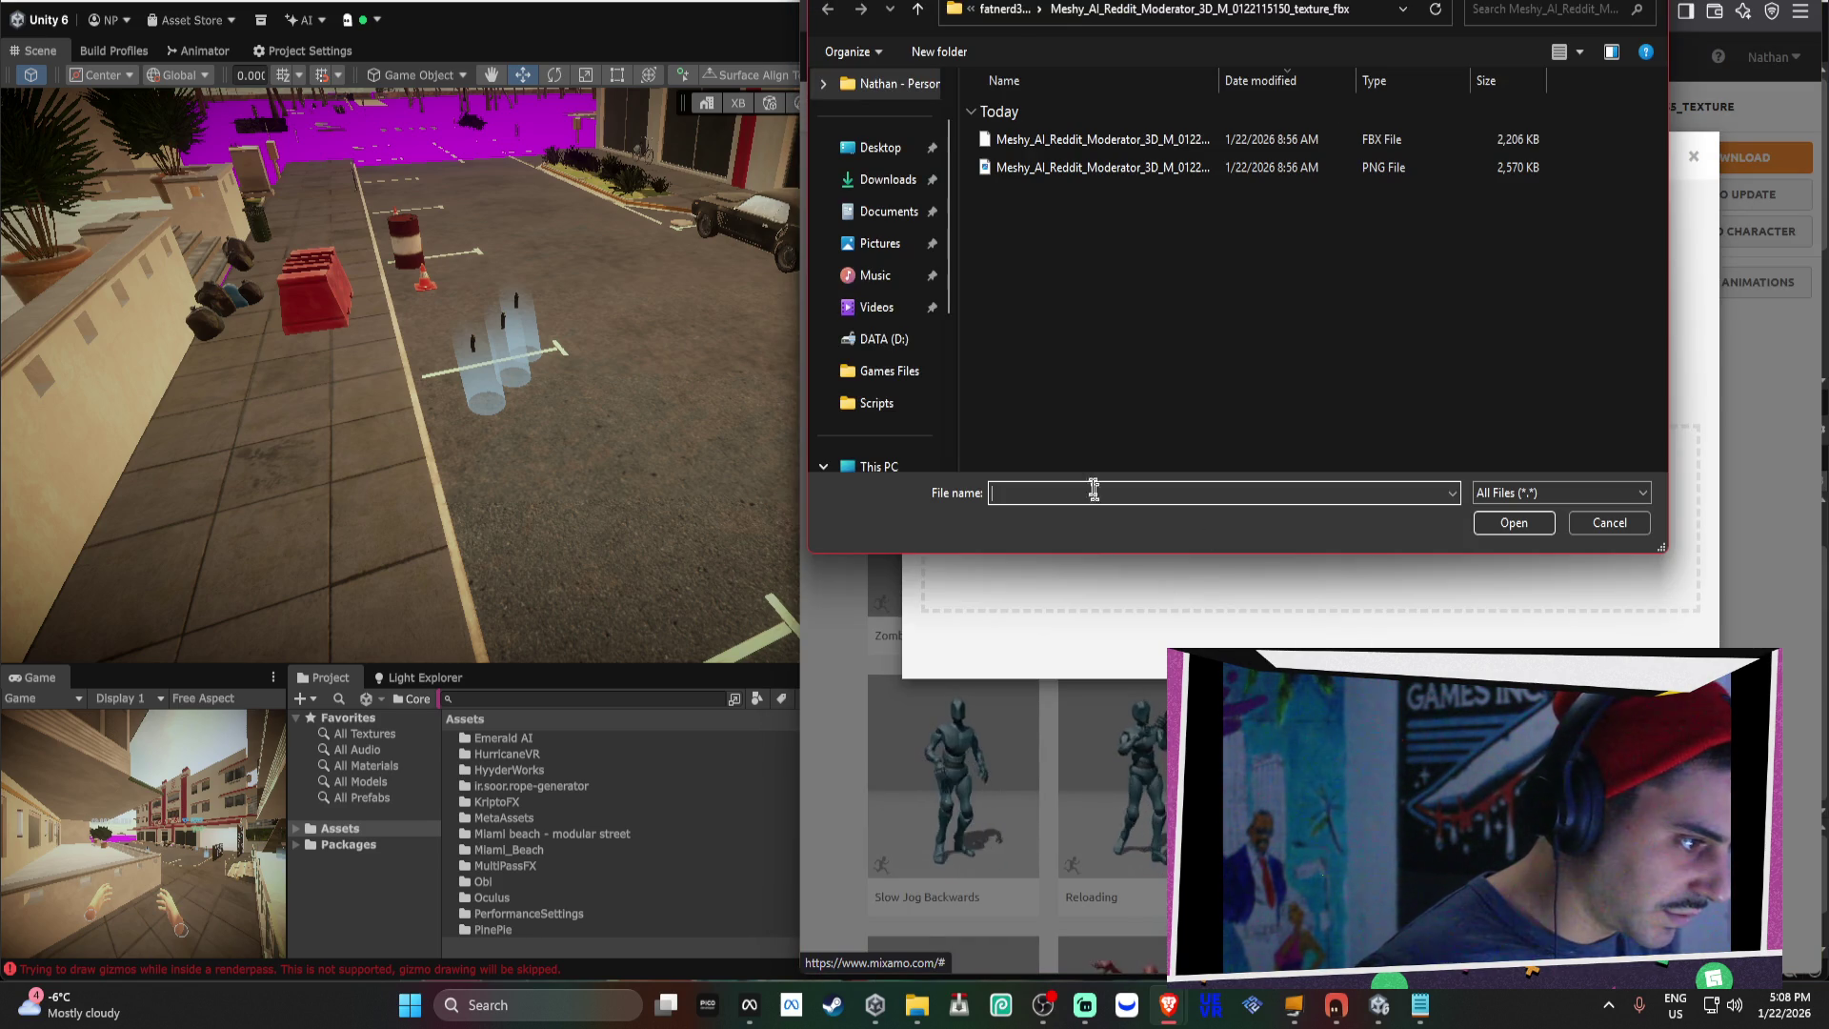
pyautogui.doubleClick(1095, 139)
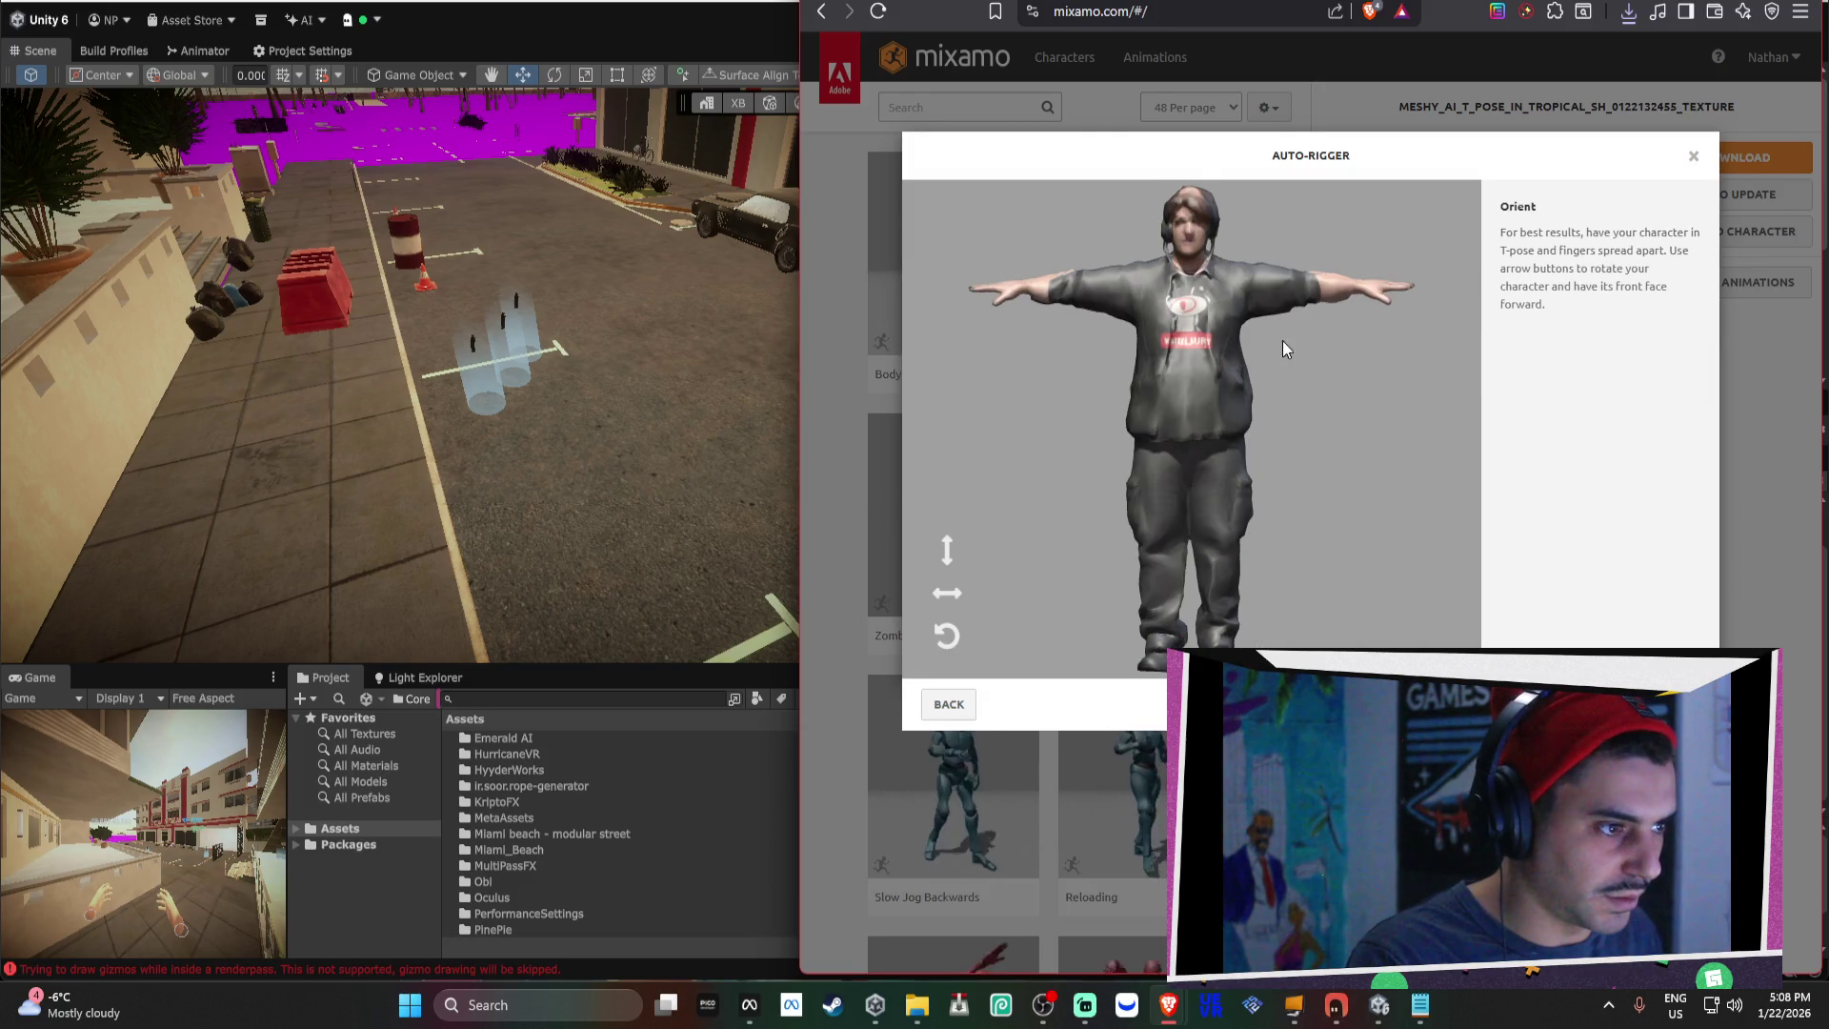
# Advance to marker placement and set the wrist and chin markers on the hooded moderator.
pyautogui.click(1667, 704)
pyautogui.moveTo(1056, 481)
pyautogui.mouseDown()
pyautogui.moveTo(1291, 319)
pyautogui.moveTo(1363, 292)
pyautogui.mouseUp()
pyautogui.moveTo(997, 441); pyautogui.dragTo(1191, 263)
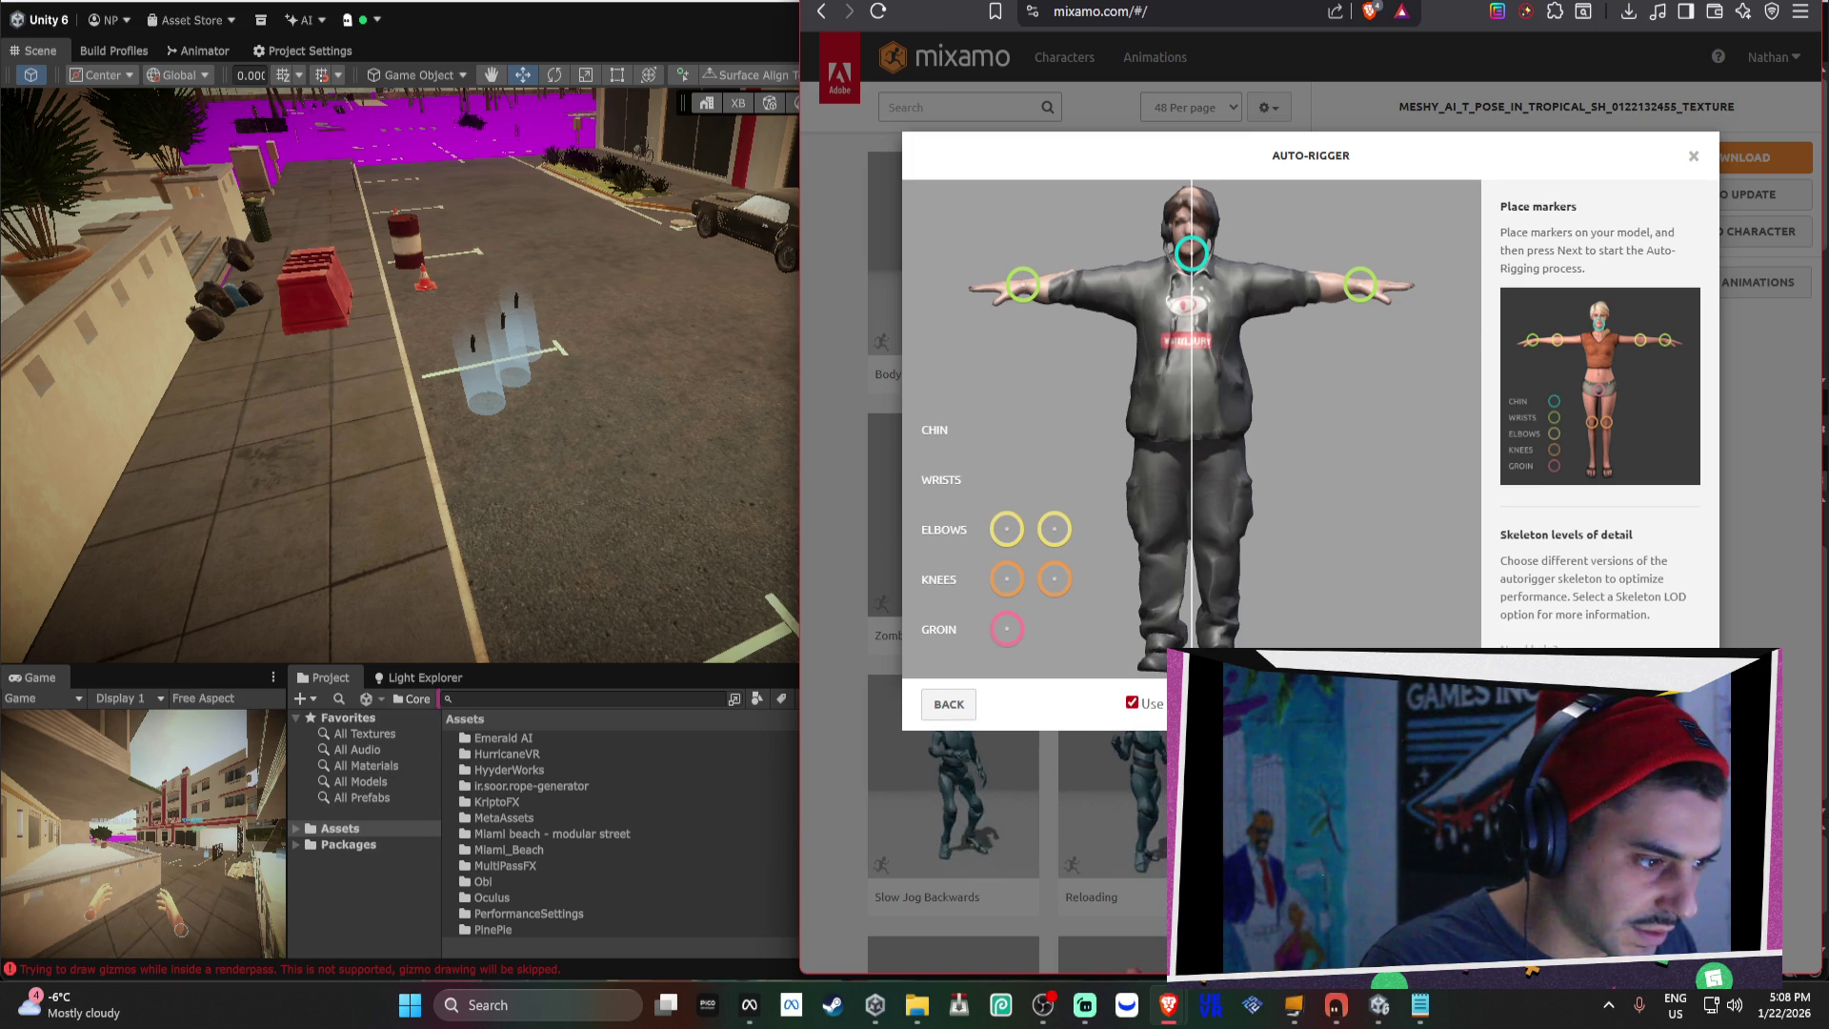
# With symmetry off, place chin, left and right elbow, knee and groin markers, then auto-rig.
pyautogui.click(1131, 703)
pyautogui.moveTo(1195, 261); pyautogui.dragTo(1191, 259)
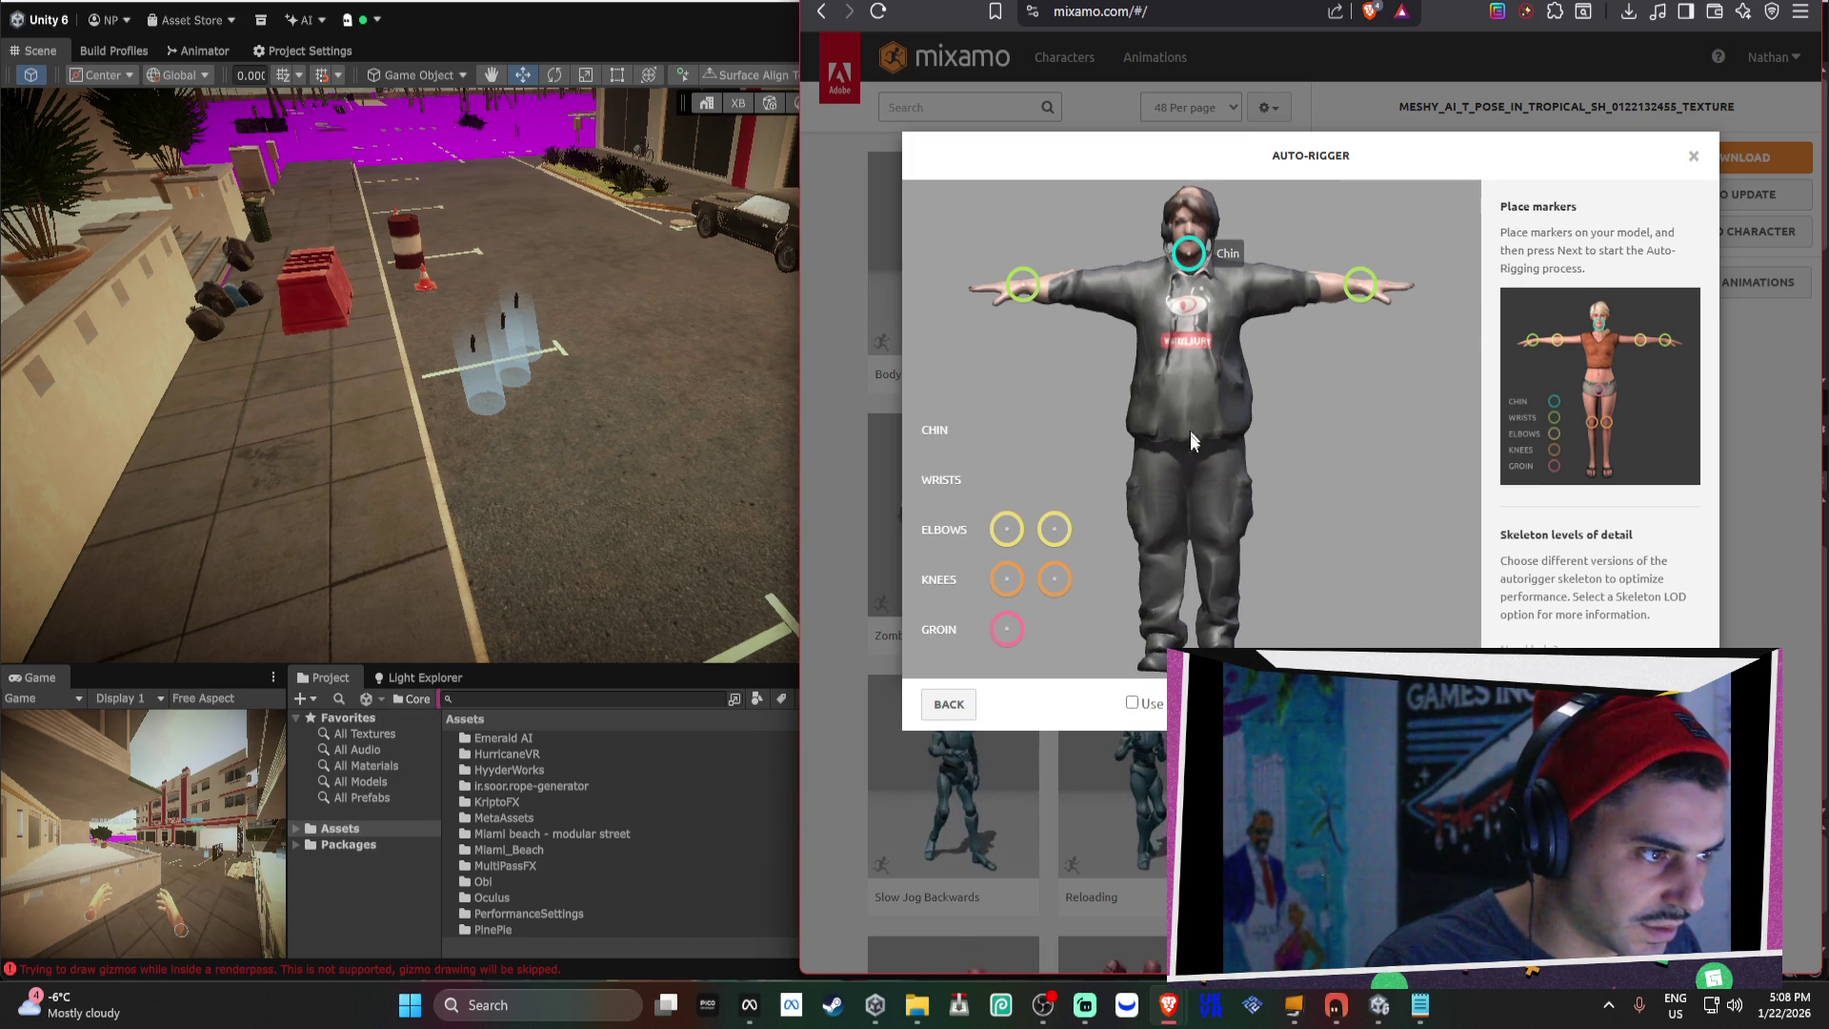
pyautogui.moveTo(1054, 529); pyautogui.dragTo(1308, 295)
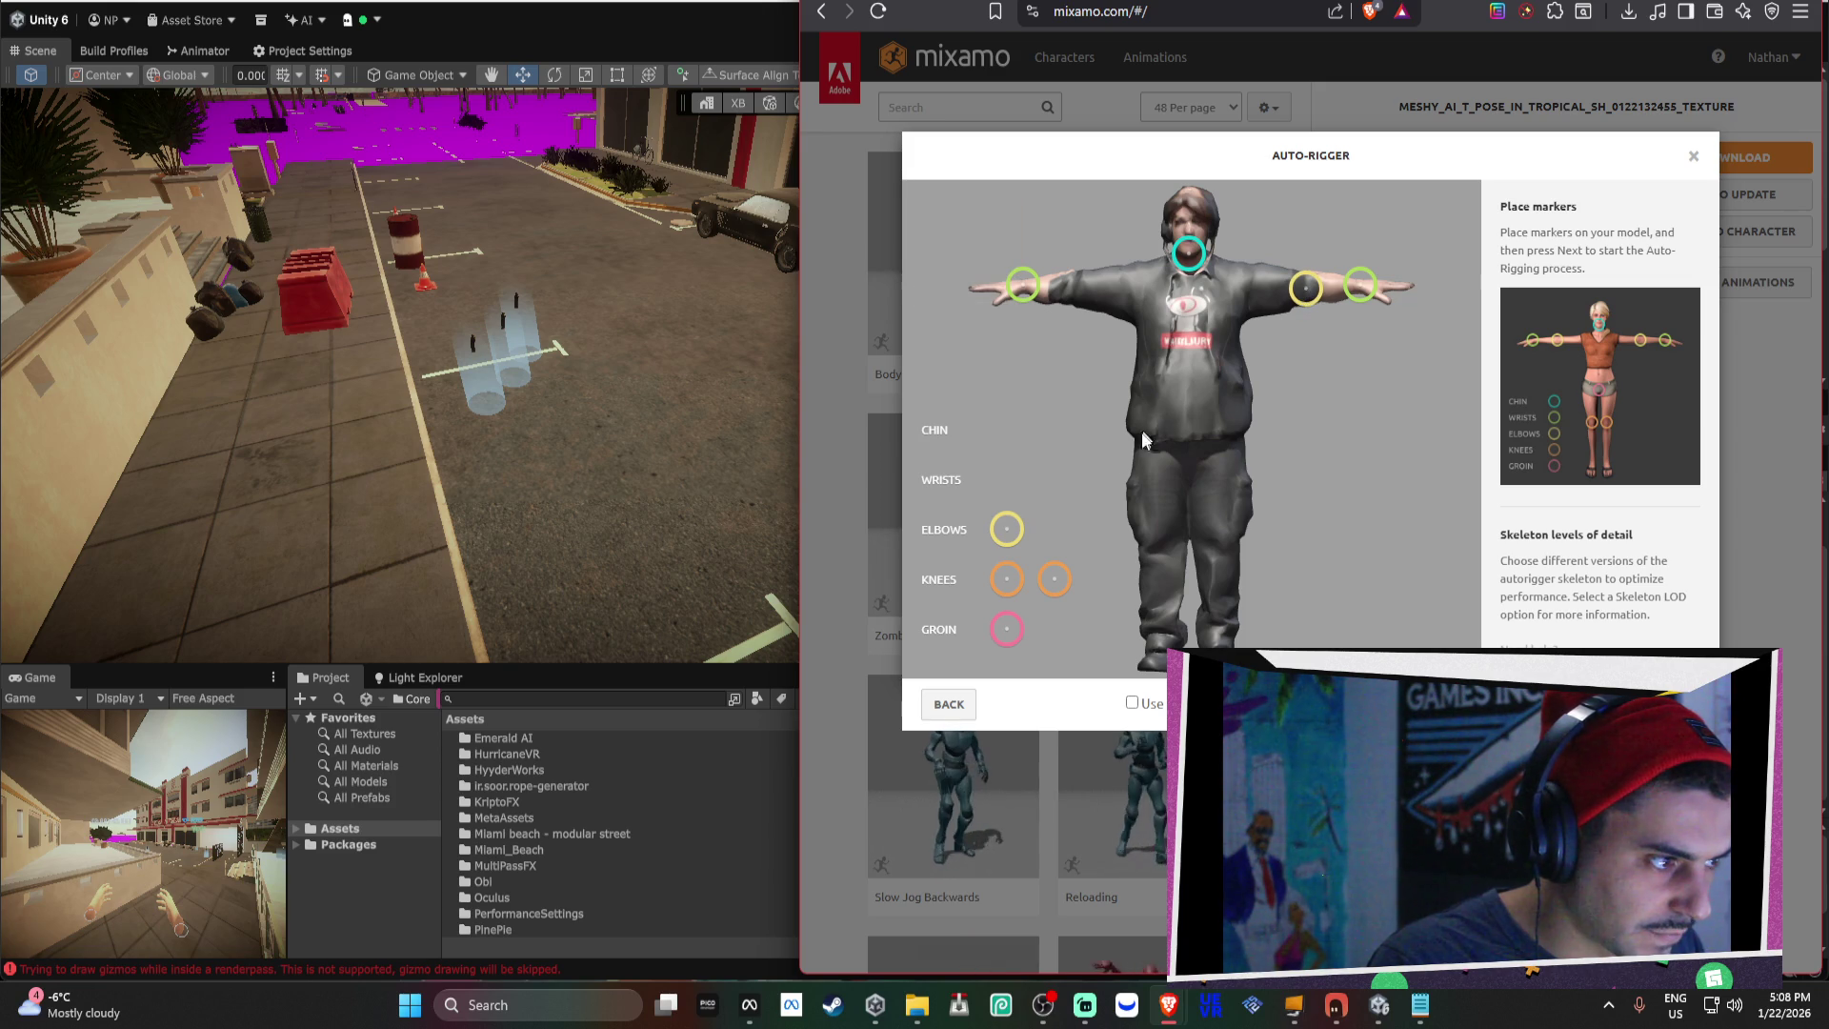
pyautogui.moveTo(1006, 531)
pyautogui.mouseDown()
pyautogui.moveTo(1095, 328)
pyautogui.moveTo(1072, 286)
pyautogui.mouseUp()
pyautogui.moveTo(1054, 579)
pyautogui.mouseDown()
pyautogui.moveTo(1186, 534)
pyautogui.moveTo(1220, 554)
pyautogui.moveTo(1017, 583)
pyautogui.moveTo(1159, 556)
pyautogui.mouseUp()
pyautogui.moveTo(1012, 631); pyautogui.dragTo(1190, 458)
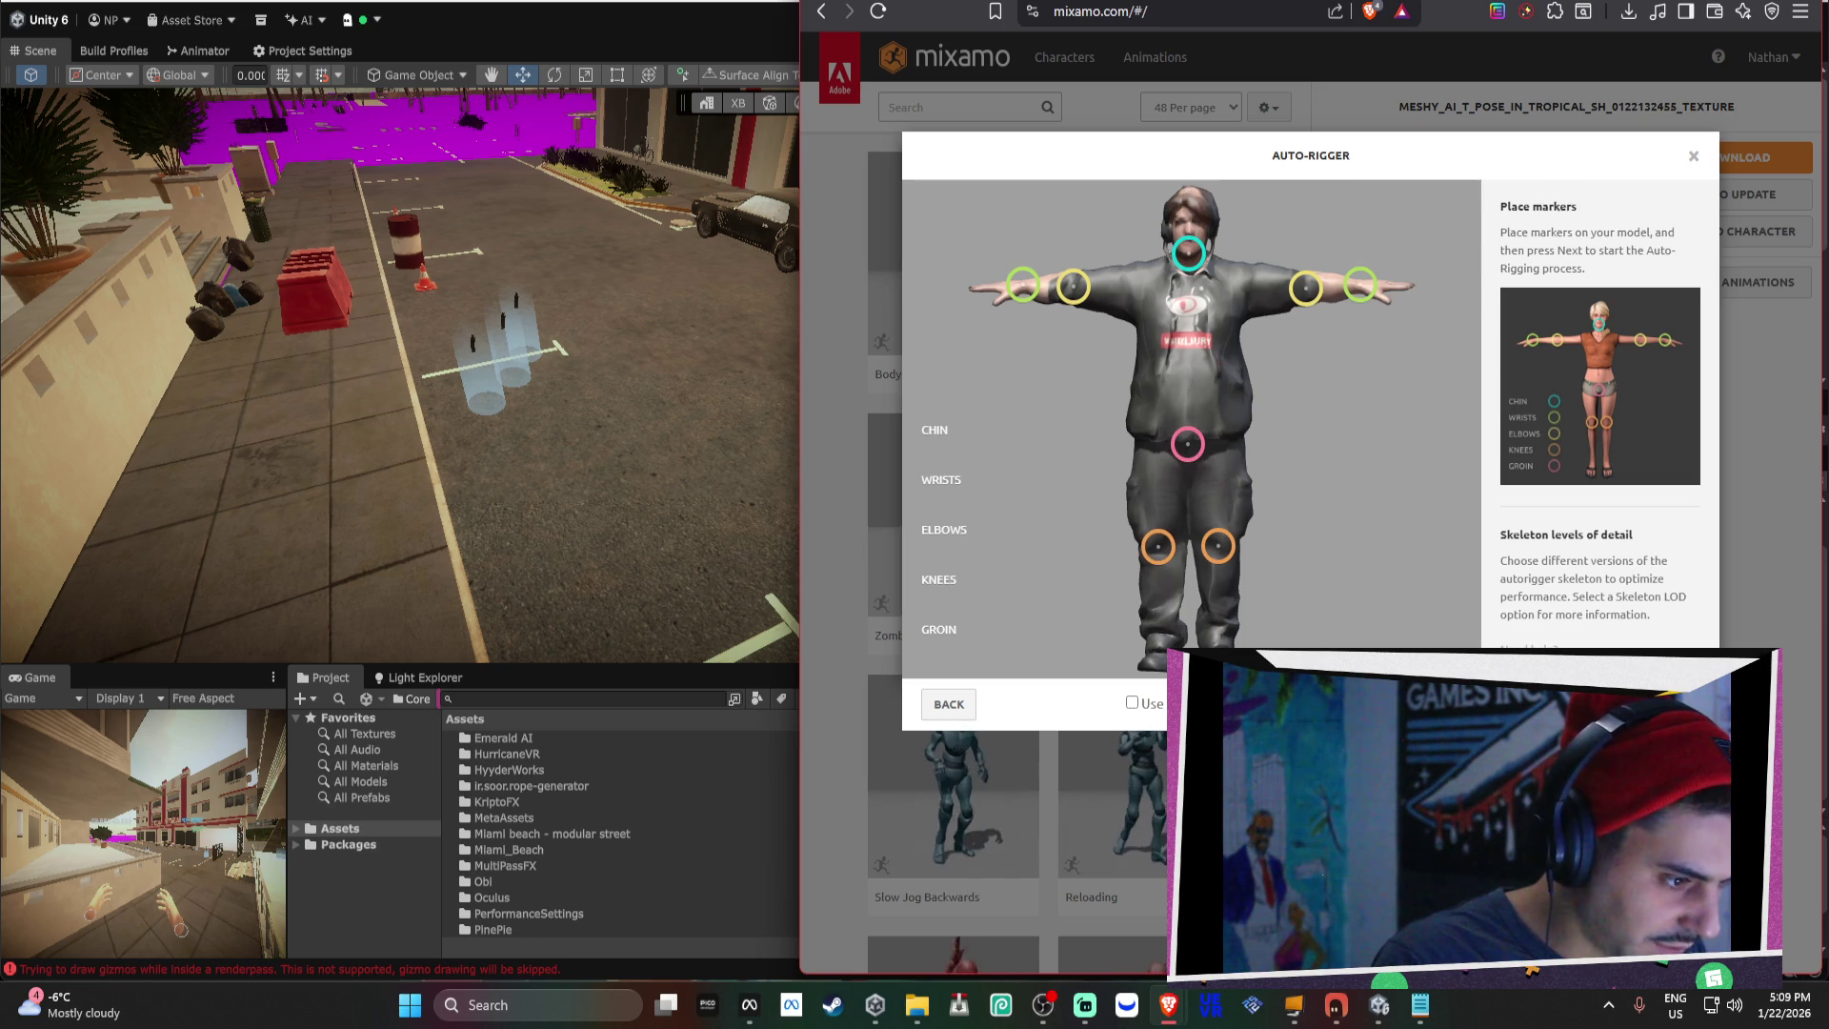
pyautogui.click(1662, 704)
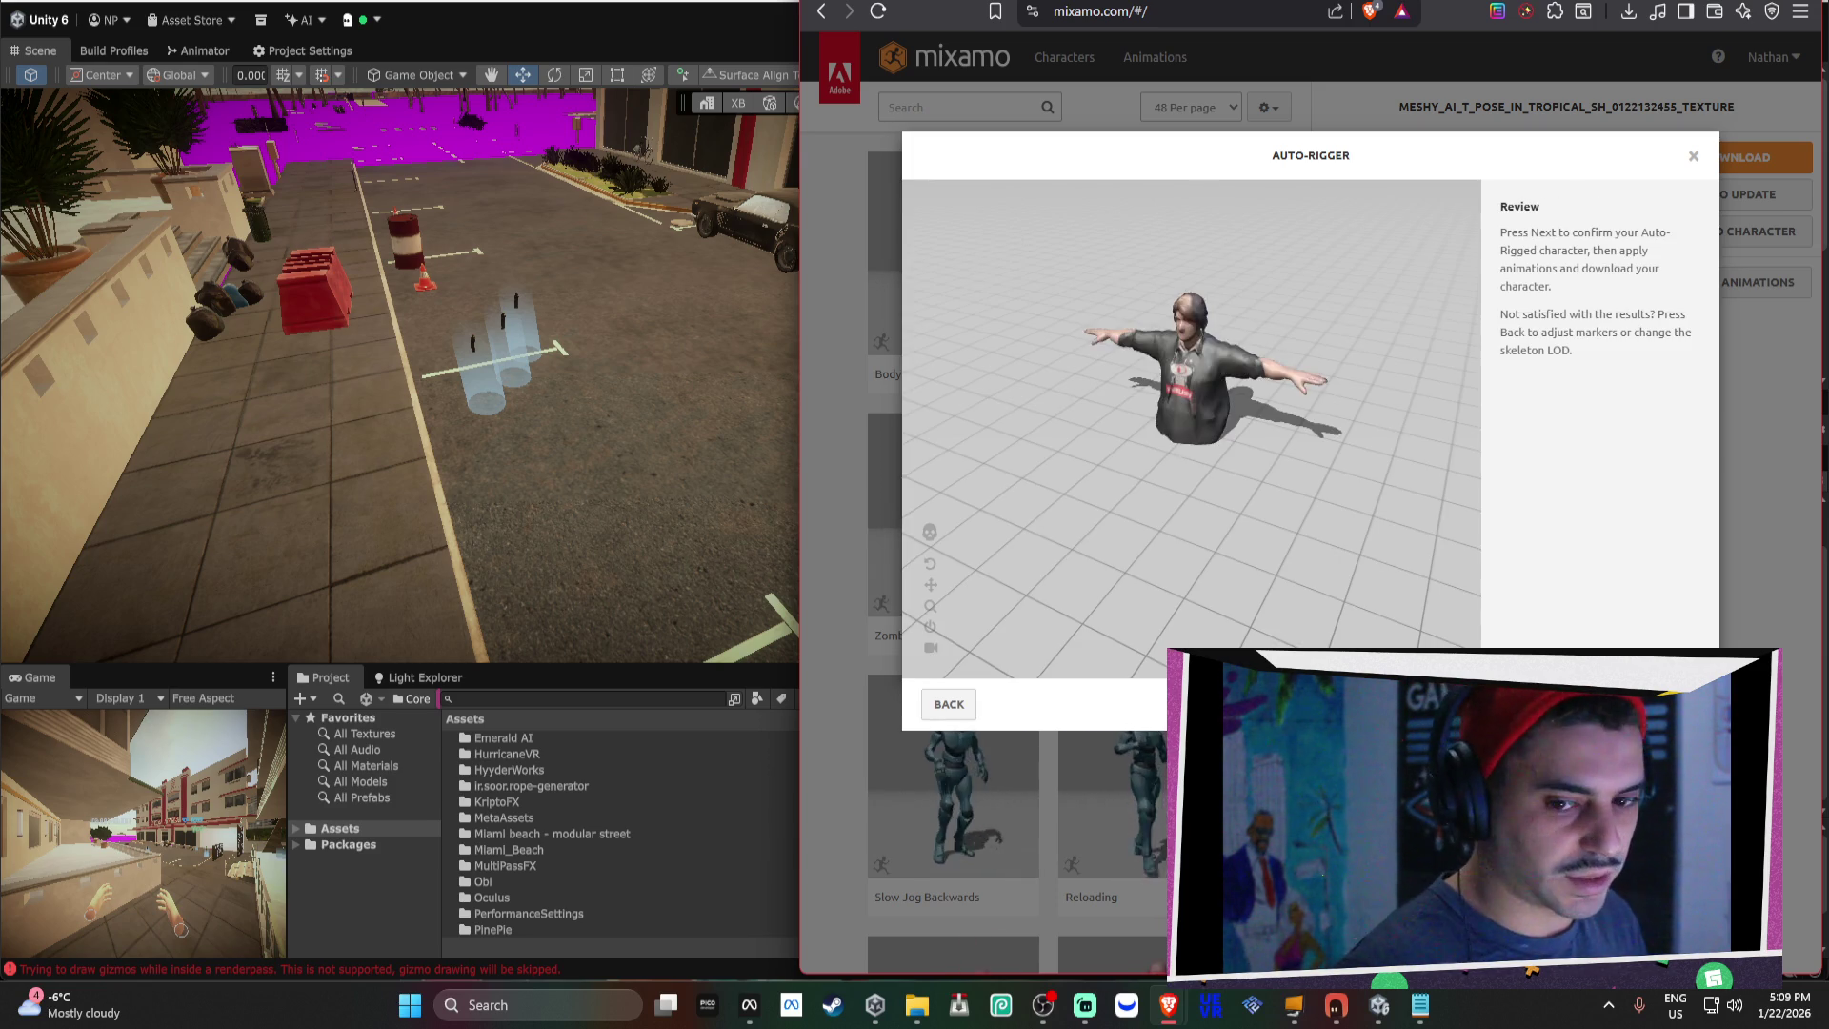
pyautogui.moveTo(1159, 522)
pyautogui.mouseDown()
pyautogui.moveTo(1215, 397)
pyautogui.moveTo(1215, 305)
pyautogui.mouseUp()
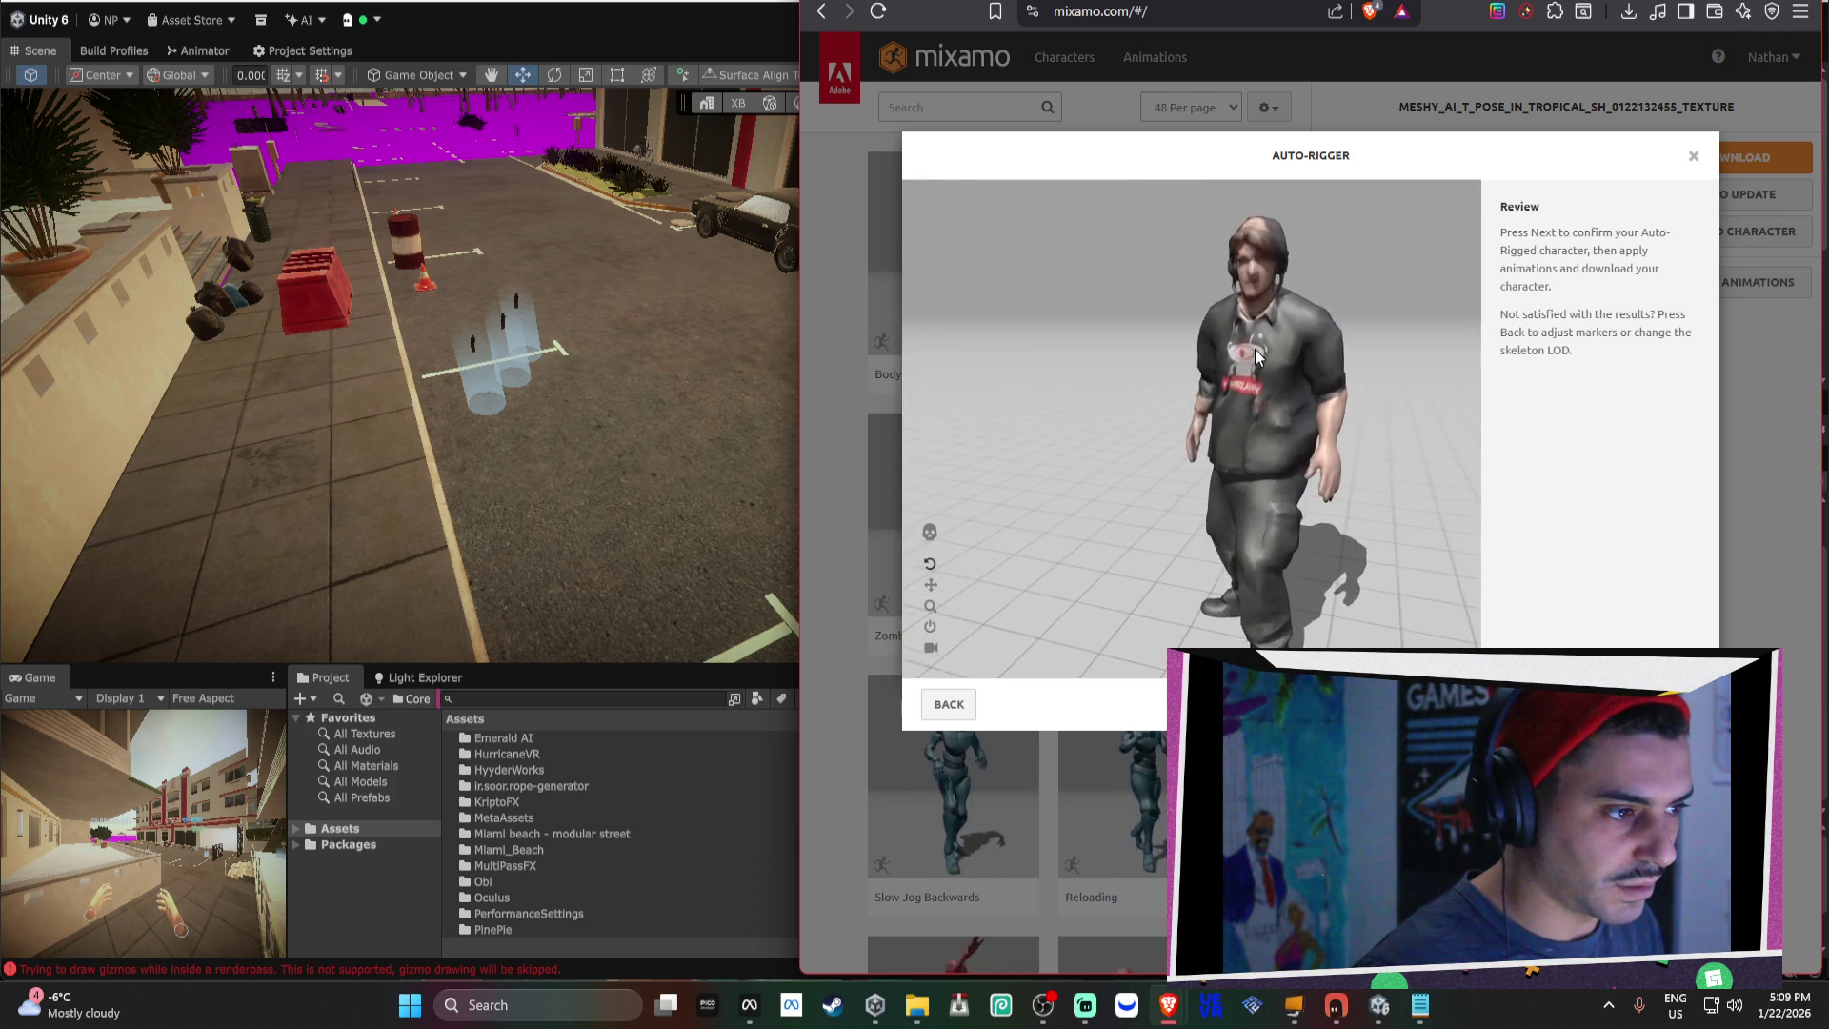
pyautogui.click(1662, 704)
pyautogui.click(1634, 704)
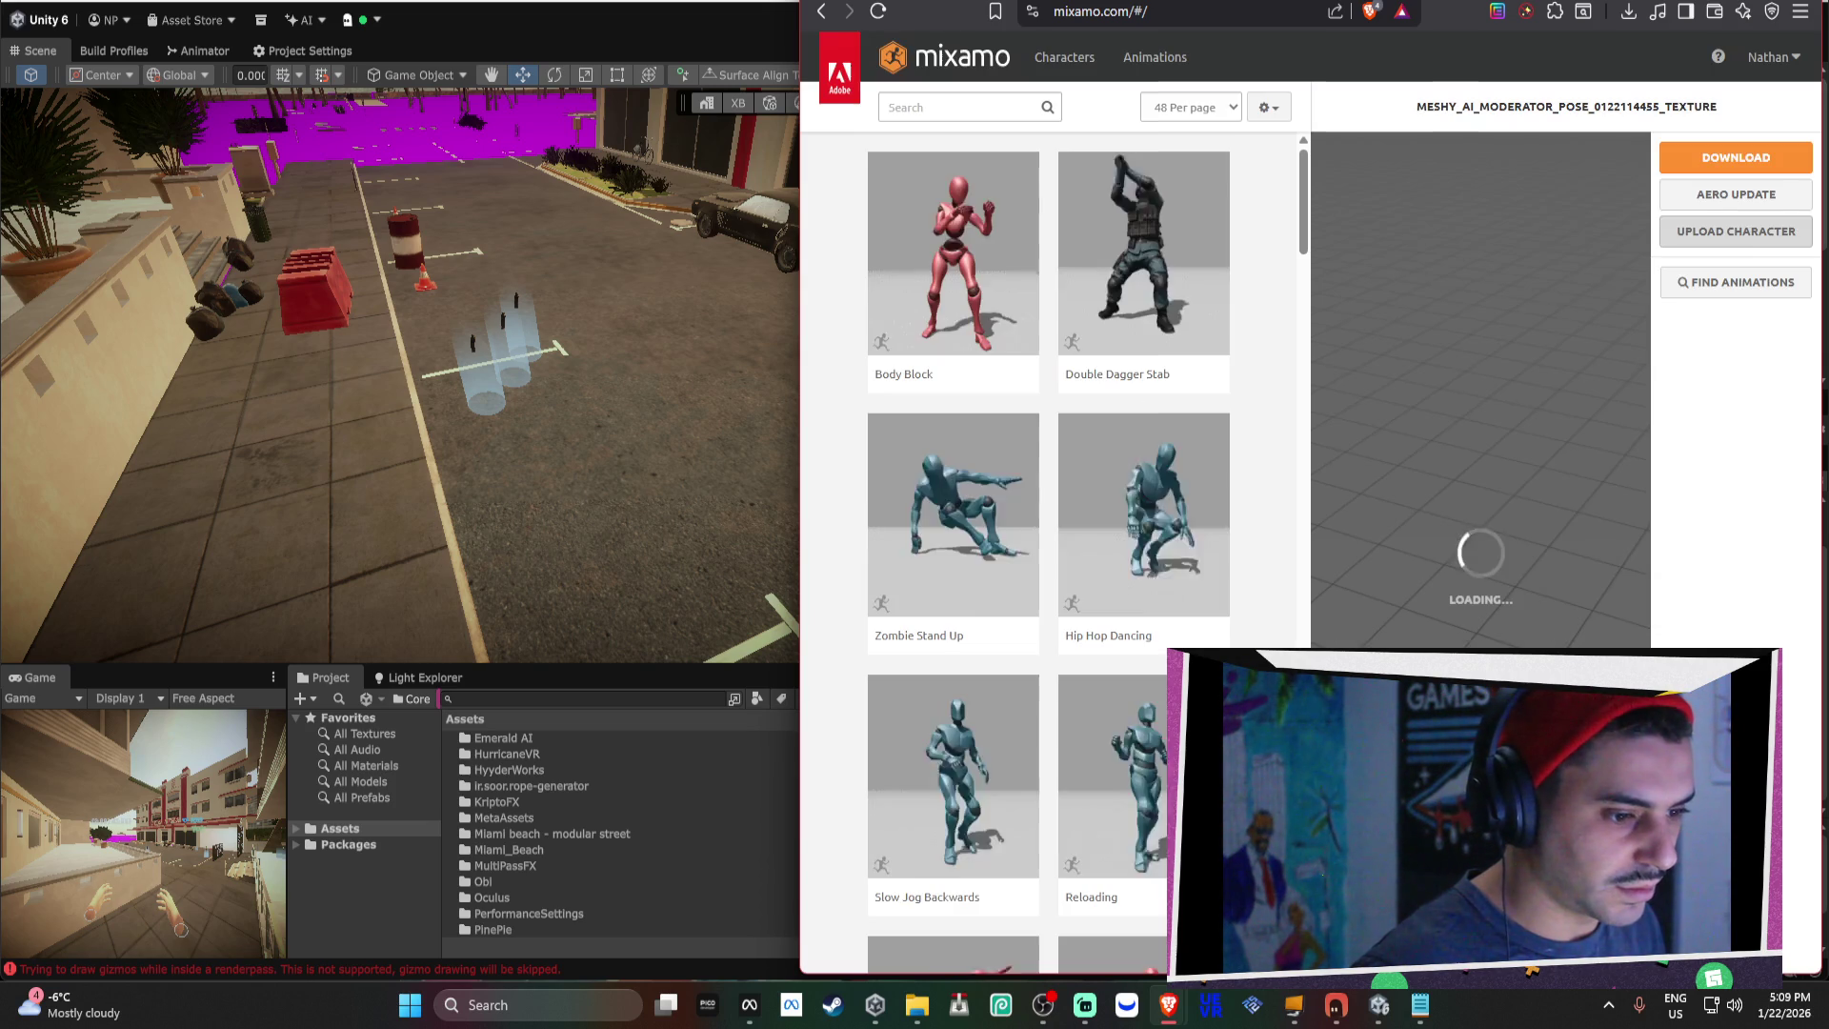
pyautogui.click(1745, 158)
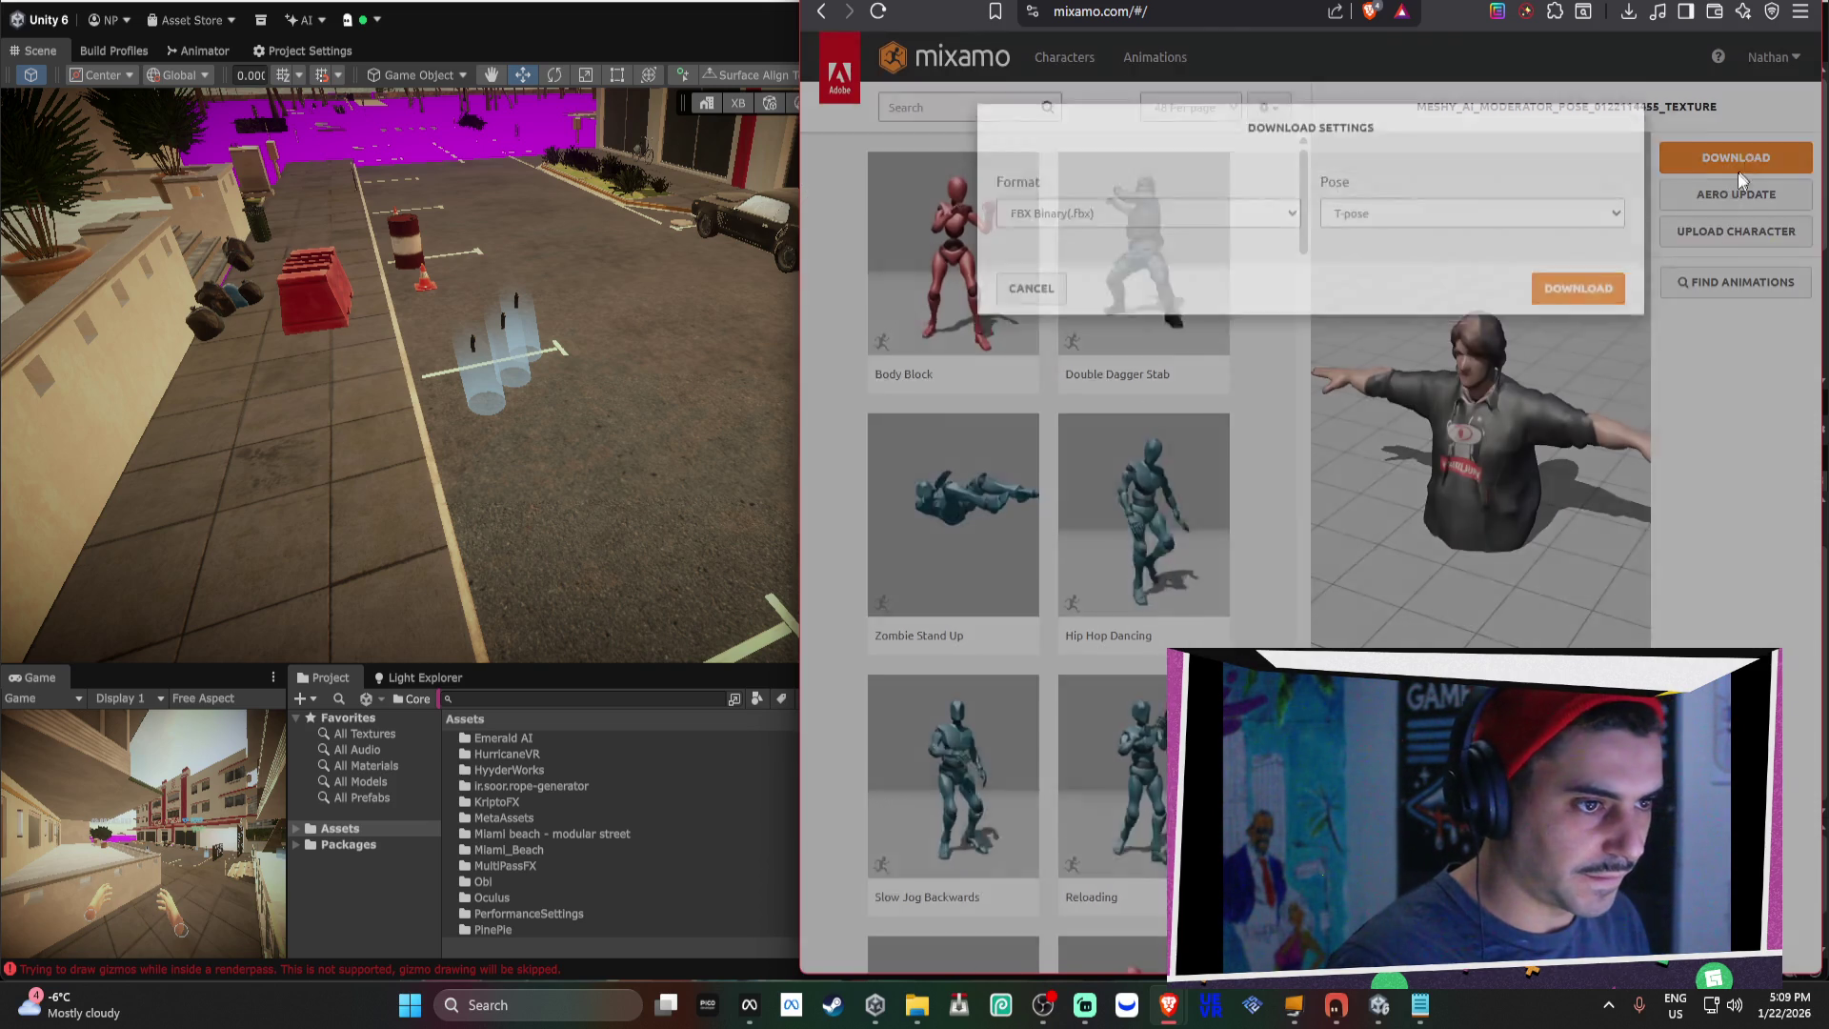
pyautogui.click(1572, 316)
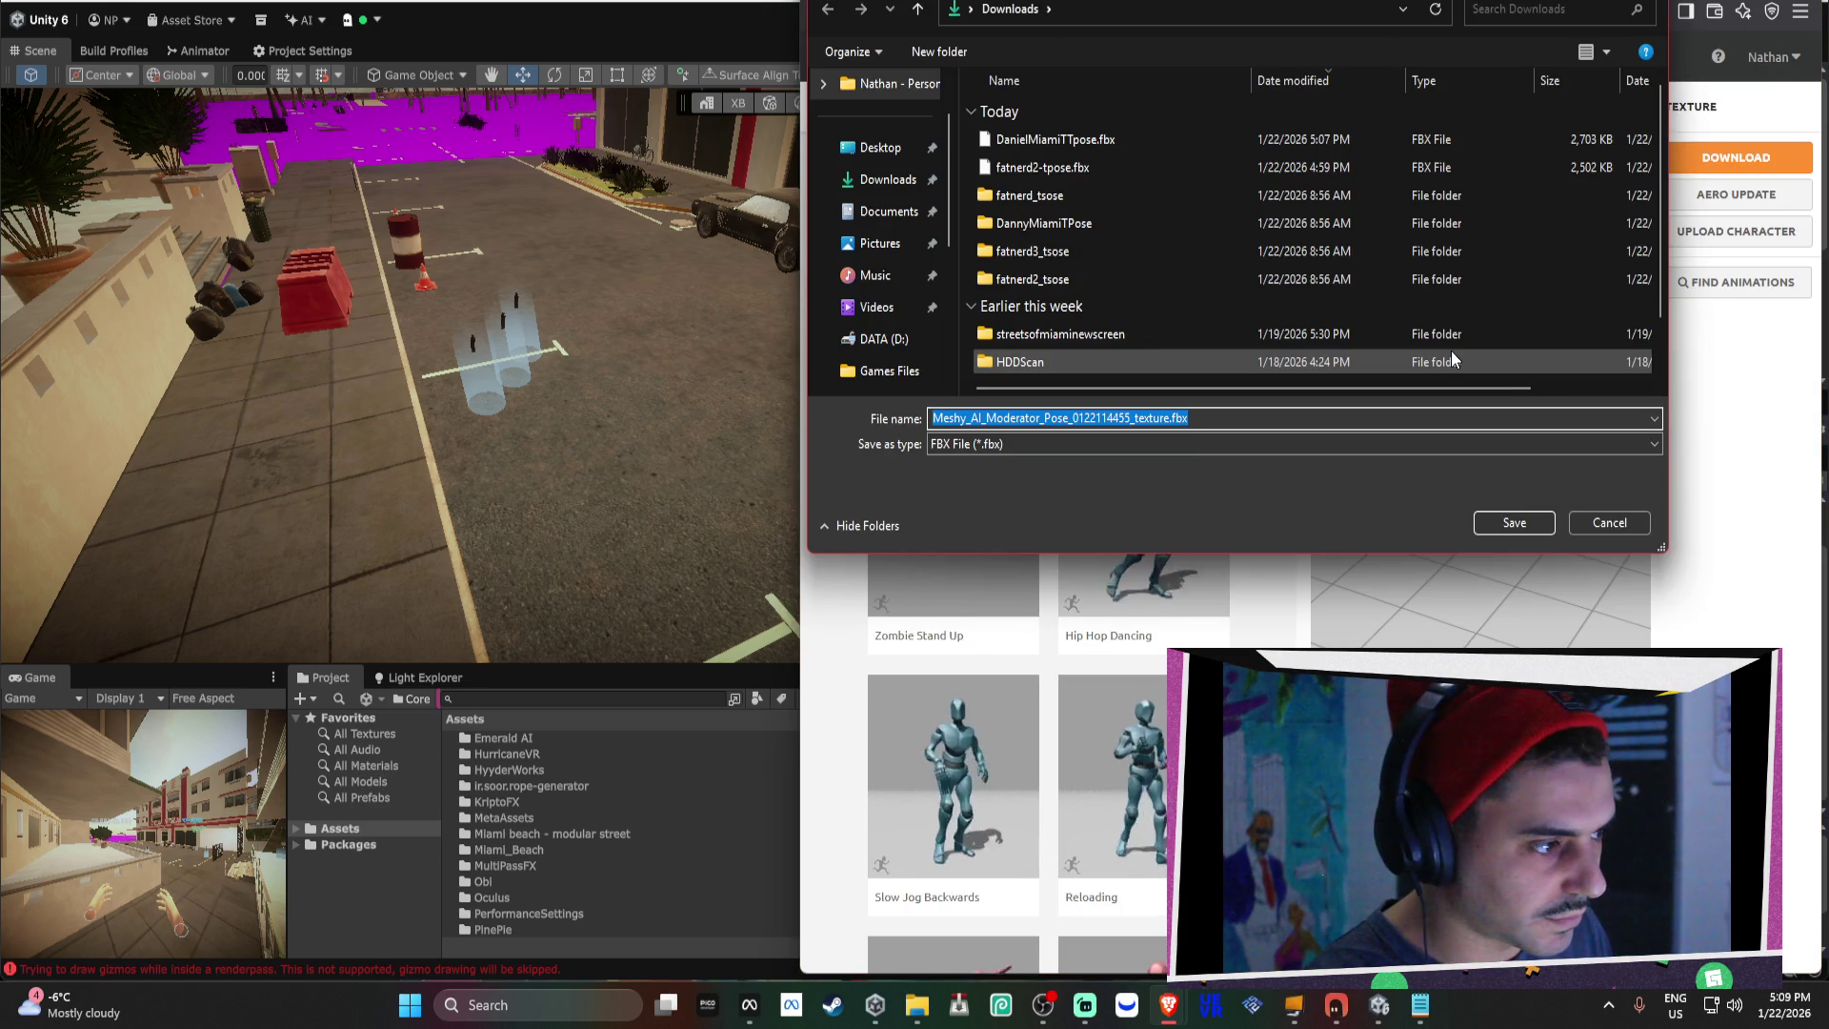
pyautogui.press('BackSpace')
pyautogui.write('FG')
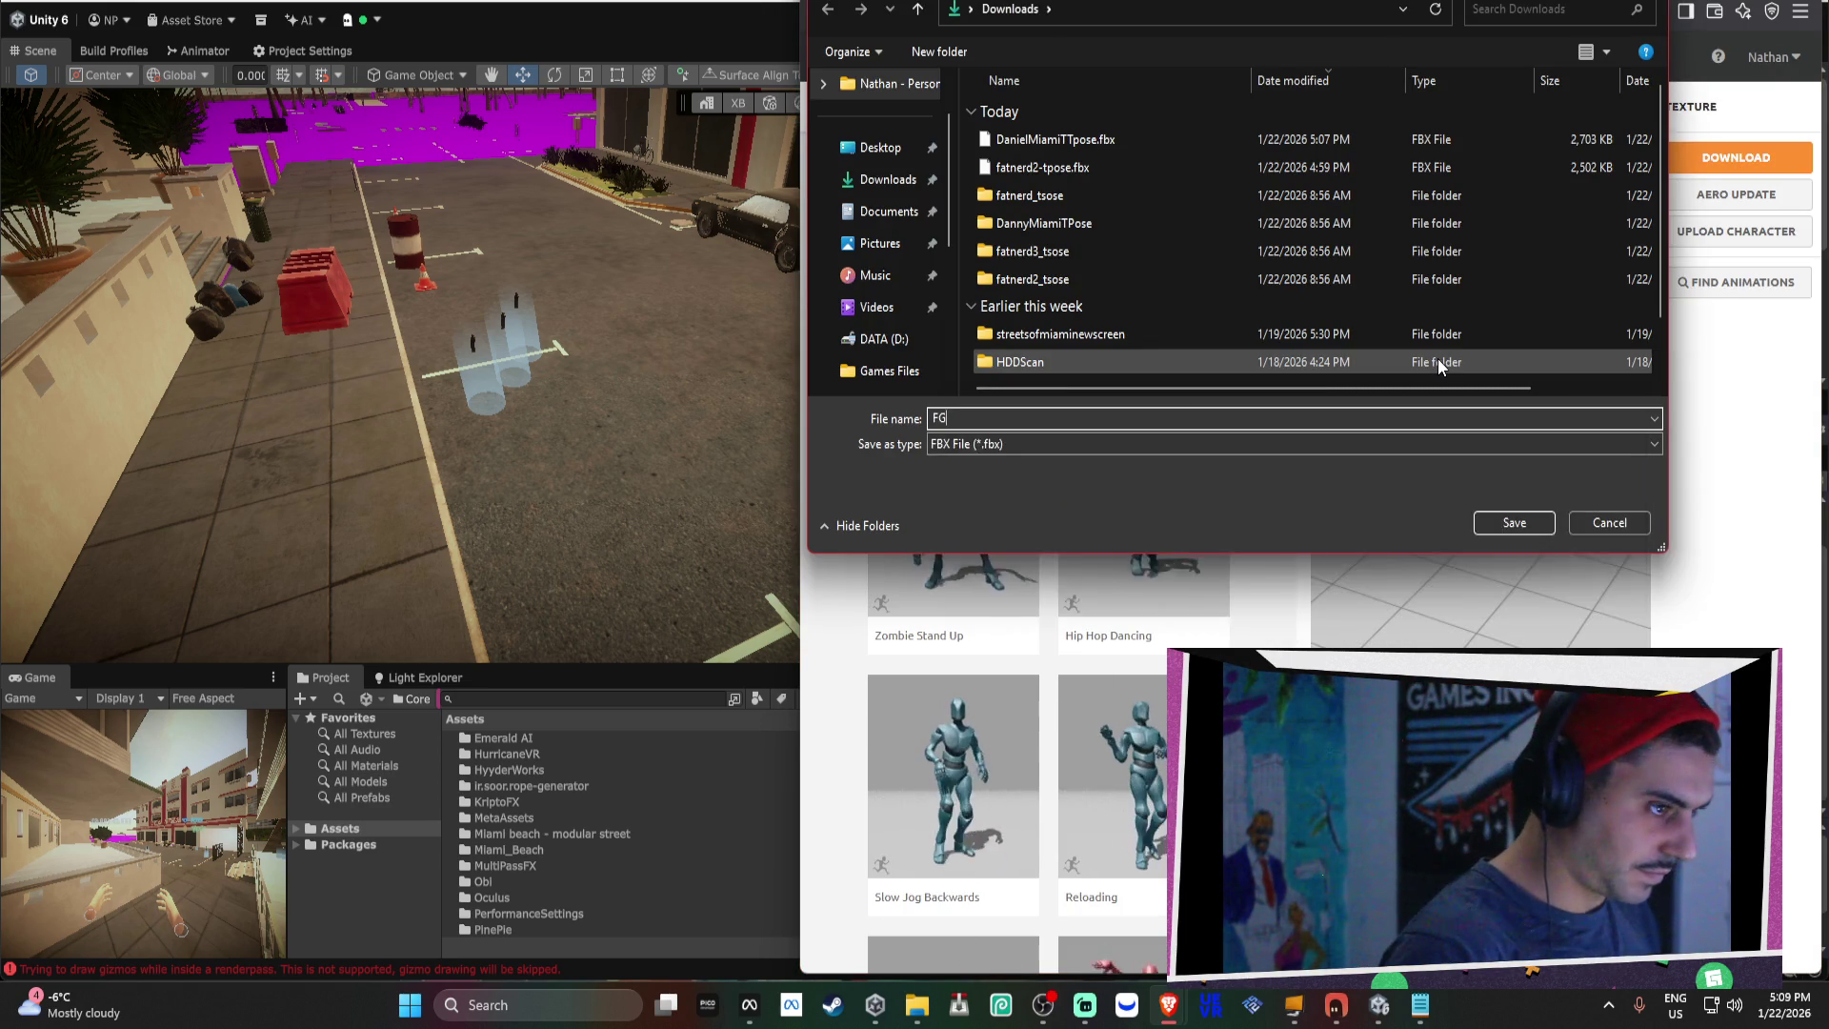
pyautogui.write('atner')
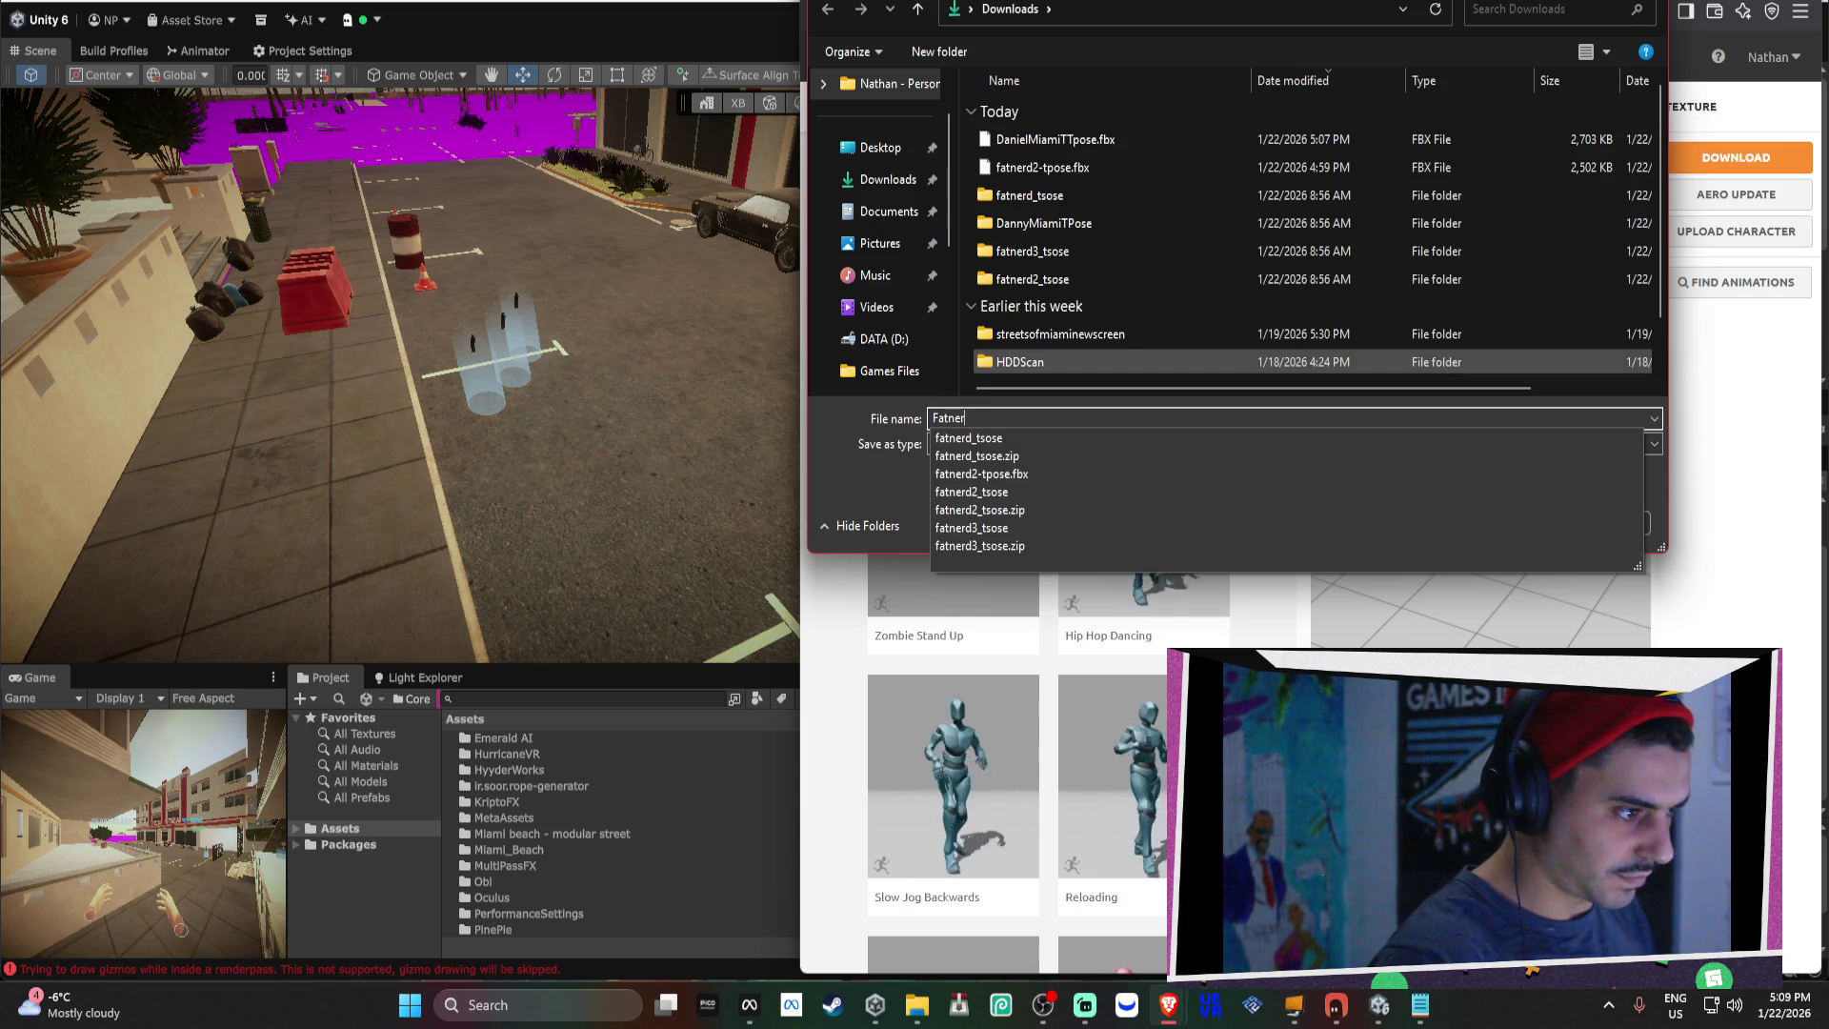
pyautogui.write('dtpo')
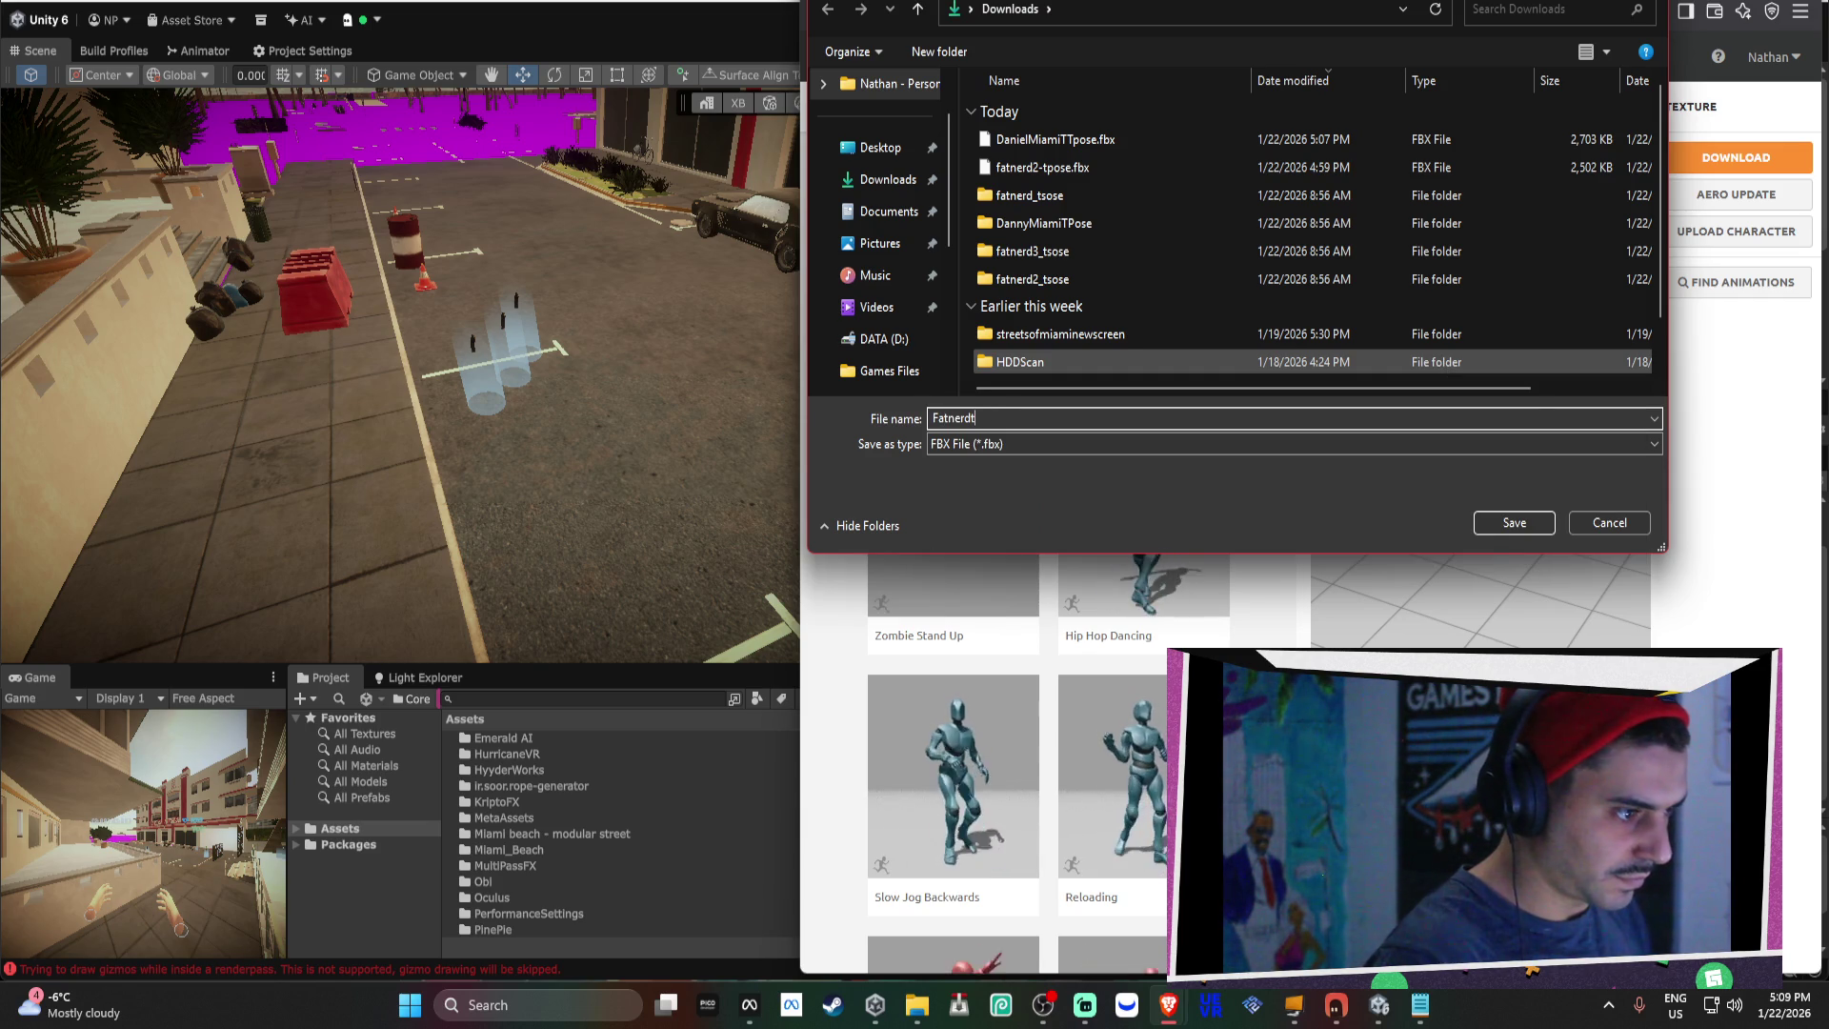
pyautogui.press('BackSpace')
pyautogui.write('1-')
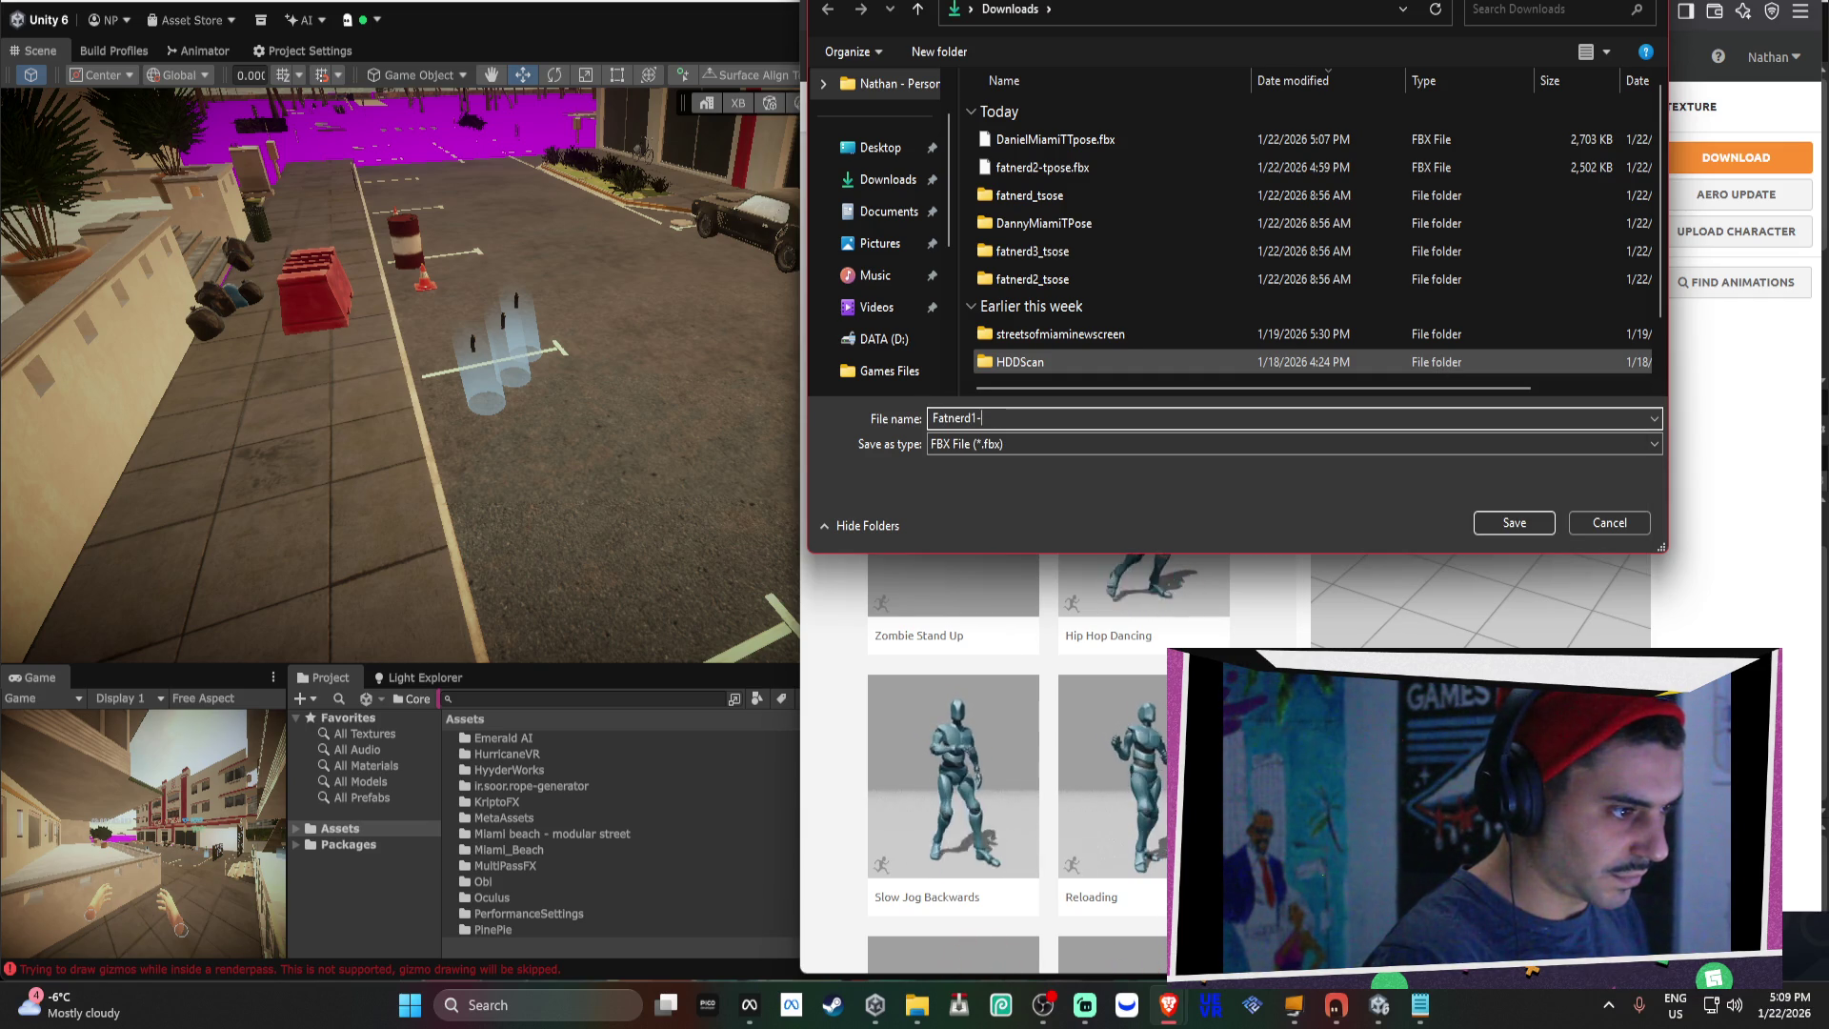
pyautogui.write('tpose')
pyautogui.press('Return')
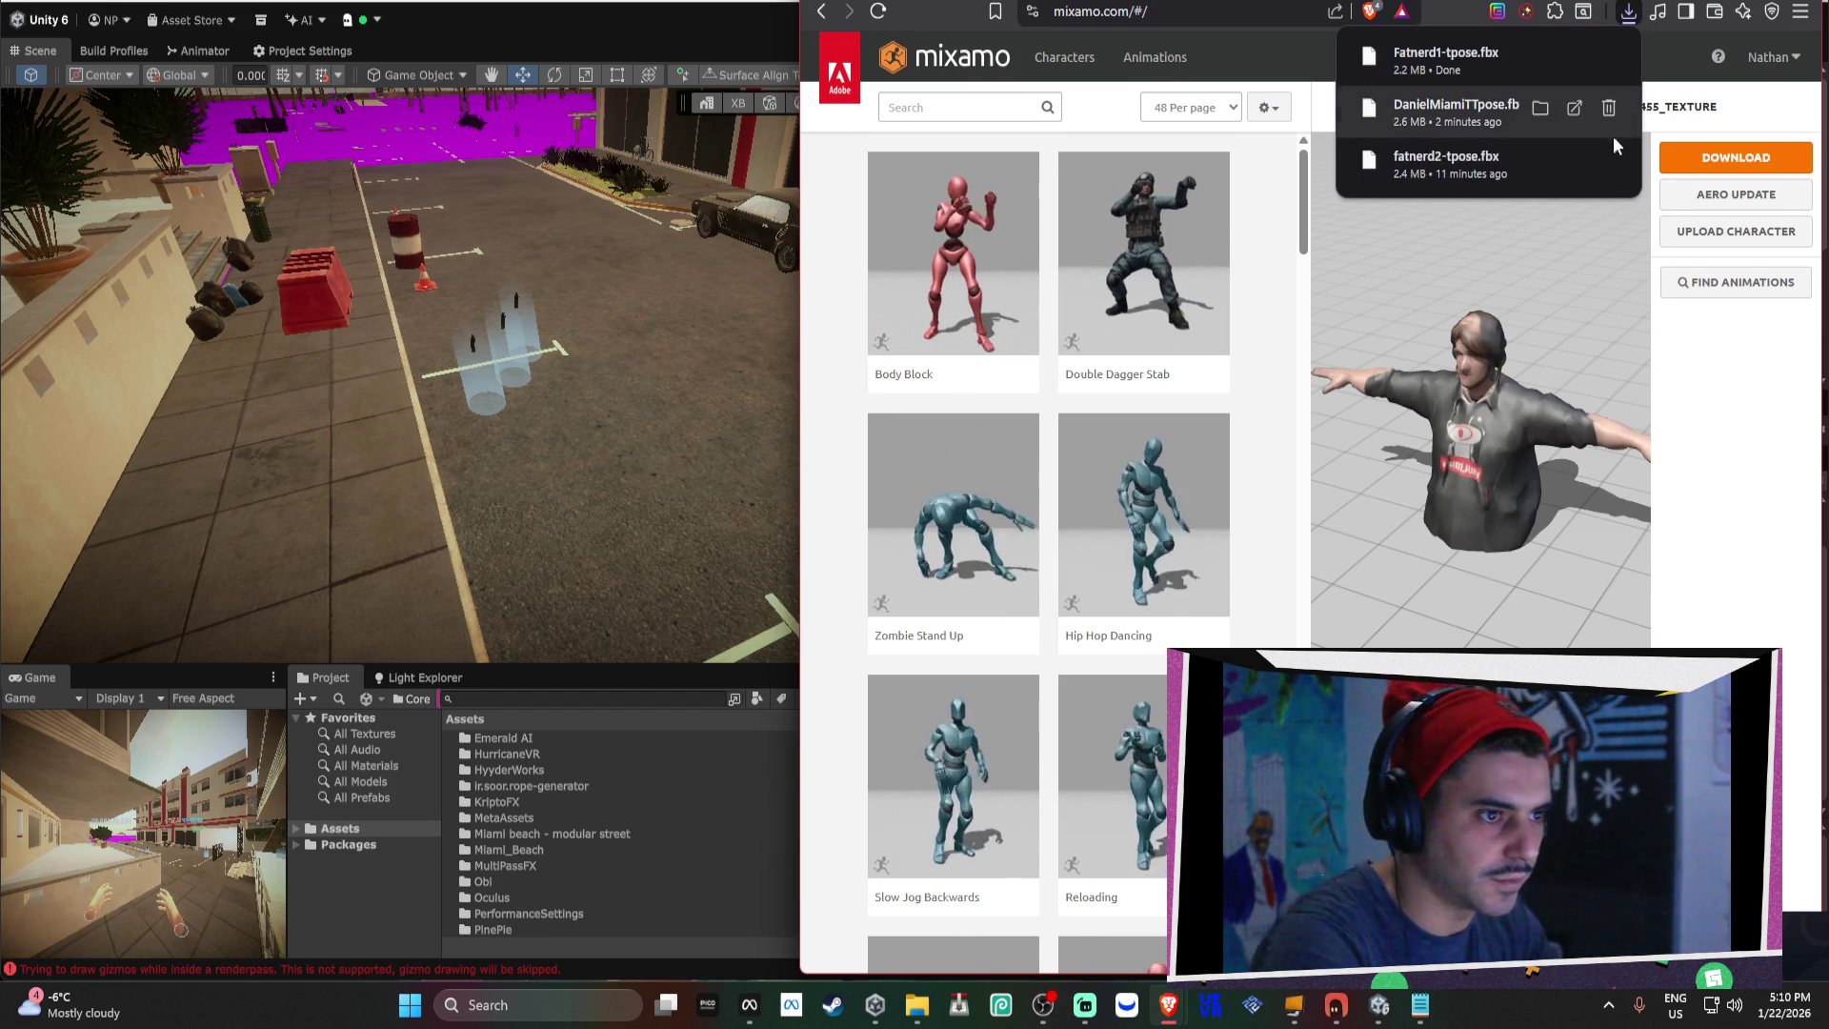
# Cycle through the browser tabs to the ChatGPT tab with T-pose images.
pyautogui.hotkey('ctrl', 'Tab')
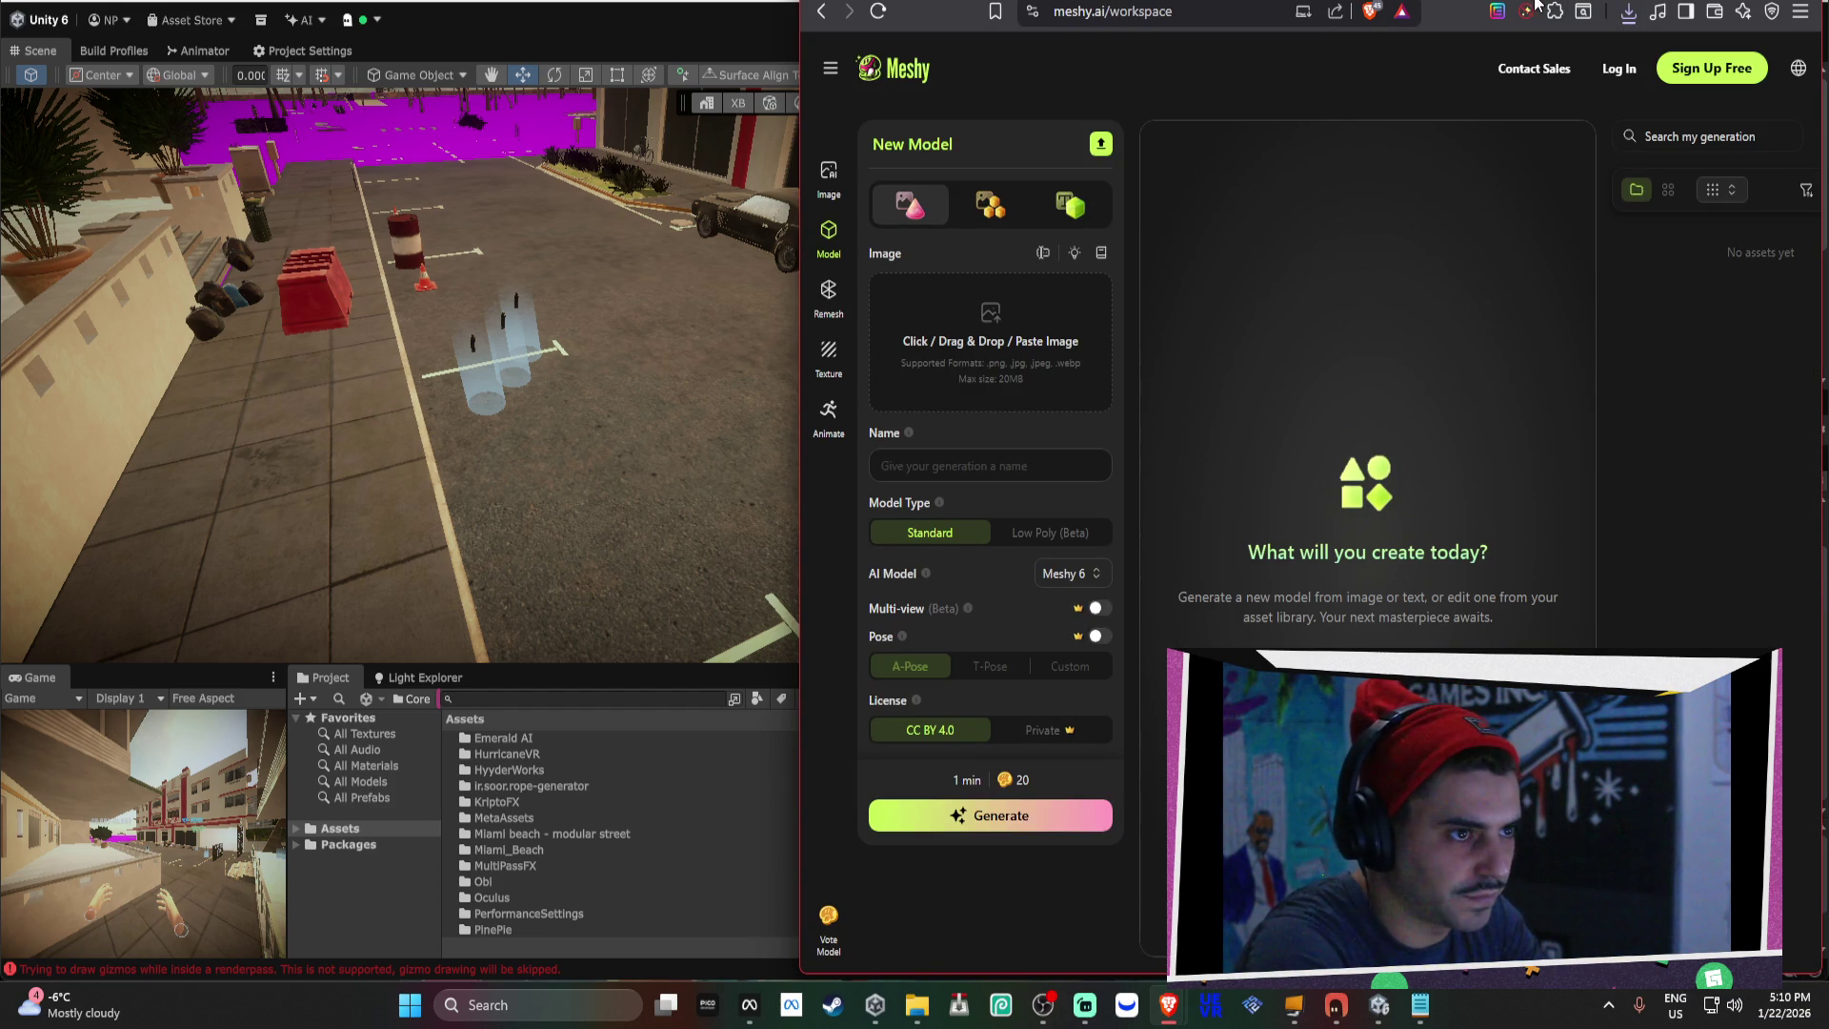
pyautogui.hotkey('ctrl', 'shift', 'Tab')
pyautogui.hotkey('ctrl', 'shift', 'Tab')
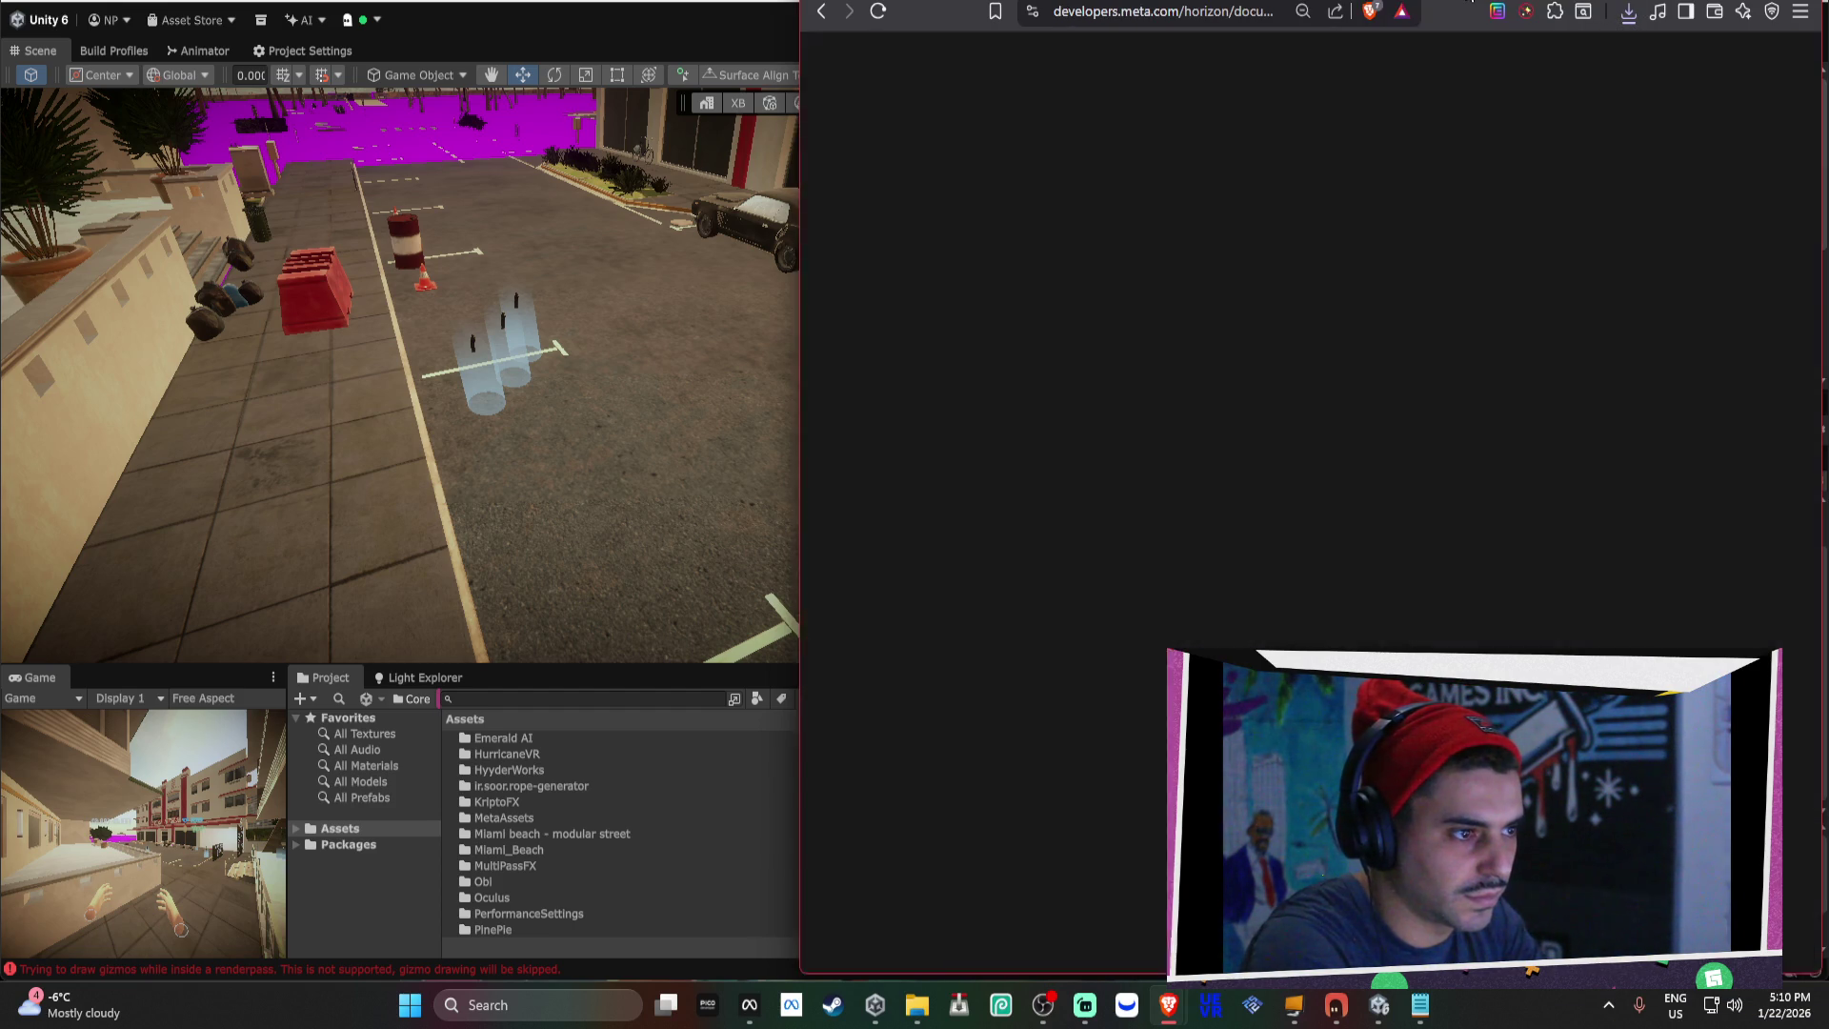
pyautogui.hotkey('ctrl', 'shift', 'Tab')
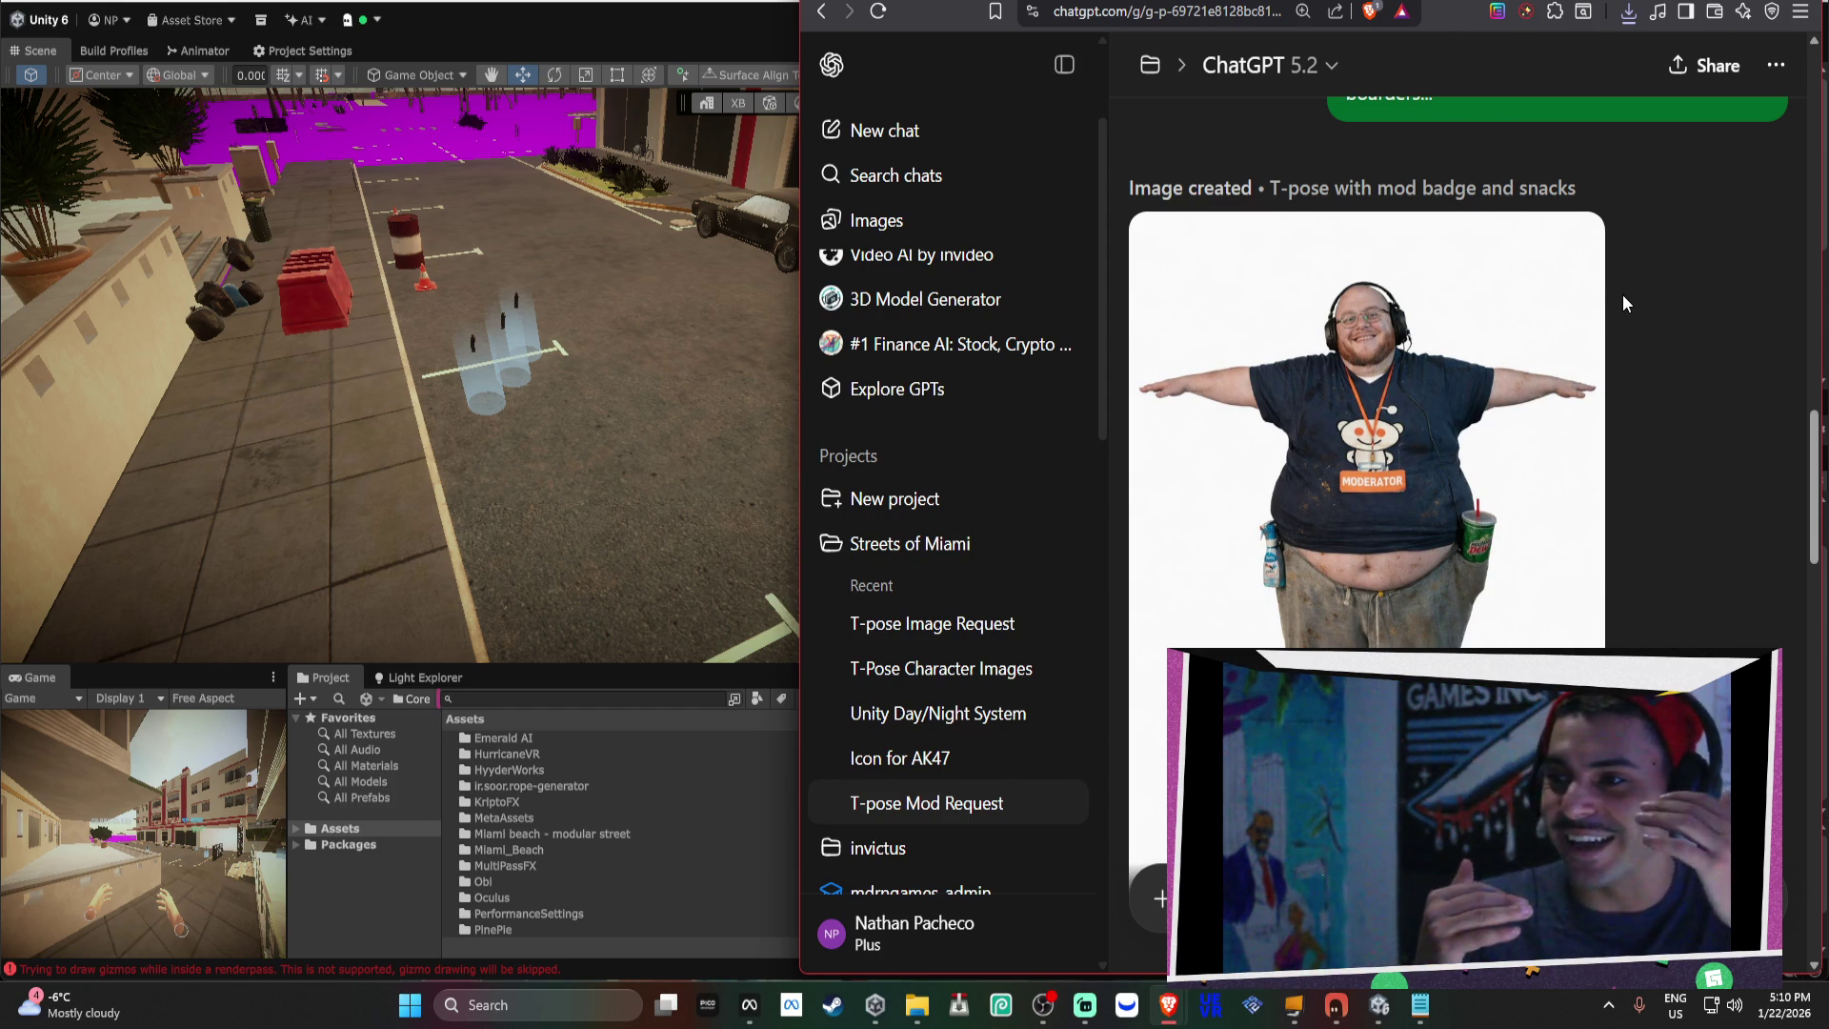
pyautogui.scroll(-10, 1621, 295)
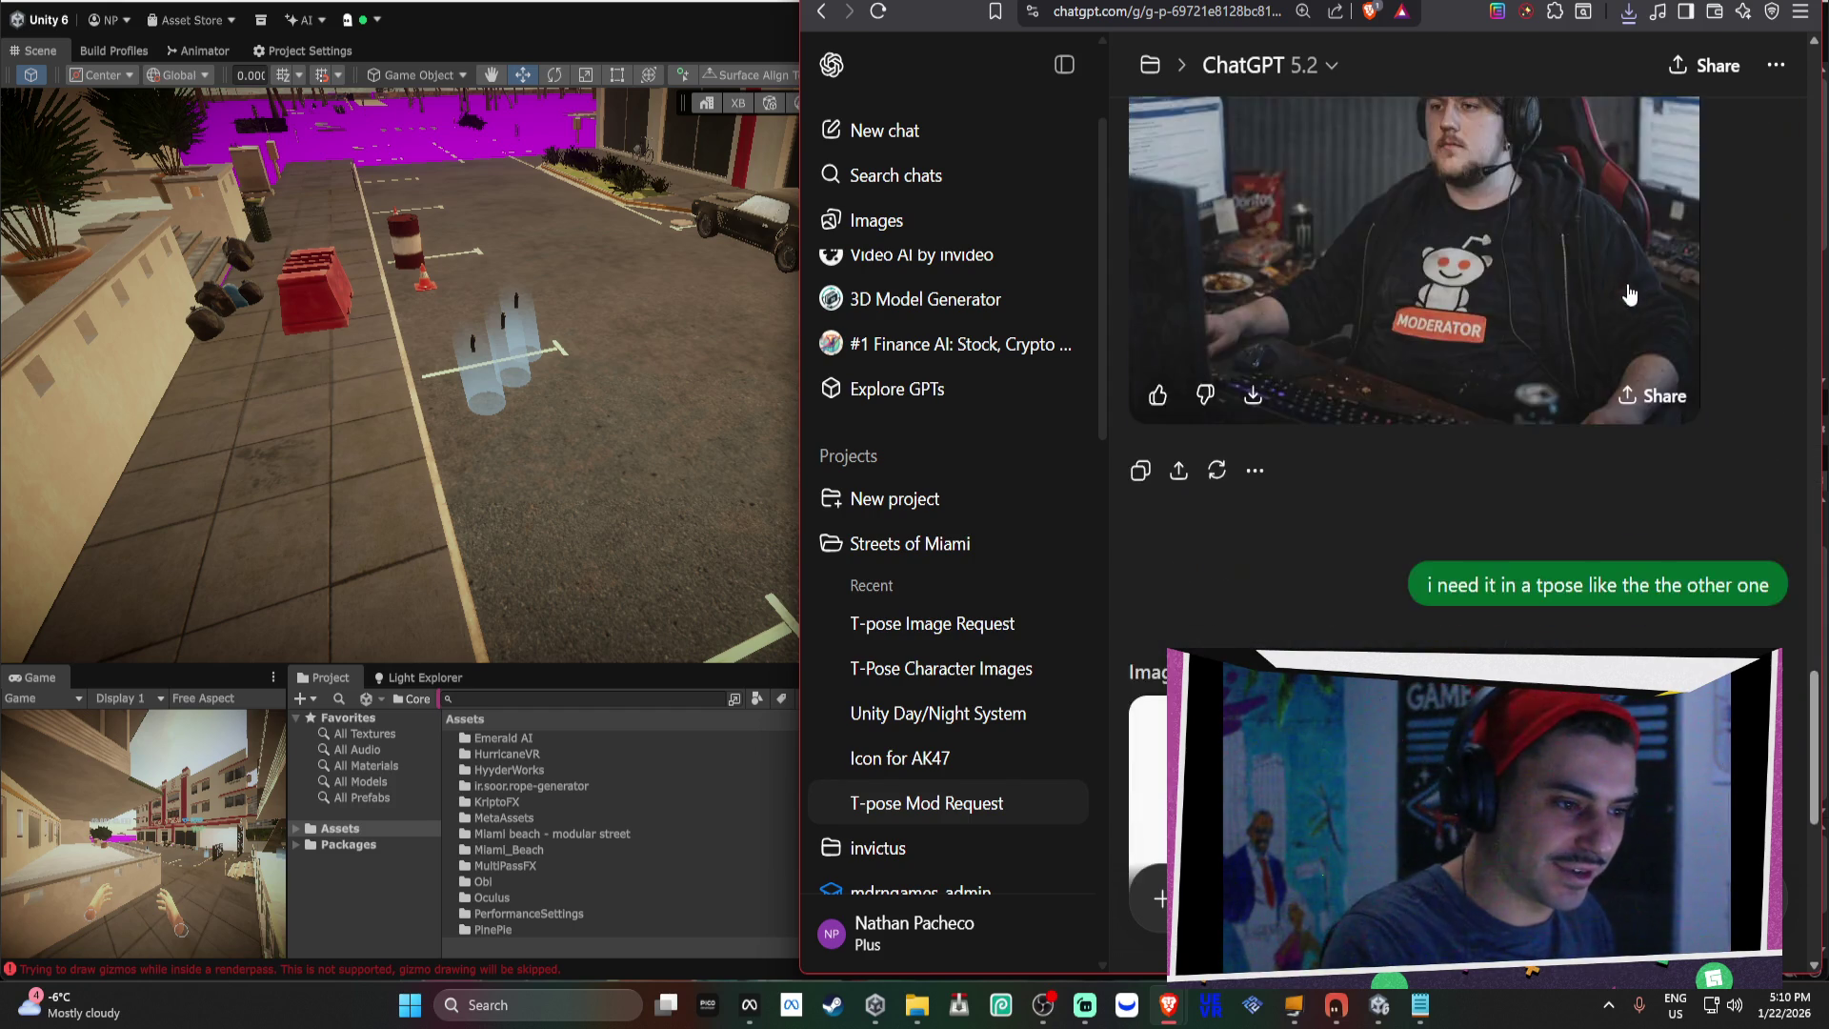
pyautogui.scroll(10, 1631, 285)
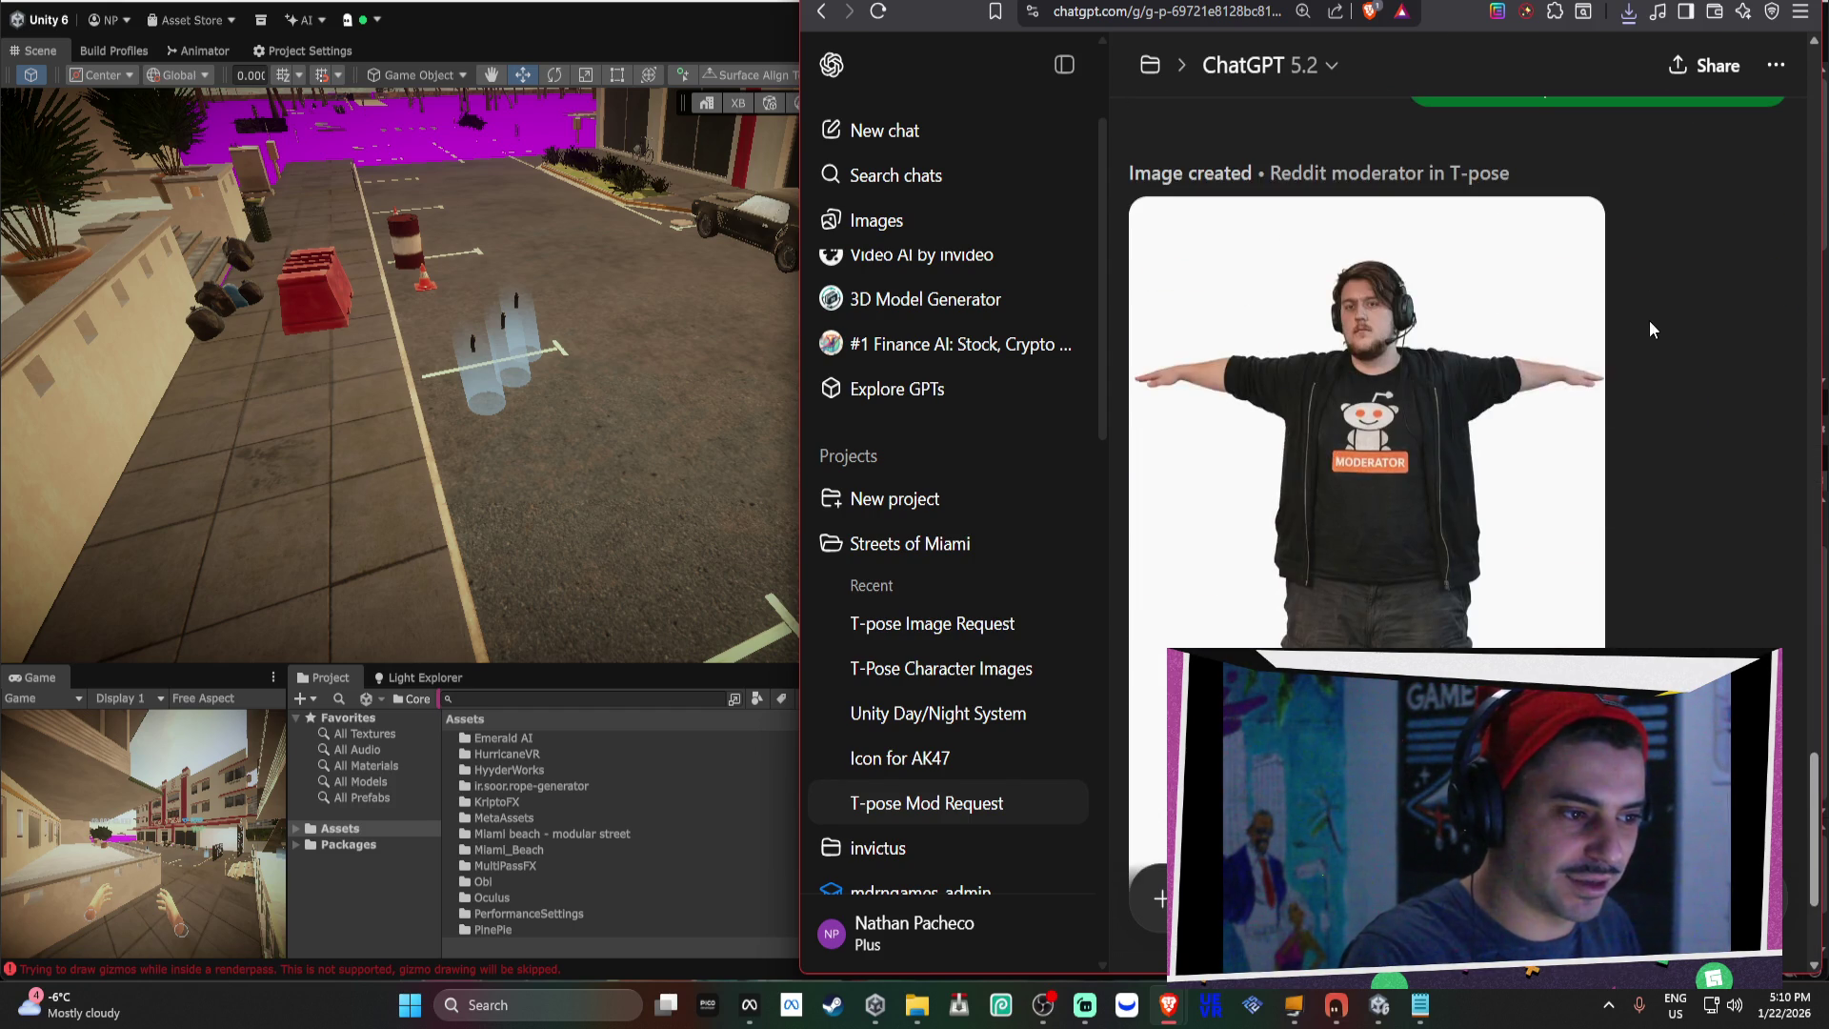
# Revisit the Meta developer docs tab, then return to the Unity editor's street scene.
pyautogui.hotkey('ctrl', 'Tab')
pyautogui.hotkey('ctrl', 'Tab')
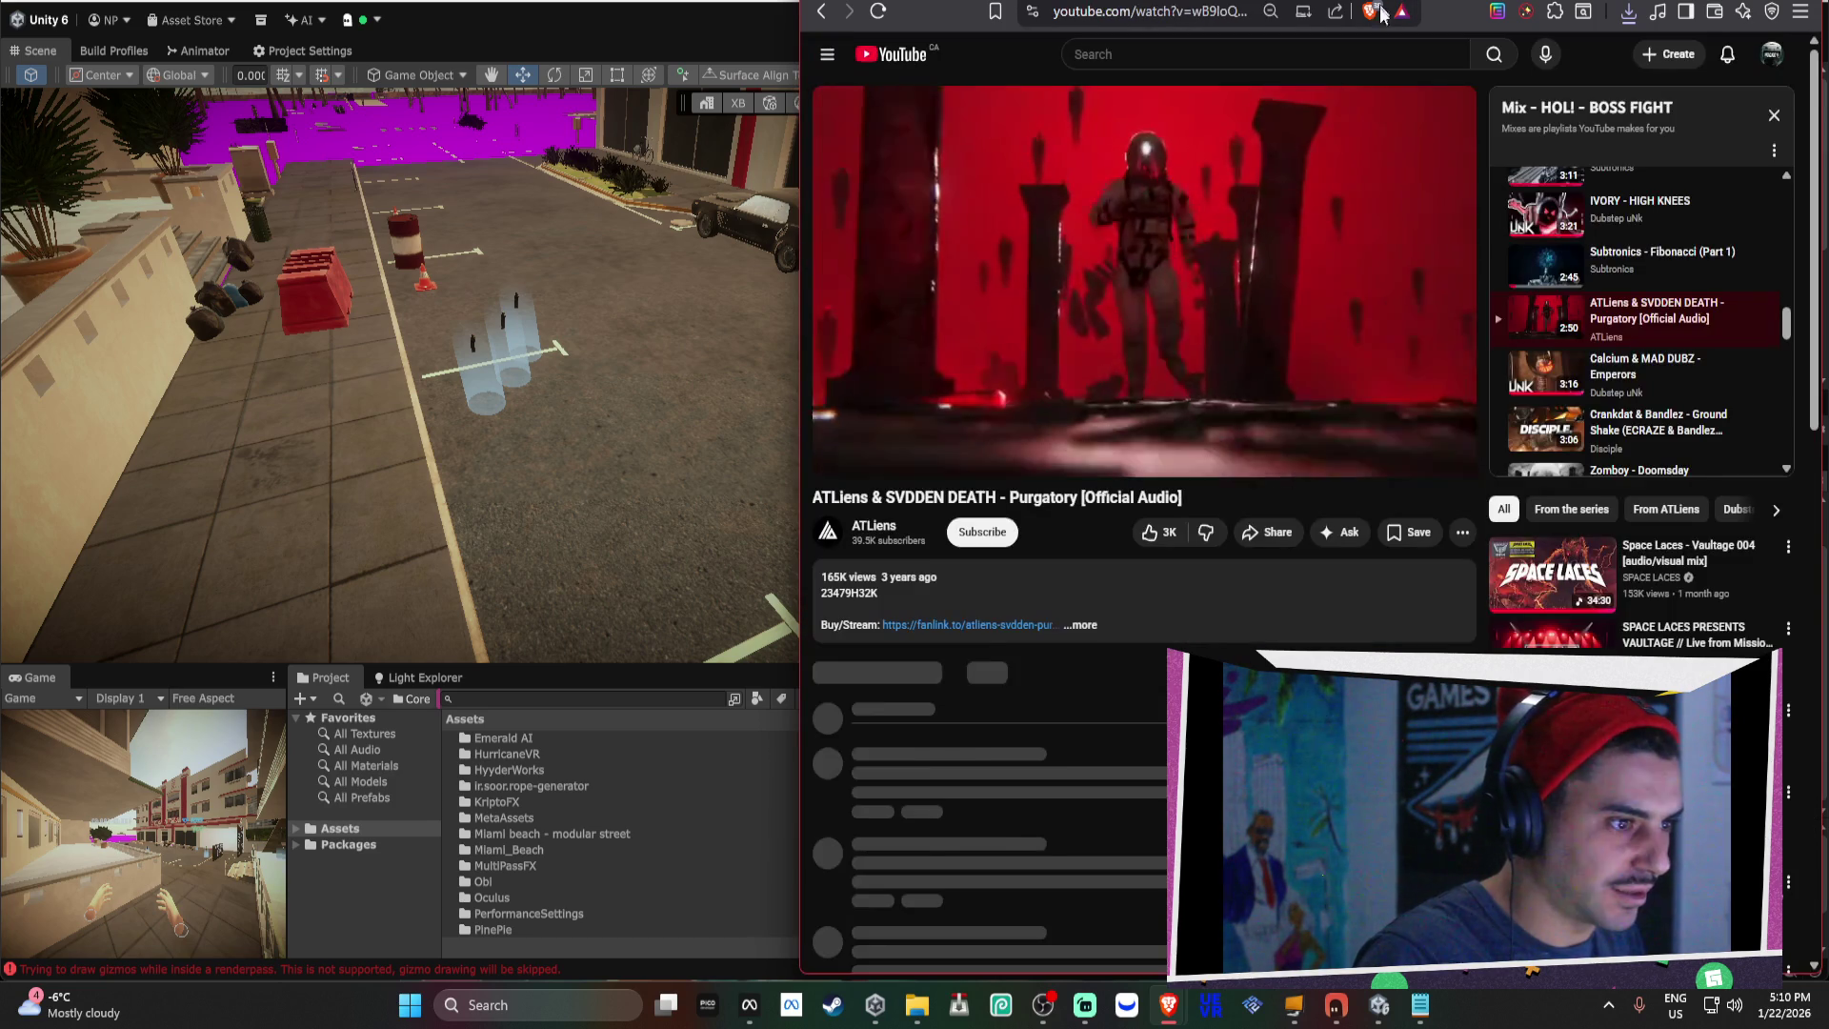
pyautogui.hotkey('ctrl', 'shift', 'Tab')
pyautogui.scroll(10, 1502, 200)
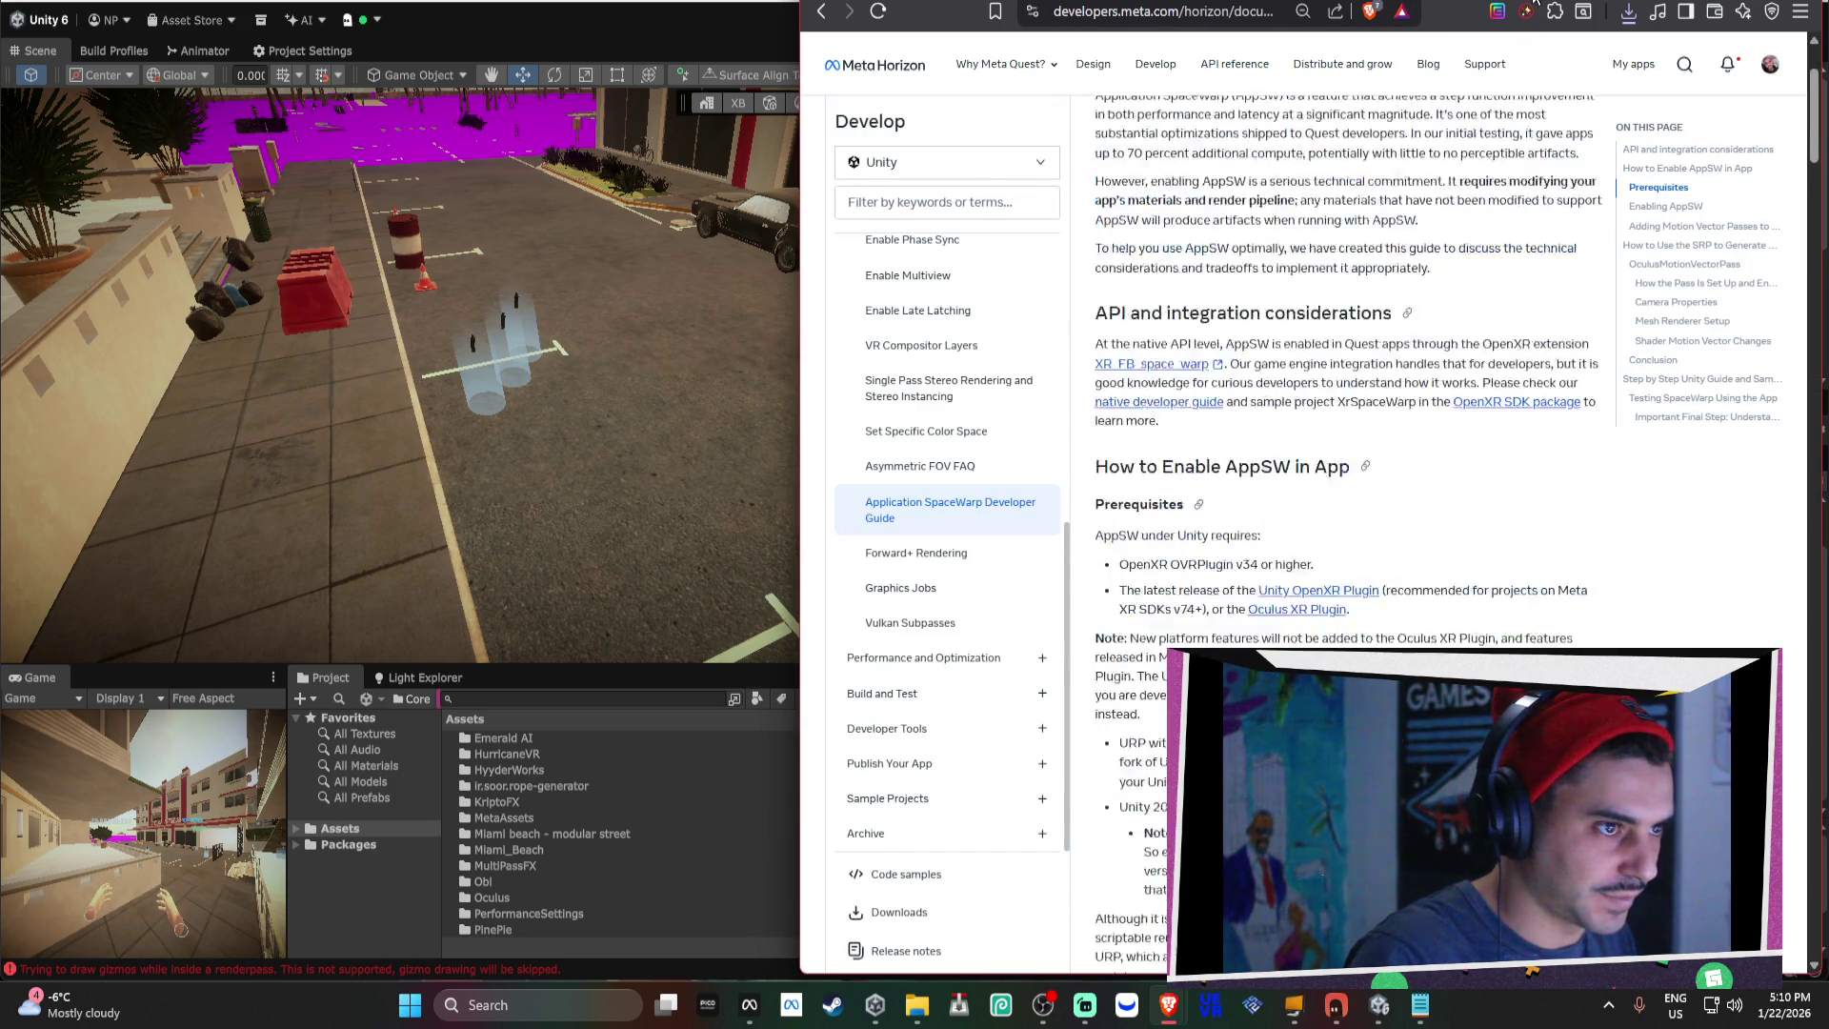
pyautogui.hotkey('ctrl', 'Tab')
pyautogui.click(717, 289)
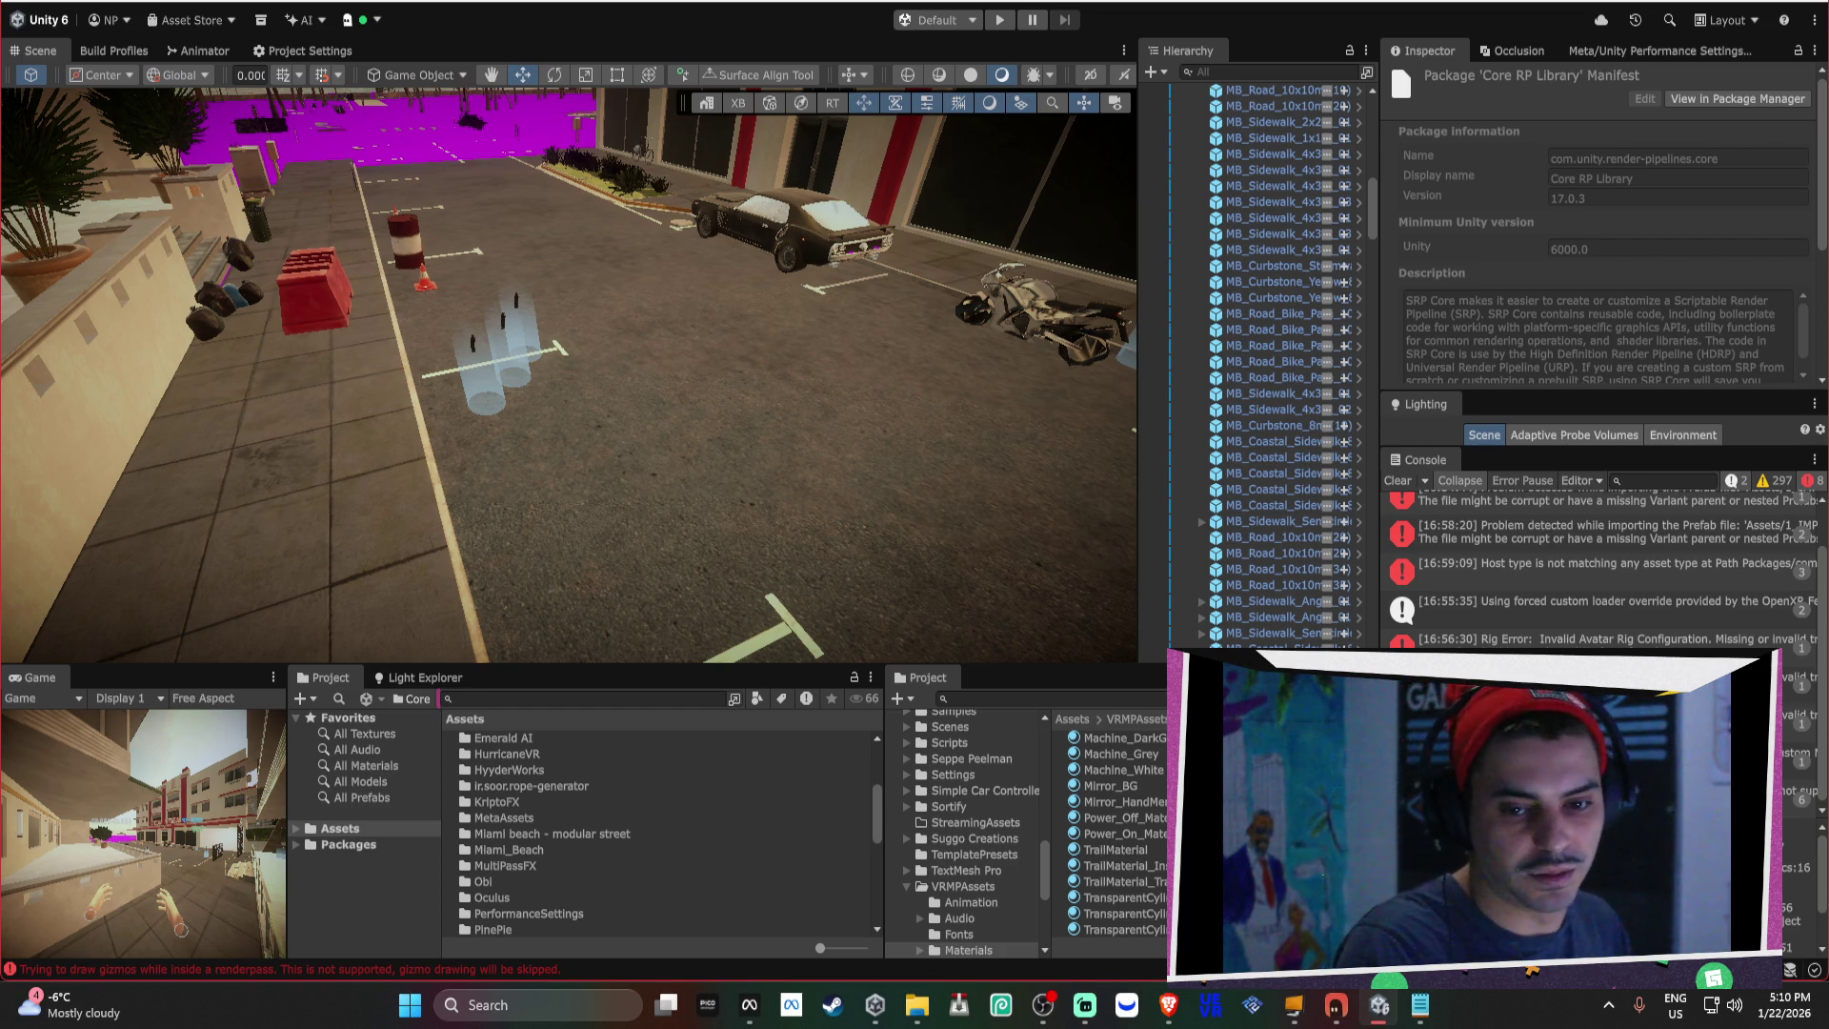
# Return to the Unity editor's Miami street scene, dismissing the context menu and answering the confirmation prompt.
pyautogui.click(1515, 316)
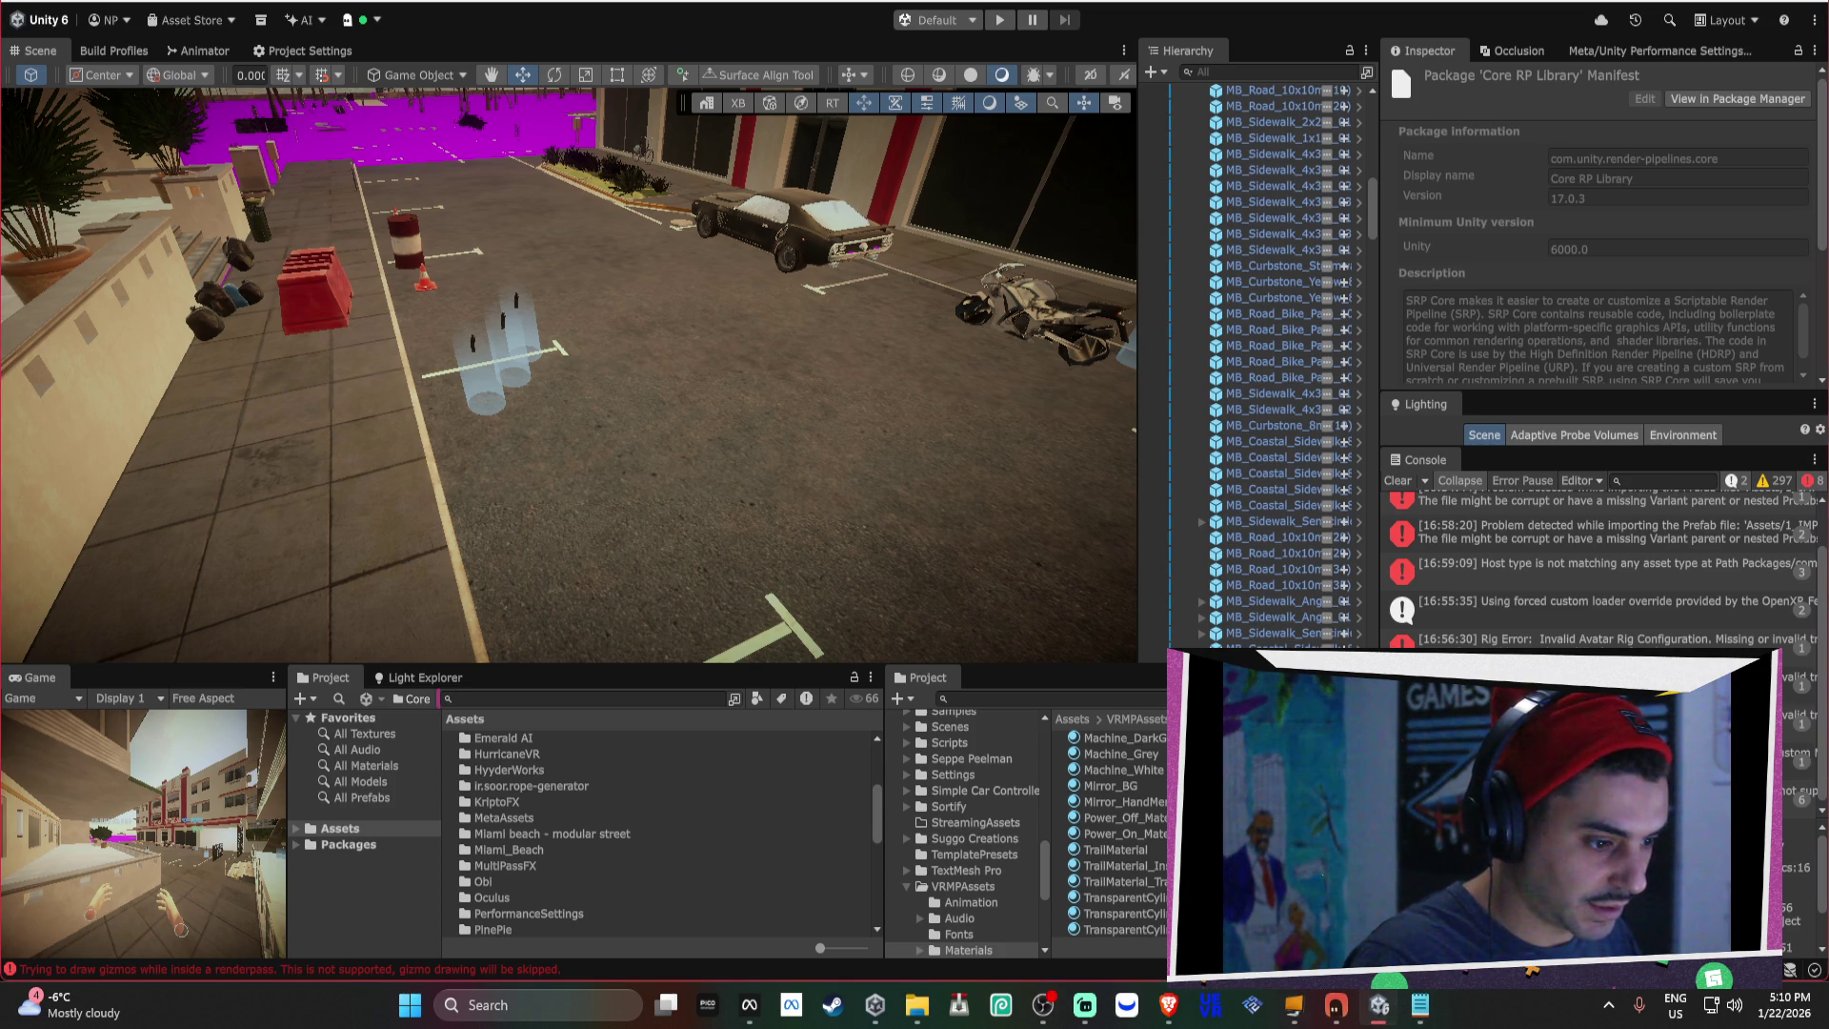
pyautogui.click(1378, 1005)
pyautogui.hotkey('alt', 'Tab')
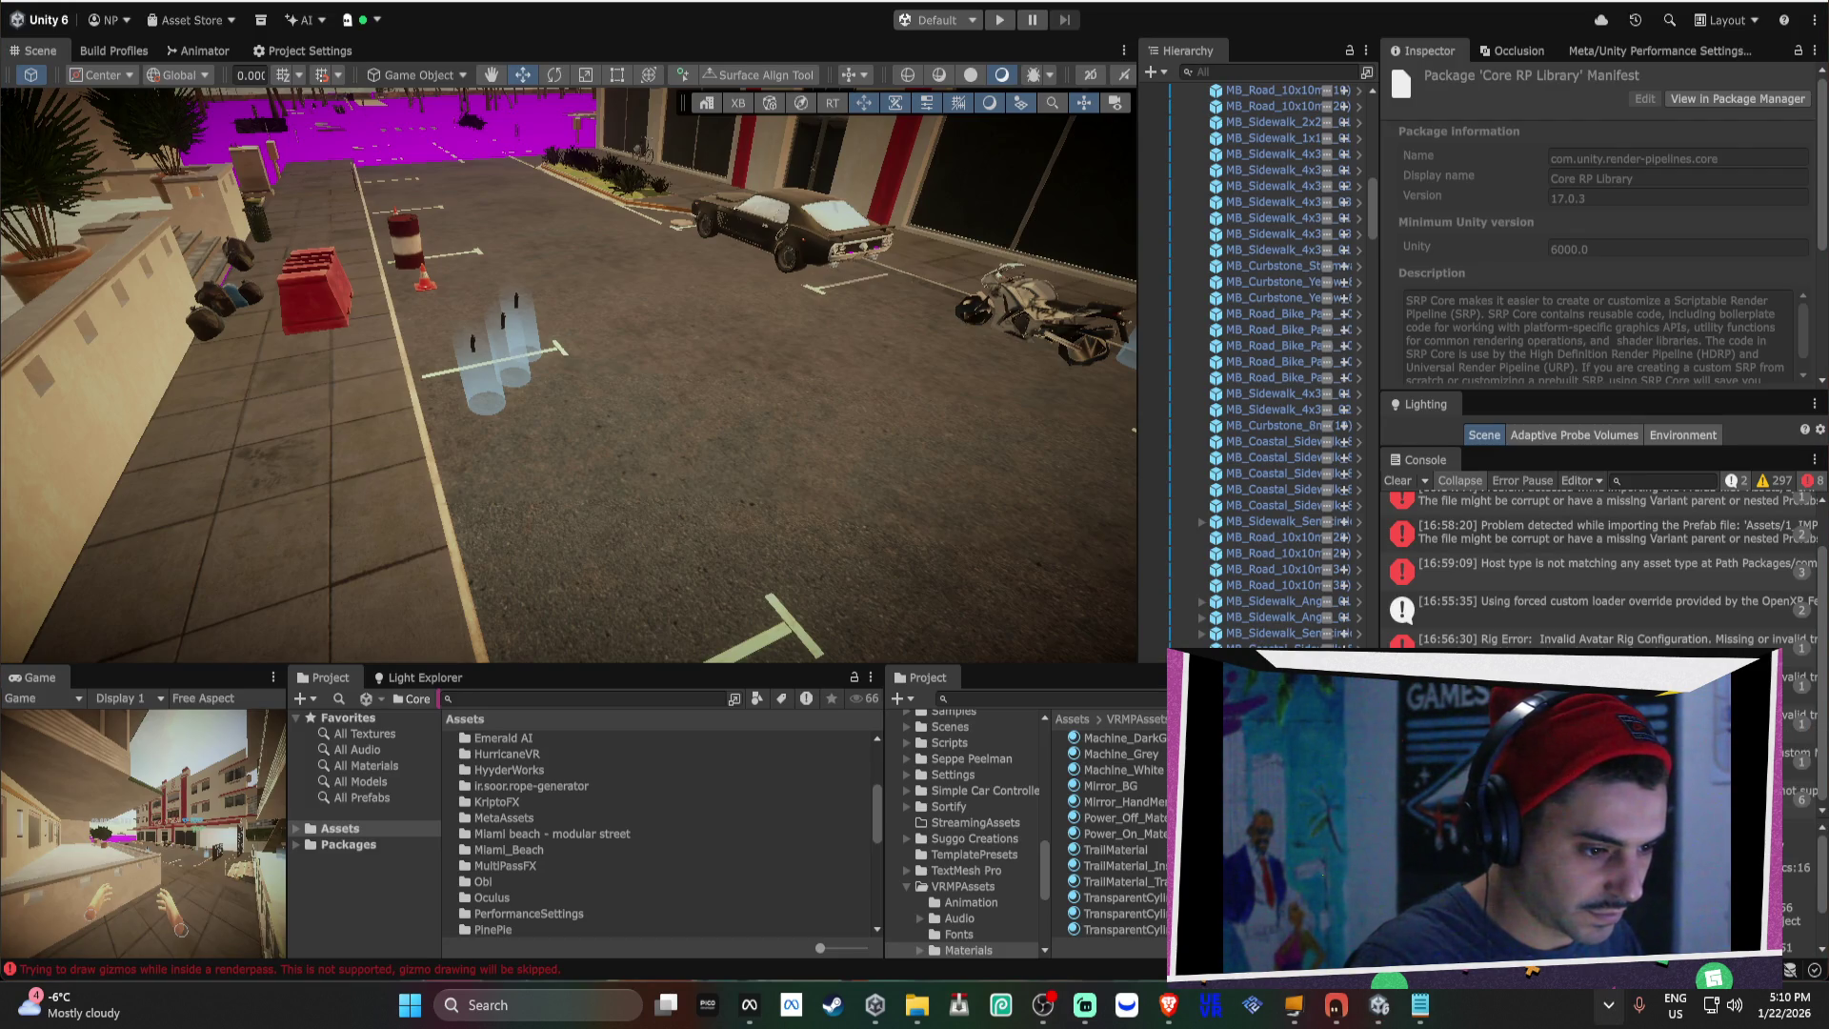
pyautogui.press('Escape')
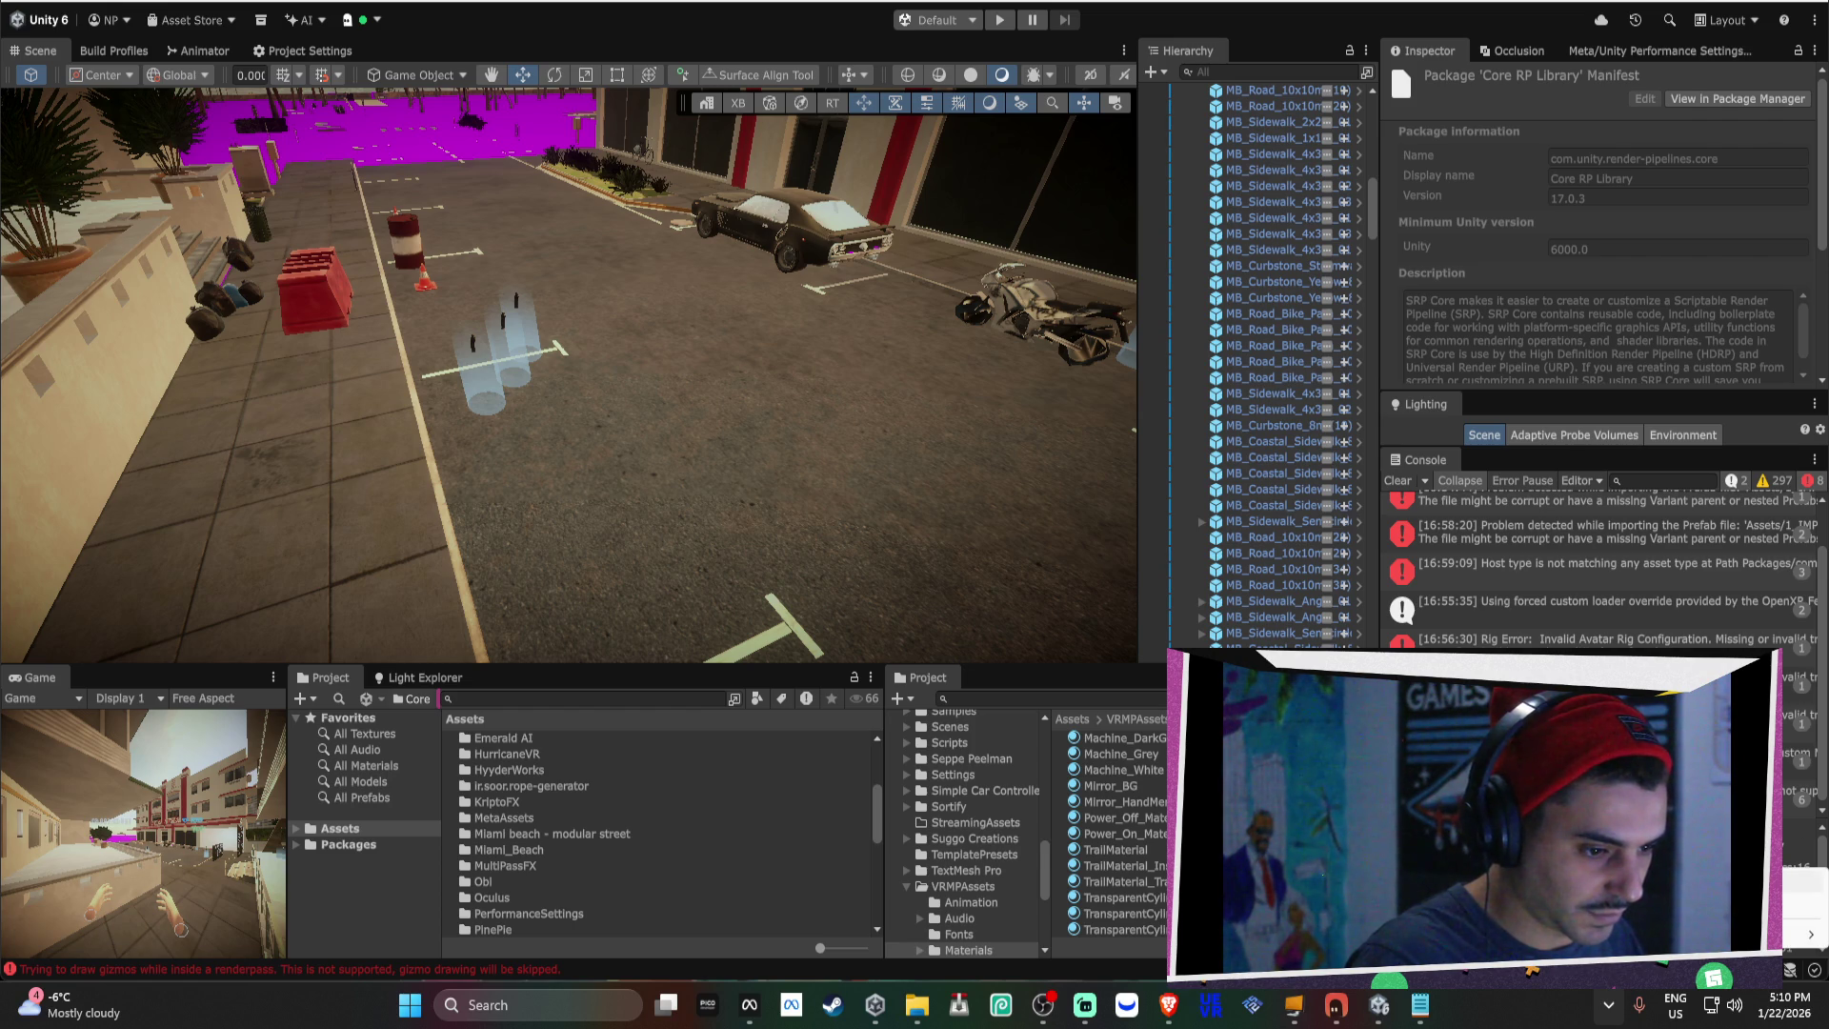
pyautogui.click(1815, 909)
pyautogui.click(920, 562)
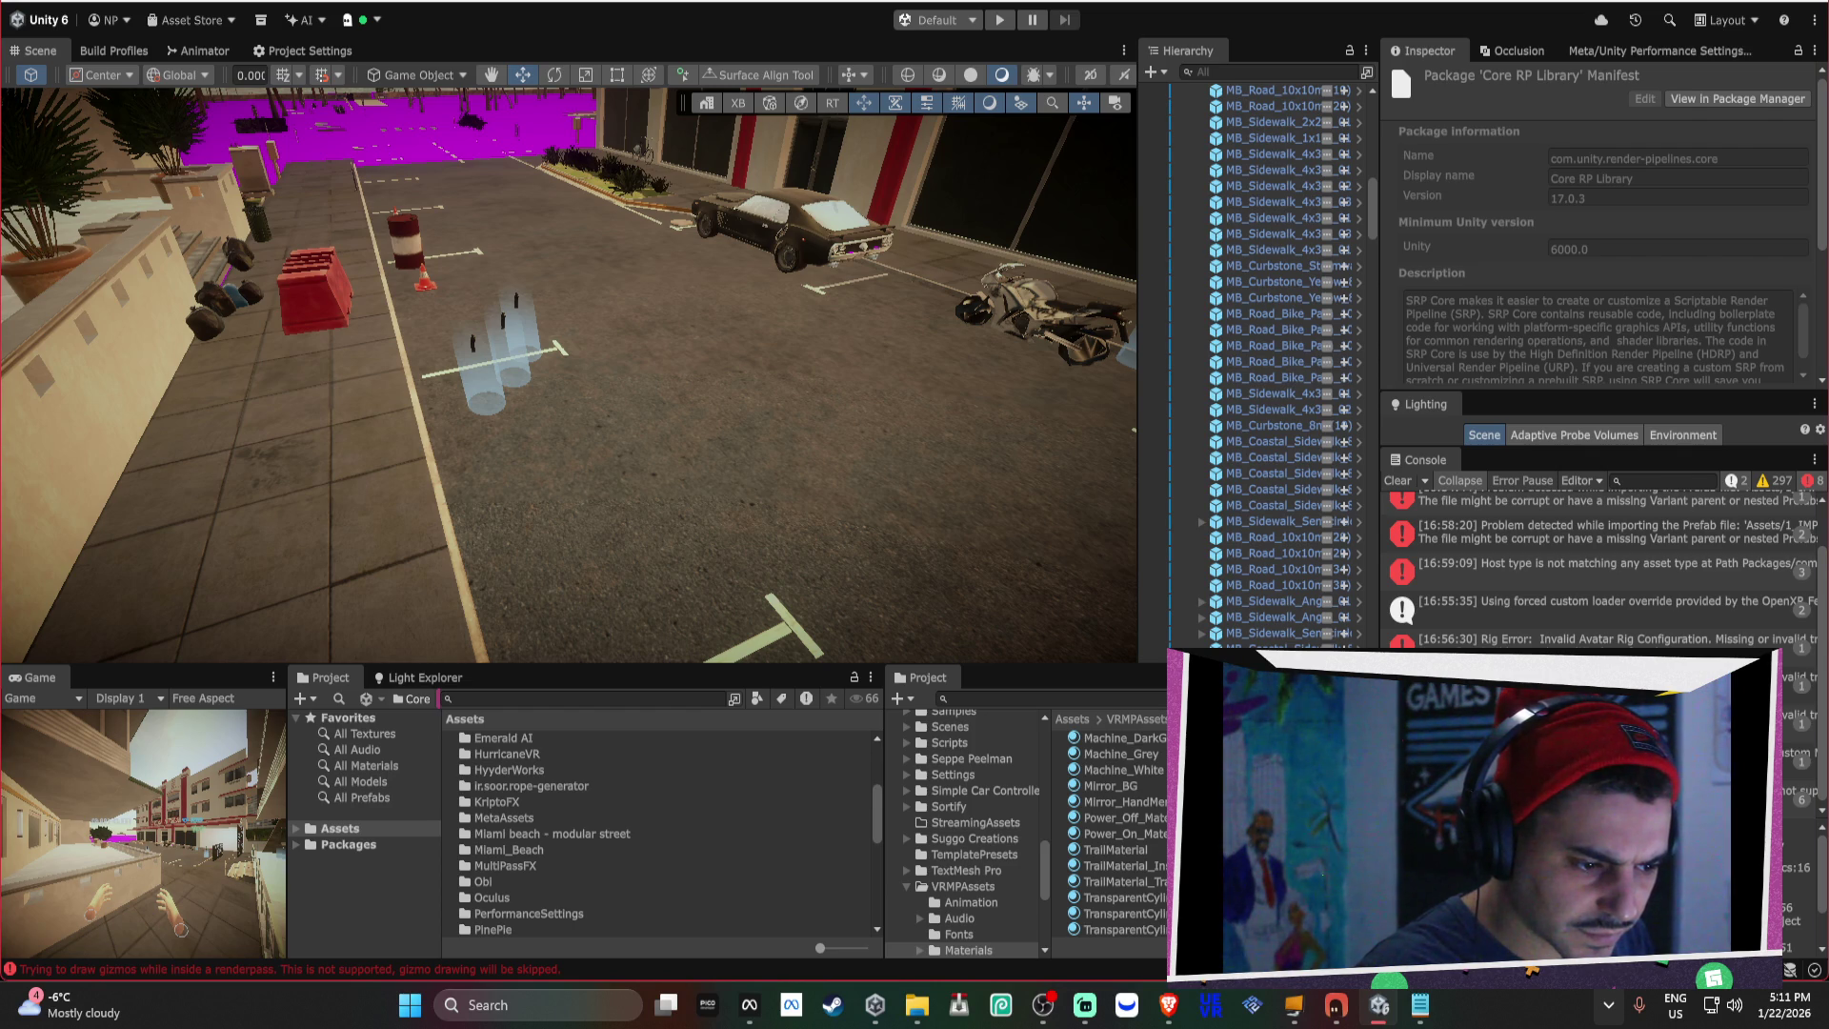
# Resend Bezi the question about why only leaves render and whether URP Lit/Simple Lit is broken.
pyautogui.hotkey('alt', 'Tab')
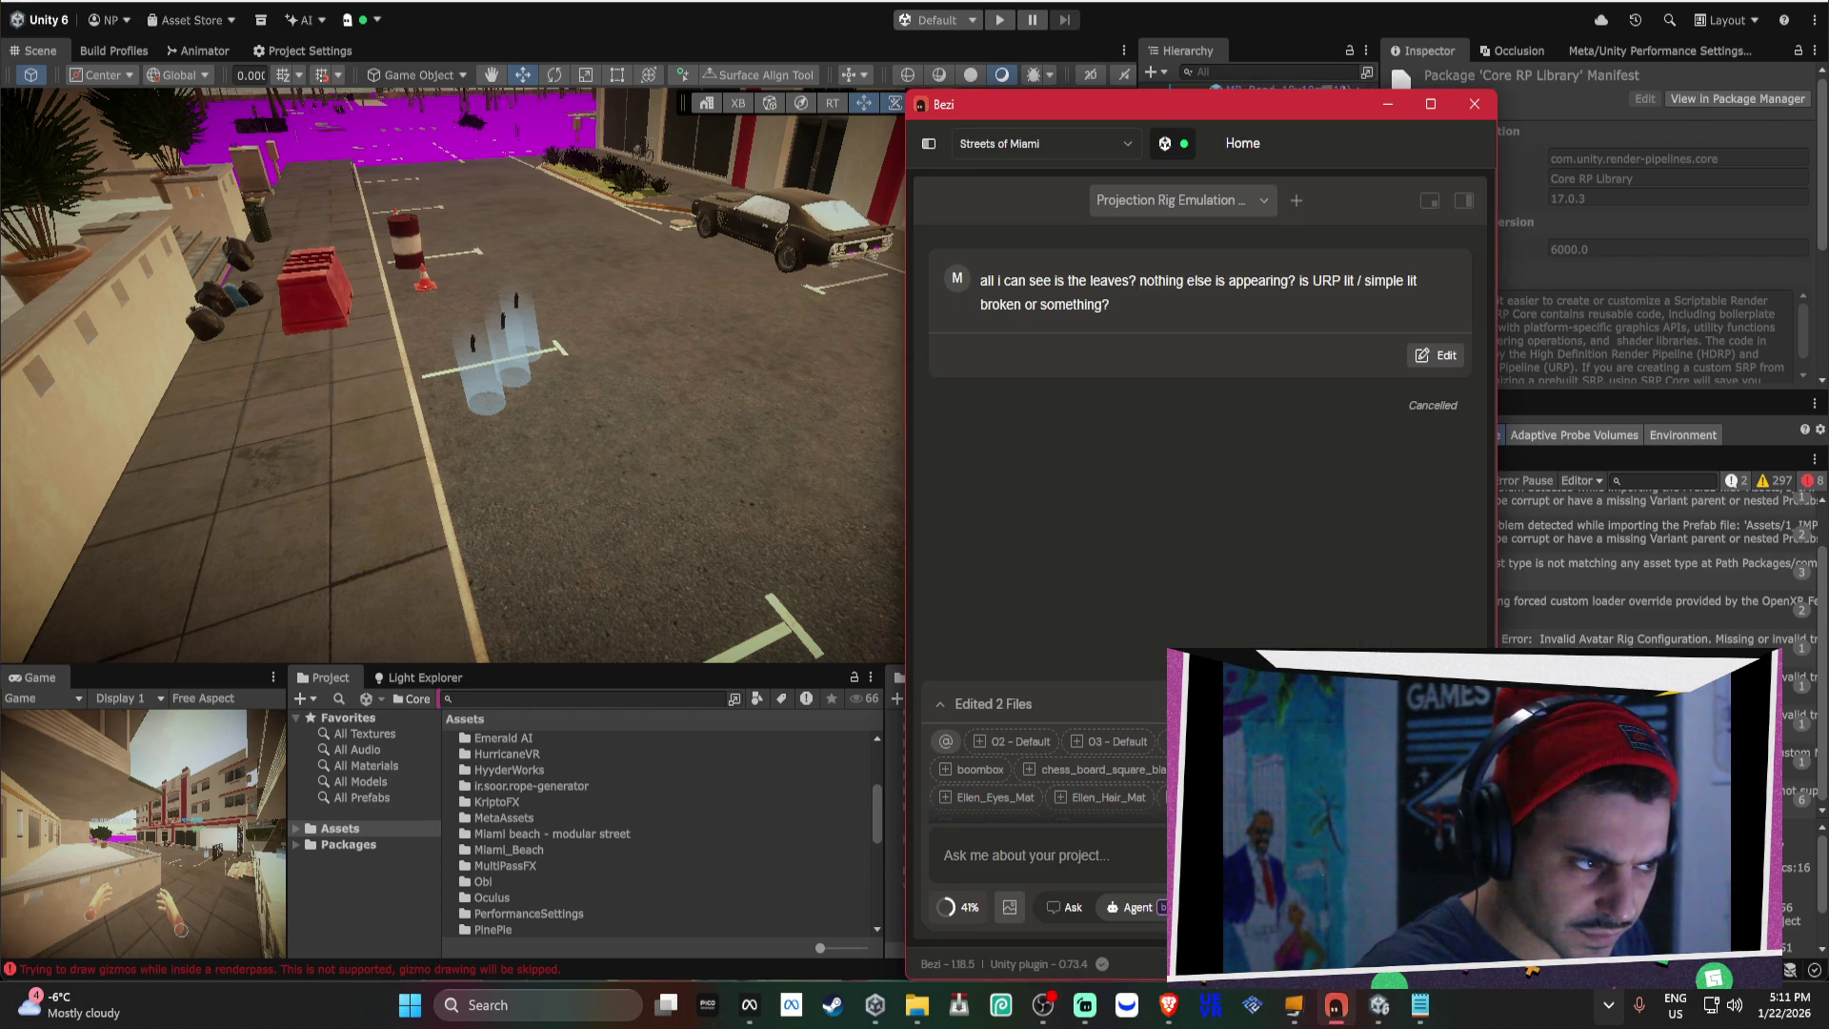
pyautogui.click(1436, 356)
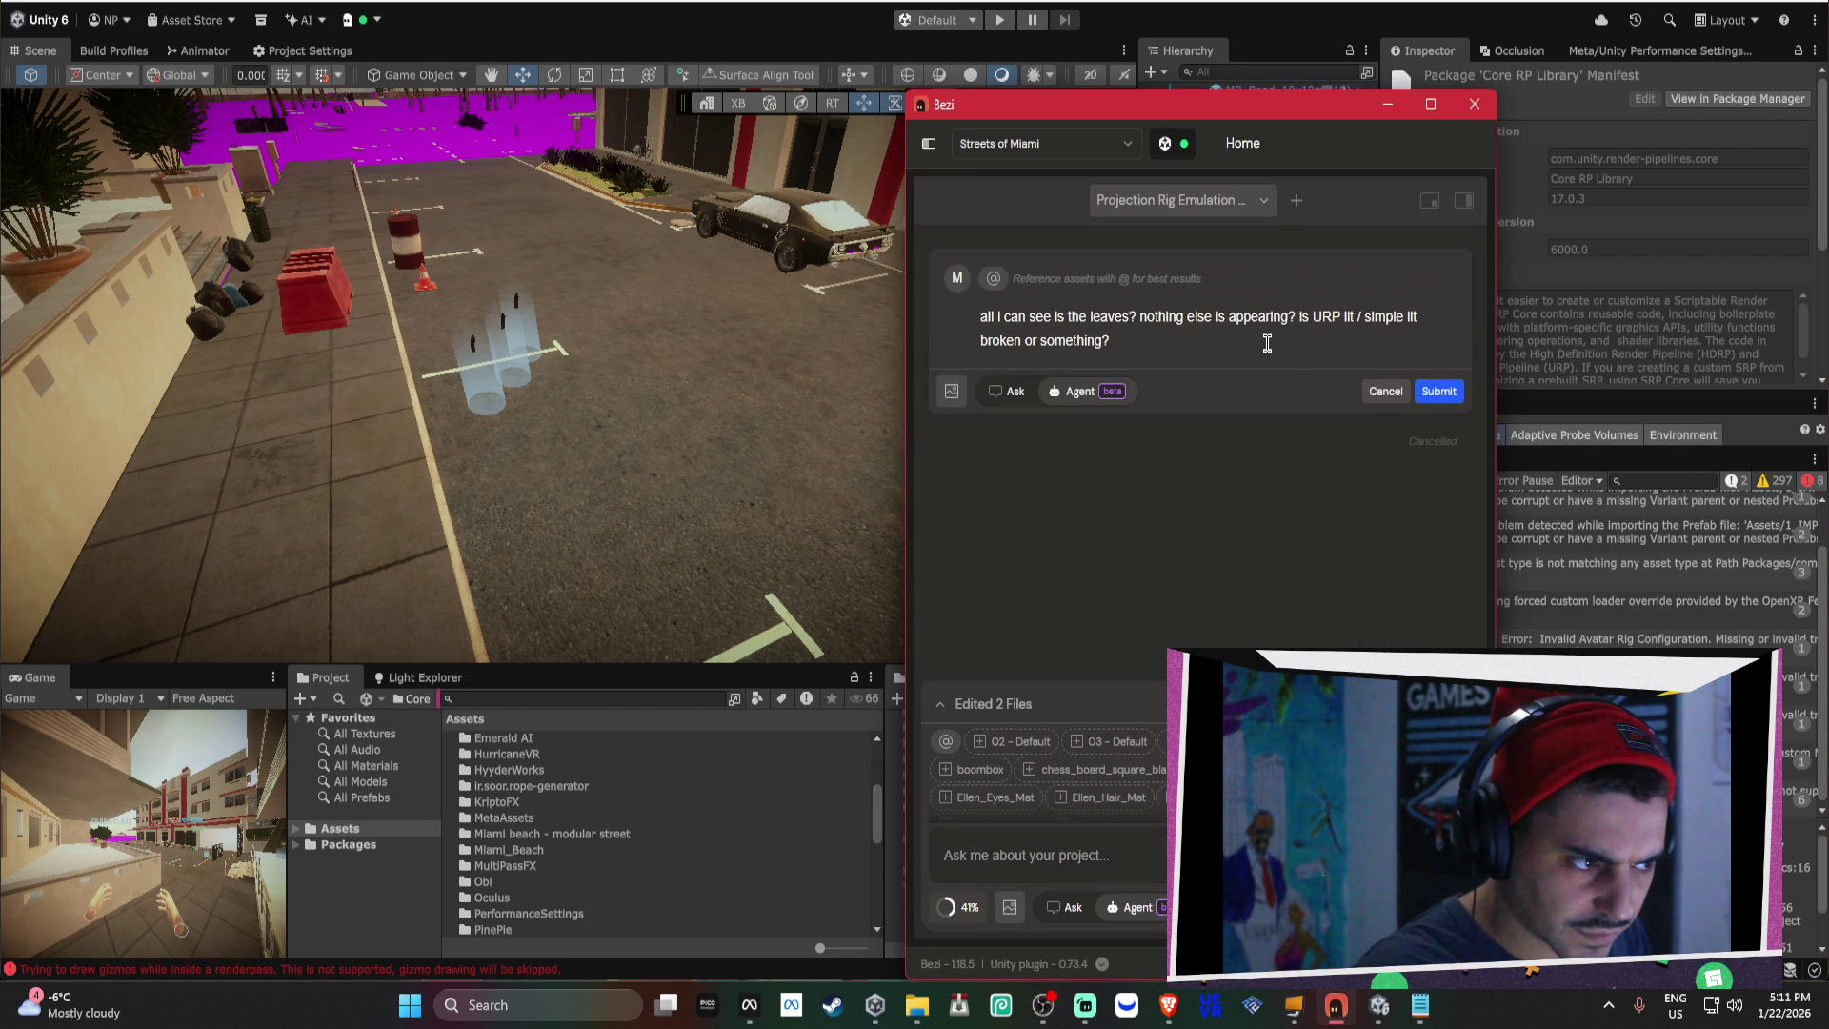
pyautogui.press('Return')
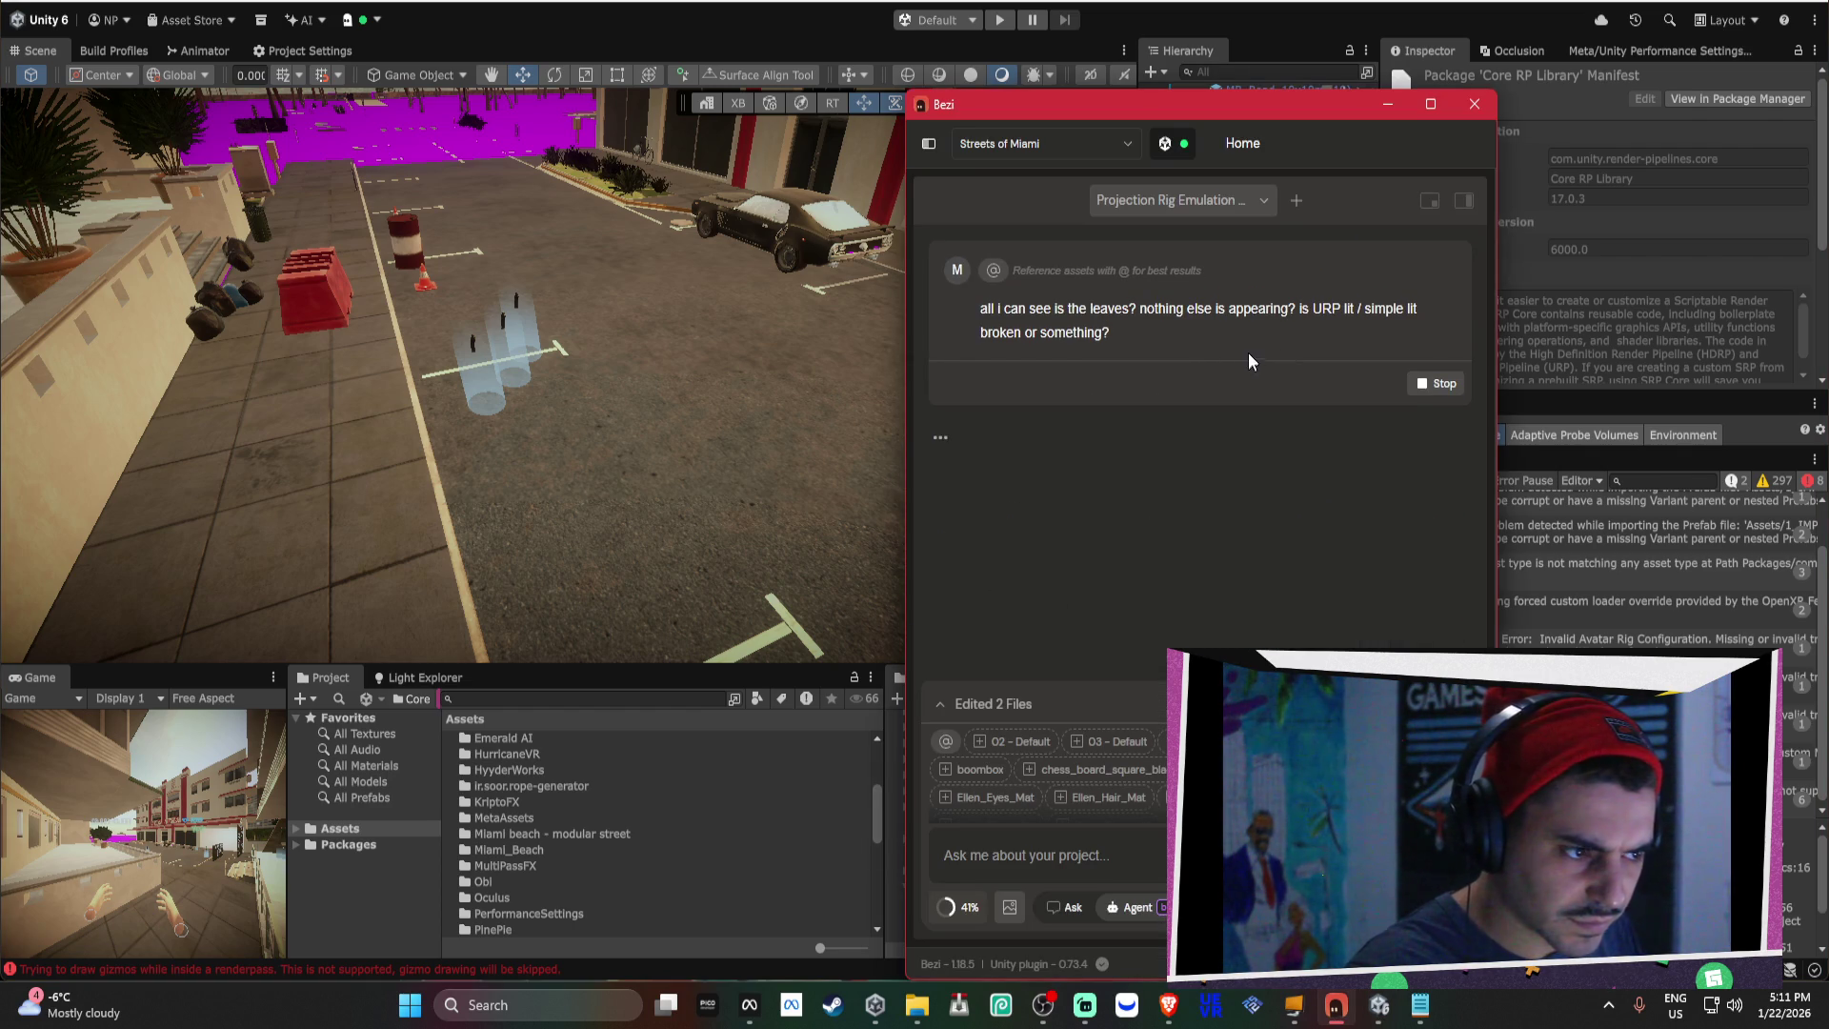
# Cycle through Unity and Trello, shift the Bezi window left, and switch to Mixamo.
pyautogui.hotkey('alt', 'Tab')
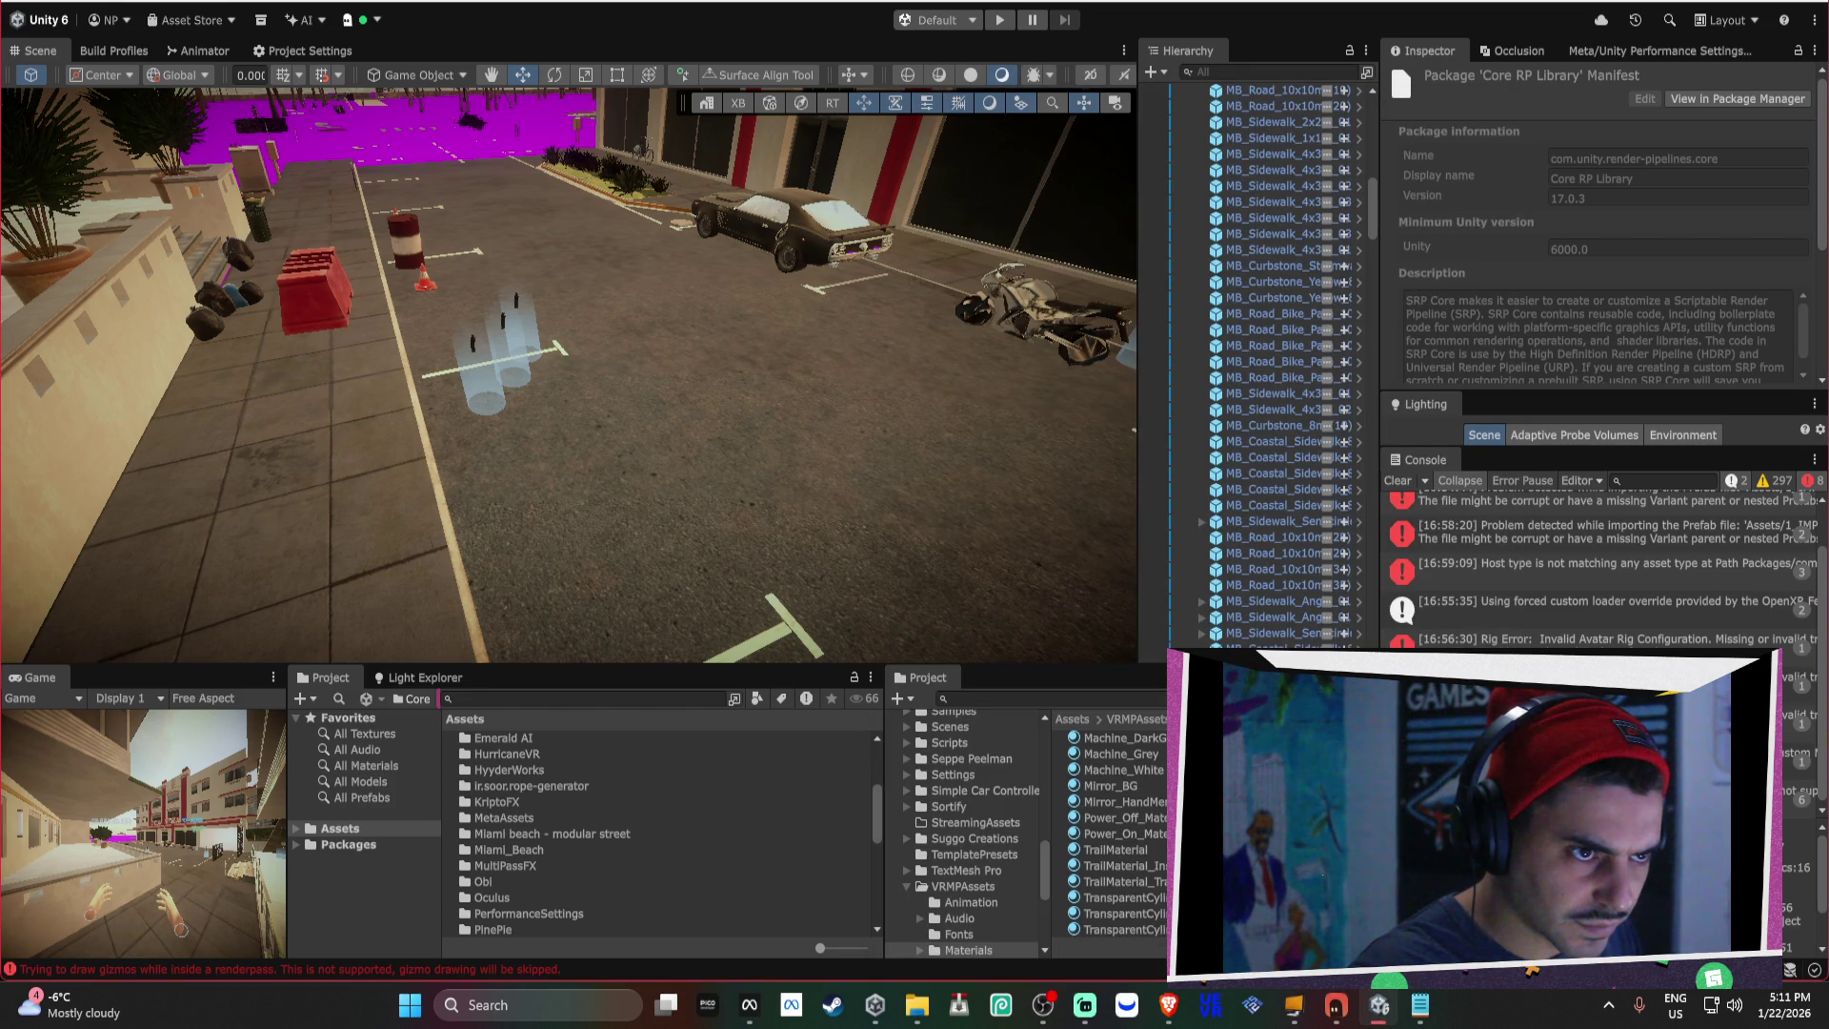
pyautogui.hotkey('alt', 'Tab')
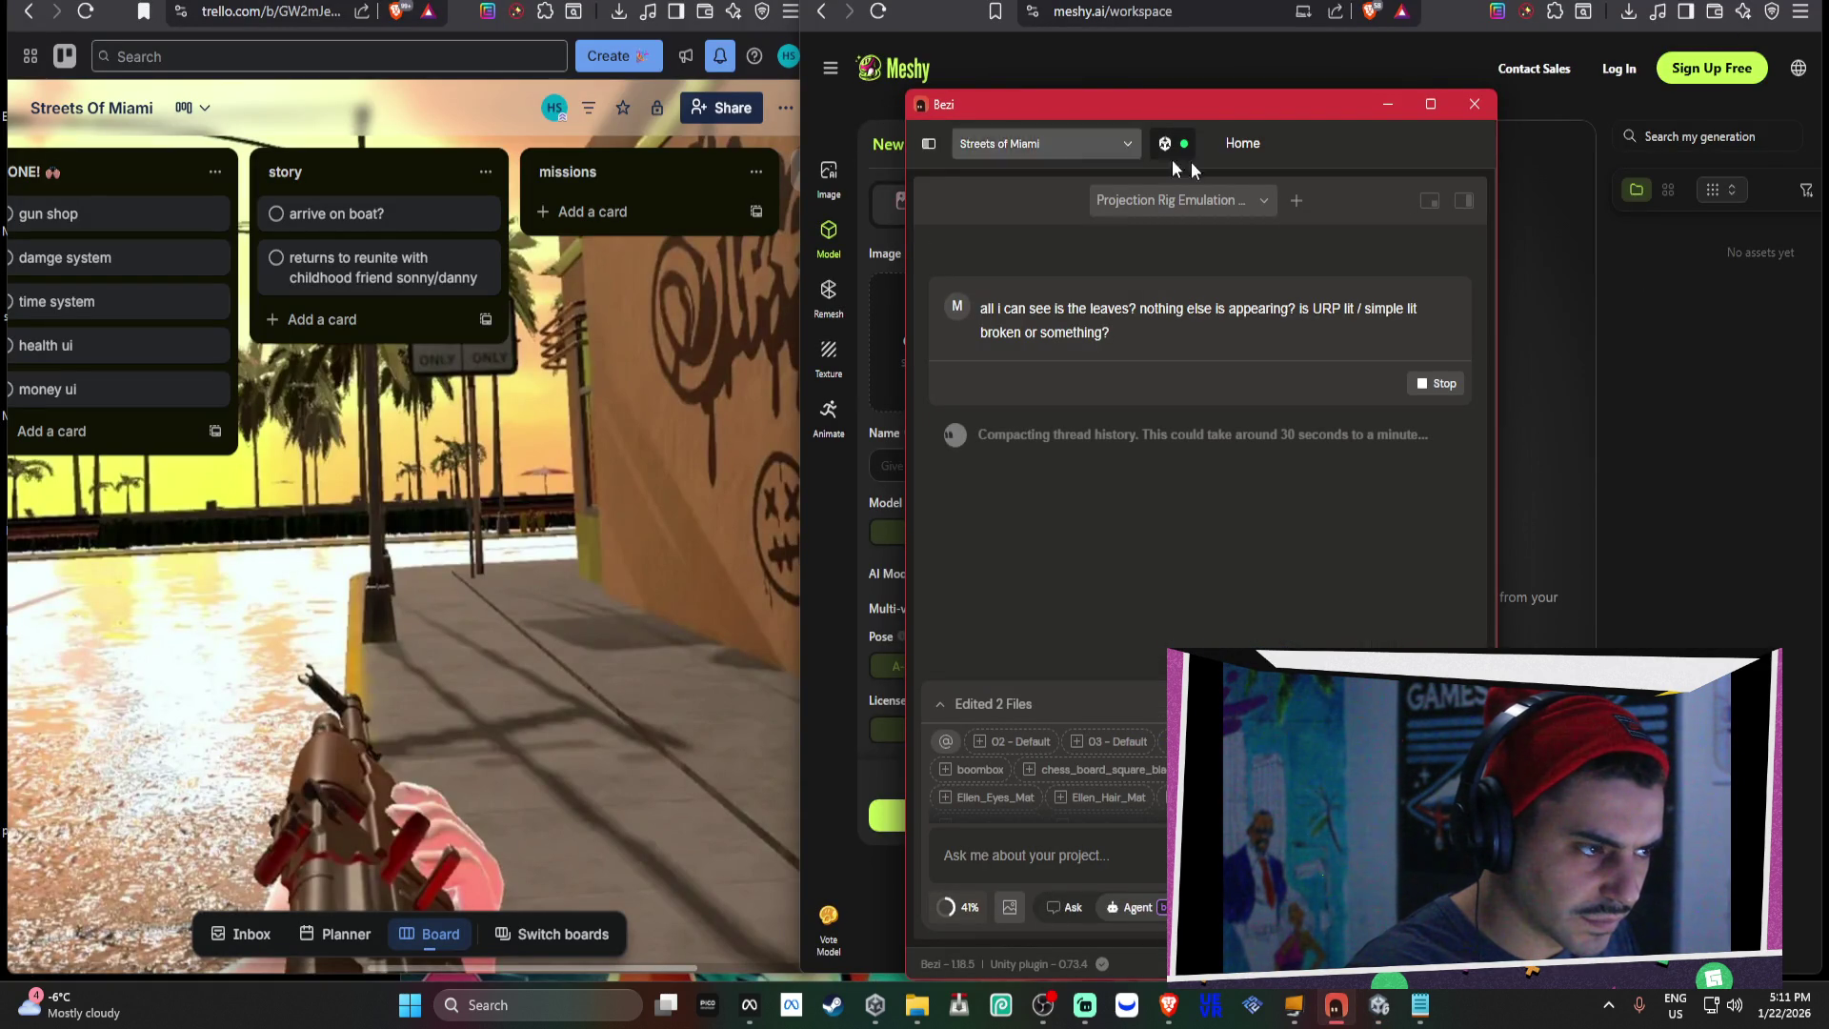
pyautogui.click(726, 380)
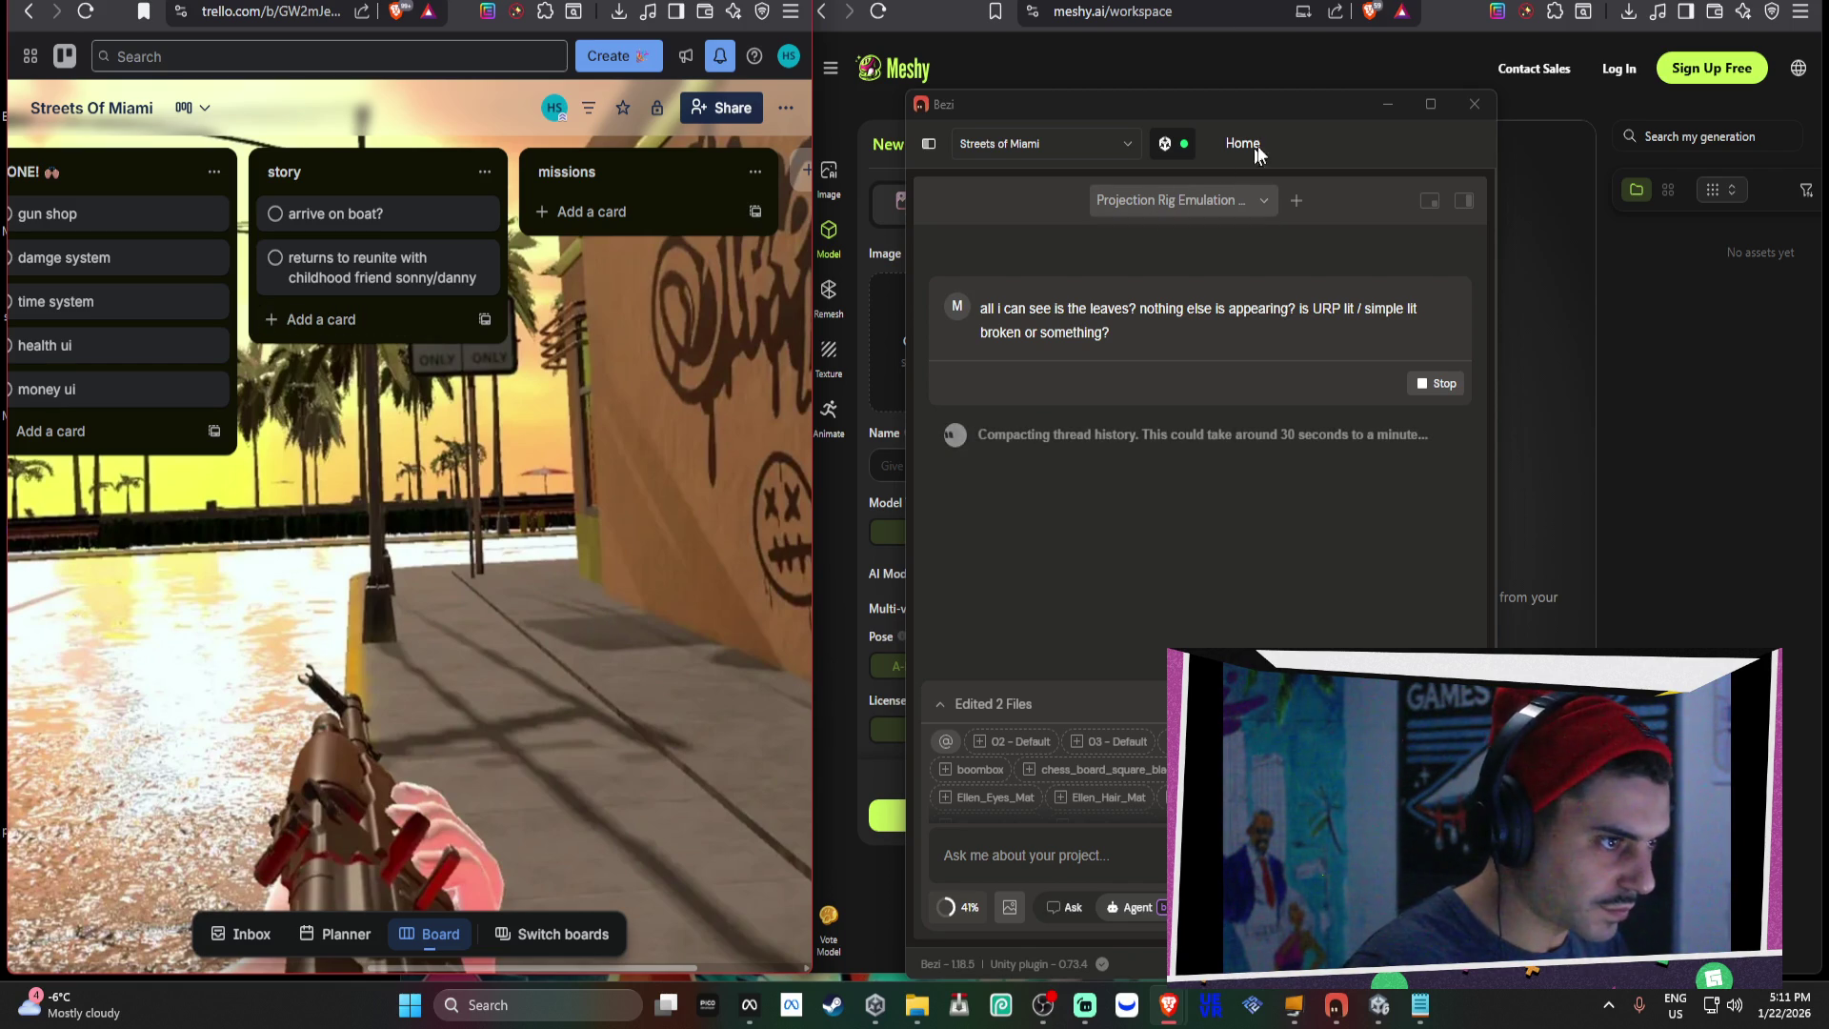
pyautogui.moveTo(1289, 114)
pyautogui.mouseDown()
pyautogui.moveTo(1007, 144)
pyautogui.moveTo(642, 67)
pyautogui.moveTo(1130, 85)
pyautogui.mouseUp()
pyautogui.hotkey('alt', 'Tab')
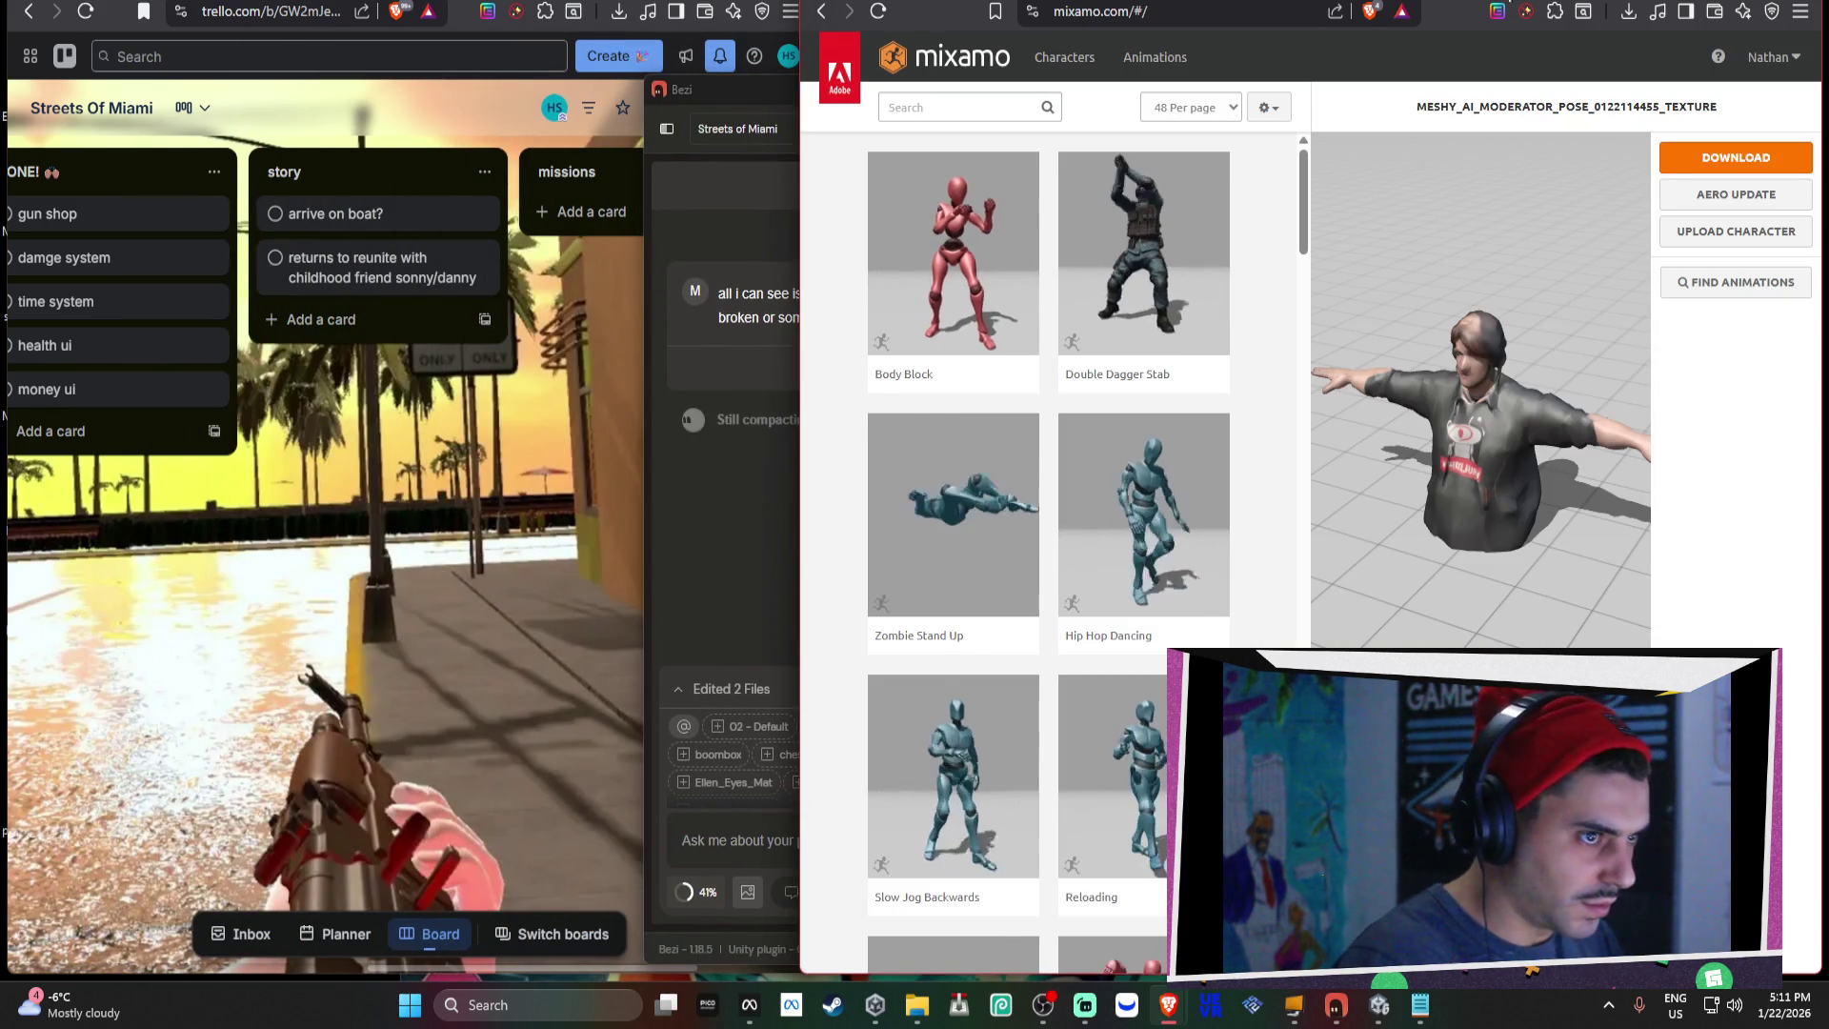
# Read the plot of the Scarface (1983 film) Wikipedia article, then bring Unity back up.
pyautogui.hotkey('ctrl', 'Tab')
pyautogui.hotkey('ctrl', 'Tab')
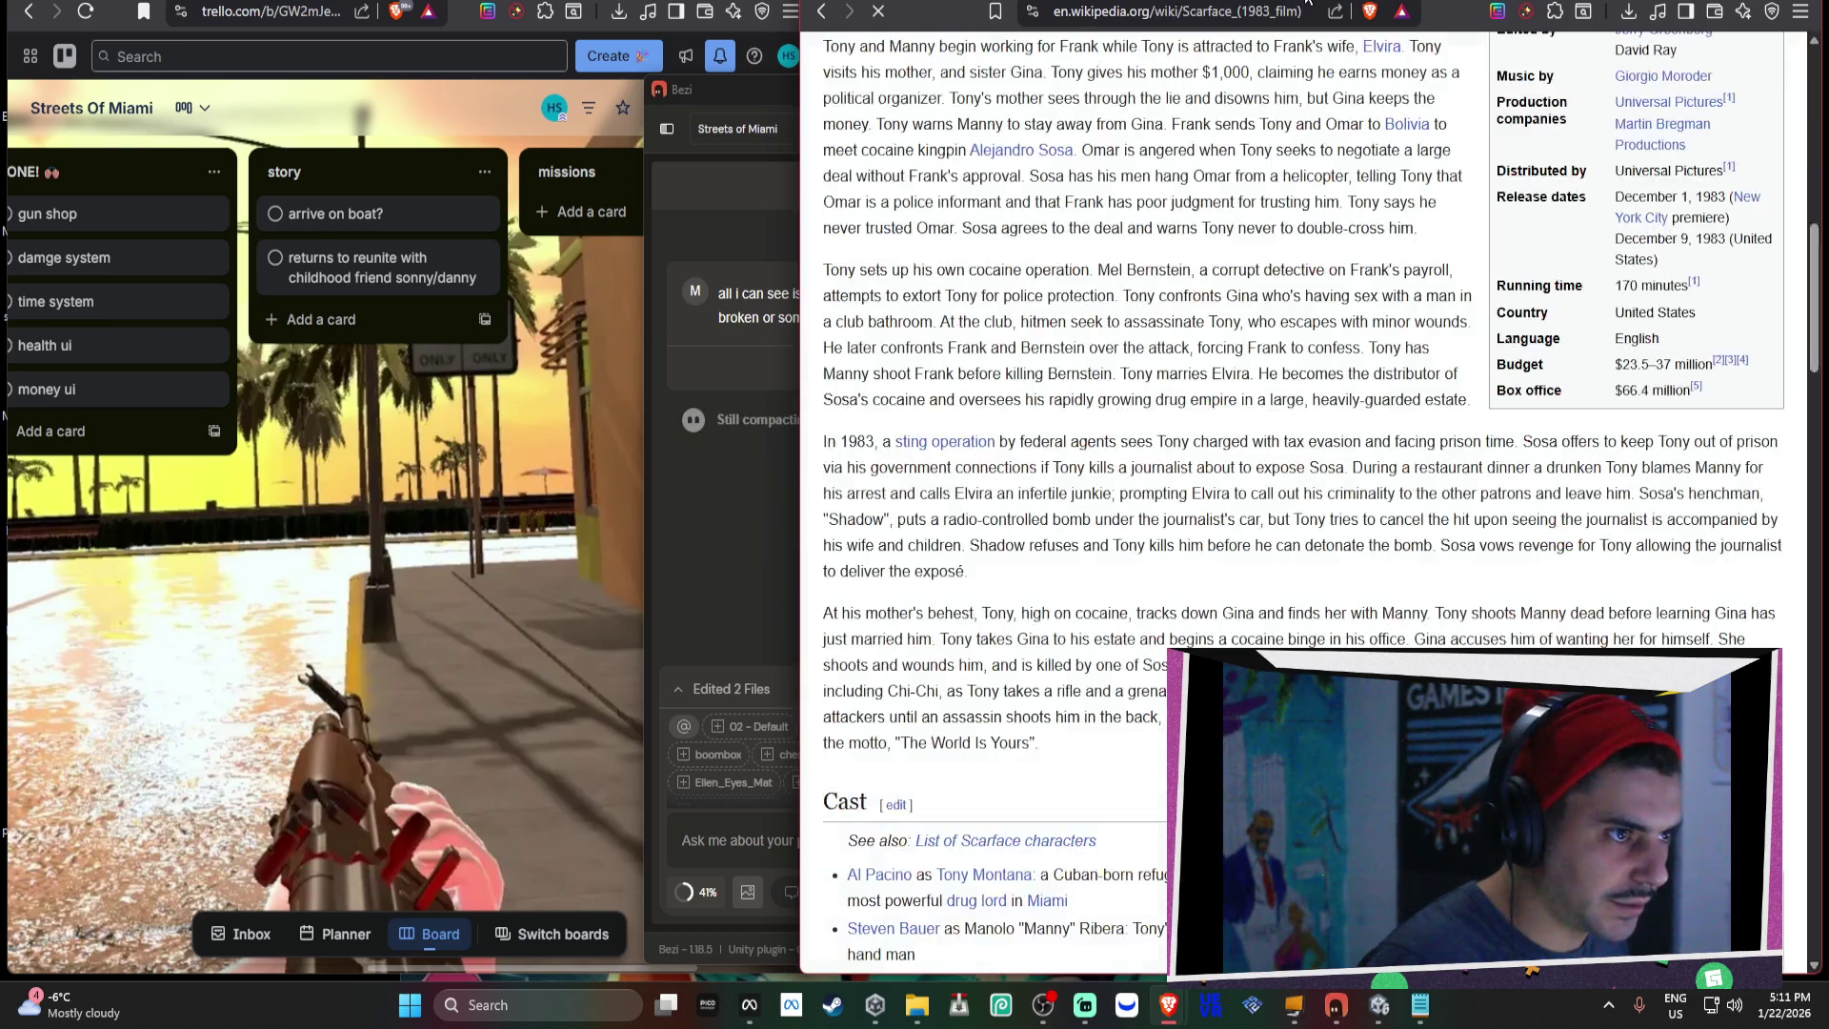
pyautogui.scroll(3, 1170, 226)
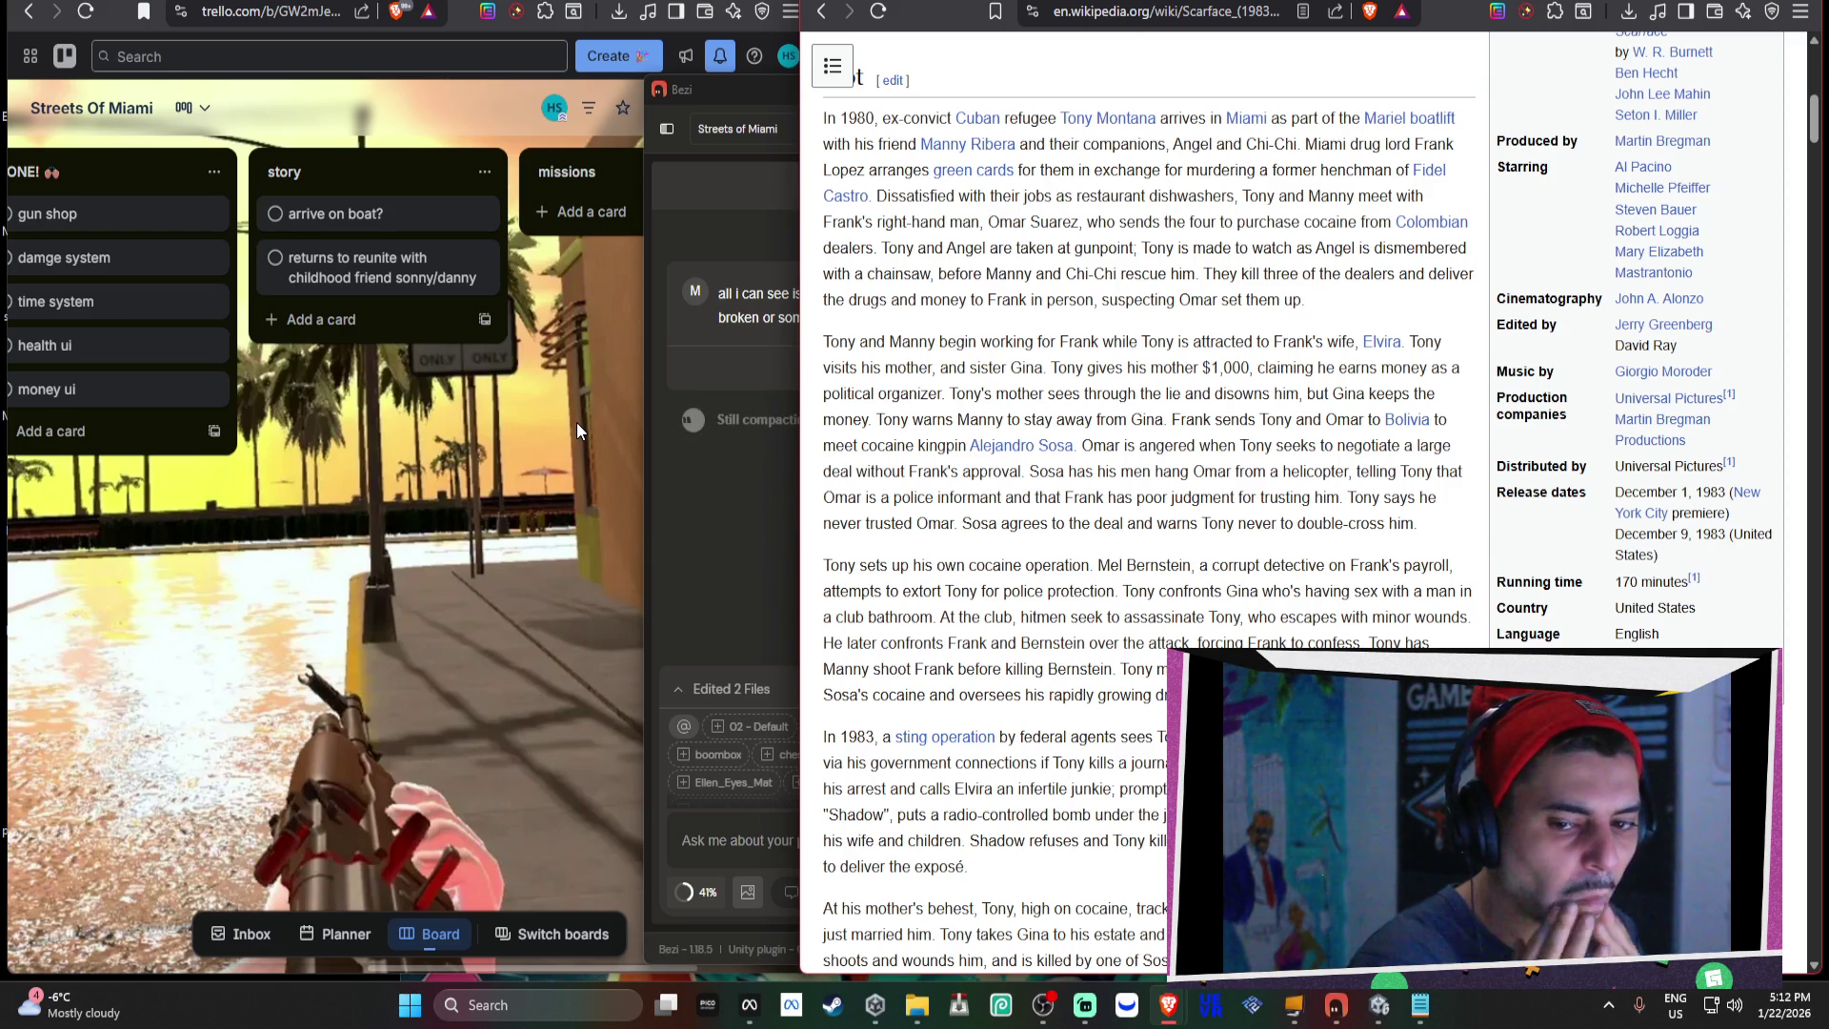
pyautogui.moveTo(1248, 1021)
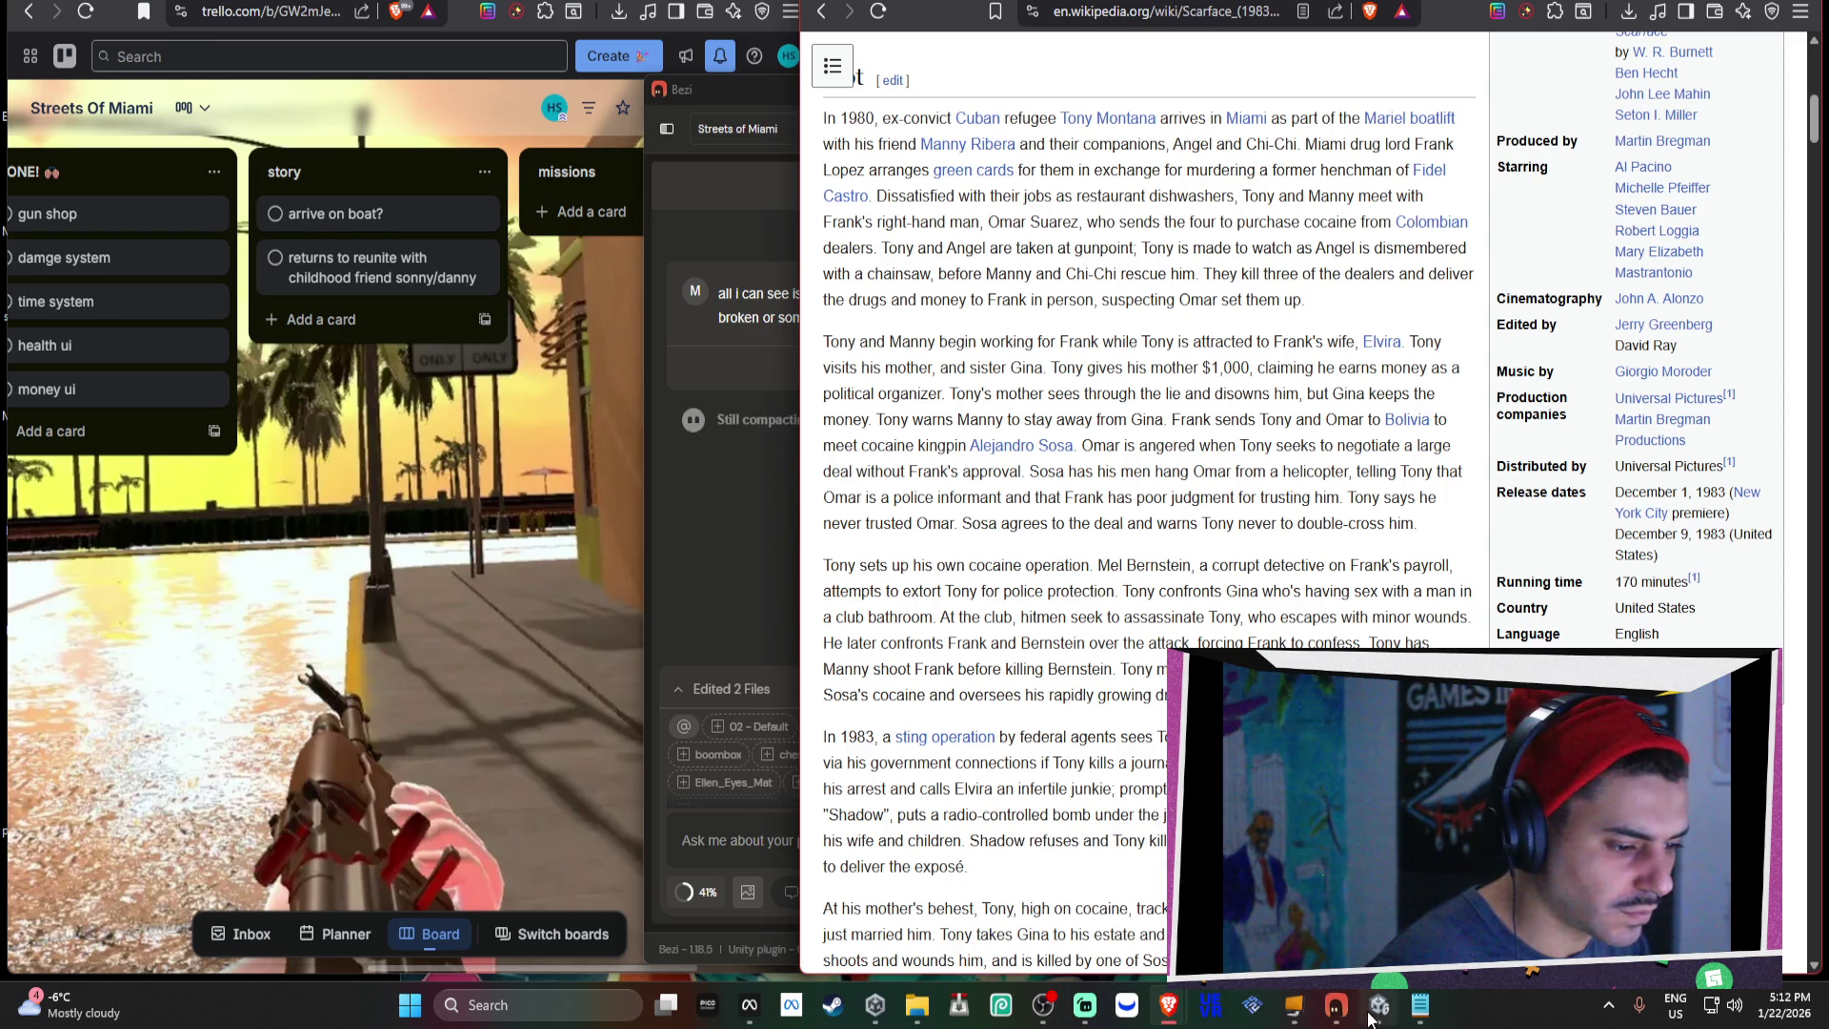
pyautogui.click(1372, 1012)
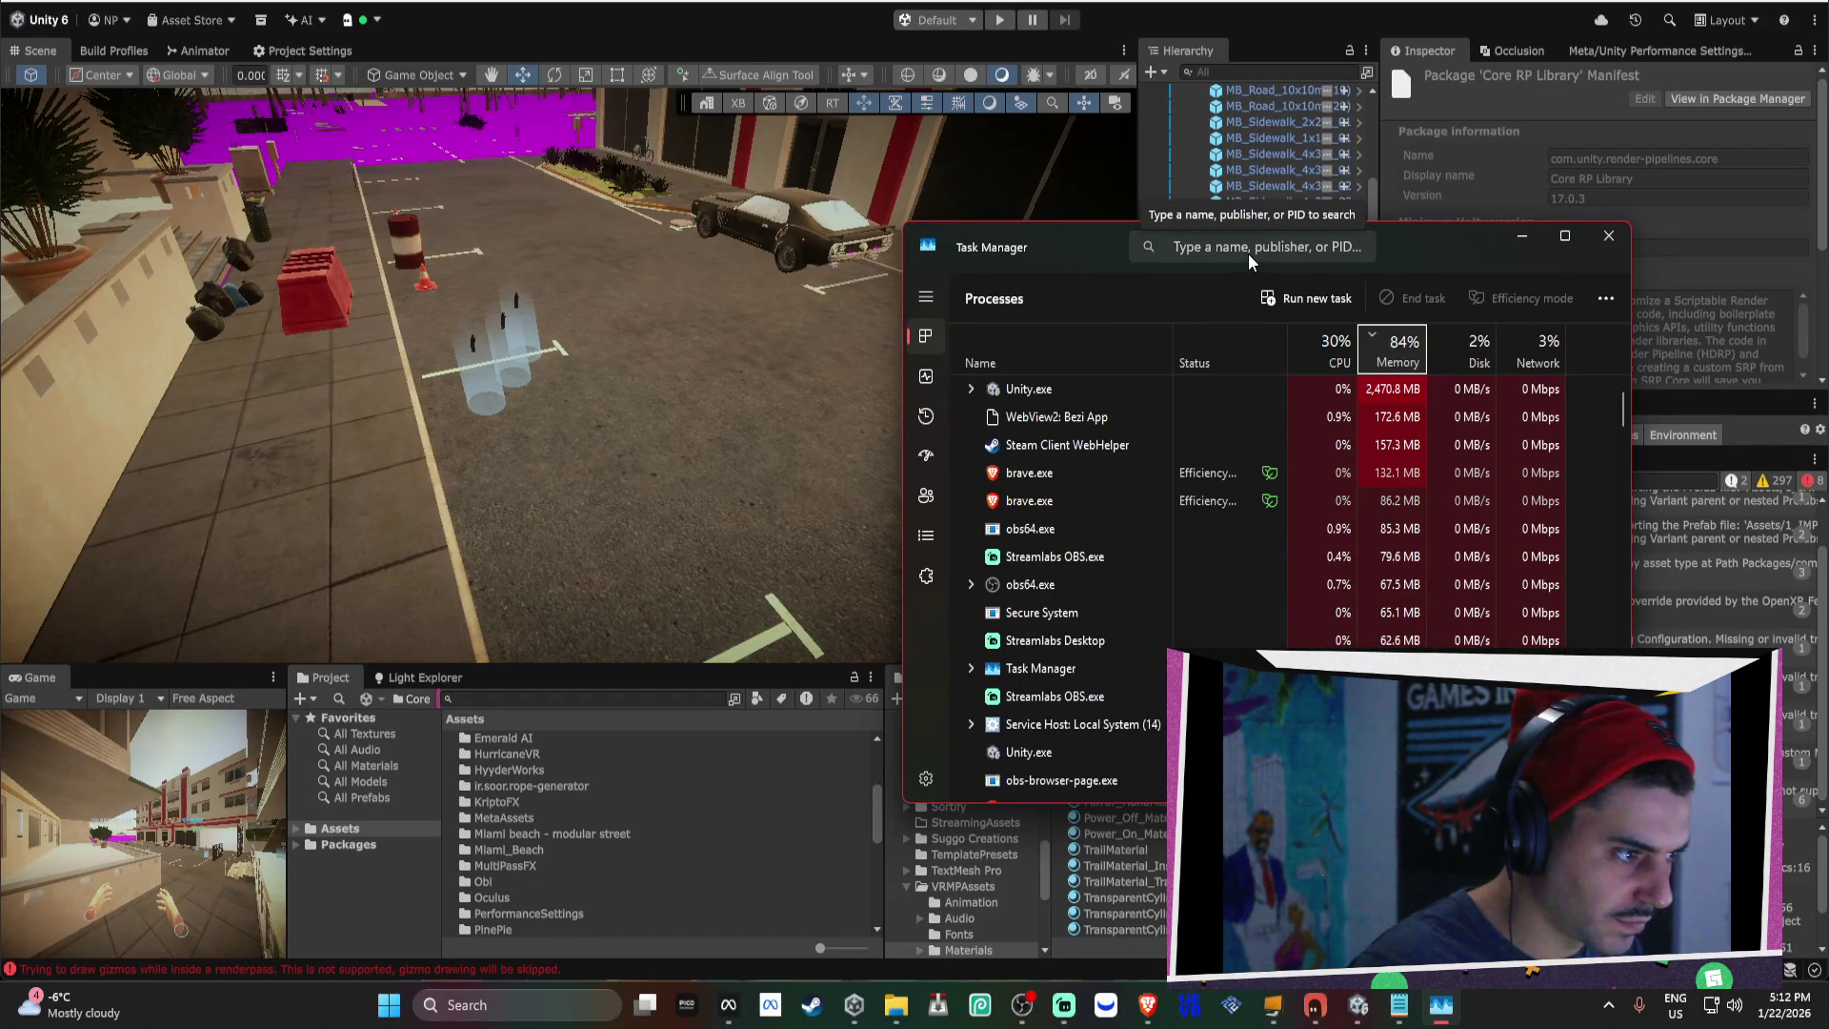
# Force-quit the Unity Editor process in Task Manager.
pyautogui.click(1048, 400)
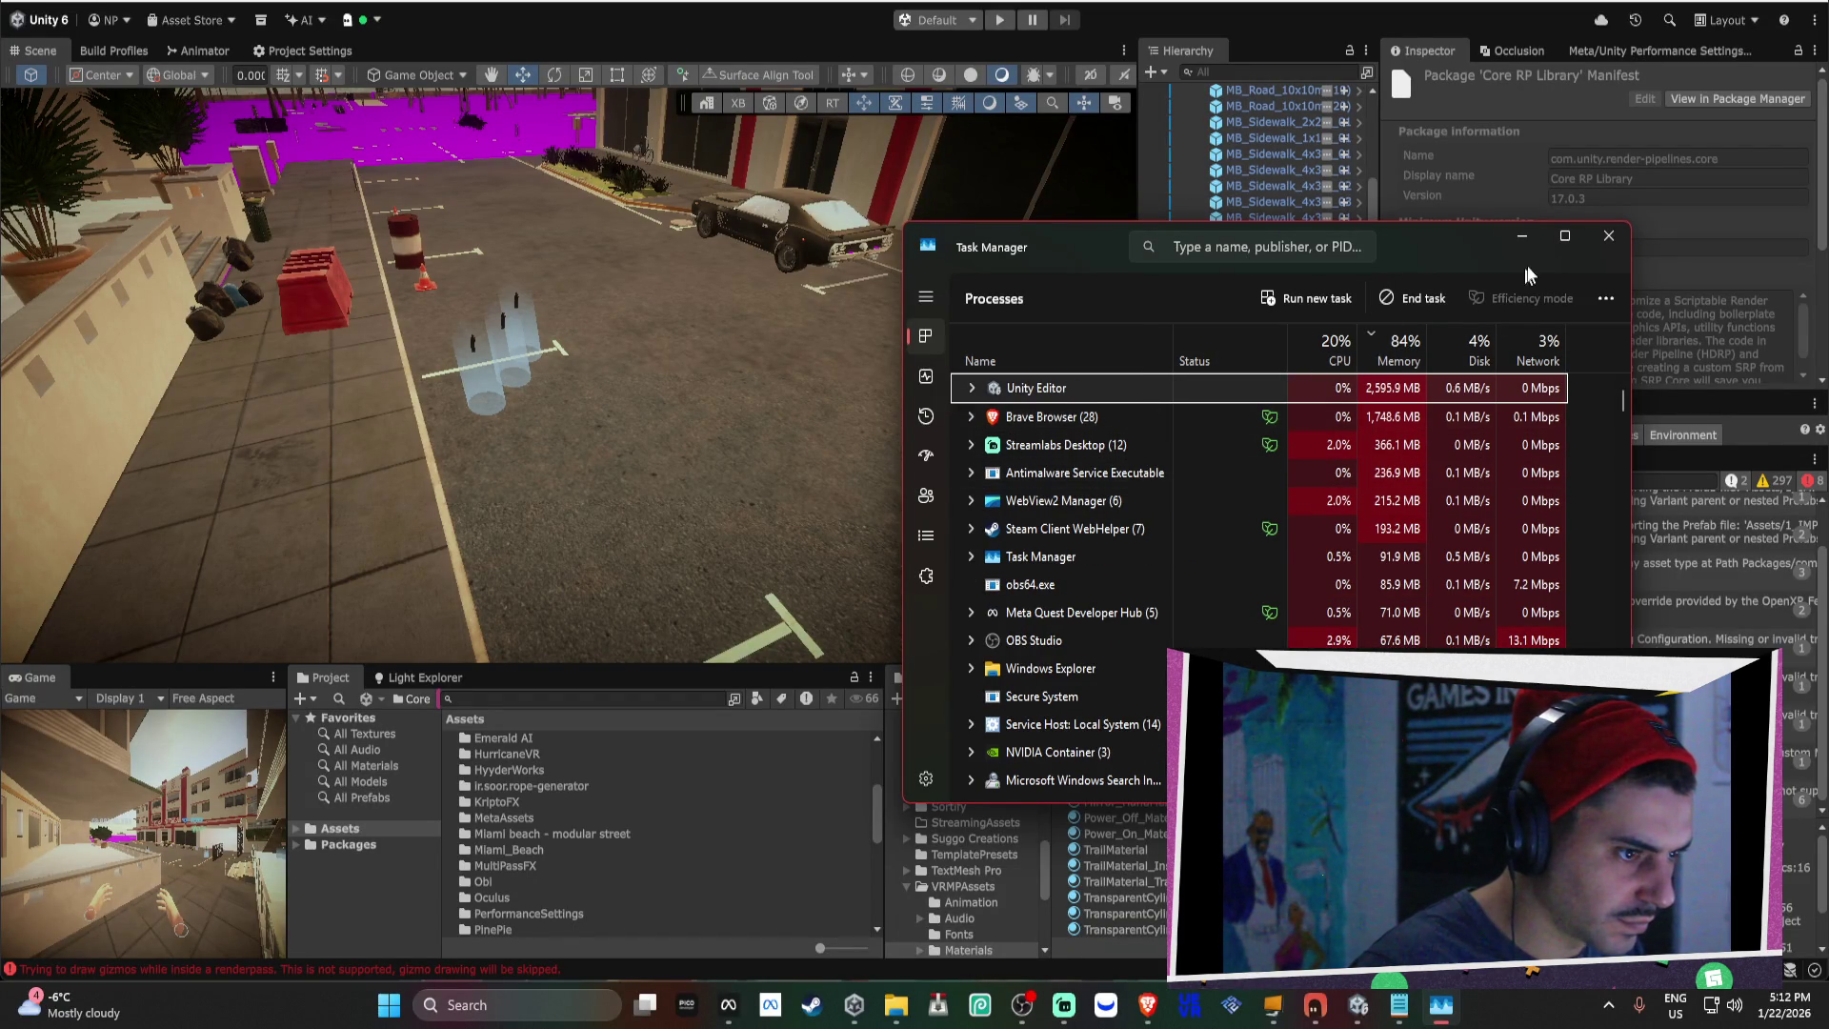
pyautogui.click(1412, 298)
pyautogui.click(1608, 238)
# Reopen the Streets of Miami project from Unity Hub and move its loading splash aside.
pyautogui.click(897, 1008)
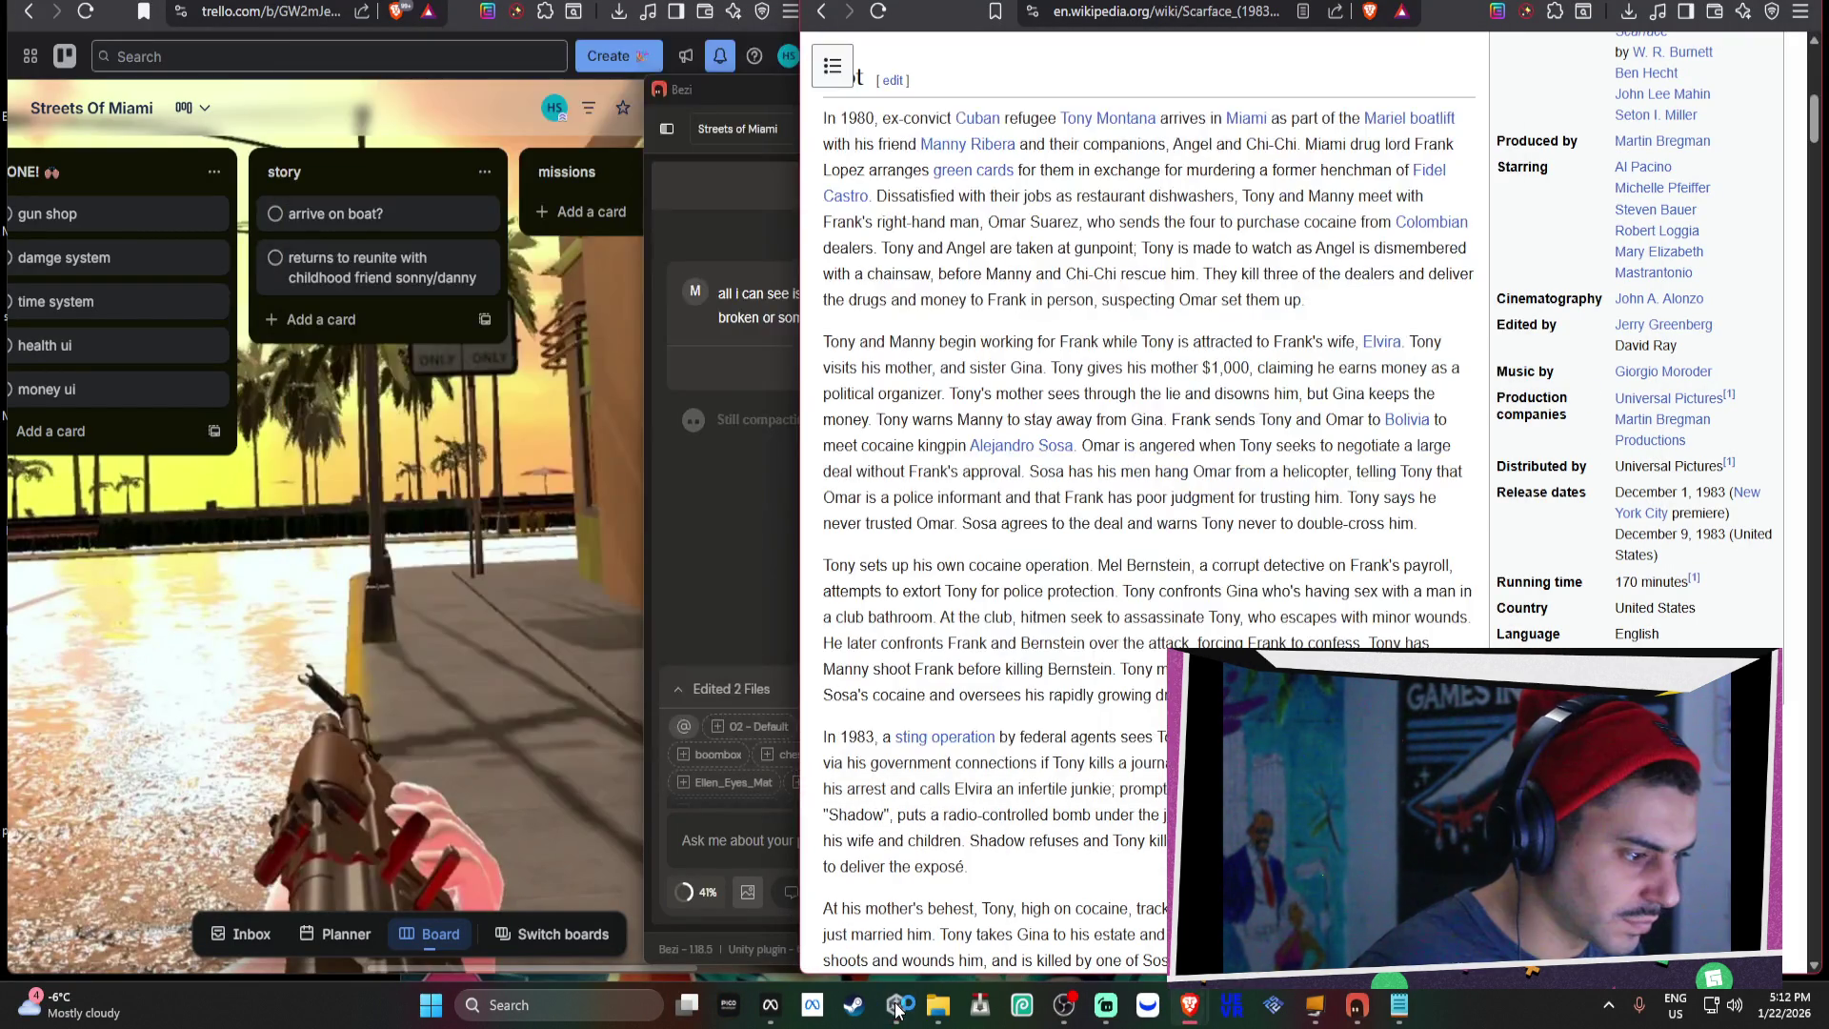
pyautogui.click(856, 270)
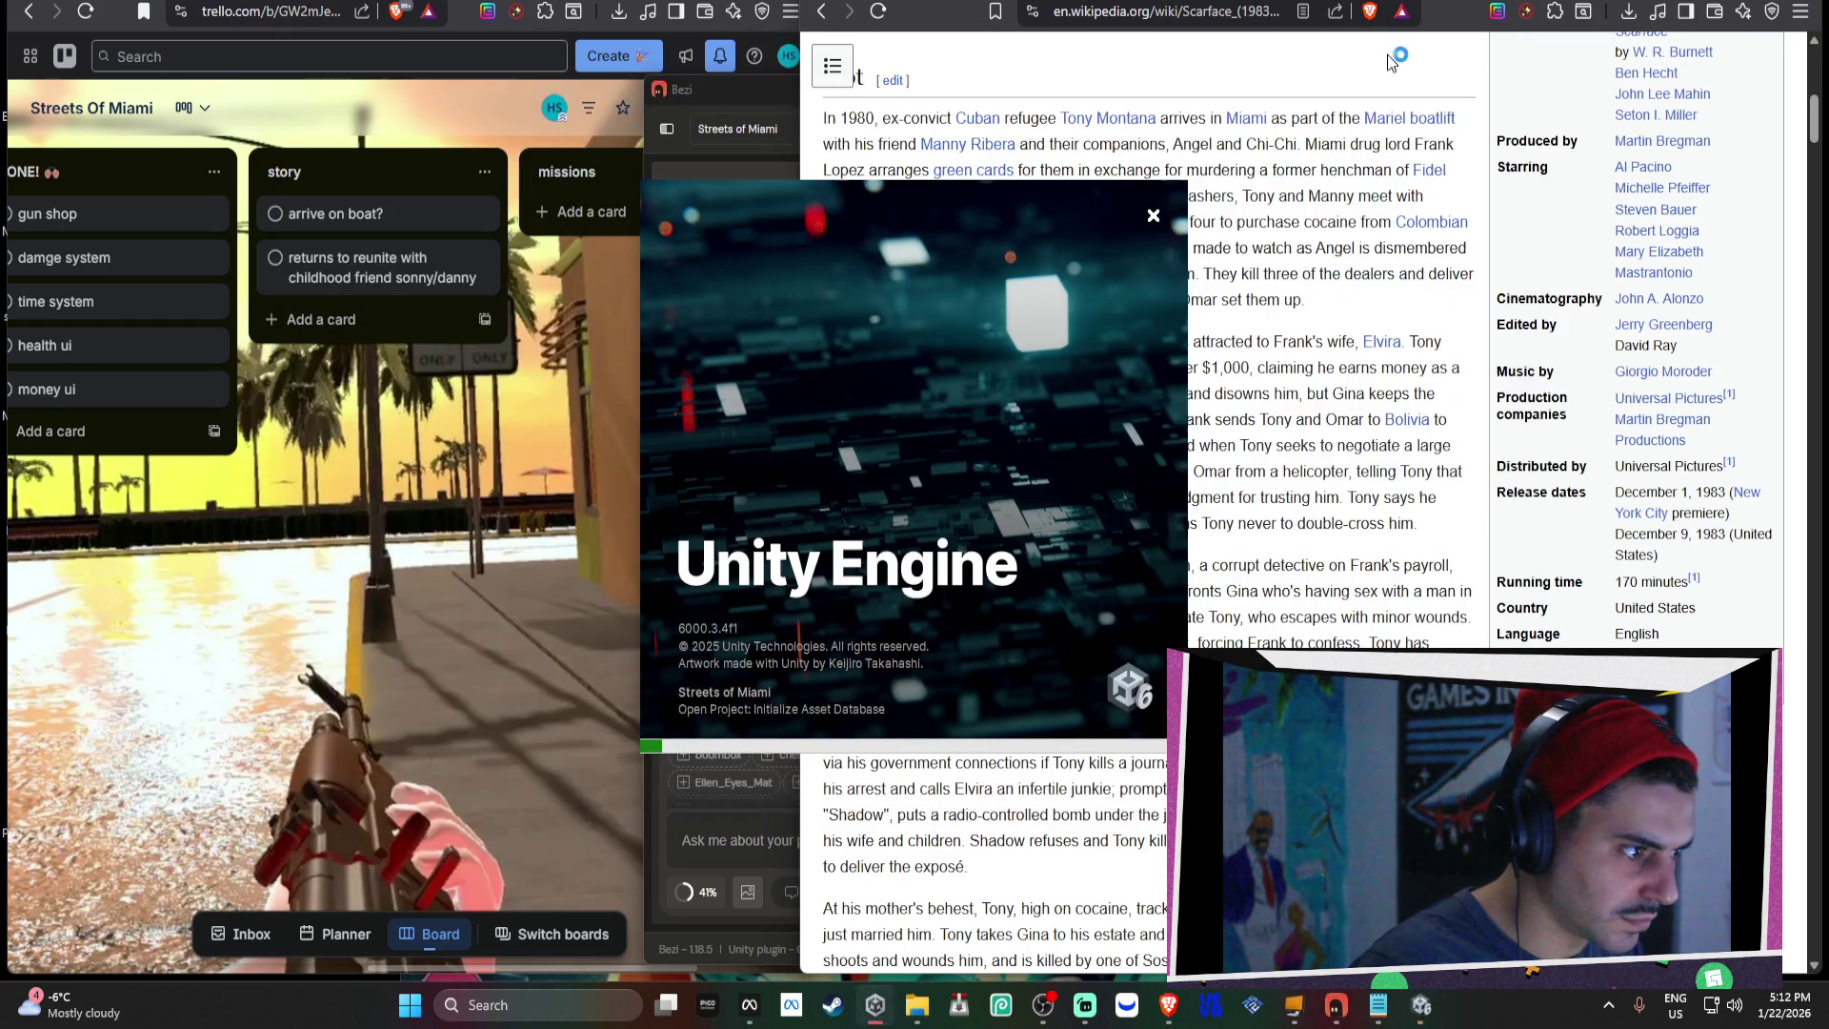
pyautogui.moveTo(916, 460)
pyautogui.mouseDown()
pyautogui.moveTo(1216, 535)
pyautogui.moveTo(1827, 488)
pyautogui.mouseUp()
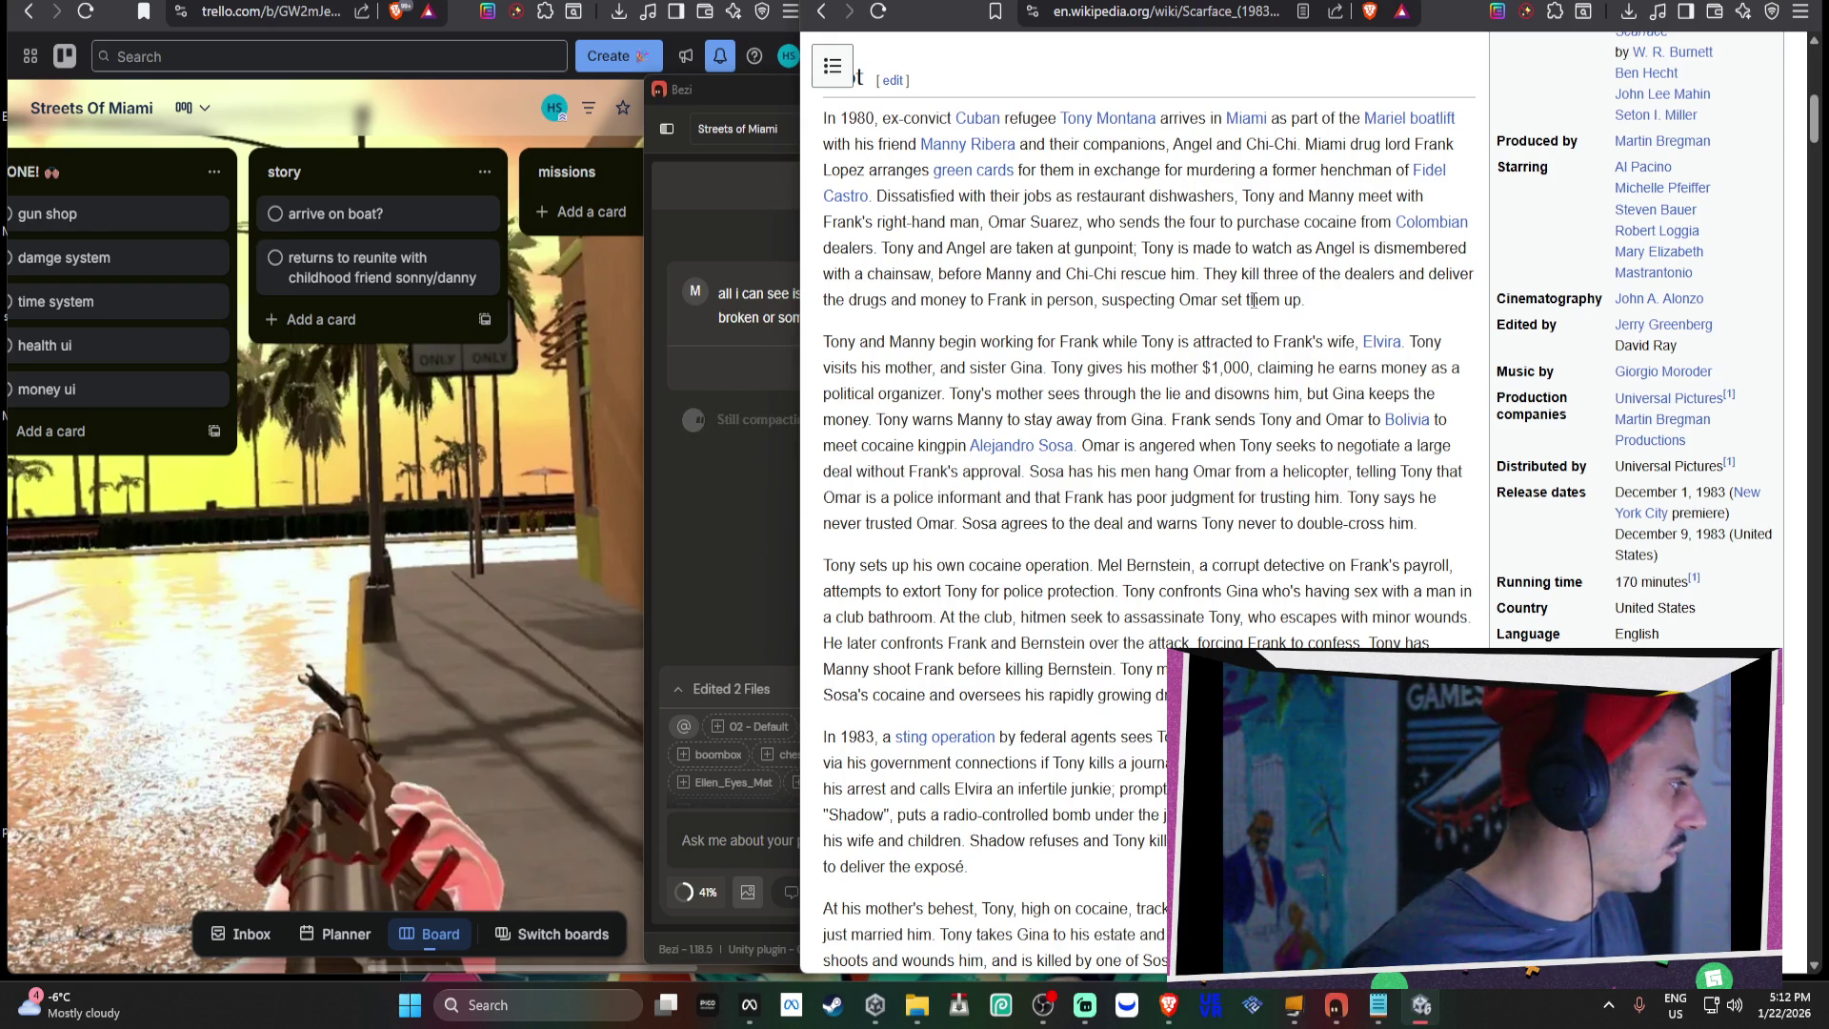
pyautogui.scroll(10, 1297, 345)
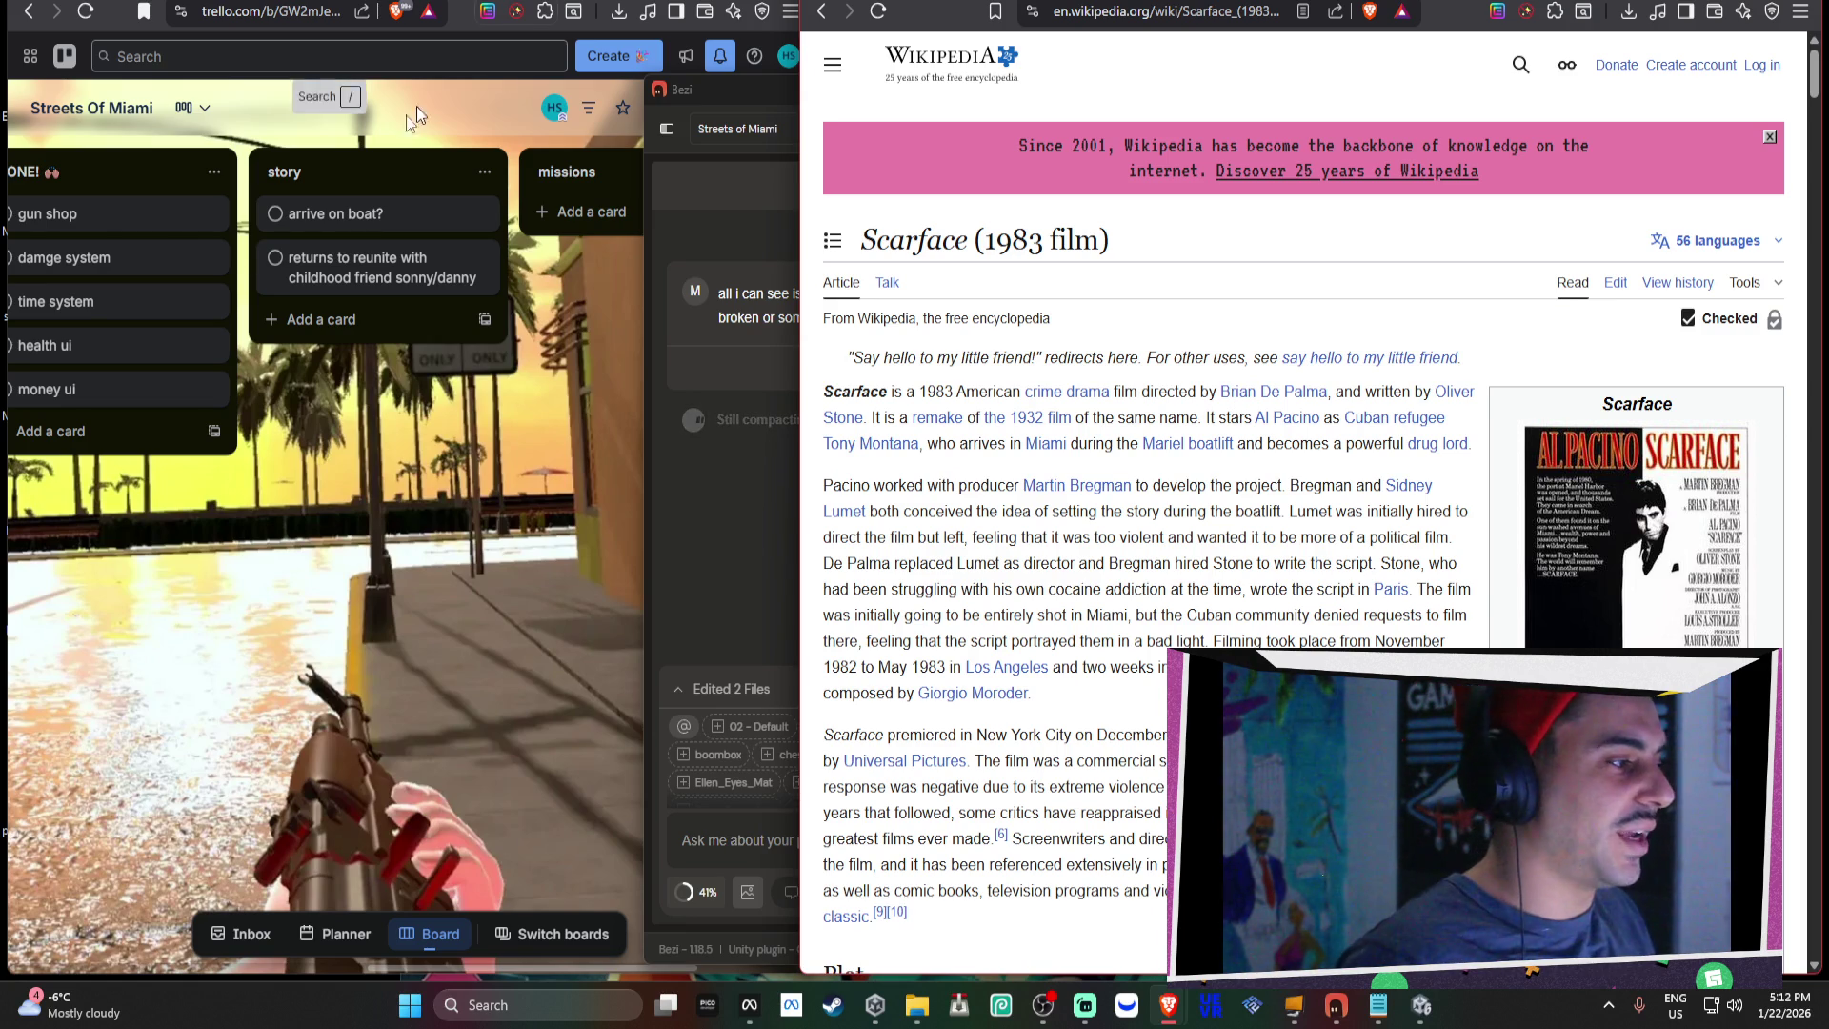
# Remove 'sonny/' so the card reads 'returns to reunite with childhood friend danny'.
pyautogui.click(434, 278)
pyautogui.click(537, 174)
pyautogui.moveTo(250, 210); pyautogui.dragTo(168, 212)
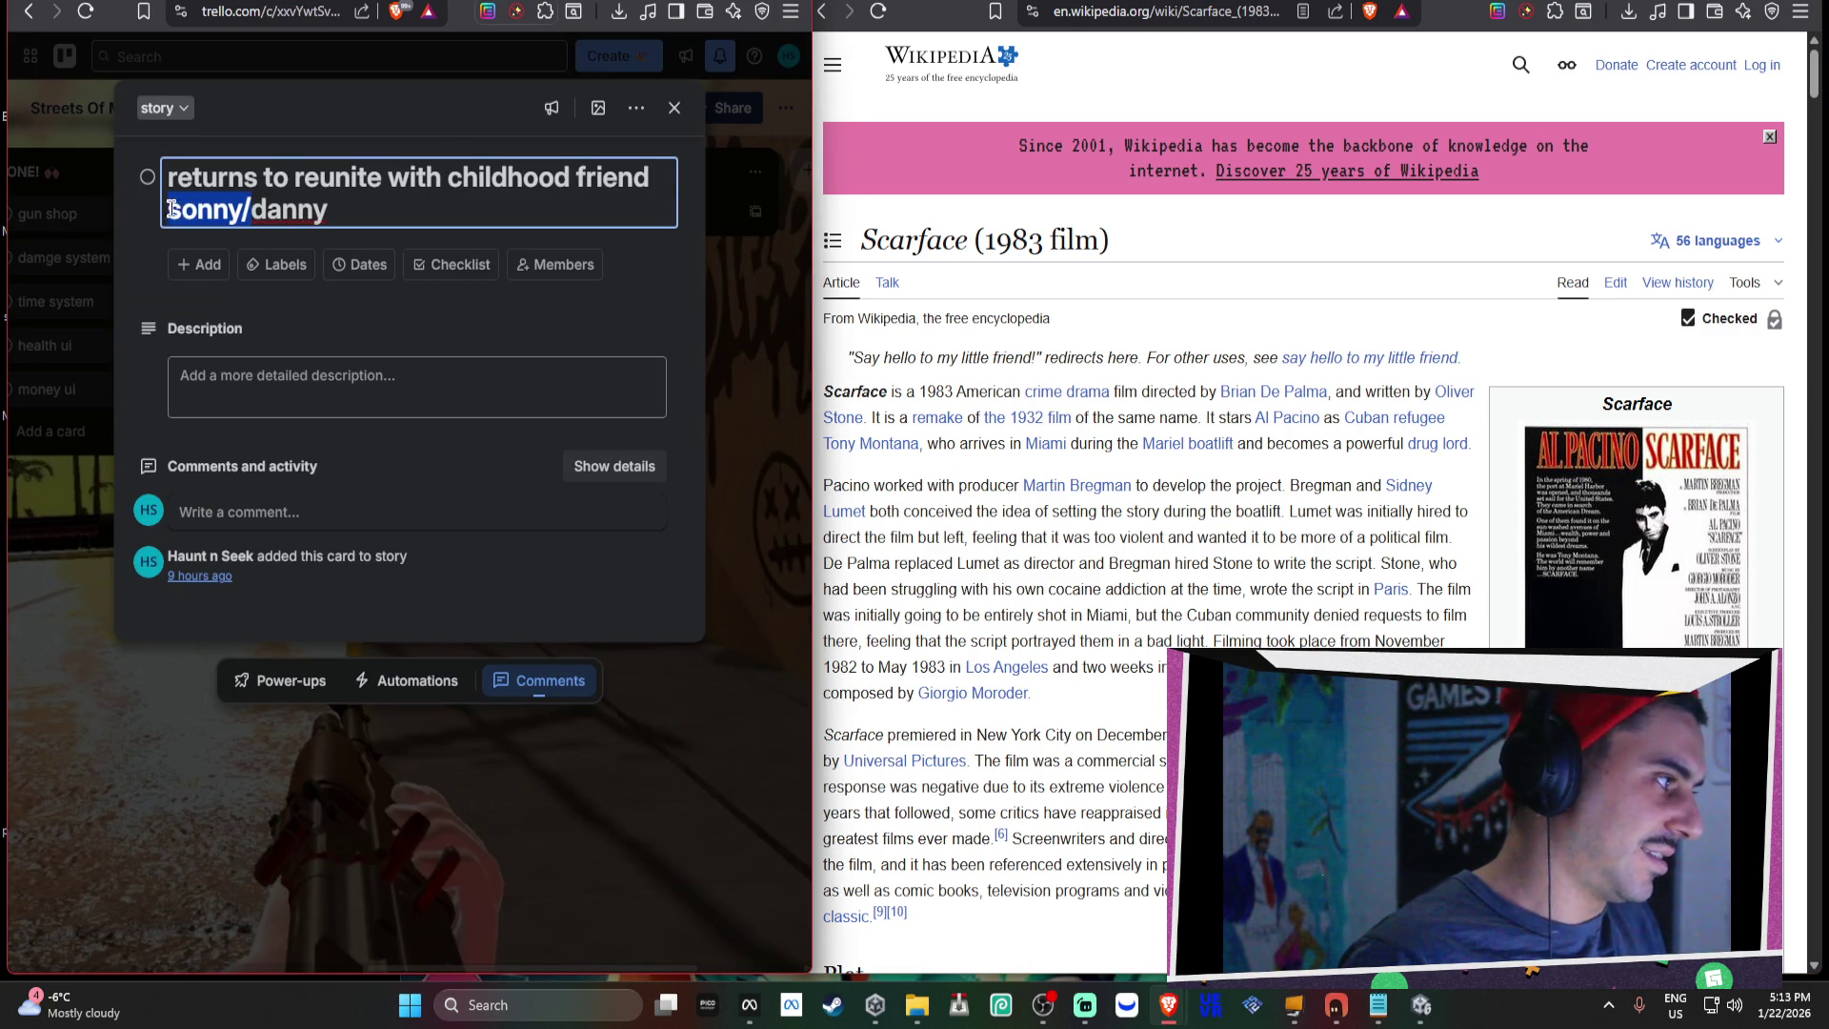
pyautogui.press('BackSpace')
pyautogui.click(733, 260)
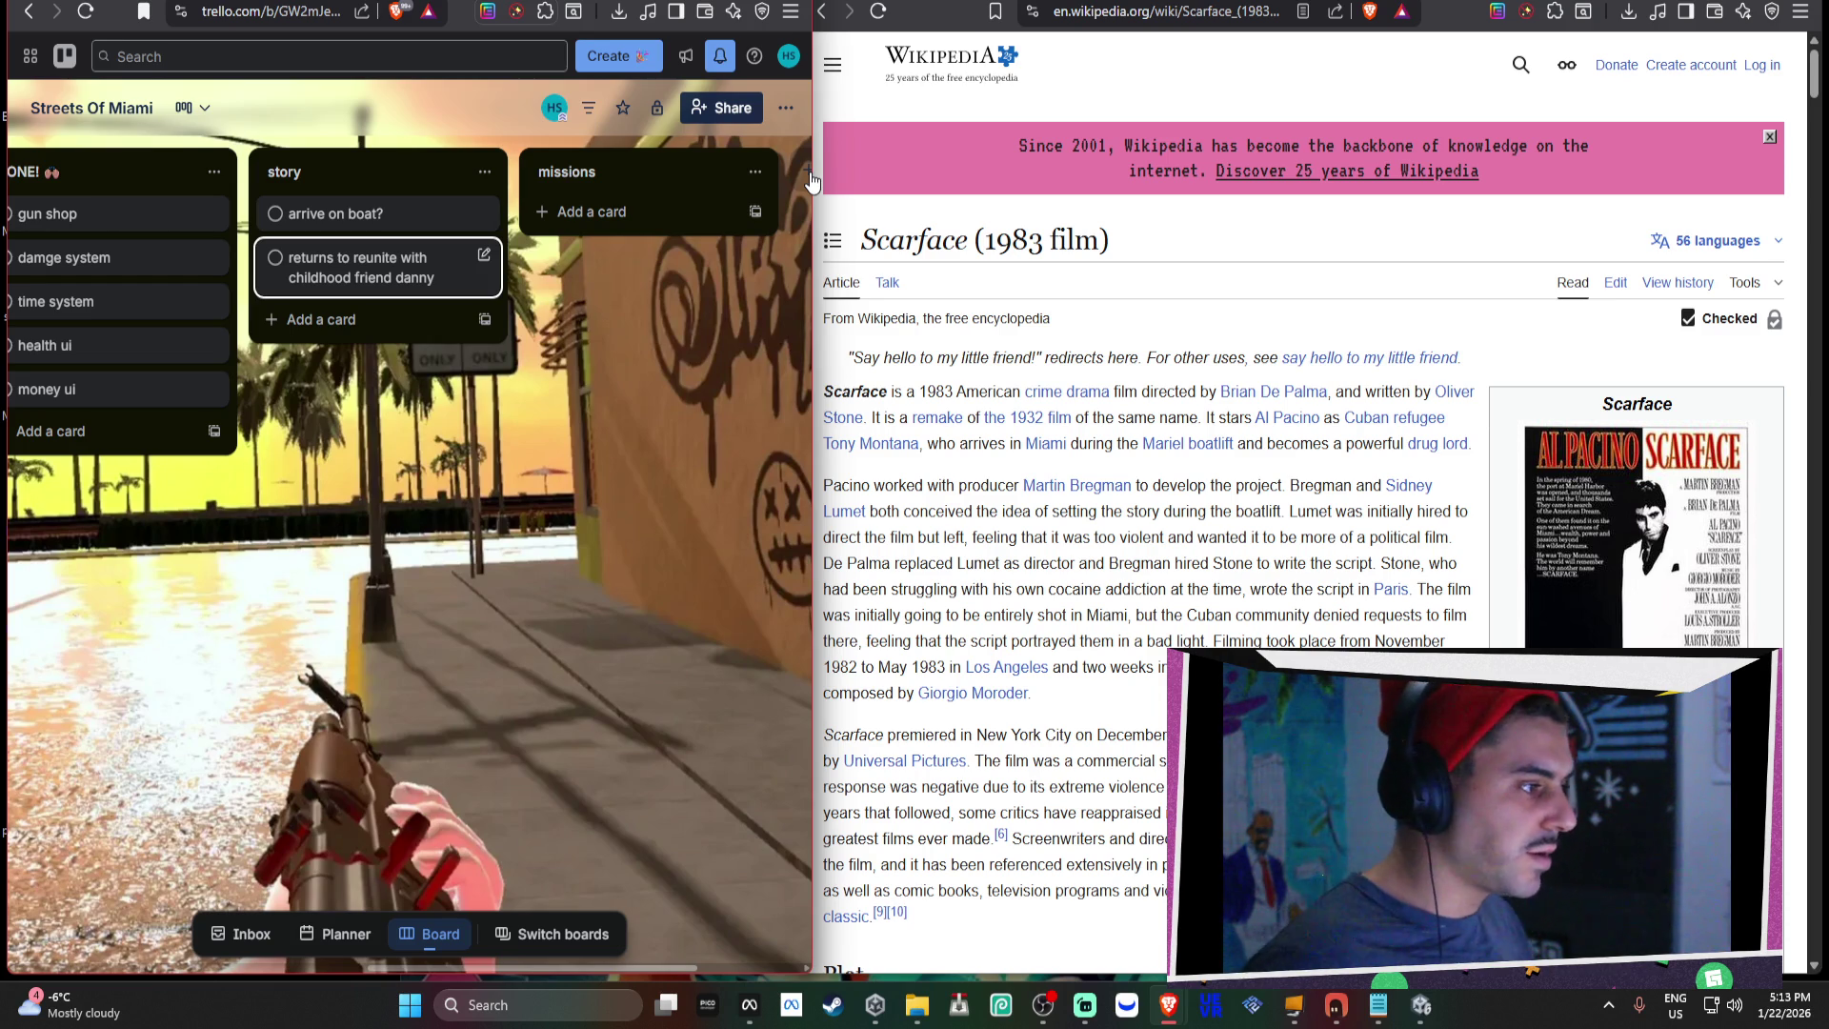
pyautogui.click(1195, 57)
# Browse GTABase's Vice City mission list, then start a new card in Trello's story list.
pyautogui.hotkey('alt', 'Left')
pyautogui.scroll(-3, 1285, 390)
pyautogui.hotkey('alt', 'Left')
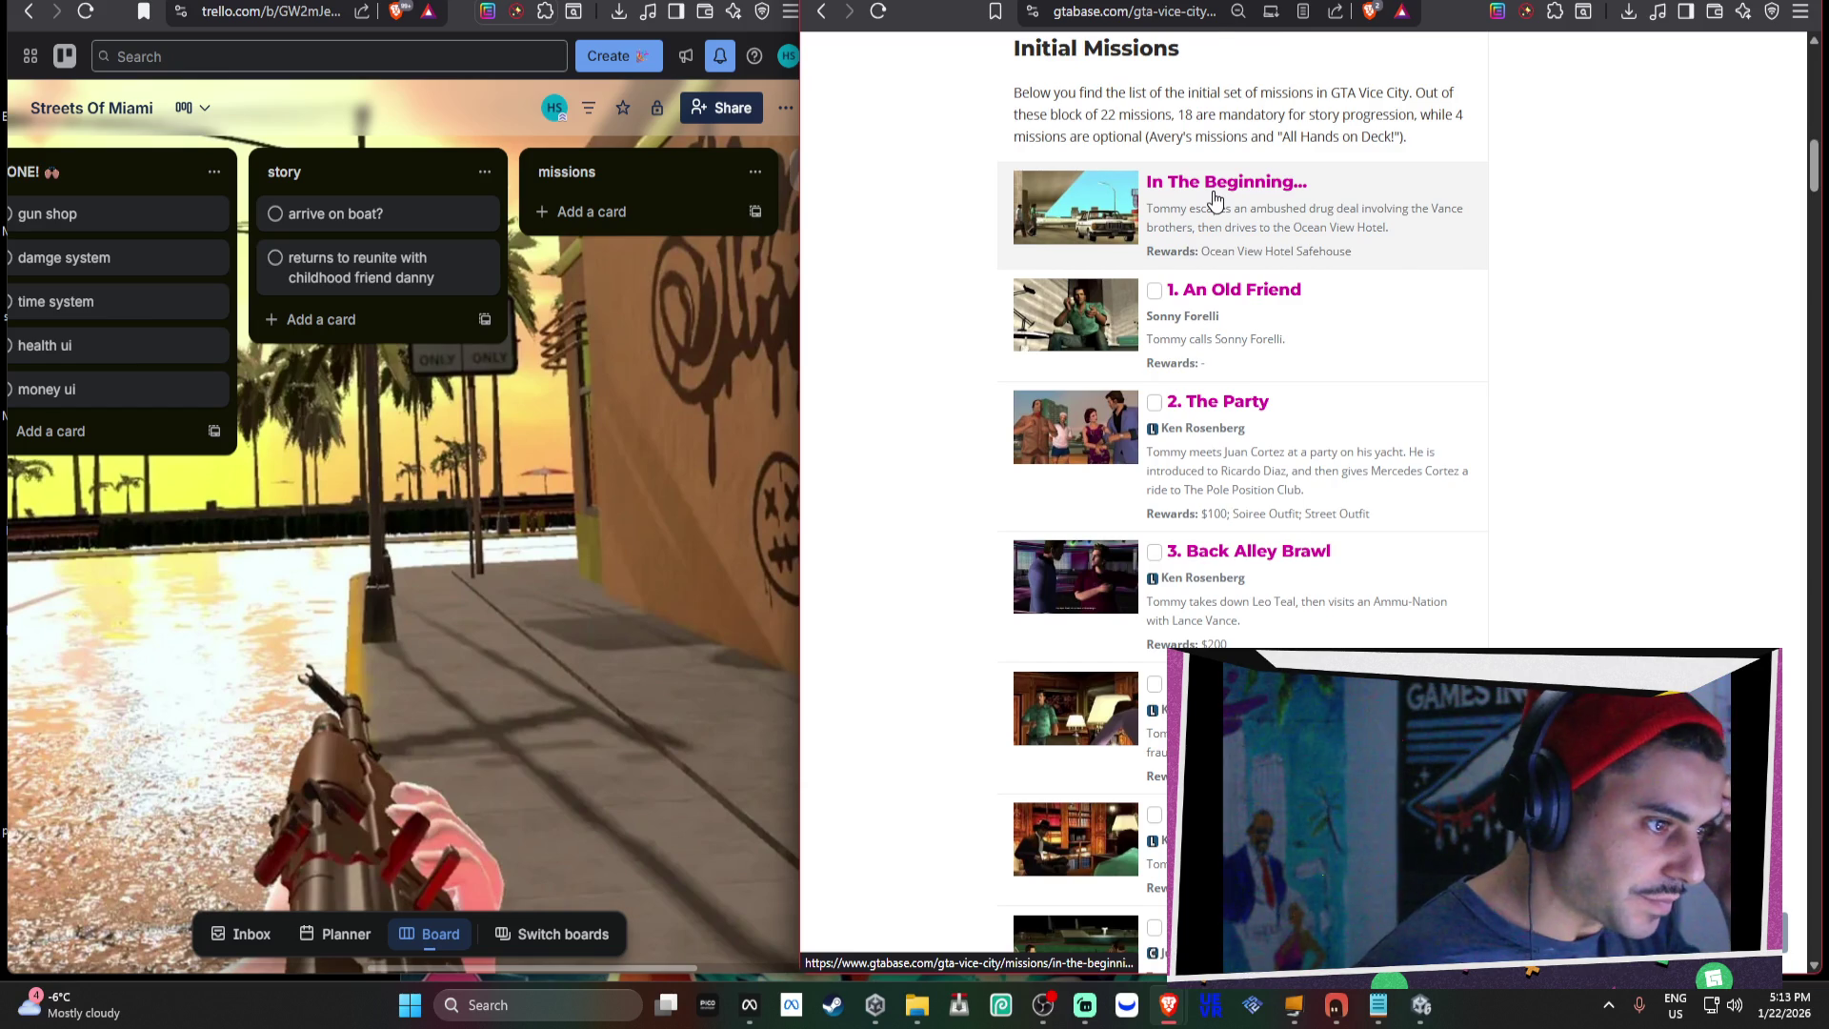
pyautogui.scroll(-1, 1214, 200)
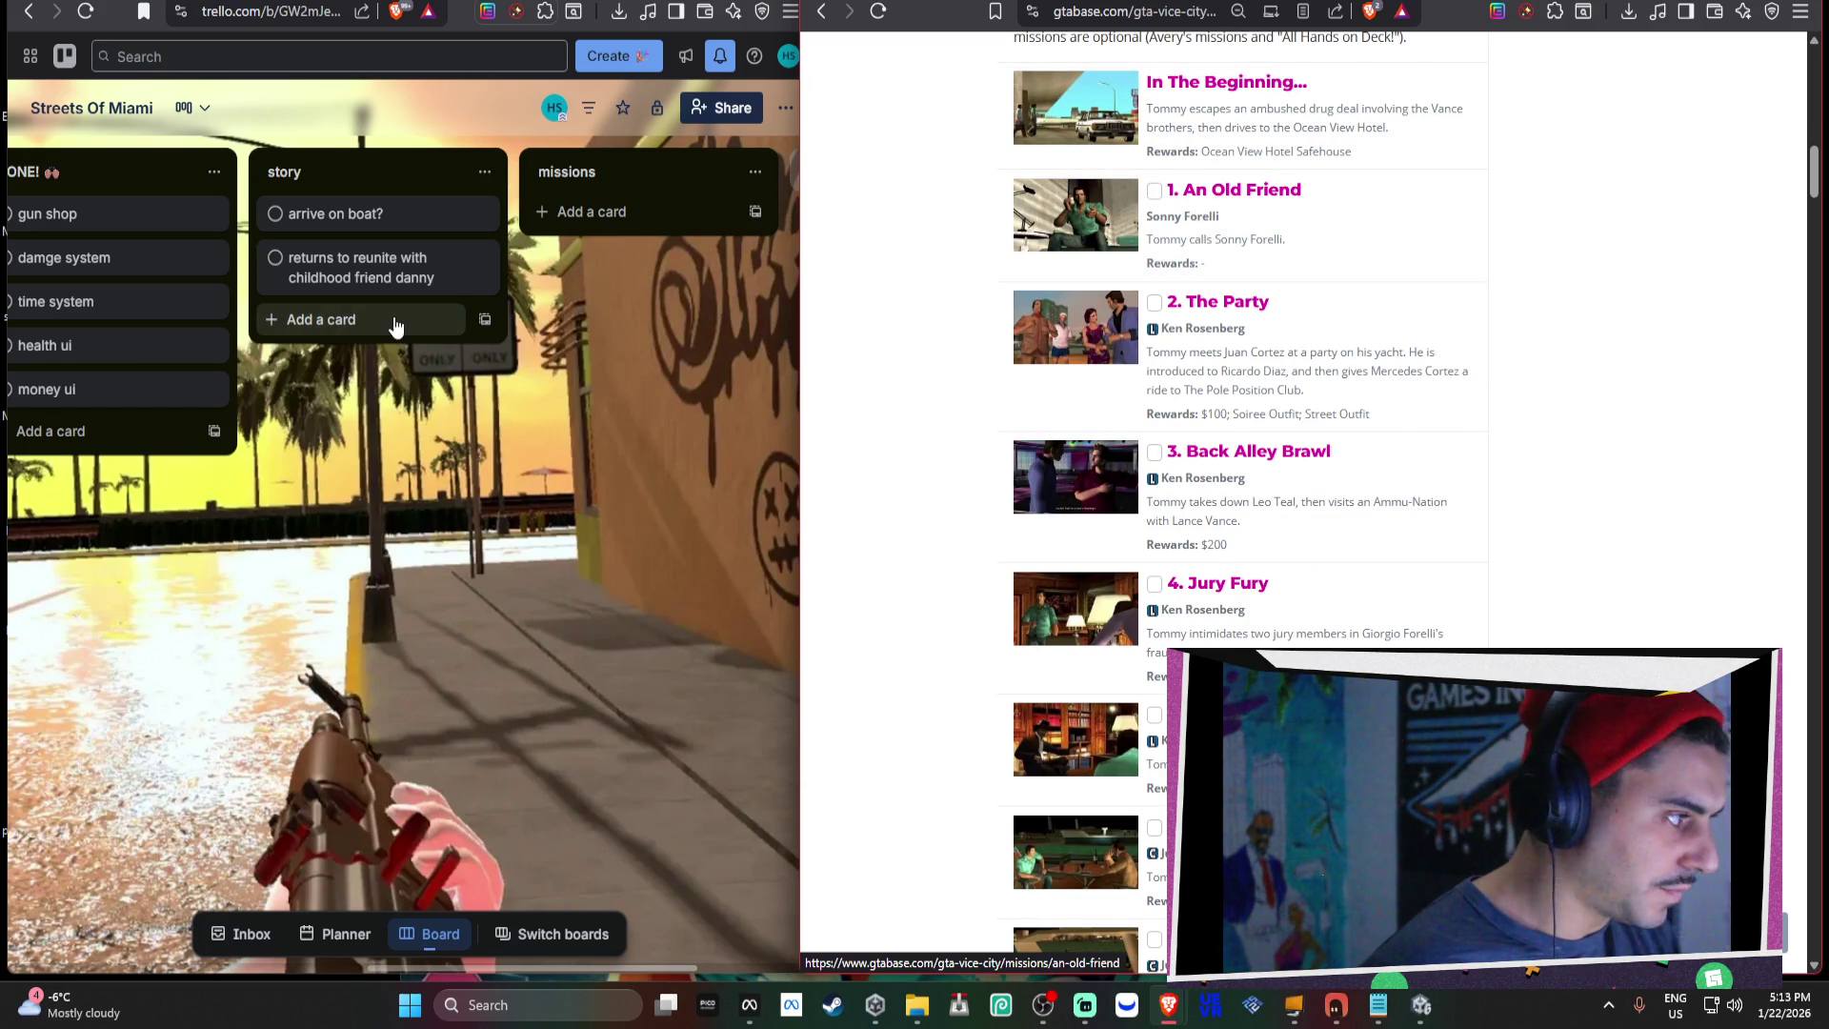
pyautogui.click(1421, 1006)
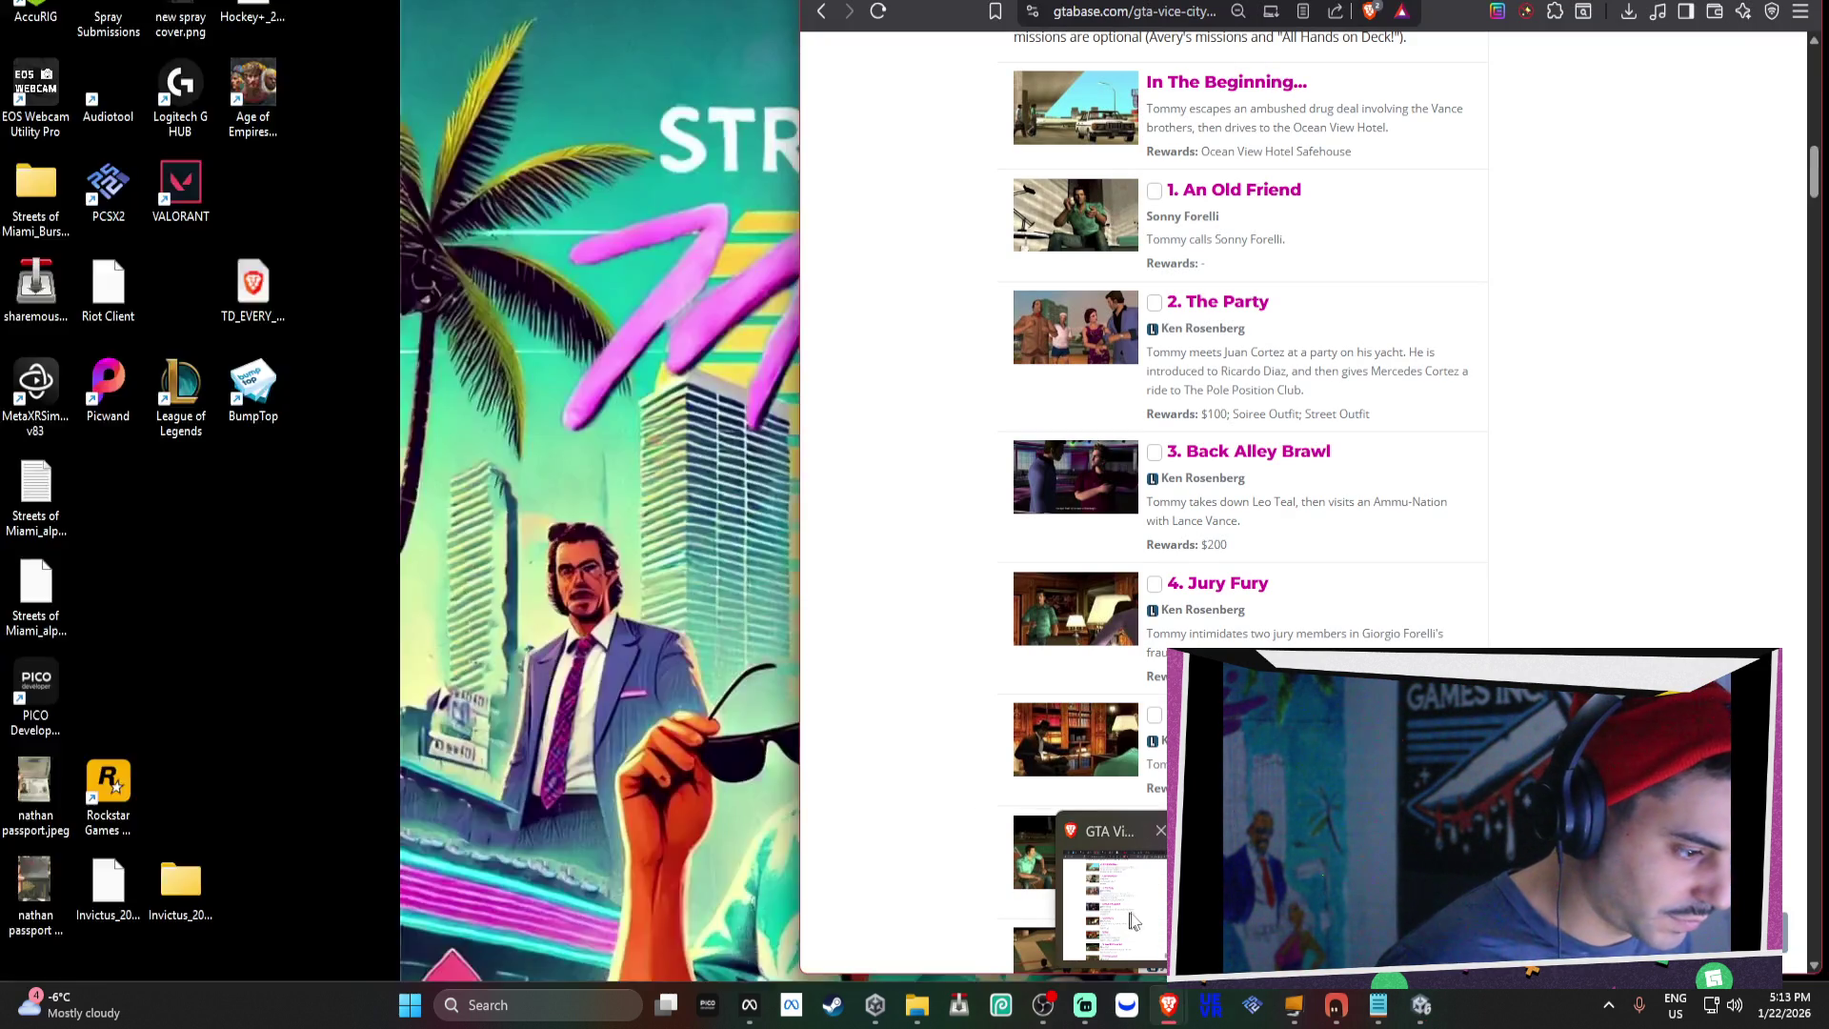
pyautogui.click(1128, 912)
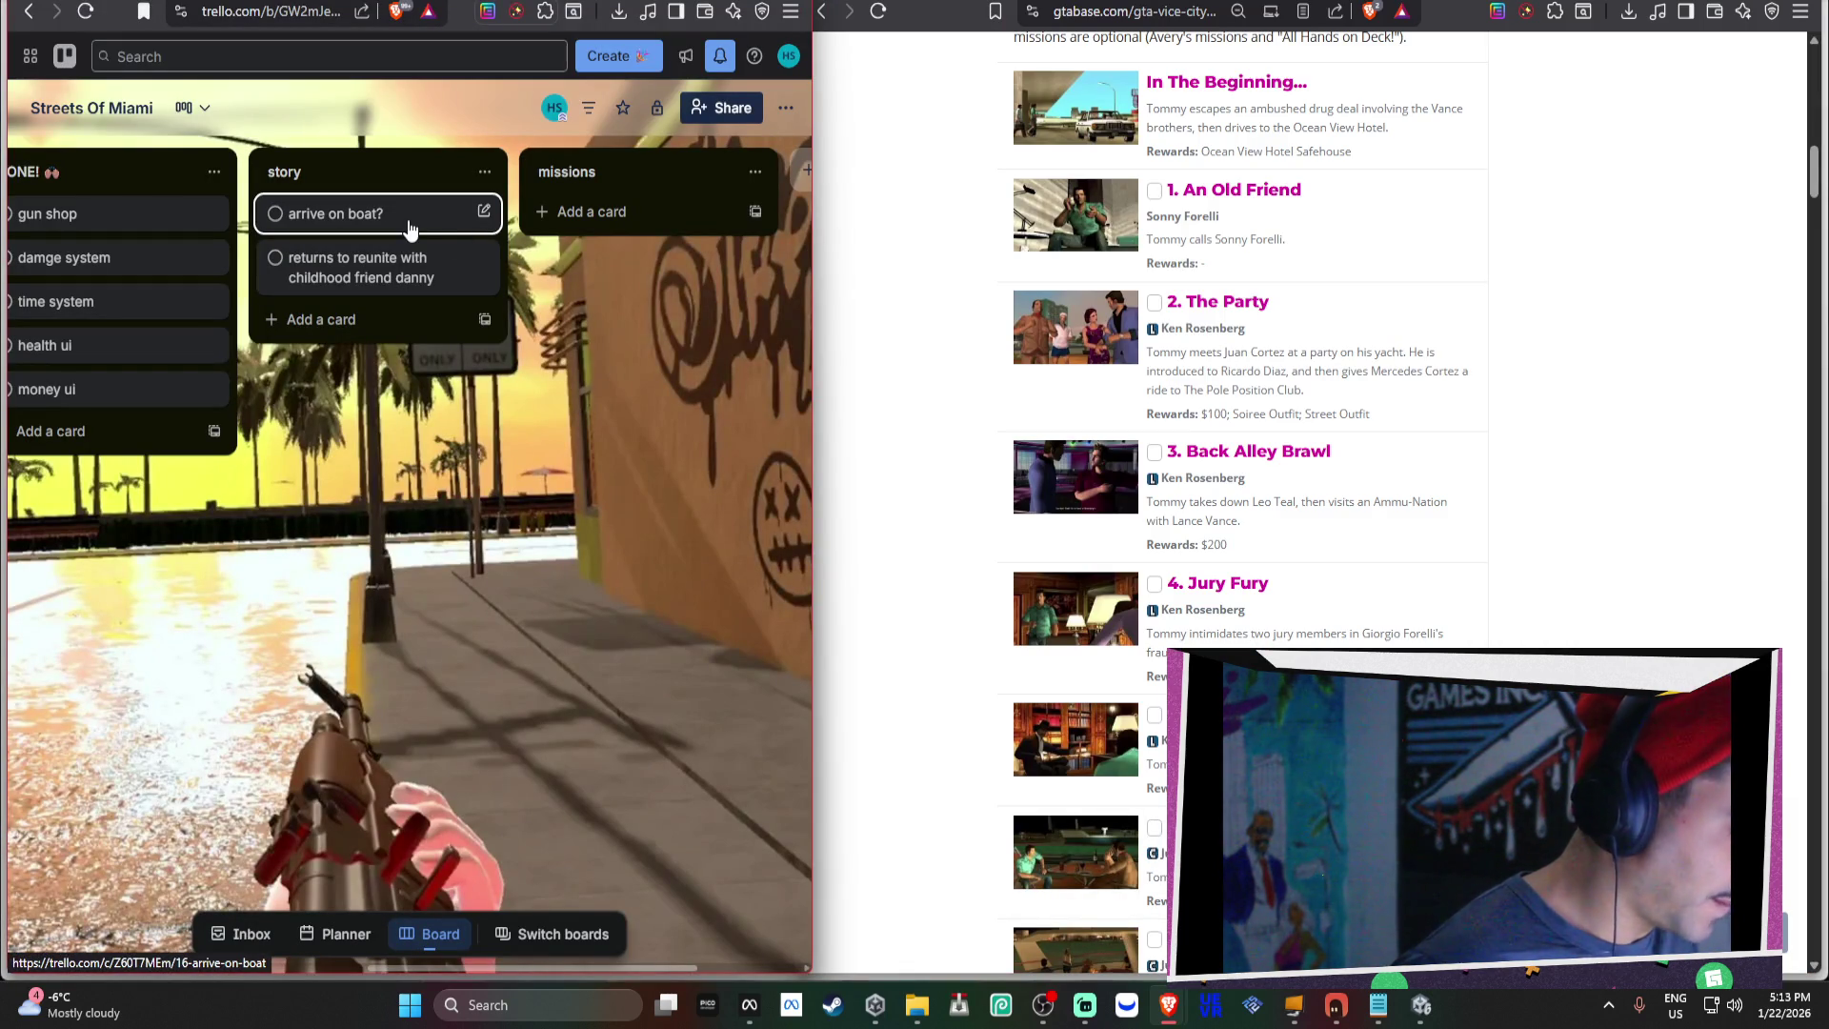
pyautogui.click(363, 329)
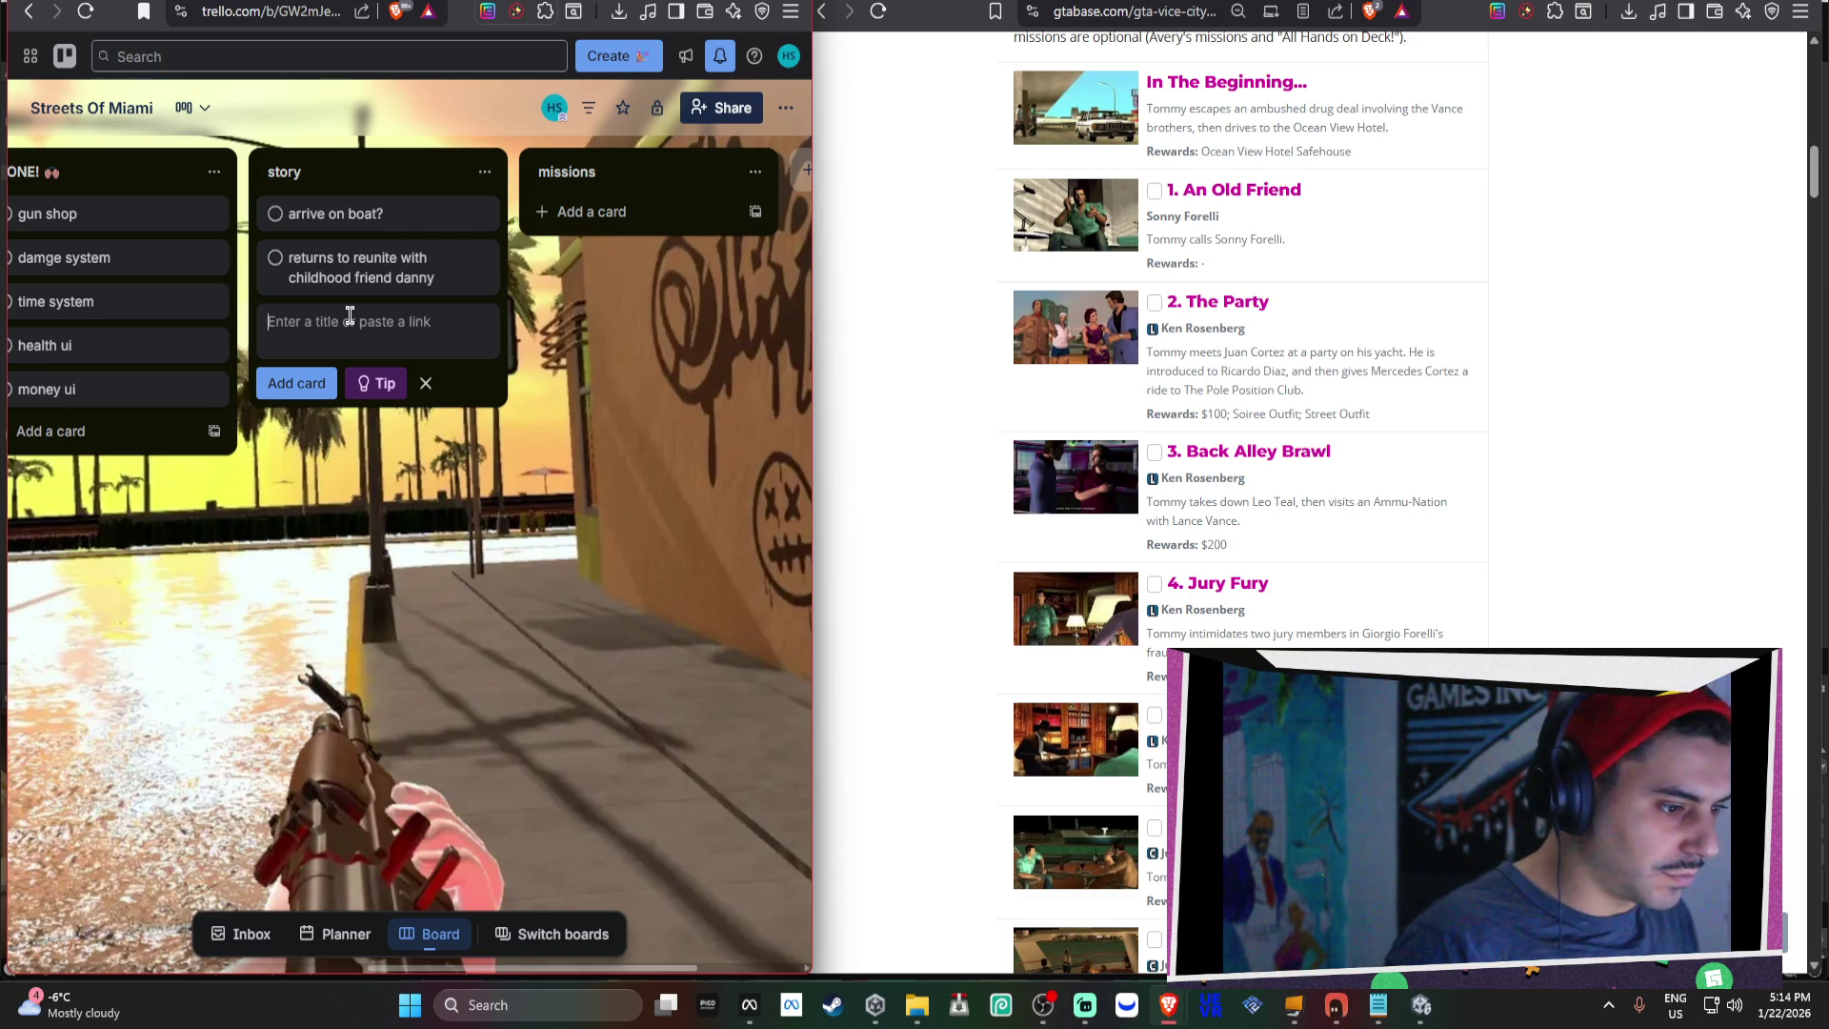
# Title the new story card 'see if you have what it takes mission?'.
pyautogui.write('see ')
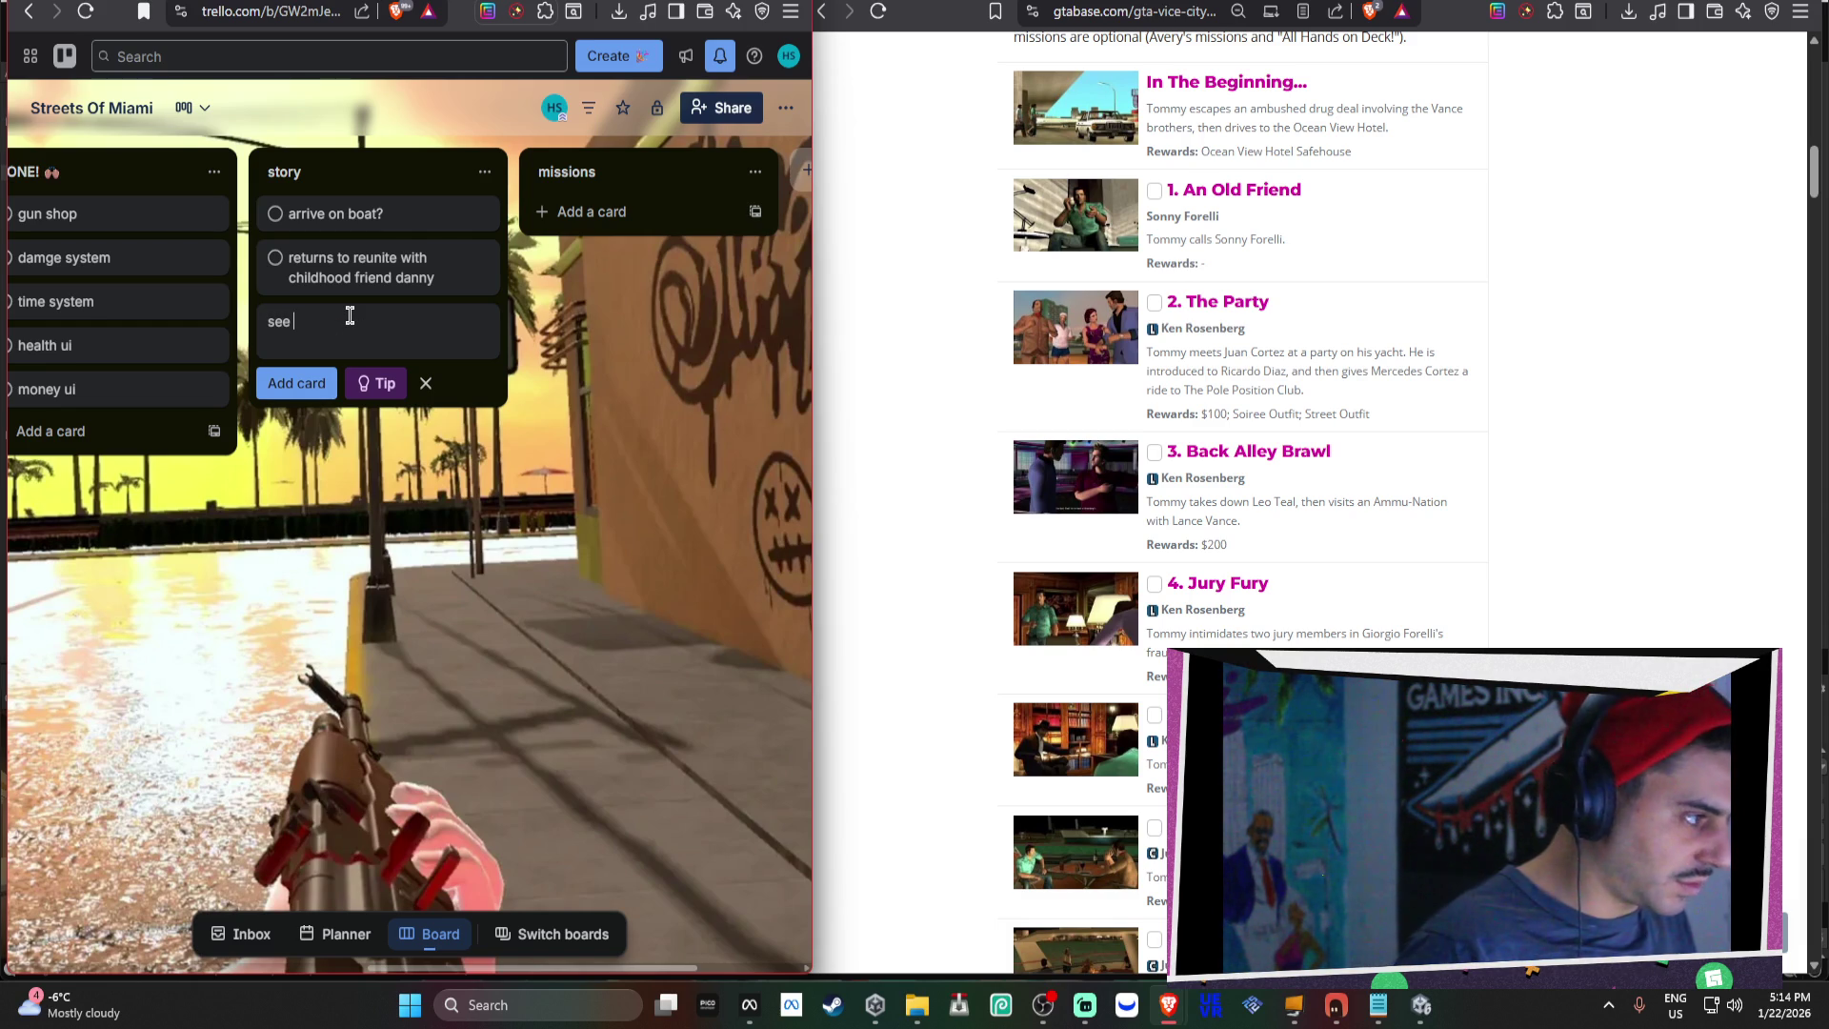
pyautogui.write('if you have whatg')
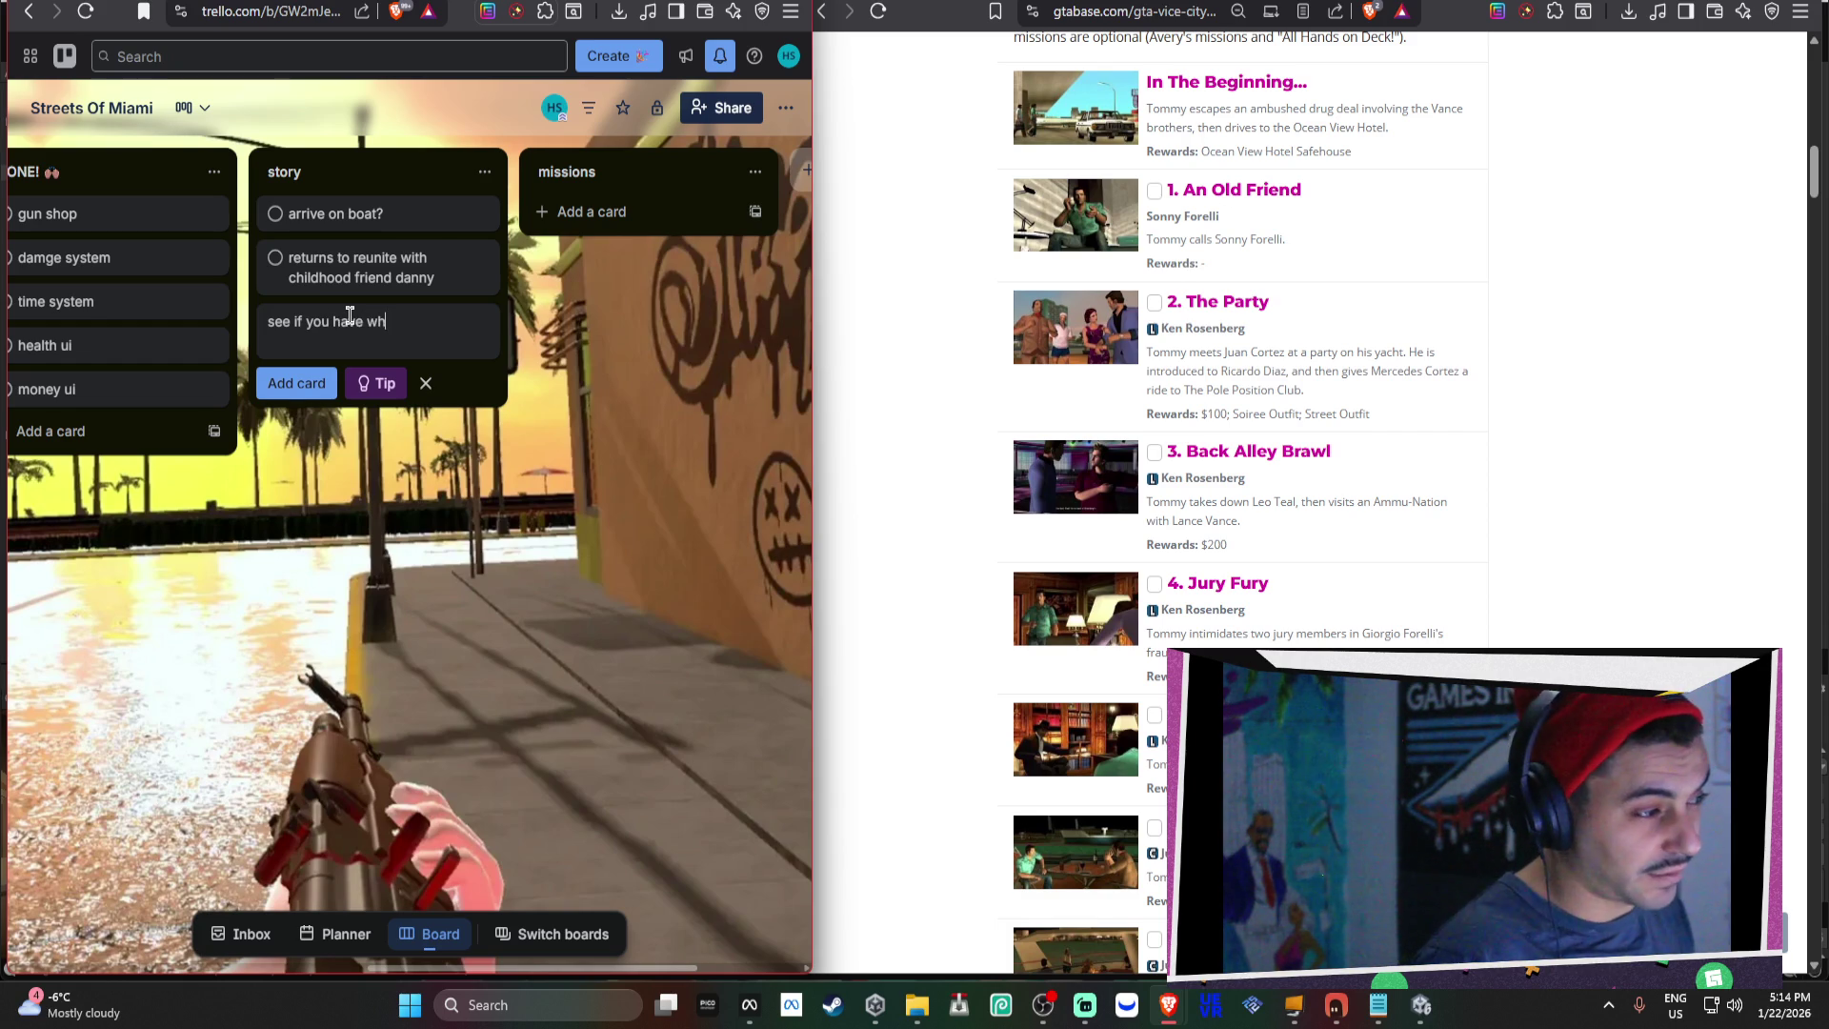
pyautogui.press('BackSpace')
pyautogui.press('BackSpace')
pyautogui.write('it takes ')
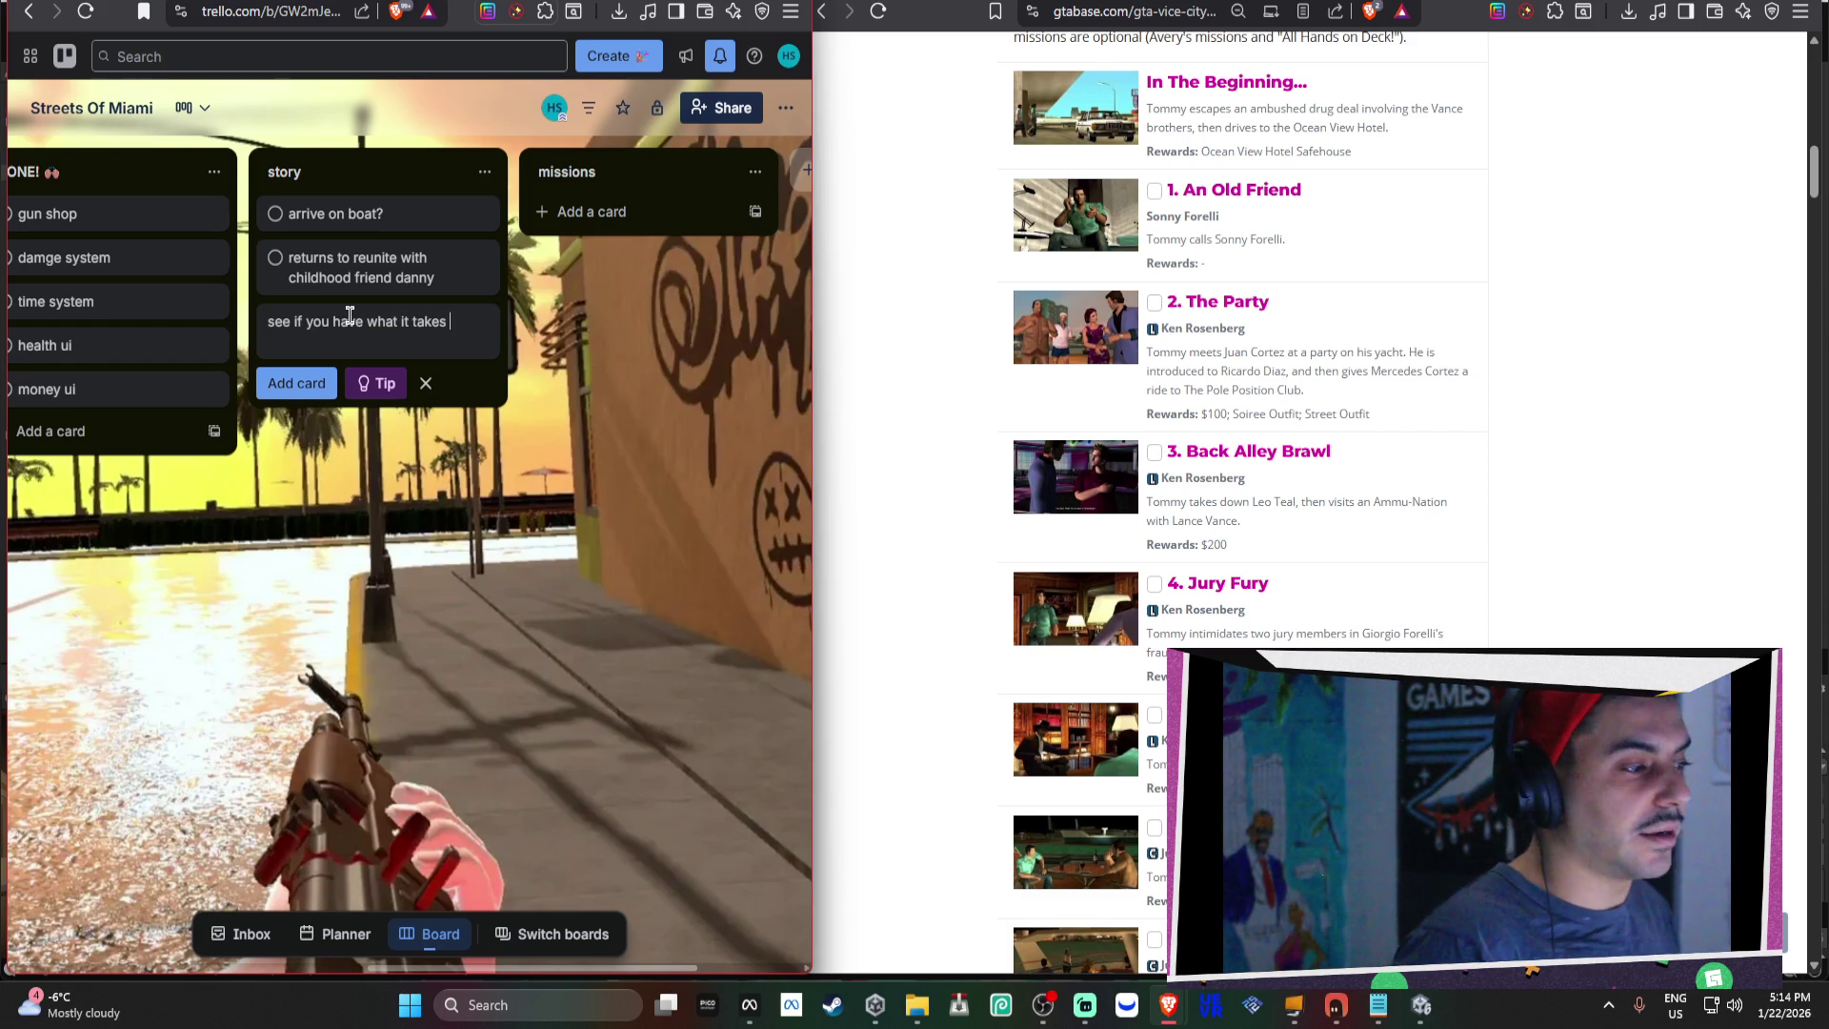
pyautogui.write('mission?')
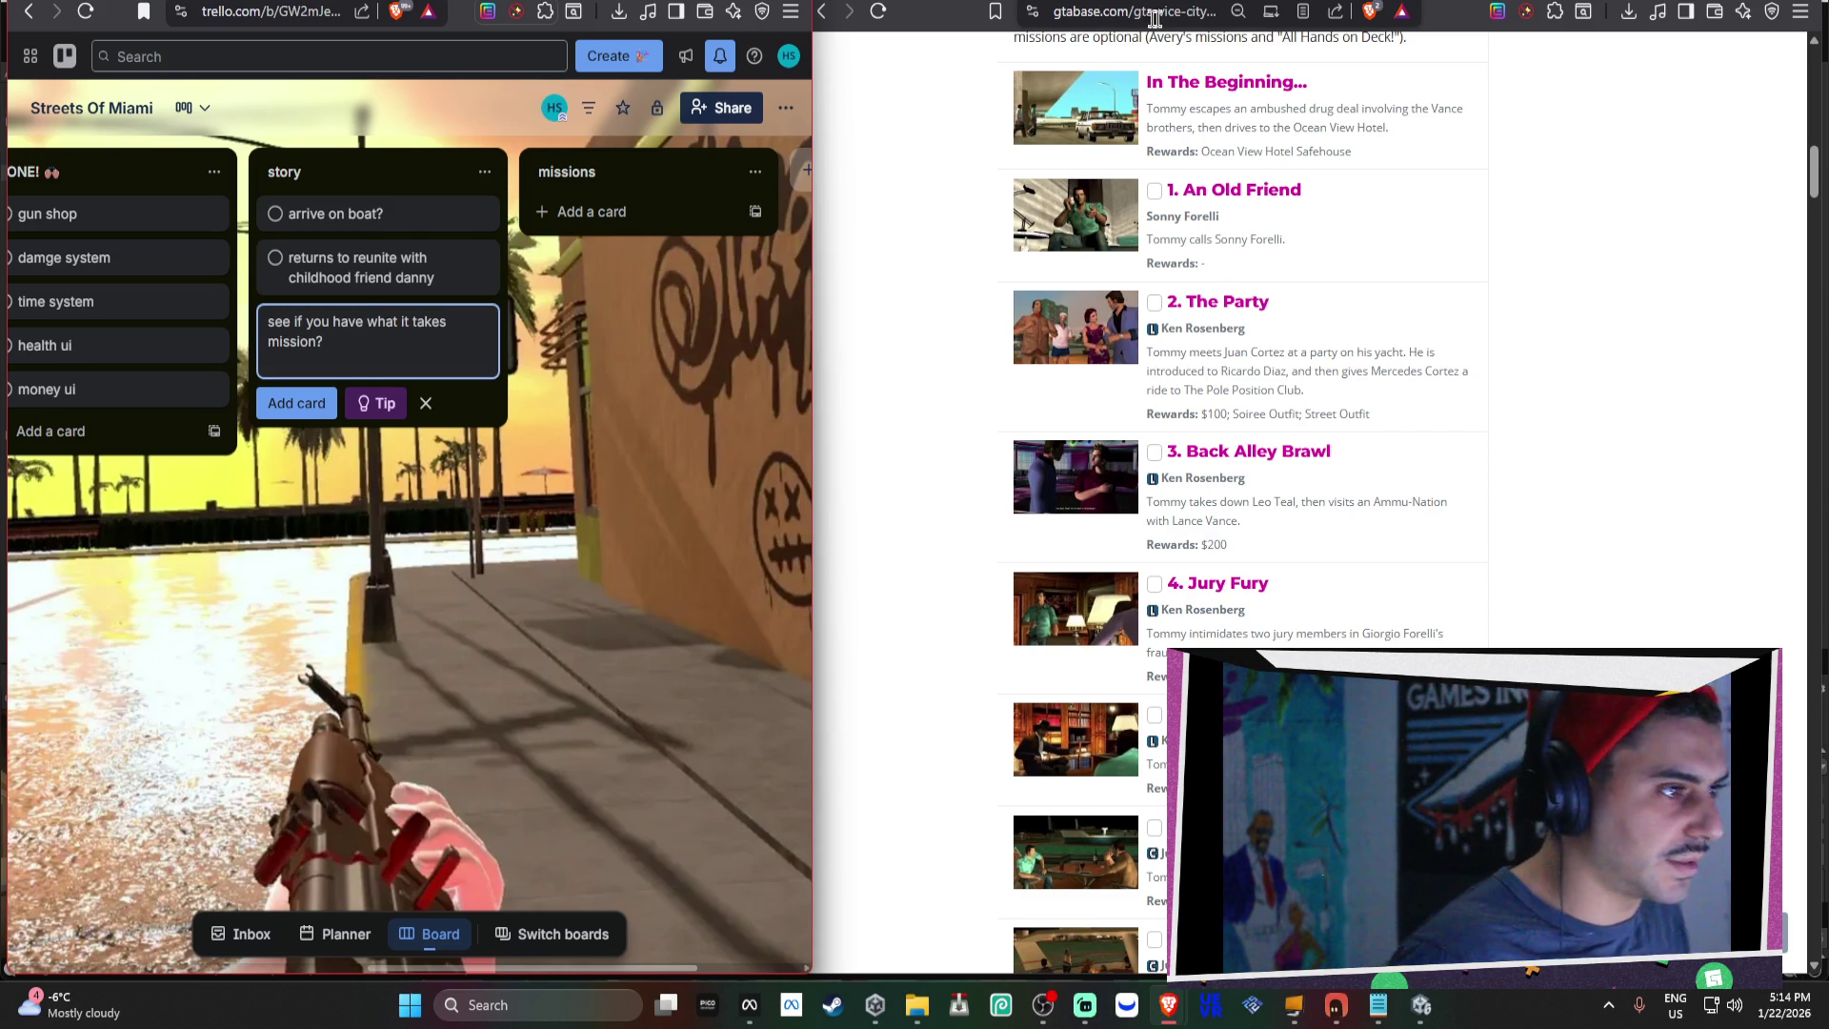
pyautogui.hotkey('alt', 'Tab')
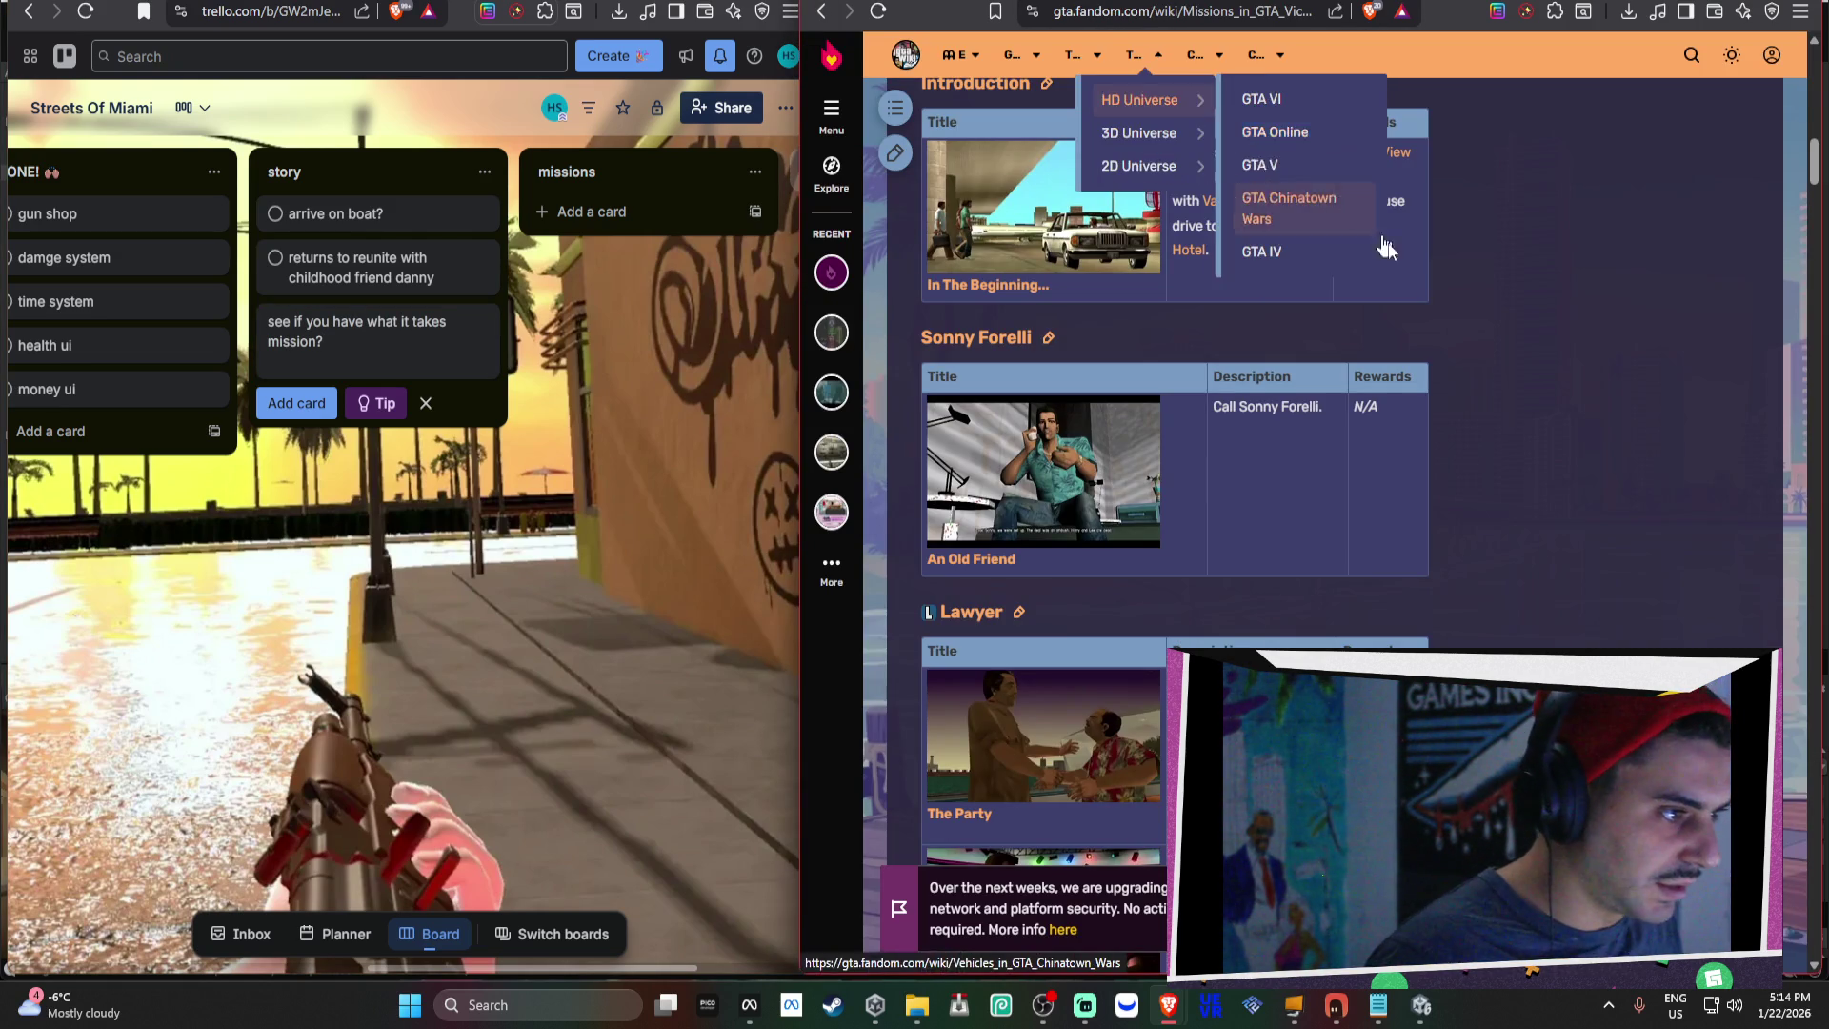
# Append '-escape?destroy?steal?' to the draft story card's text.
pyautogui.scroll(-3, 1441, 379)
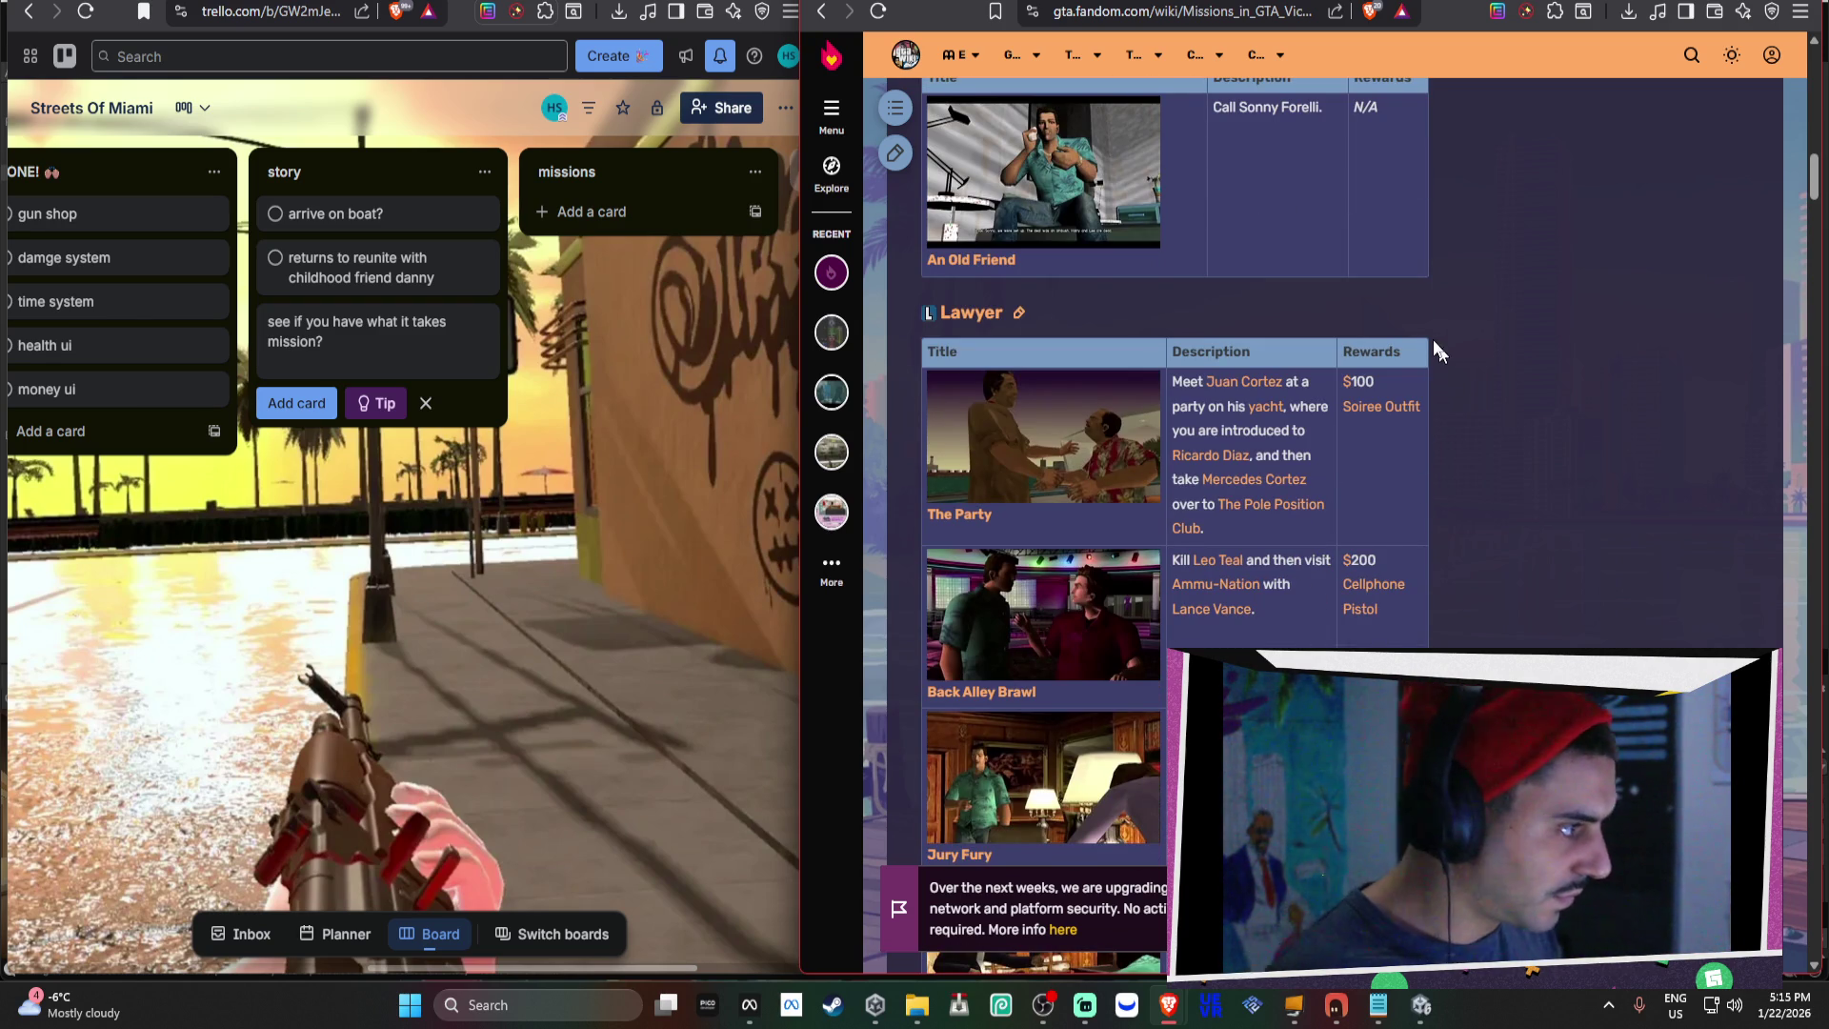
pyautogui.click(438, 347)
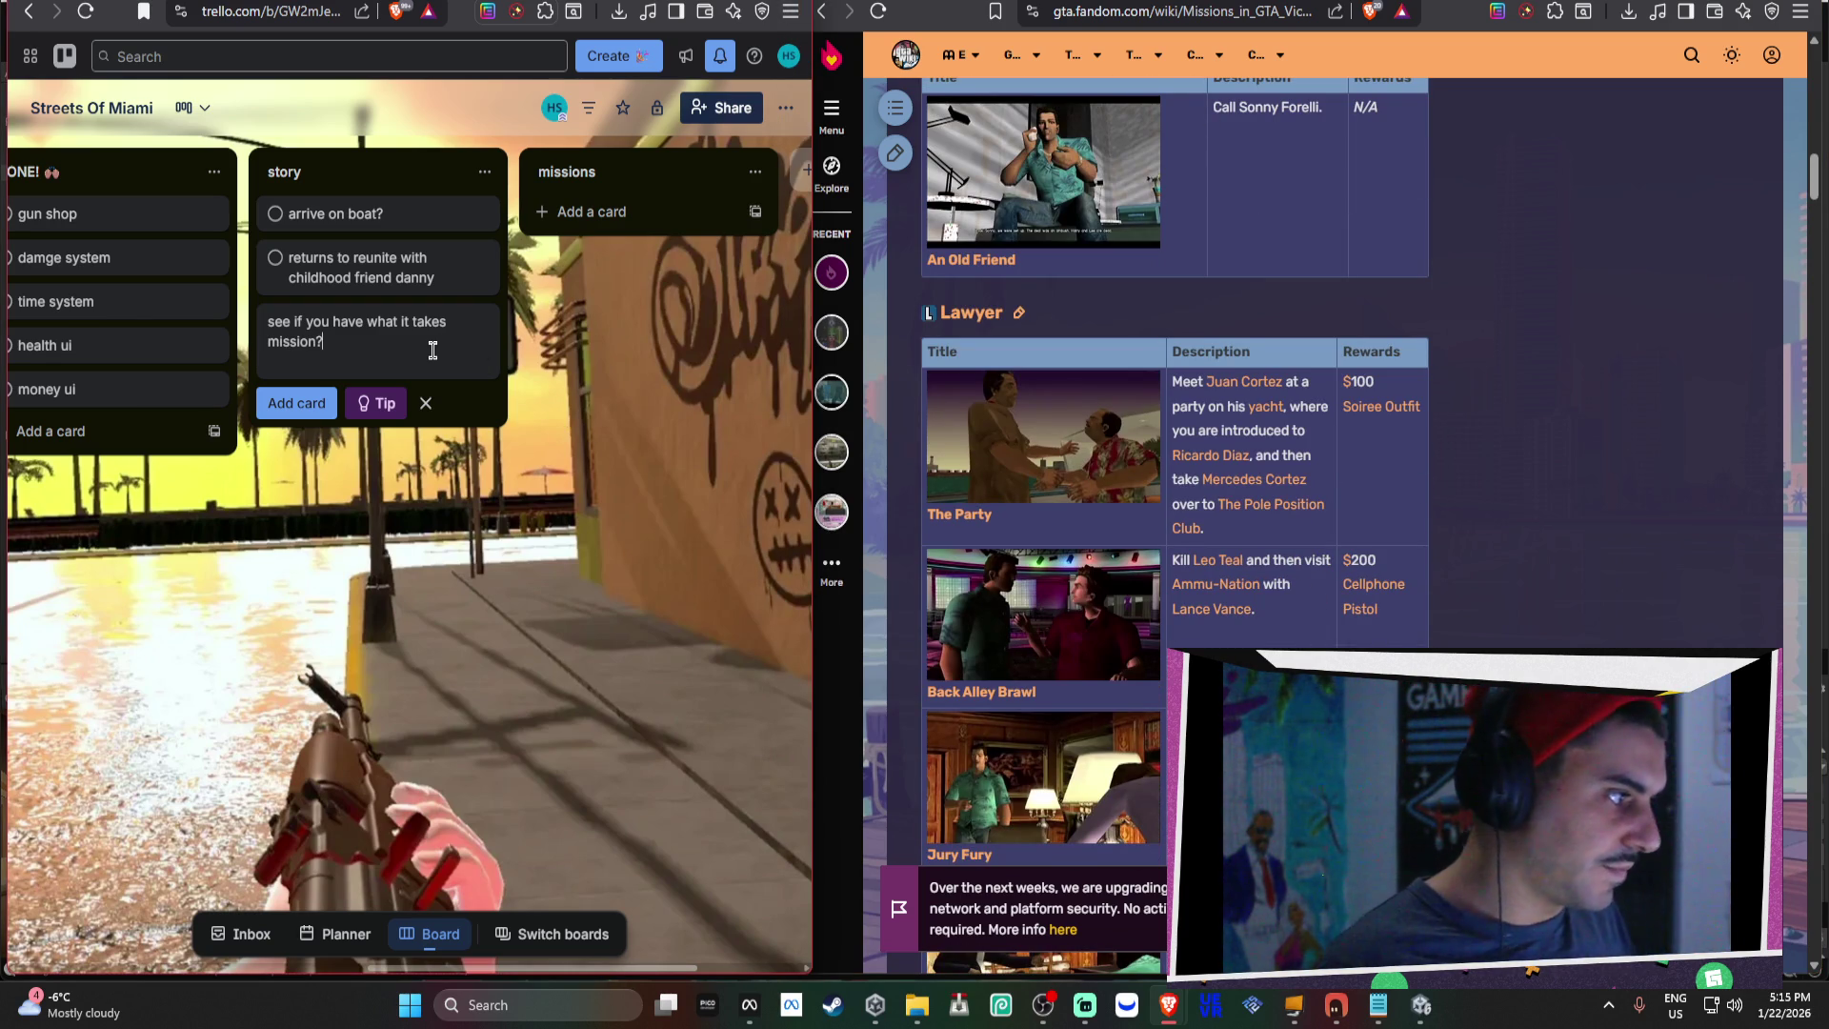
pyautogui.write('-ew')
pyautogui.press('BackSpace')
pyautogui.write('scape?')
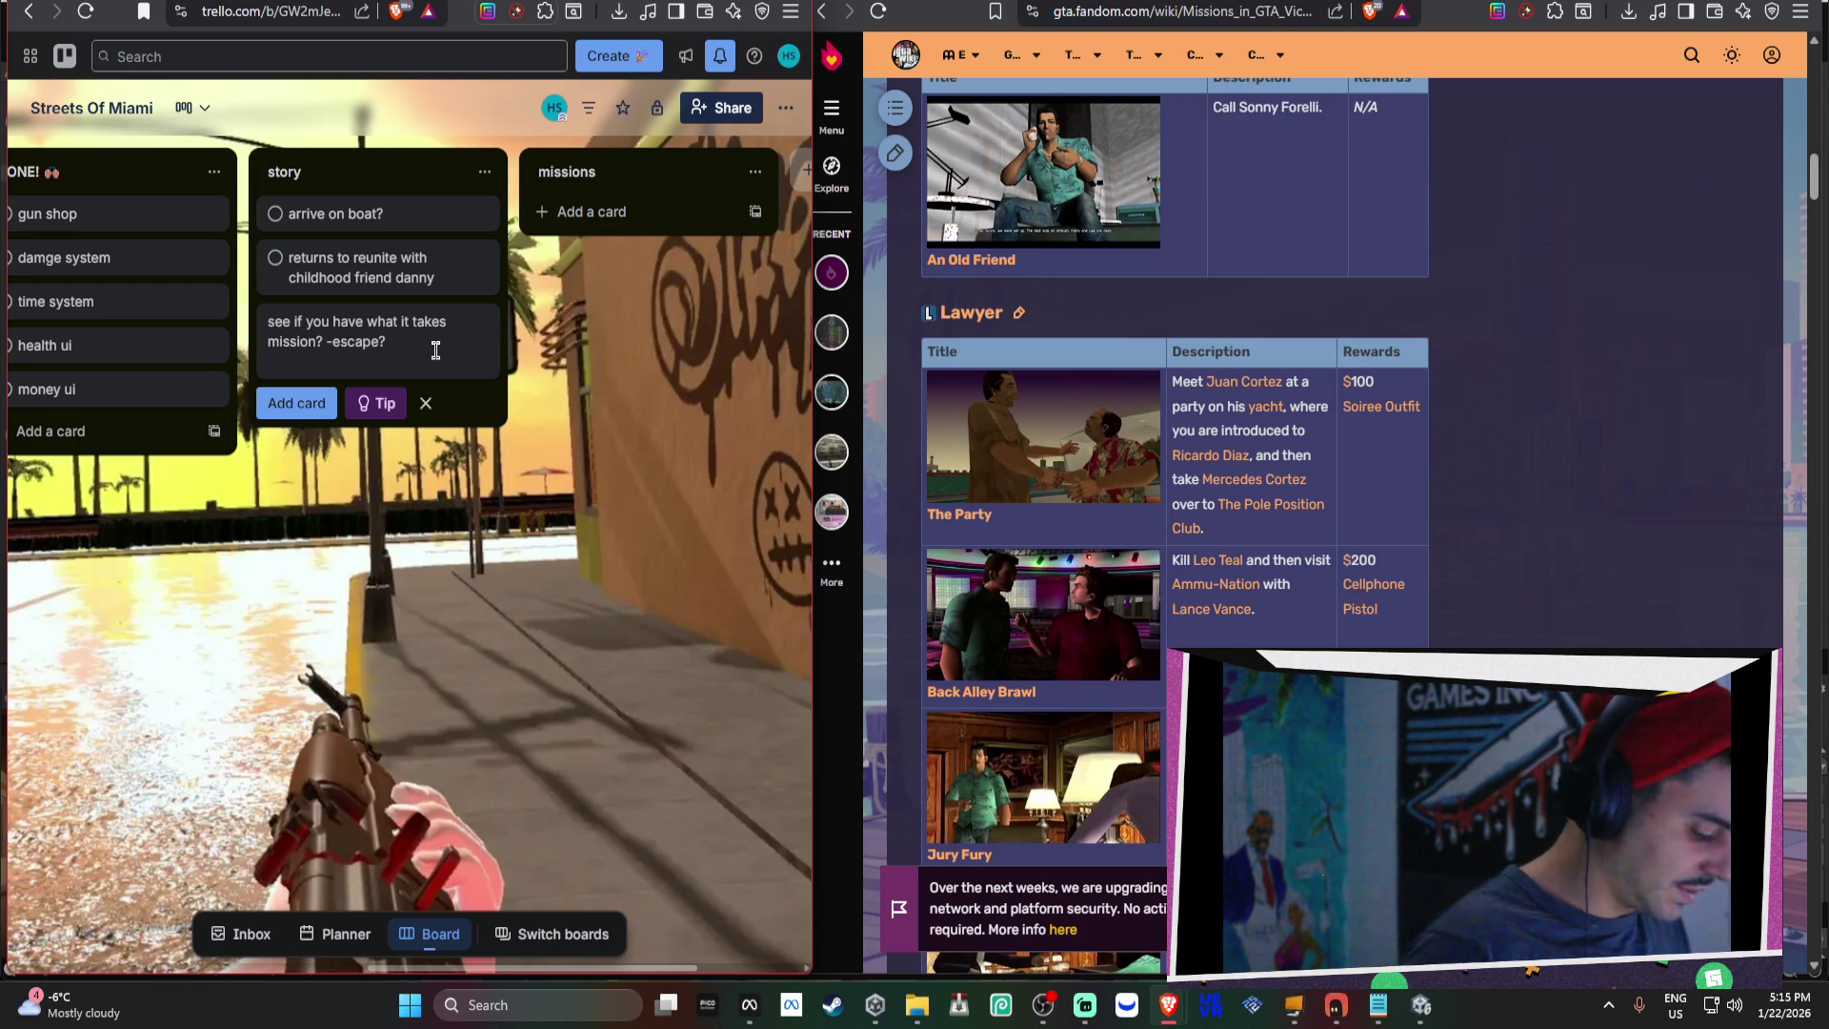
pyautogui.write('destroy?')
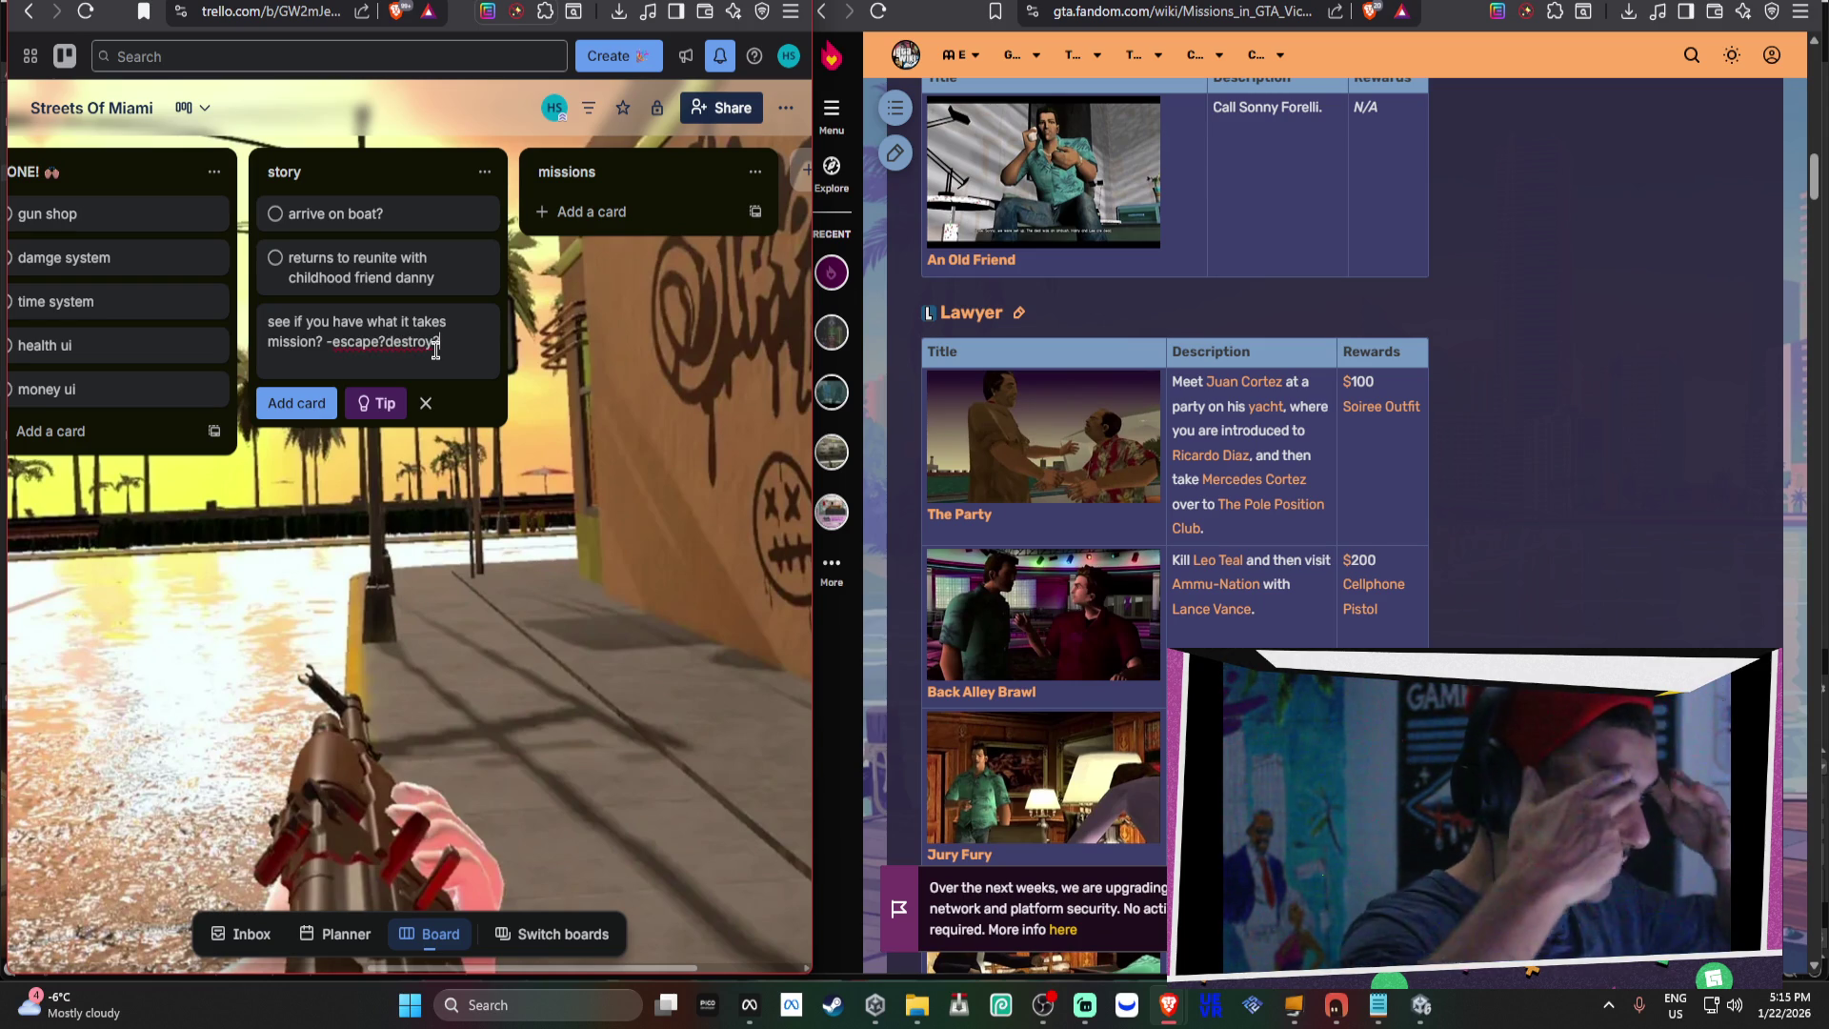
pyautogui.write('steal?')
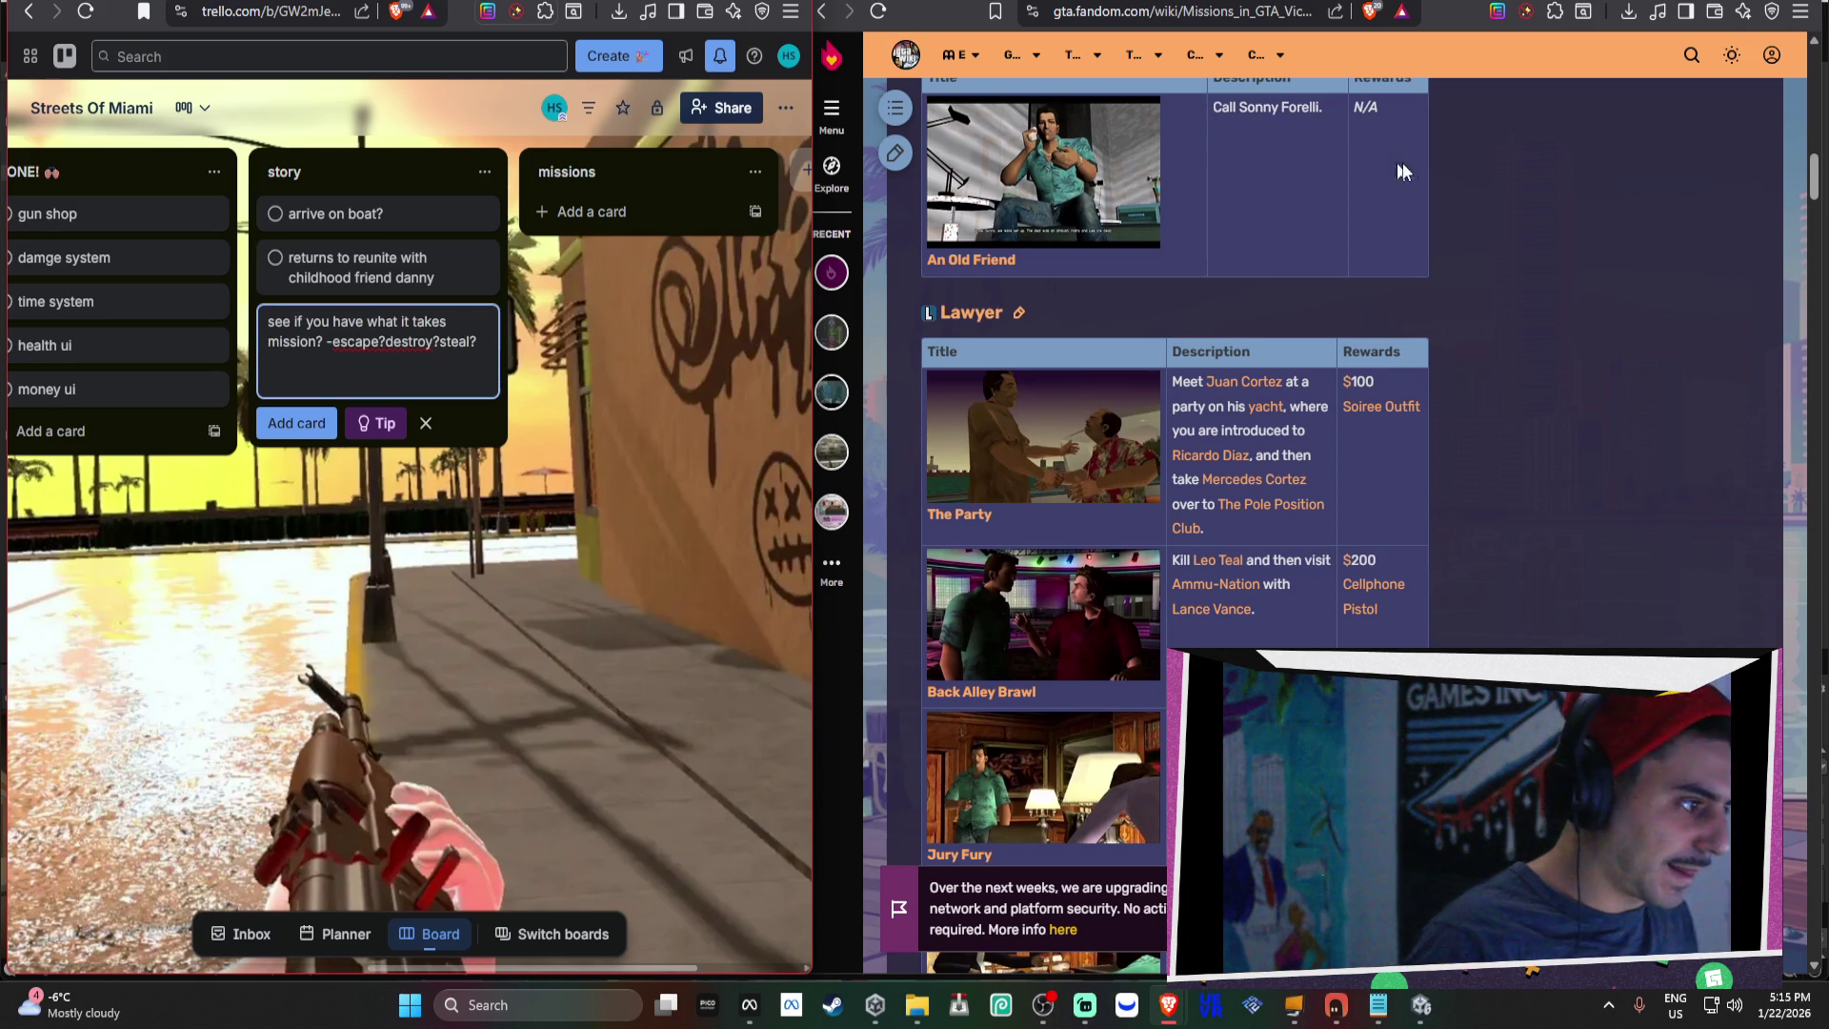
# Read further through the Fandom wiki's mission tables, including The Party's description.
pyautogui.scroll(-1, 1604, 394)
pyautogui.scroll(-1, 1604, 393)
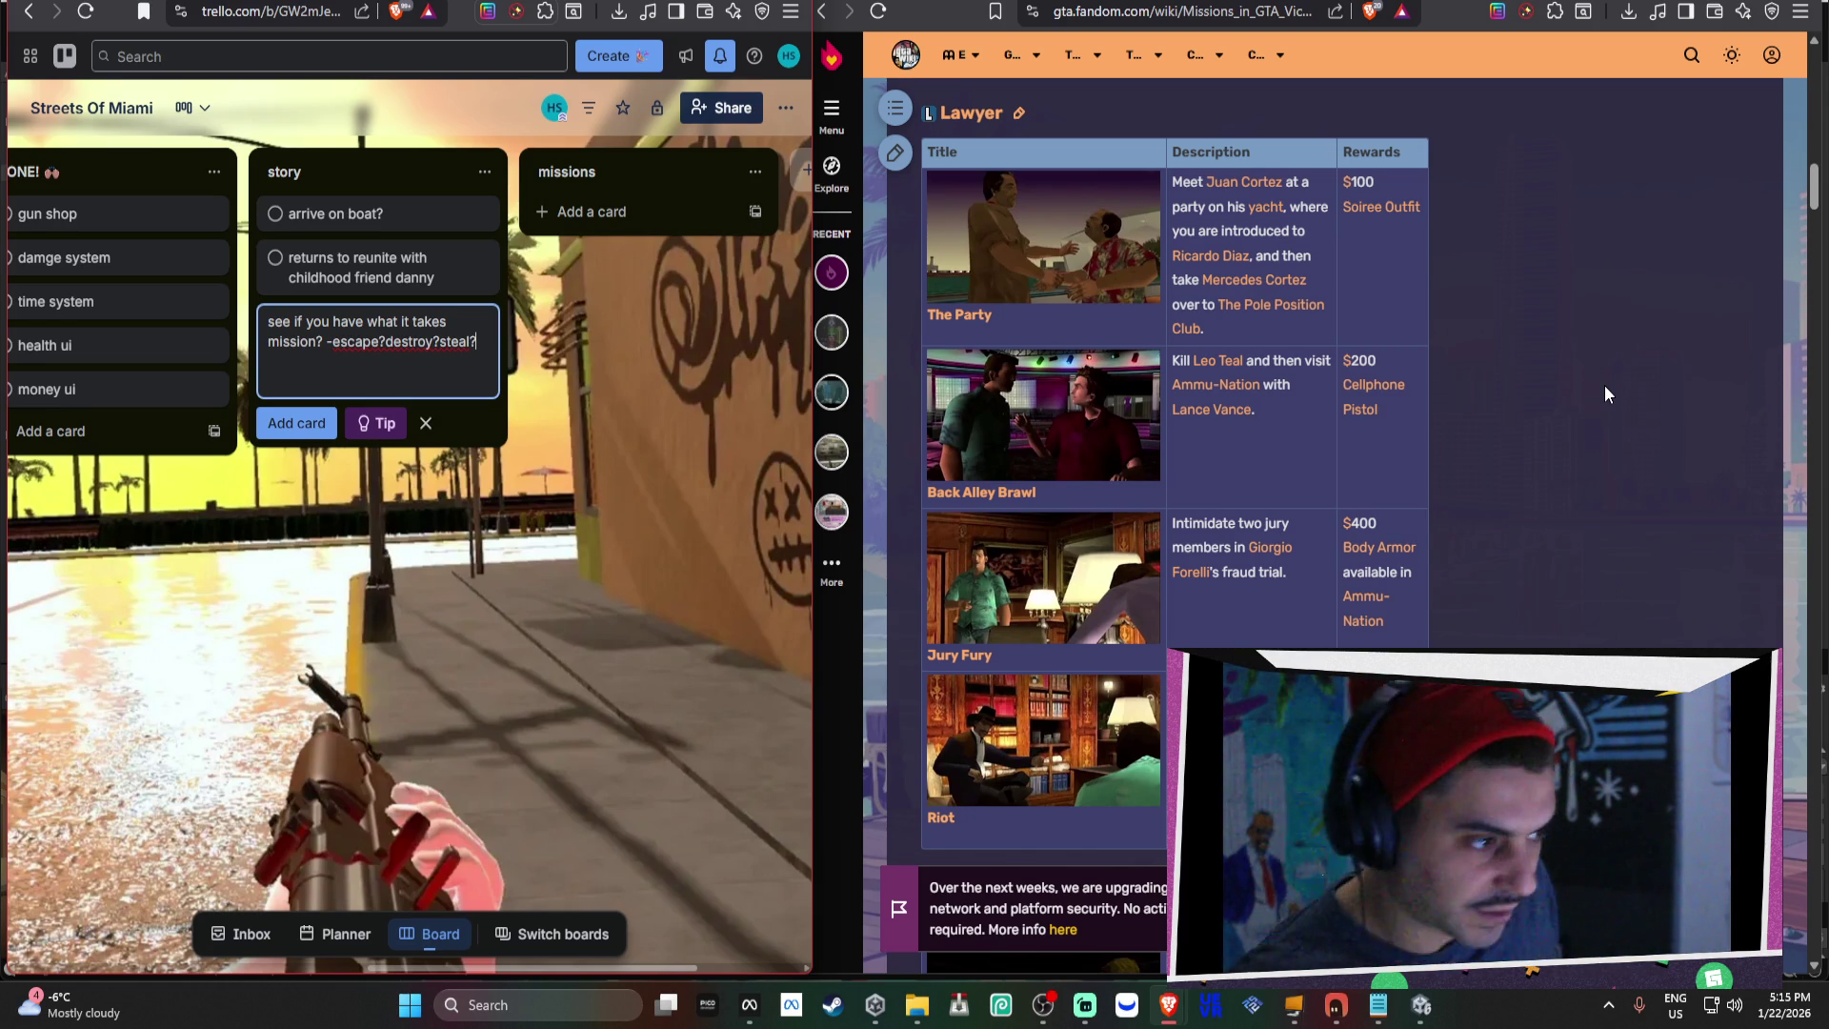
pyautogui.scroll(5, 1605, 388)
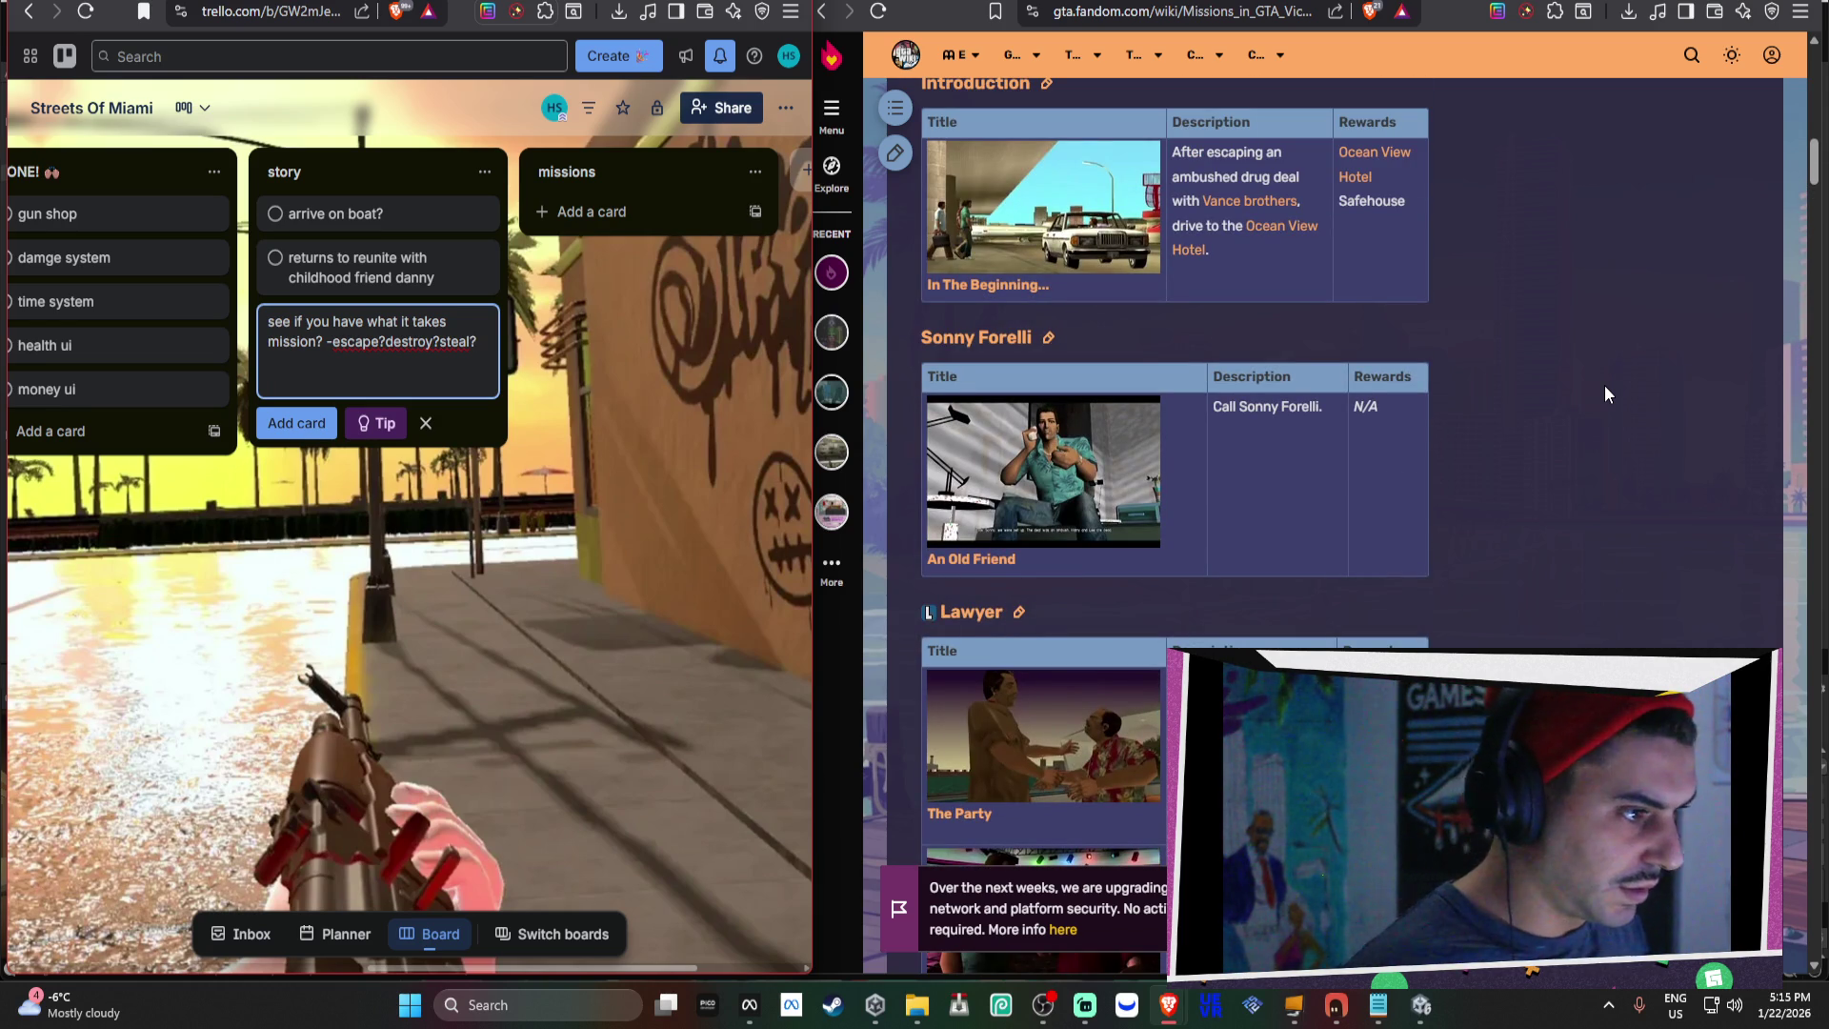
pyautogui.scroll(-2, 1393, 341)
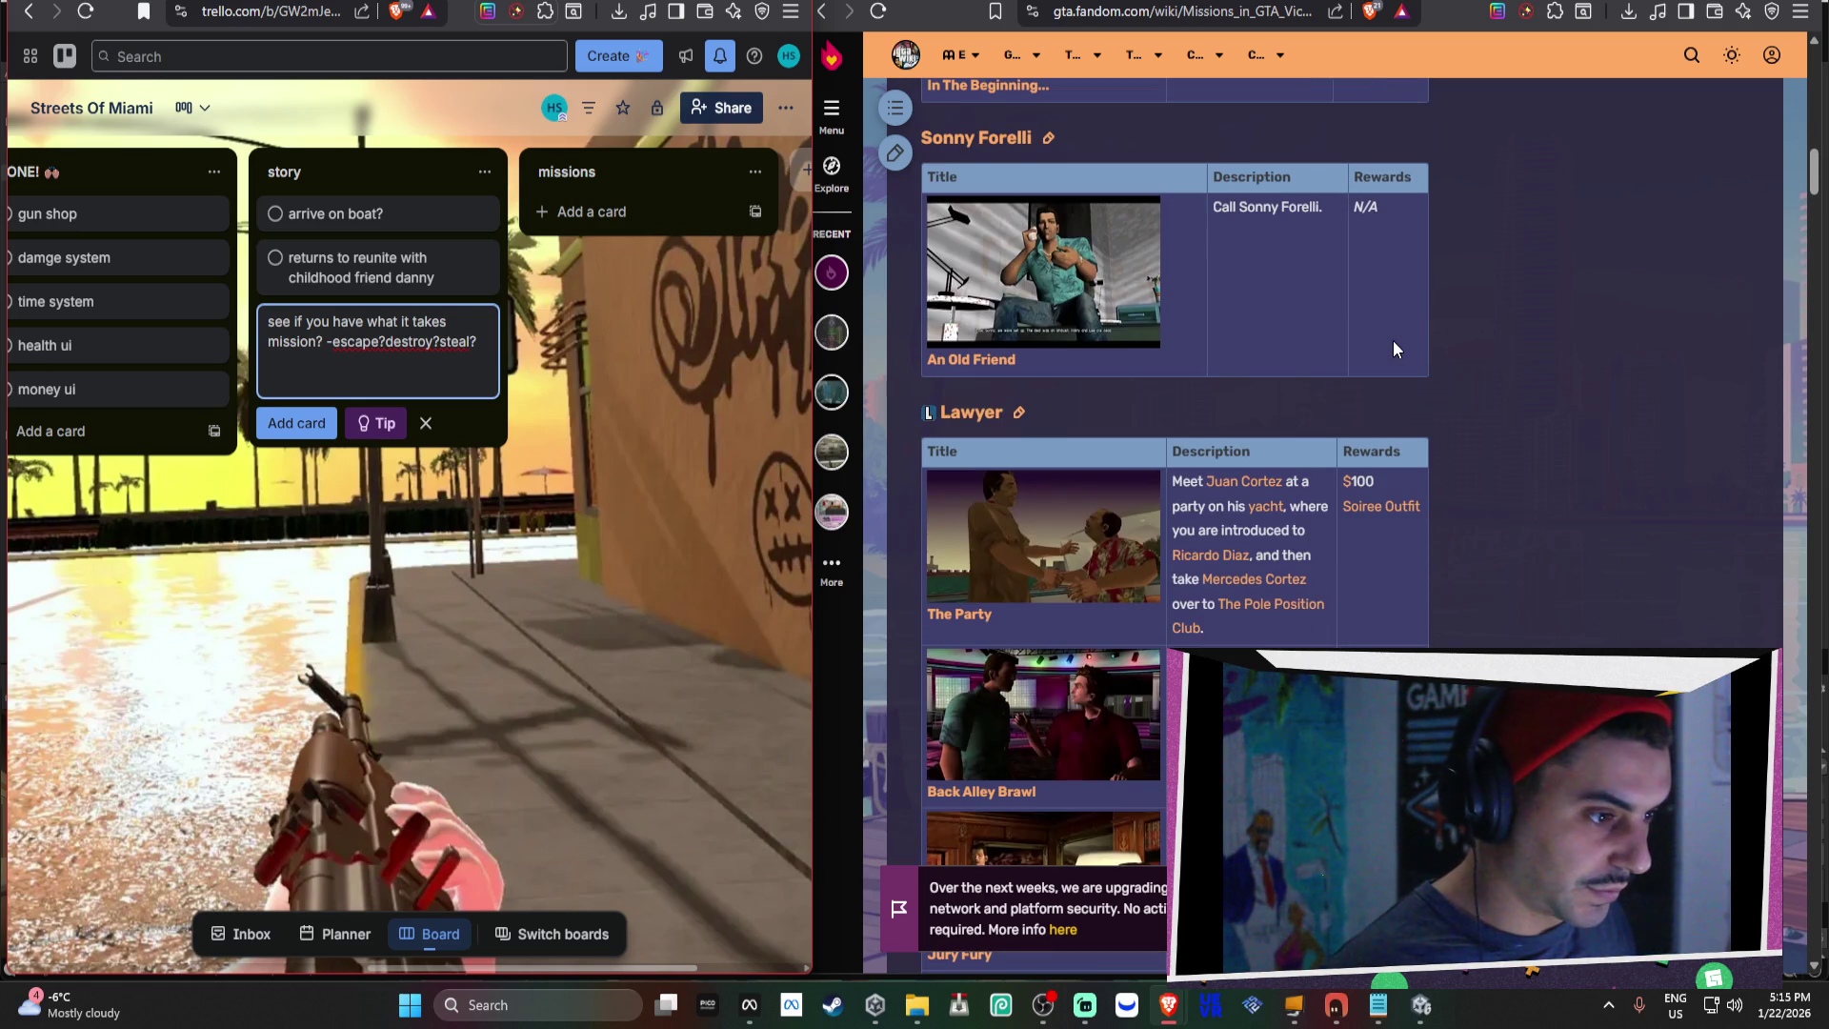
pyautogui.scroll(-1, 1386, 391)
pyautogui.click(1184, 381)
pyautogui.moveTo(1184, 381)
pyautogui.mouseDown()
pyautogui.moveTo(1307, 385)
pyautogui.moveTo(1197, 430)
pyautogui.mouseUp()
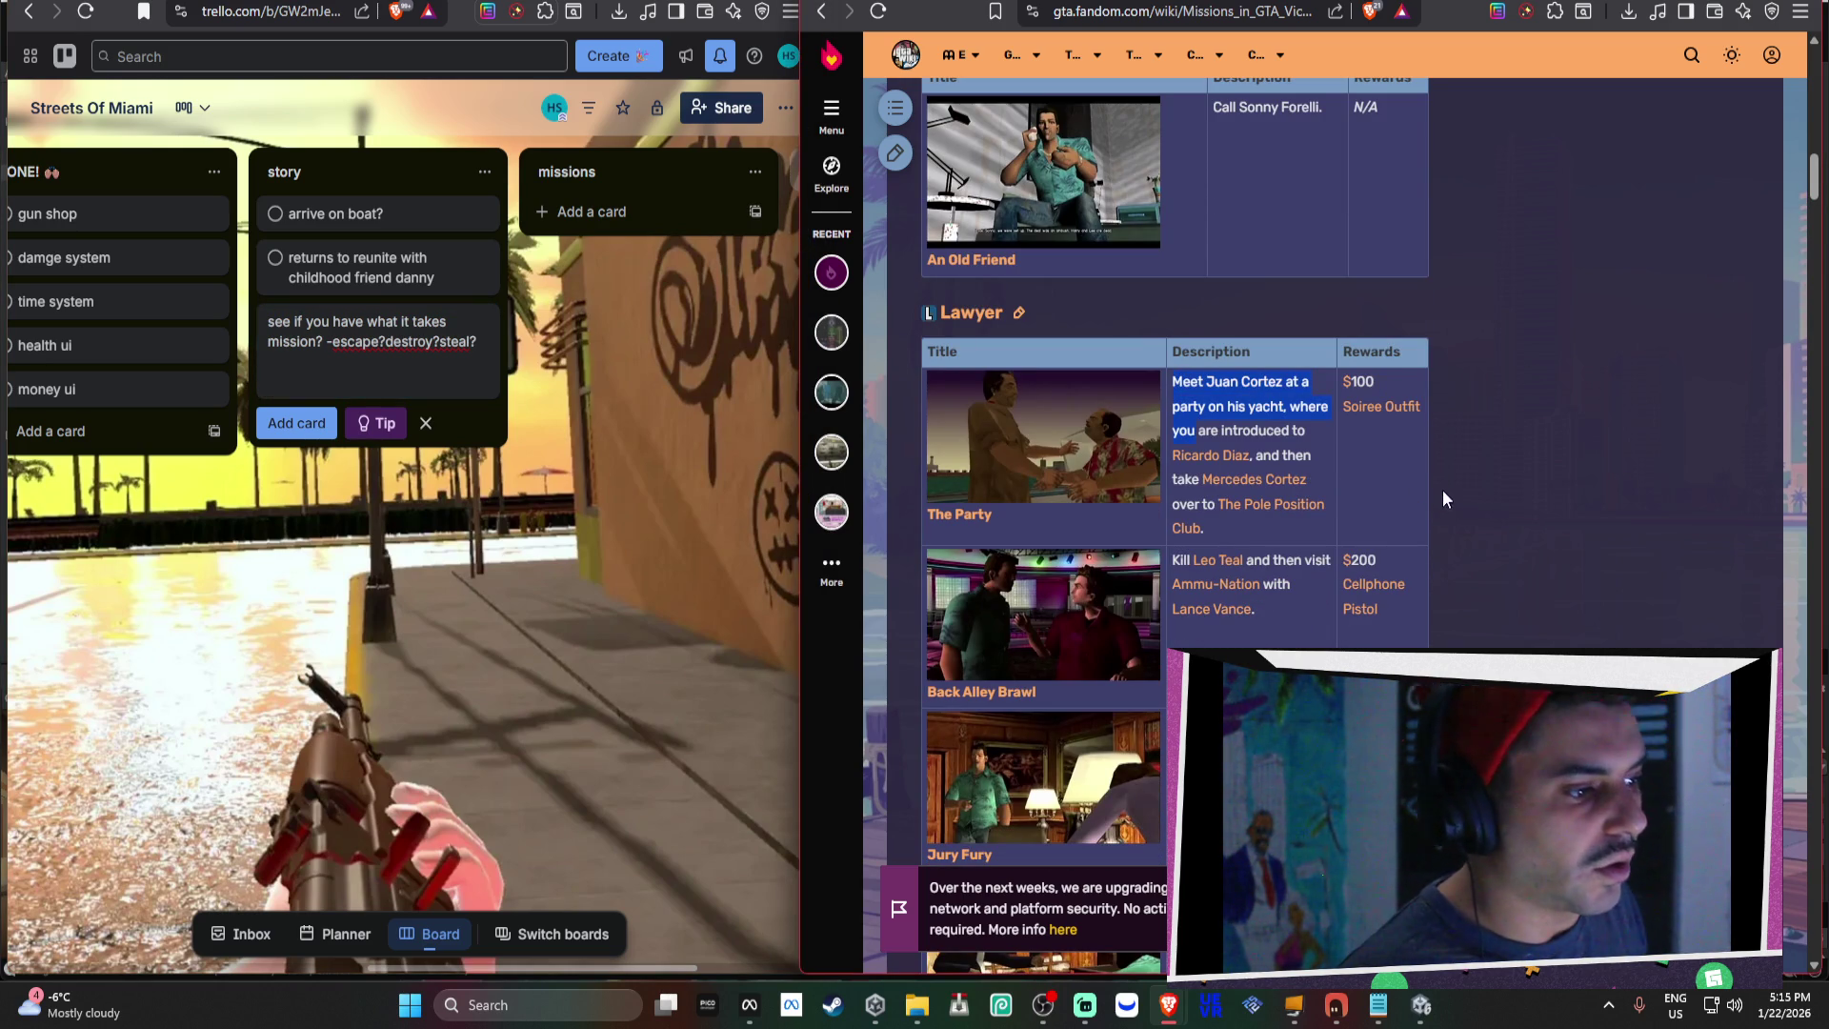
pyautogui.click(1410, 506)
pyautogui.scroll(-1, 1275, 511)
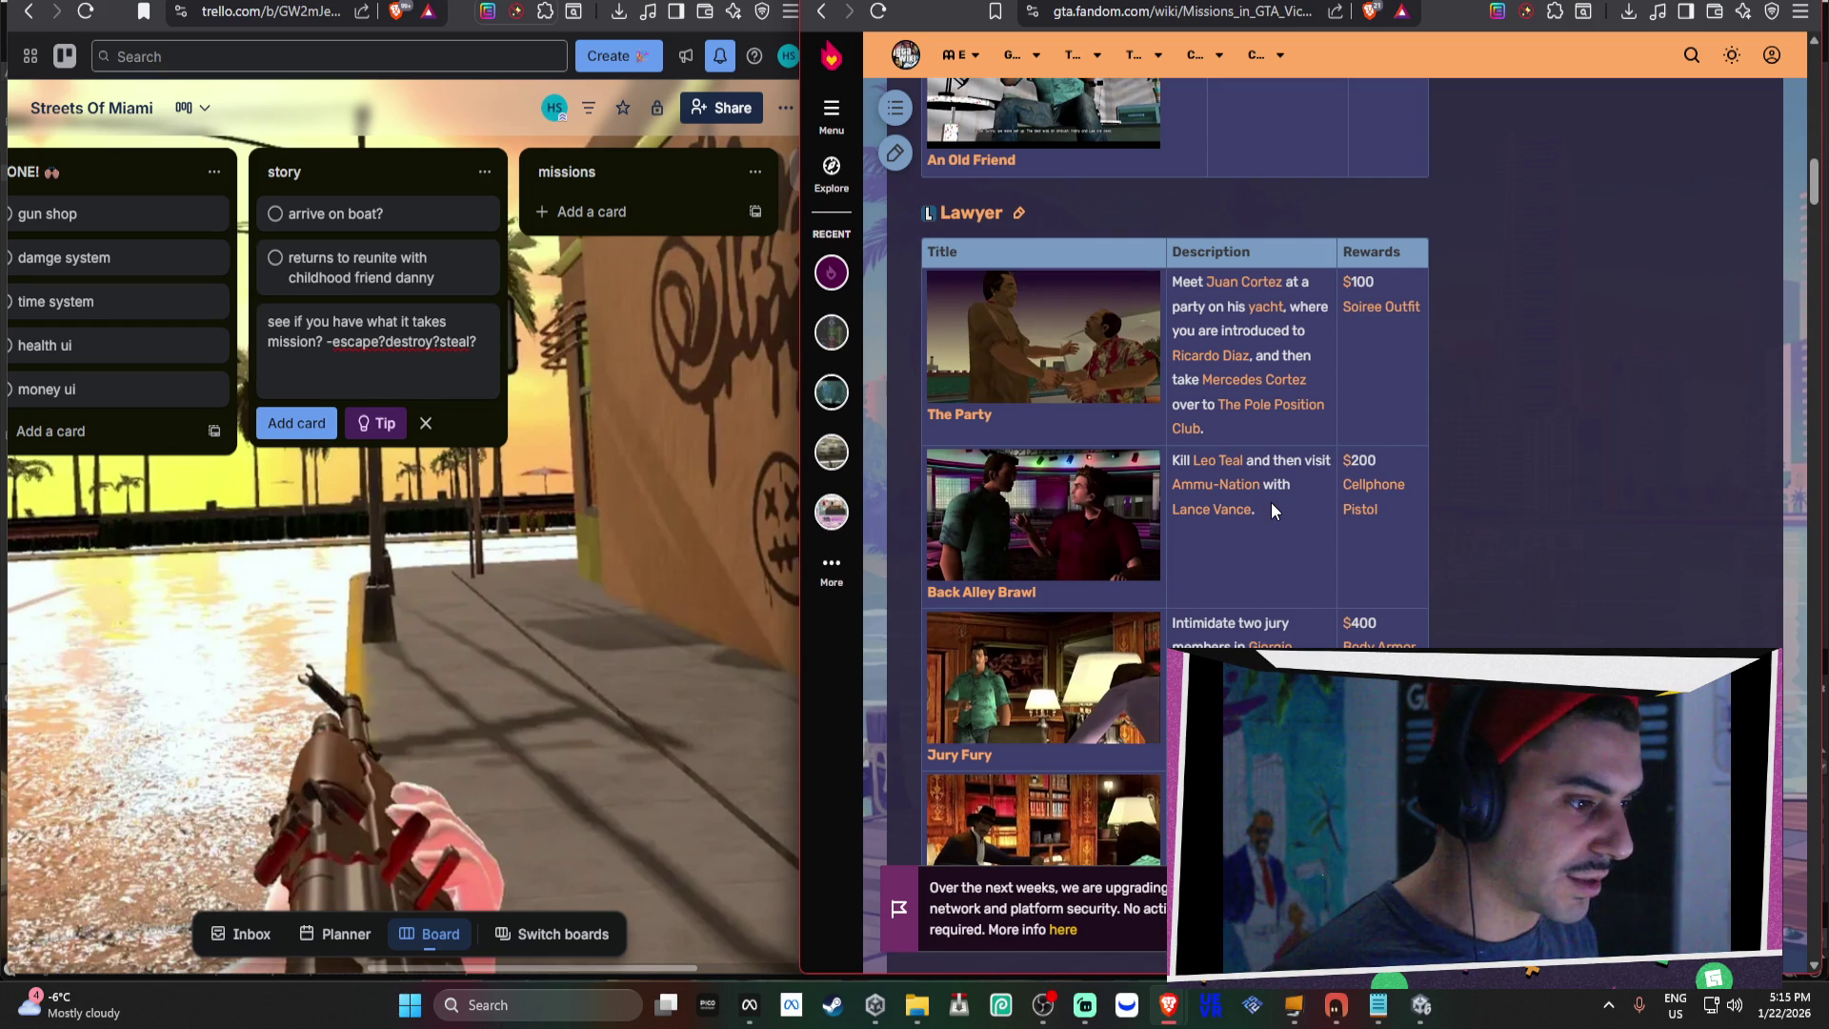
pyautogui.scroll(-1, 1271, 501)
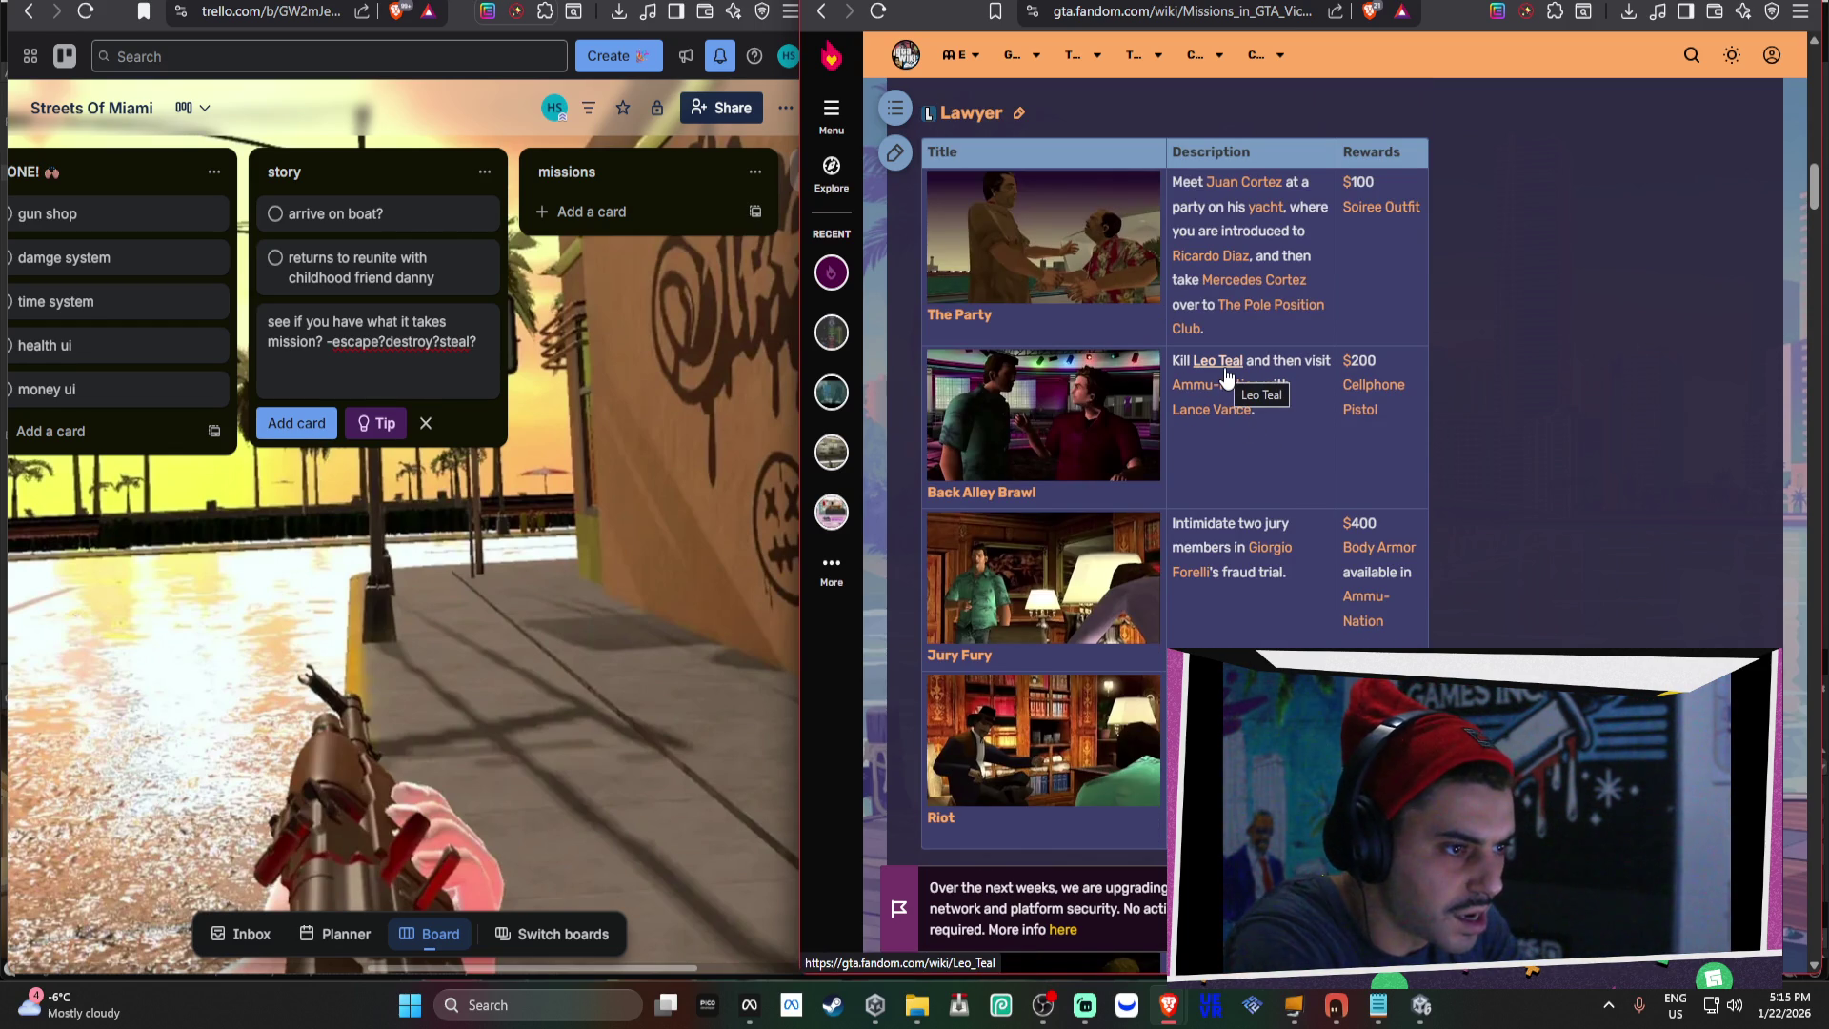
pyautogui.hotkey('ctrl', 't')
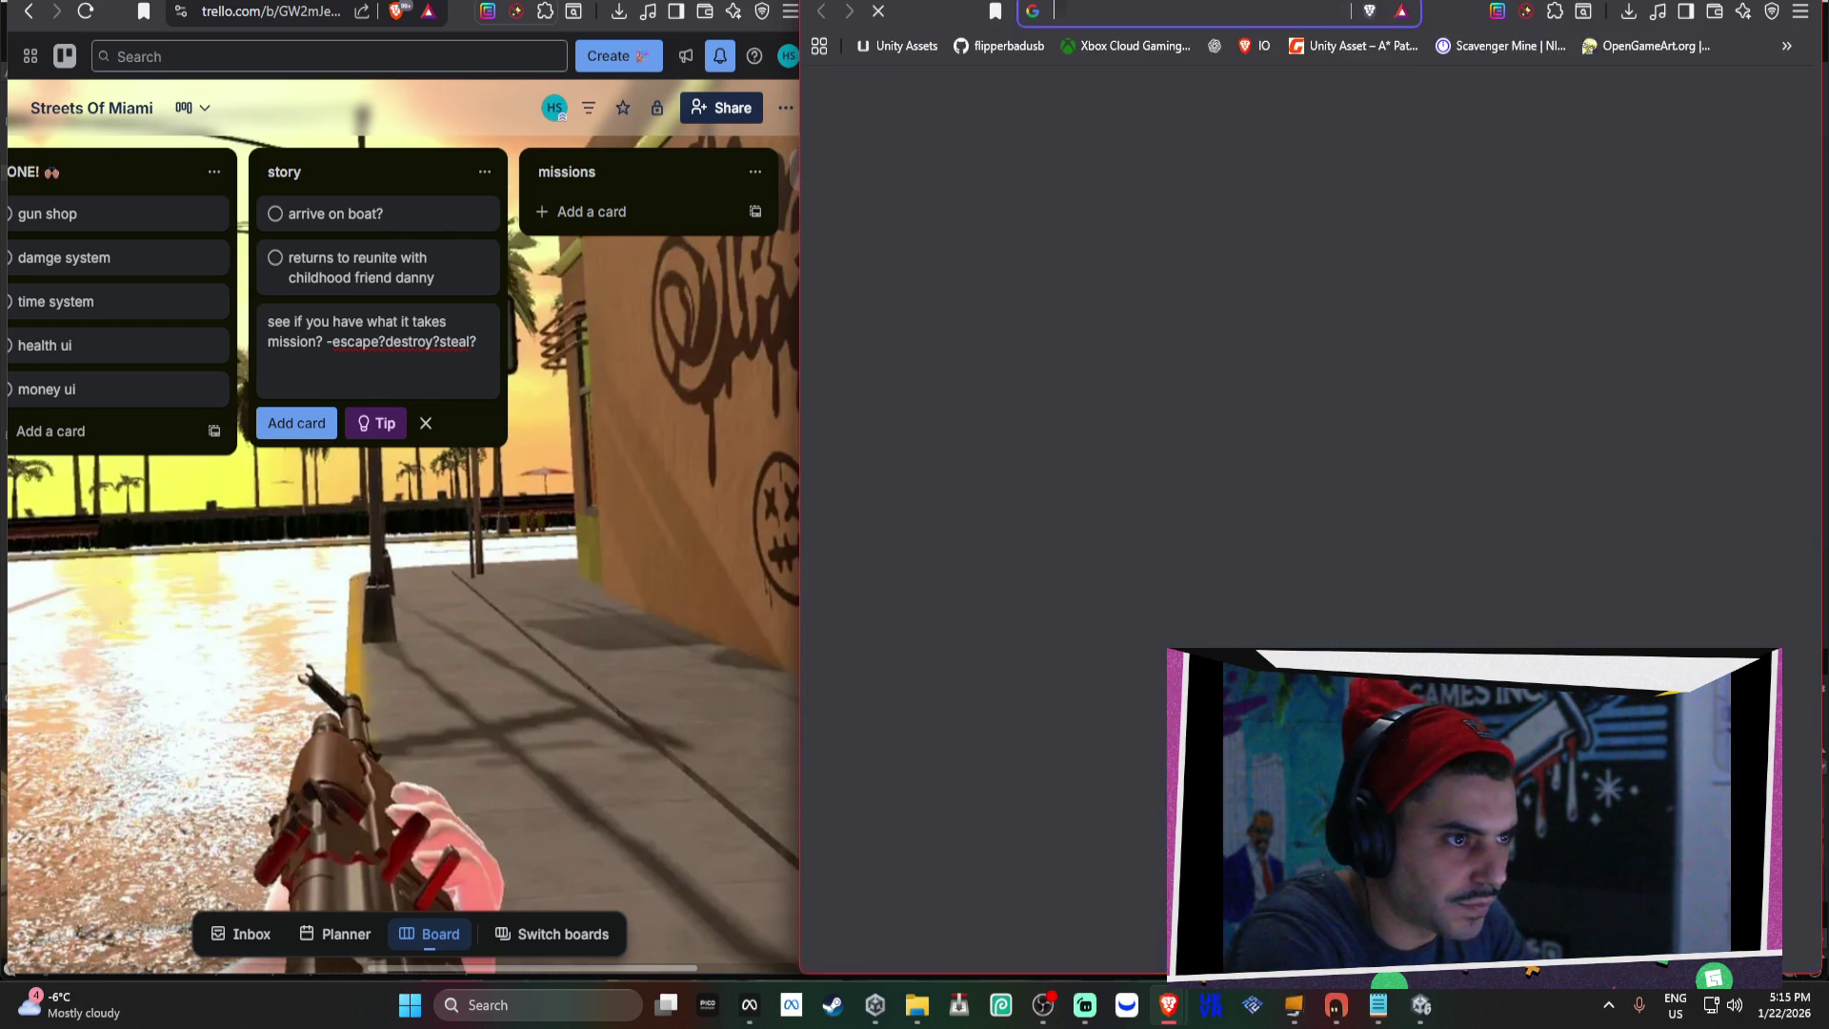
# Search YouTube for 'gta vice city missions' and open the Missions Walkthrough playlist.
pyautogui.write('youtube.com')
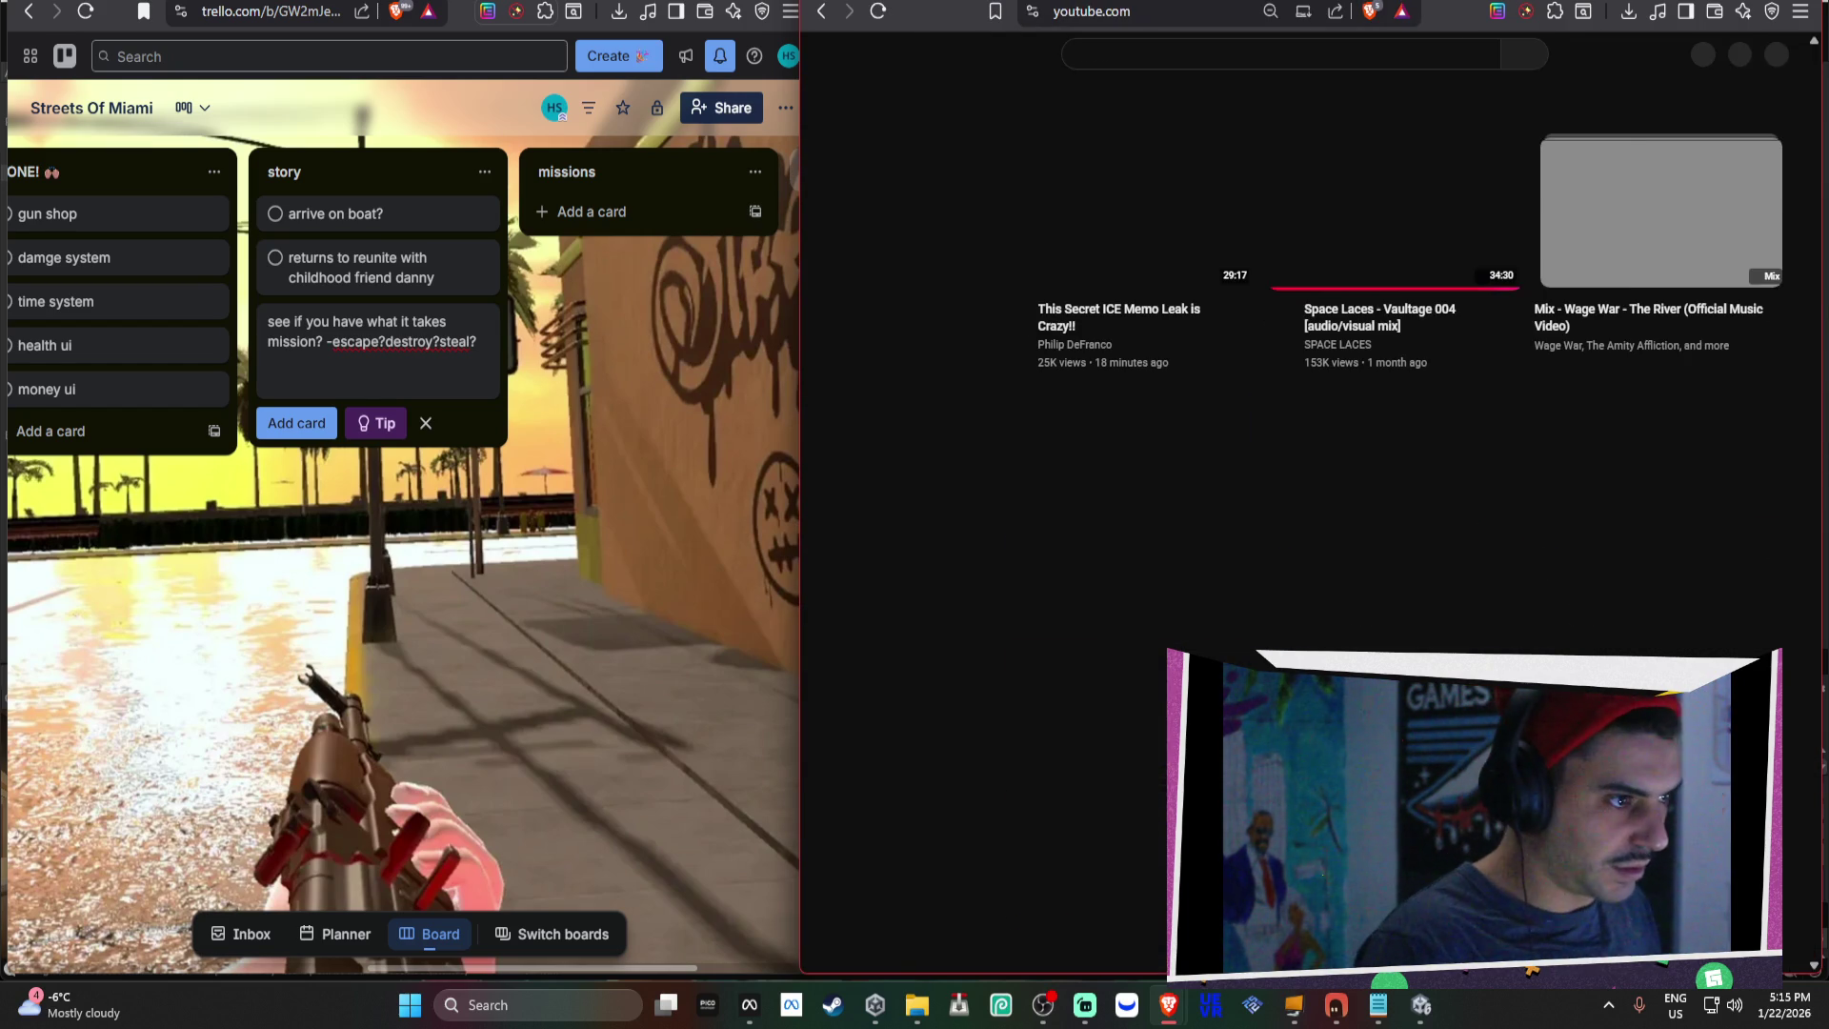
pyautogui.click(1133, 53)
pyautogui.write('gta ')
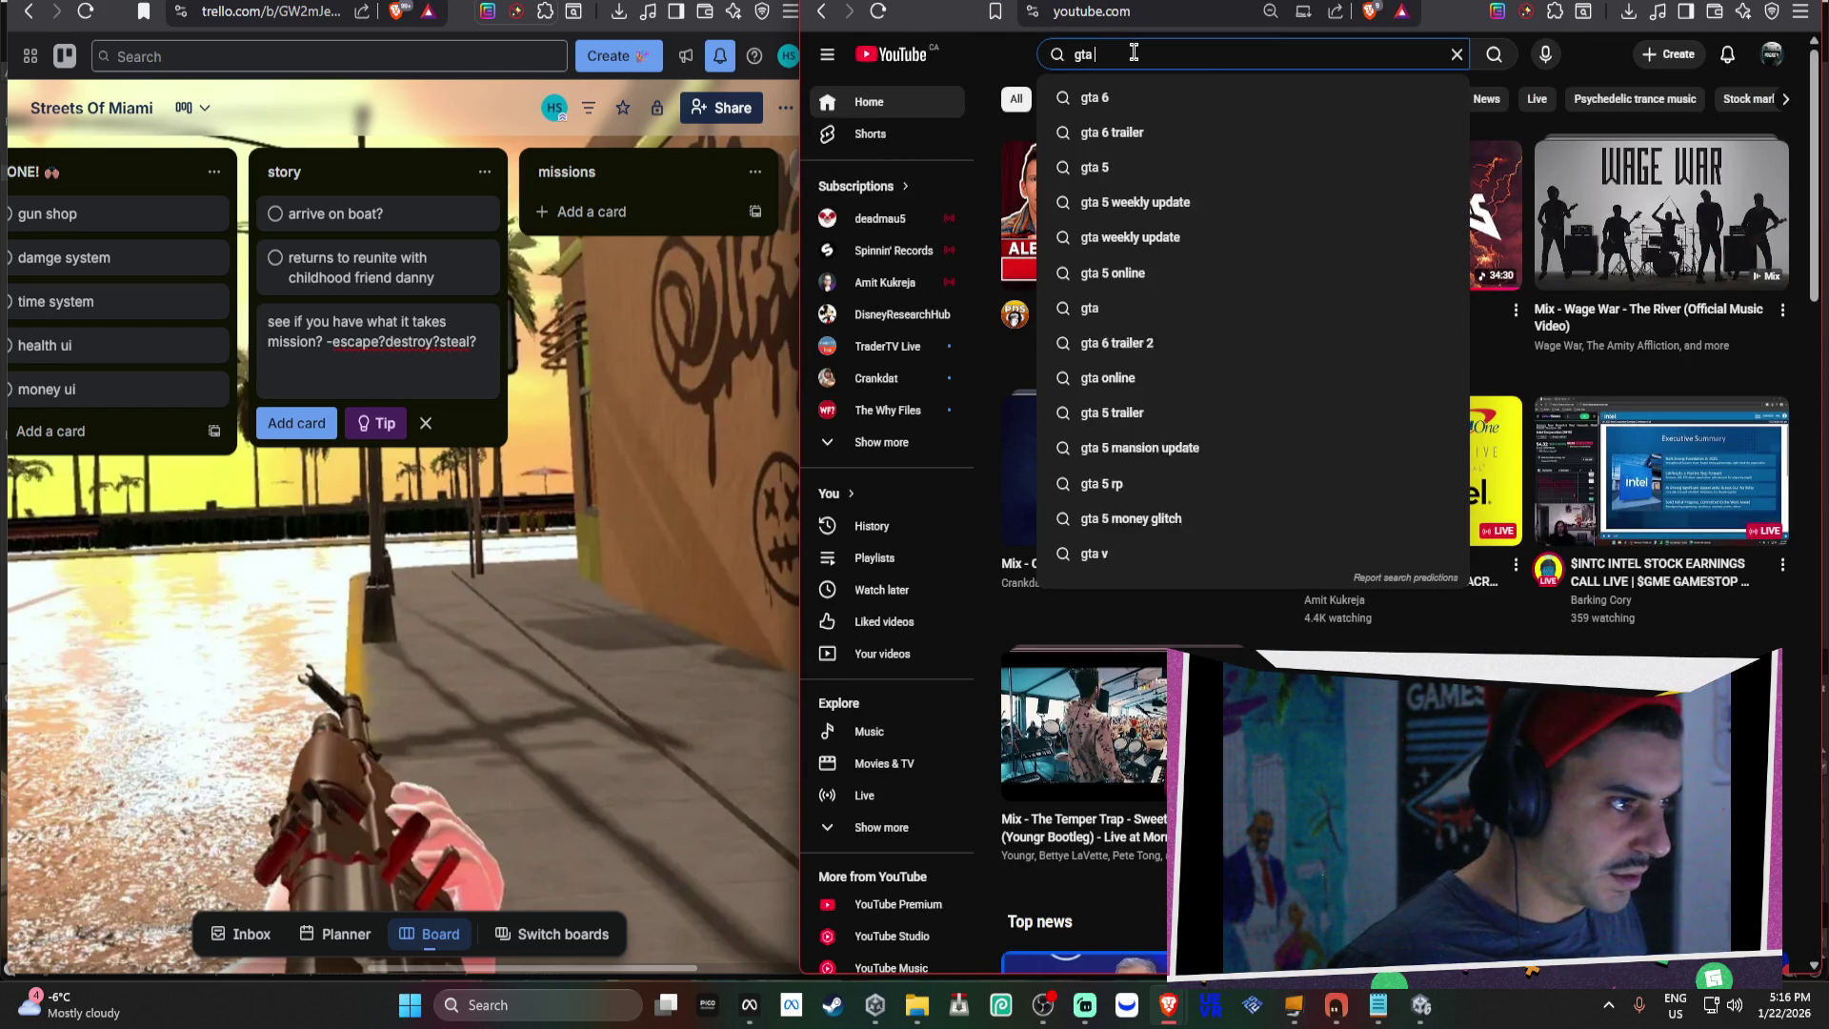
pyautogui.write('cive ci')
pyautogui.press('BackSpace')
pyautogui.press('BackSpace')
pyautogui.press('BackSpace')
pyautogui.write('vice city missions')
pyautogui.press('Return')
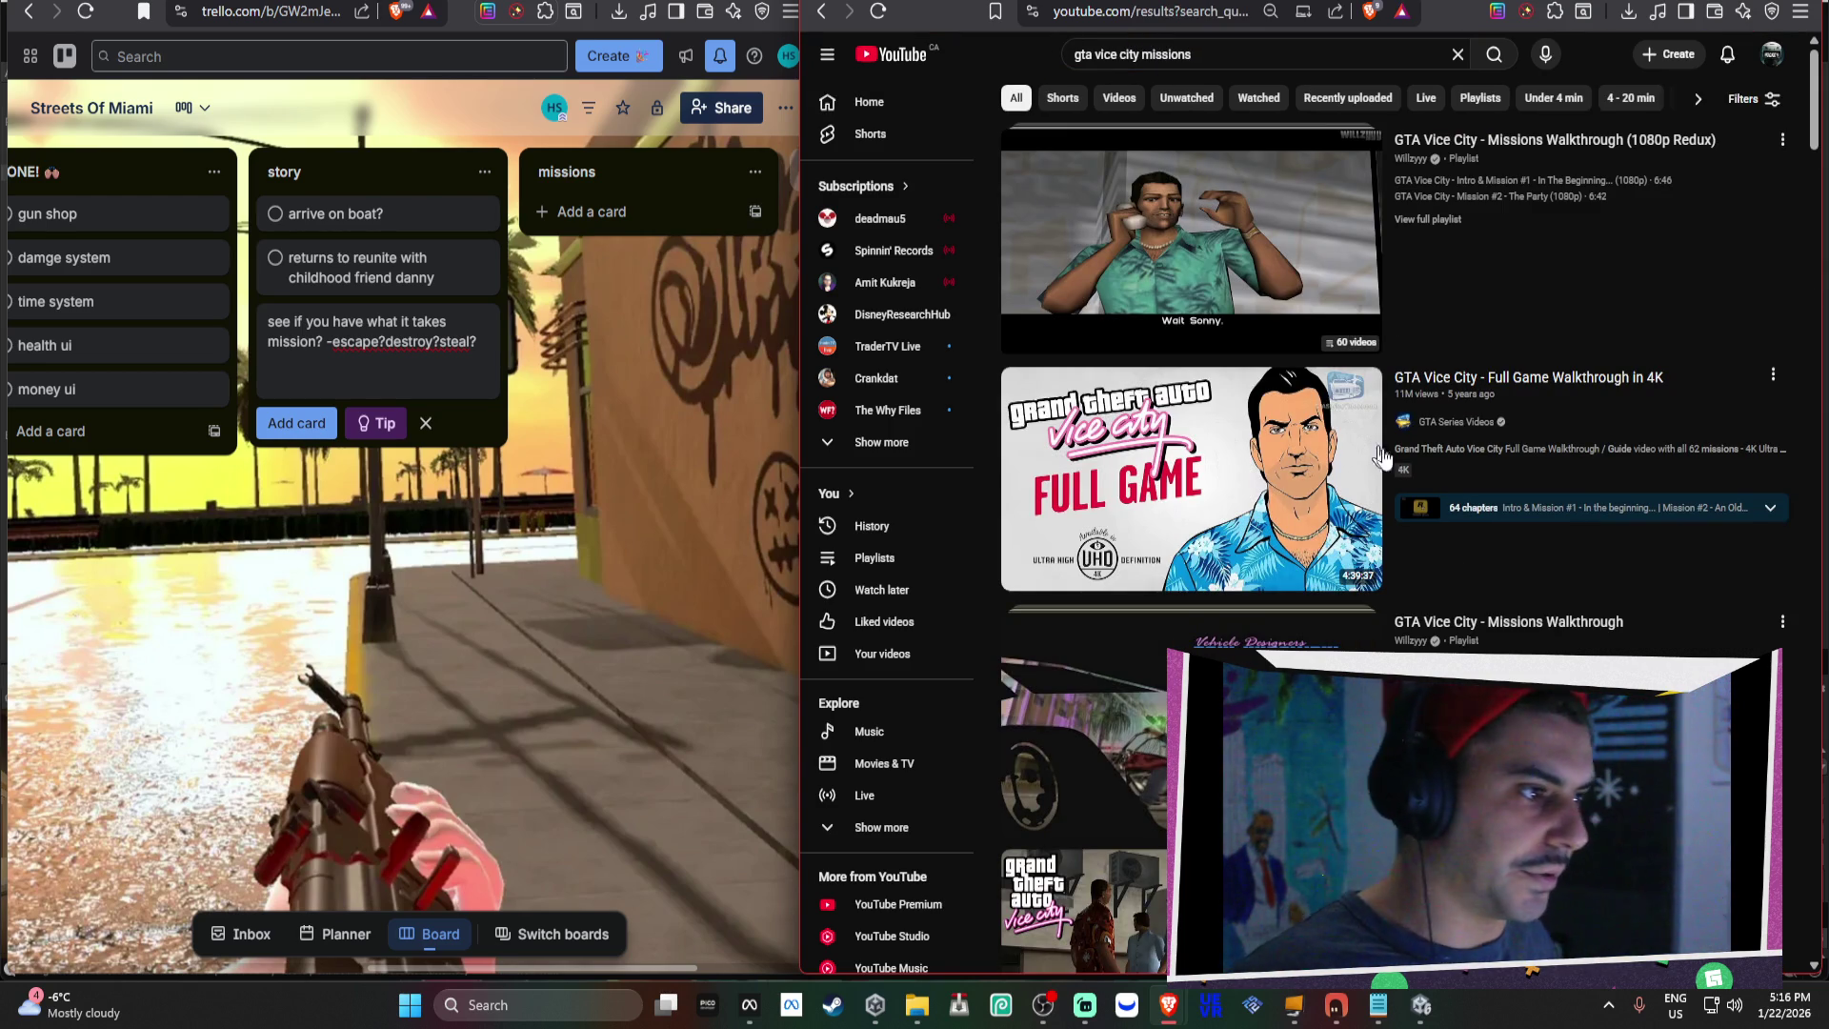
pyautogui.click(1299, 249)
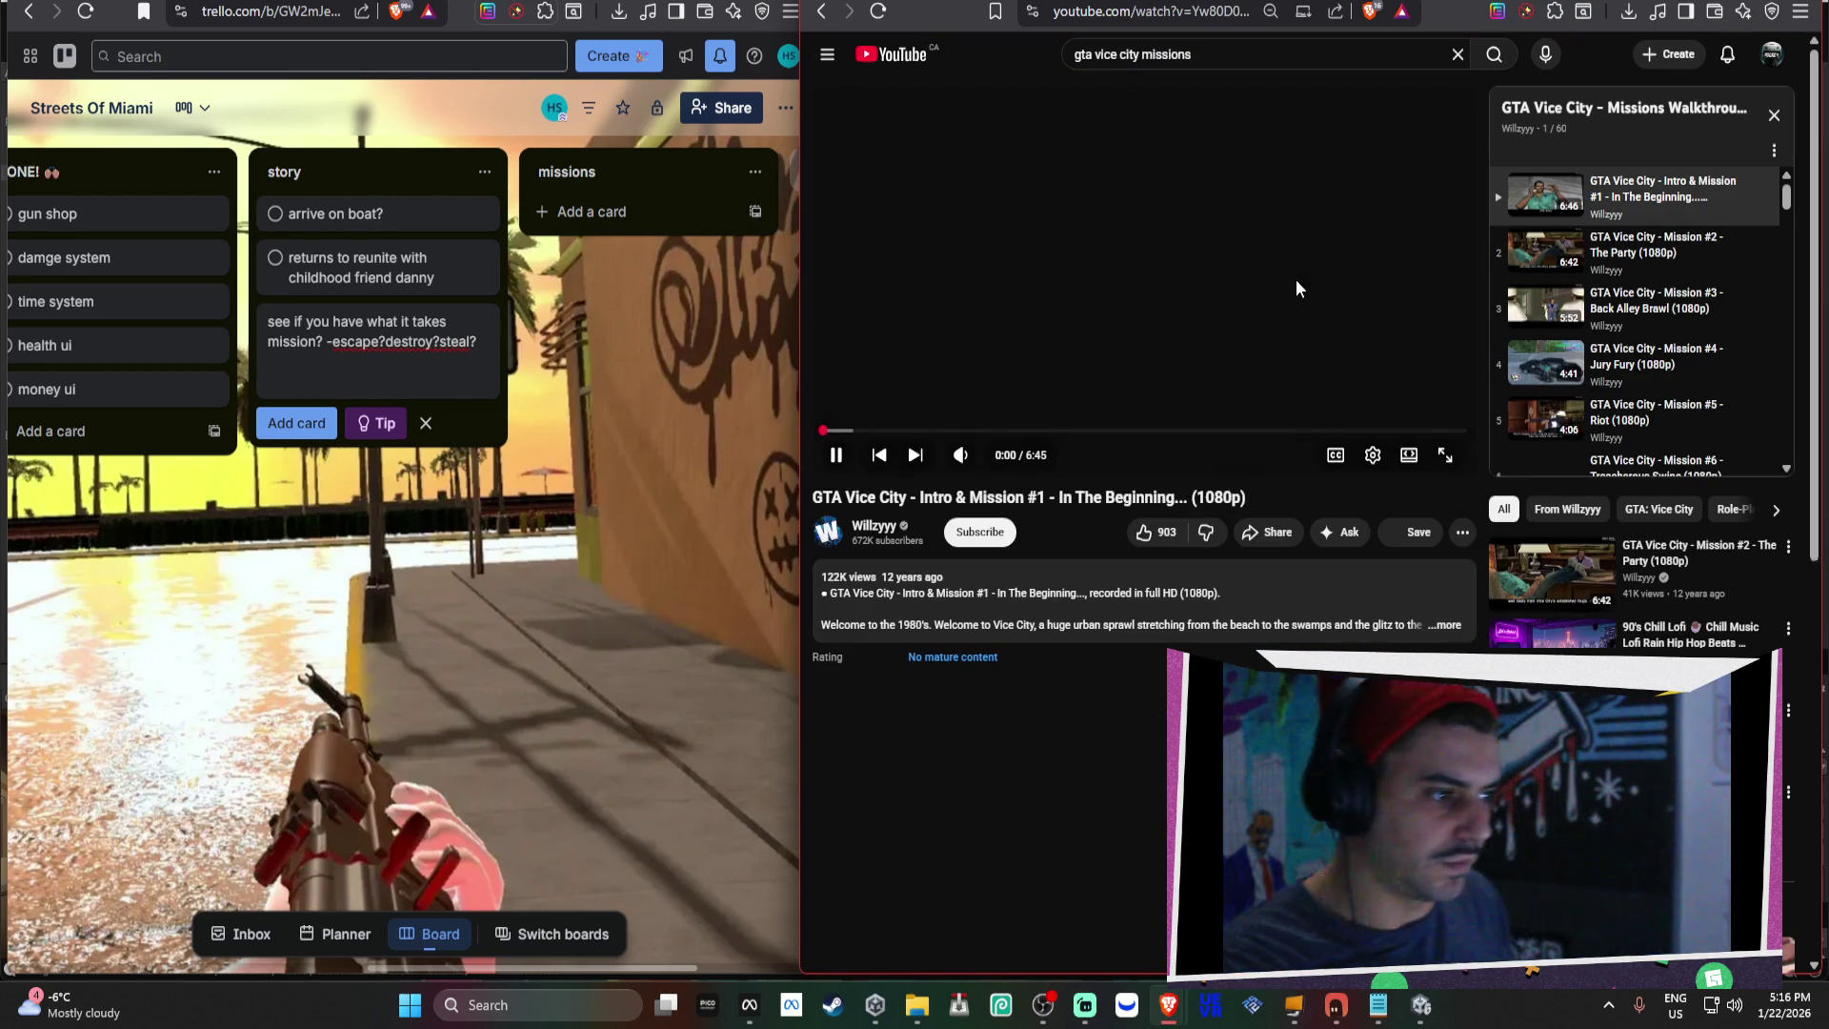
# Pause the In The Beginning mission video and go back to the Bear Grillz mix track.
pyautogui.click(1294, 278)
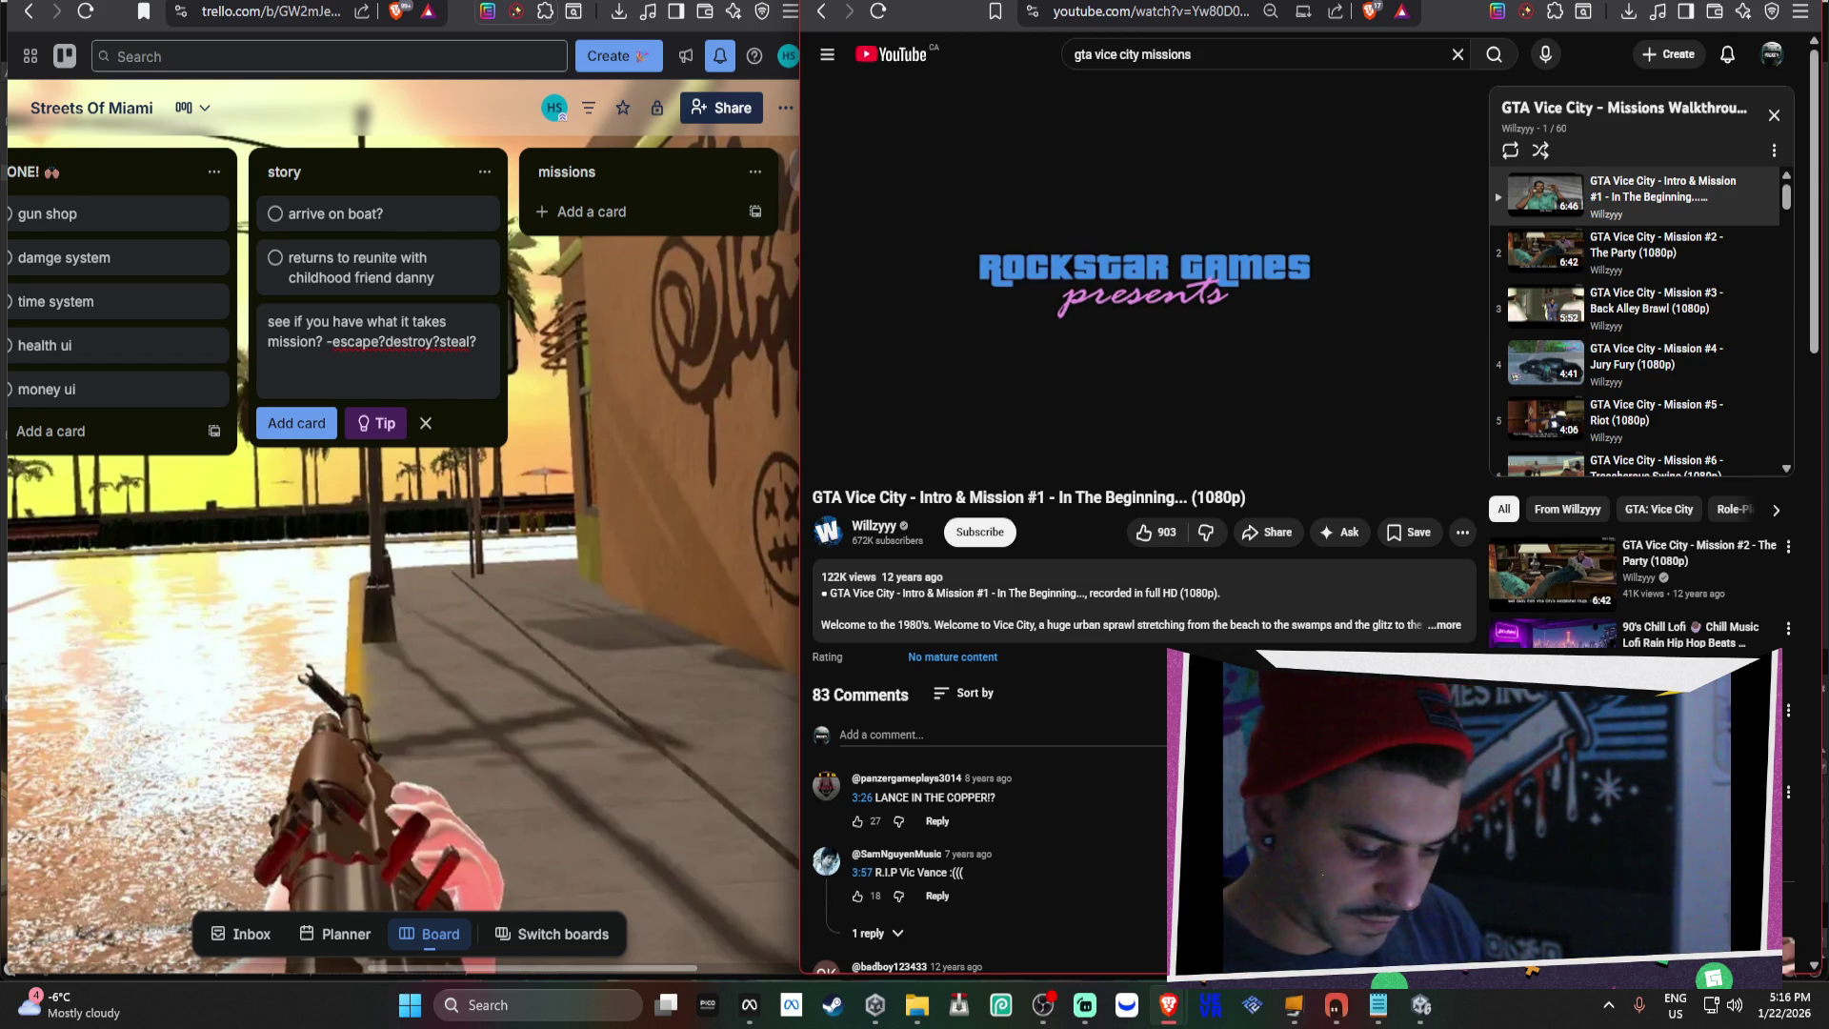
pyautogui.moveTo(1314, 278)
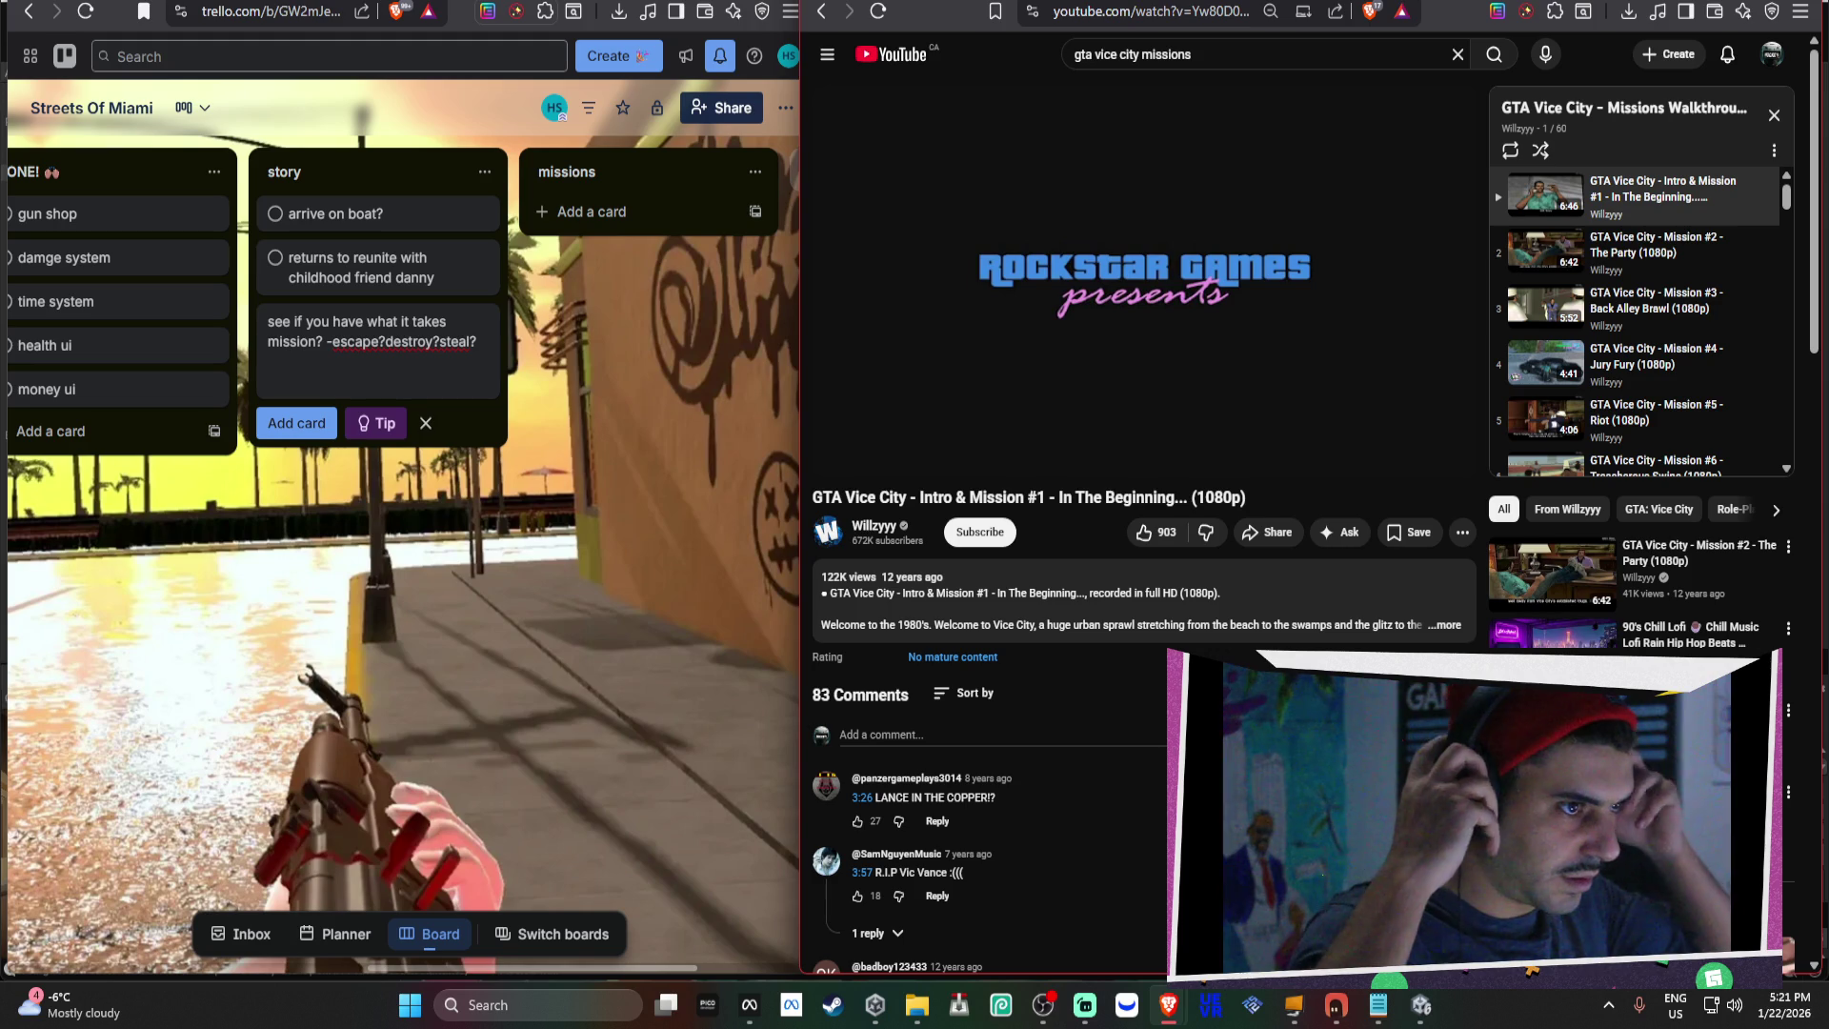
pyautogui.hotkey('alt', 'Left')
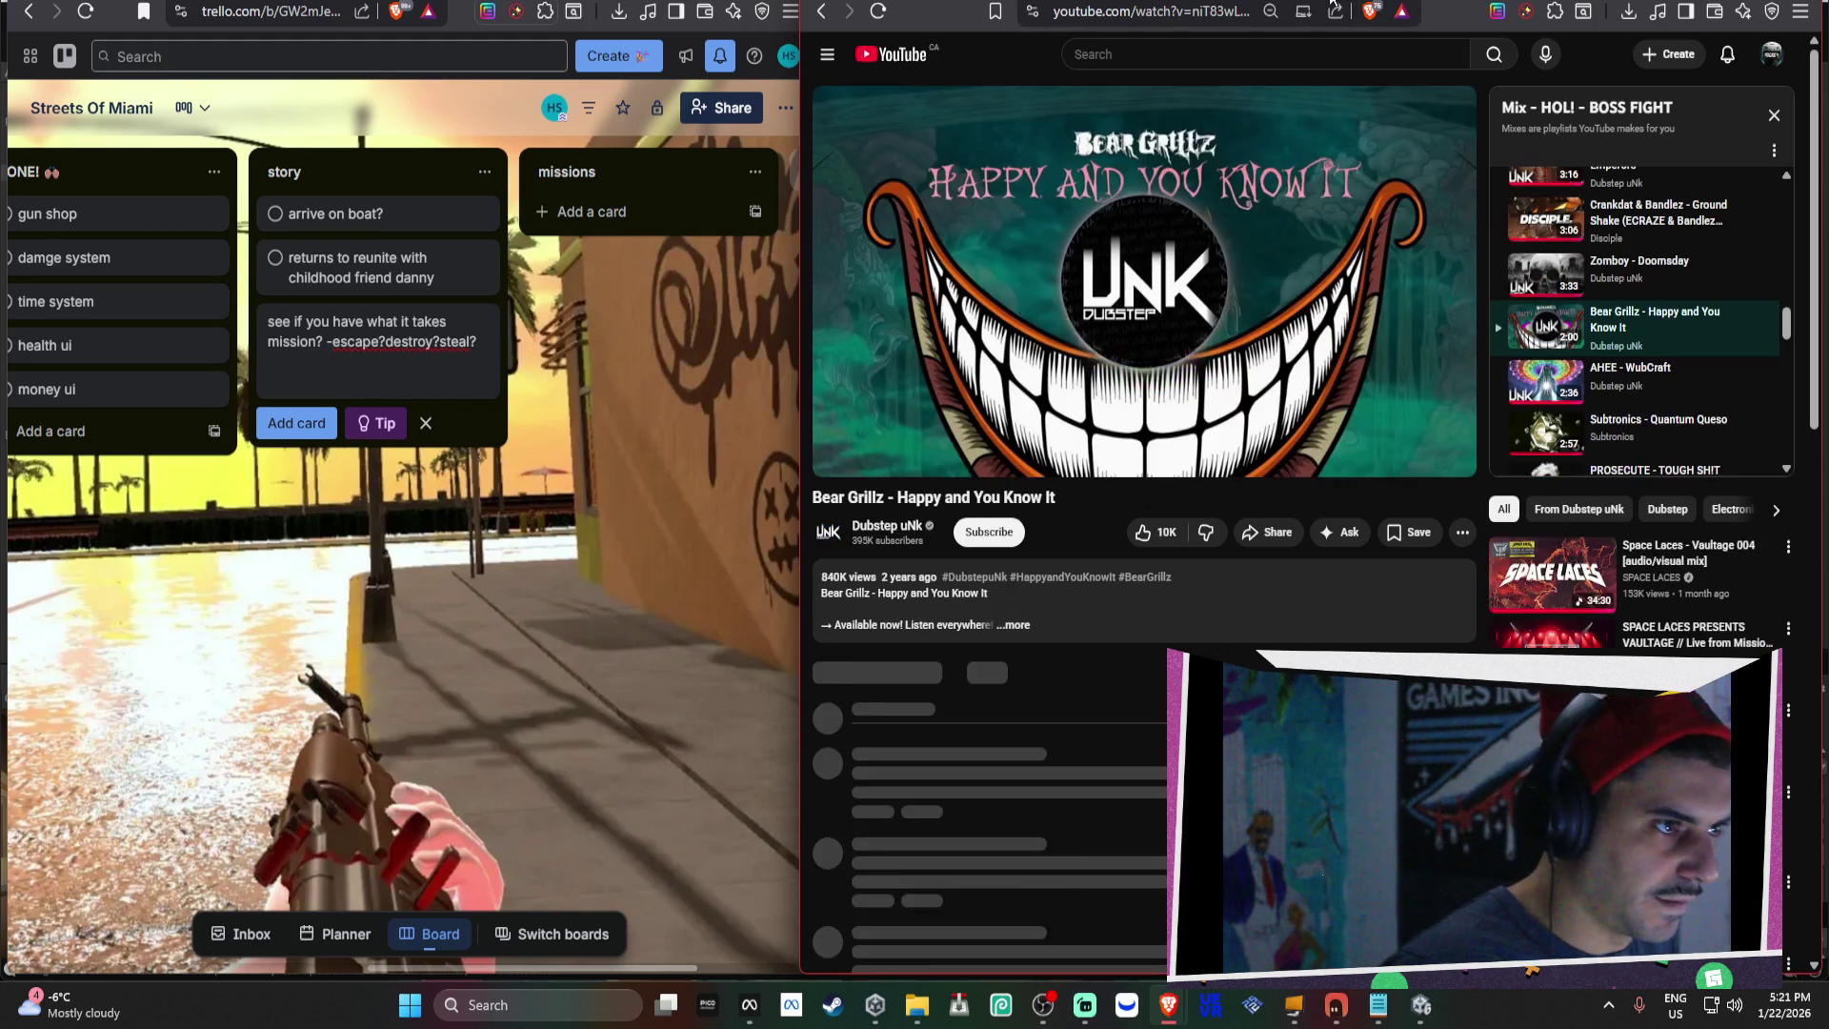
# Dislike the Bear Grillz track, resume the Space Laces Vaultage 004 mix, then switch to Mixamo.
pyautogui.click(1206, 533)
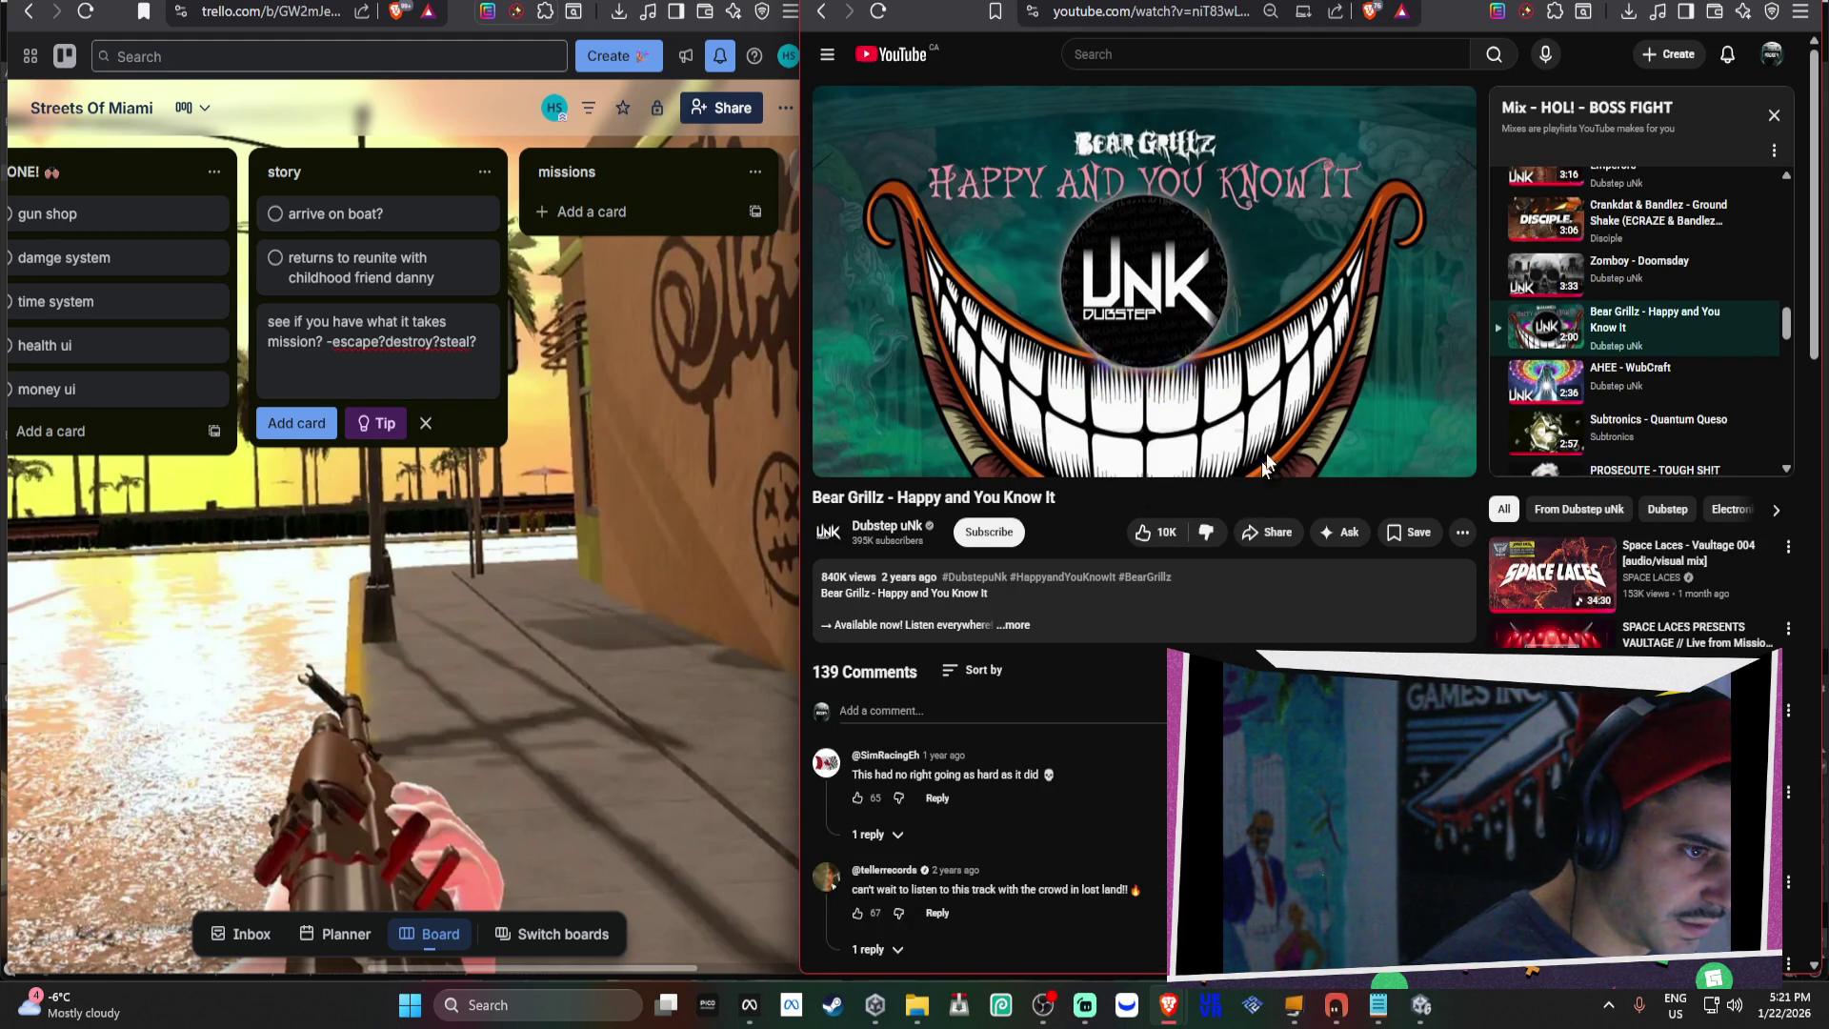
pyautogui.click(1673, 587)
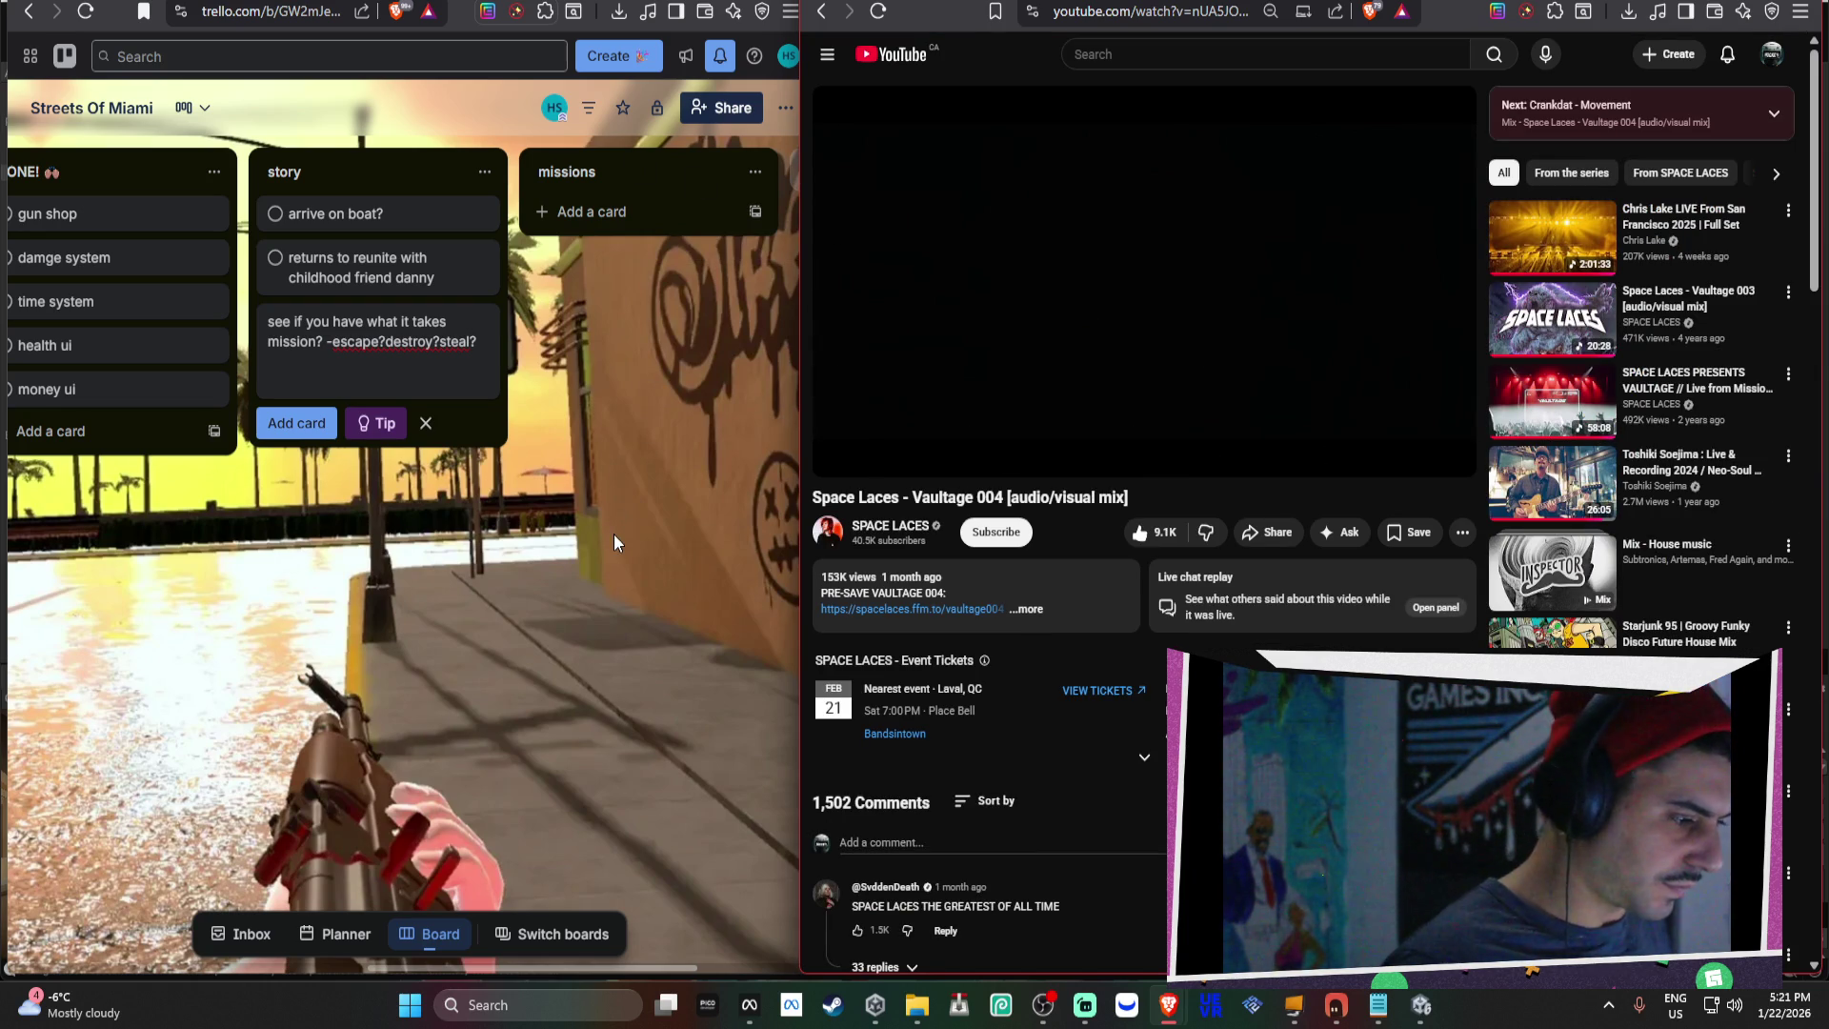
pyautogui.click(962, 164)
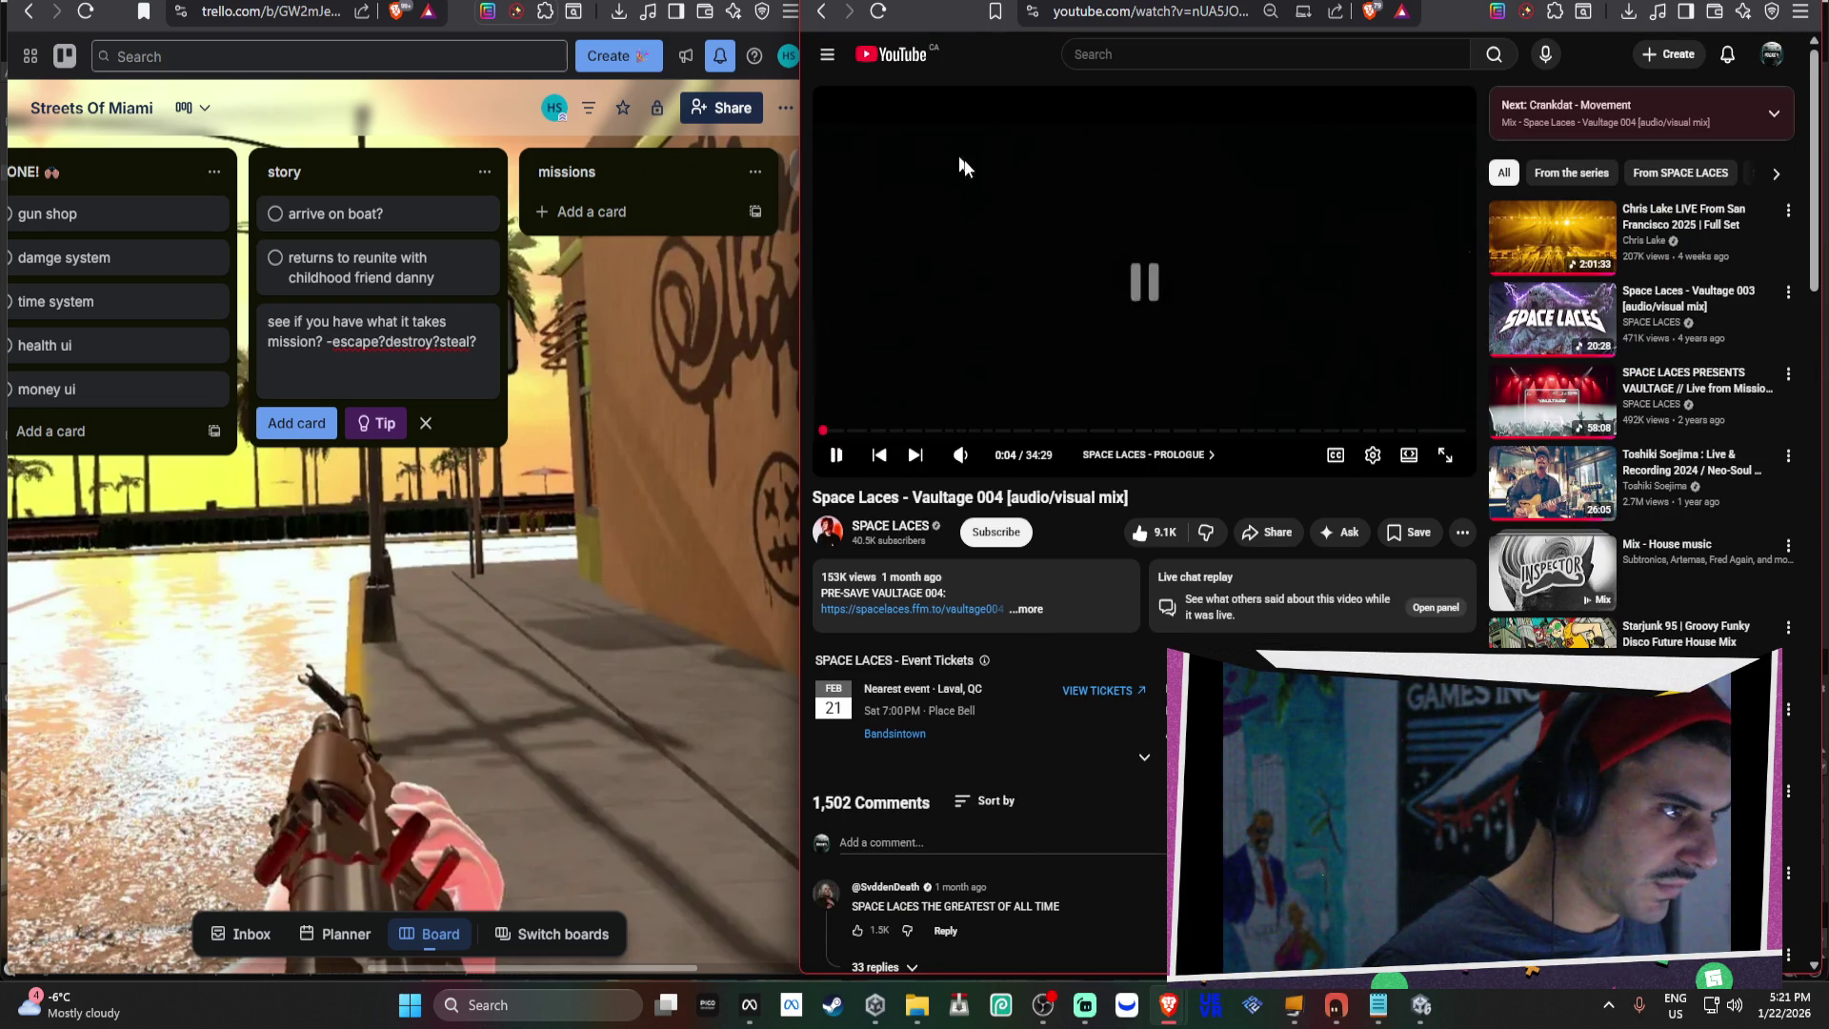
pyautogui.click(1140, 186)
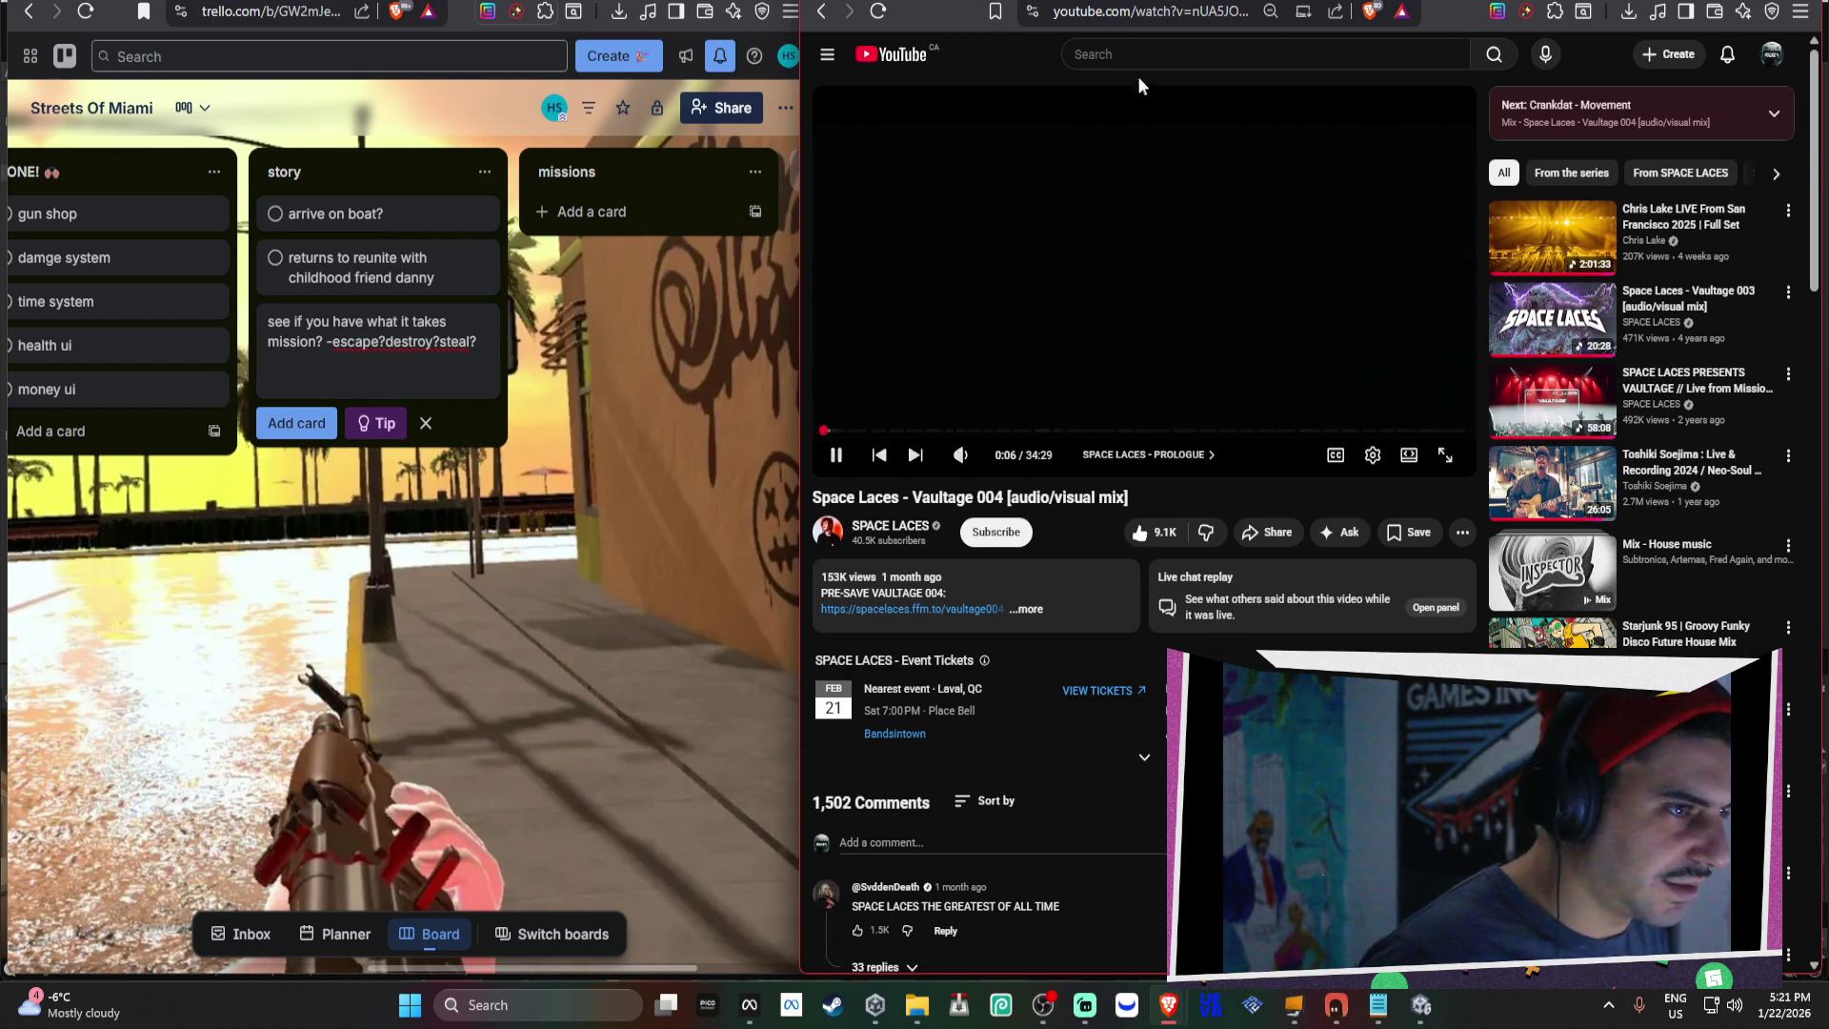
pyautogui.hotkey('ctrl', 'Tab')
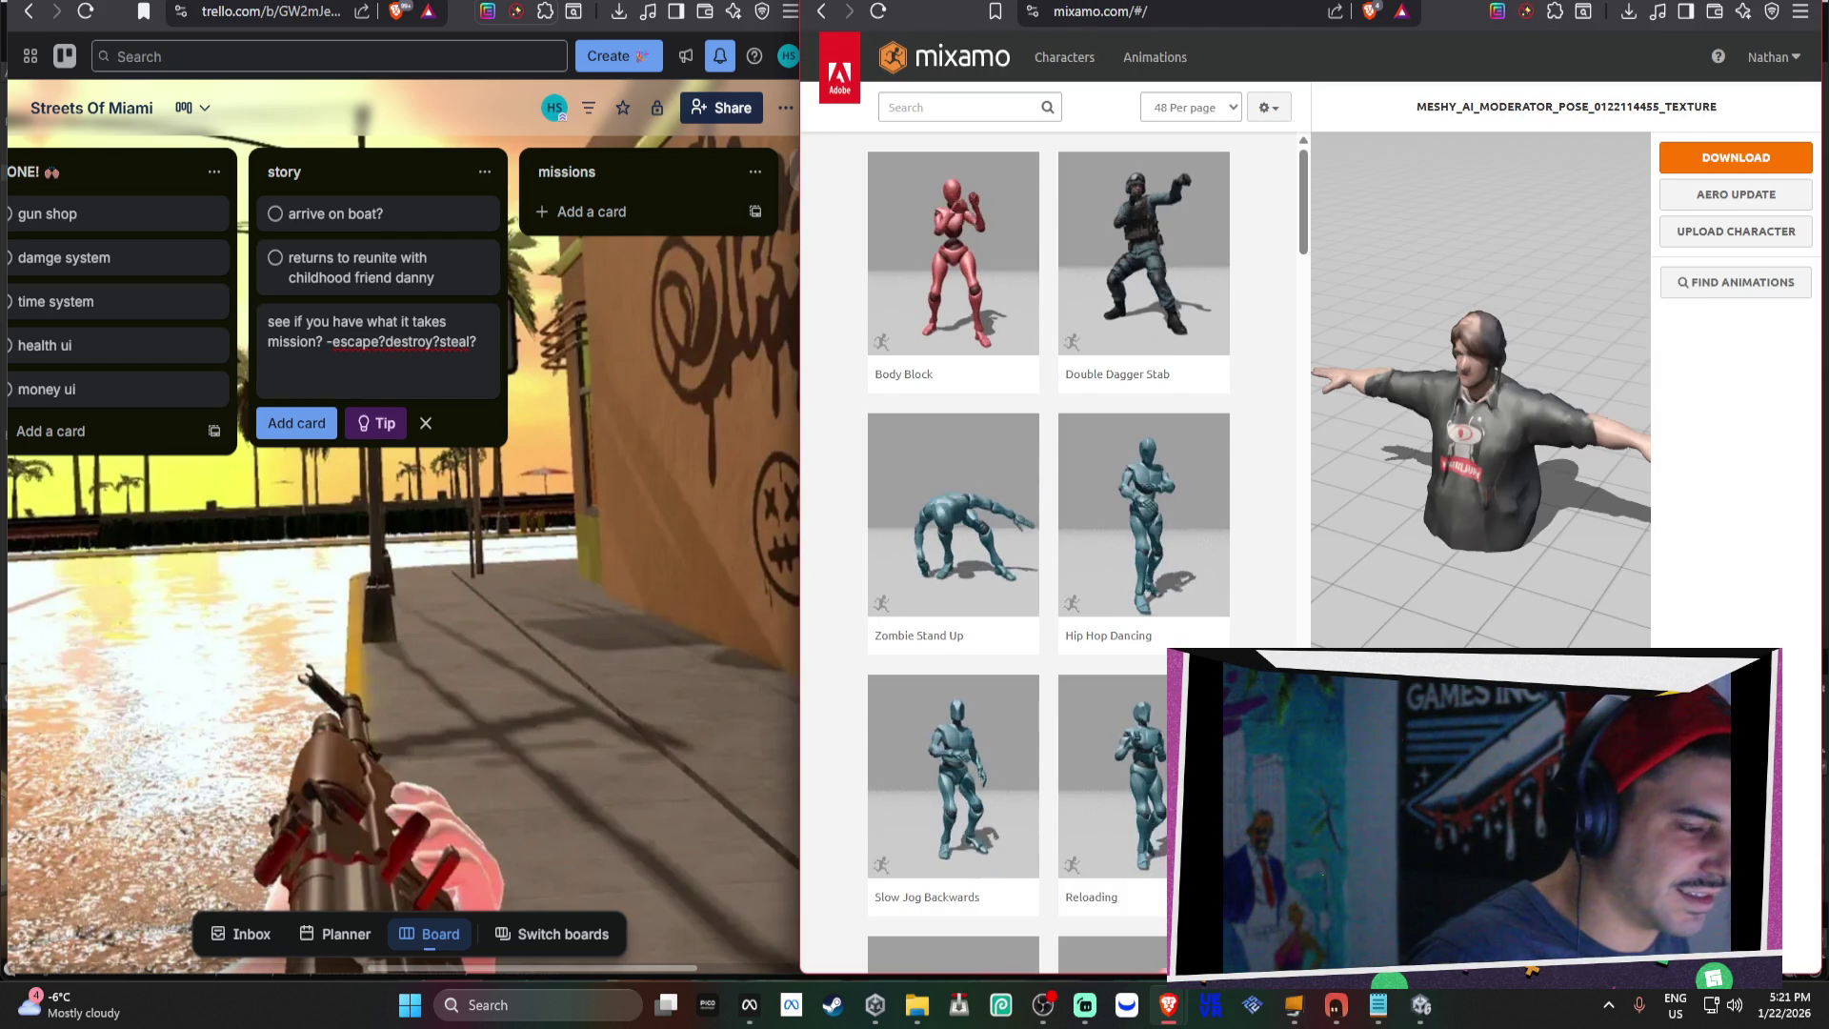
# Restore the Unity editor from the taskbar, minimizing and restoring it, then raise Task Manager.
pyautogui.click(1423, 1005)
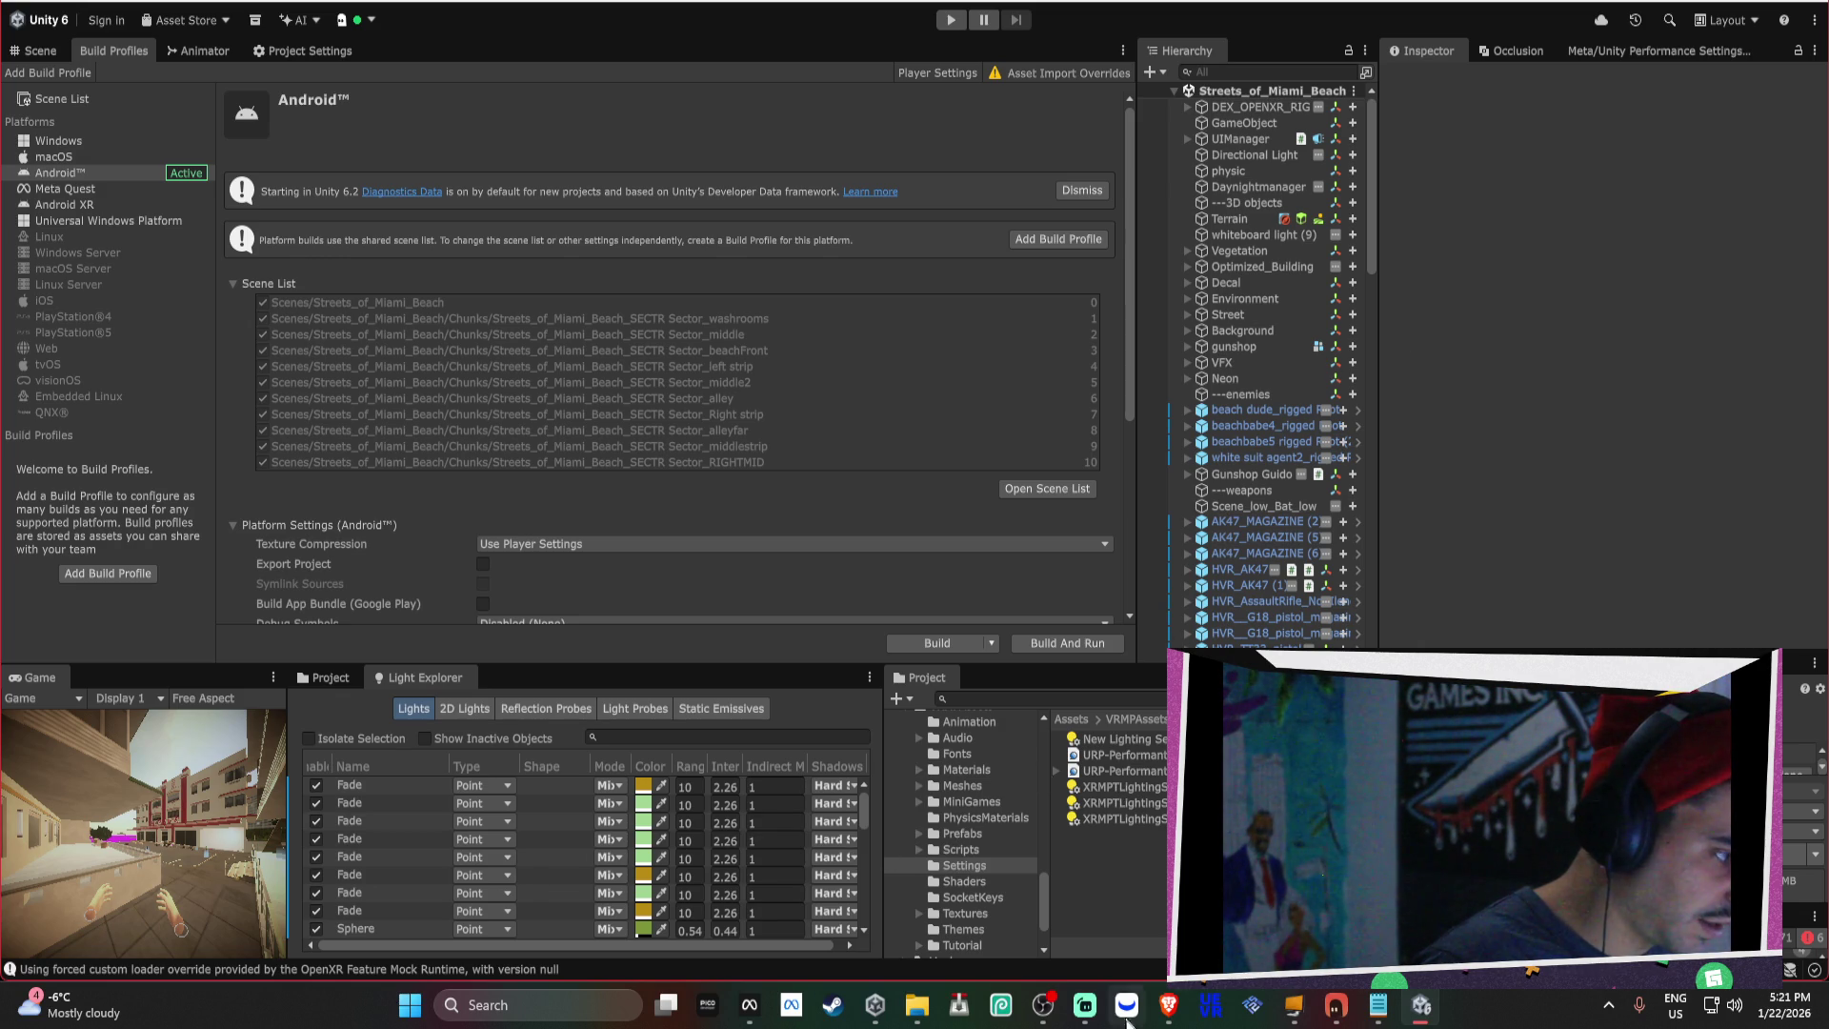
pyautogui.click(1421, 1008)
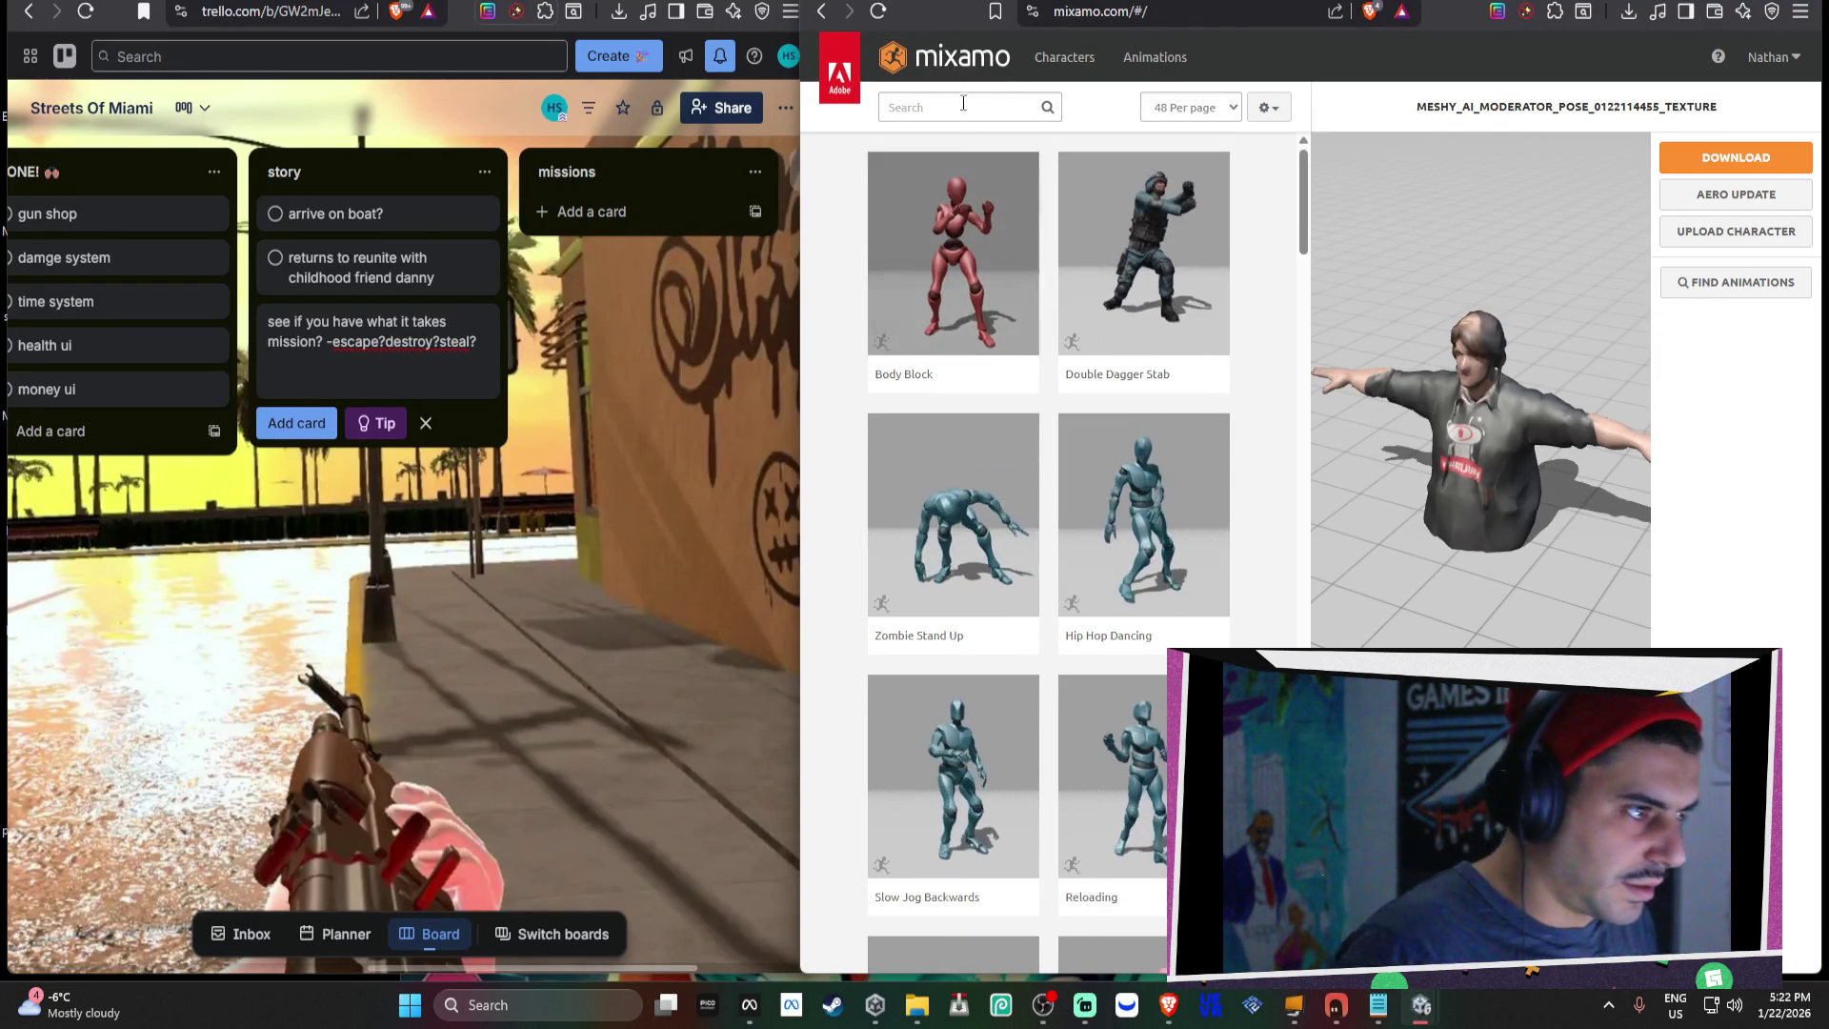
pyautogui.hotkey('alt', 'Tab')
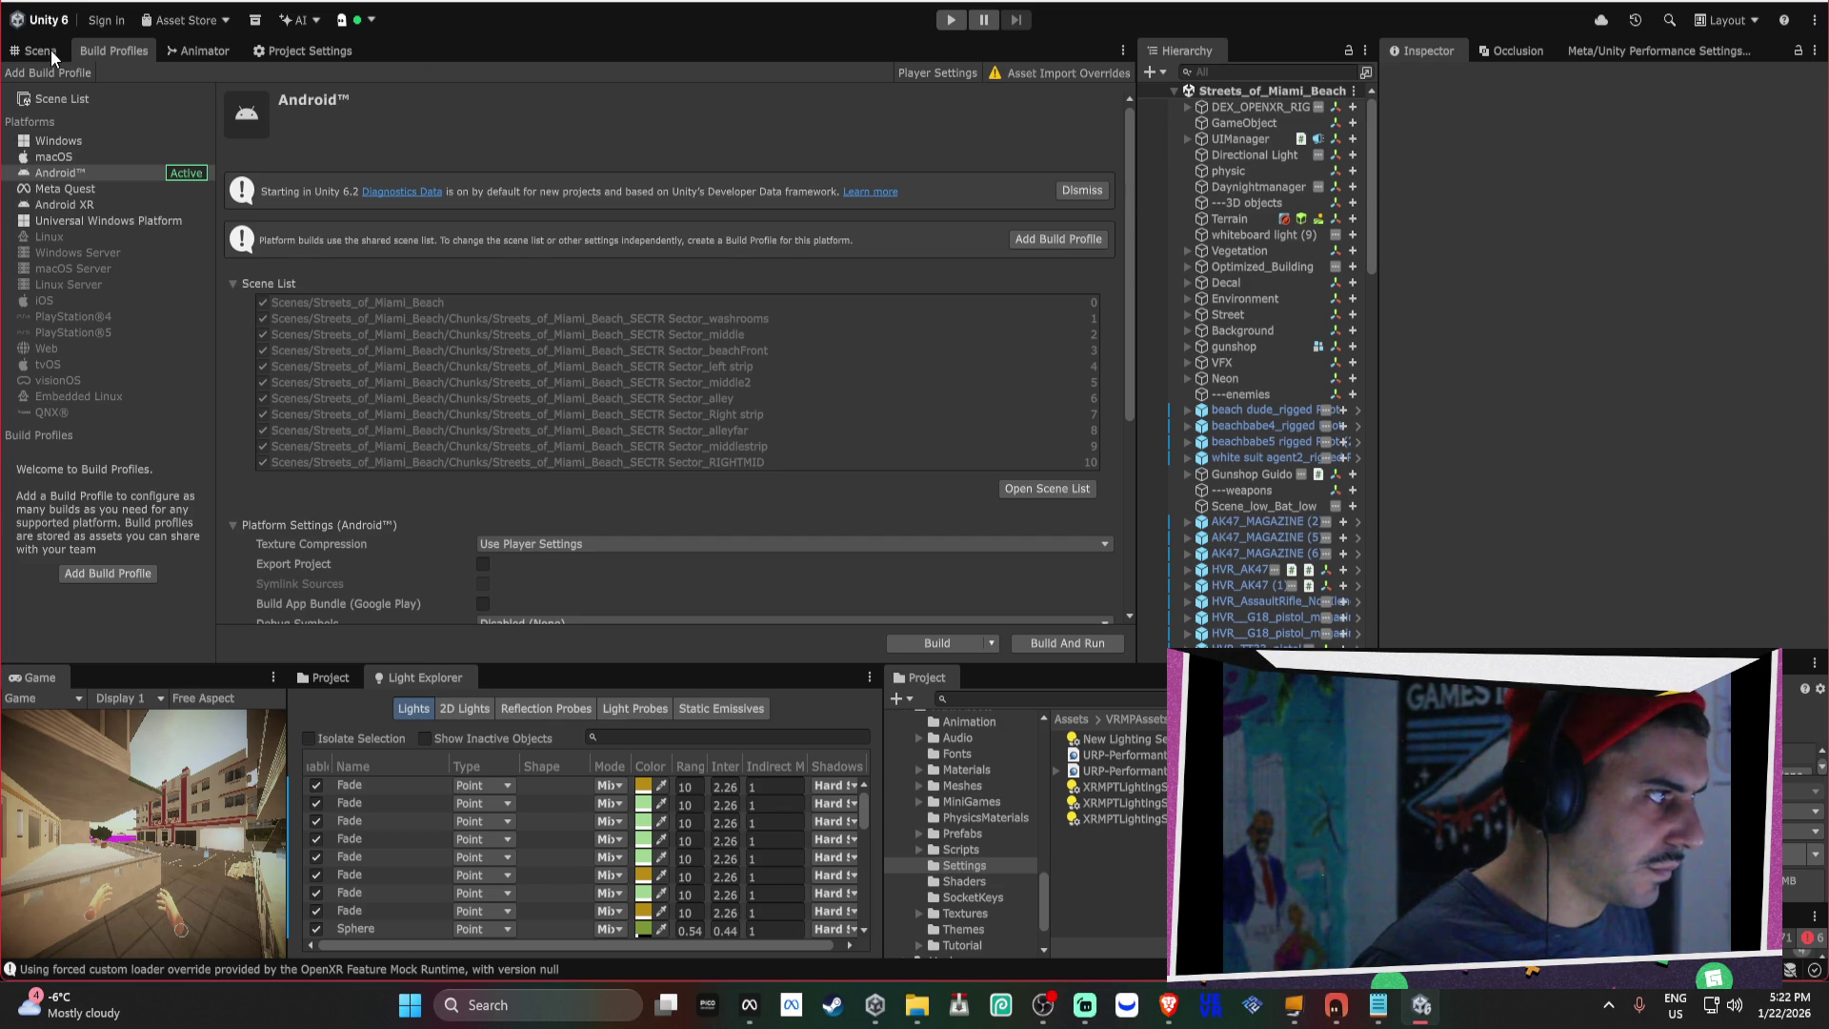
pyautogui.click(1426, 1010)
pyautogui.click(1426, 1010)
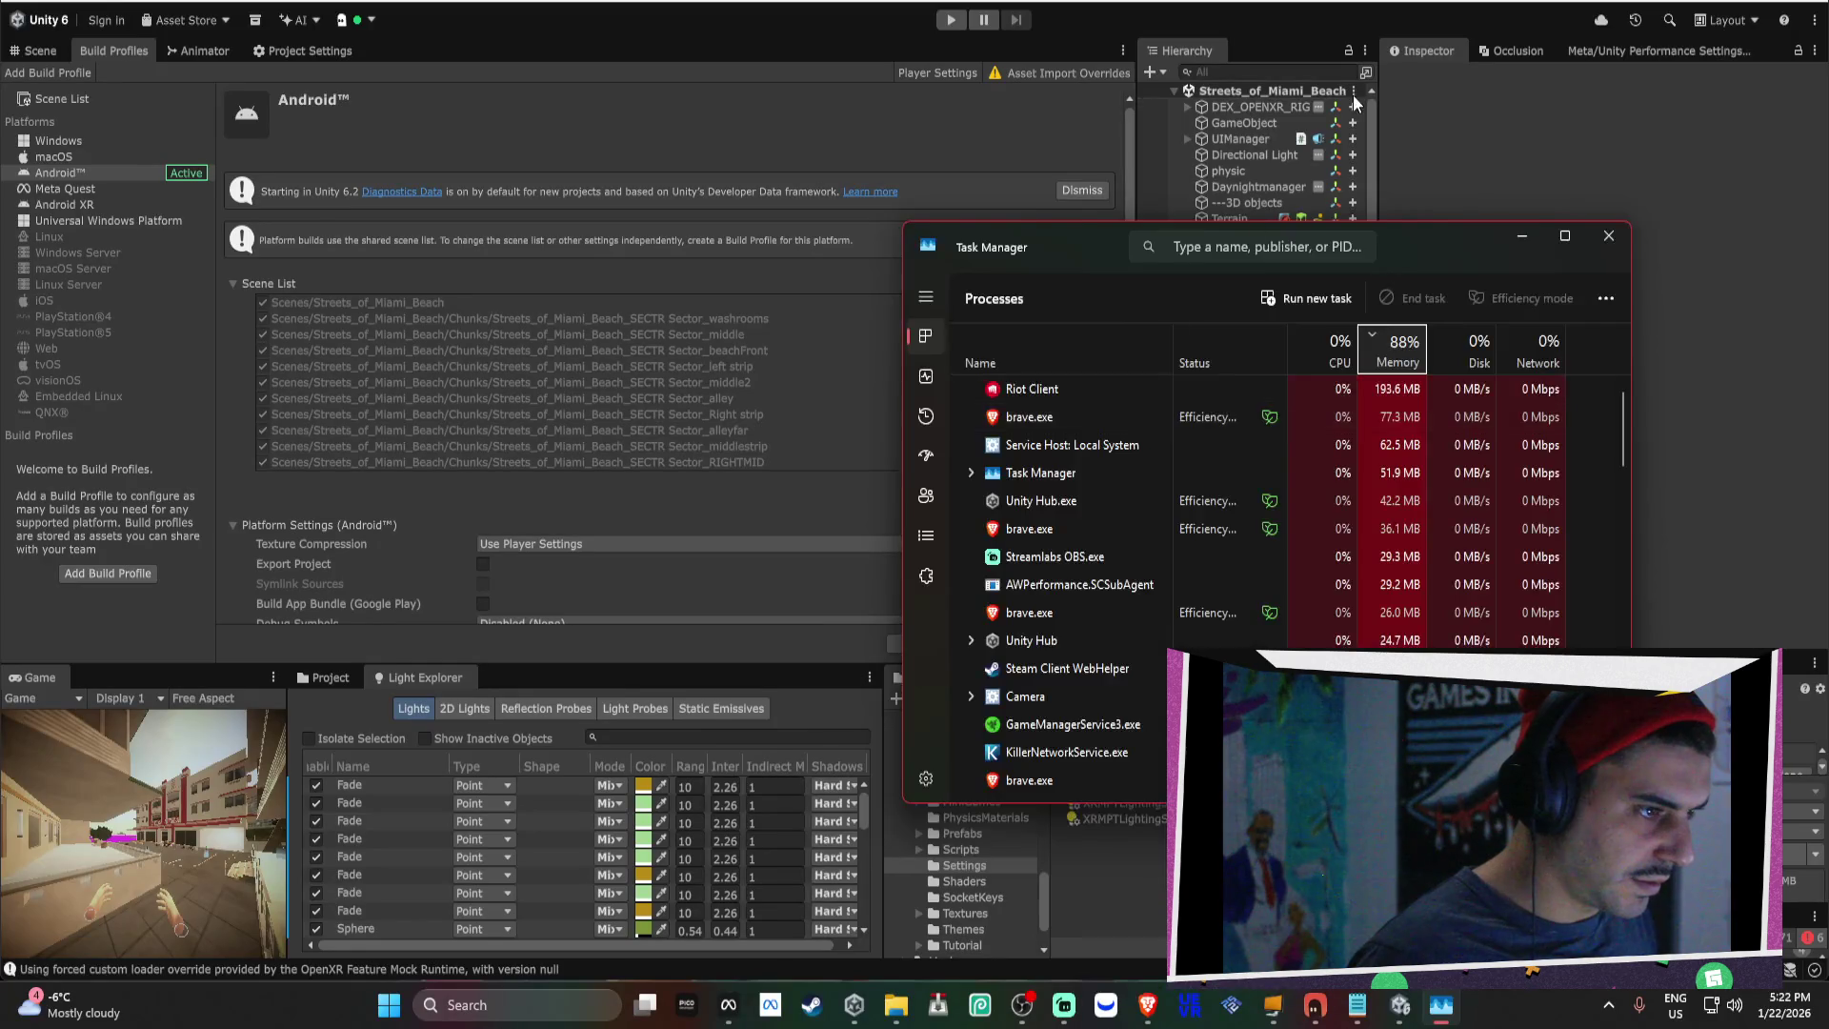
pyautogui.click(1352, 94)
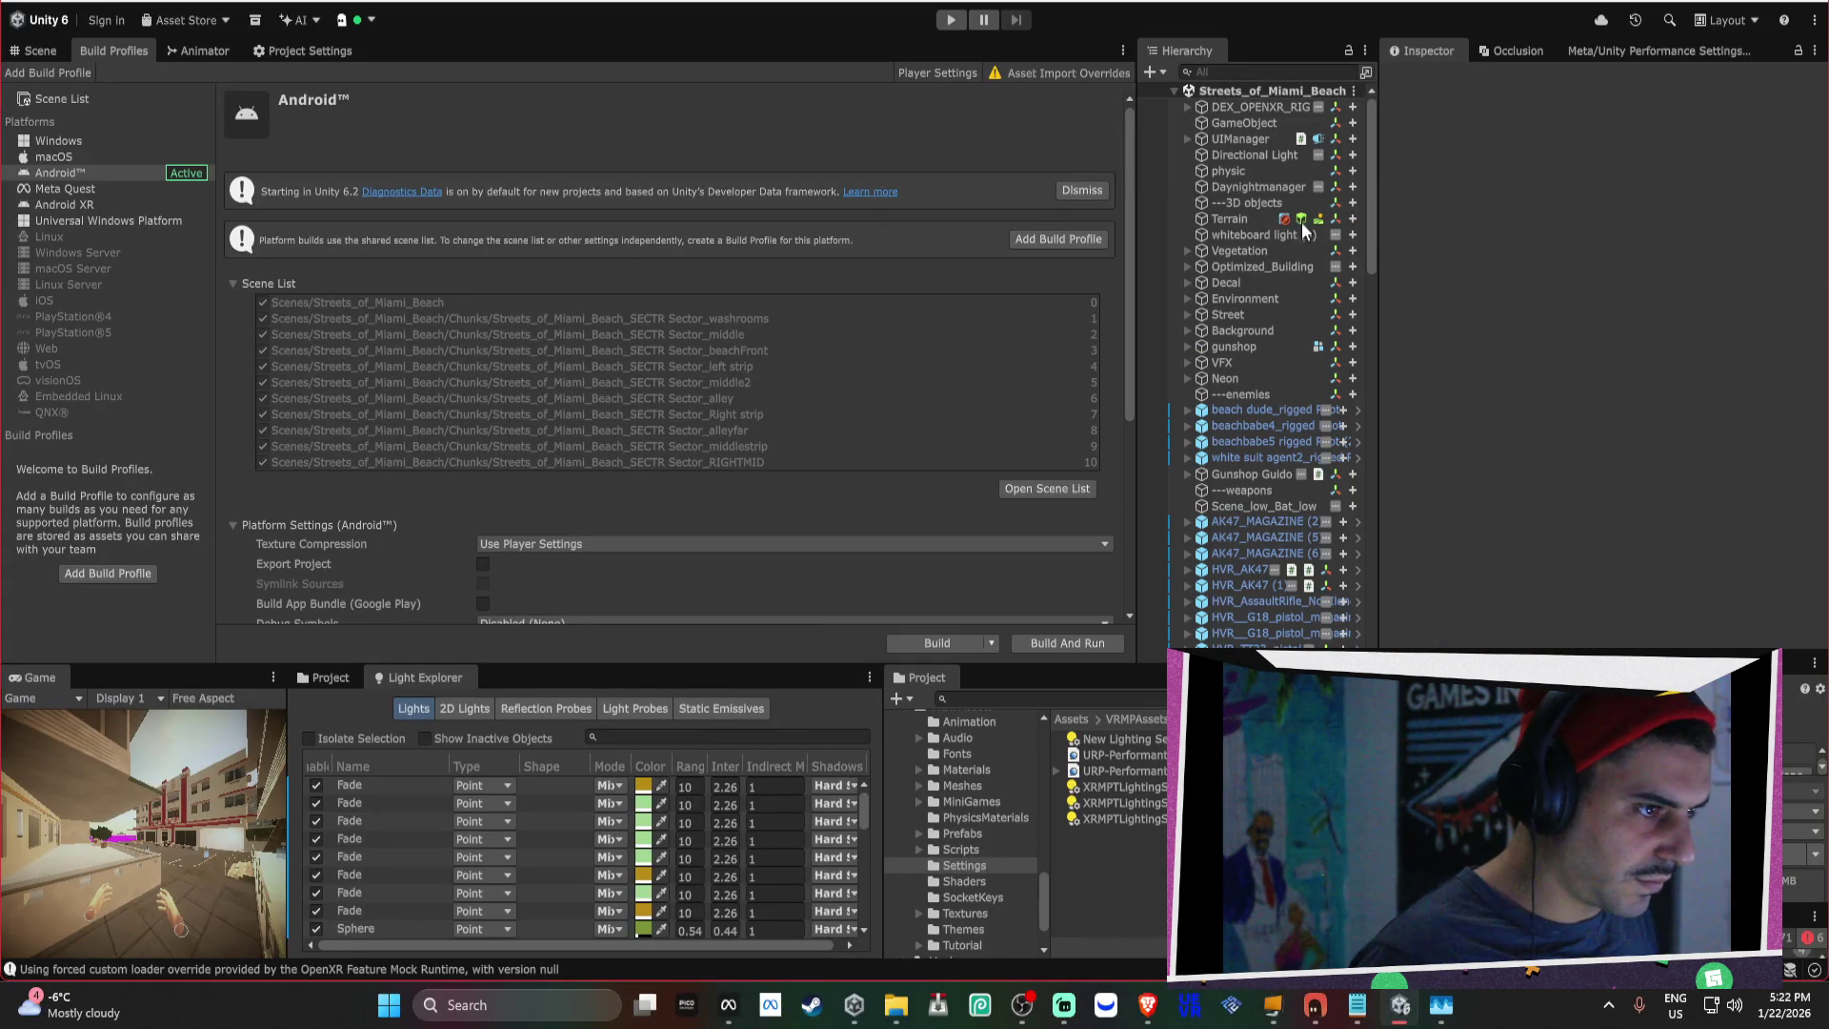
pyautogui.click(1441, 1005)
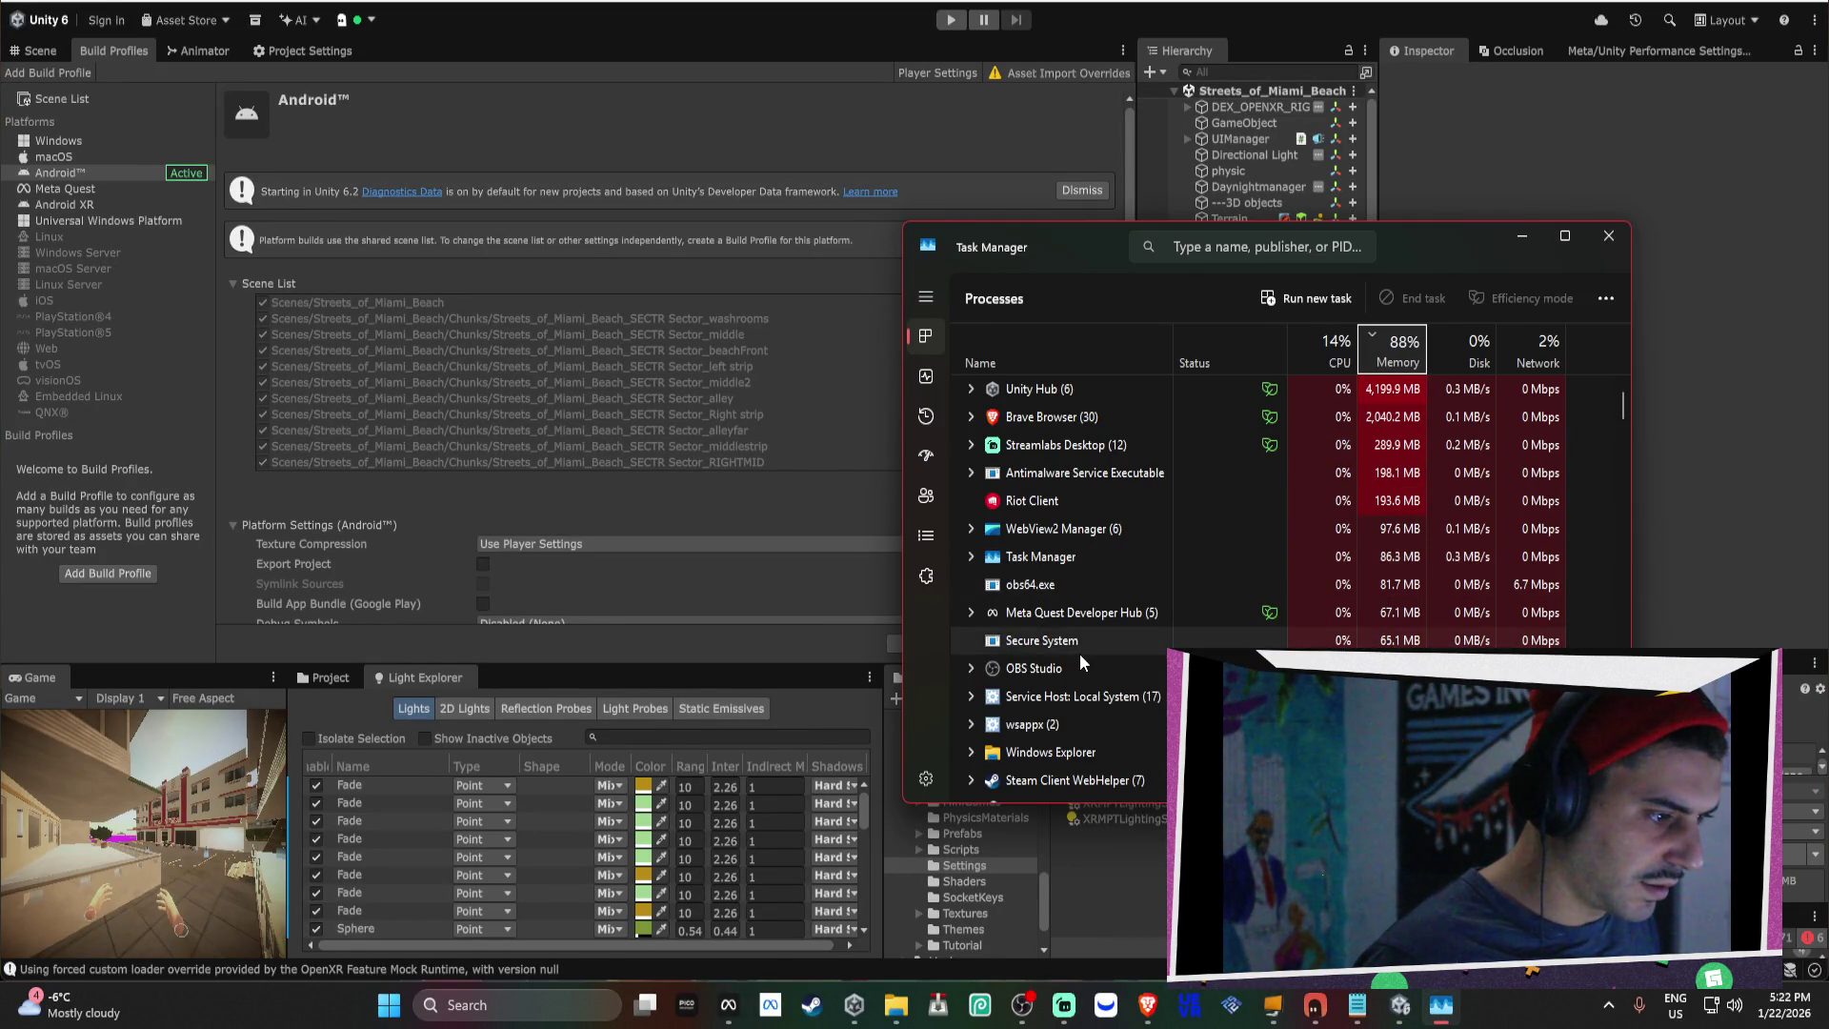
# Minimize Unity, select the Unity Editor process in Task Manager, and end its task.
pyautogui.click(1259, 124)
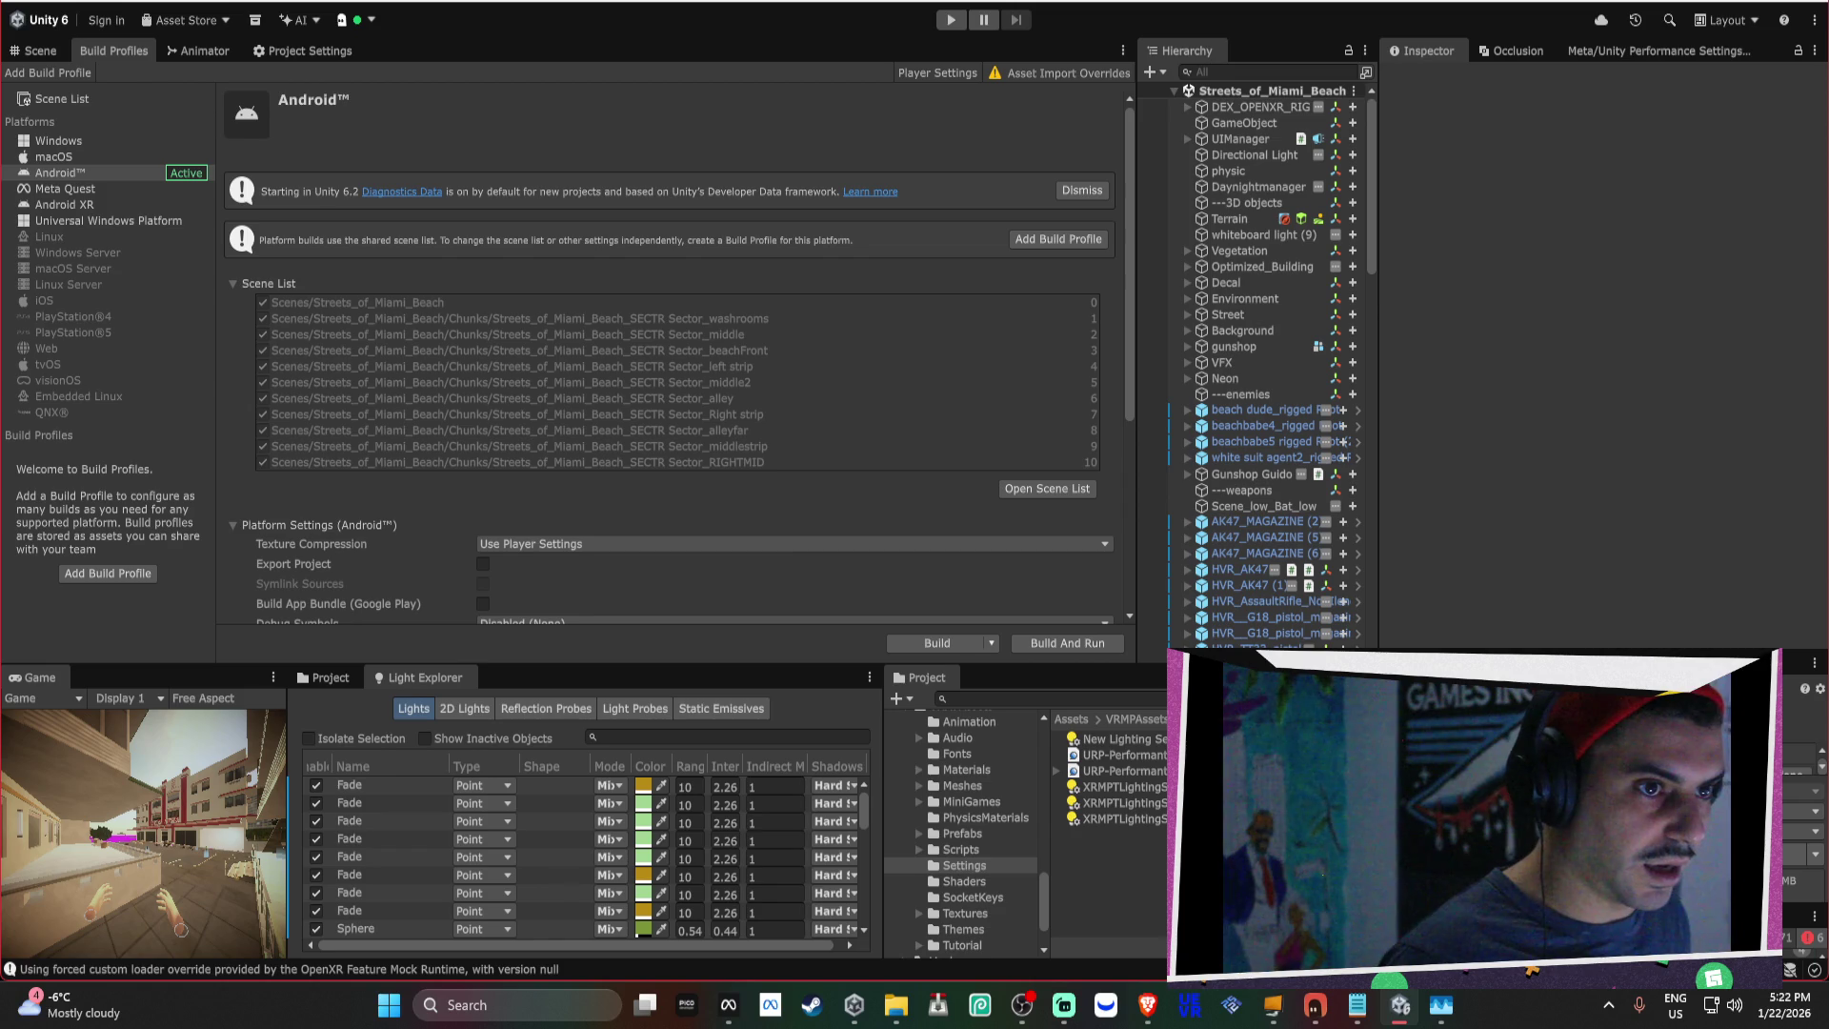
pyautogui.hotkey('alt', 'Tab')
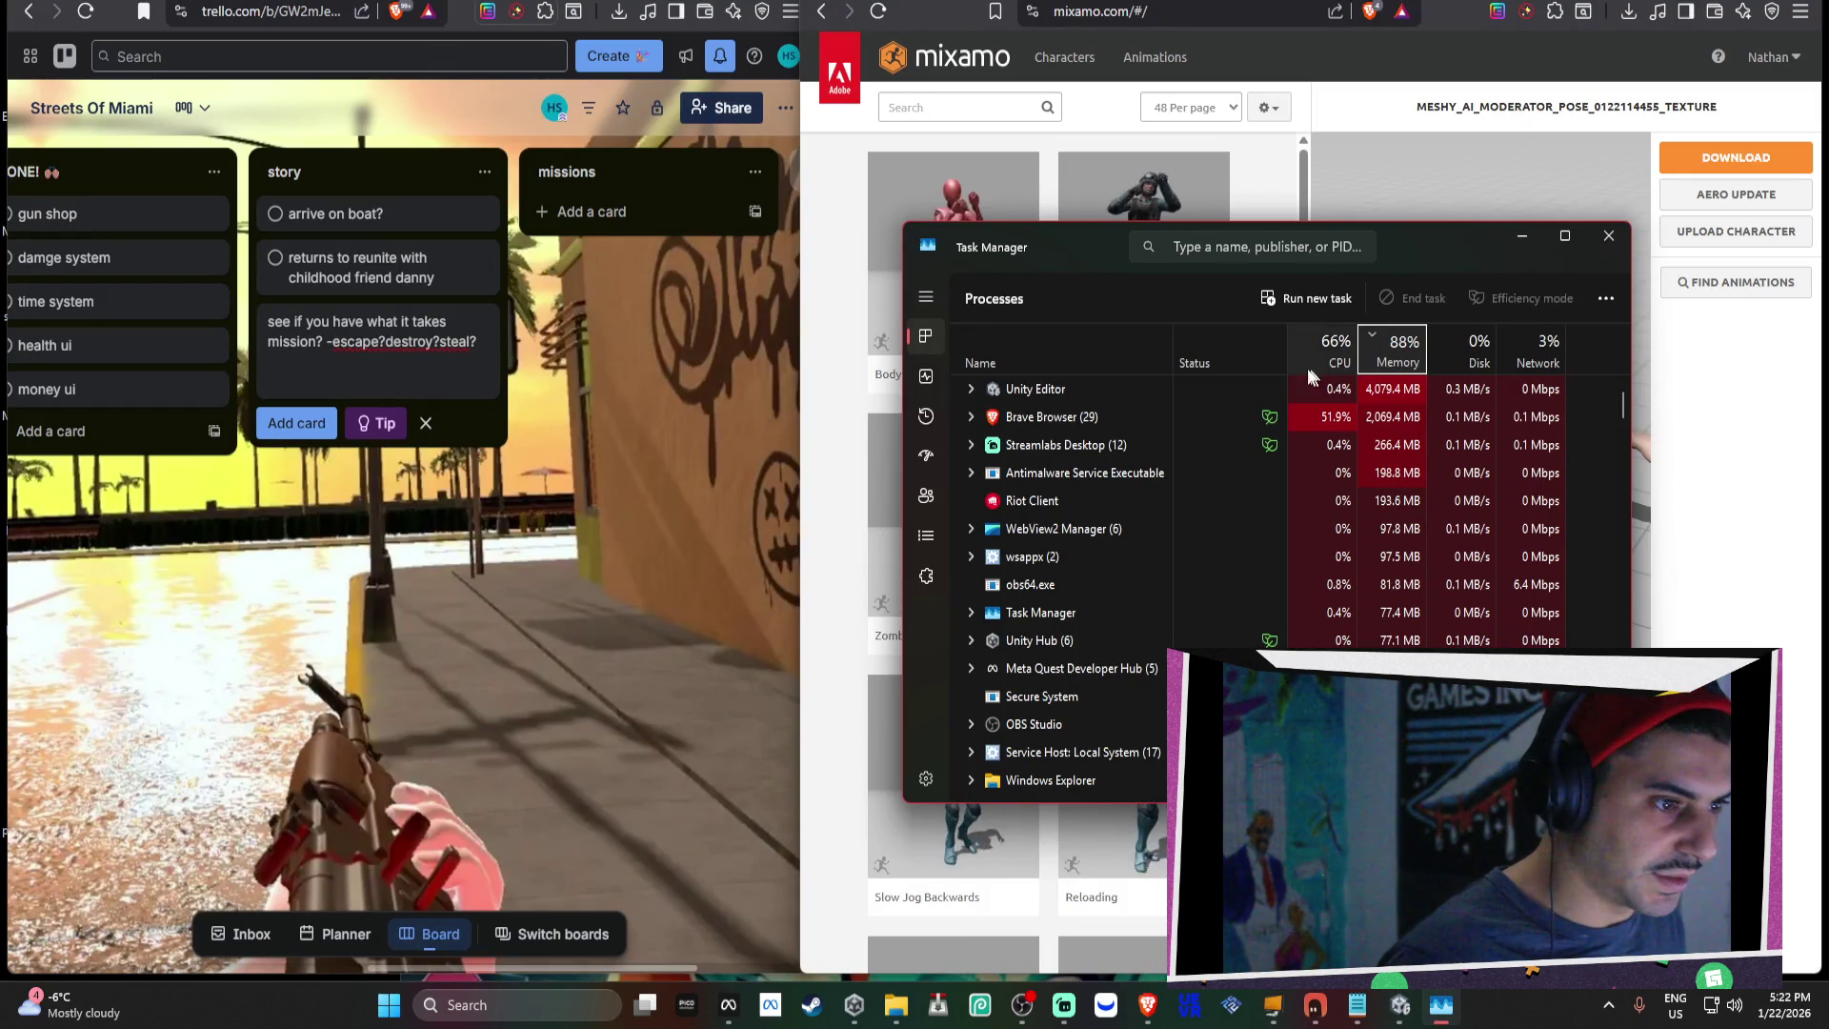
pyautogui.click(1401, 1004)
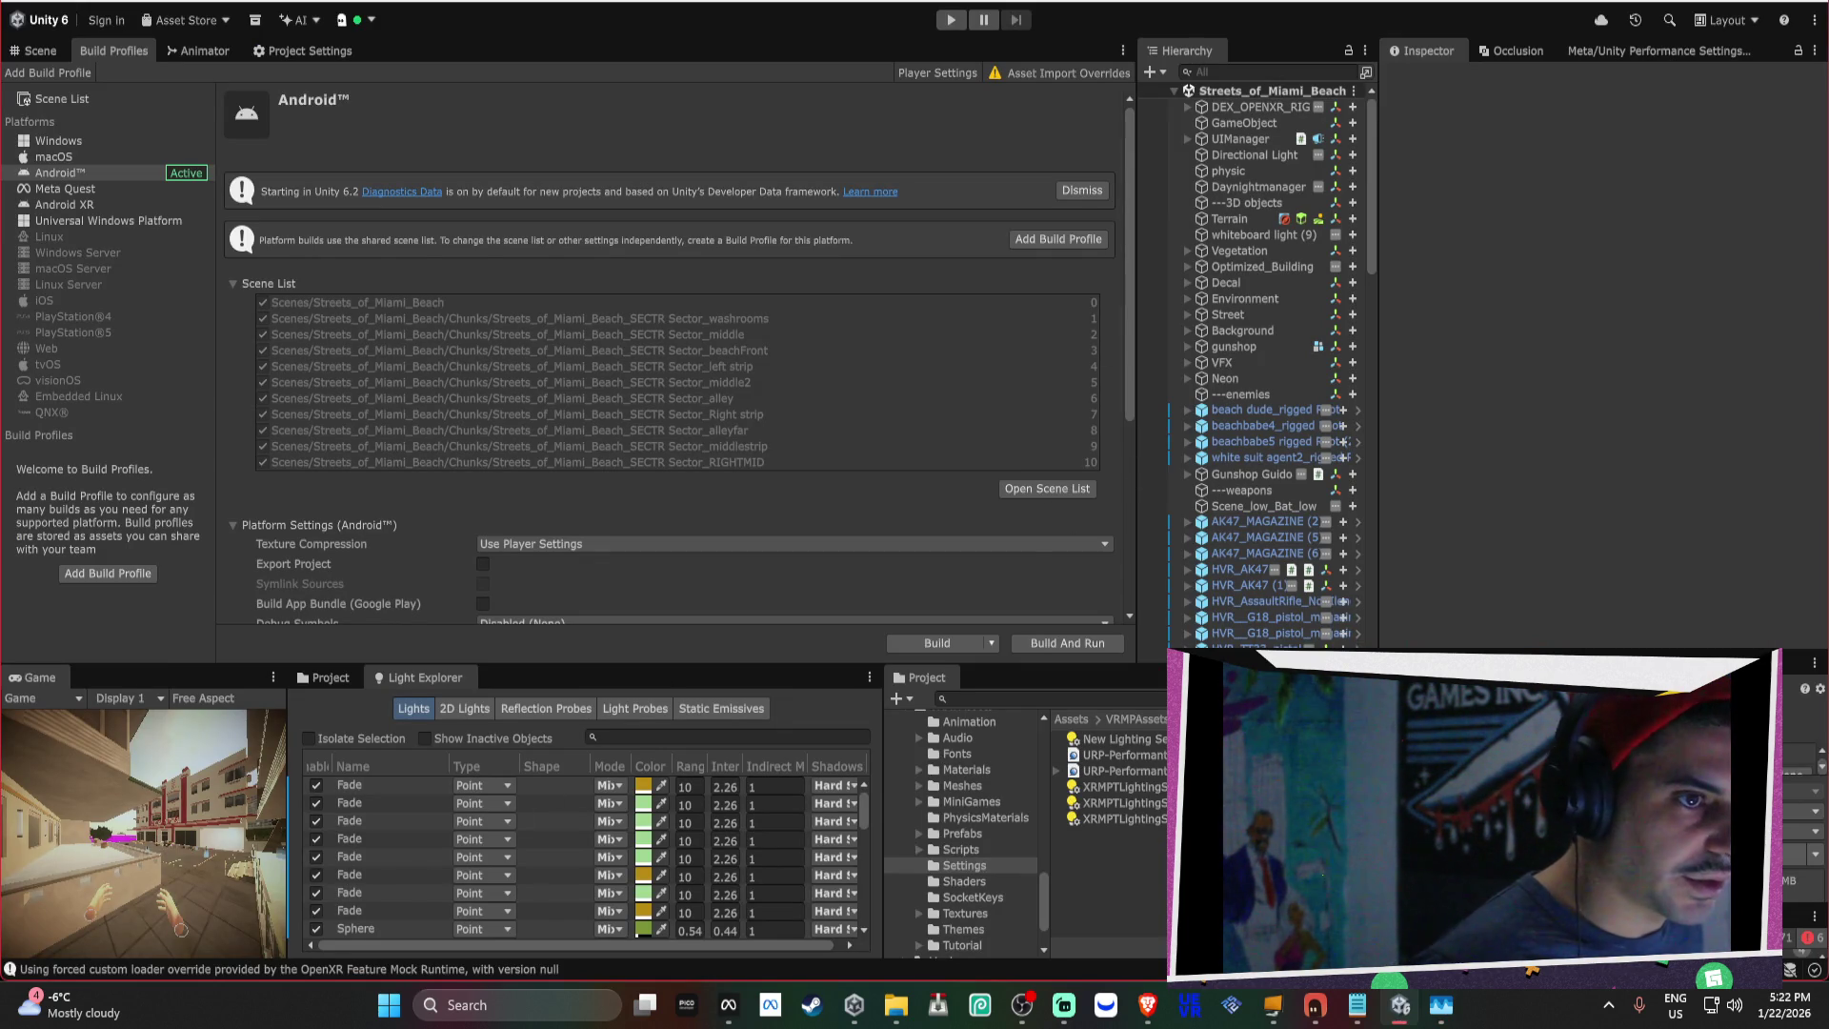
pyautogui.click(1400, 1004)
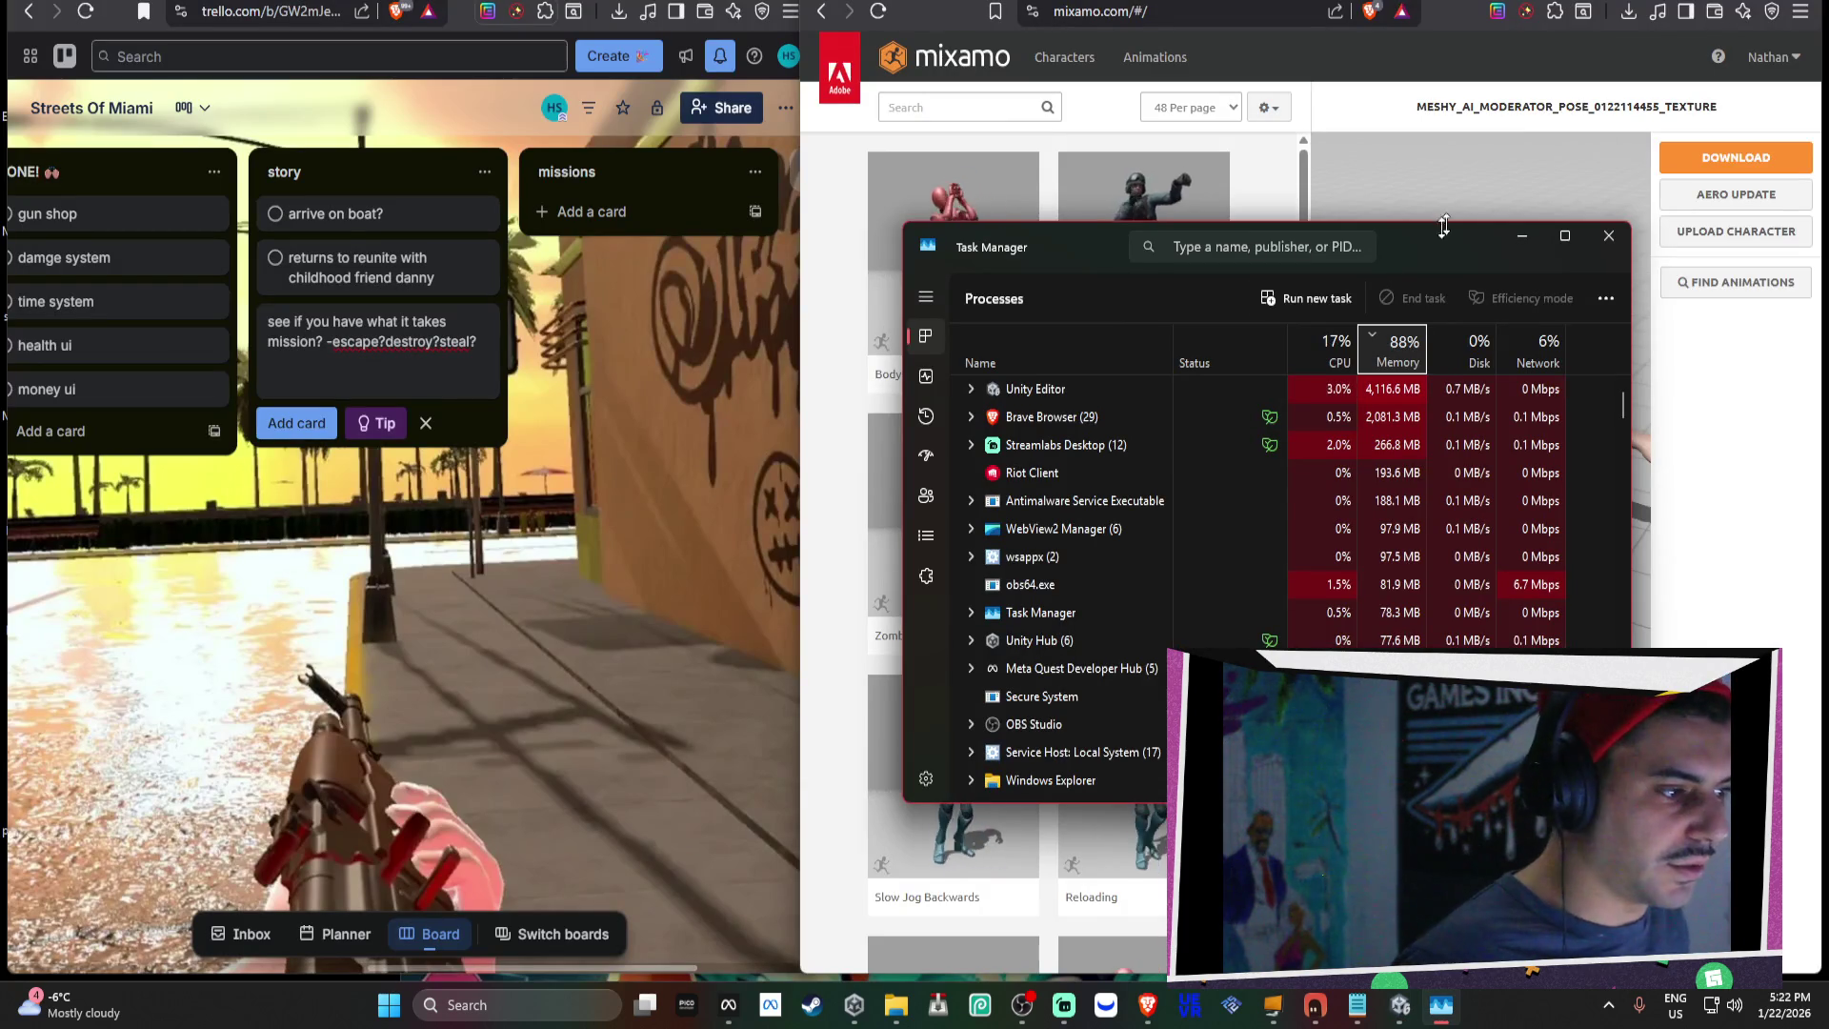
pyautogui.click(1043, 391)
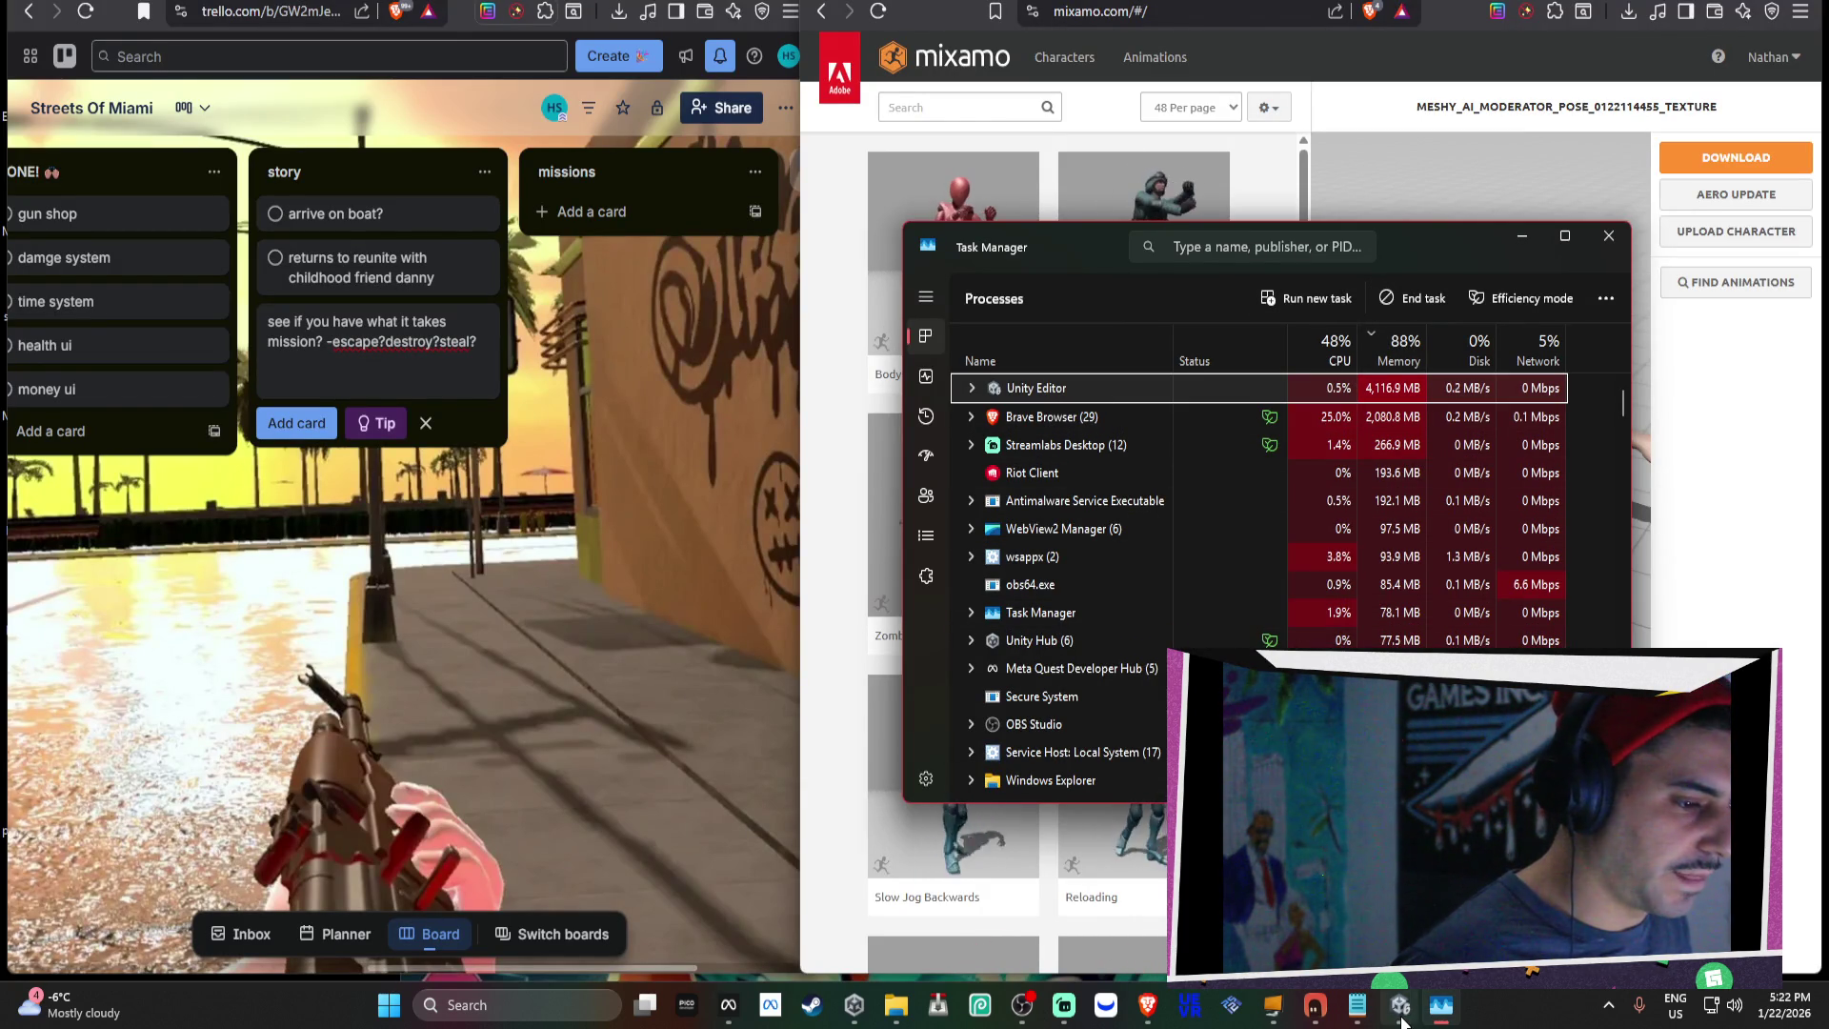
pyautogui.click(1420, 303)
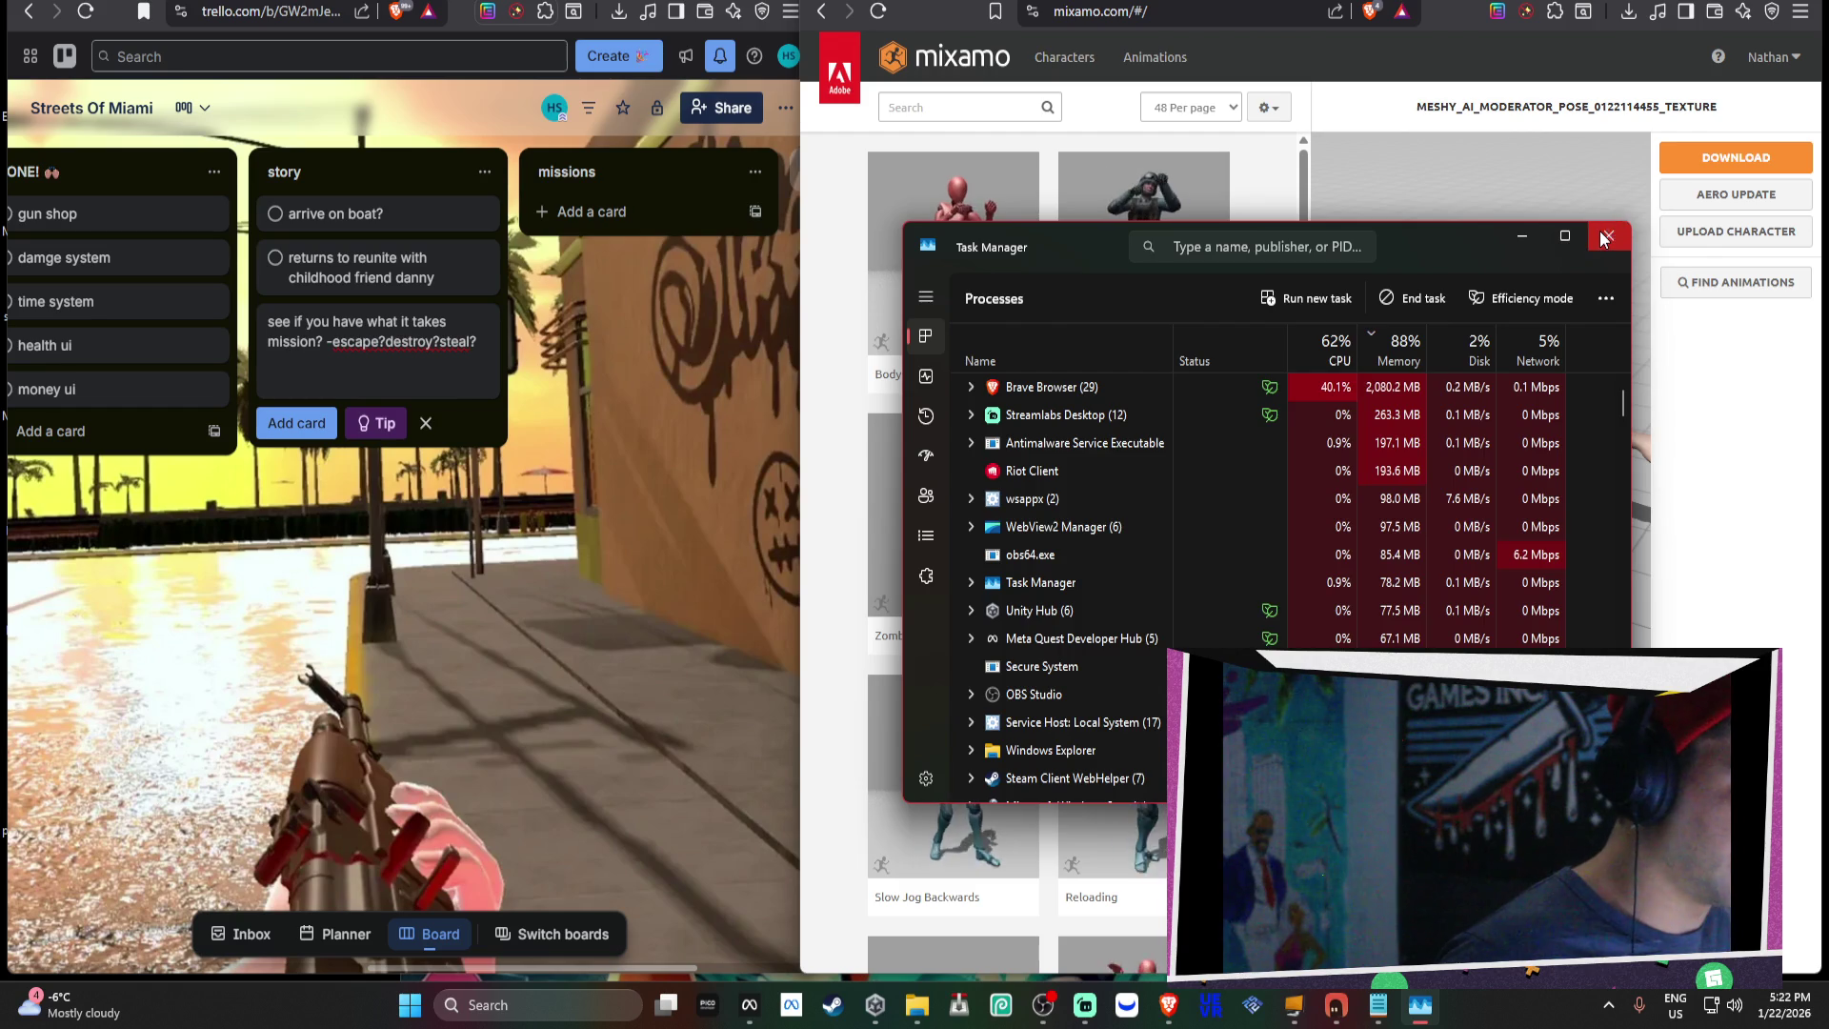
pyautogui.click(1609, 235)
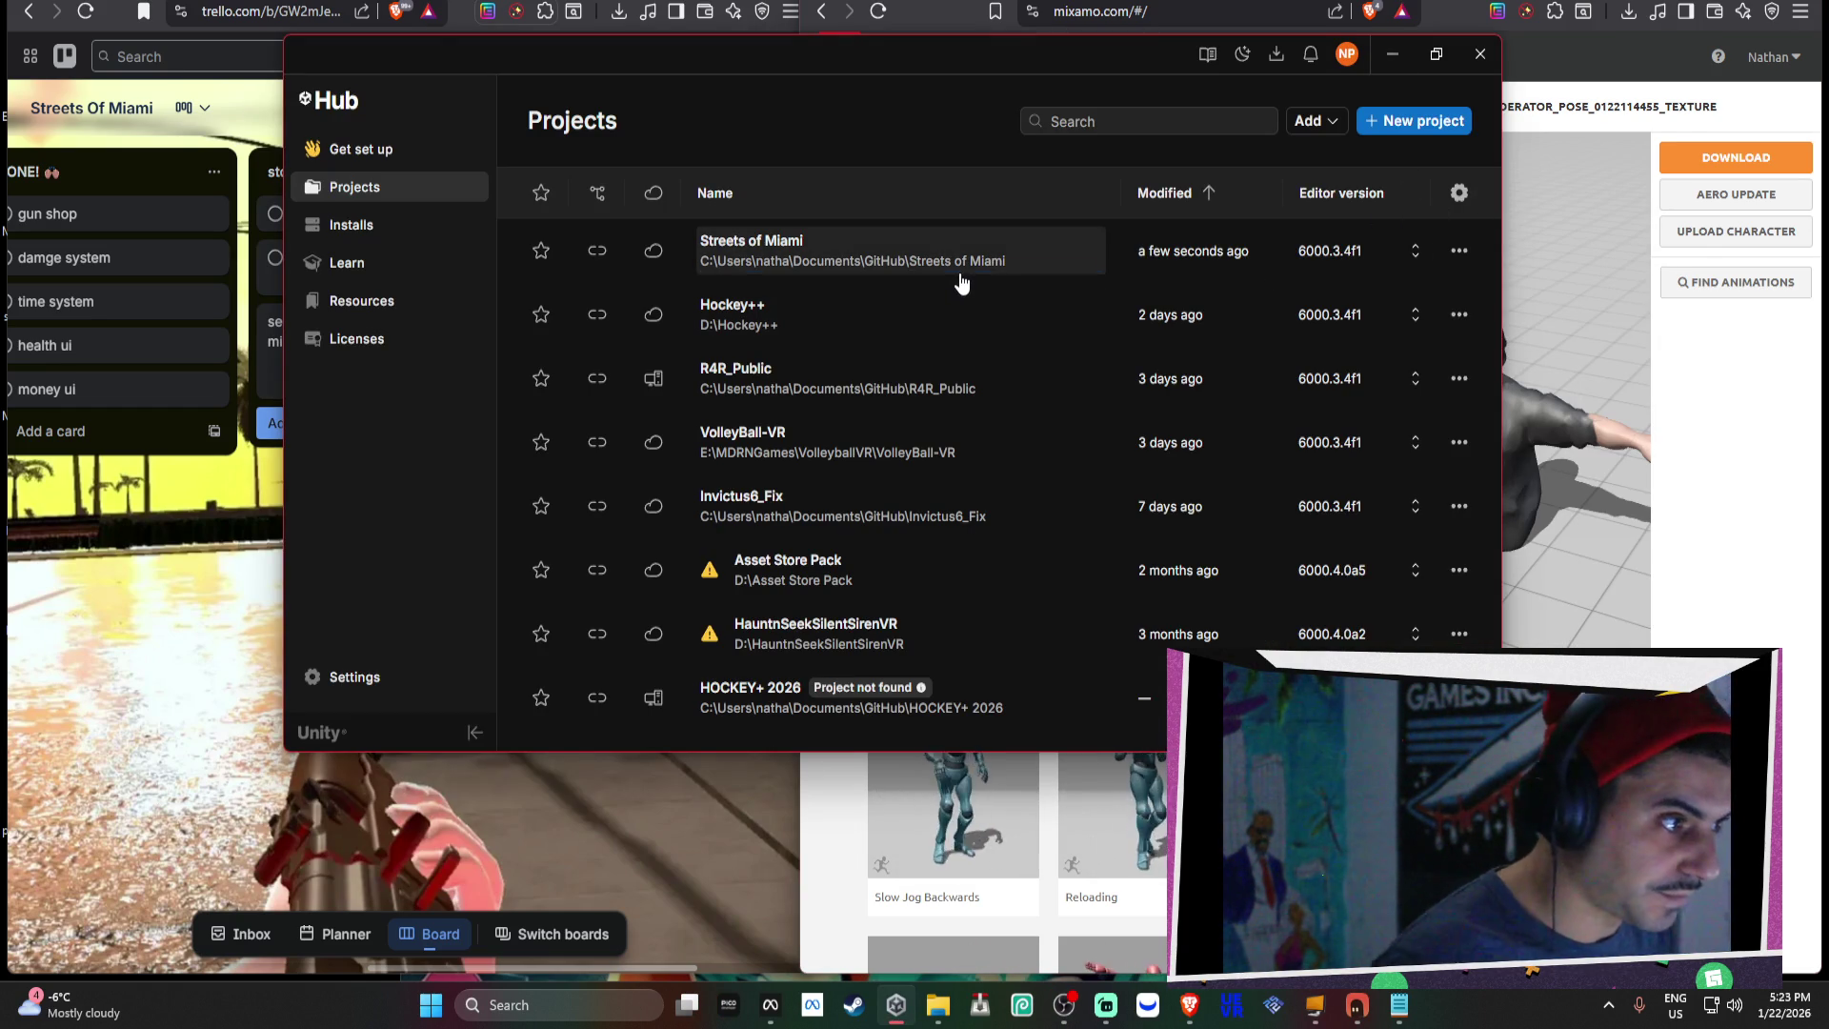
# Open Streets of Miami from Unity Hub's project list, then switch the browser to the GTA wiki tab.
pyautogui.click(901, 240)
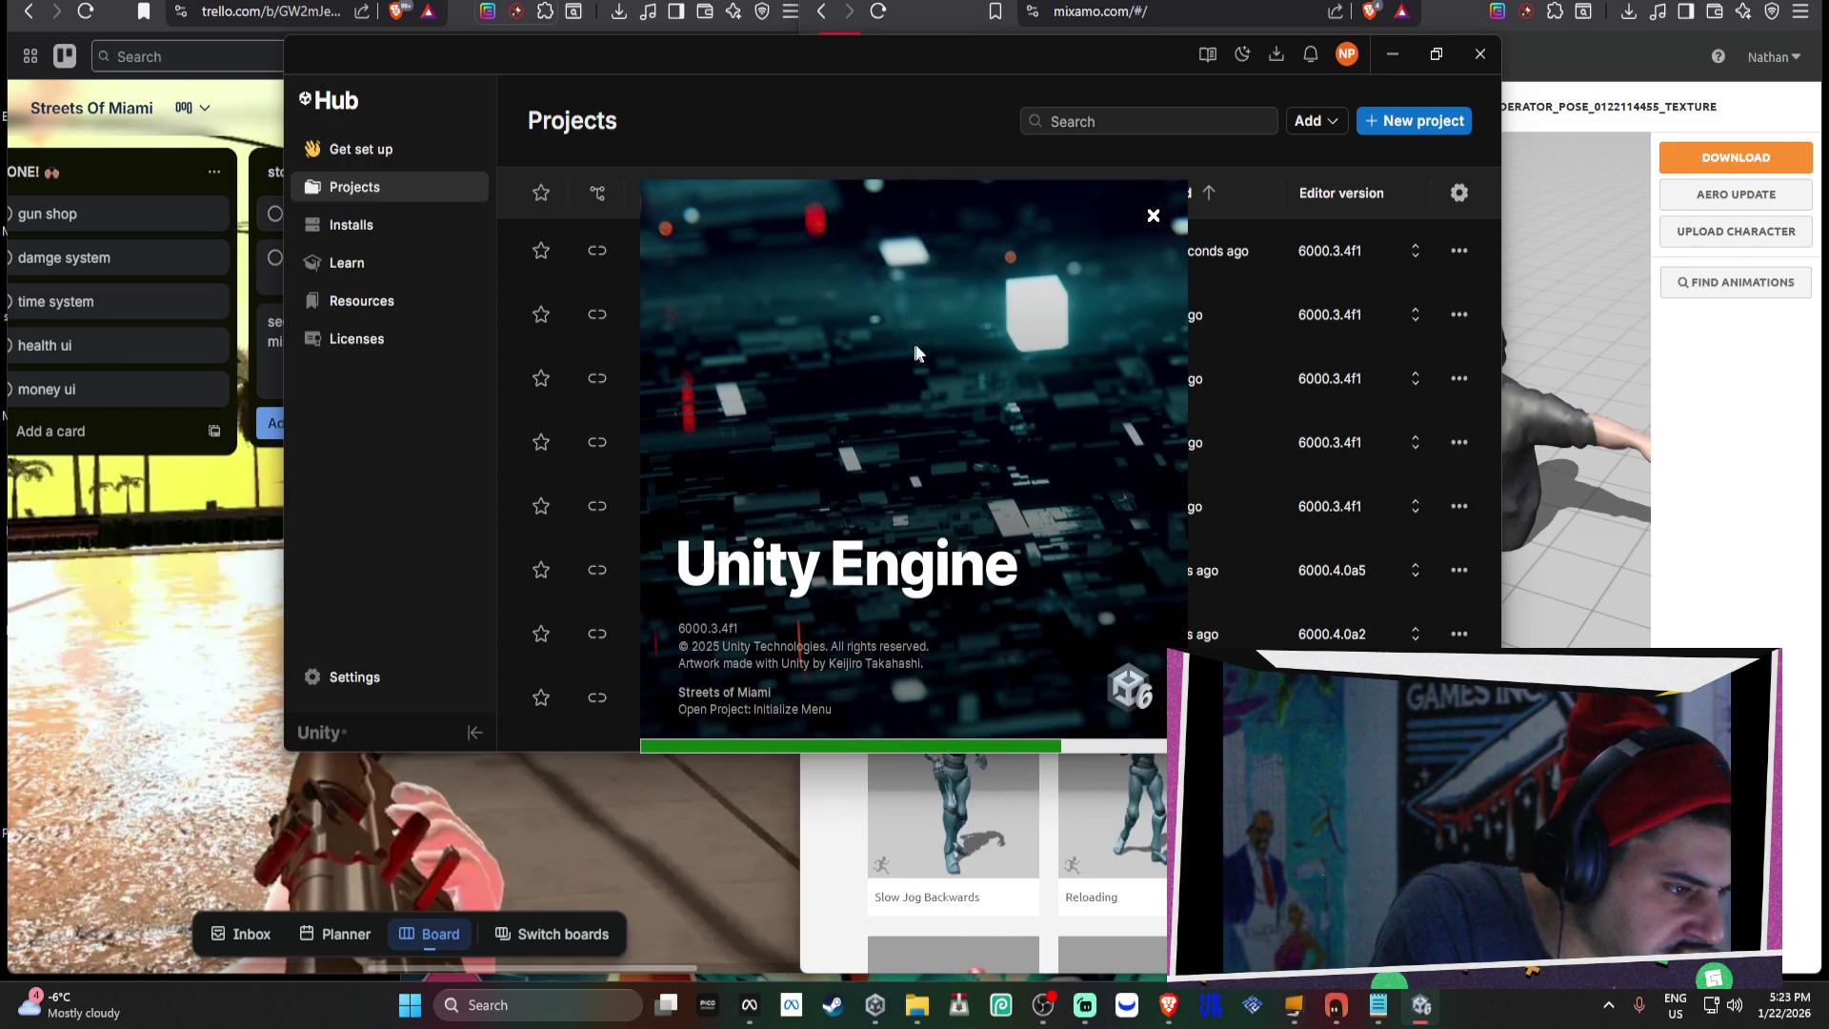
pyautogui.click(1705, 282)
pyautogui.hotkey('ctrl', 'Tab')
pyautogui.hotkey('ctrl', 'Tab')
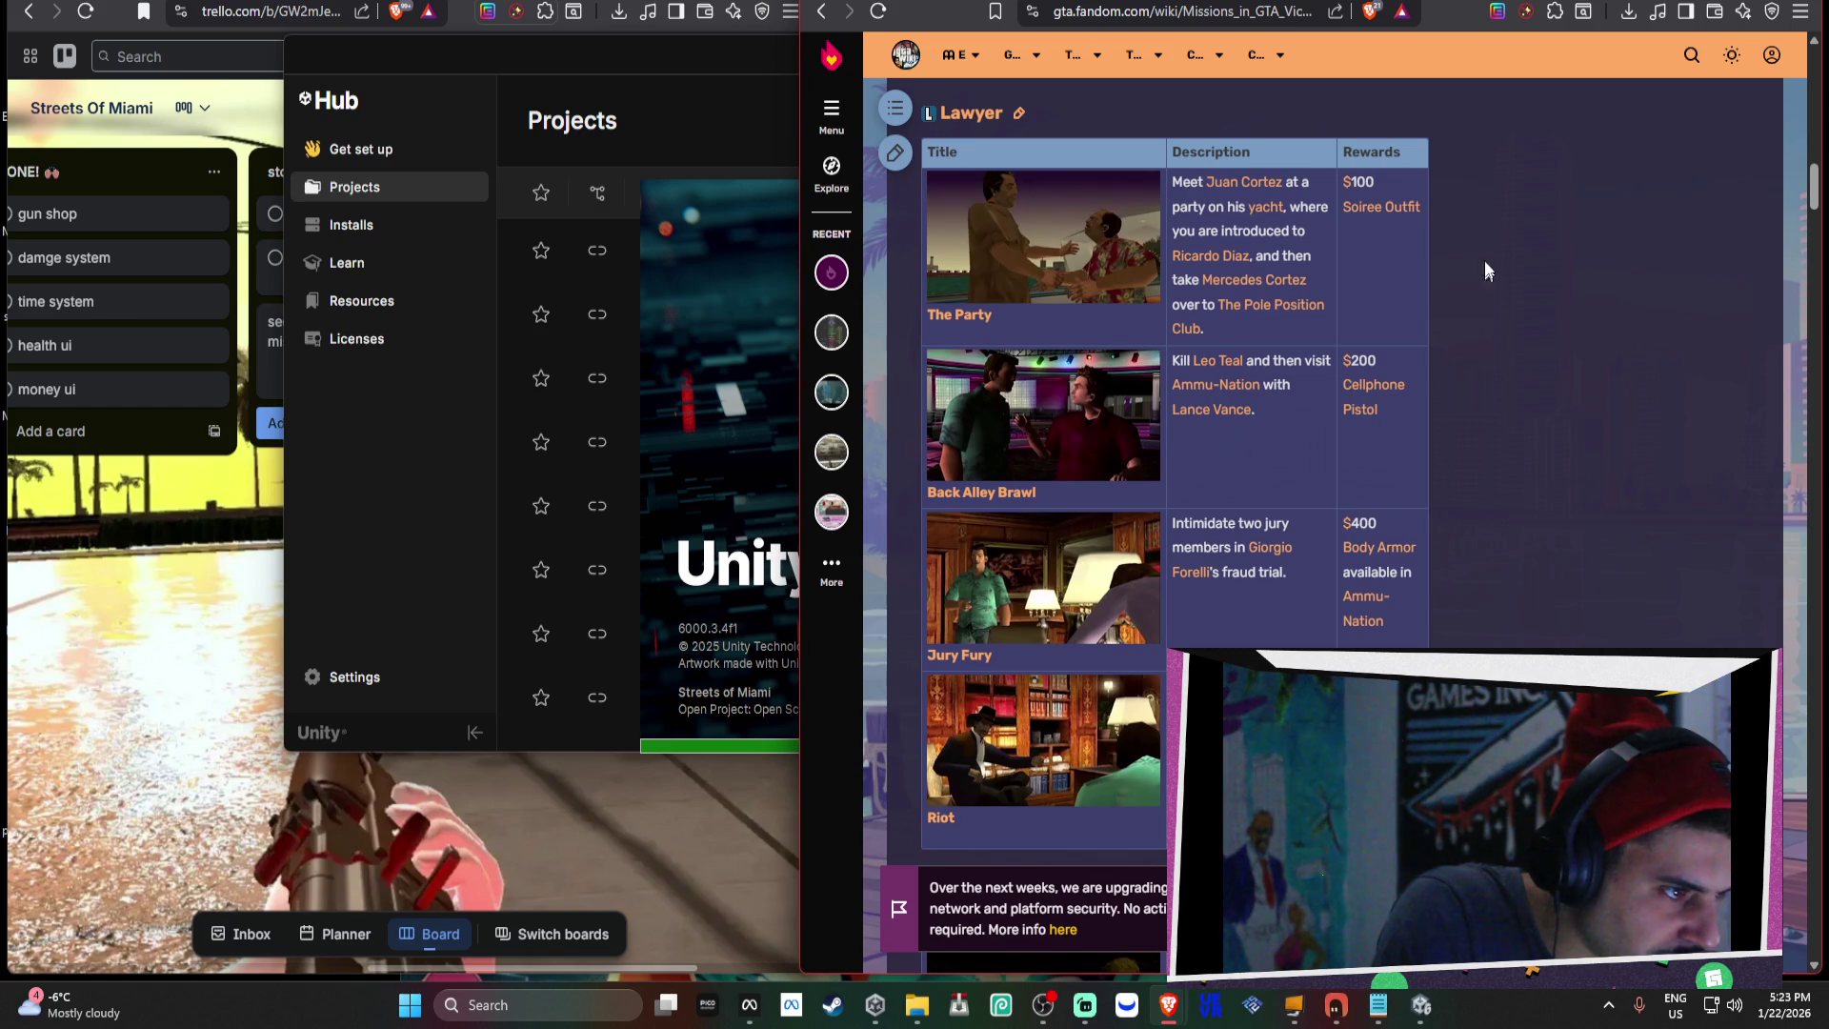
# Pop the Vice City mission video into its own window, play it muted in theater mode.
pyautogui.hotkey('ctrl', 'Tab')
pyautogui.moveTo(1524, 5)
pyautogui.mouseDown()
pyautogui.moveTo(1490, 327)
pyautogui.moveTo(1524, 335)
pyautogui.moveTo(1524, 202)
pyautogui.moveTo(1619, 762)
pyautogui.moveTo(1695, 857)
pyautogui.moveTo(1704, 995)
pyautogui.moveTo(1824, 762)
pyautogui.moveTo(1791, 875)
pyautogui.mouseUp()
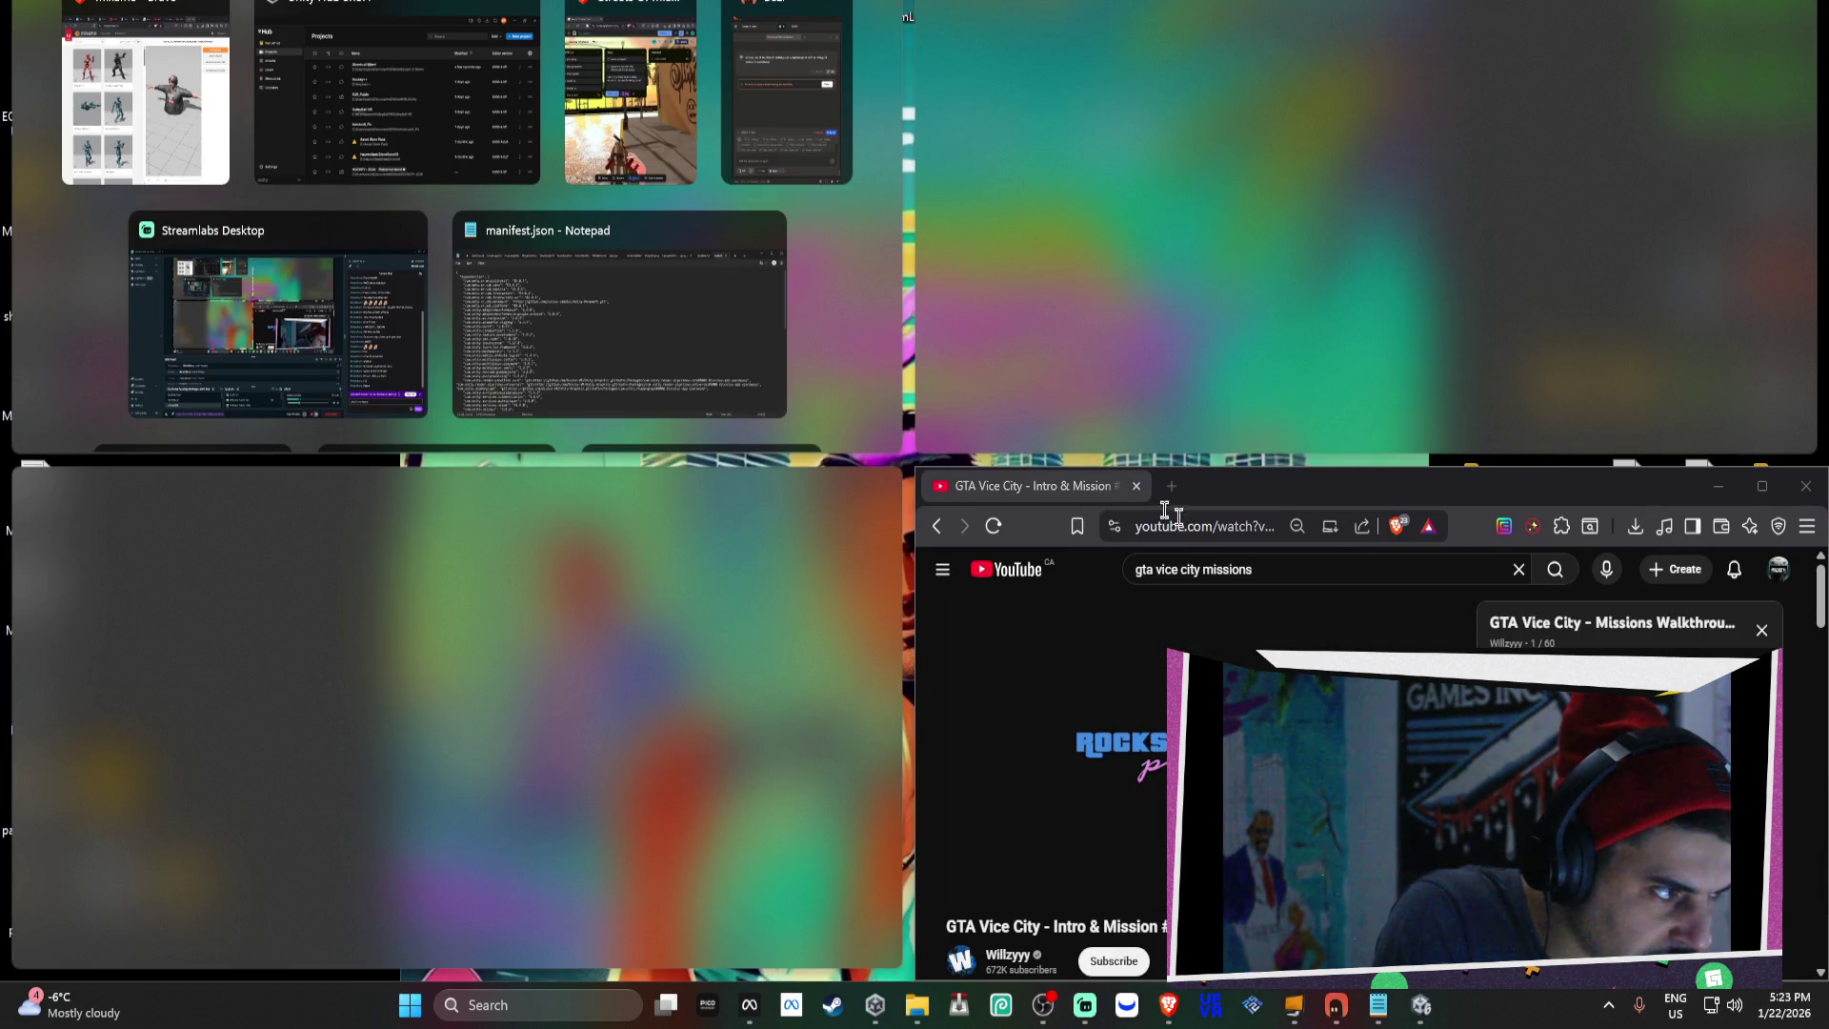
pyautogui.click(693, 461)
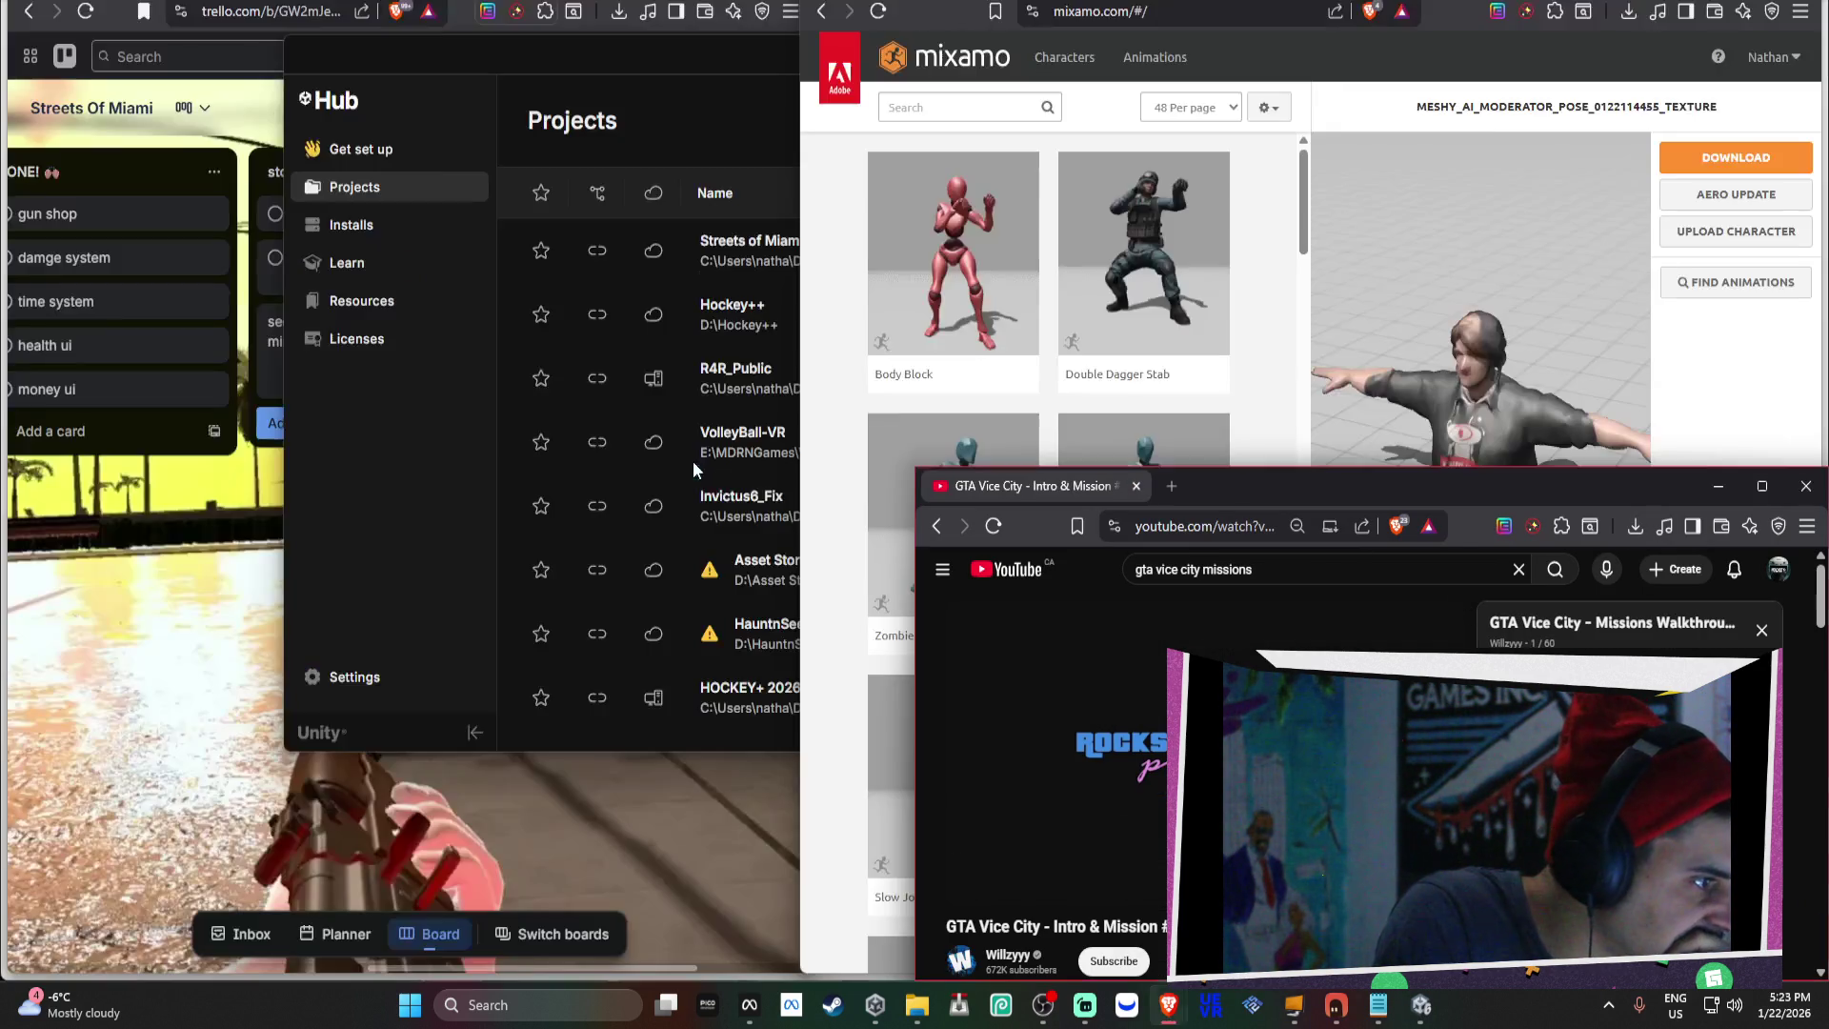
pyautogui.click(970, 884)
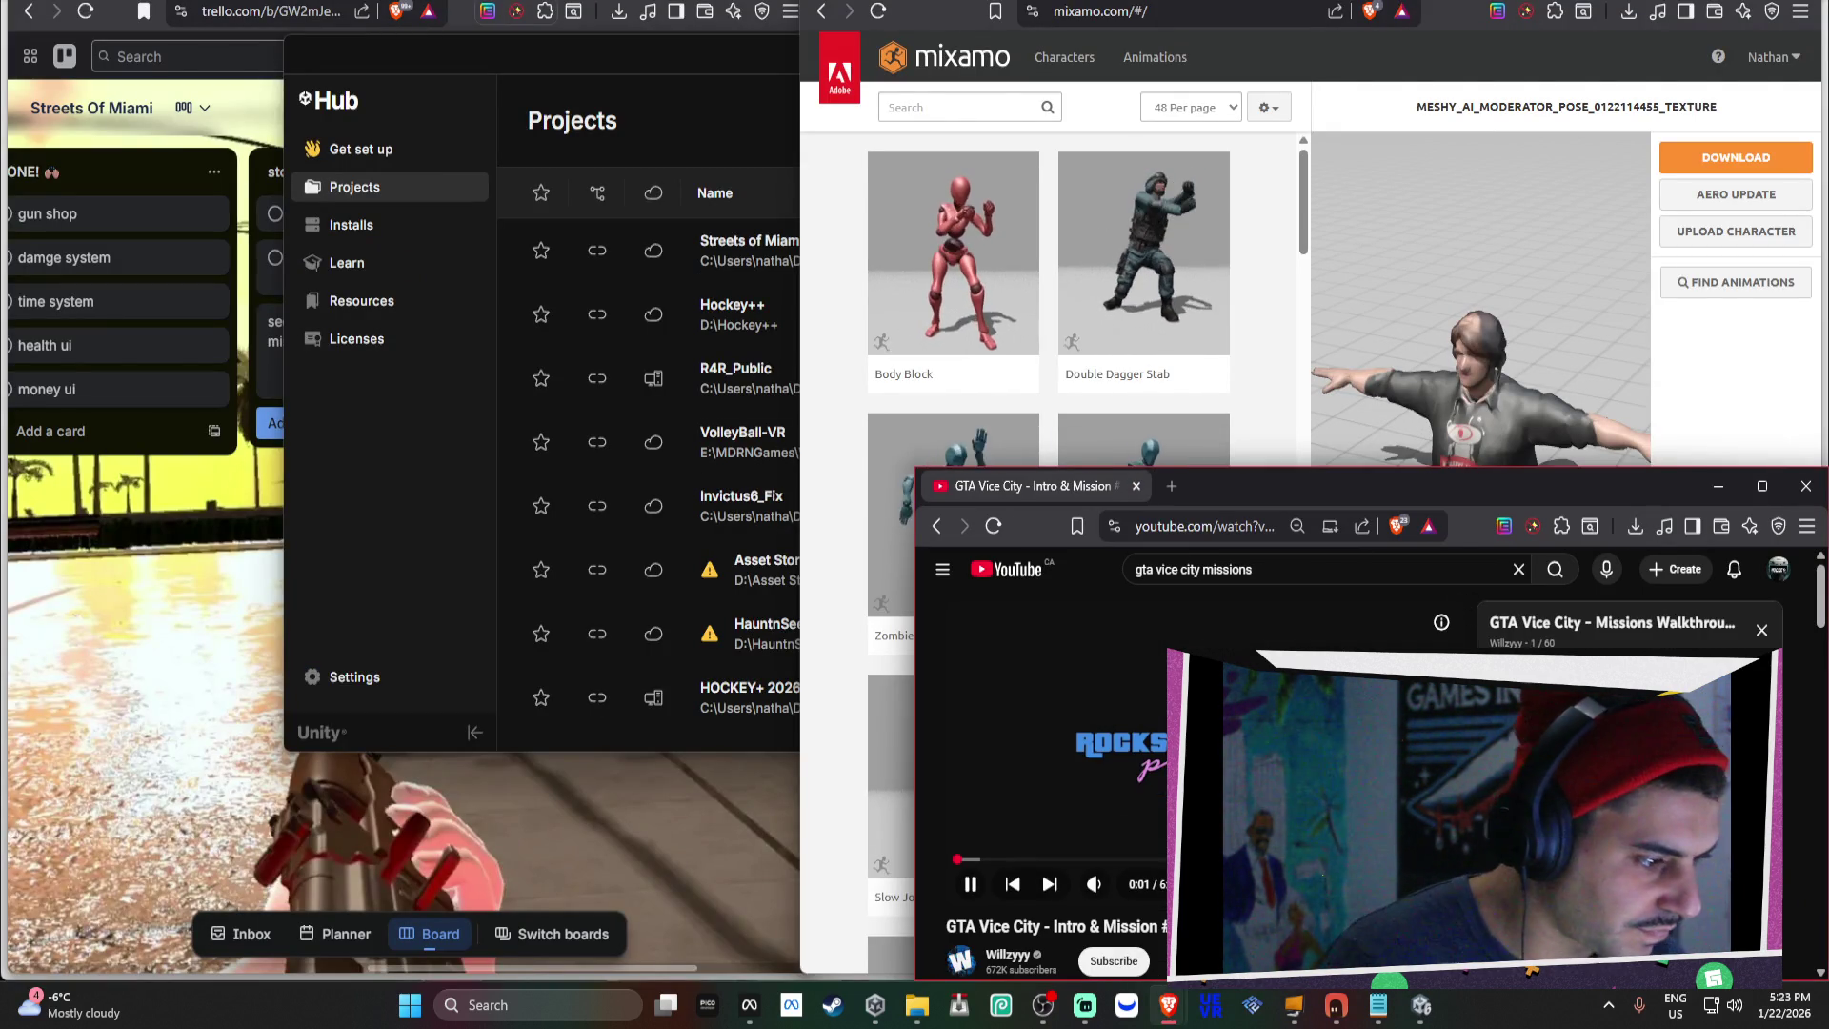
pyautogui.click(1094, 883)
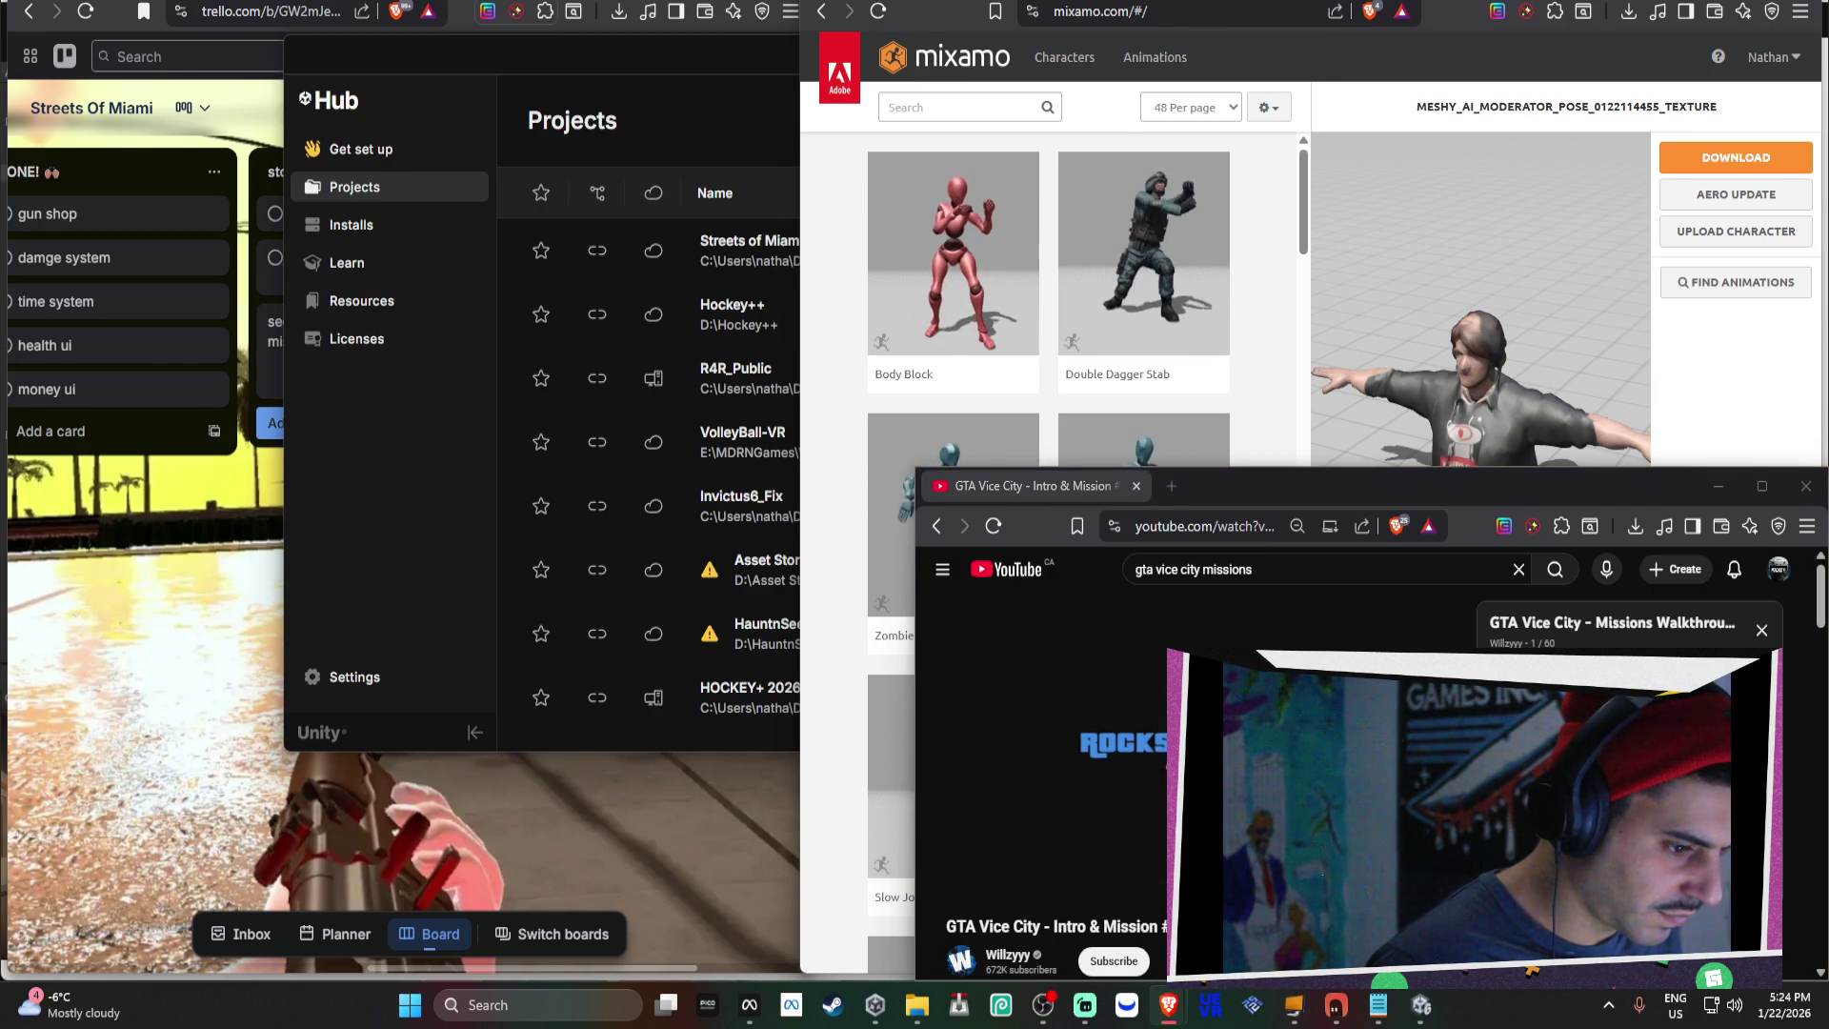
pyautogui.moveTo(1335, 954)
pyautogui.mouseDown()
pyautogui.moveTo(1225, 881)
pyautogui.moveTo(1155, 776)
pyautogui.mouseUp()
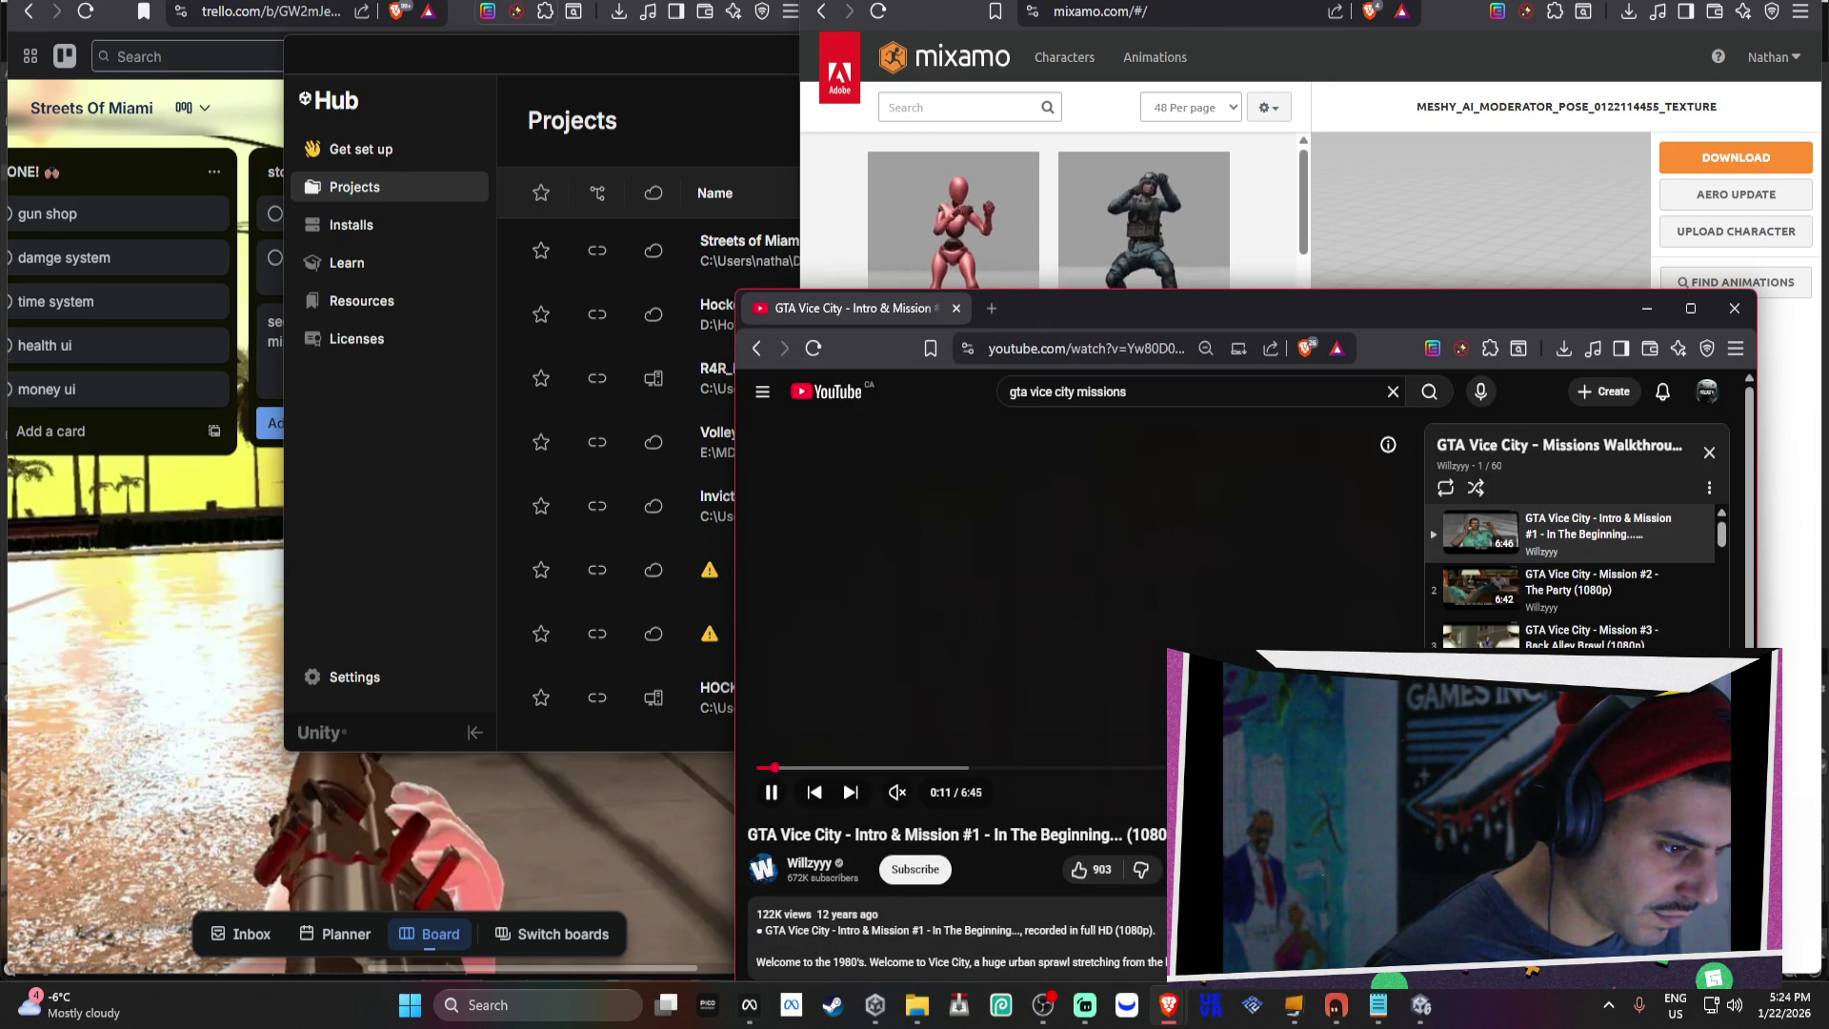
pyautogui.press('t')
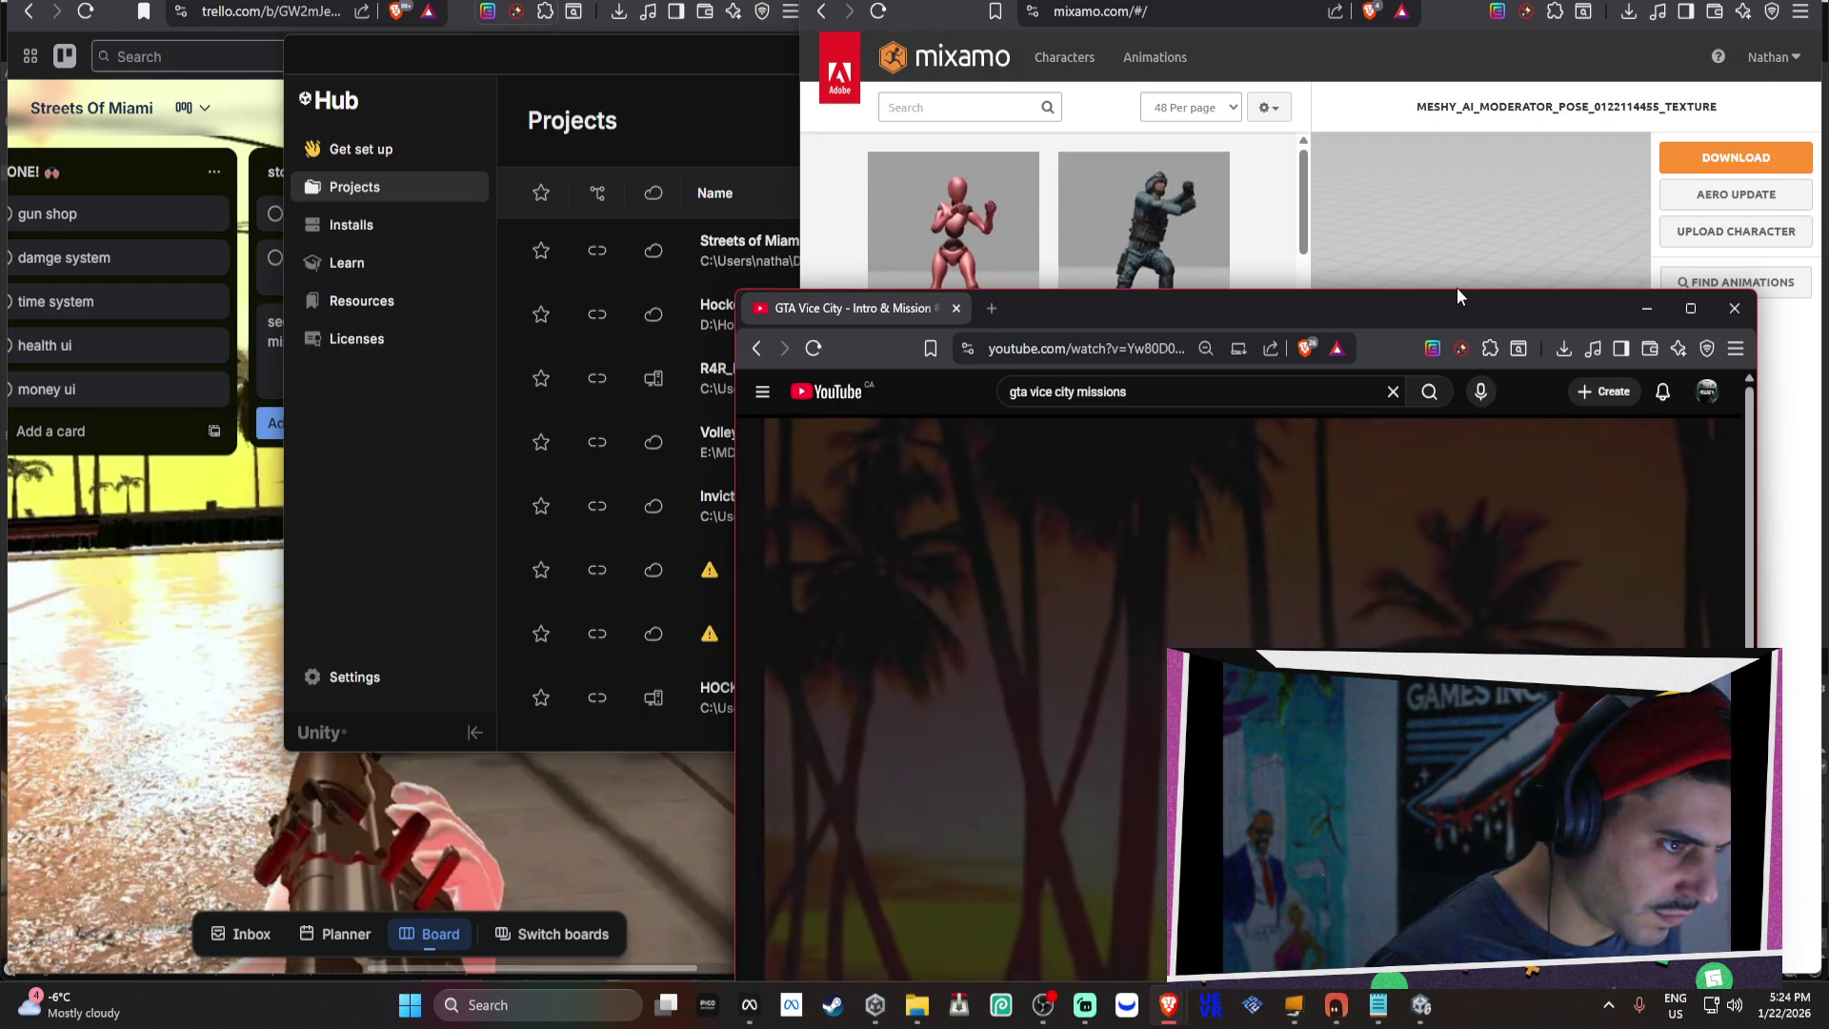
pyautogui.moveTo(1461, 298)
pyautogui.mouseDown()
pyautogui.moveTo(1478, 455)
pyautogui.moveTo(1525, 355)
pyautogui.moveTo(1531, 173)
pyautogui.moveTo(1576, 431)
pyautogui.moveTo(1586, 341)
pyautogui.moveTo(1594, 365)
pyautogui.moveTo(1575, 422)
pyautogui.mouseUp()
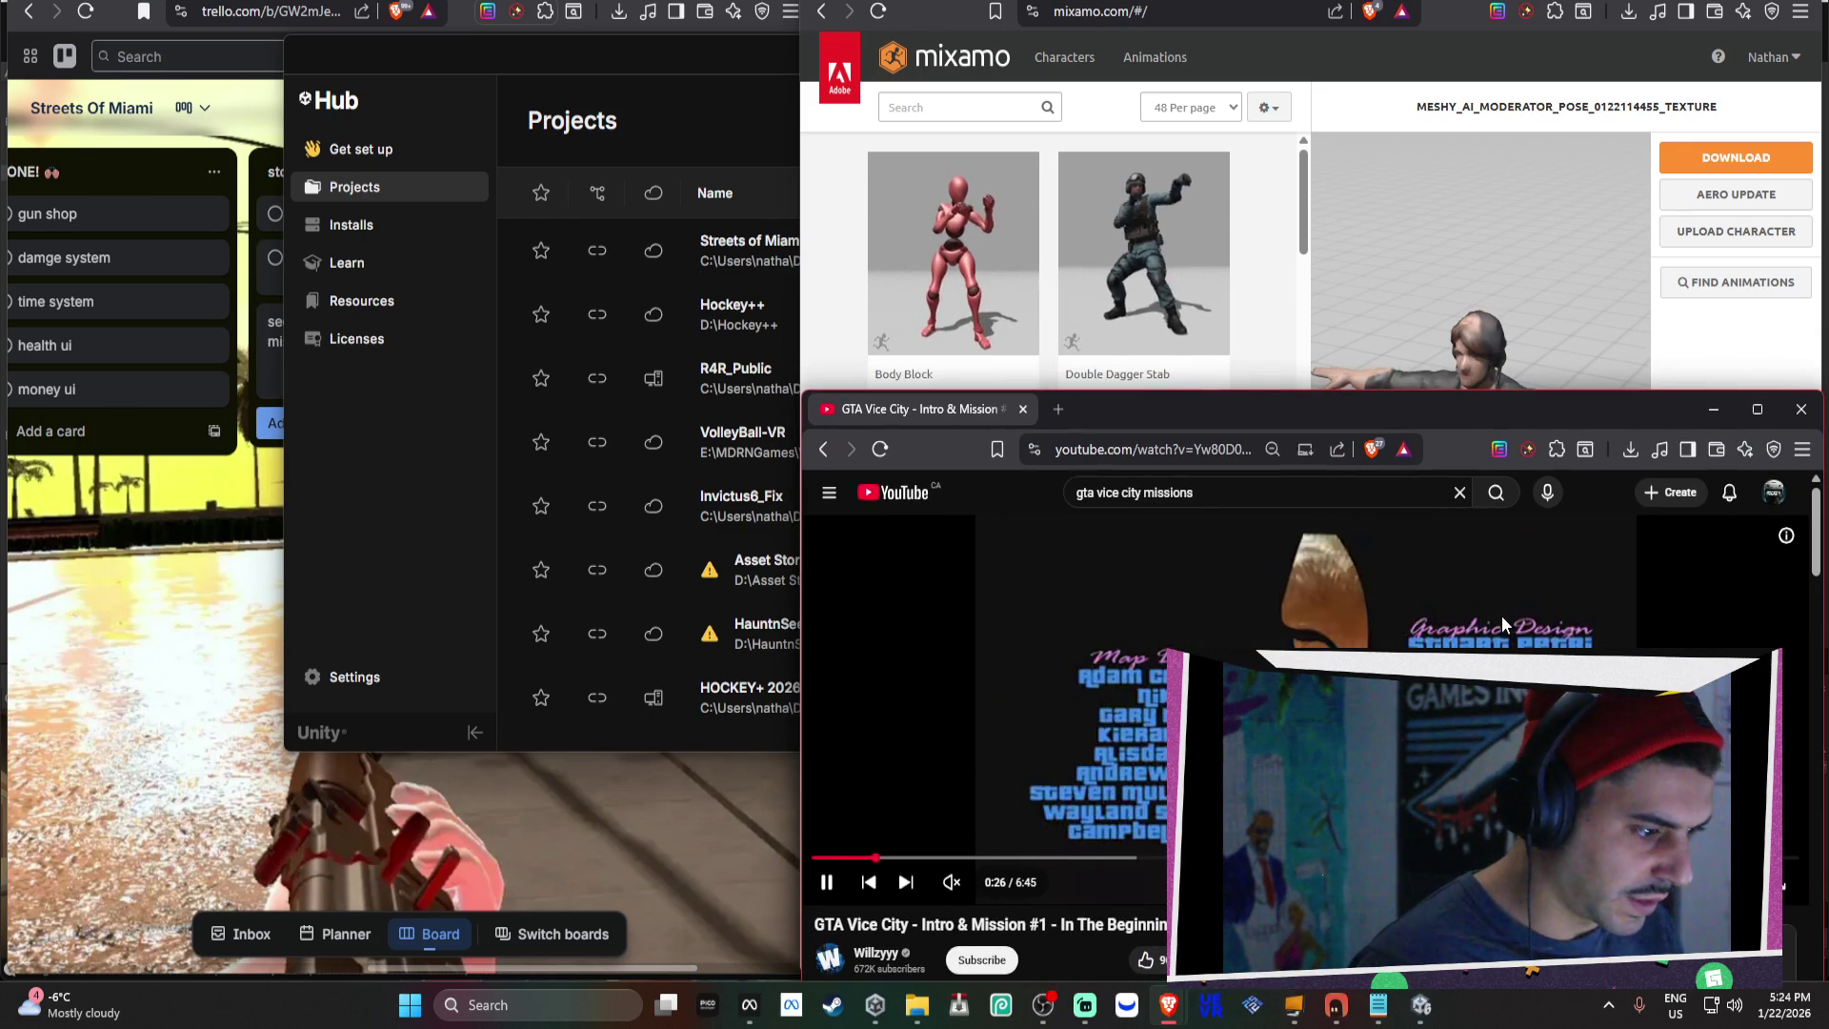
# Skip through the intro mission video toward its end, past the credits and driving gameplay.
pyautogui.press('l')
pyautogui.press('l')
pyautogui.press('l')
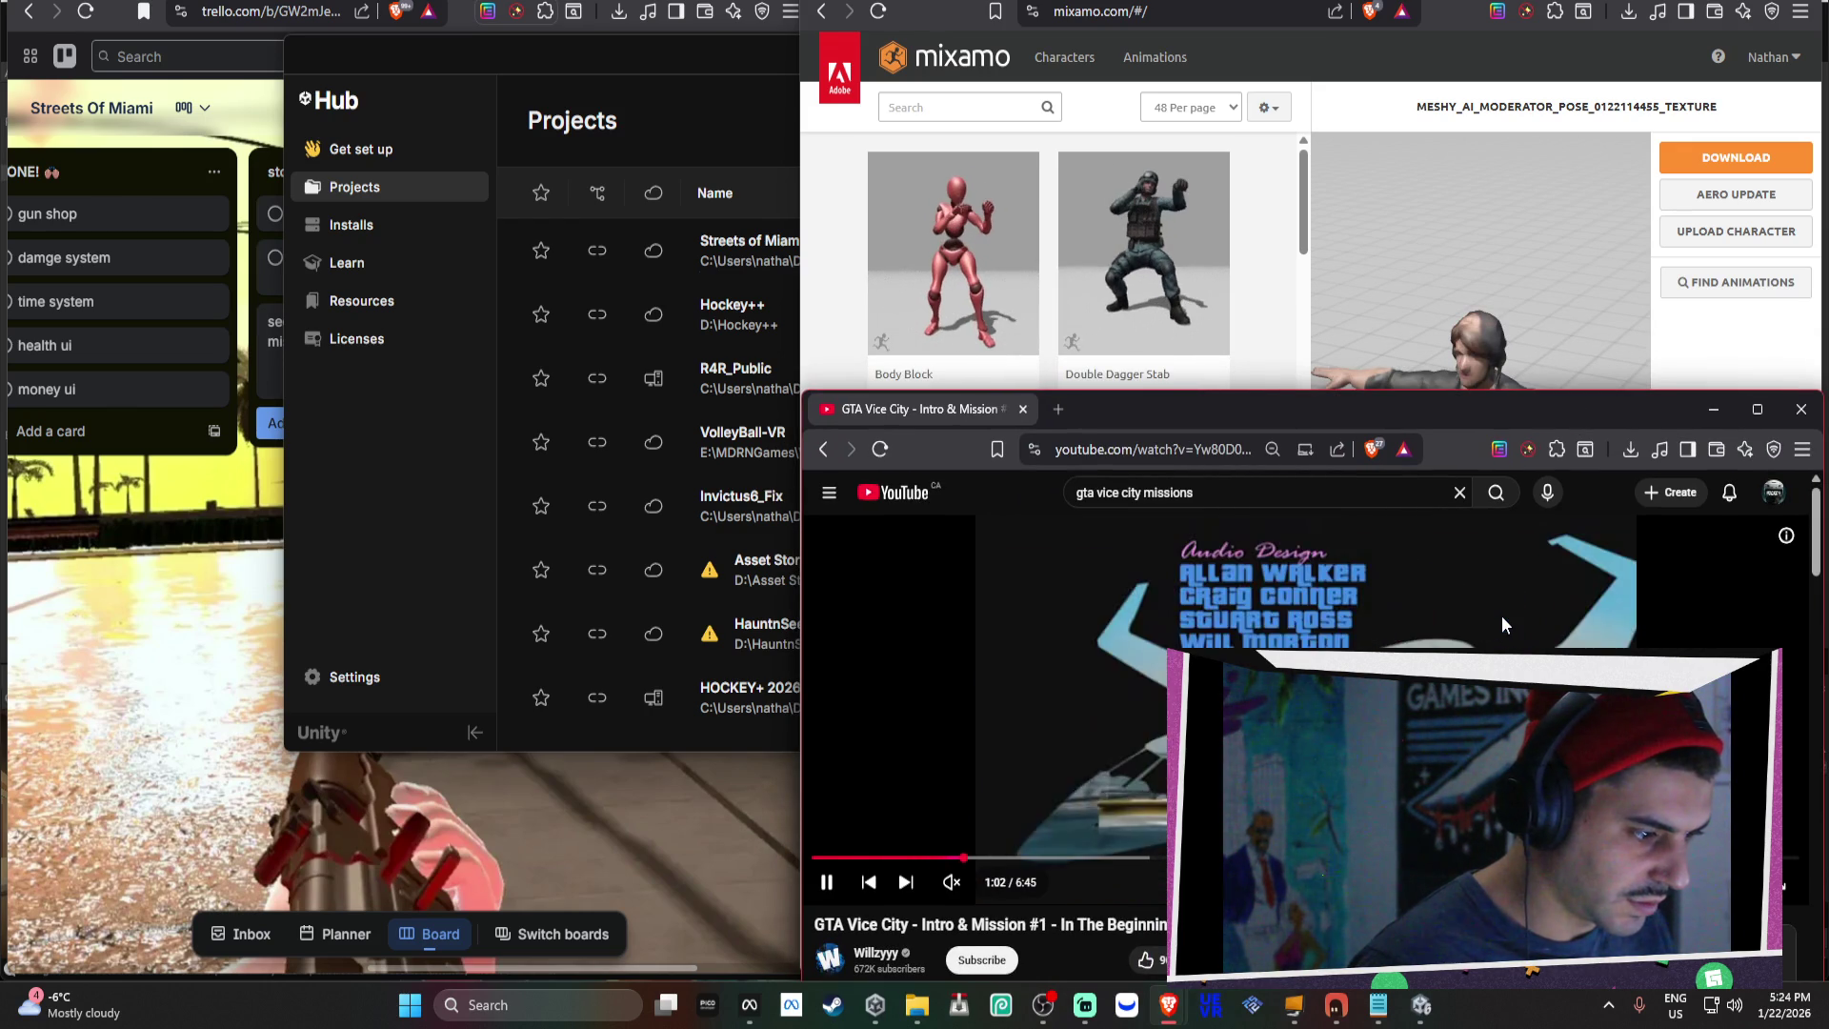
pyautogui.press('l')
pyautogui.press('l')
pyautogui.press('l')
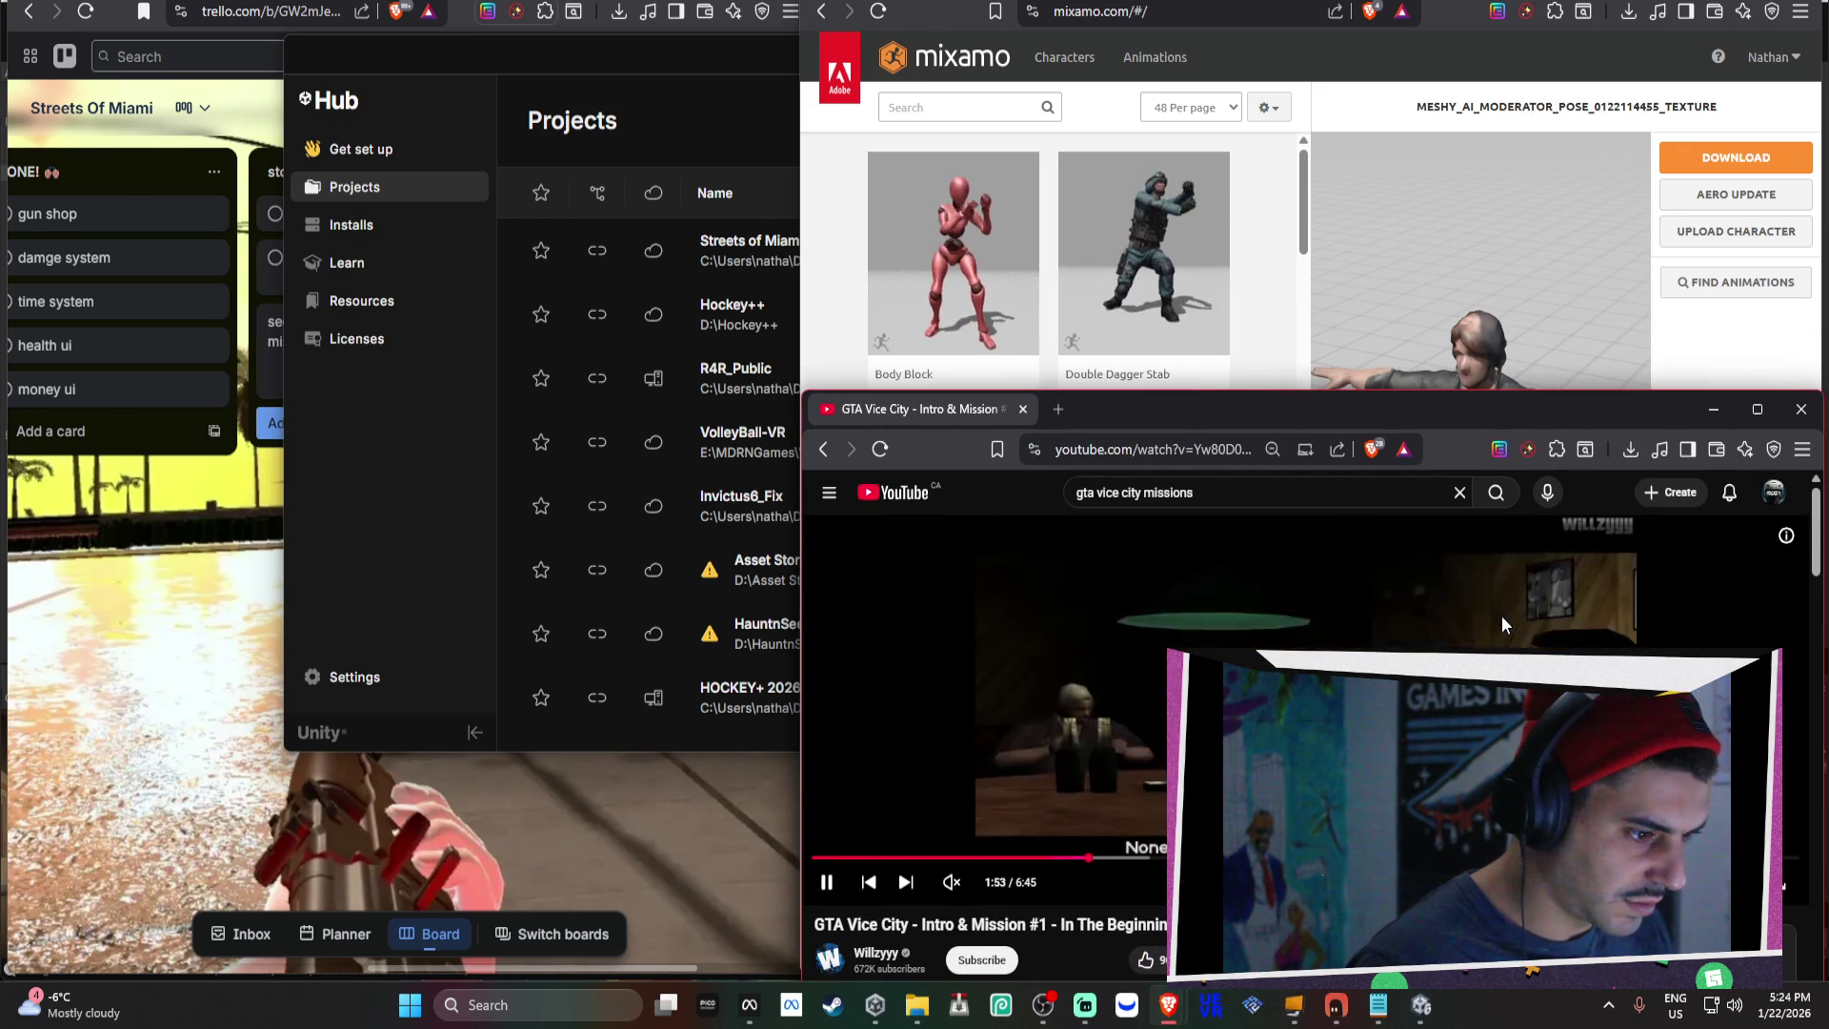
pyautogui.press('l')
pyautogui.press('l')
pyautogui.press('l')
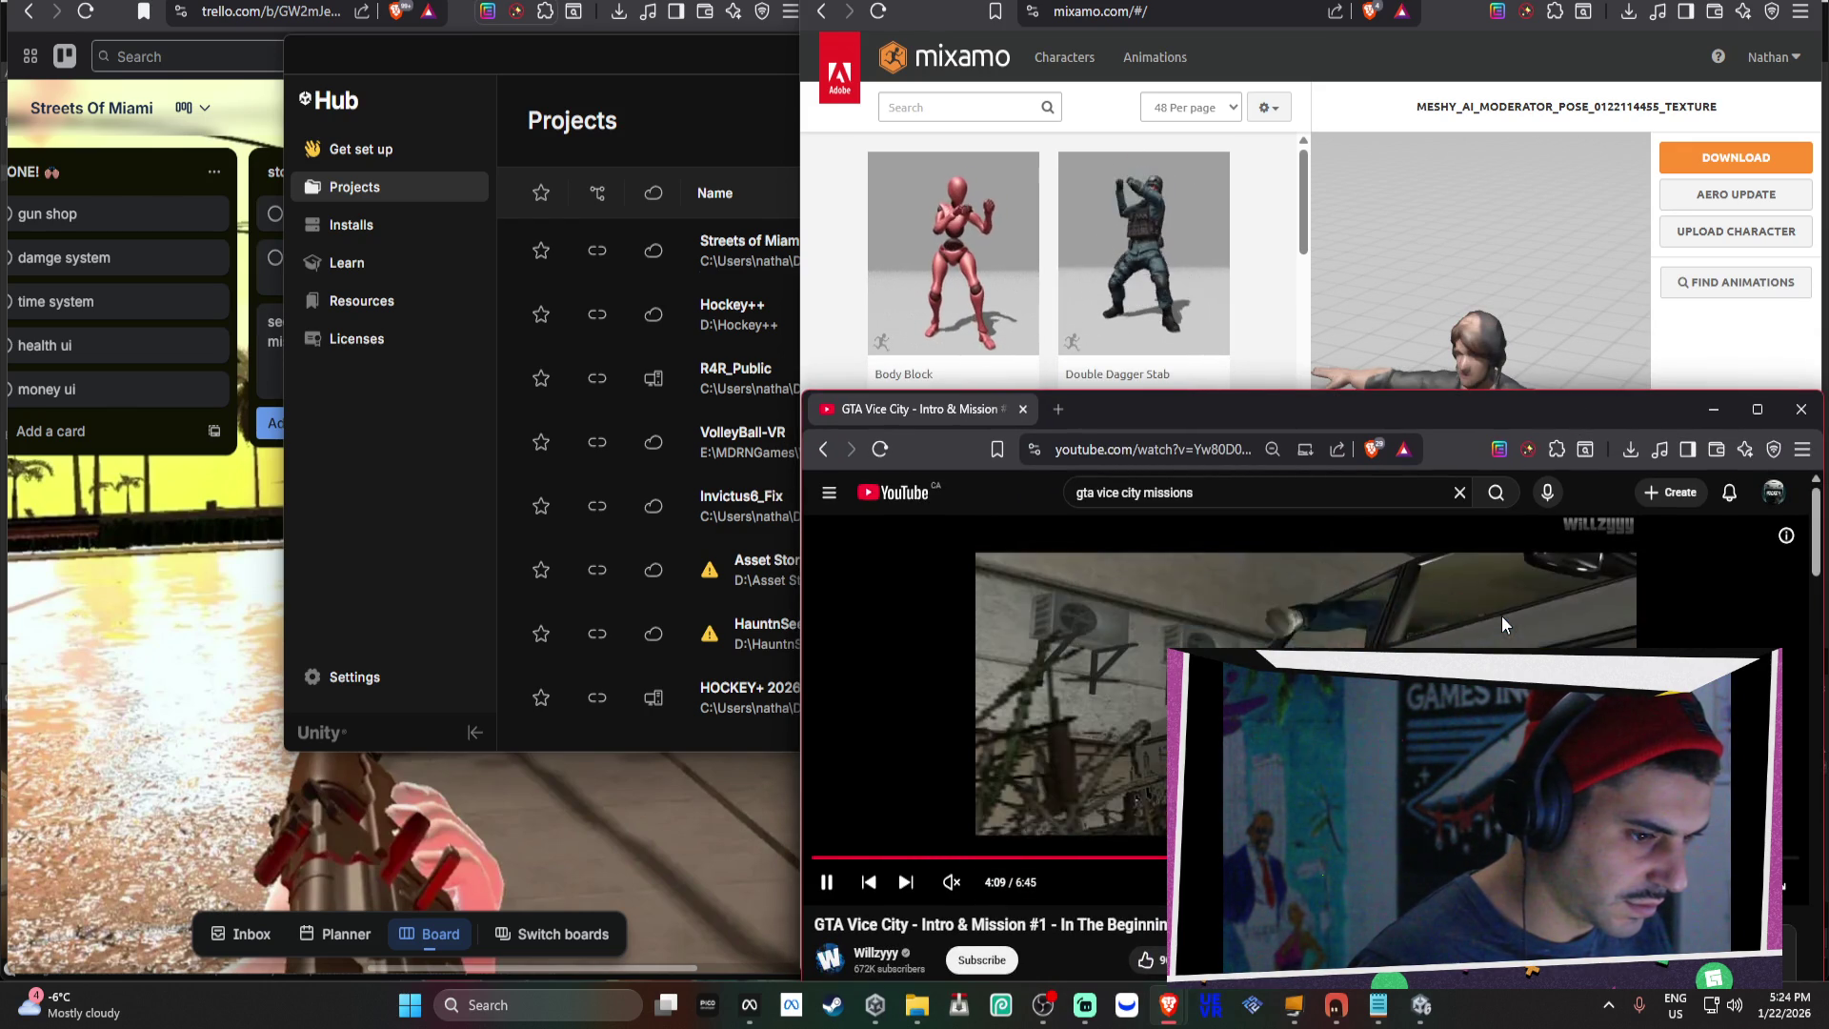
pyautogui.press('l')
pyautogui.press('l')
pyautogui.press('l')
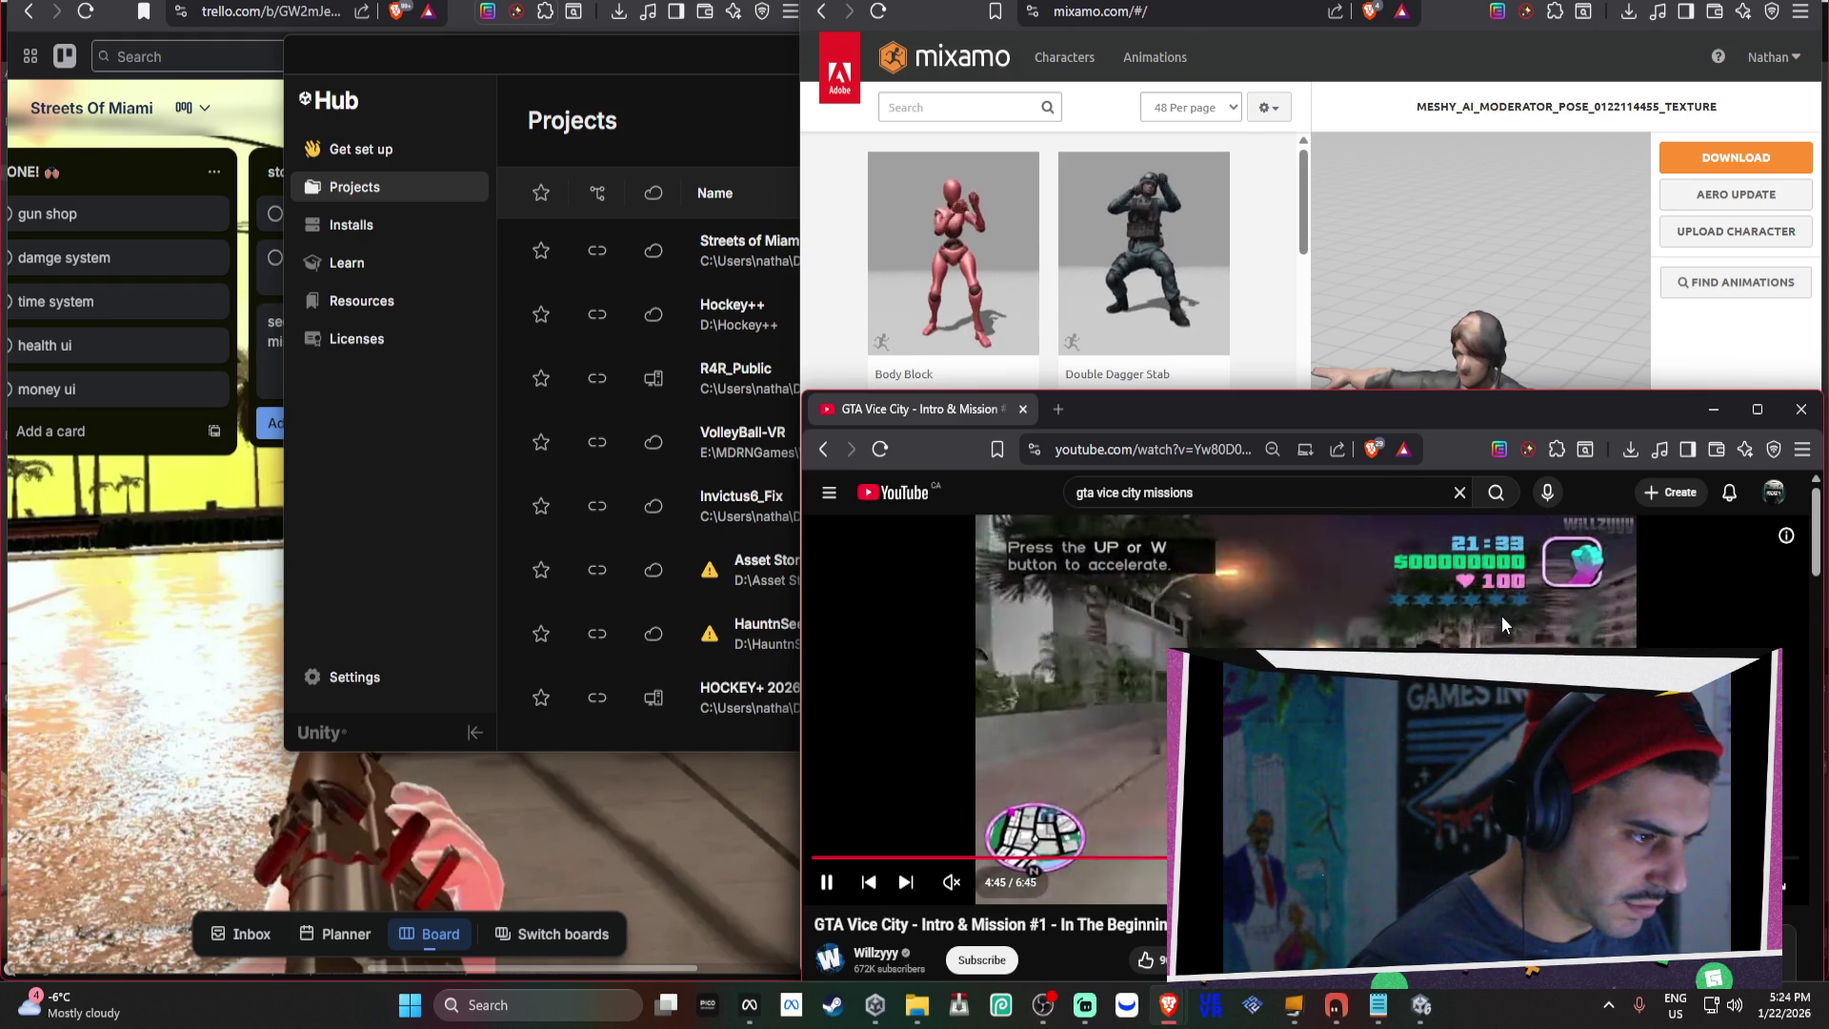
pyautogui.press('l')
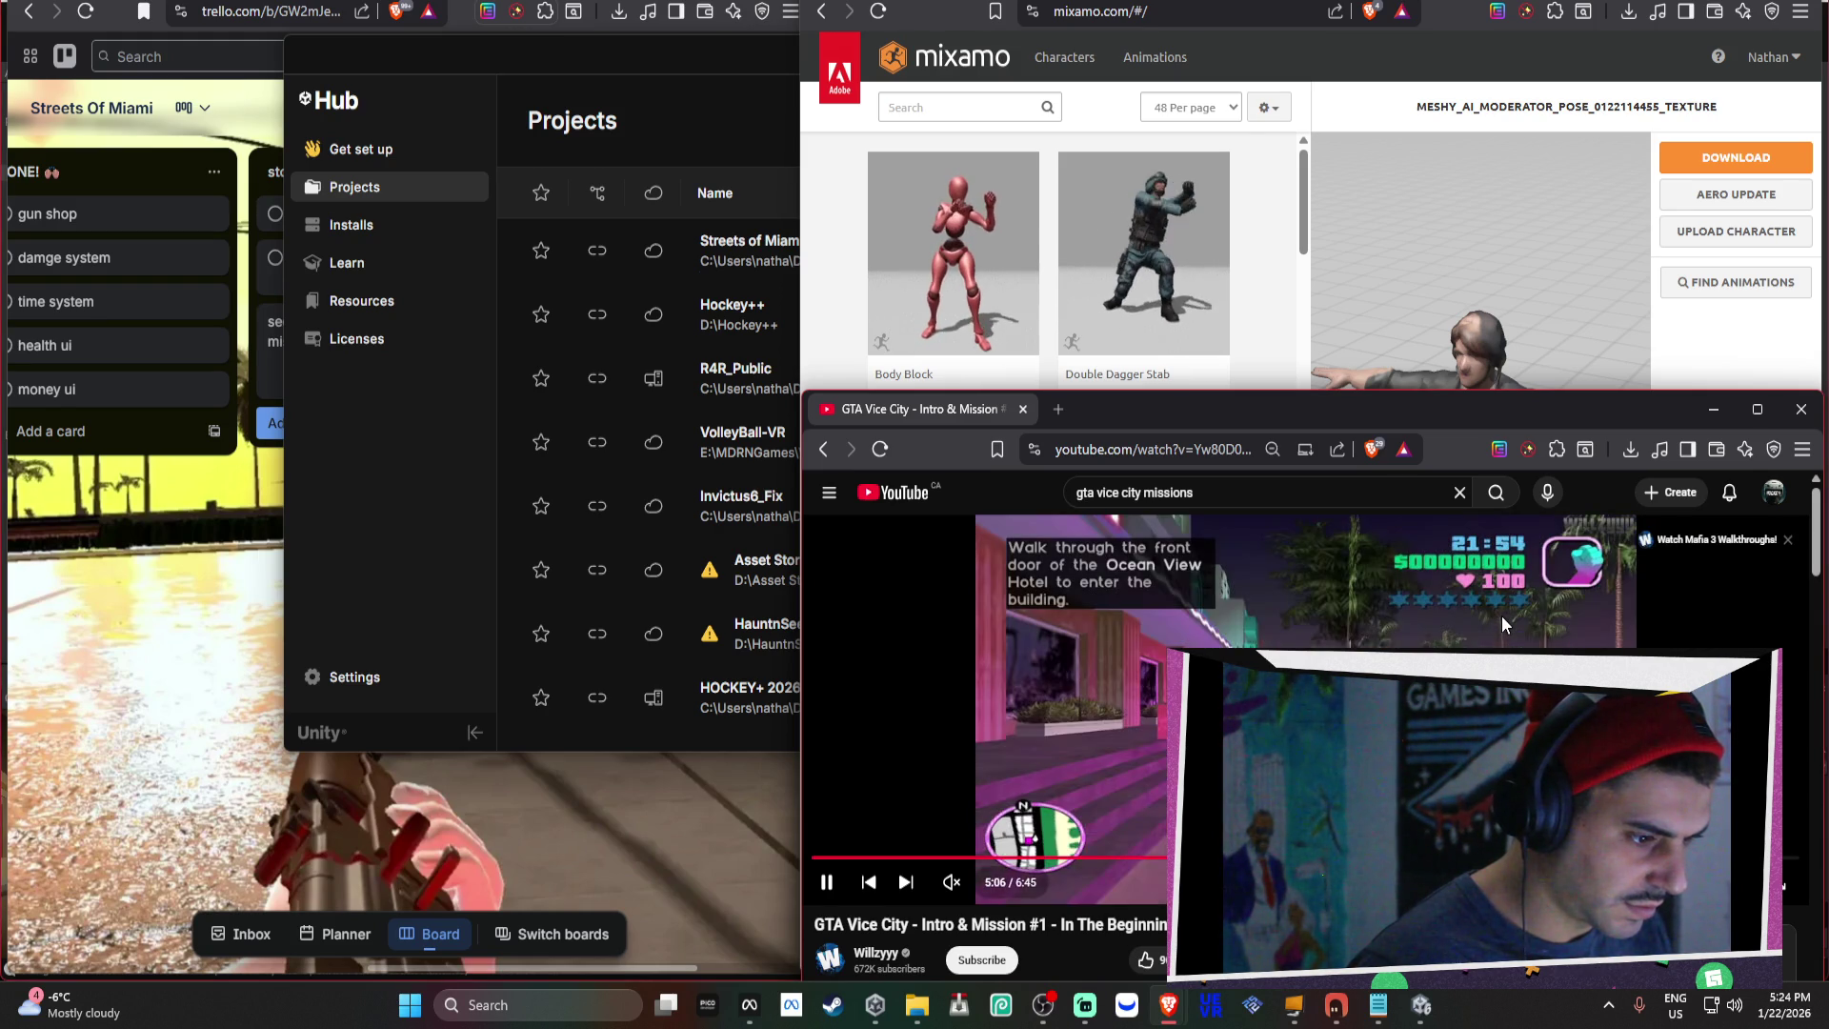
pyautogui.press('k')
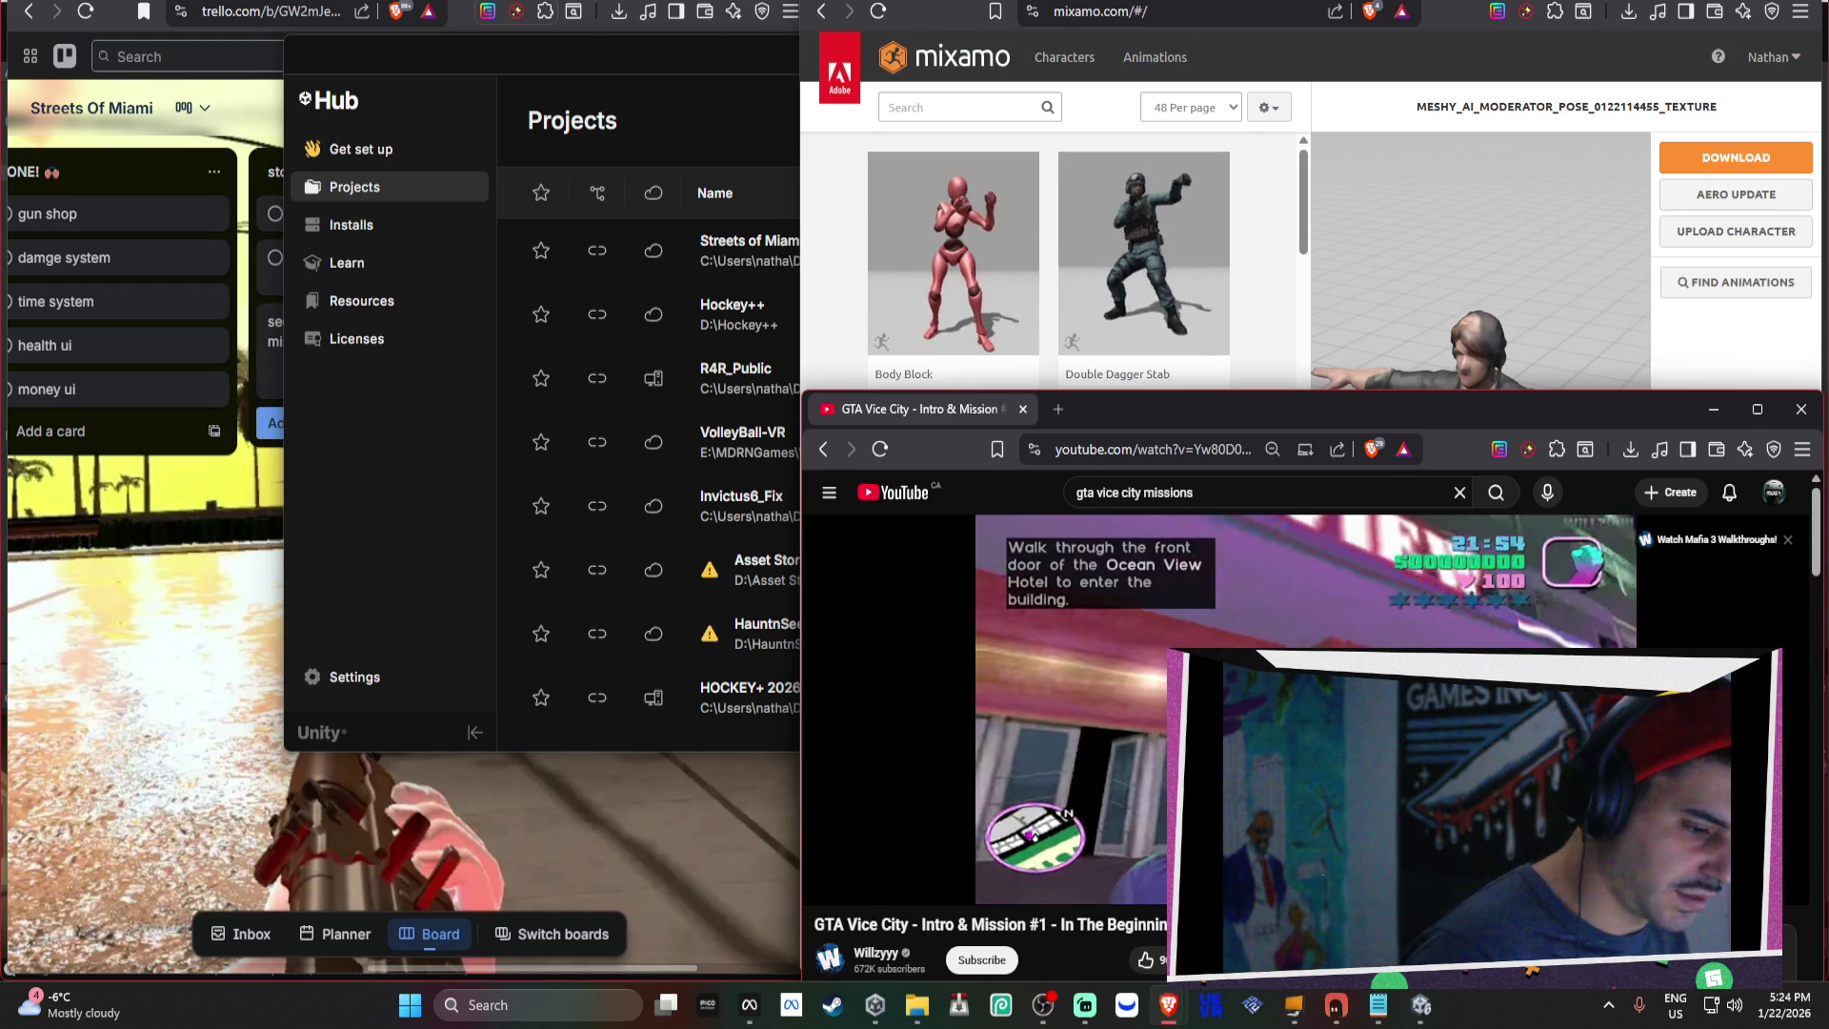
pyautogui.press('l')
pyautogui.press('l')
pyautogui.press('l')
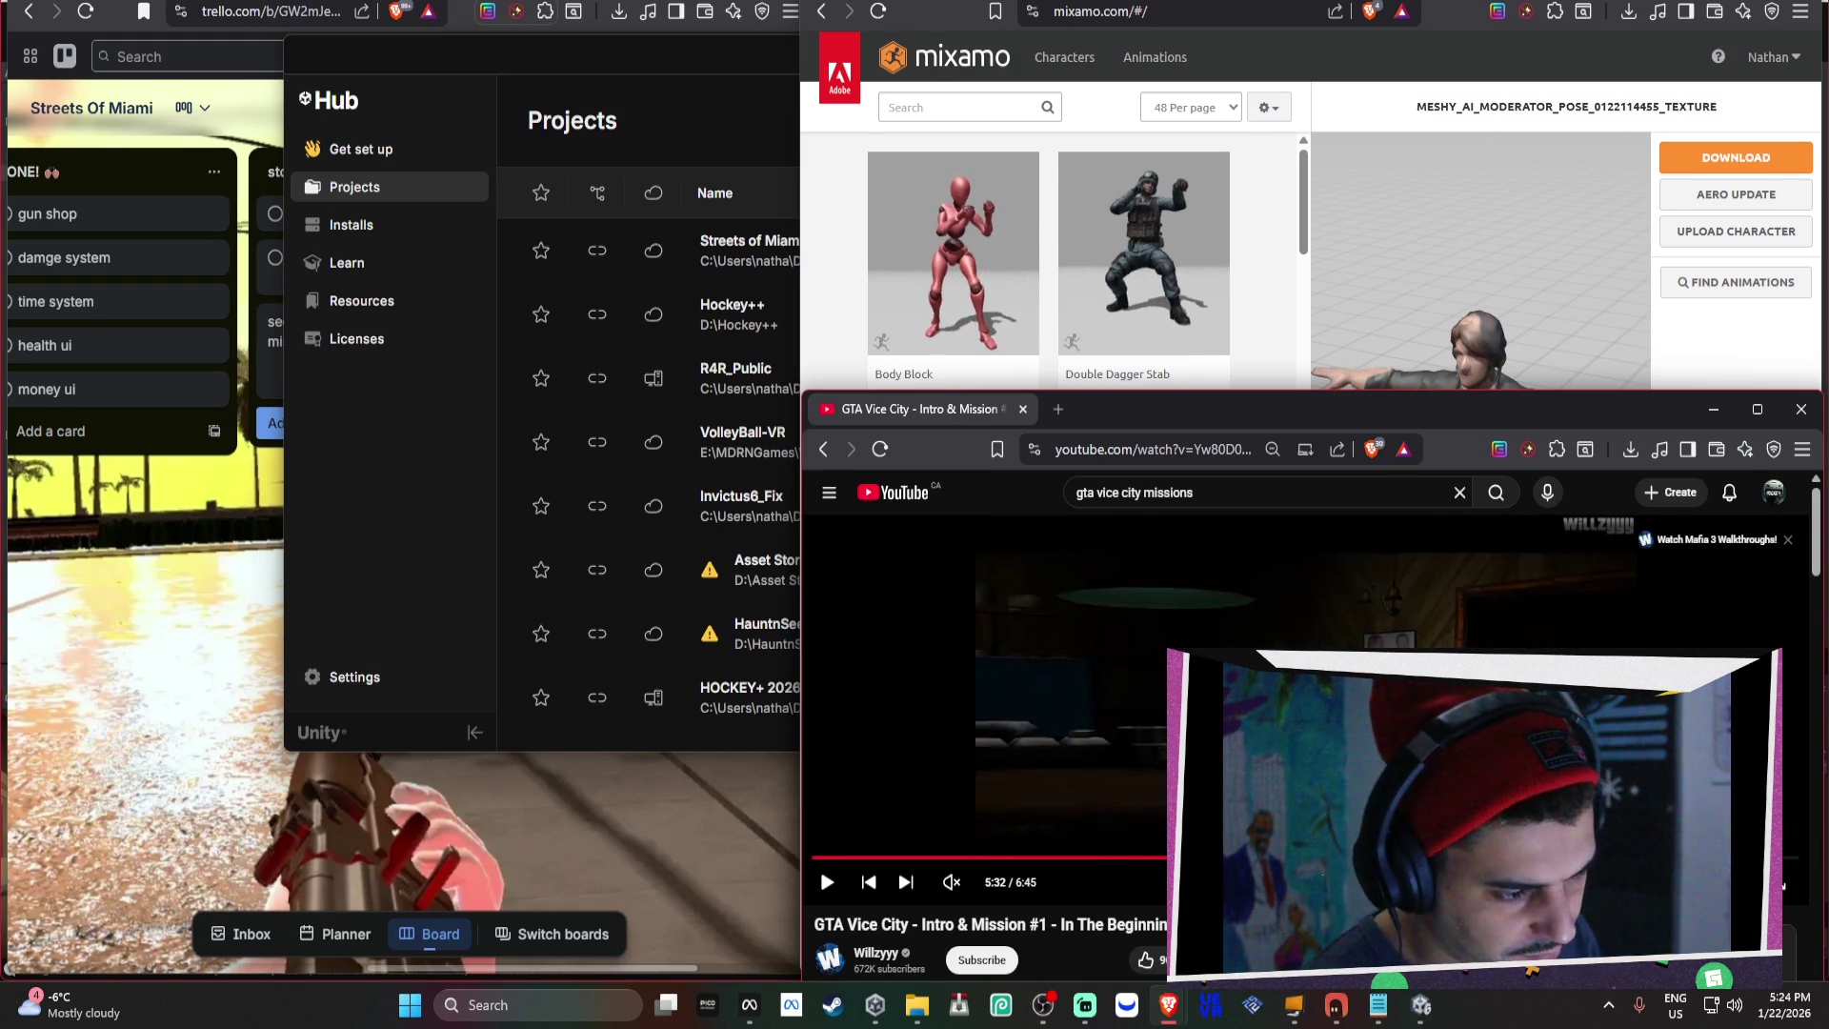
pyautogui.press('l')
pyautogui.press('l')
pyautogui.press('l')
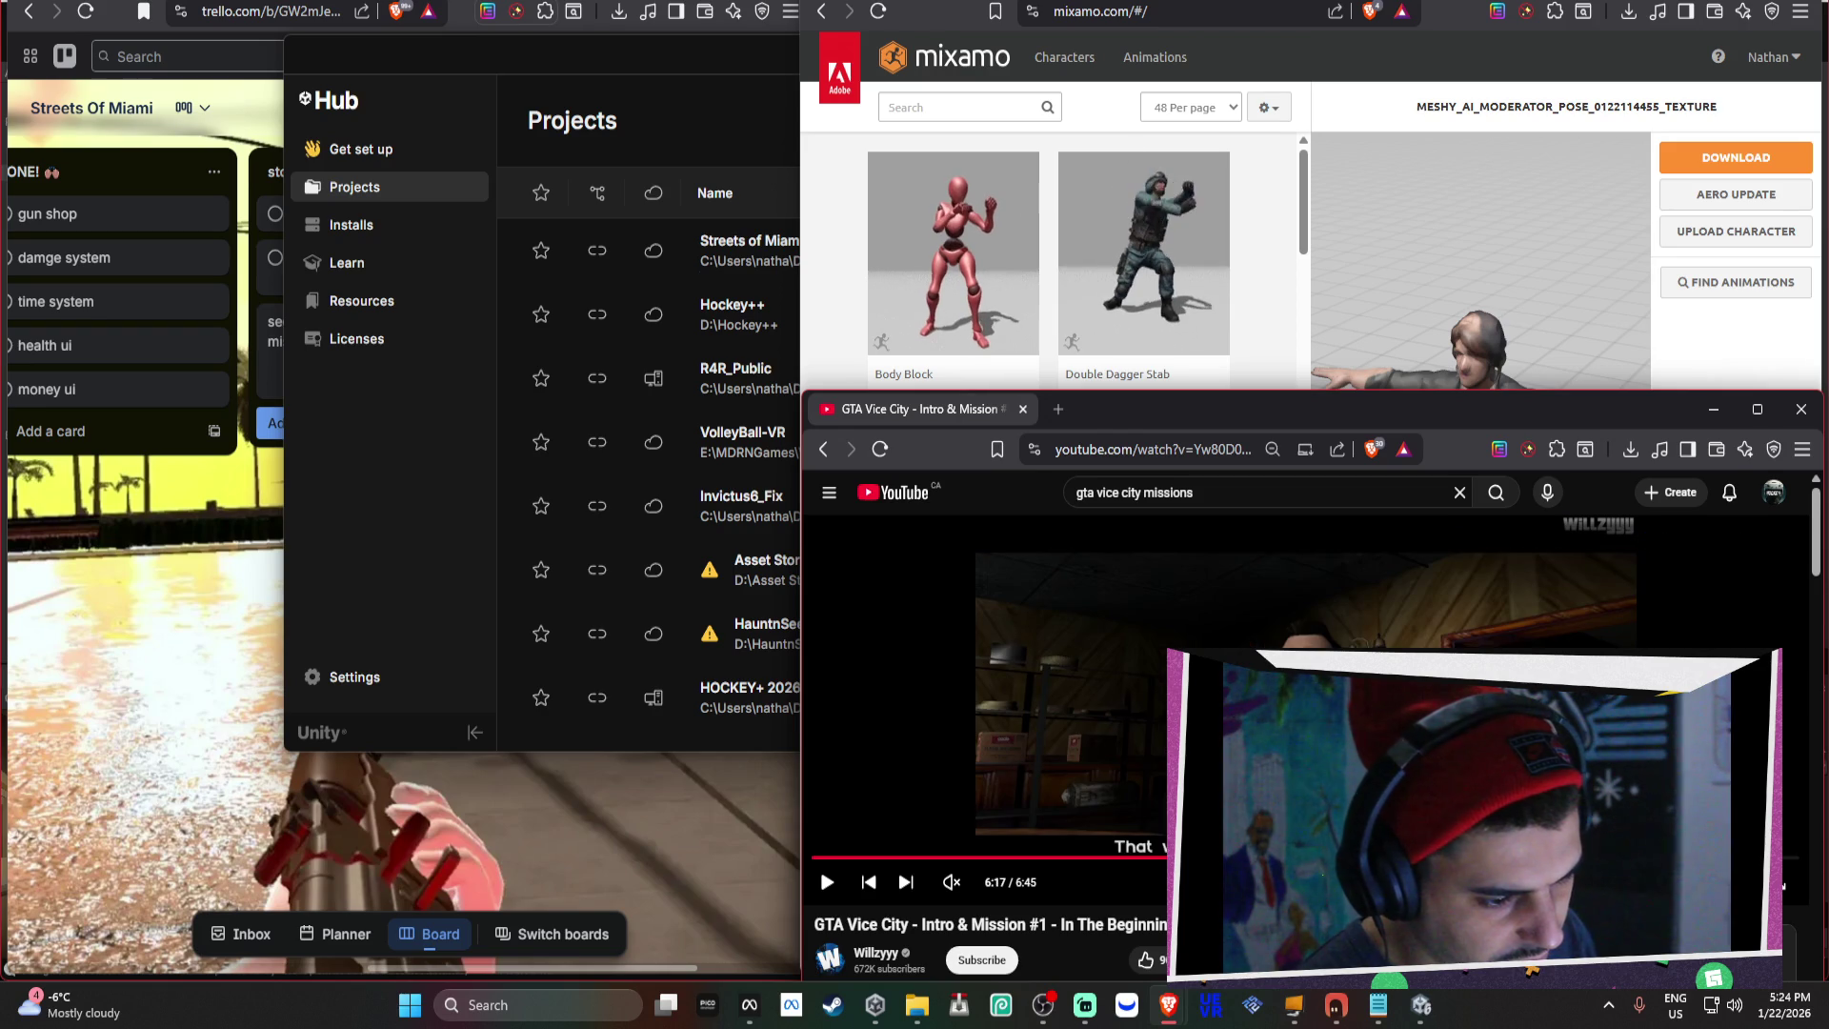
pyautogui.click(903, 882)
pyautogui.hotkey('shift', 'n')
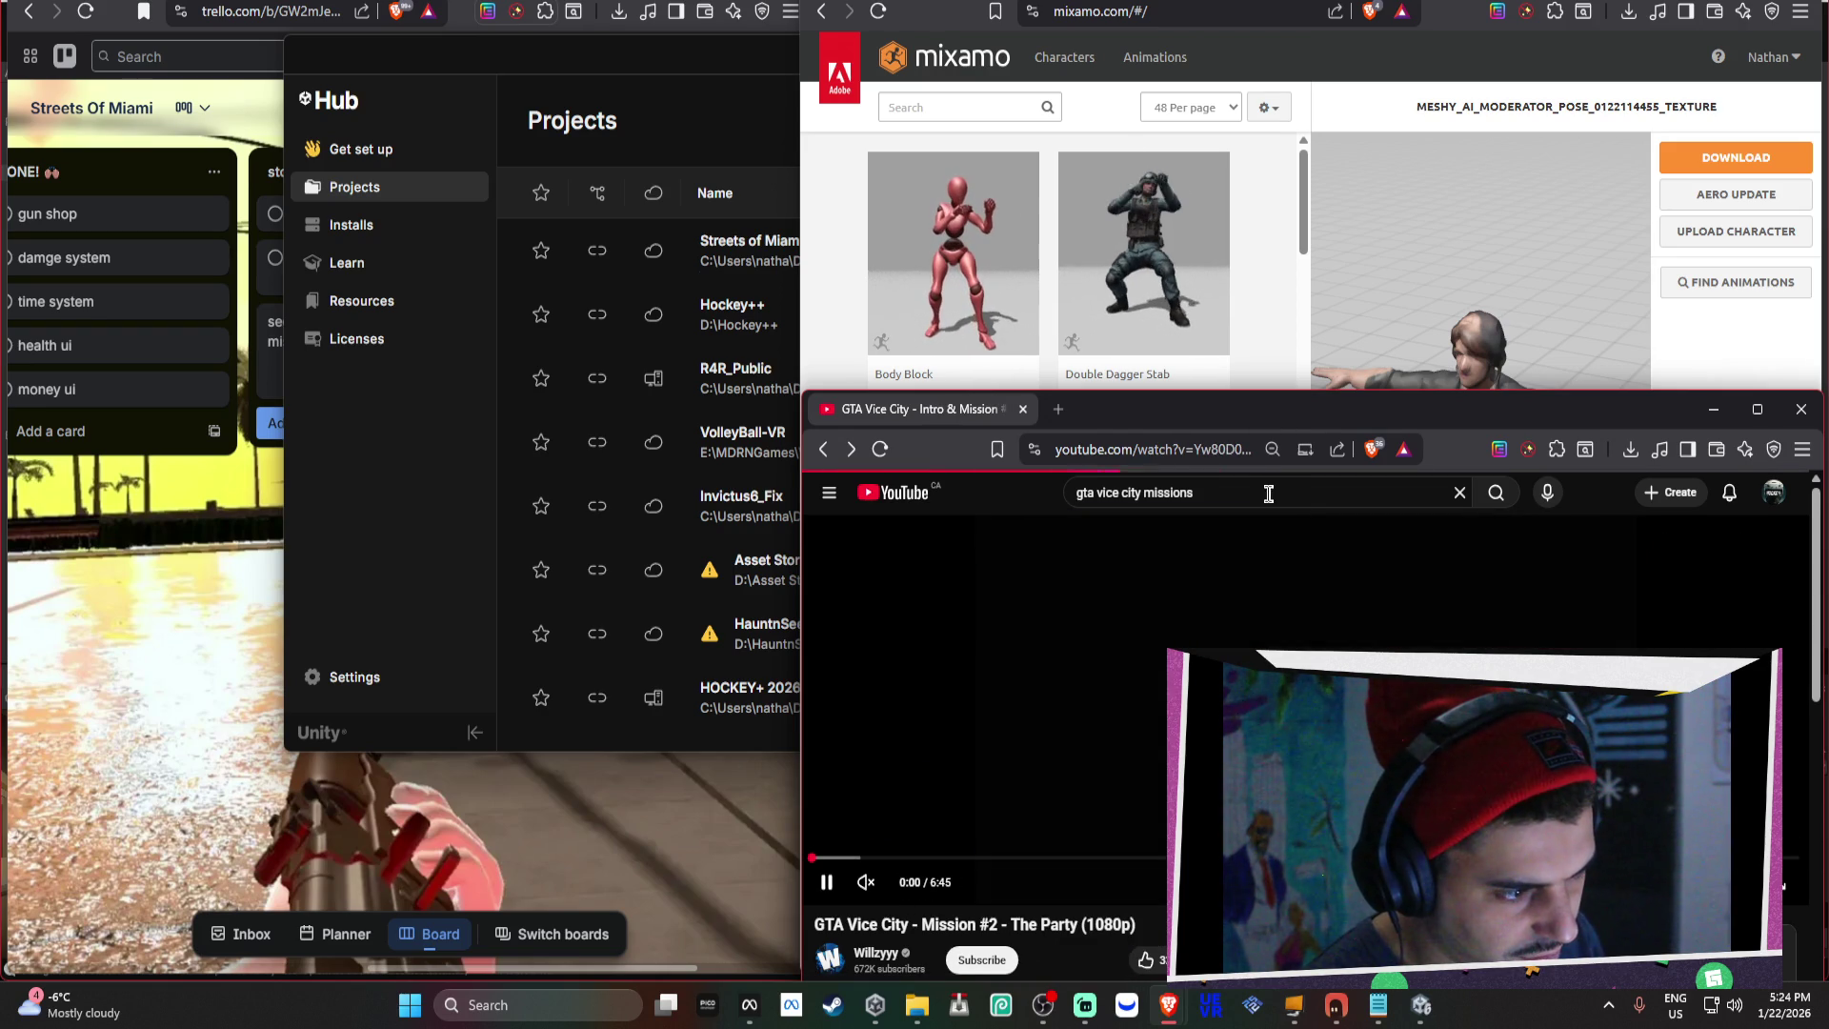
pyautogui.hotkey('shift', 'p')
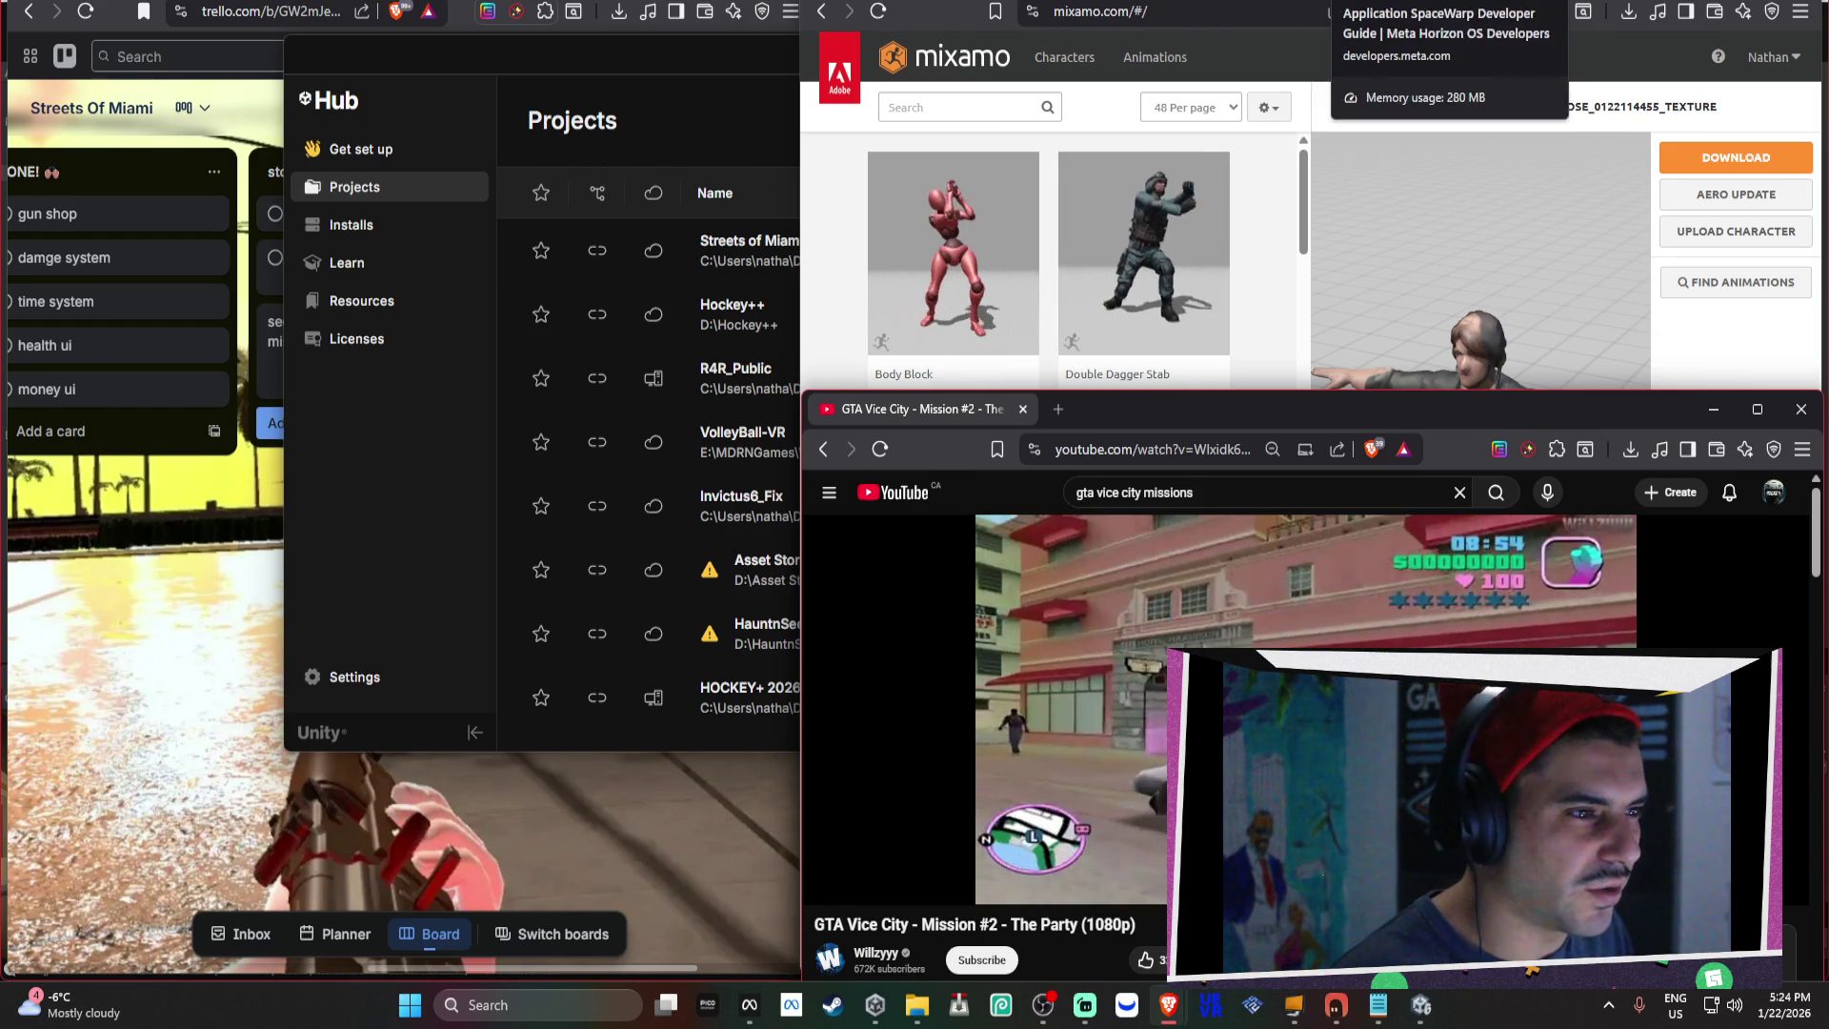
pyautogui.click(1372, 10)
pyautogui.hotkey('ctrl', 'Tab')
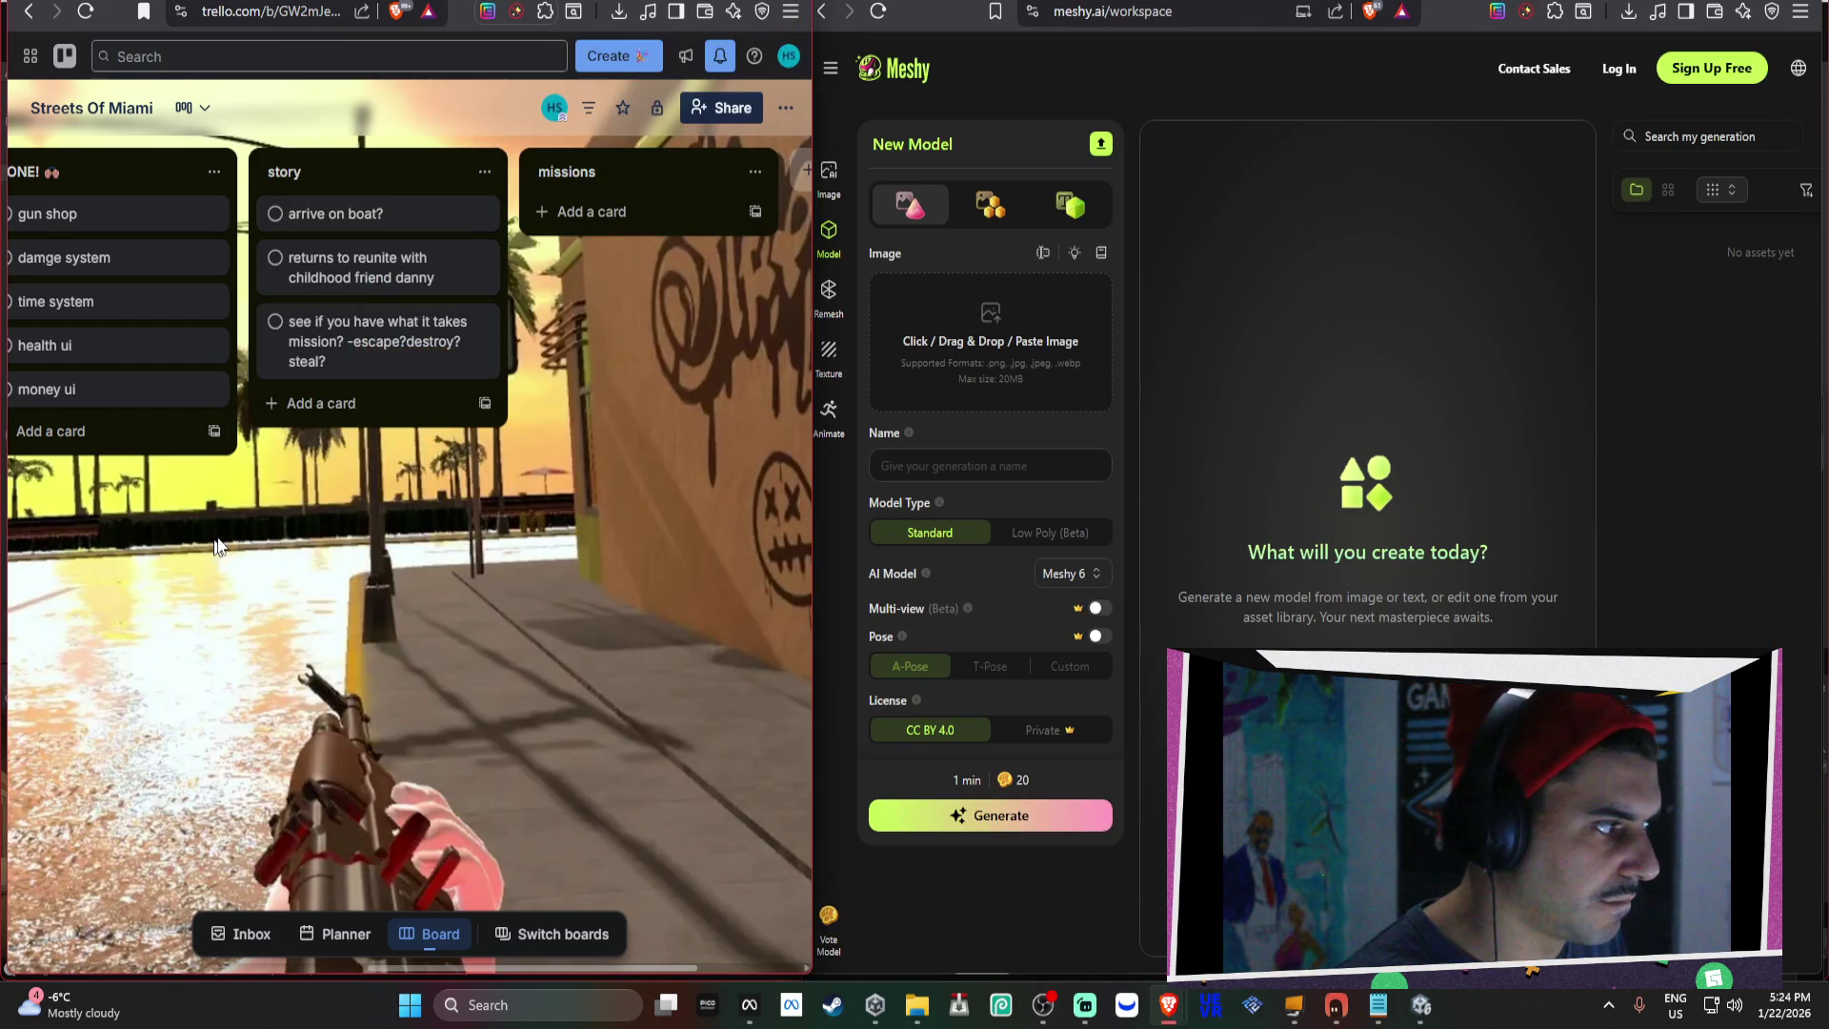
# Replace the third card's second title line with 'safe house mission?' and save it.
pyautogui.click(389, 350)
pyautogui.click(483, 222)
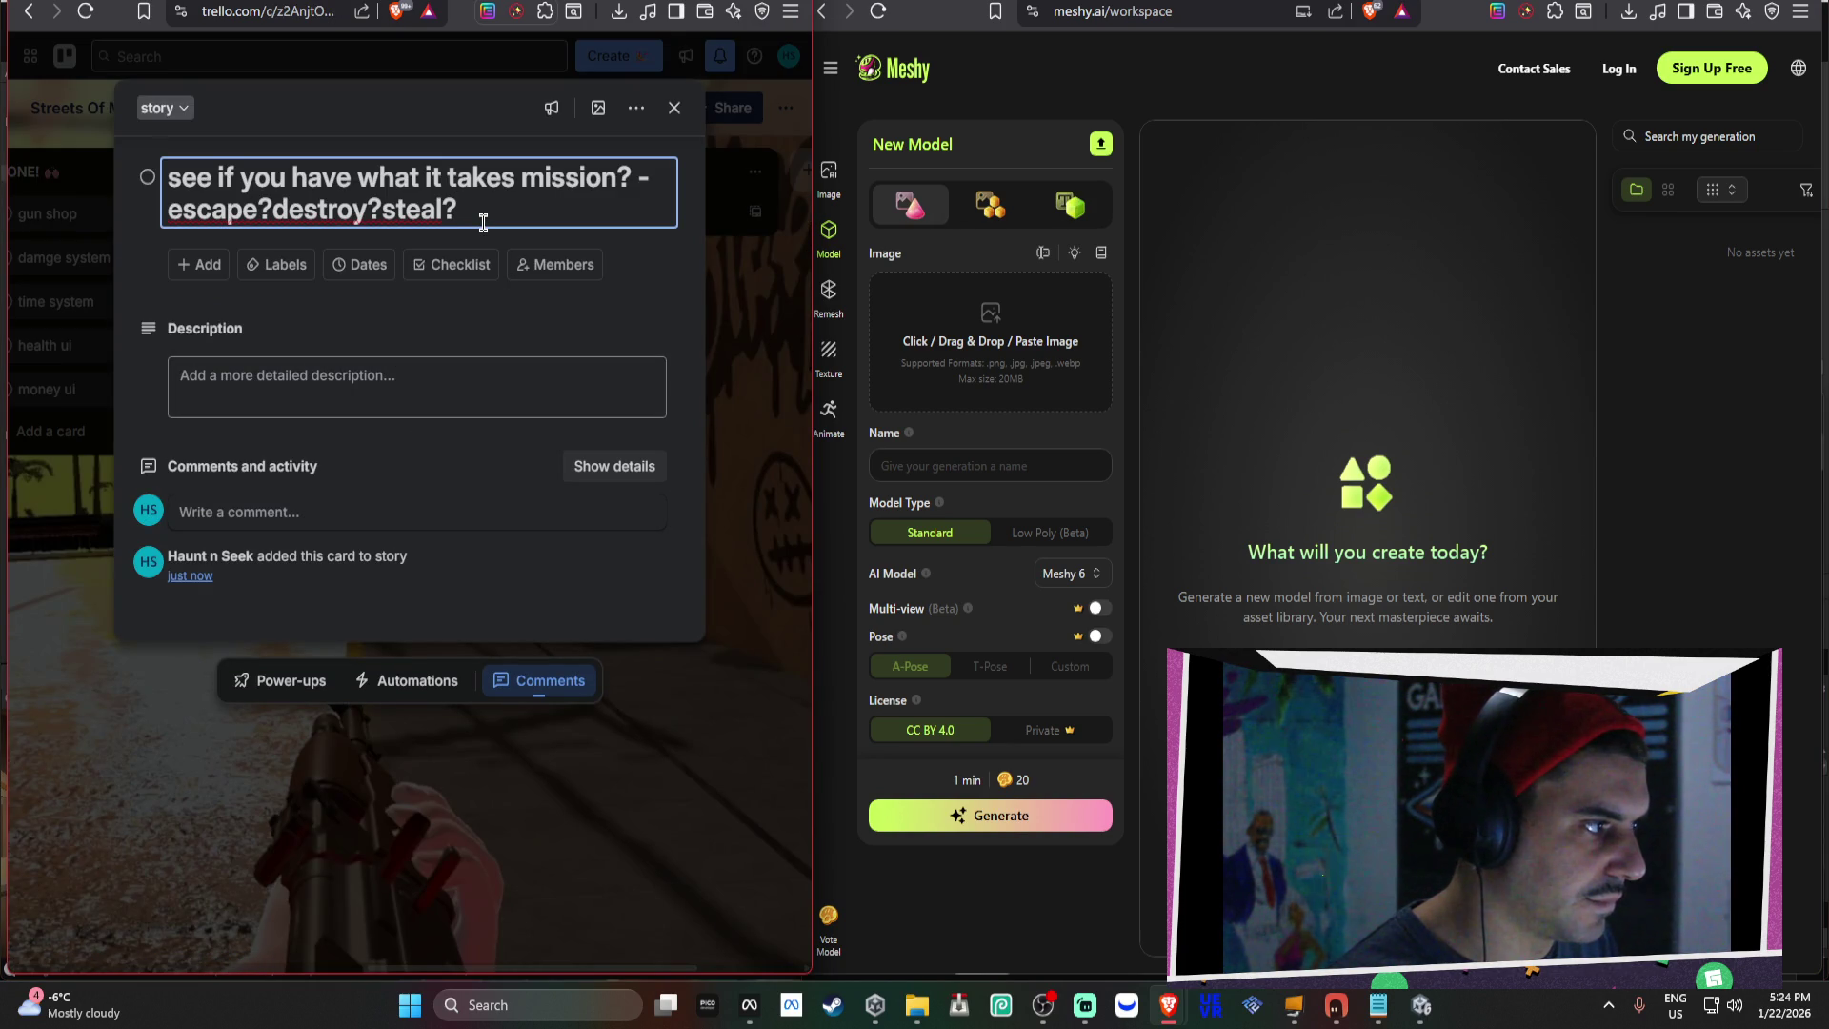
pyautogui.moveTo(483, 222); pyautogui.dragTo(143, 208)
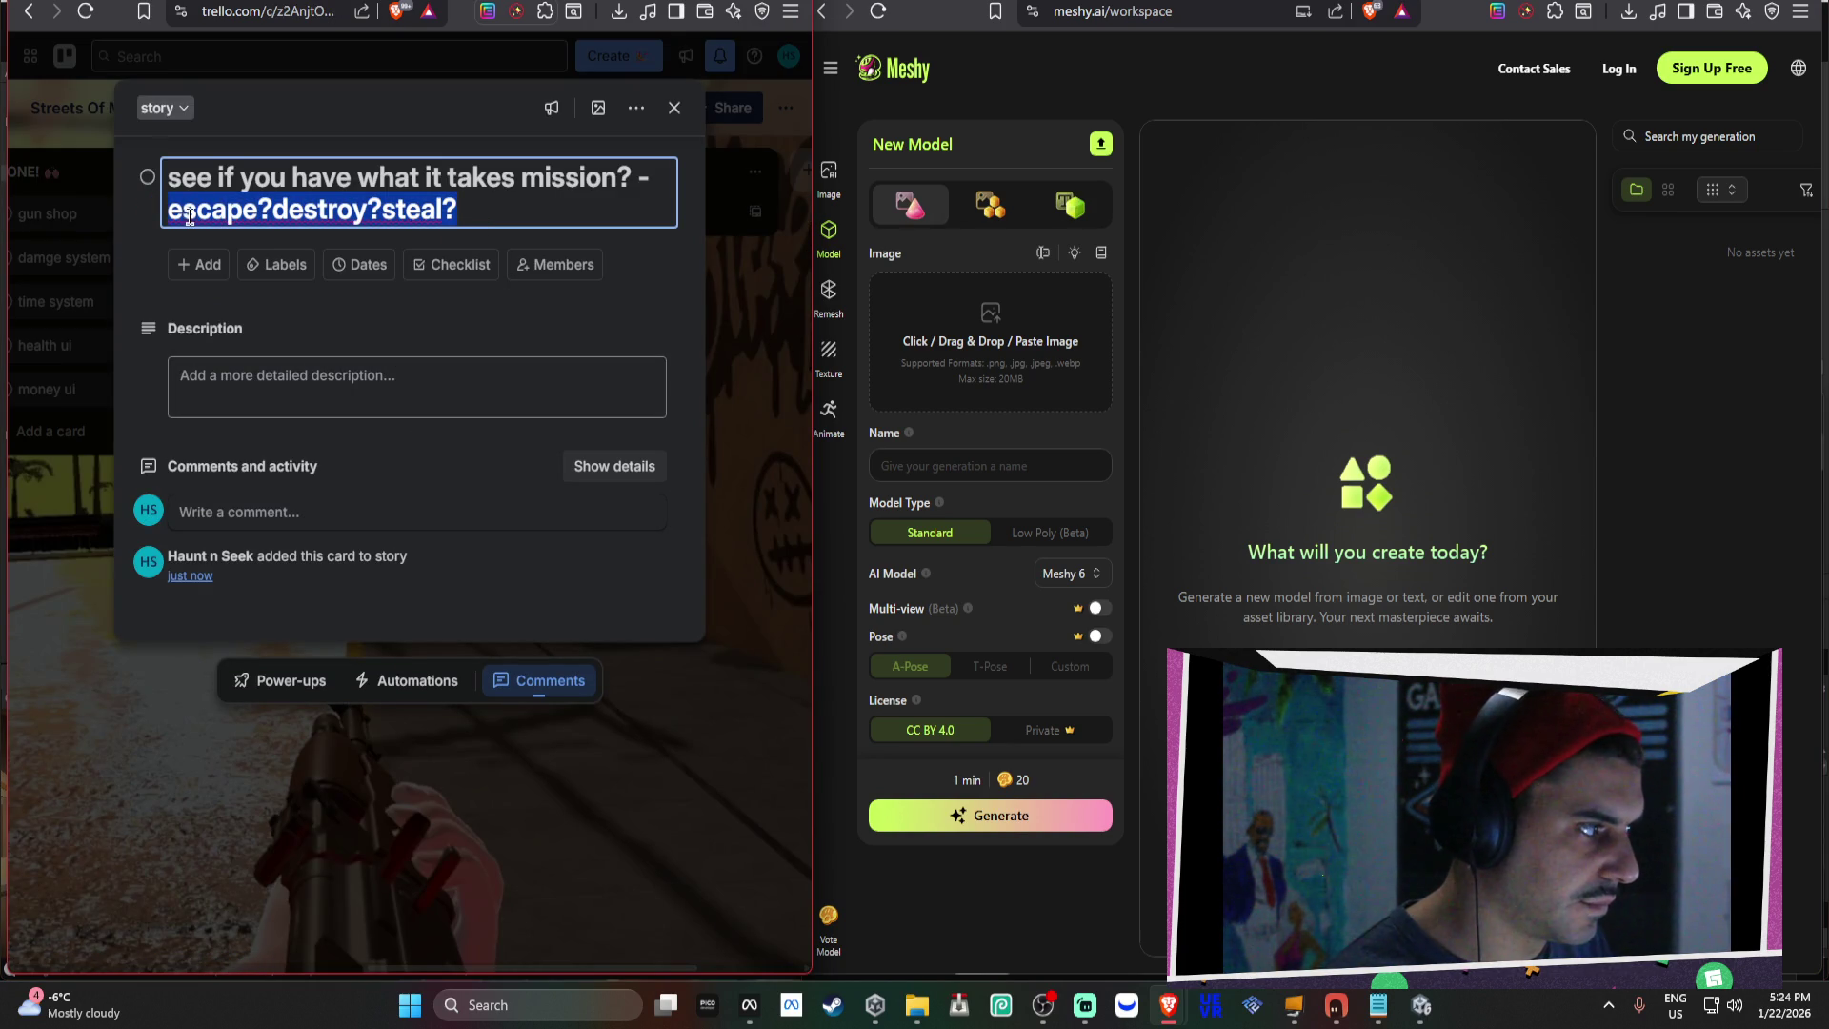
pyautogui.write('safe house mission')
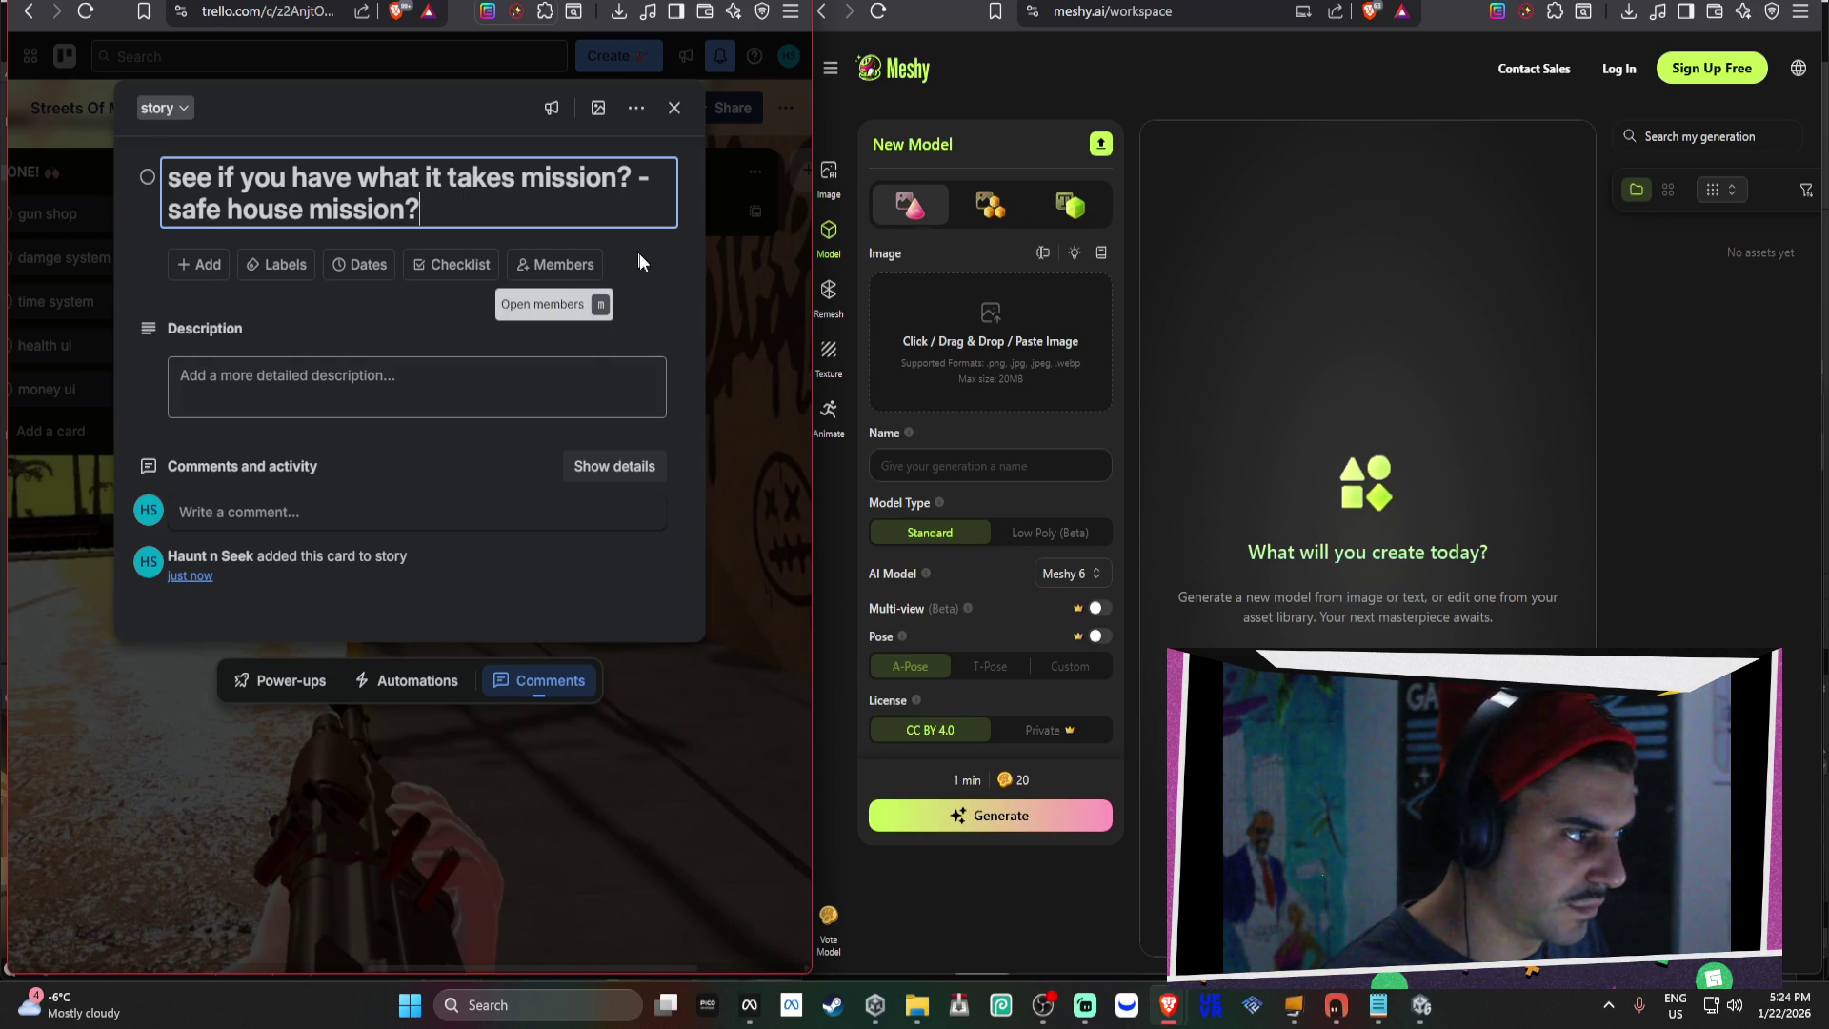
pyautogui.click(752, 333)
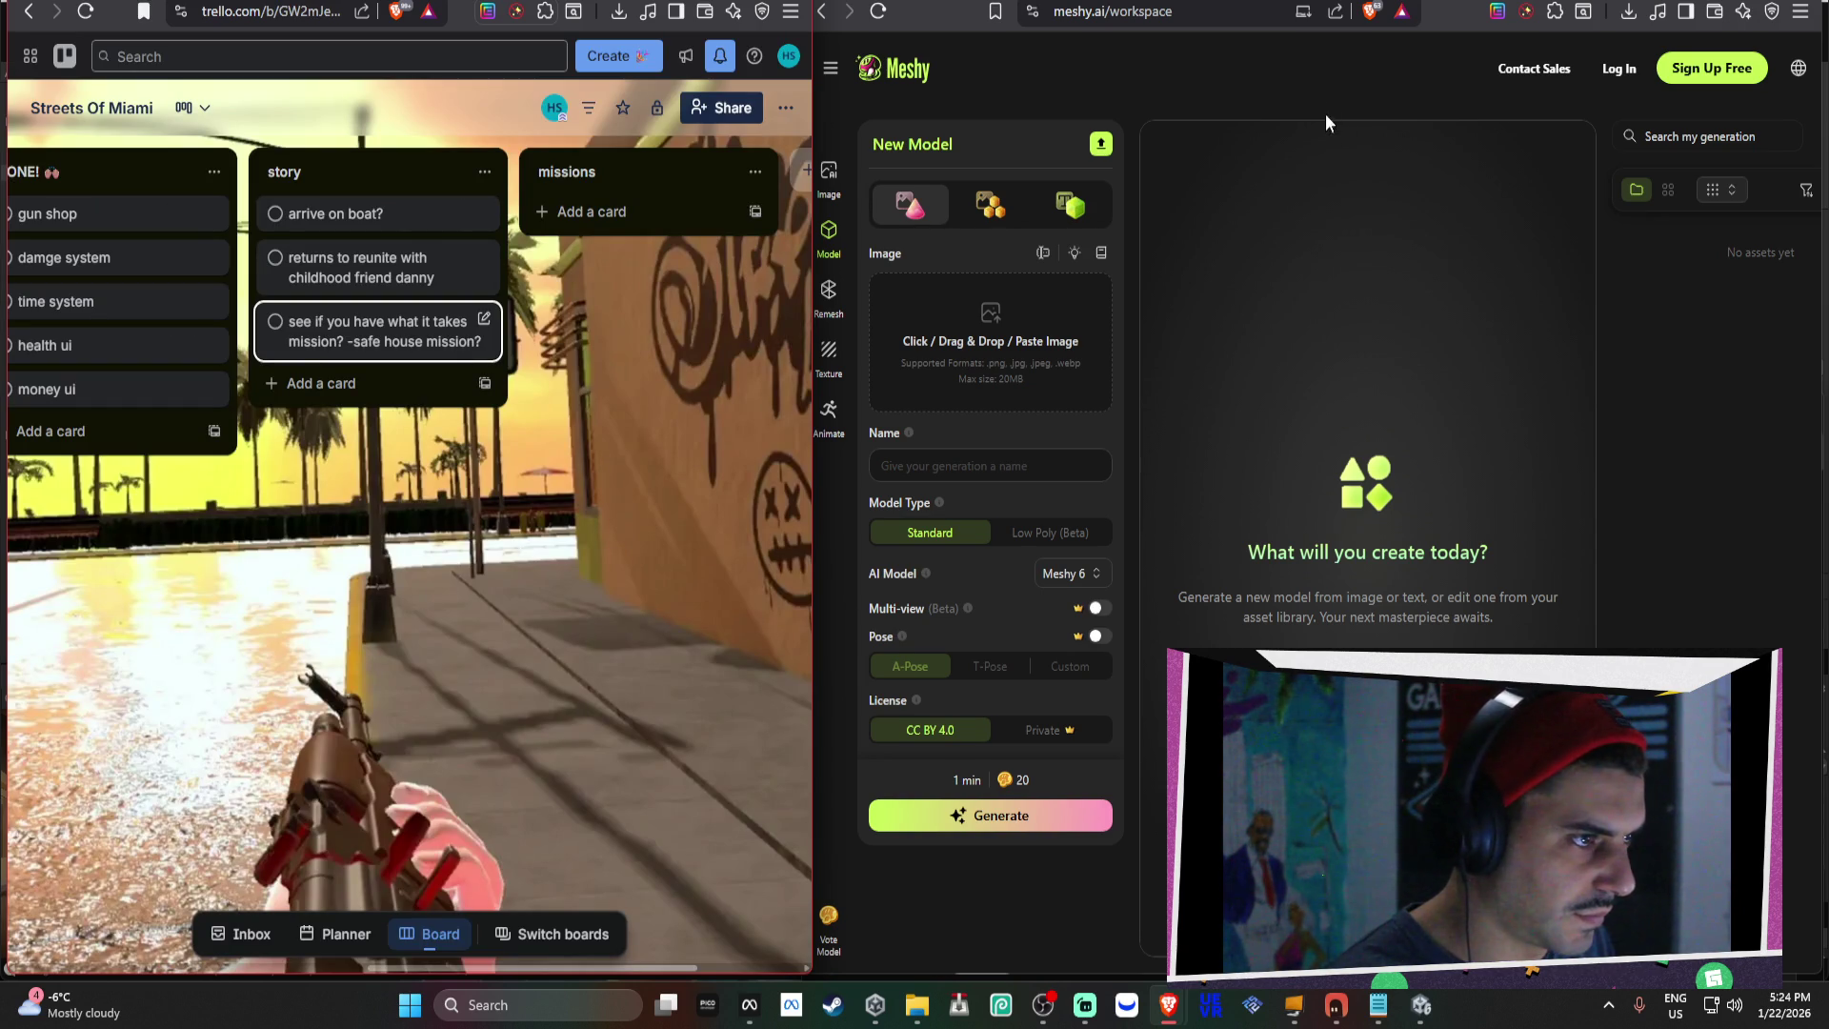
# Arrange the wiki and YouTube windows and scroll the GTA wiki to the Vice City Lawyer missions table.
pyautogui.hotkey('alt', 'Tab')
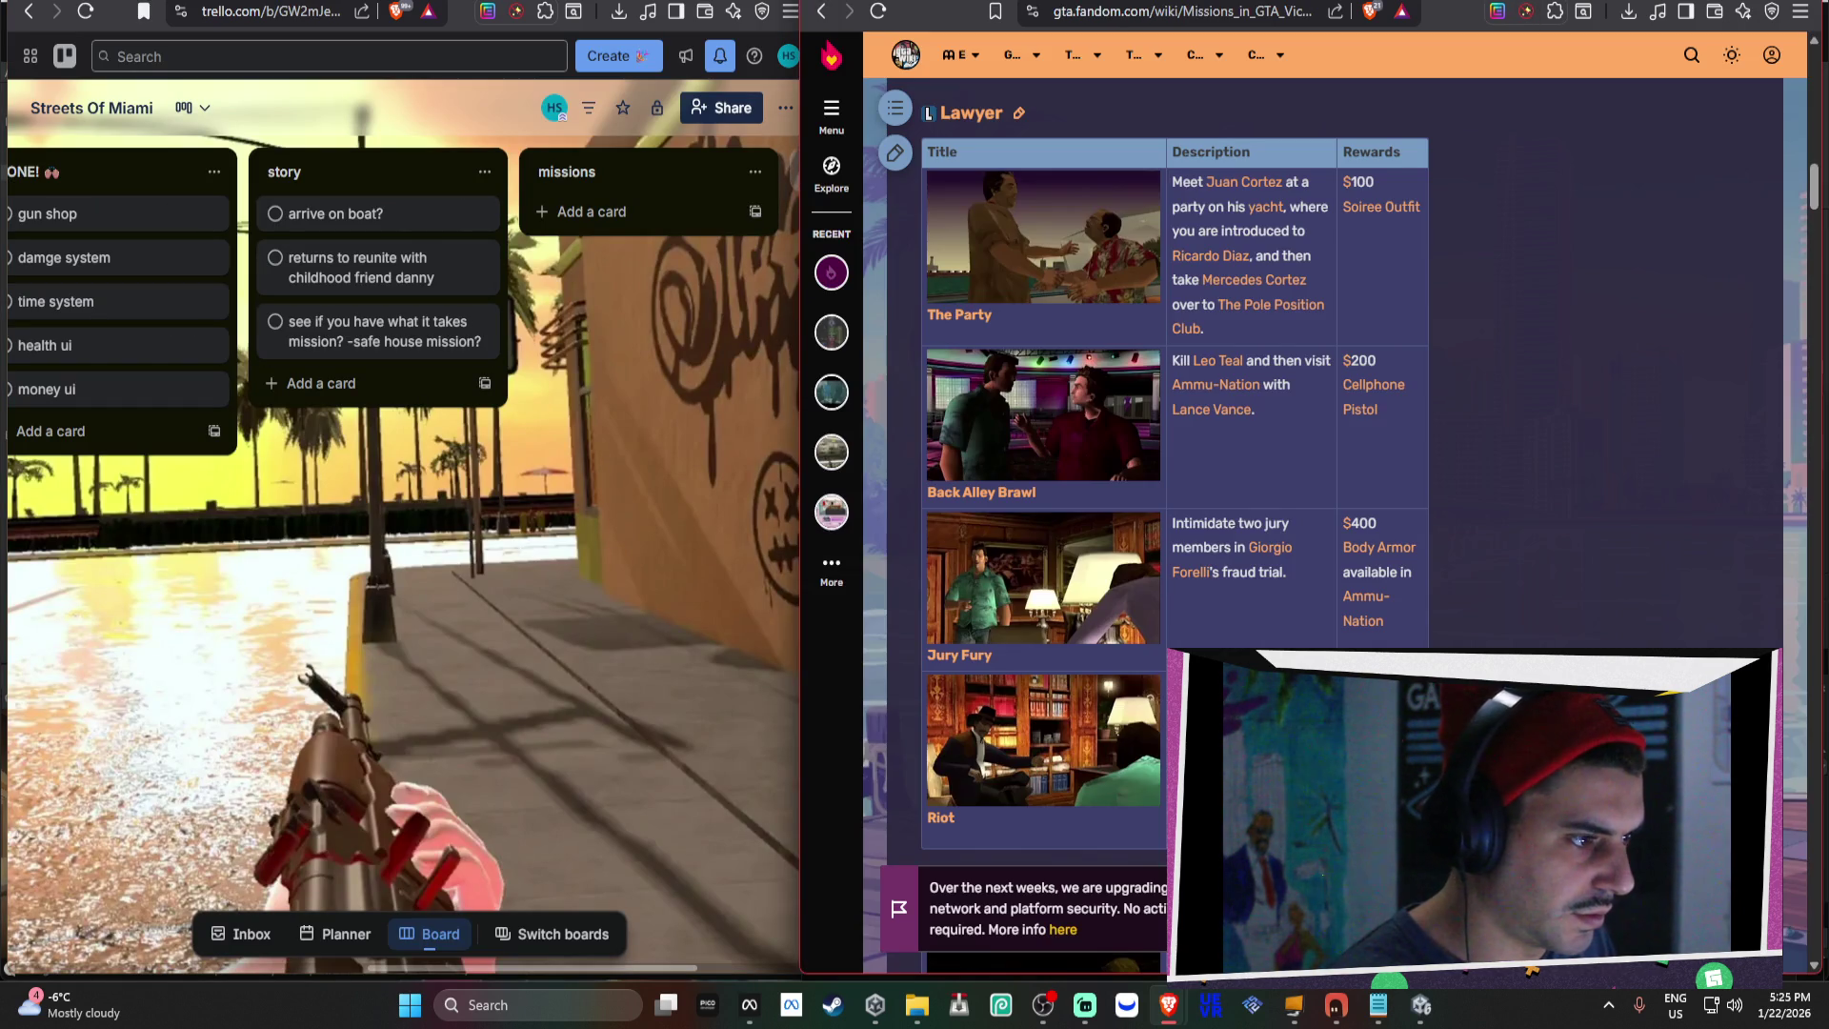
pyautogui.hotkey('alt', 'Left')
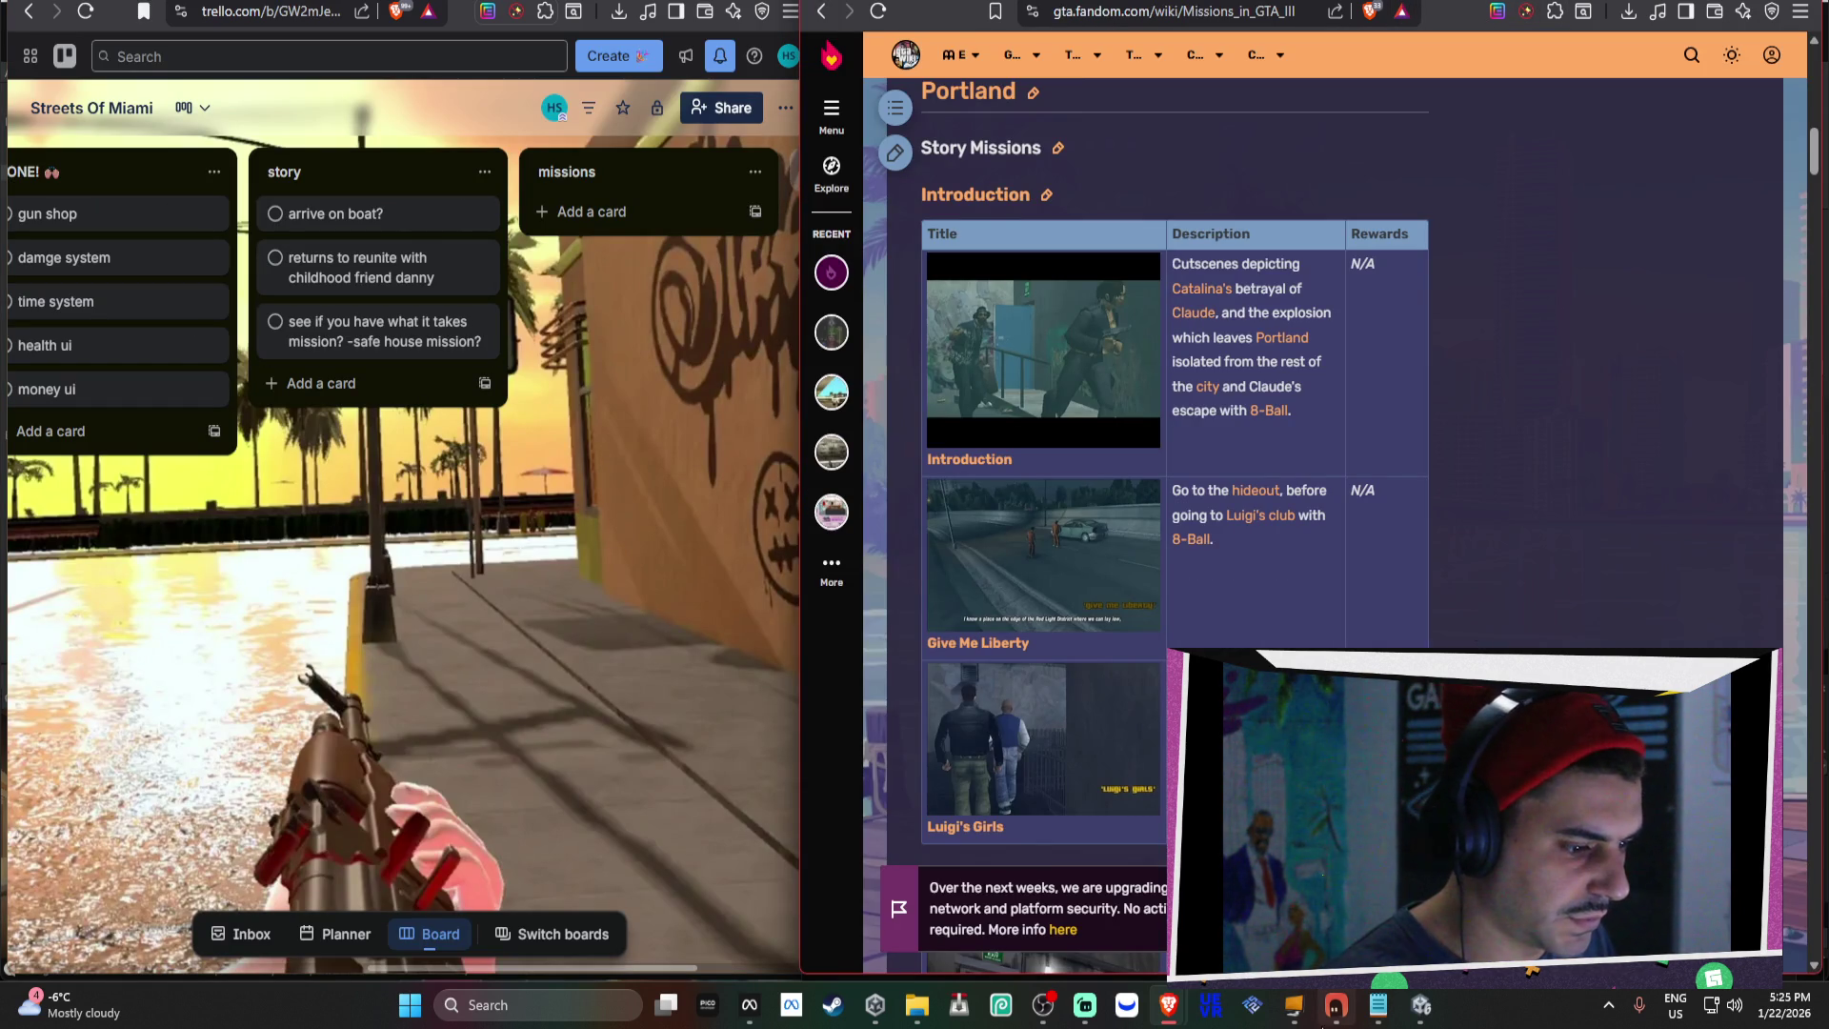
pyautogui.hotkey('alt', 'Tab')
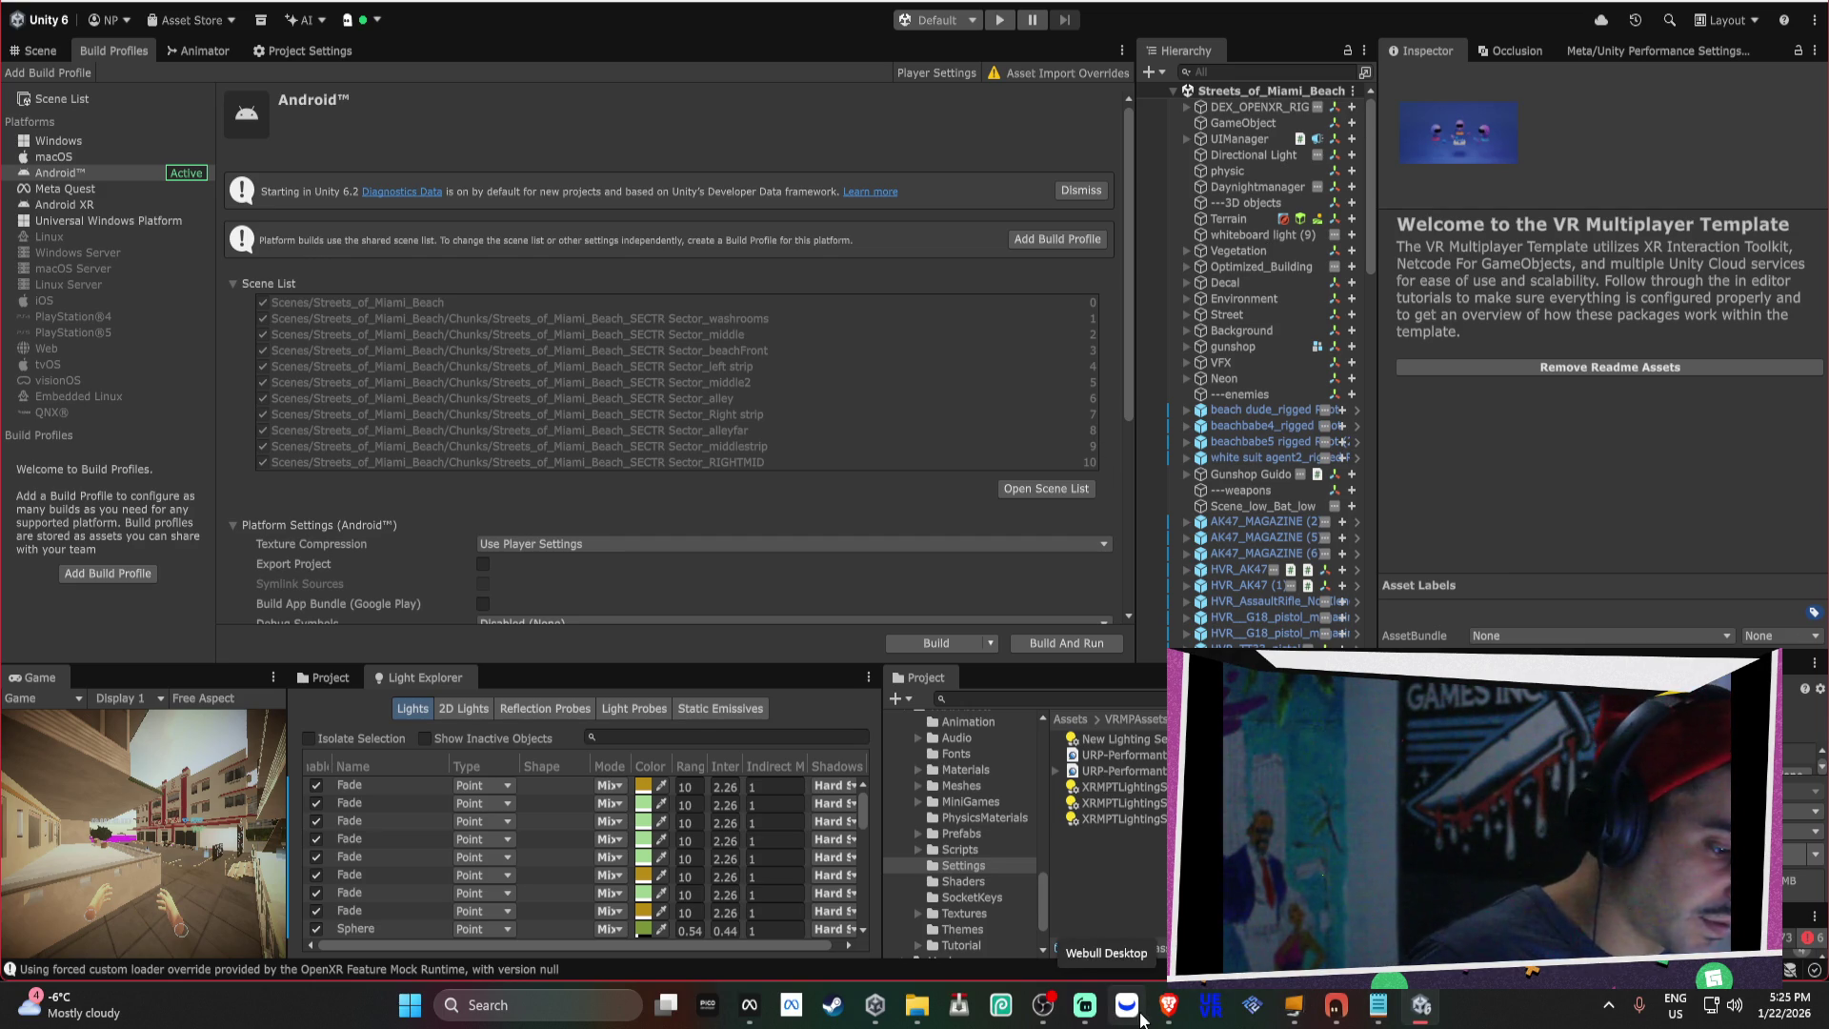
pyautogui.click(1169, 1002)
pyautogui.moveTo(1170, 1005)
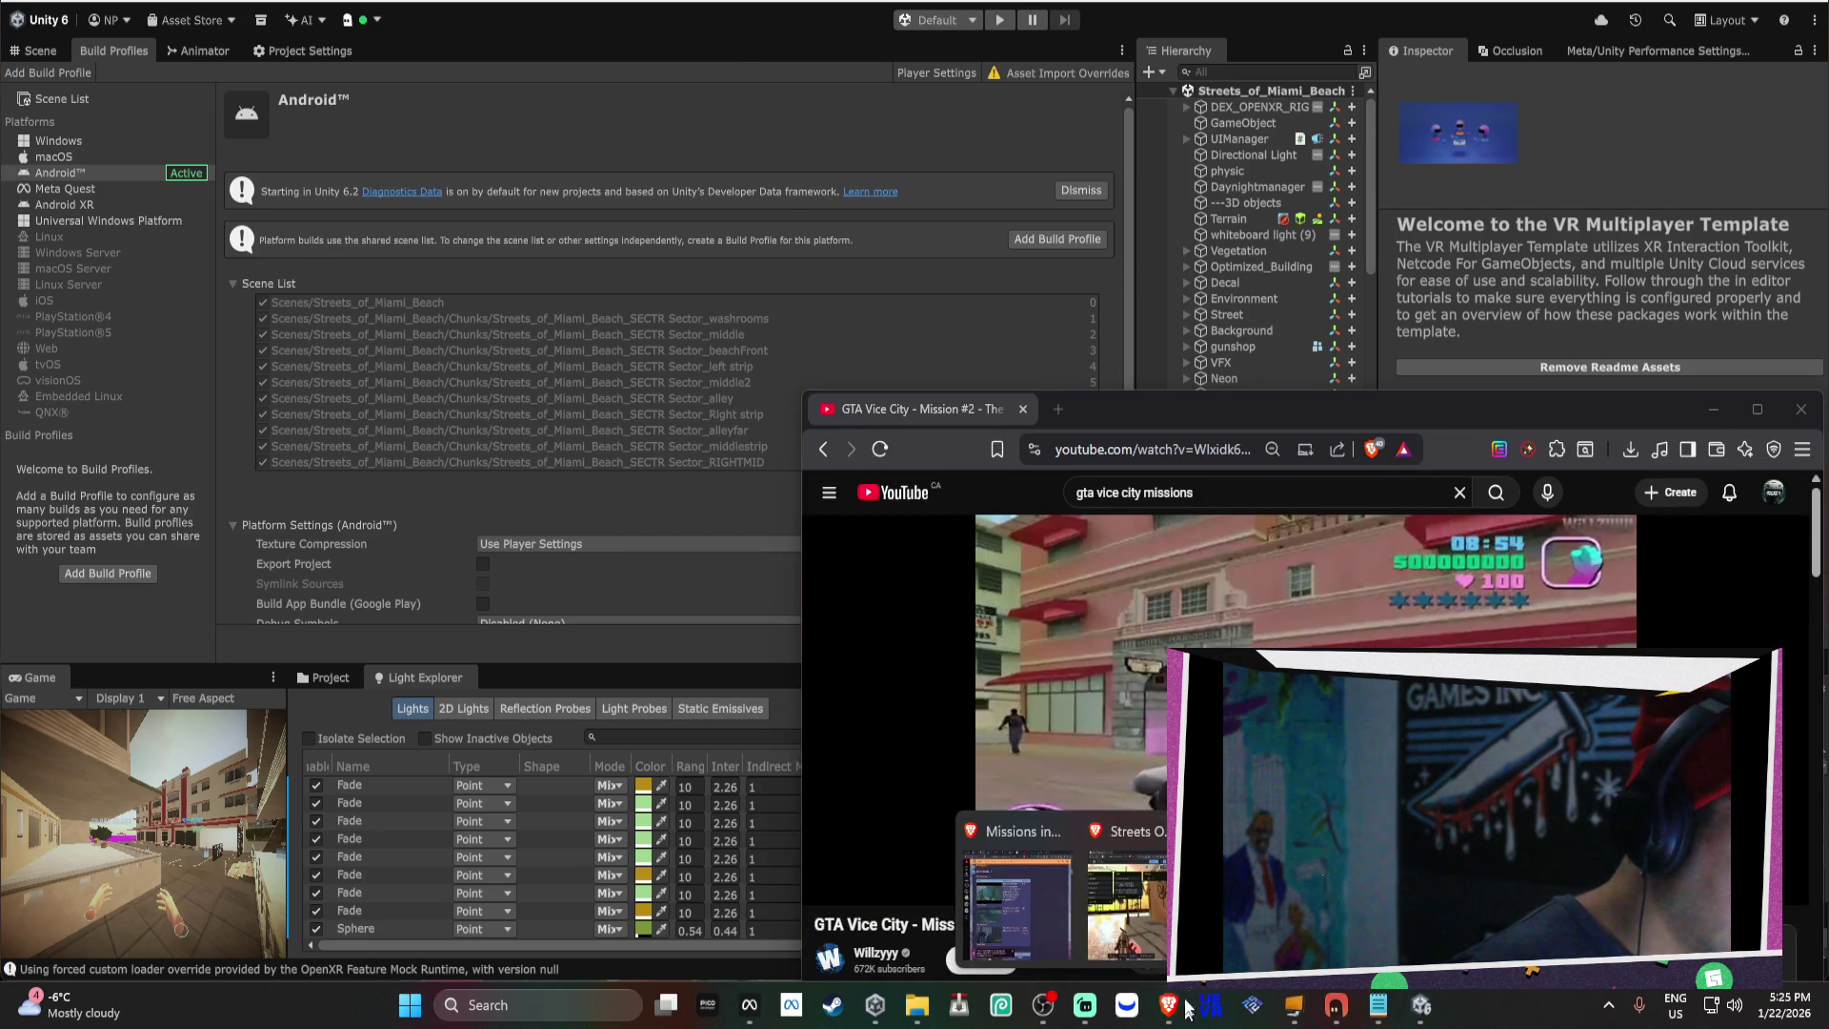
pyautogui.click(1054, 948)
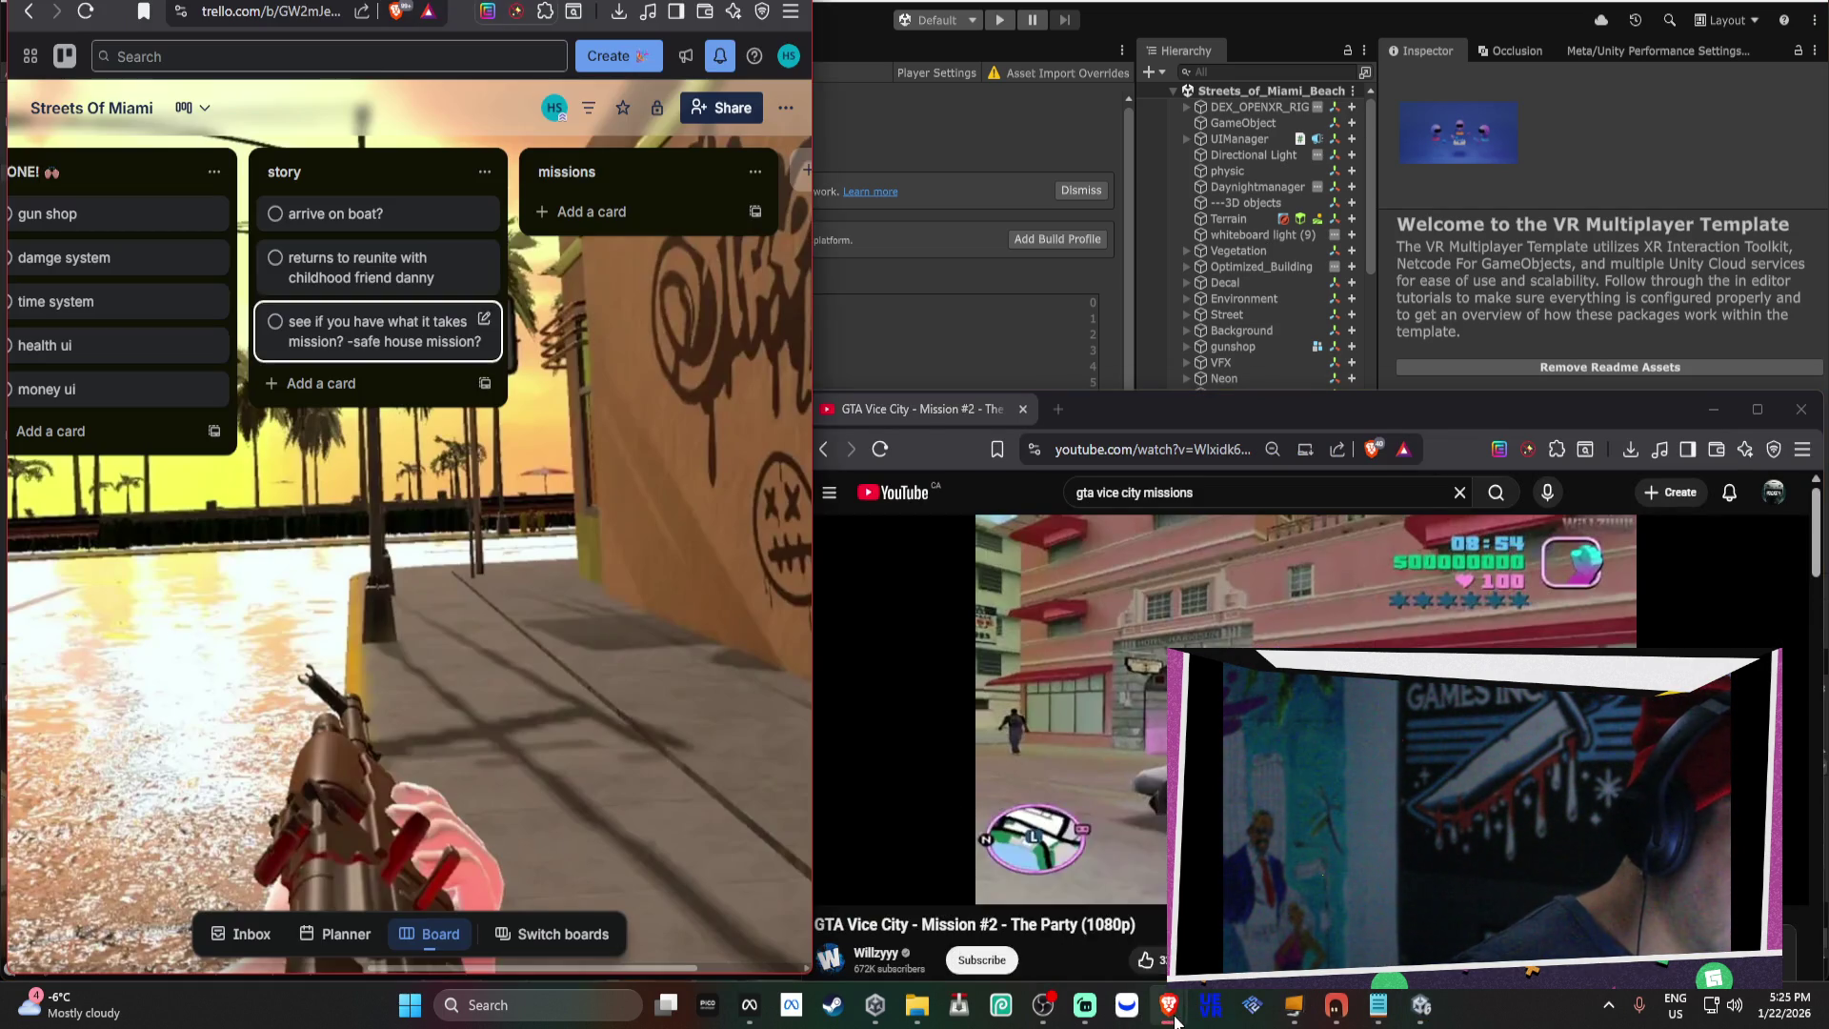
pyautogui.click(1037, 939)
pyautogui.click(1267, 905)
pyautogui.scroll(-2, 1494, 305)
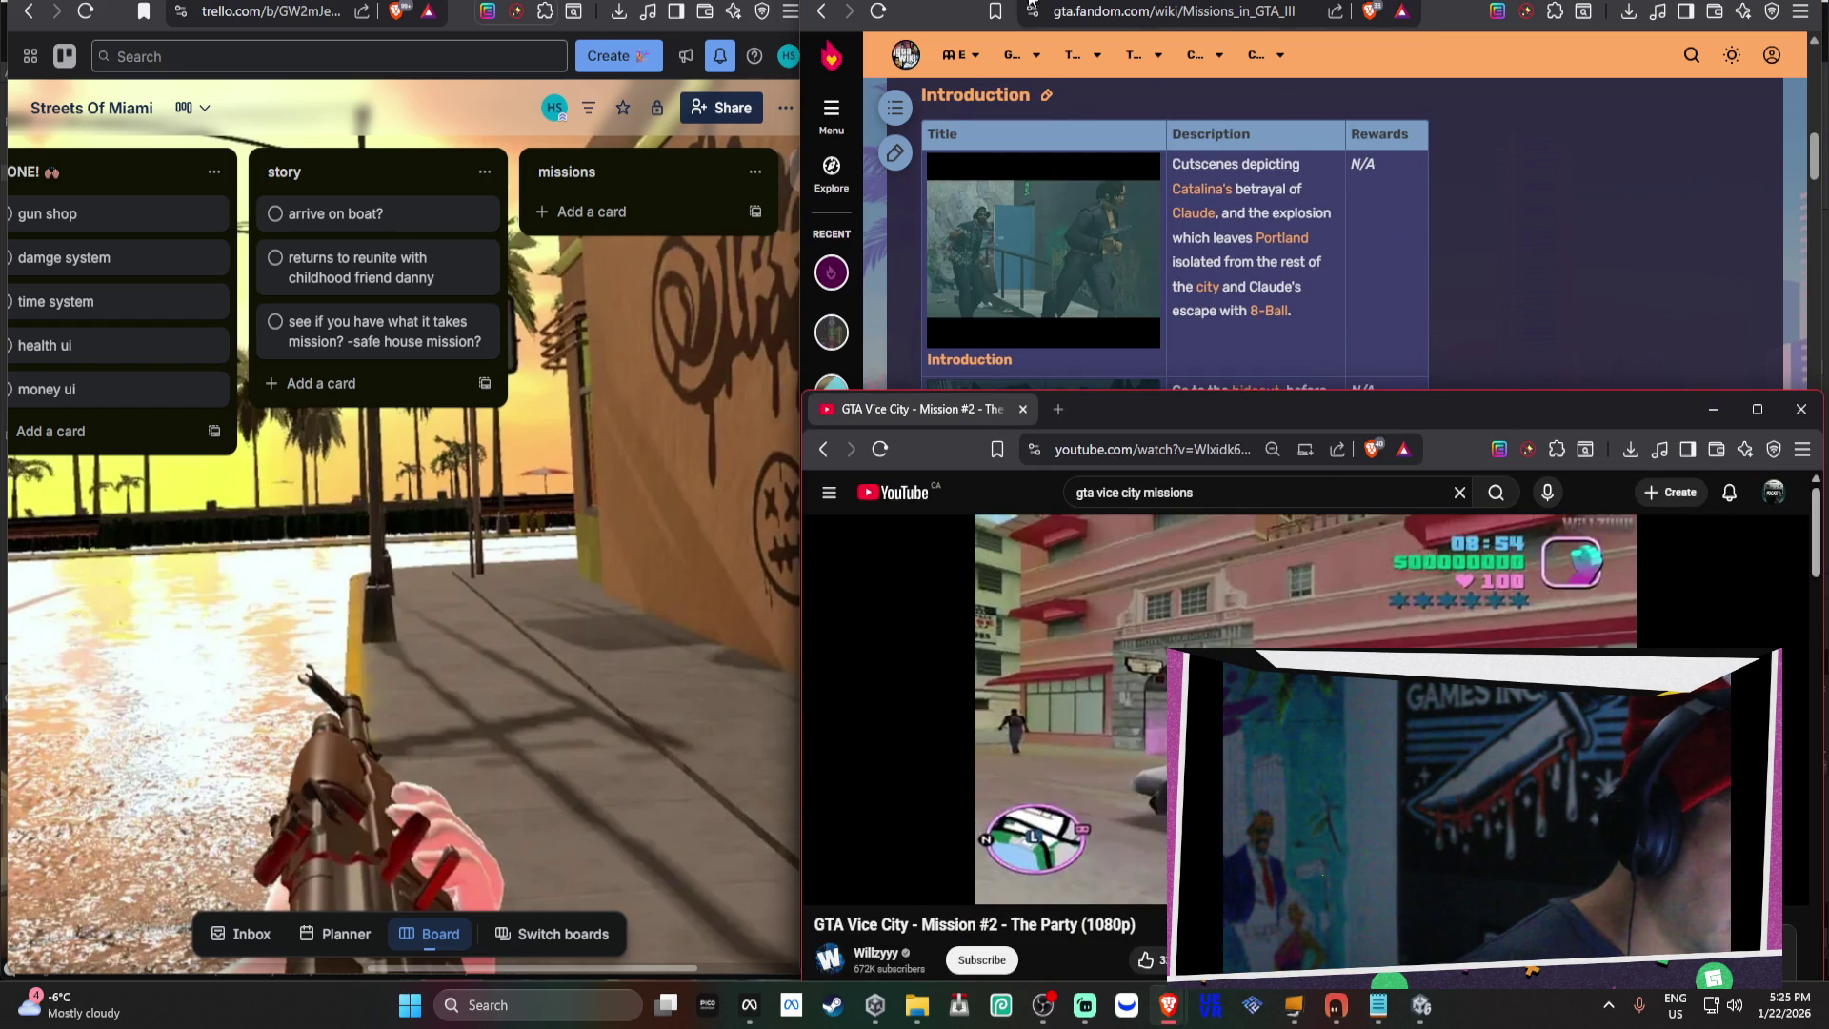
pyautogui.click(1493, 305)
# Resume 'Mission #2 - The Party', skip ahead to the opening cutscene, and make its window taller.
pyautogui.moveTo(1205, 1021)
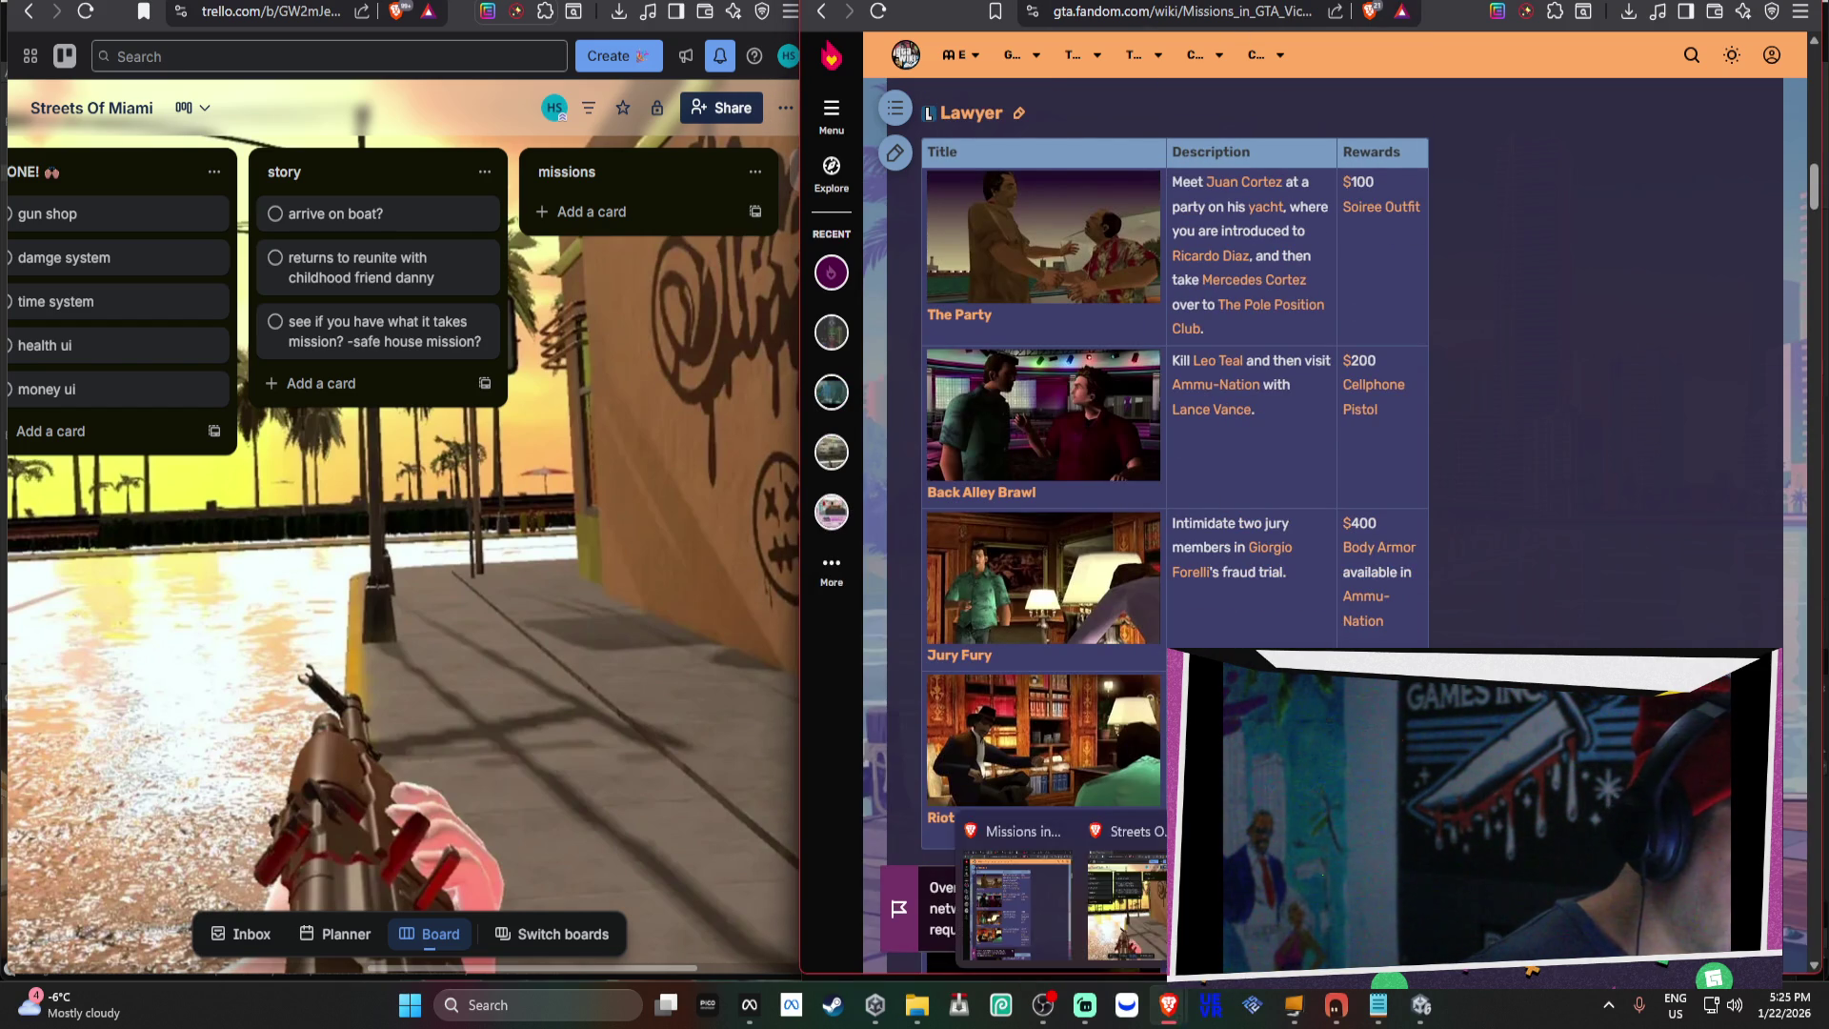
pyautogui.click(1057, 890)
pyautogui.press('space')
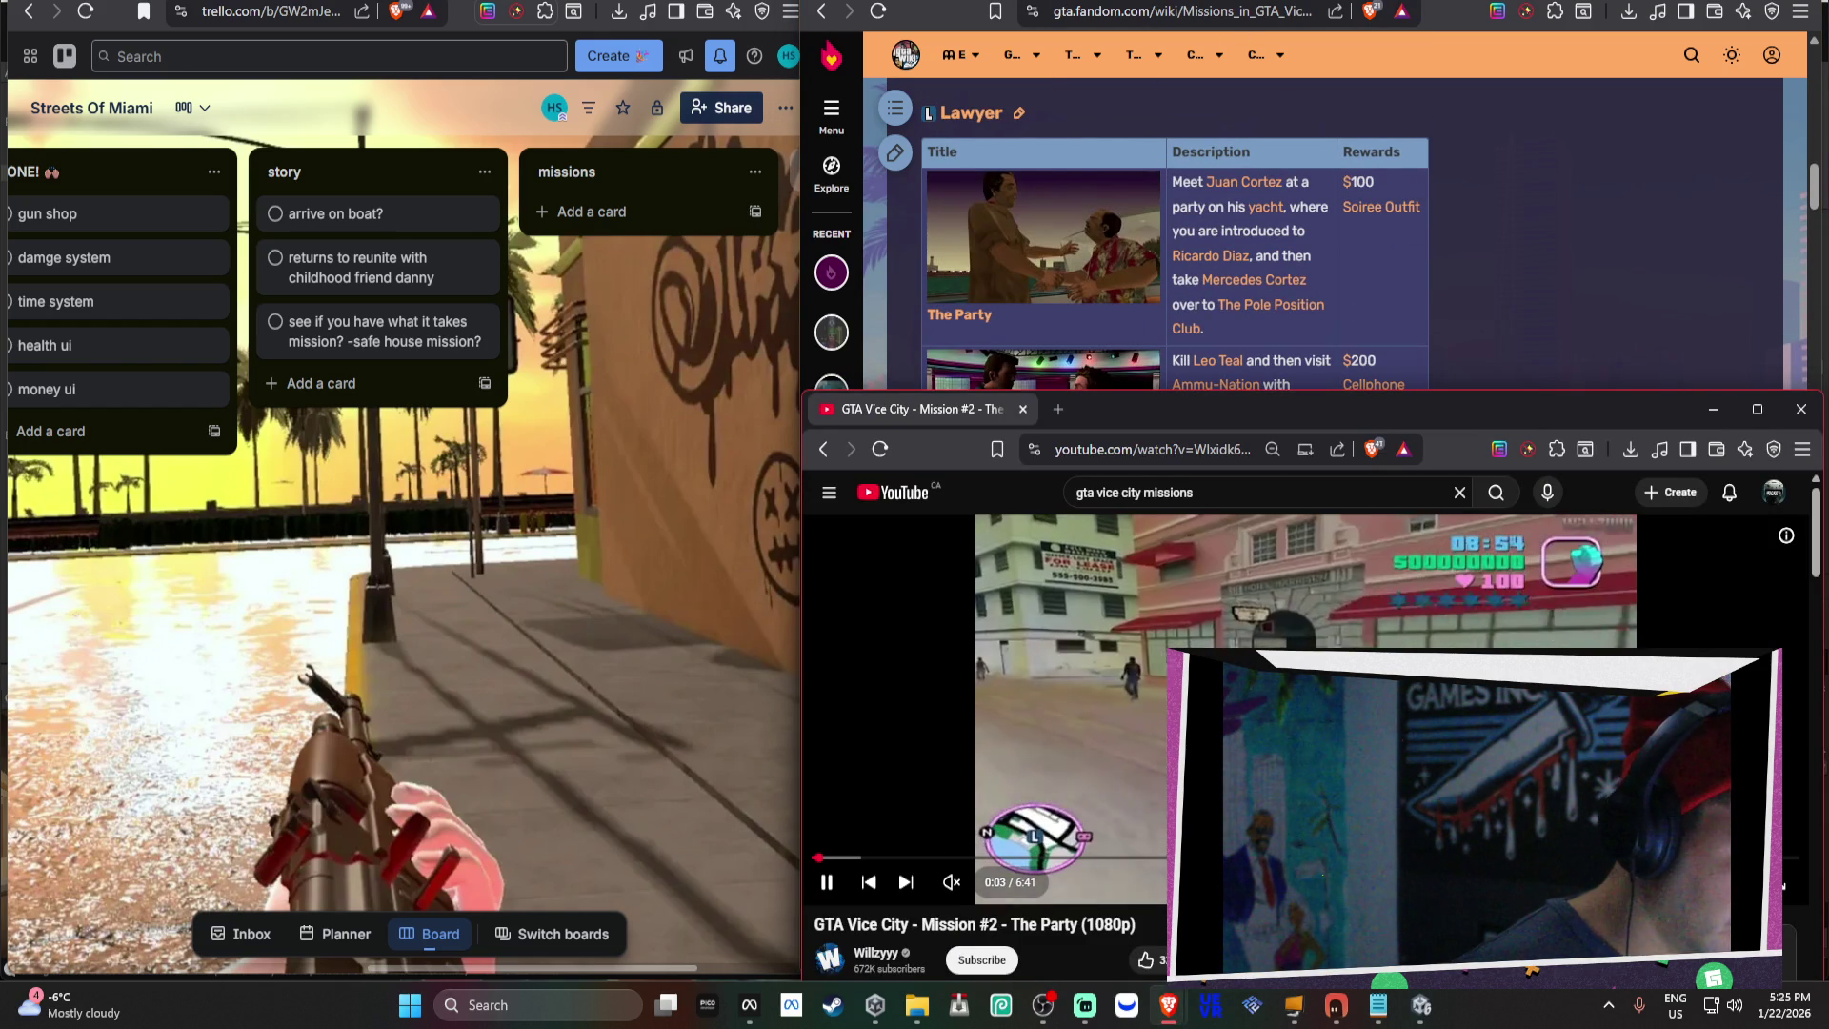
pyautogui.press('Right')
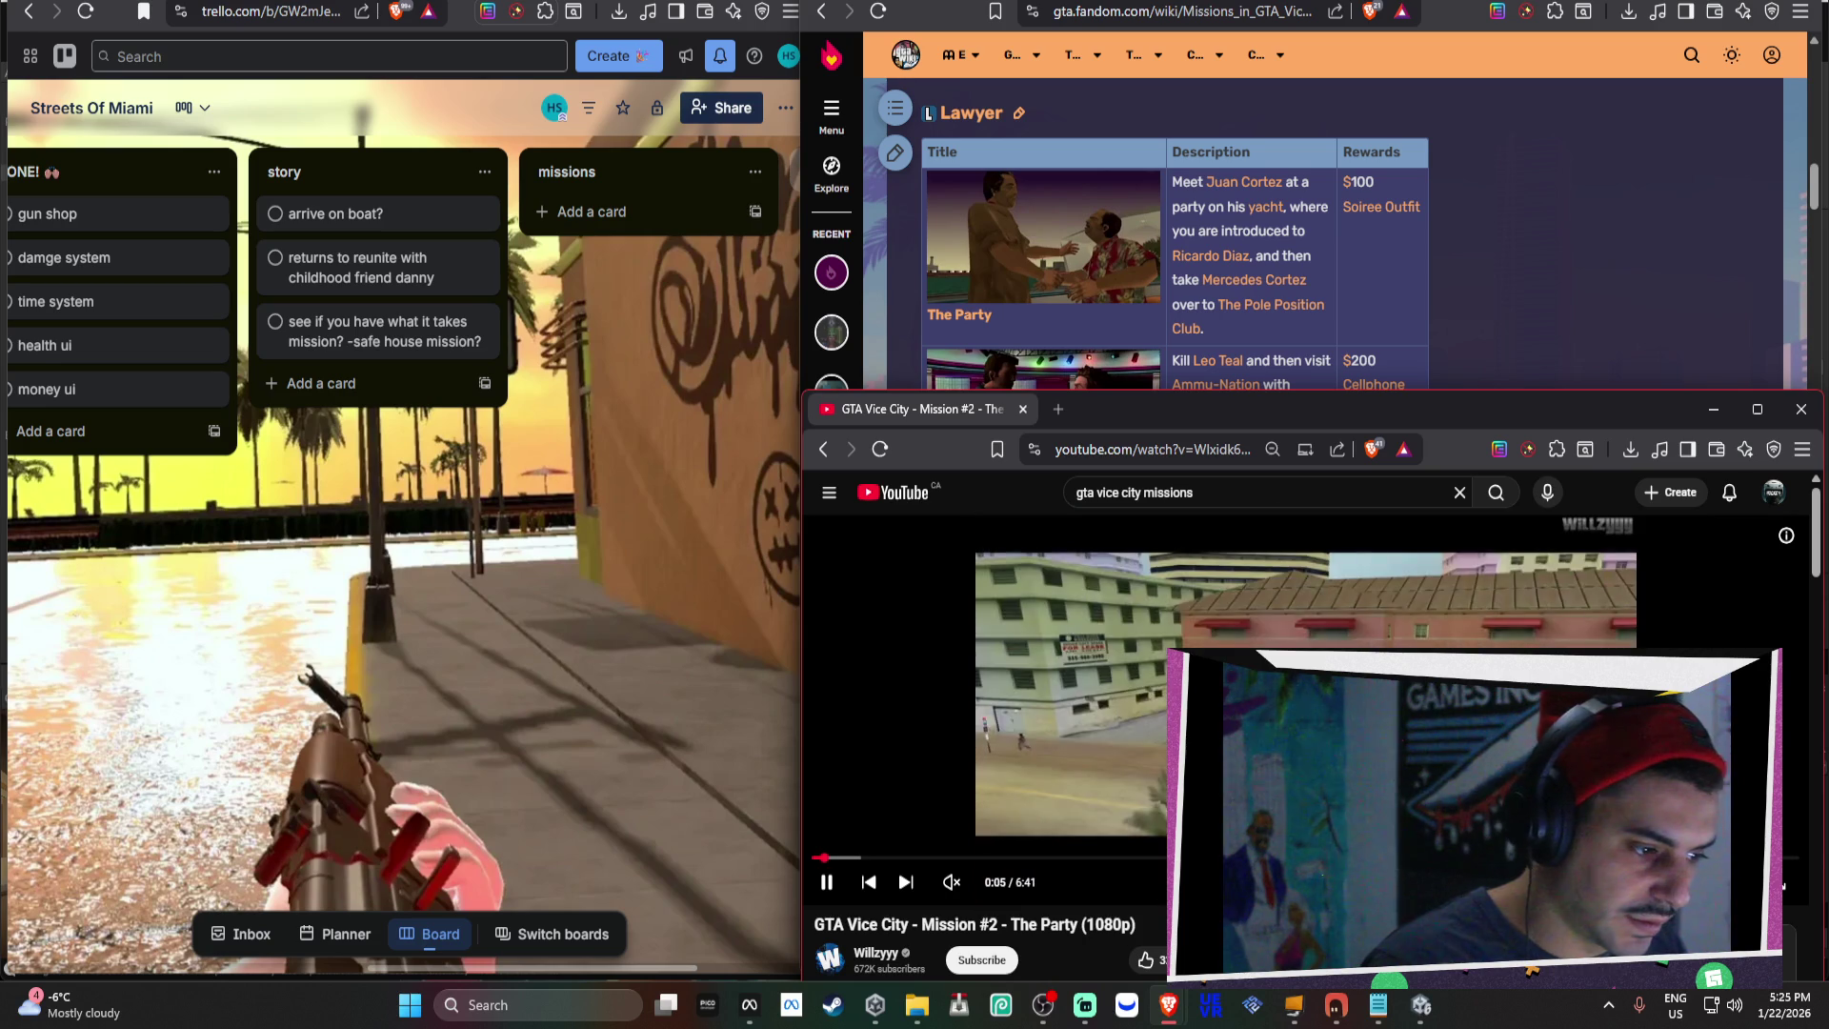
pyautogui.press('Right')
pyautogui.press('Right')
pyautogui.press('Right')
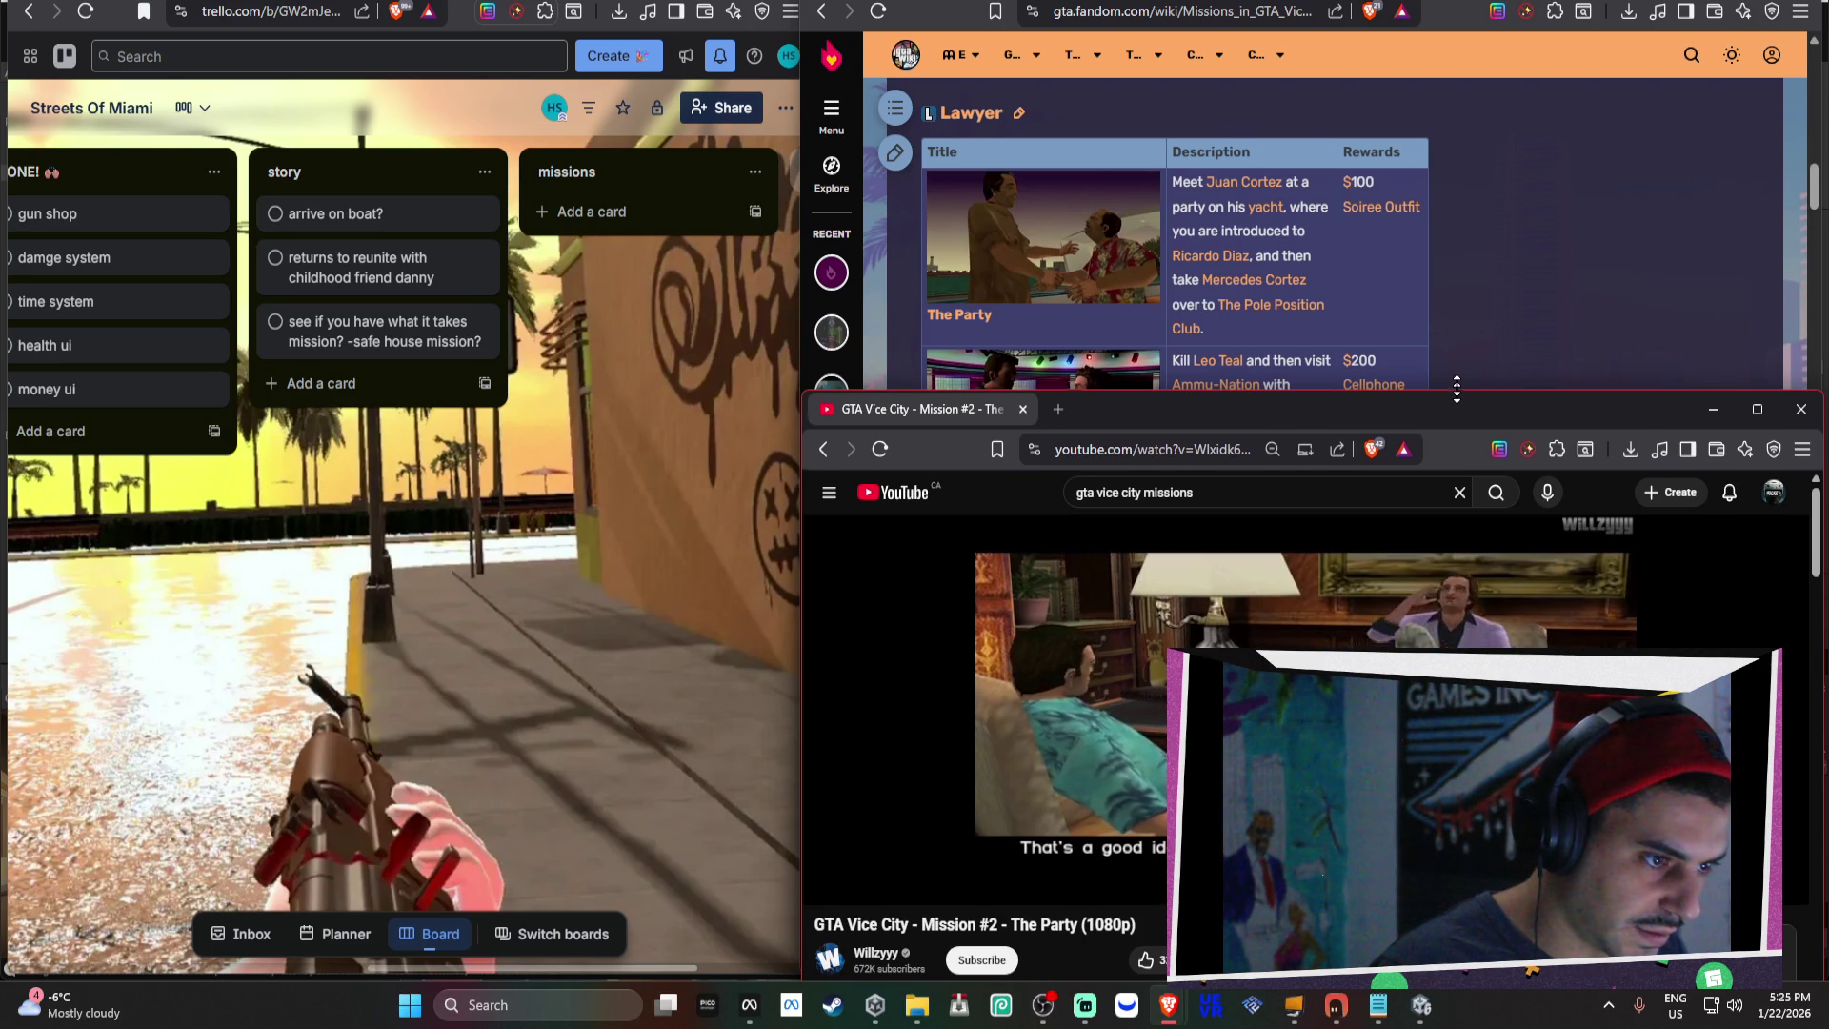
pyautogui.moveTo(1457, 395); pyautogui.dragTo(1458, 374)
pyautogui.scroll(-2, 1458, 285)
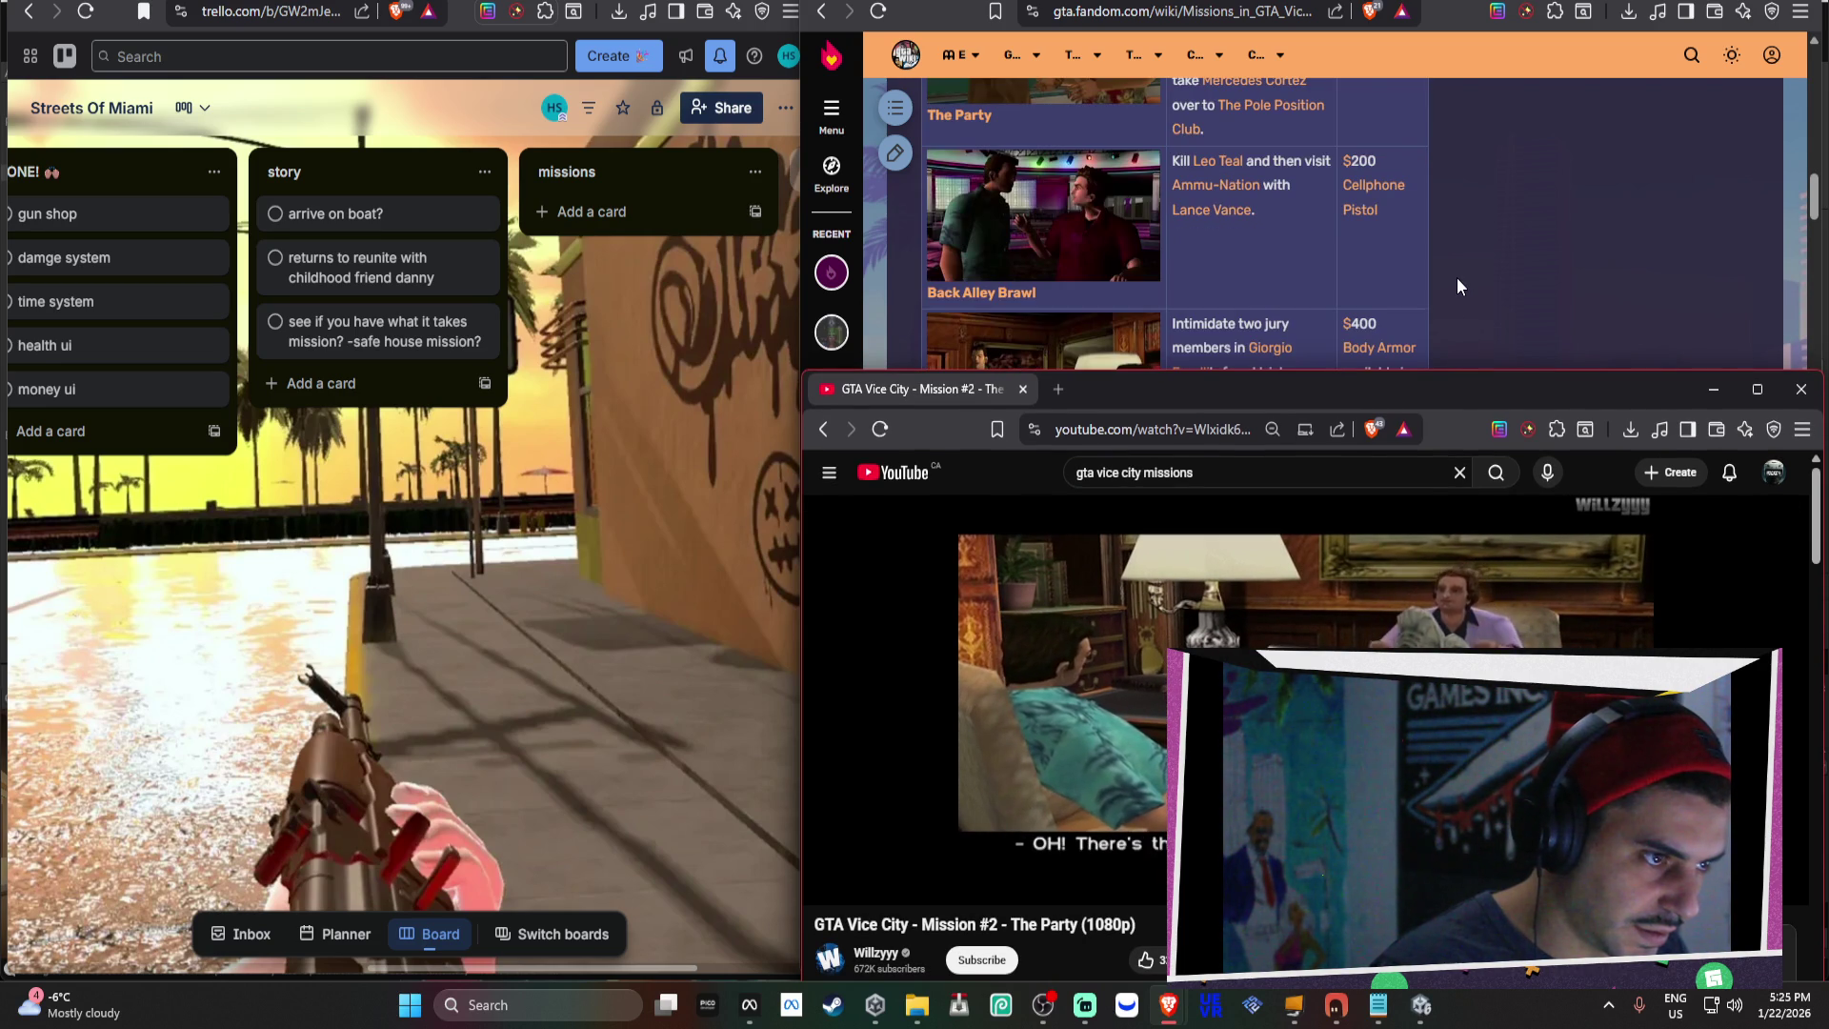
pyautogui.scroll(2, 1455, 278)
pyautogui.moveTo(1512, 374); pyautogui.dragTo(1505, 341)
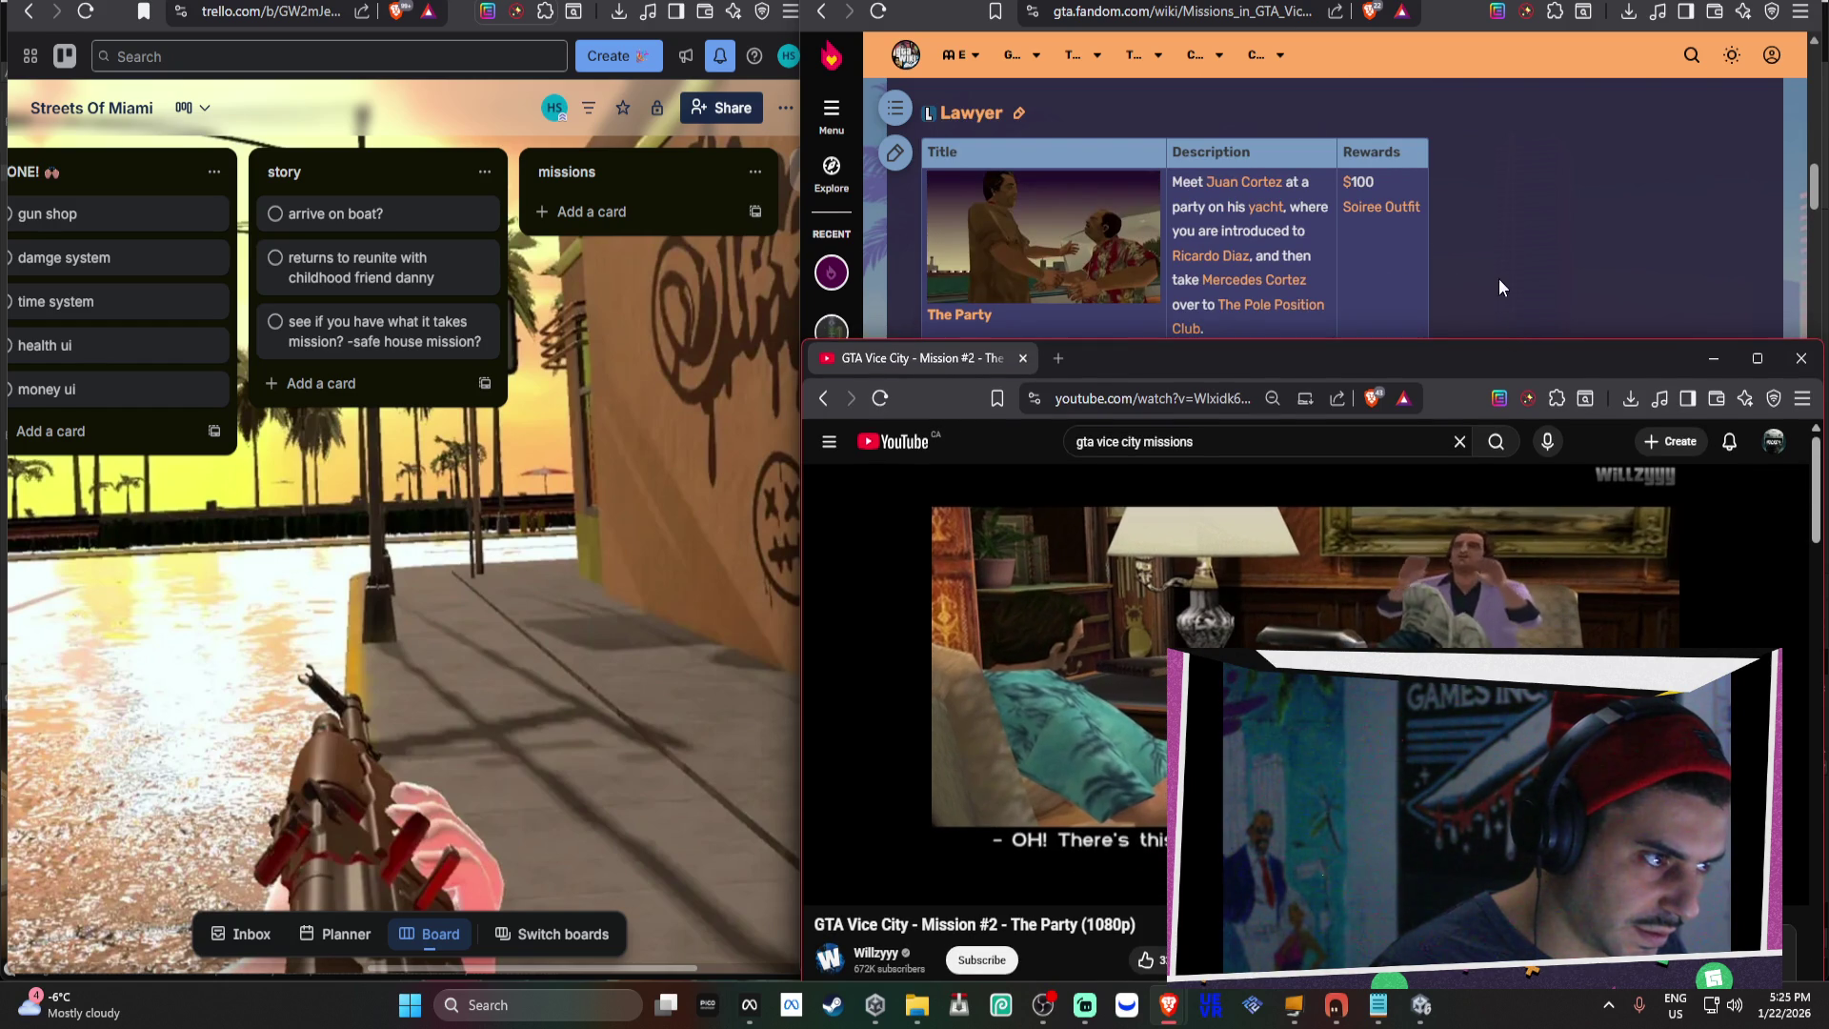
pyautogui.keyDown('ctrl'); pyautogui.scroll(2, 1503, 232); pyautogui.keyUp('ctrl')
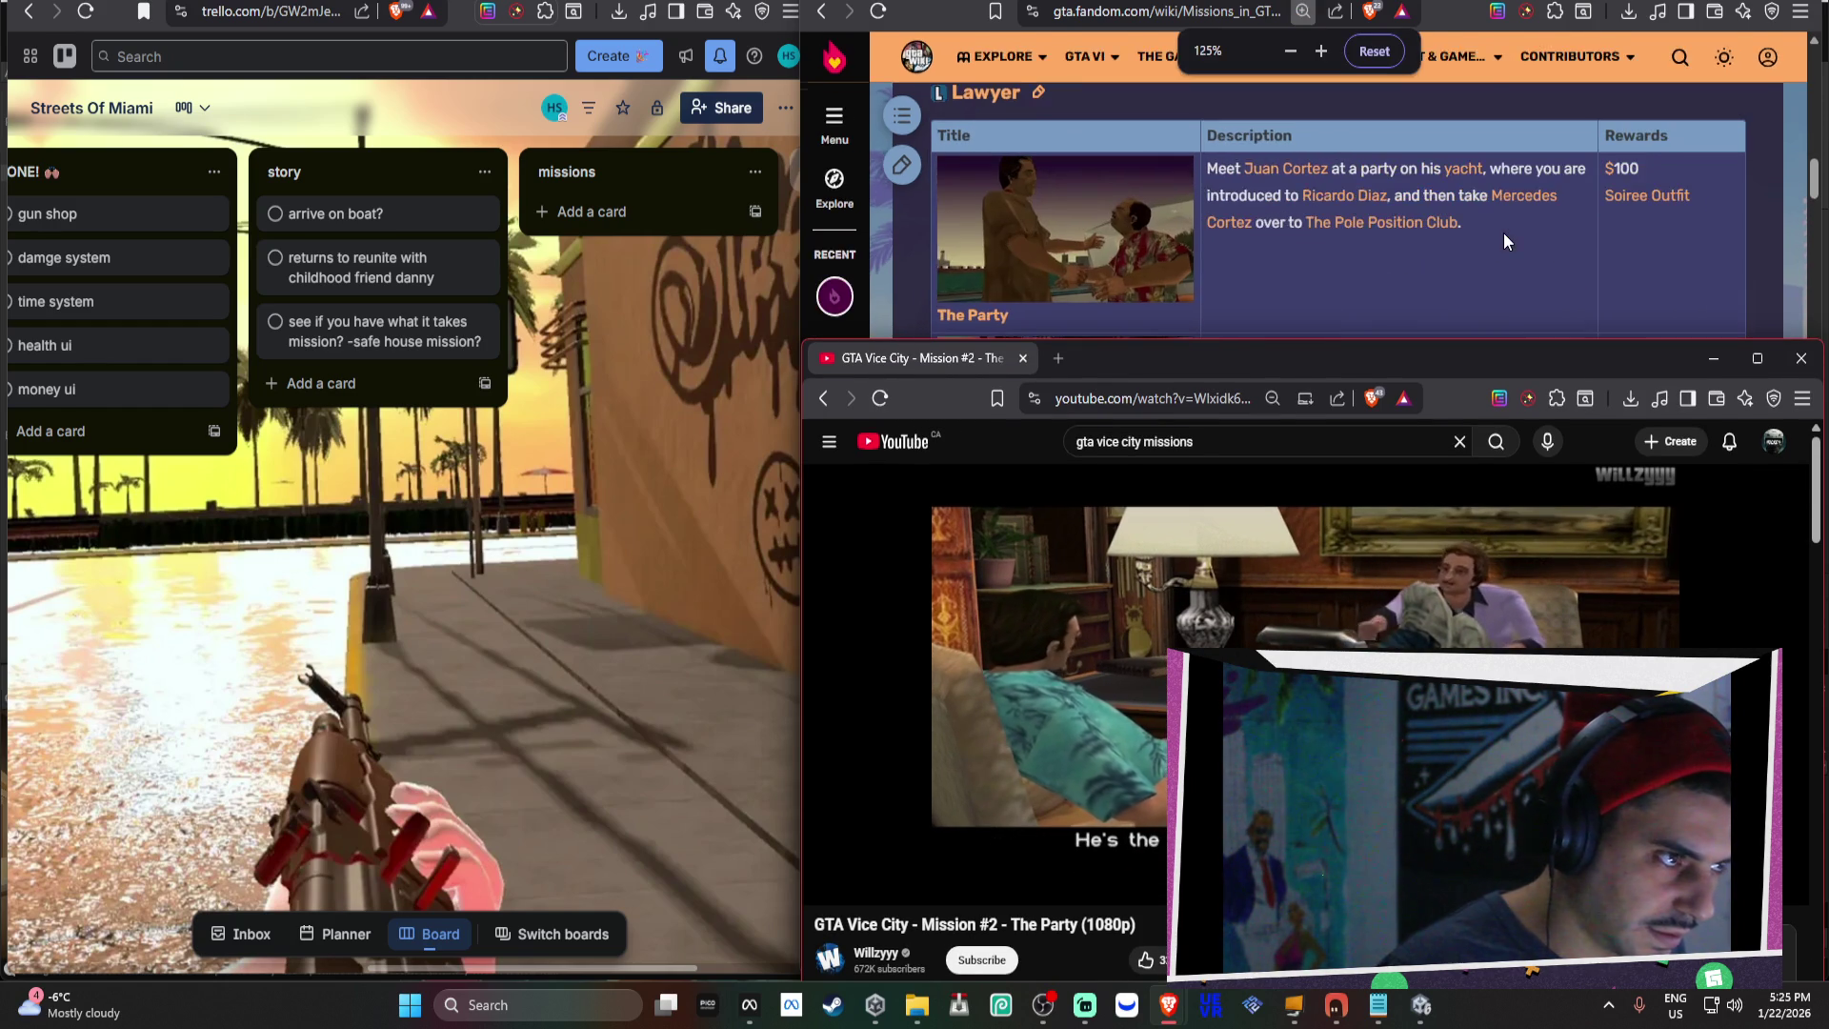
pyautogui.keyDown('ctrl'); pyautogui.scroll(-1, 1503, 232); pyautogui.keyUp('ctrl')
pyautogui.click(1503, 233)
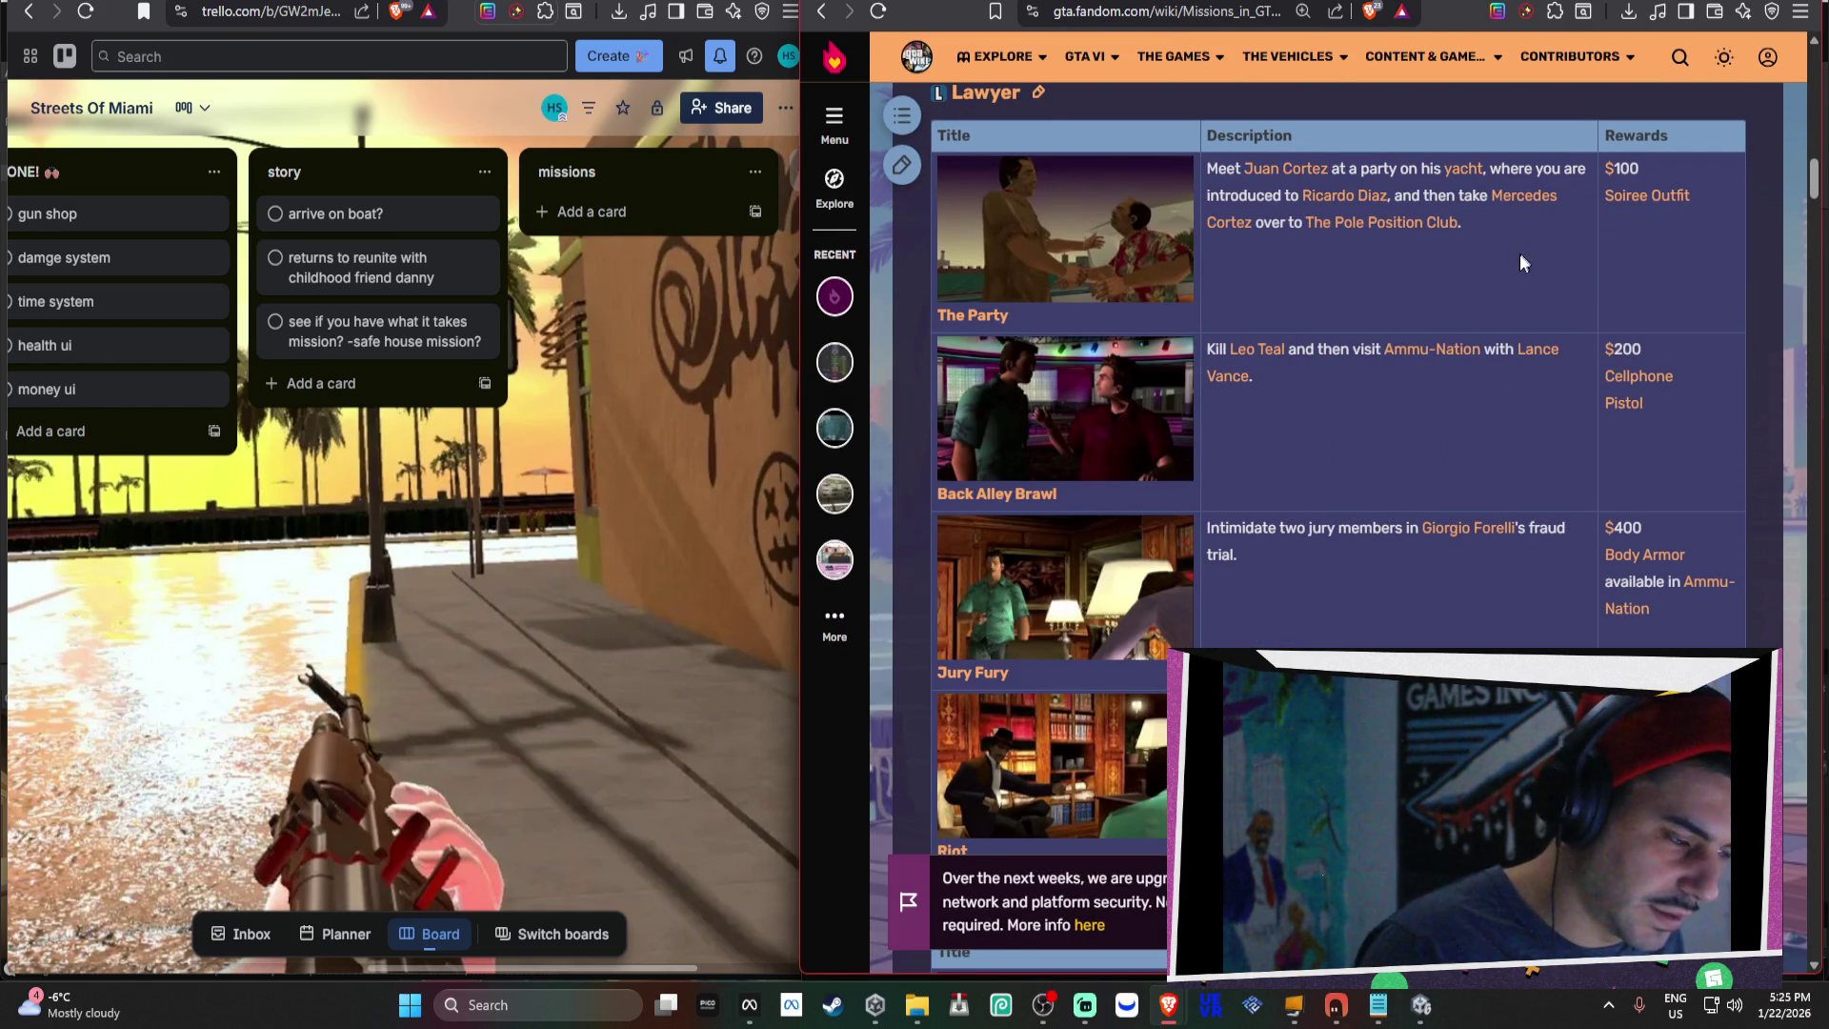
pyautogui.hotkey('alt', 'Tab')
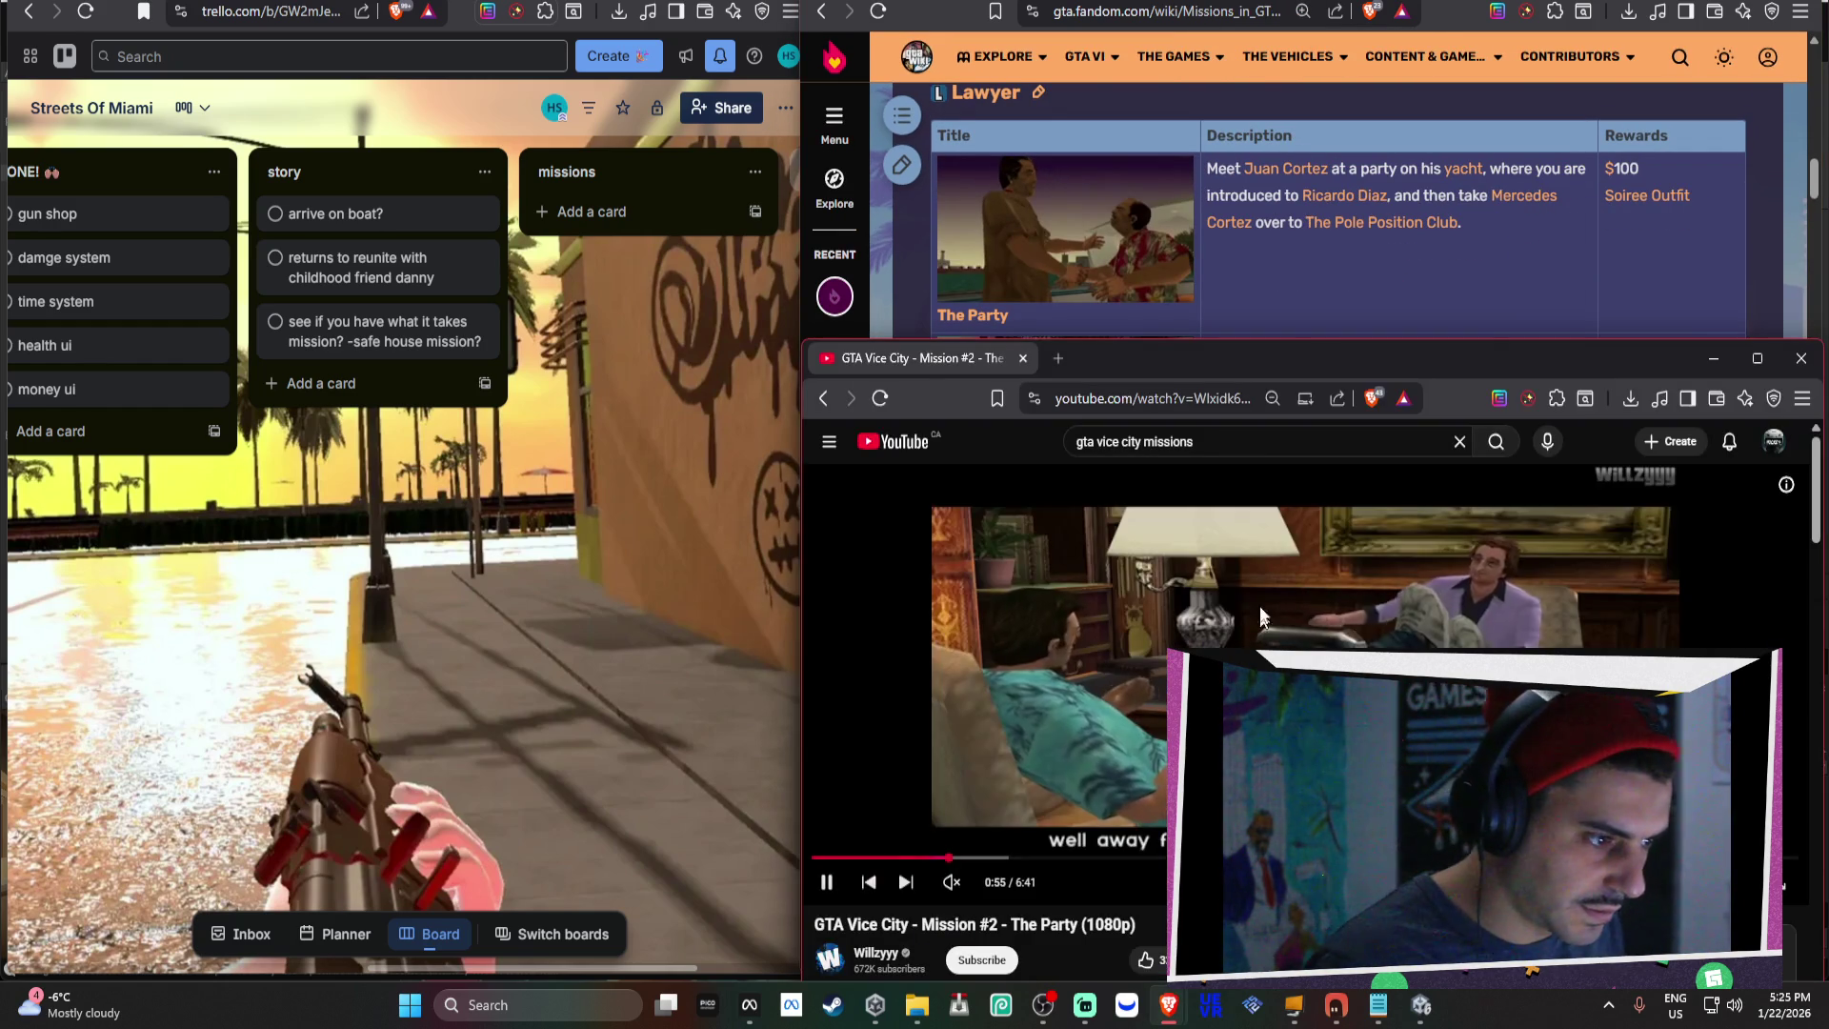